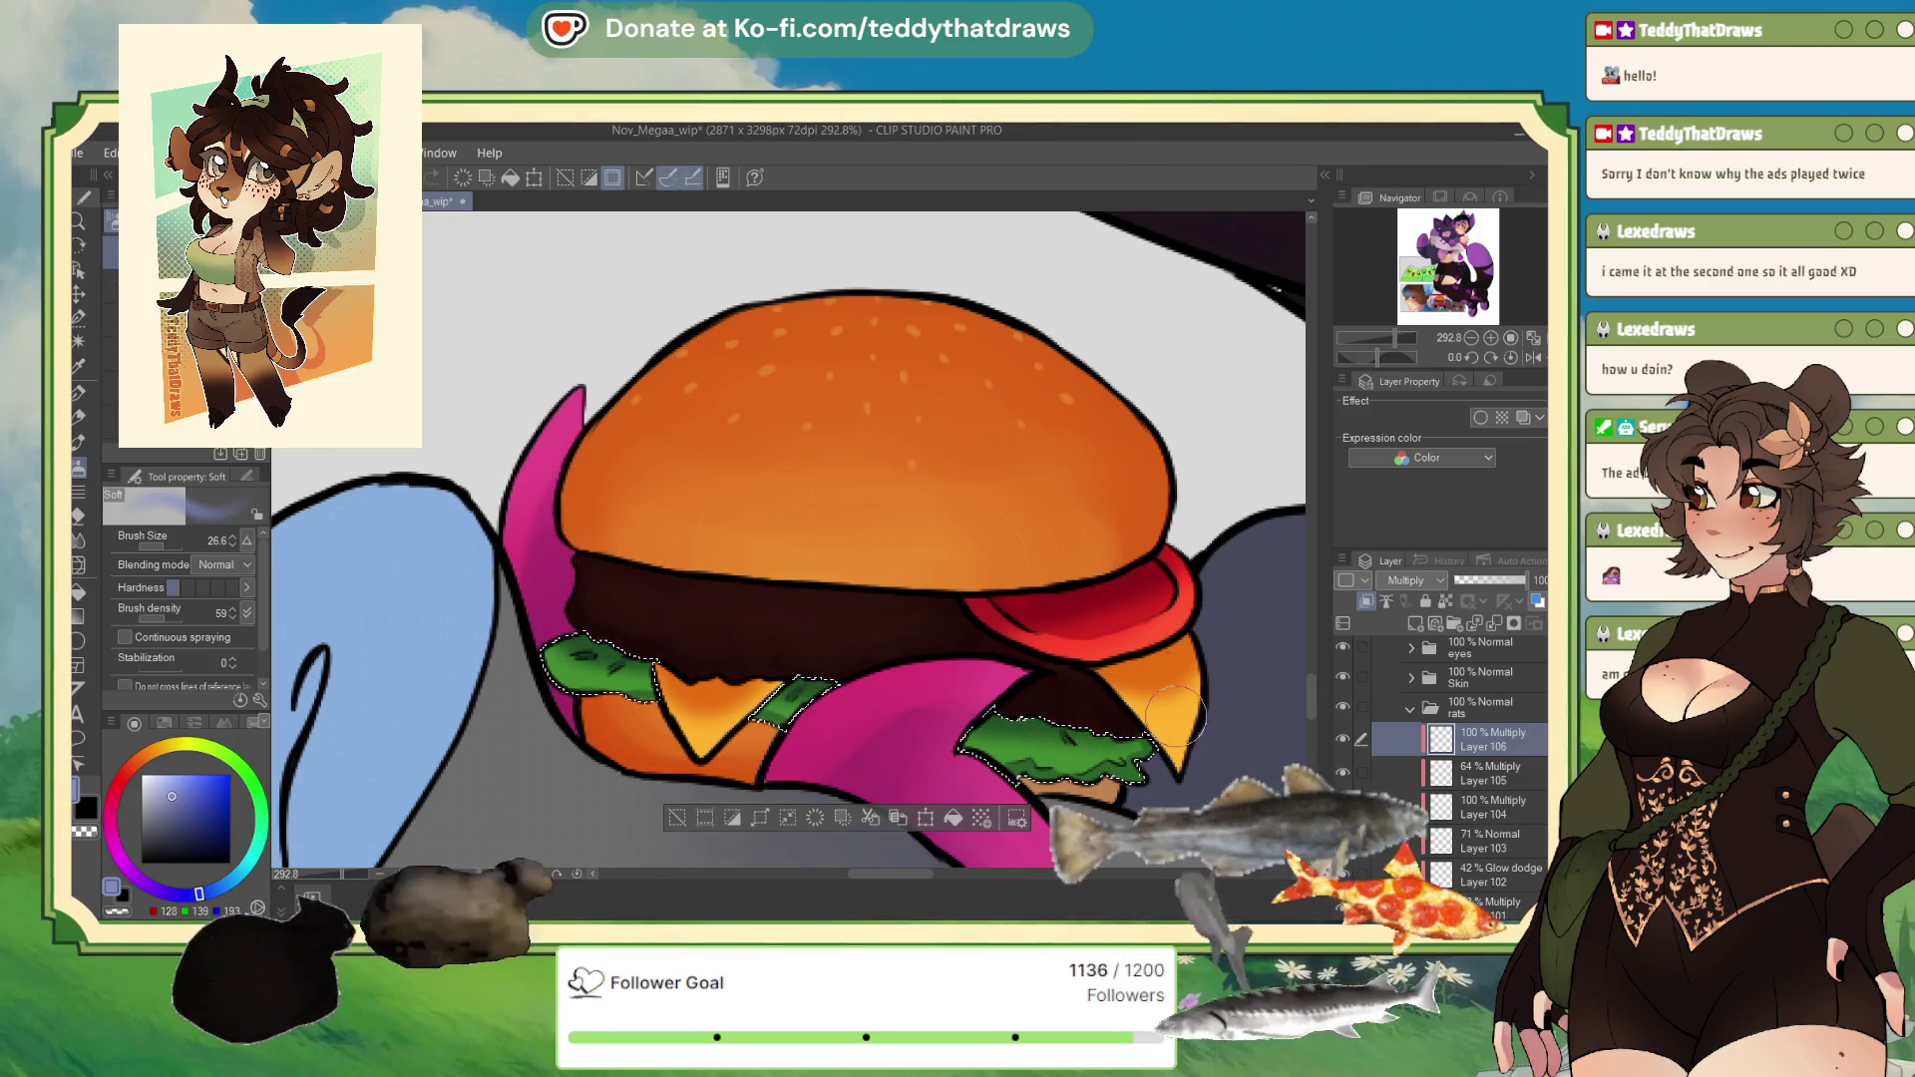
# Step: Set both burger shading layers, including Layer 105, to 53% opacity
pyautogui.click(1494, 580)
pyautogui.click(1486, 773)
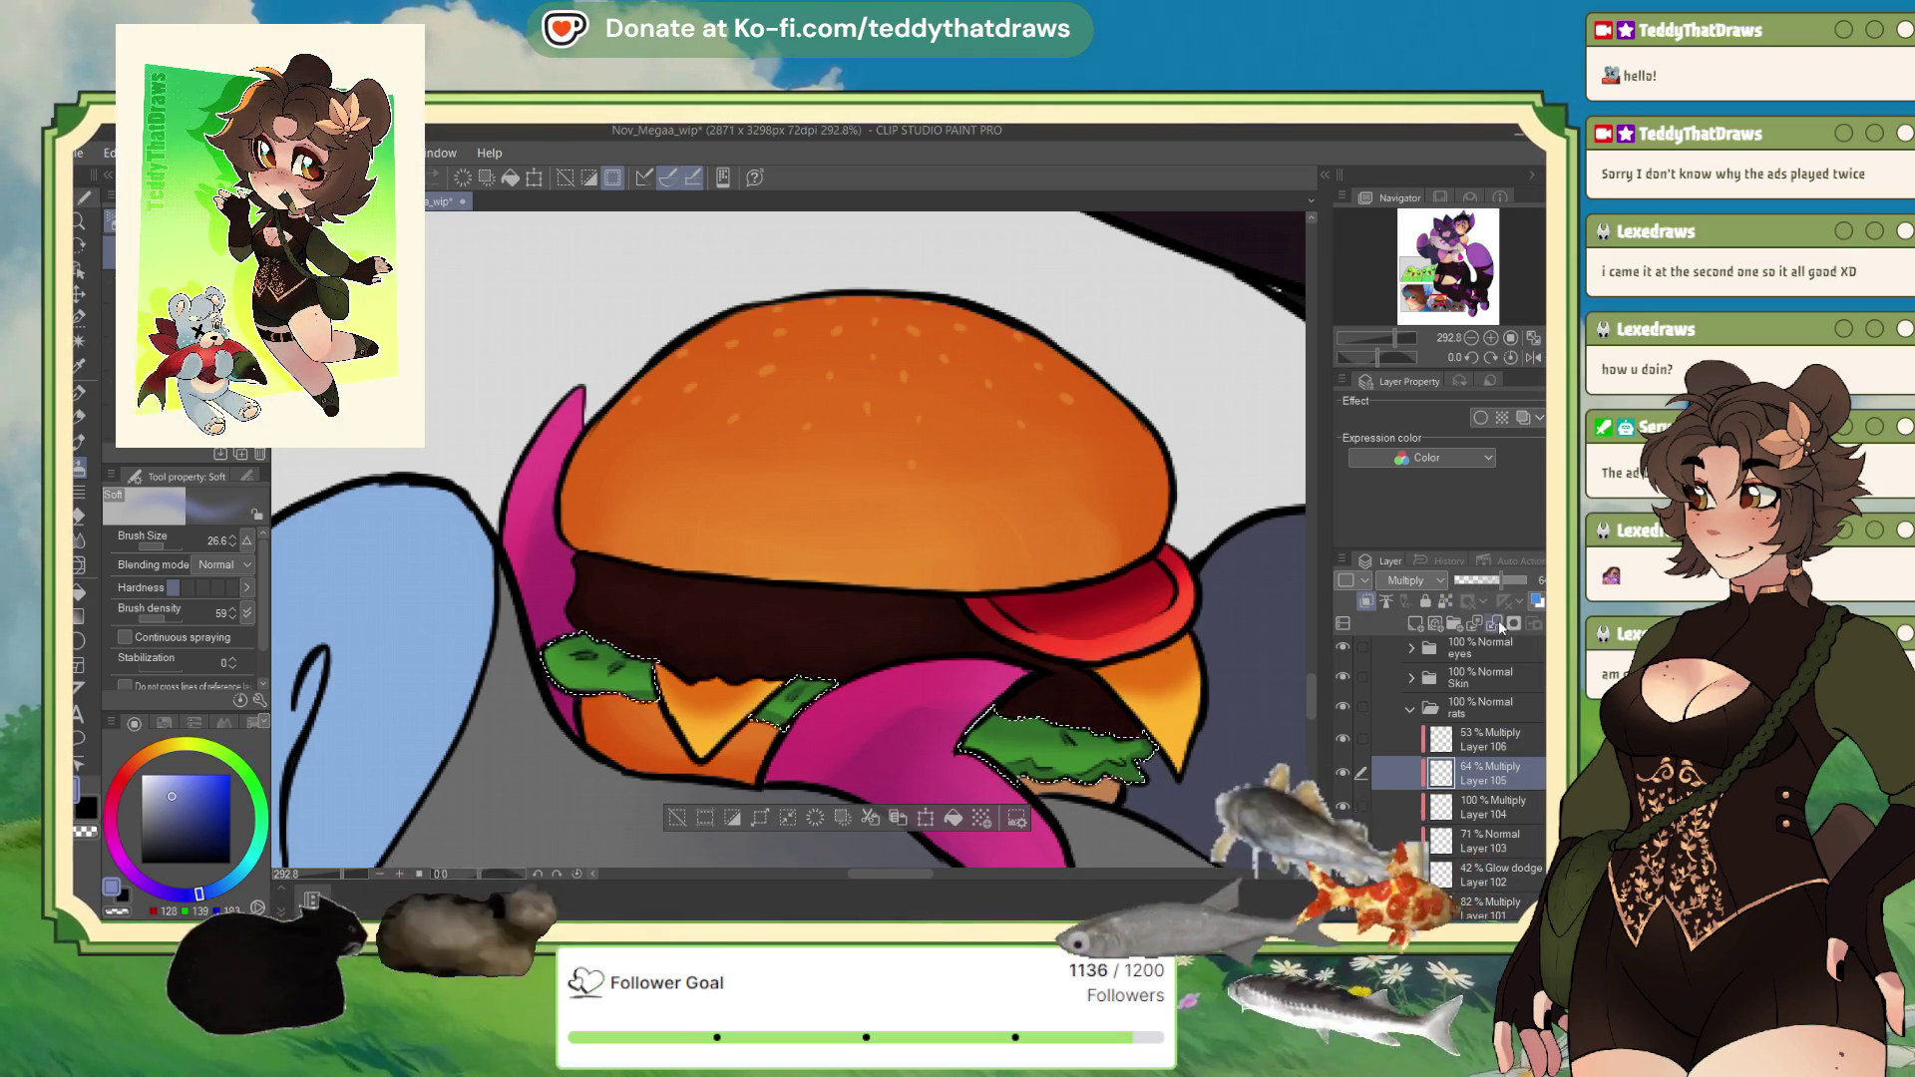
pyautogui.click(1493, 581)
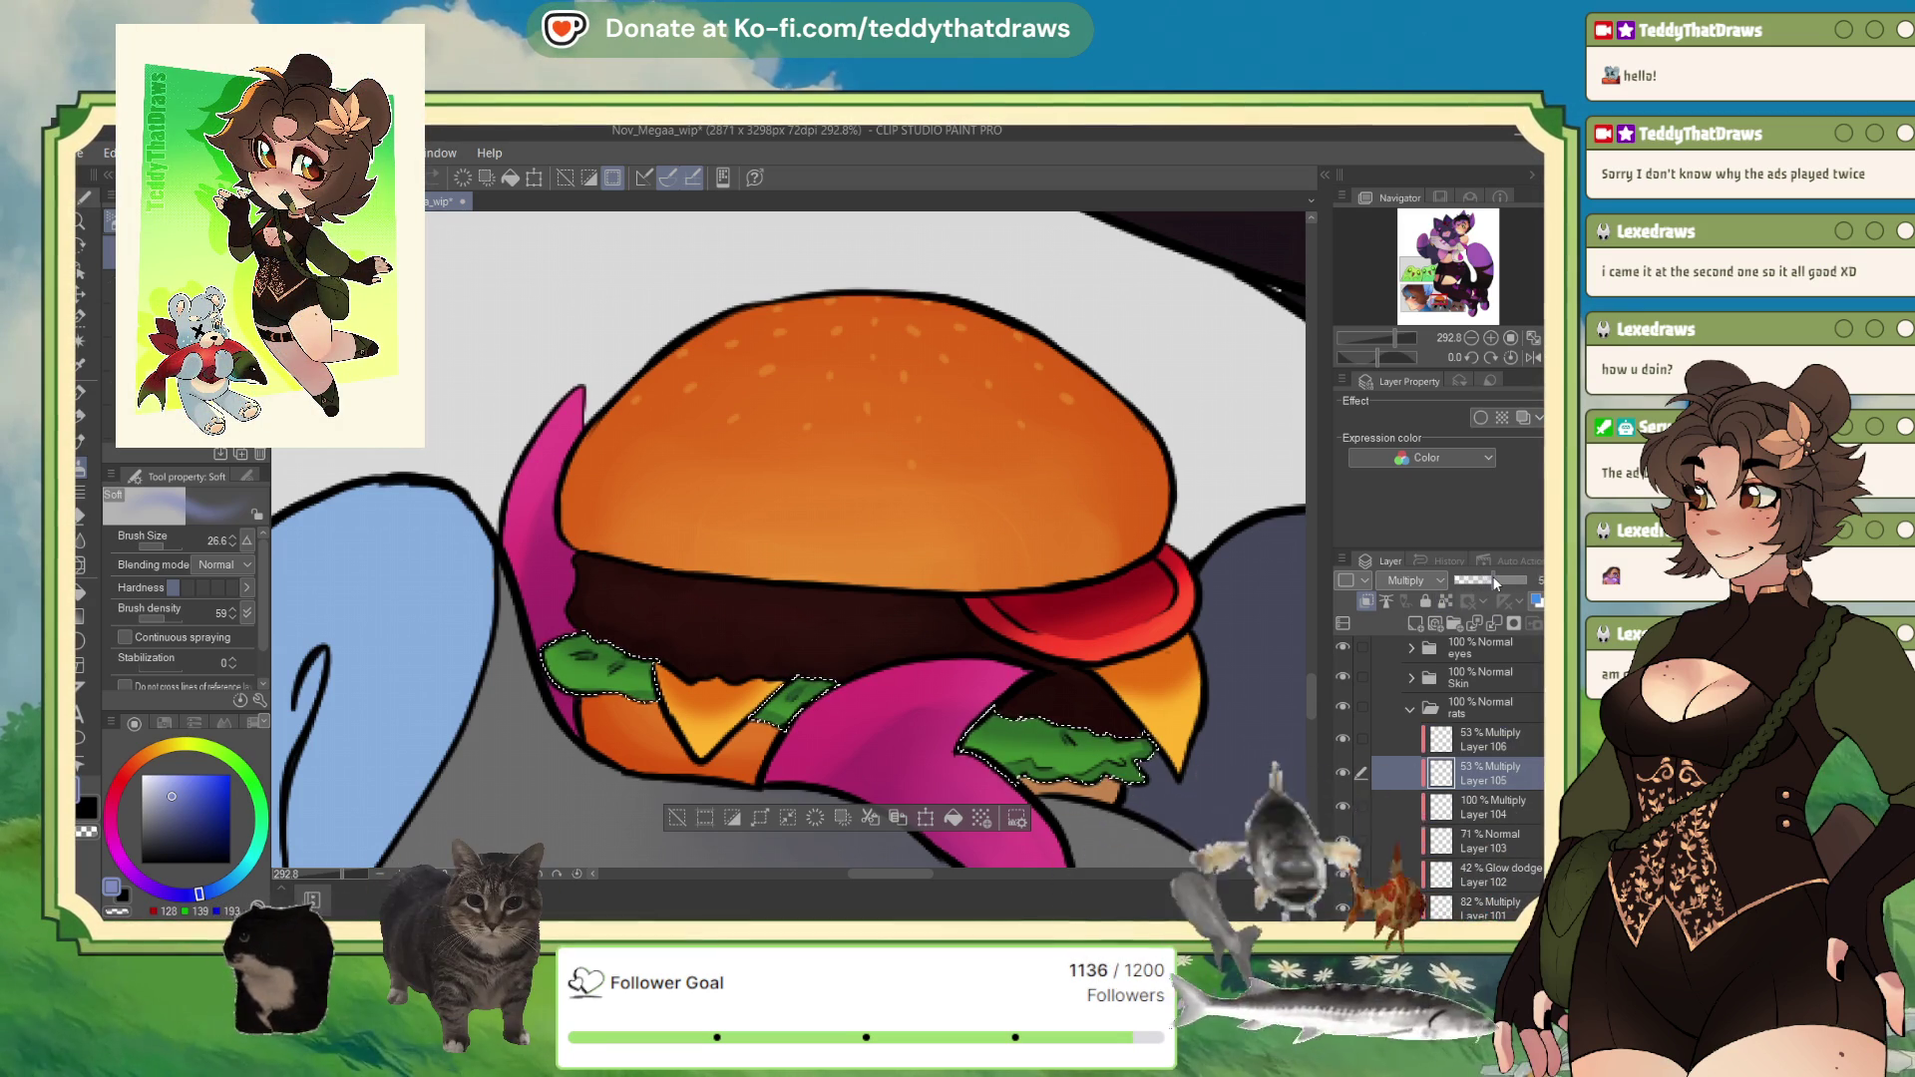
pyautogui.scroll(-2, 926, 628)
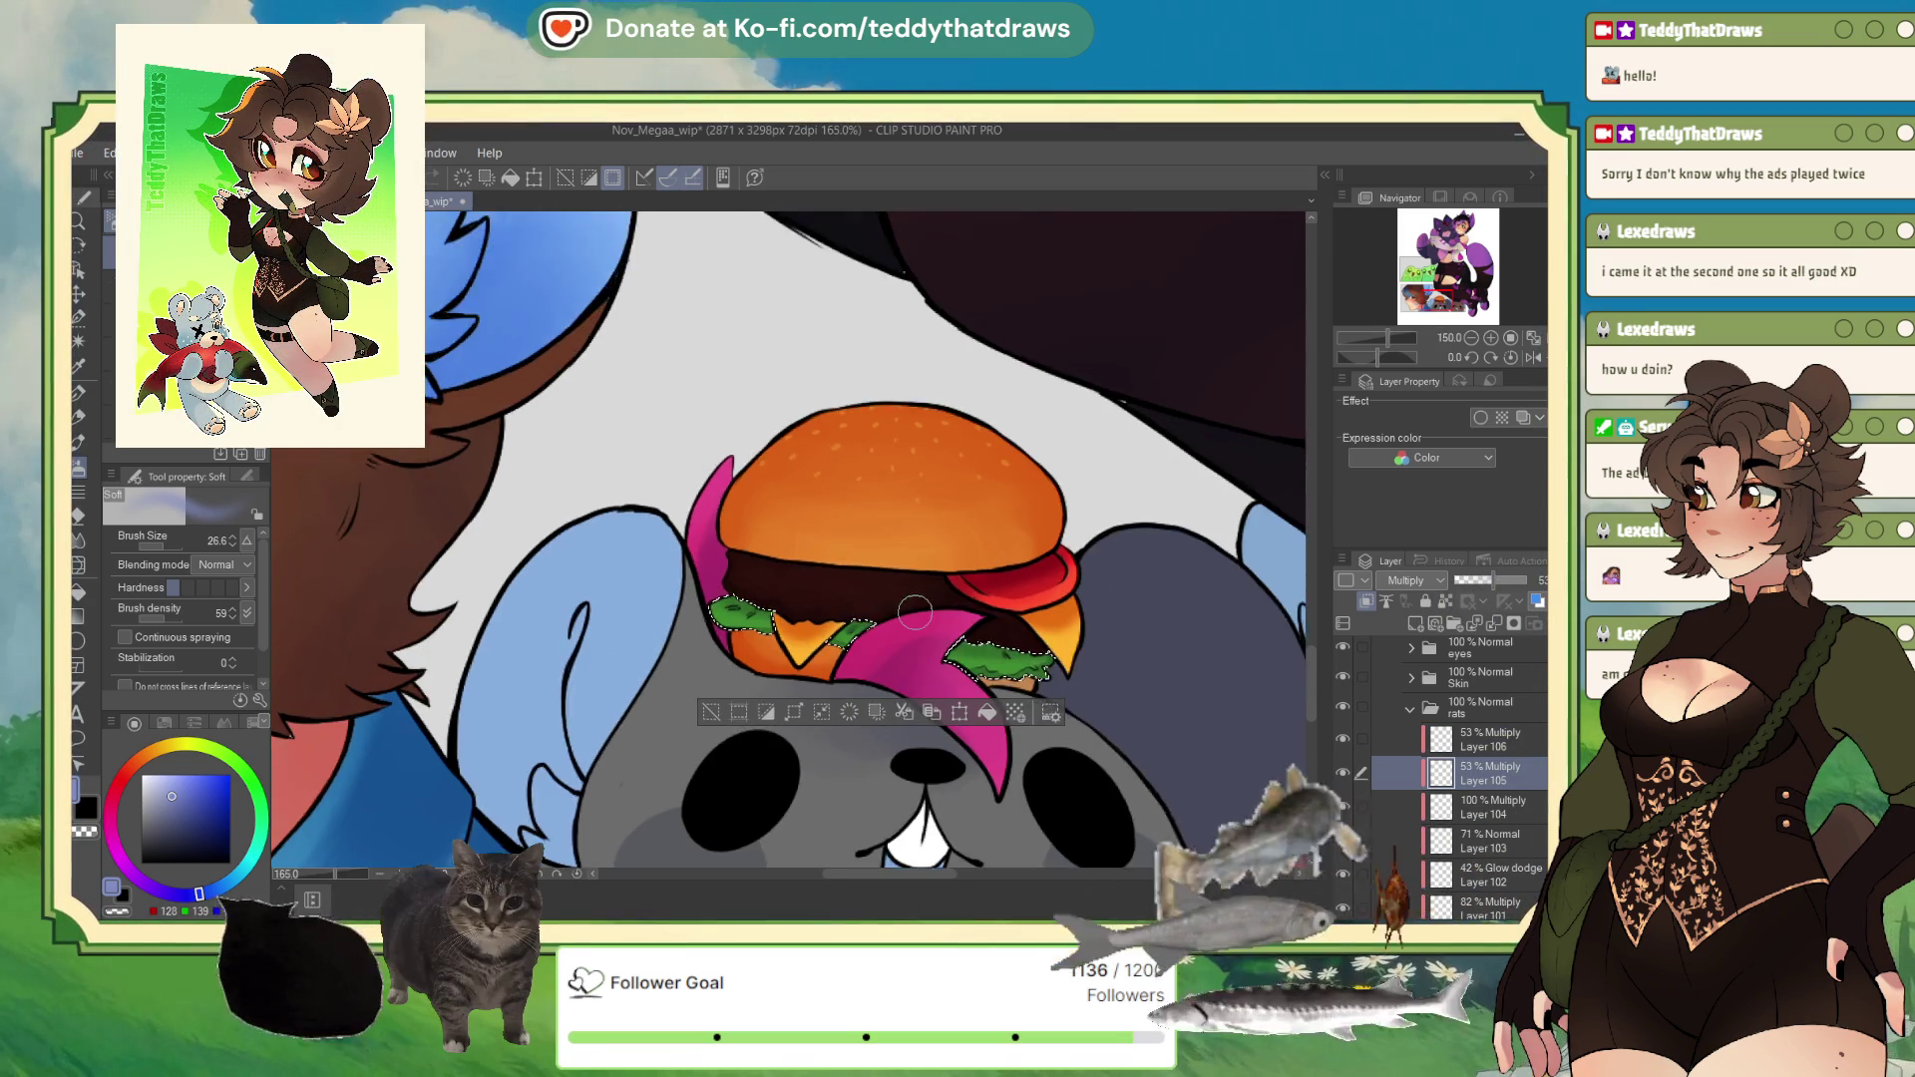
pyautogui.scroll(2, 926, 628)
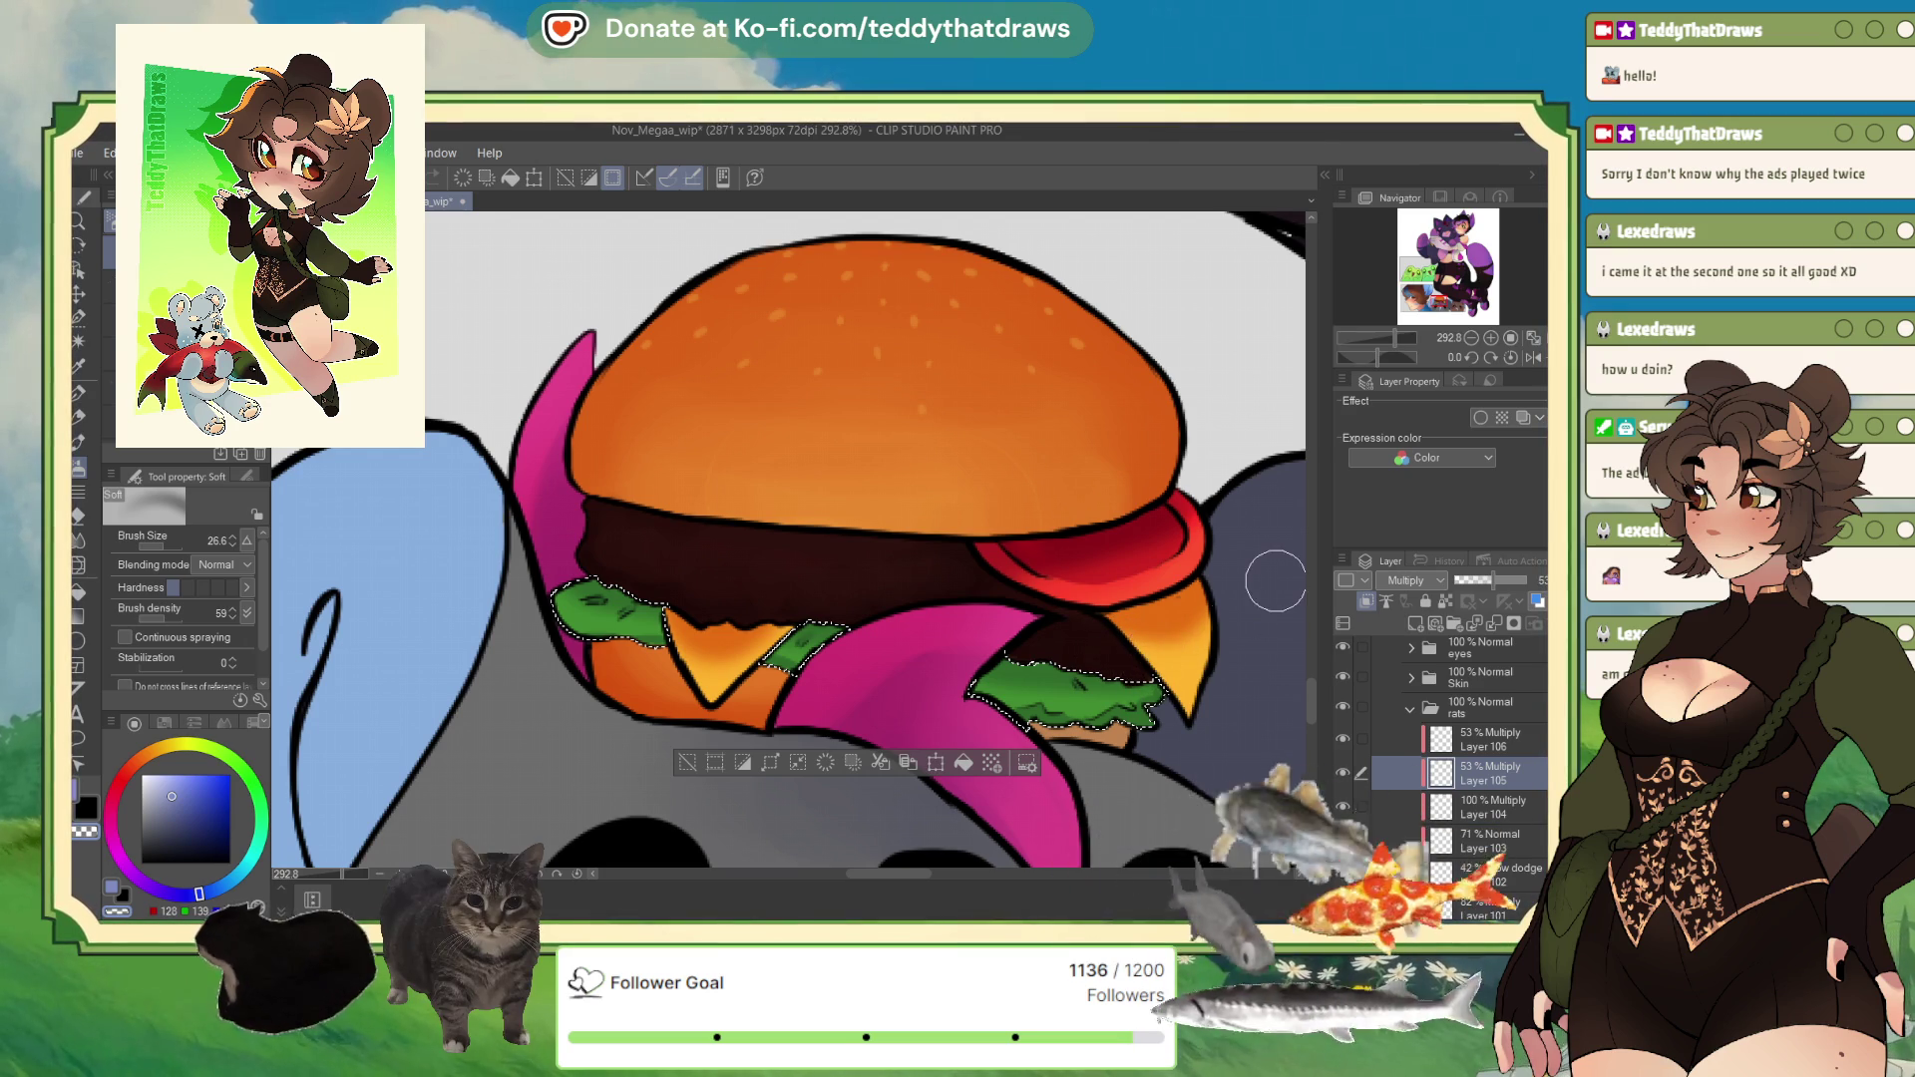
# Step: Clear the selection and delete shading Layers 105 and 106 together
pyautogui.hotkey('ctrl', 'd')
pyautogui.scroll(-5, 903, 488)
pyautogui.scroll(3, 680, 710)
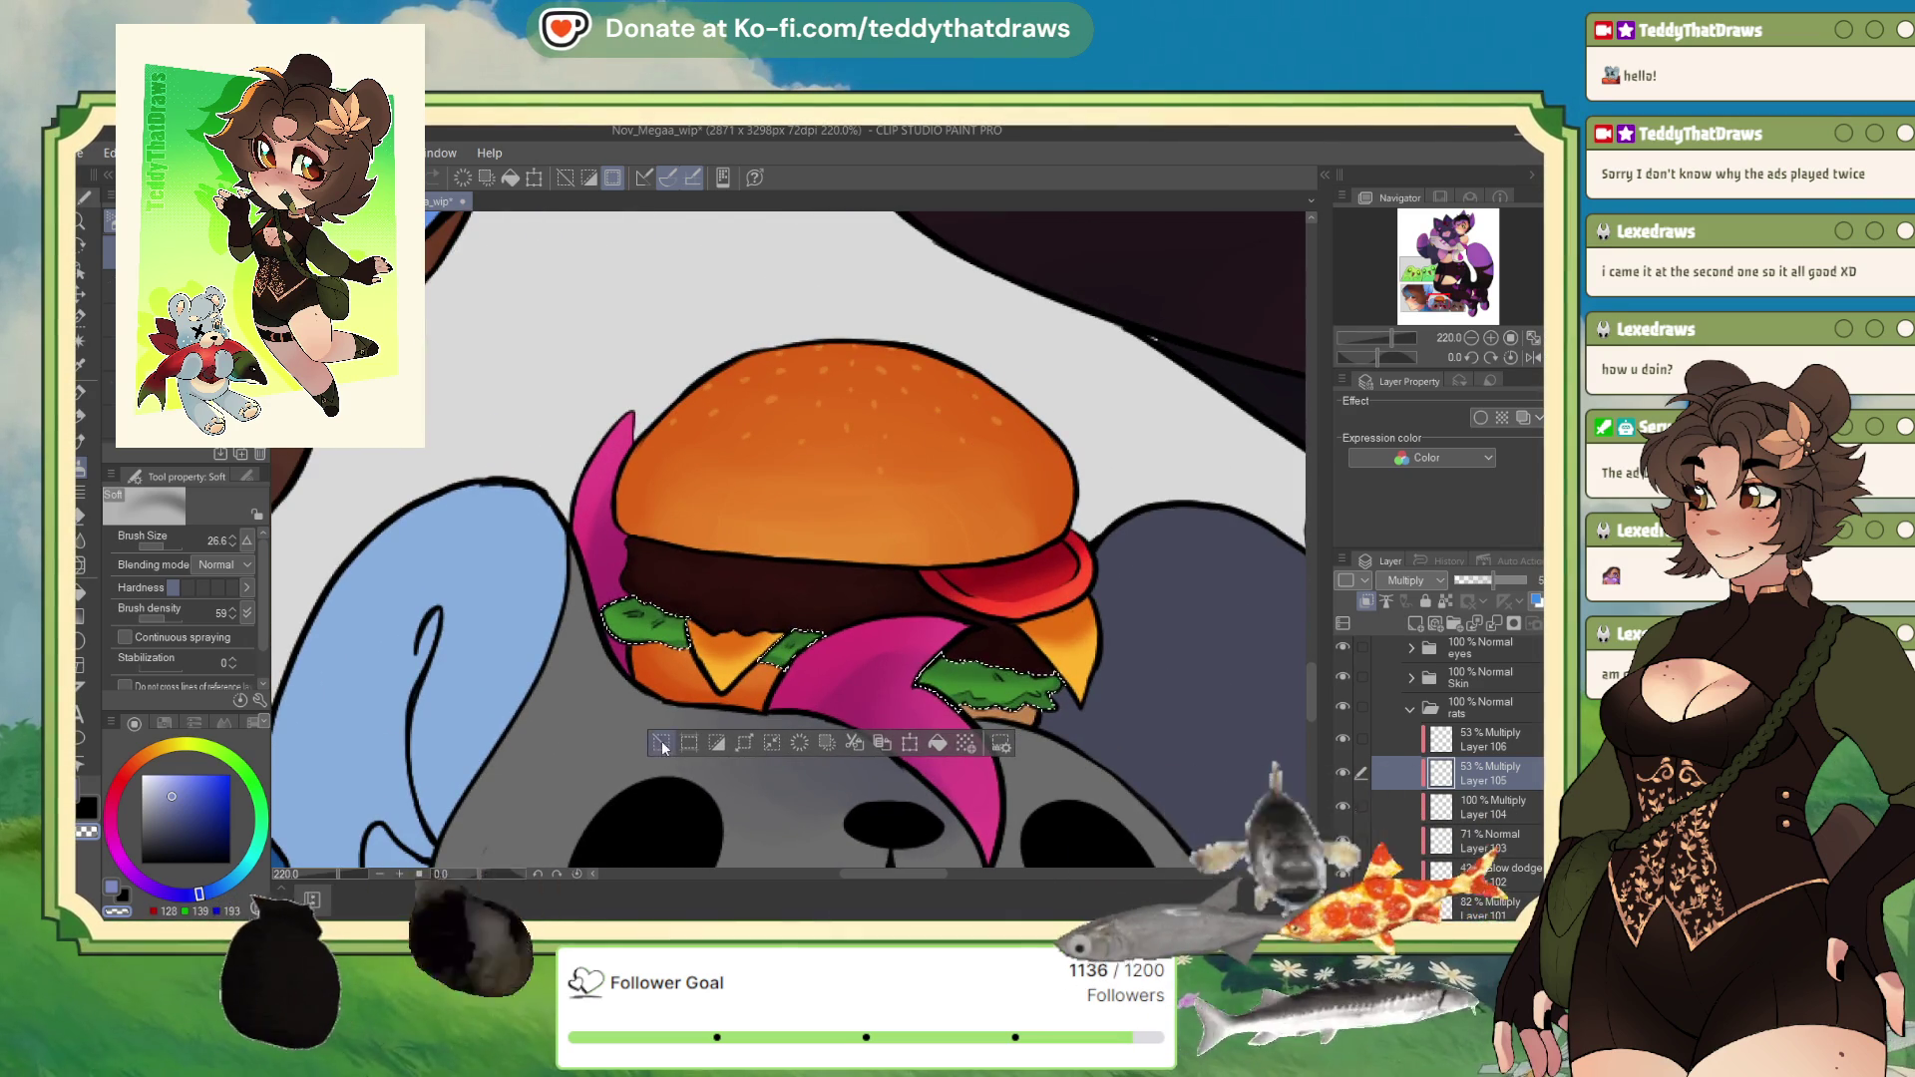
pyautogui.scroll(-3, 680, 710)
pyautogui.scroll(2, 680, 710)
pyautogui.click(1486, 739)
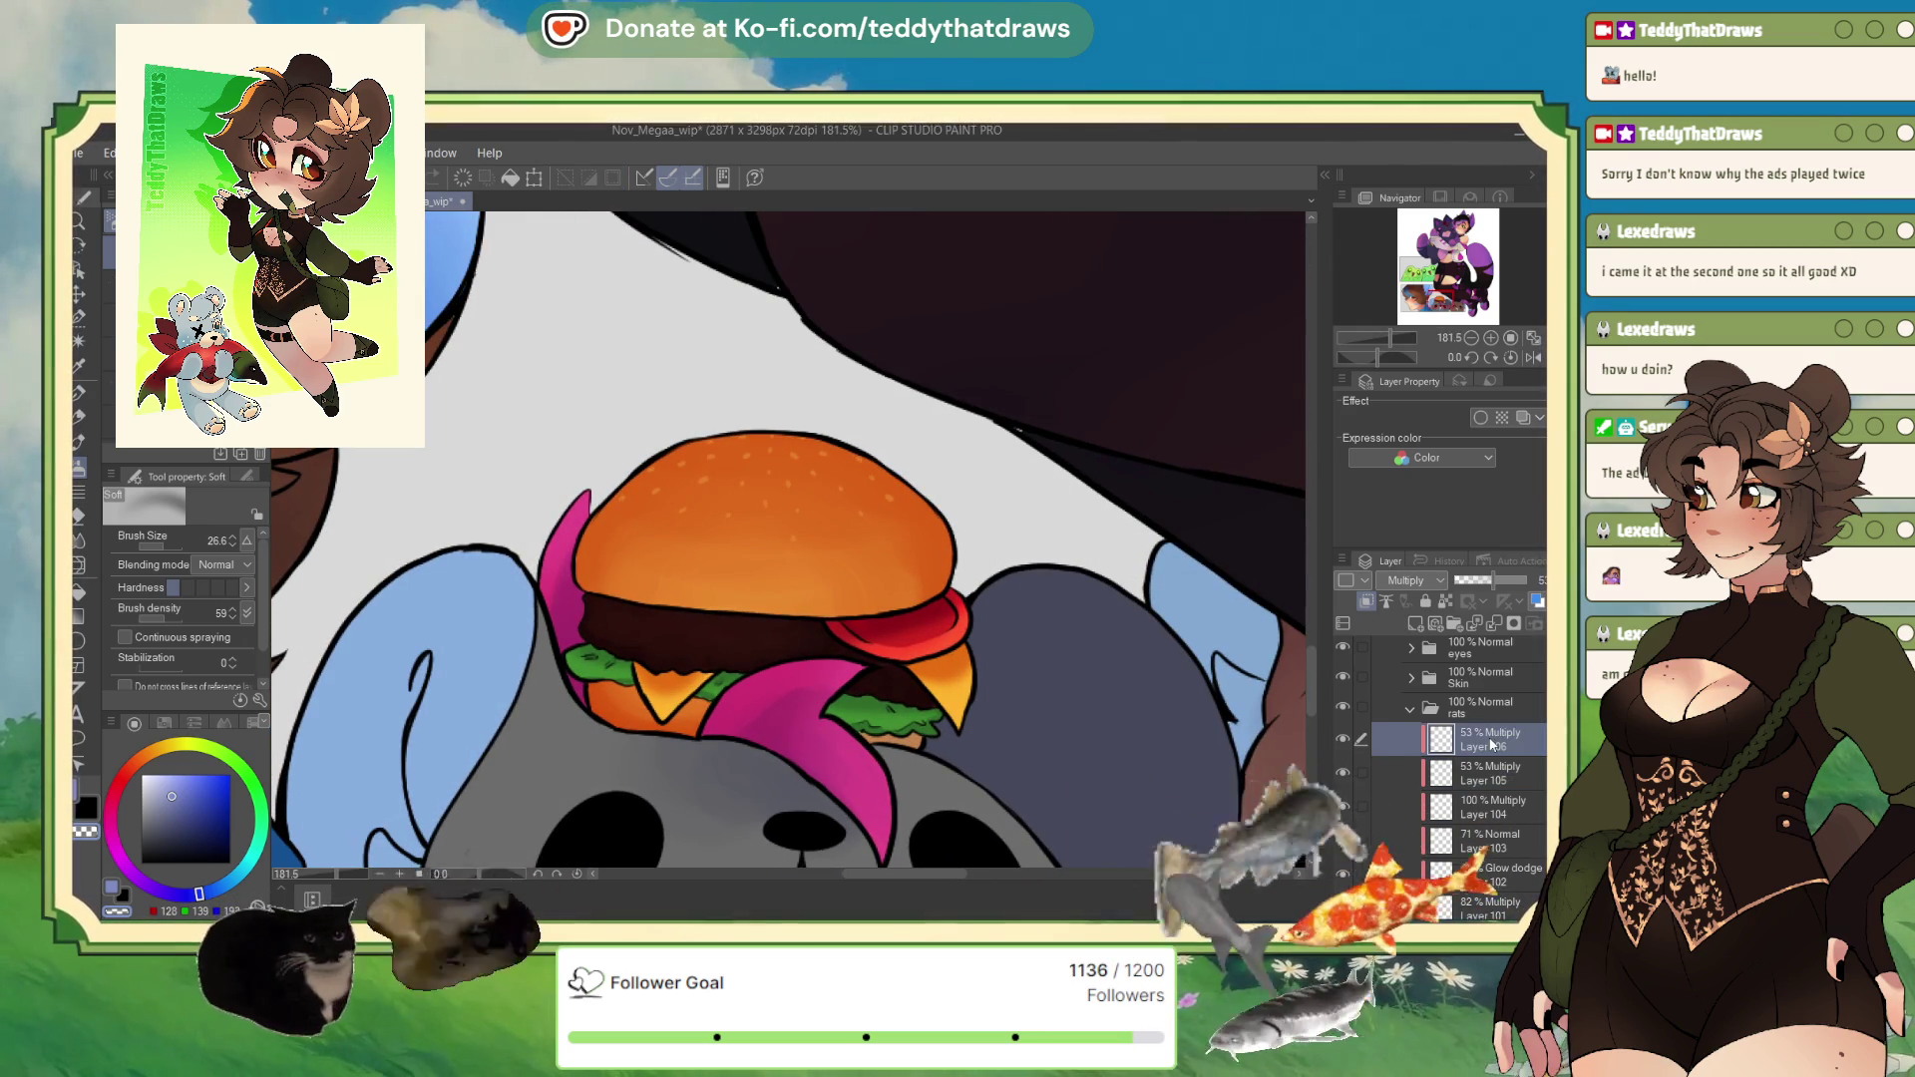
pyautogui.click(1501, 628)
pyautogui.click(1501, 628)
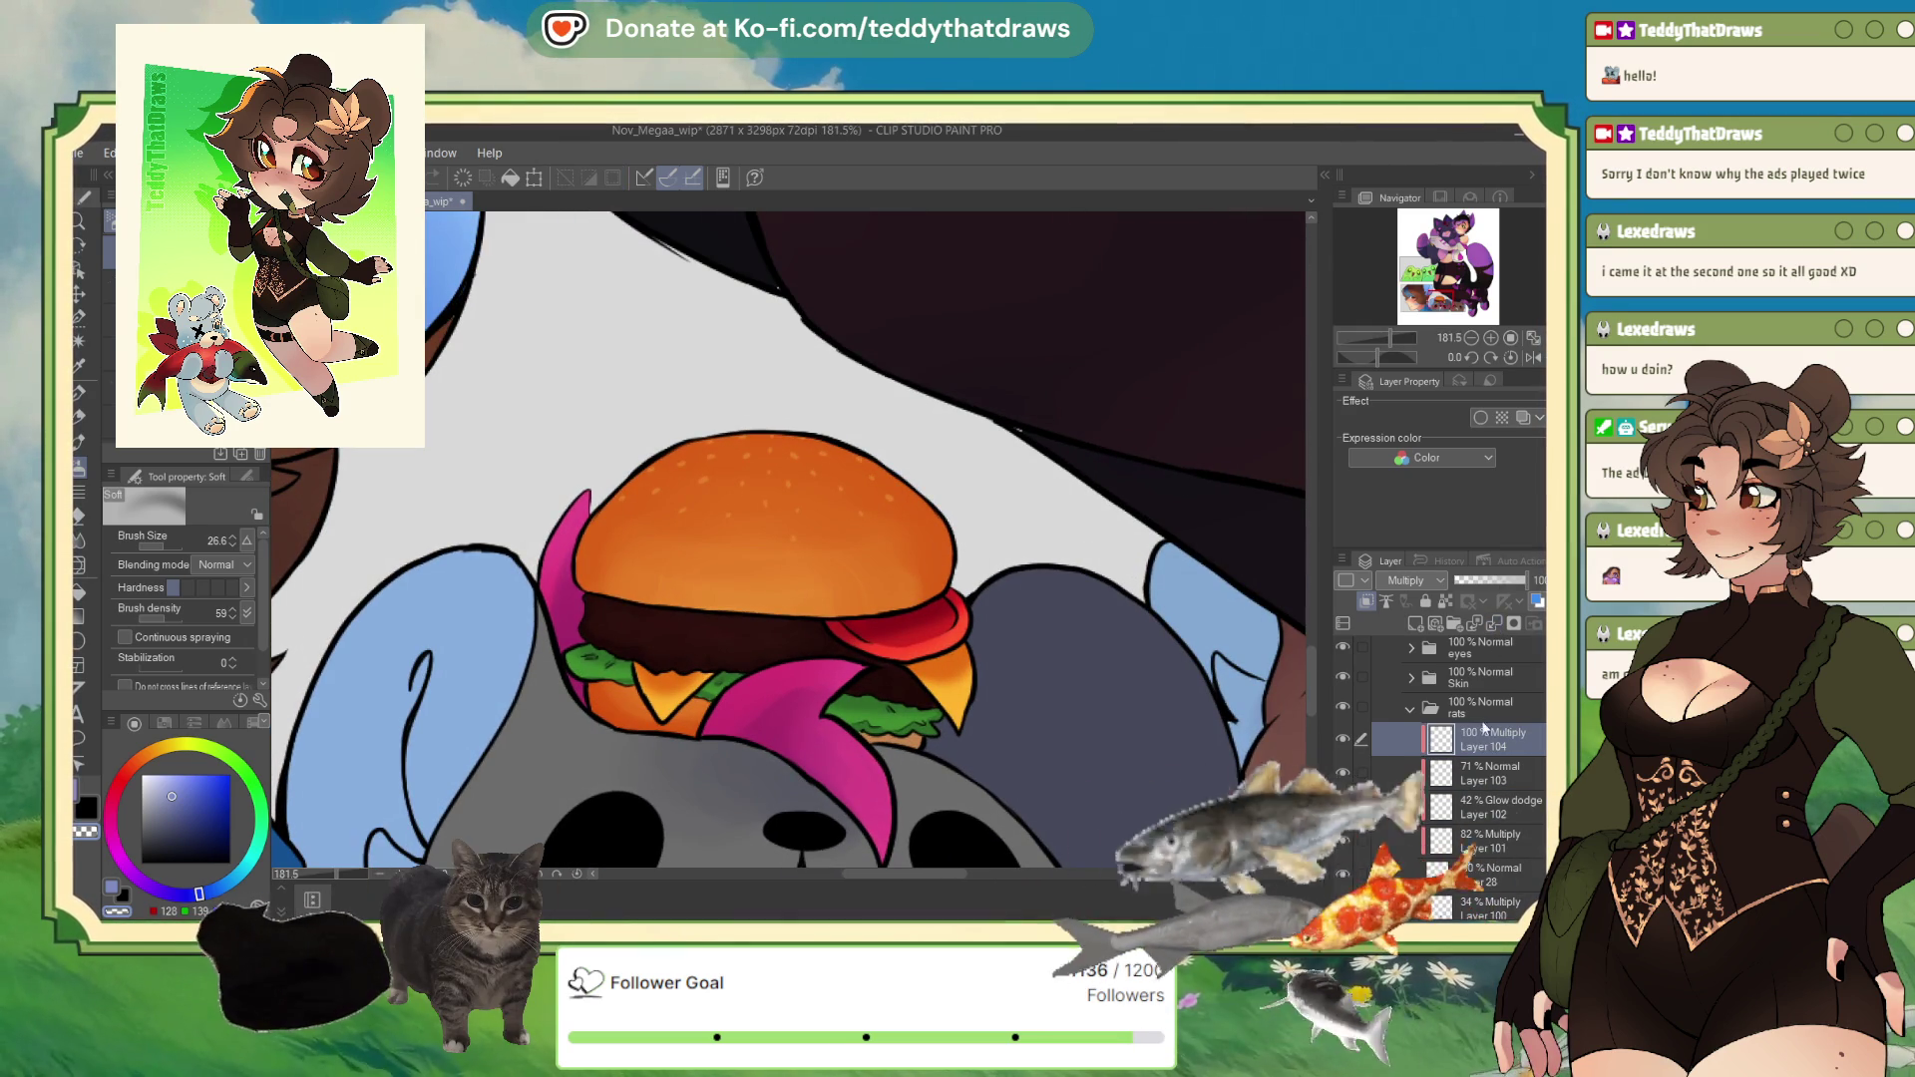
# Step: Add a new Soft light layer above Layer 104 and sample the bun's orange
pyautogui.click(1414, 624)
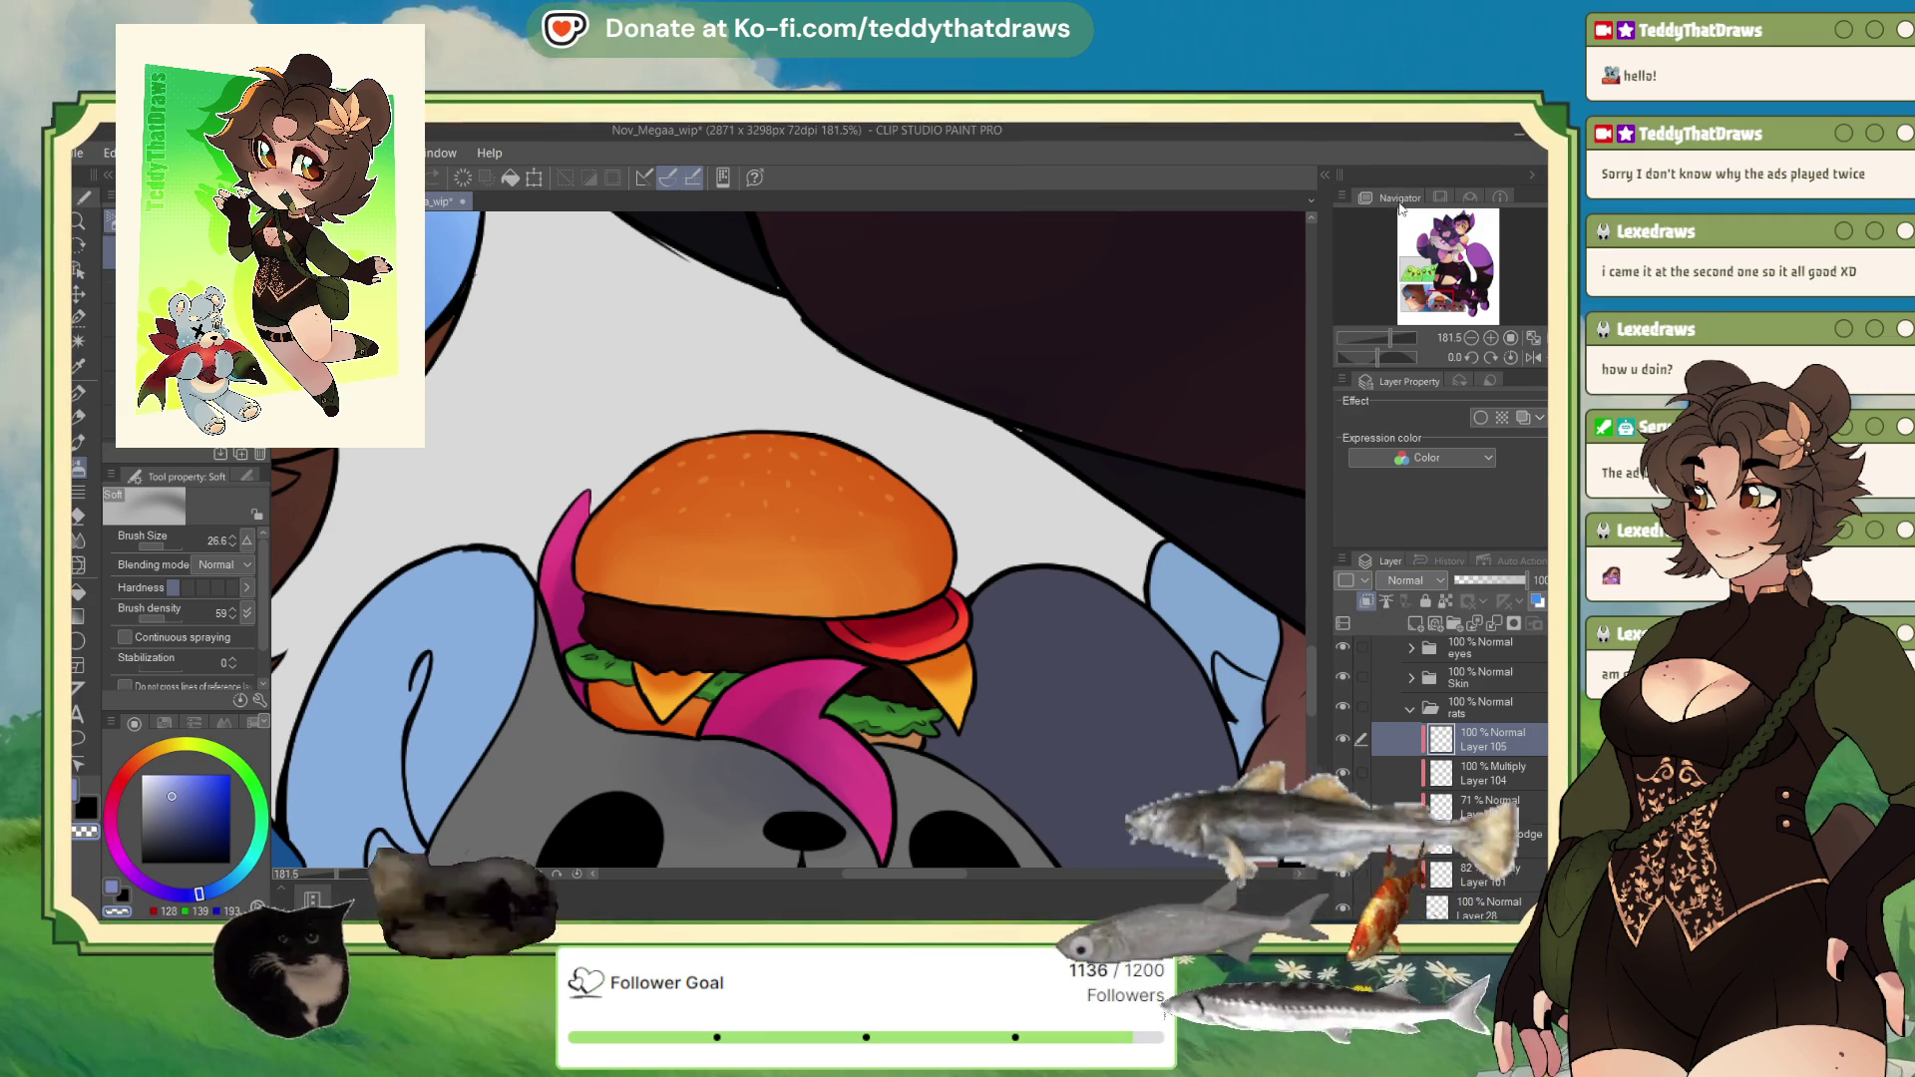
pyautogui.press('s')
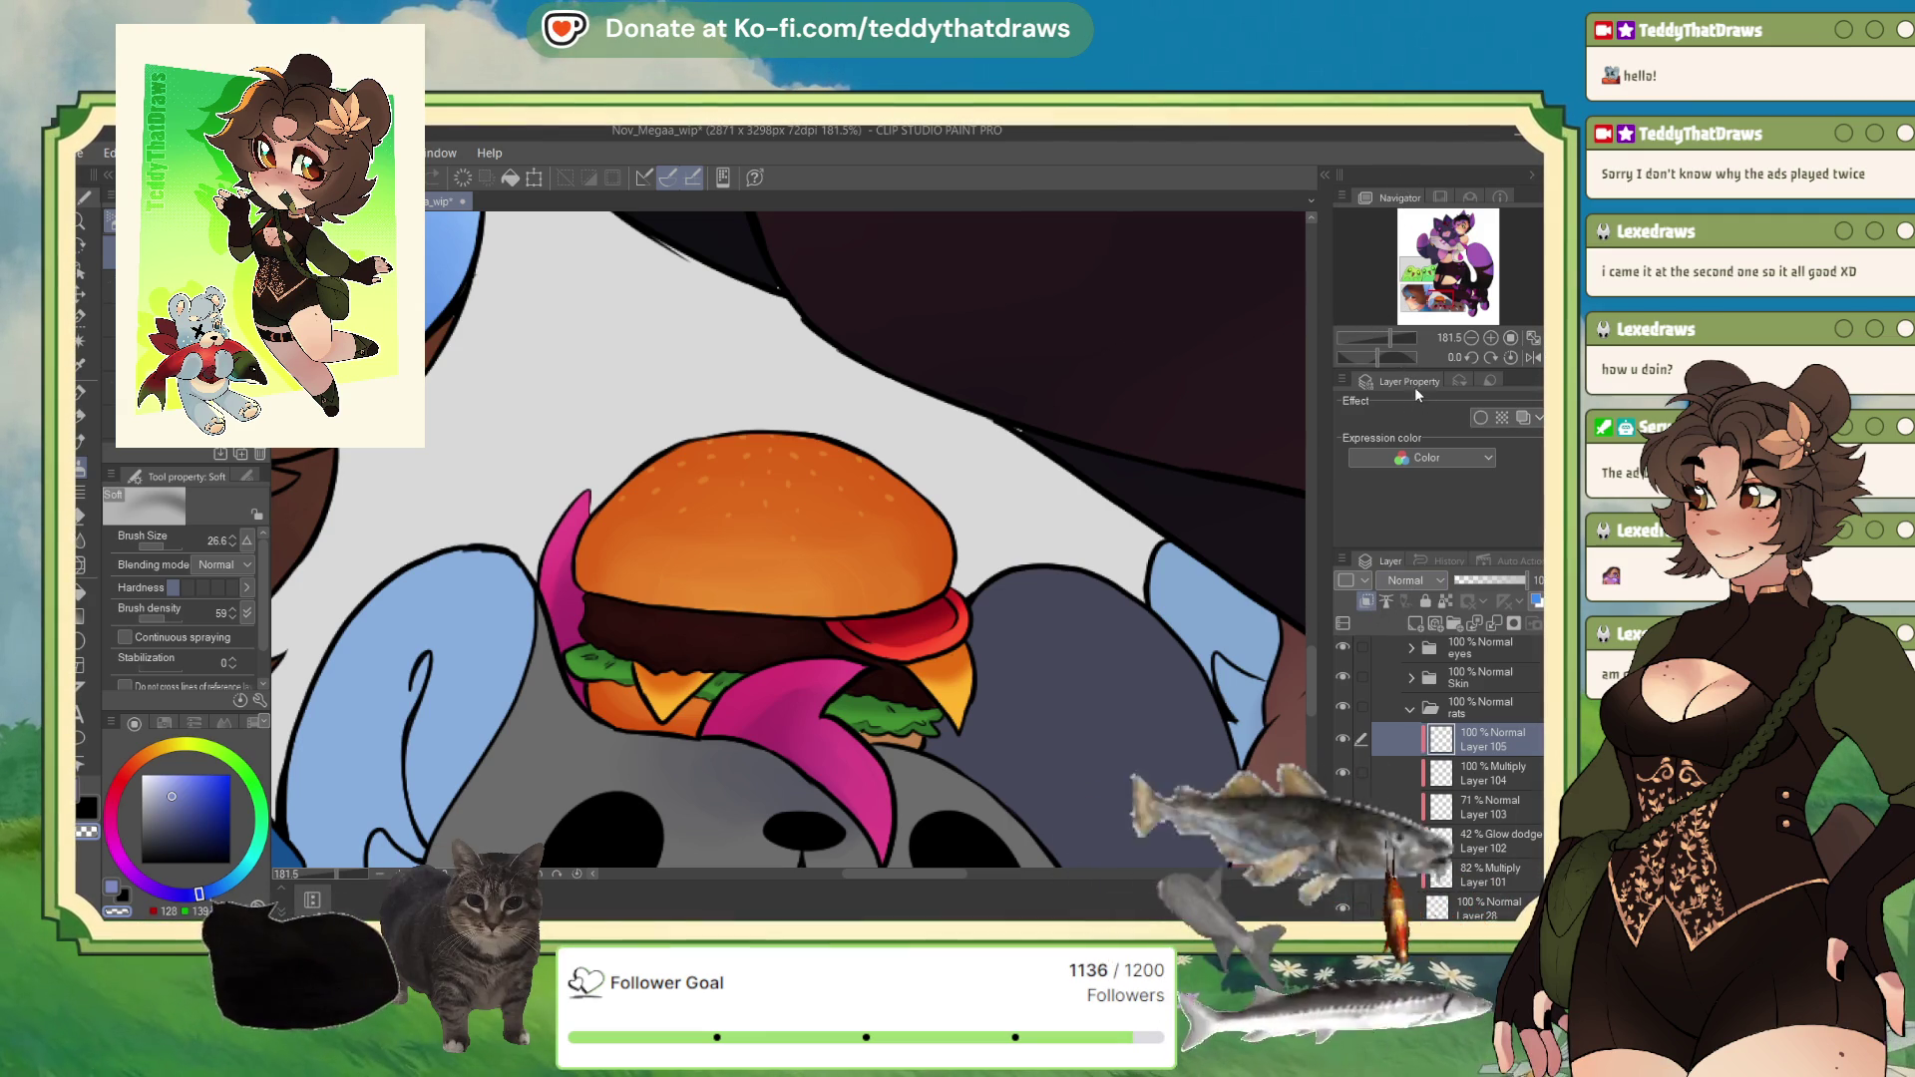
pyautogui.keyDown('alt'); pyautogui.click(758, 509); pyautogui.keyUp('alt')
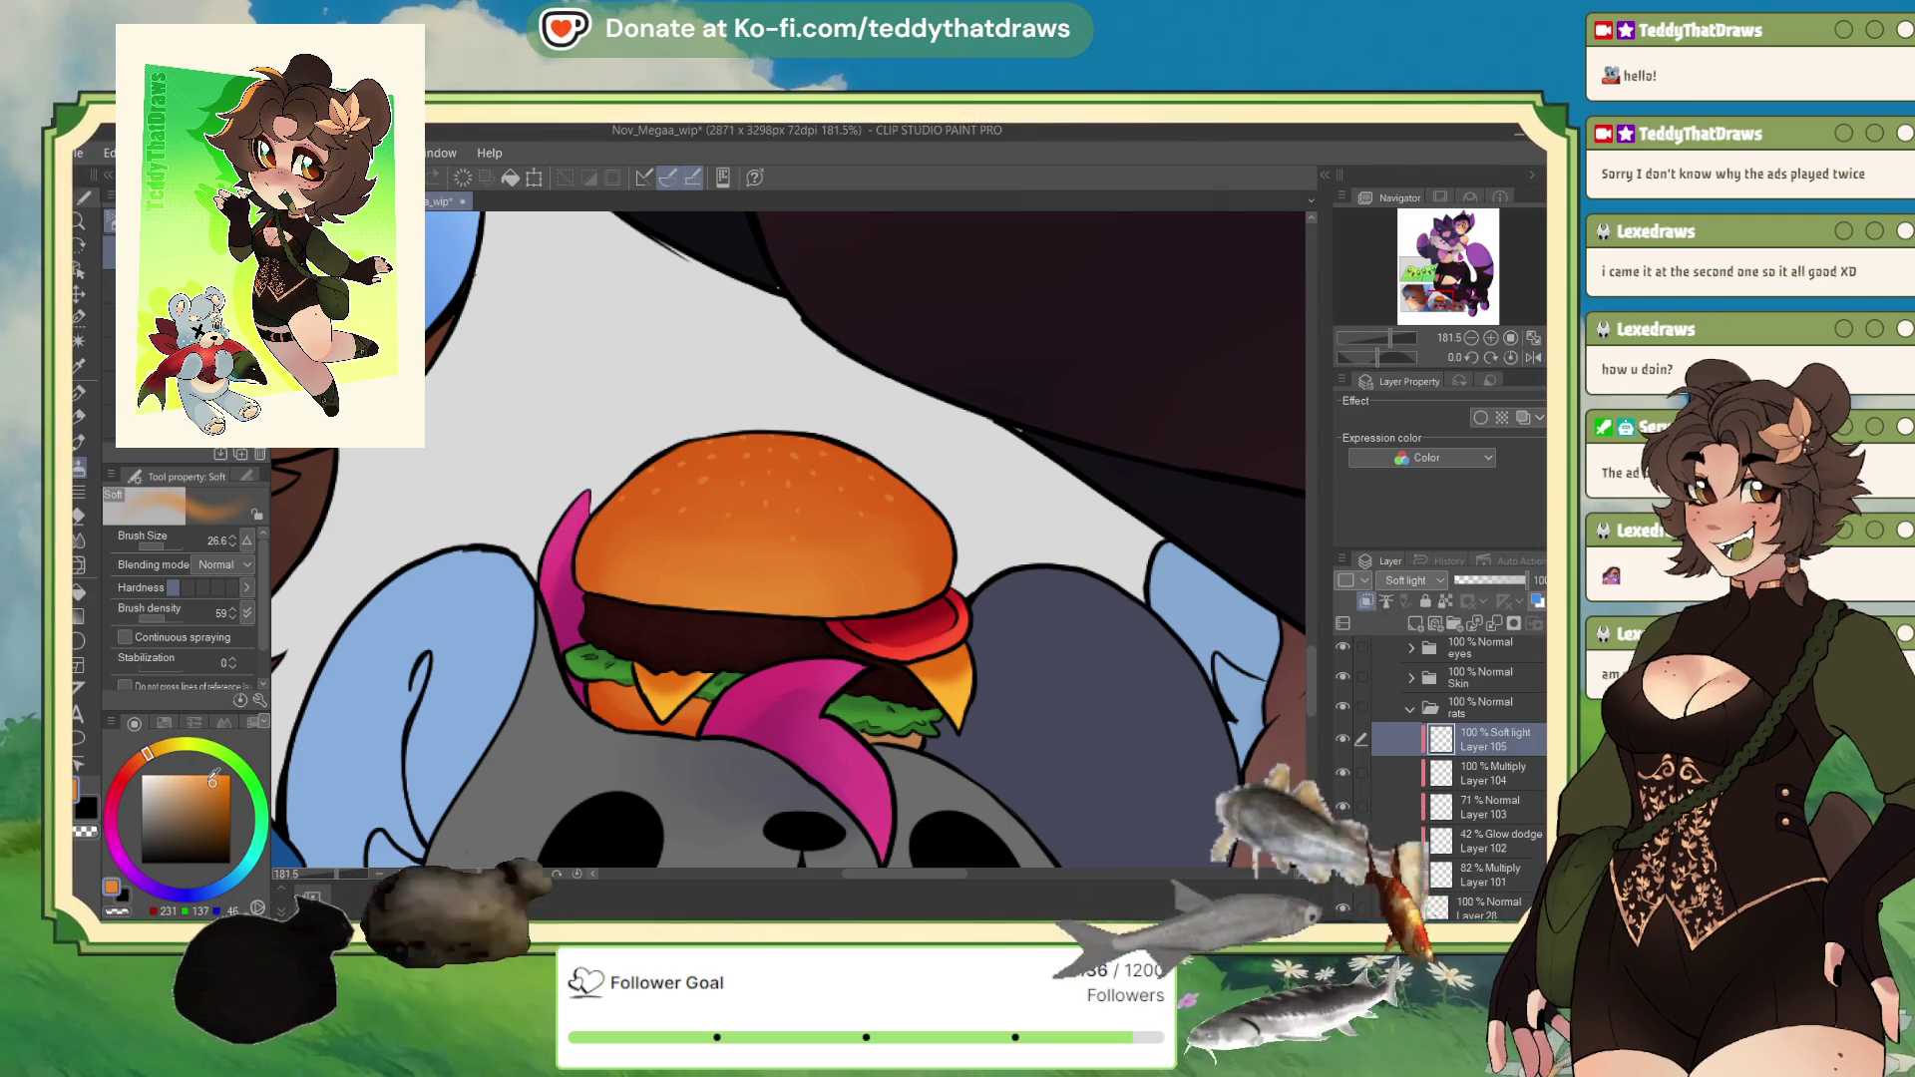
# Step: Airbrush a soft orange glow over the lower bun, patty edge and cheese
pyautogui.moveTo(150, 547); pyautogui.dragTo(174, 547)
pyautogui.moveTo(658, 584)
pyautogui.mouseDown()
pyautogui.moveTo(756, 618)
pyautogui.moveTo(718, 653)
pyautogui.moveTo(758, 638)
pyautogui.moveTo(662, 663)
pyautogui.mouseUp()
pyautogui.moveTo(856, 560); pyautogui.dragTo(693, 630)
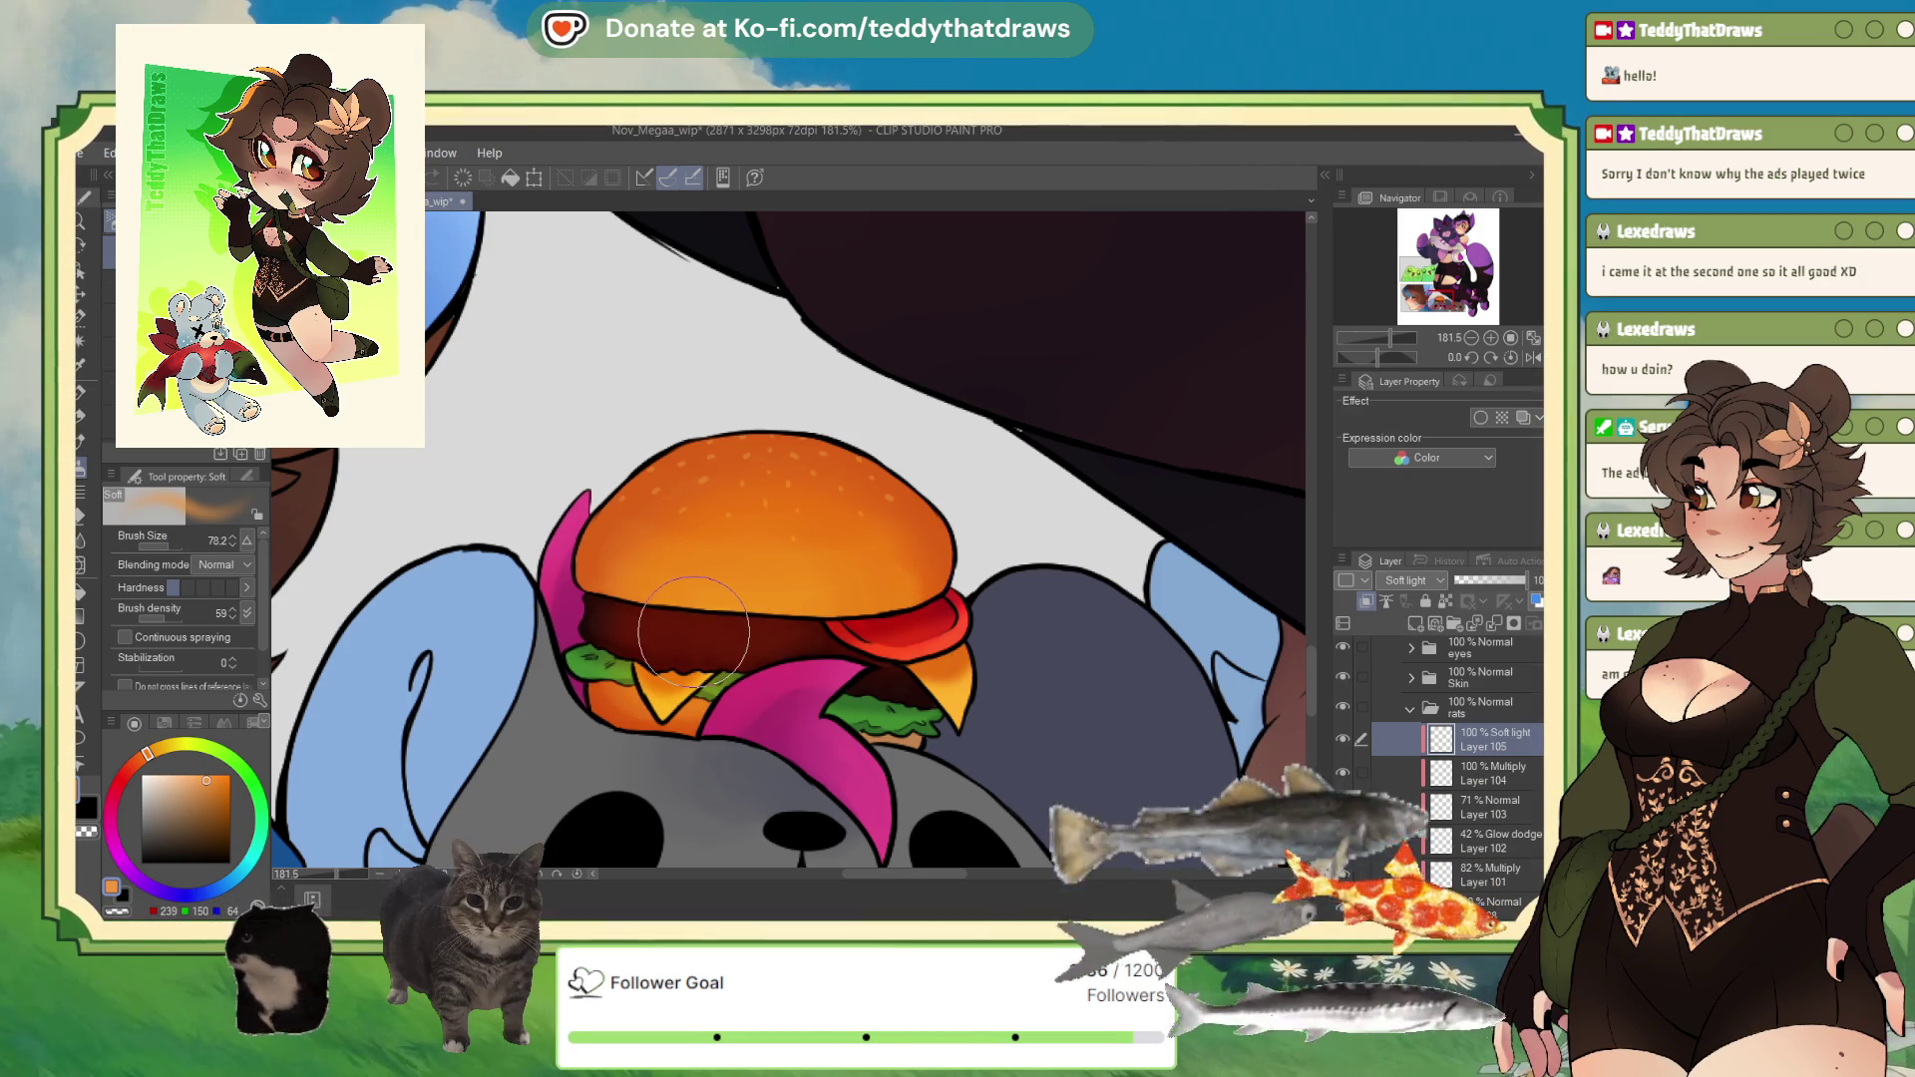
pyautogui.click(193, 775)
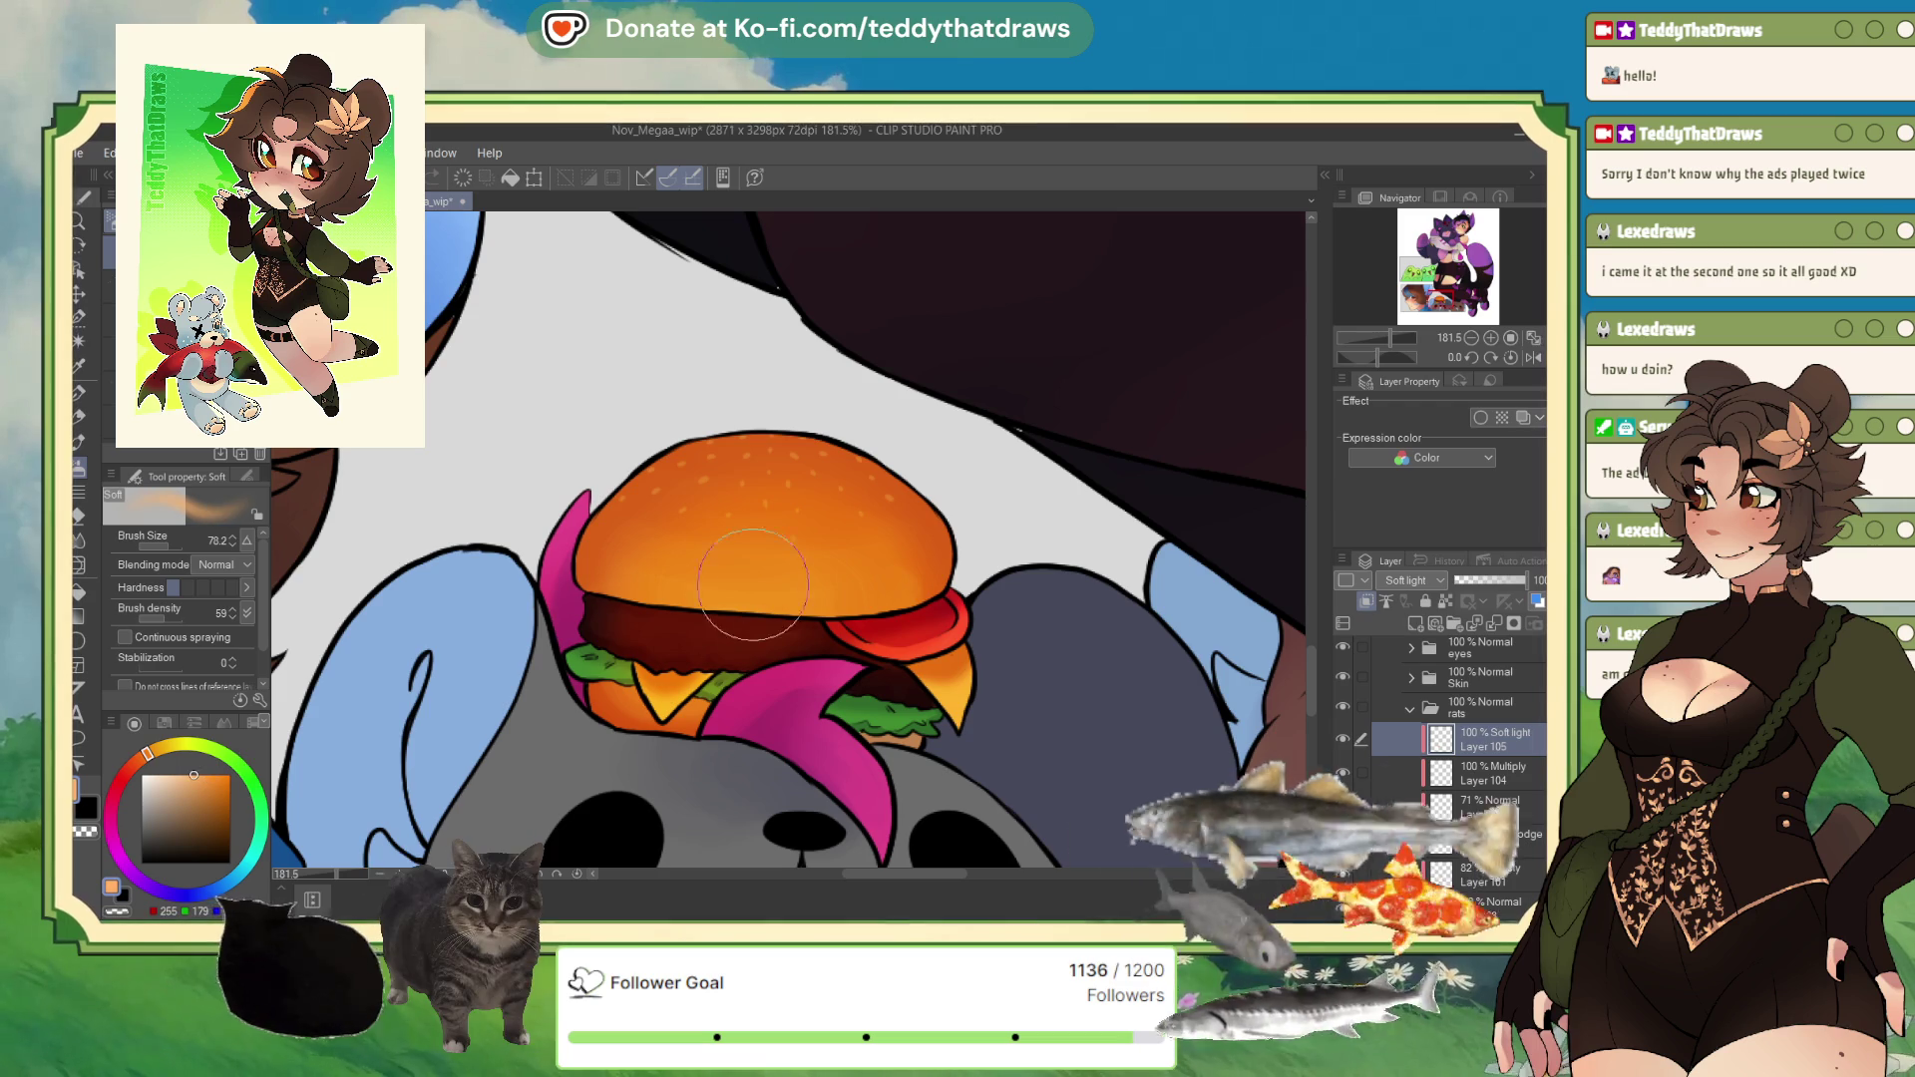
pyautogui.moveTo(713, 663); pyautogui.dragTo(760, 602)
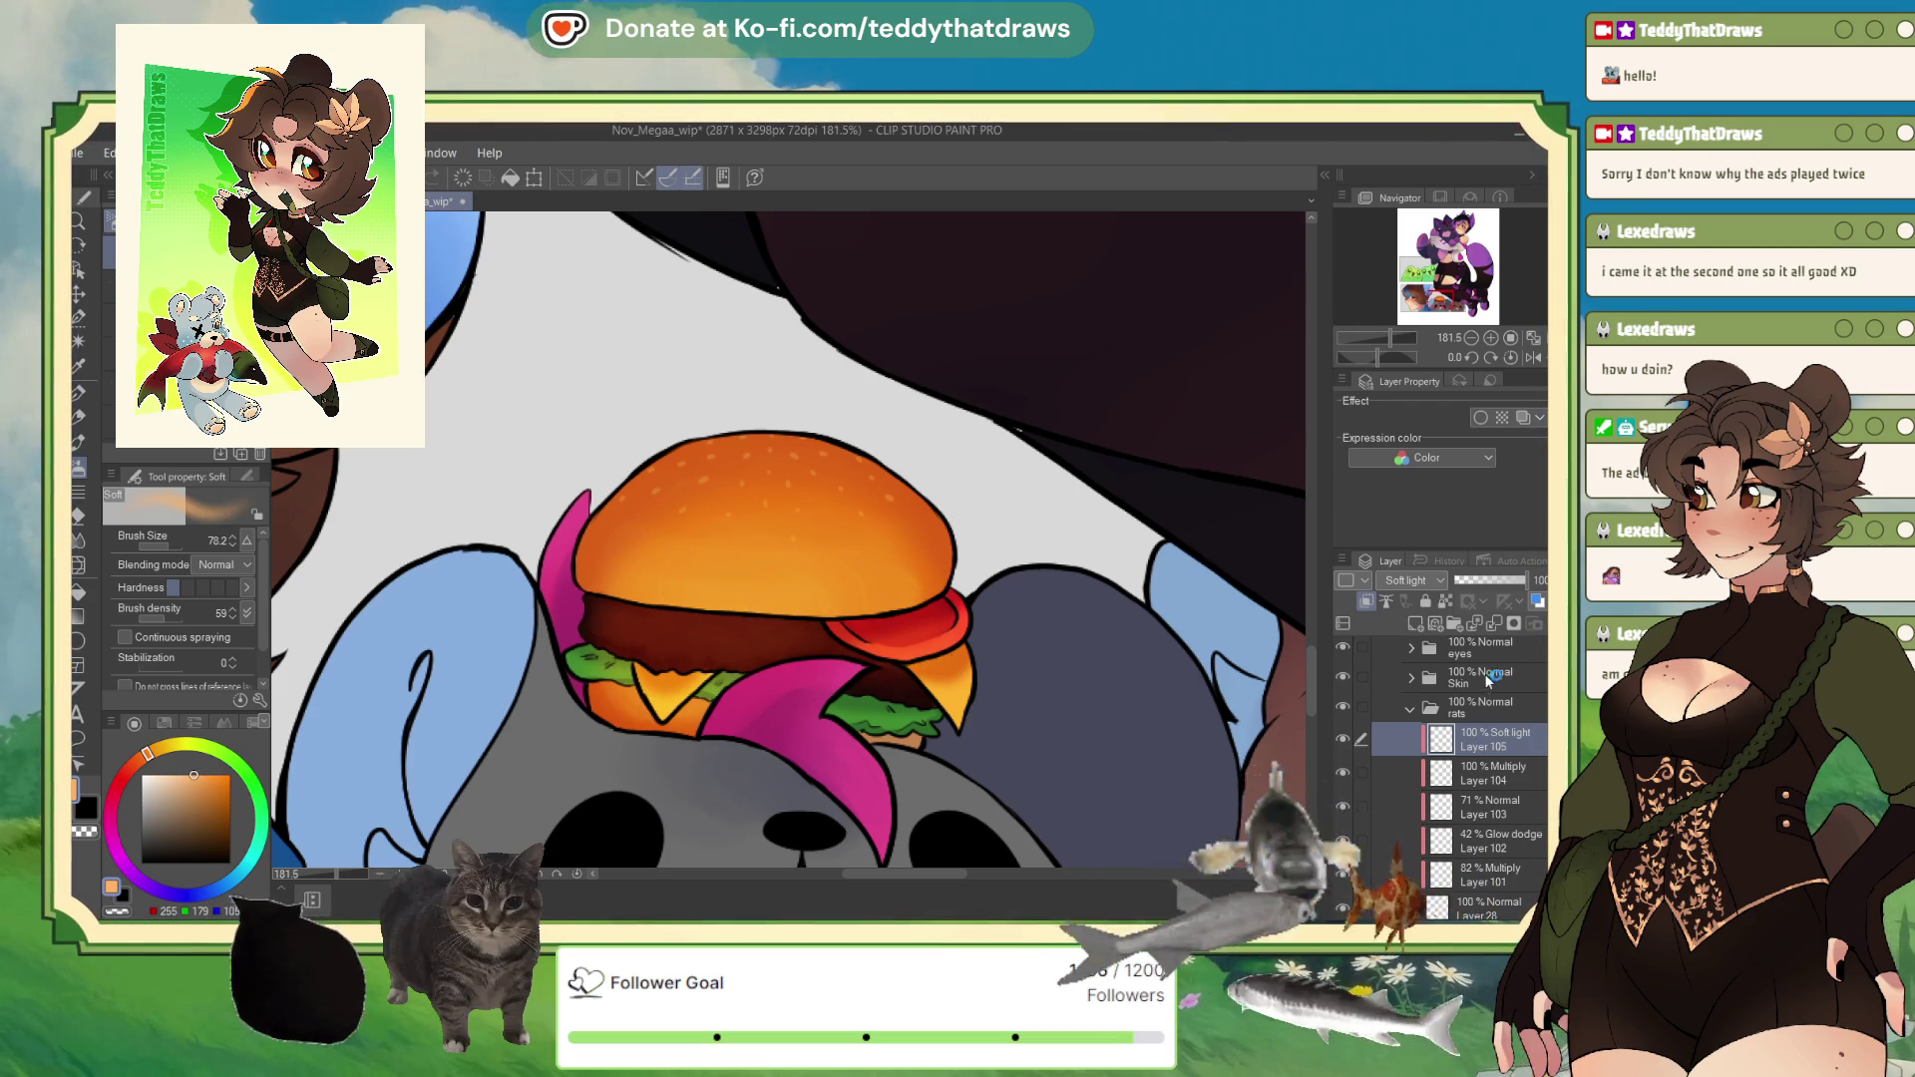
# Step: Lower the glow layer's opacity to 67%
pyautogui.click(1490, 581)
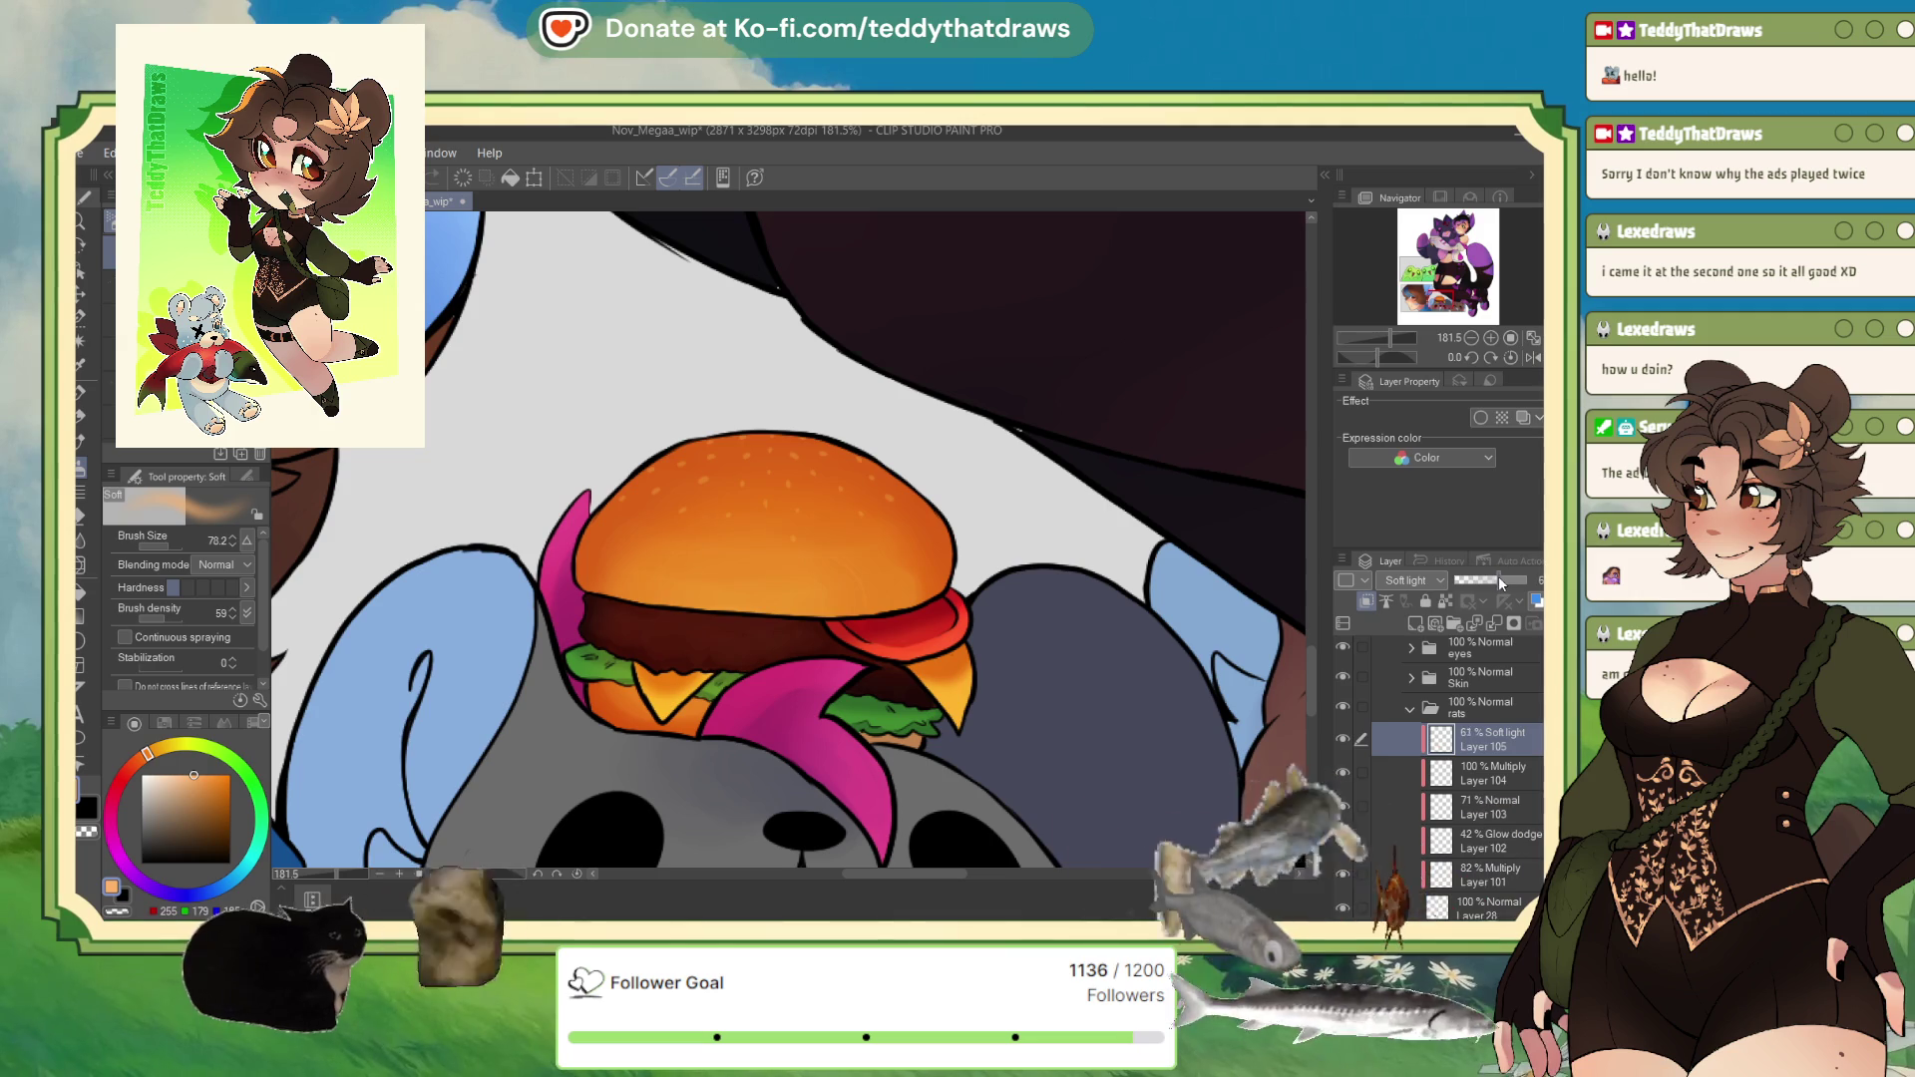
pyautogui.click(1502, 581)
pyautogui.scroll(-5, 800, 431)
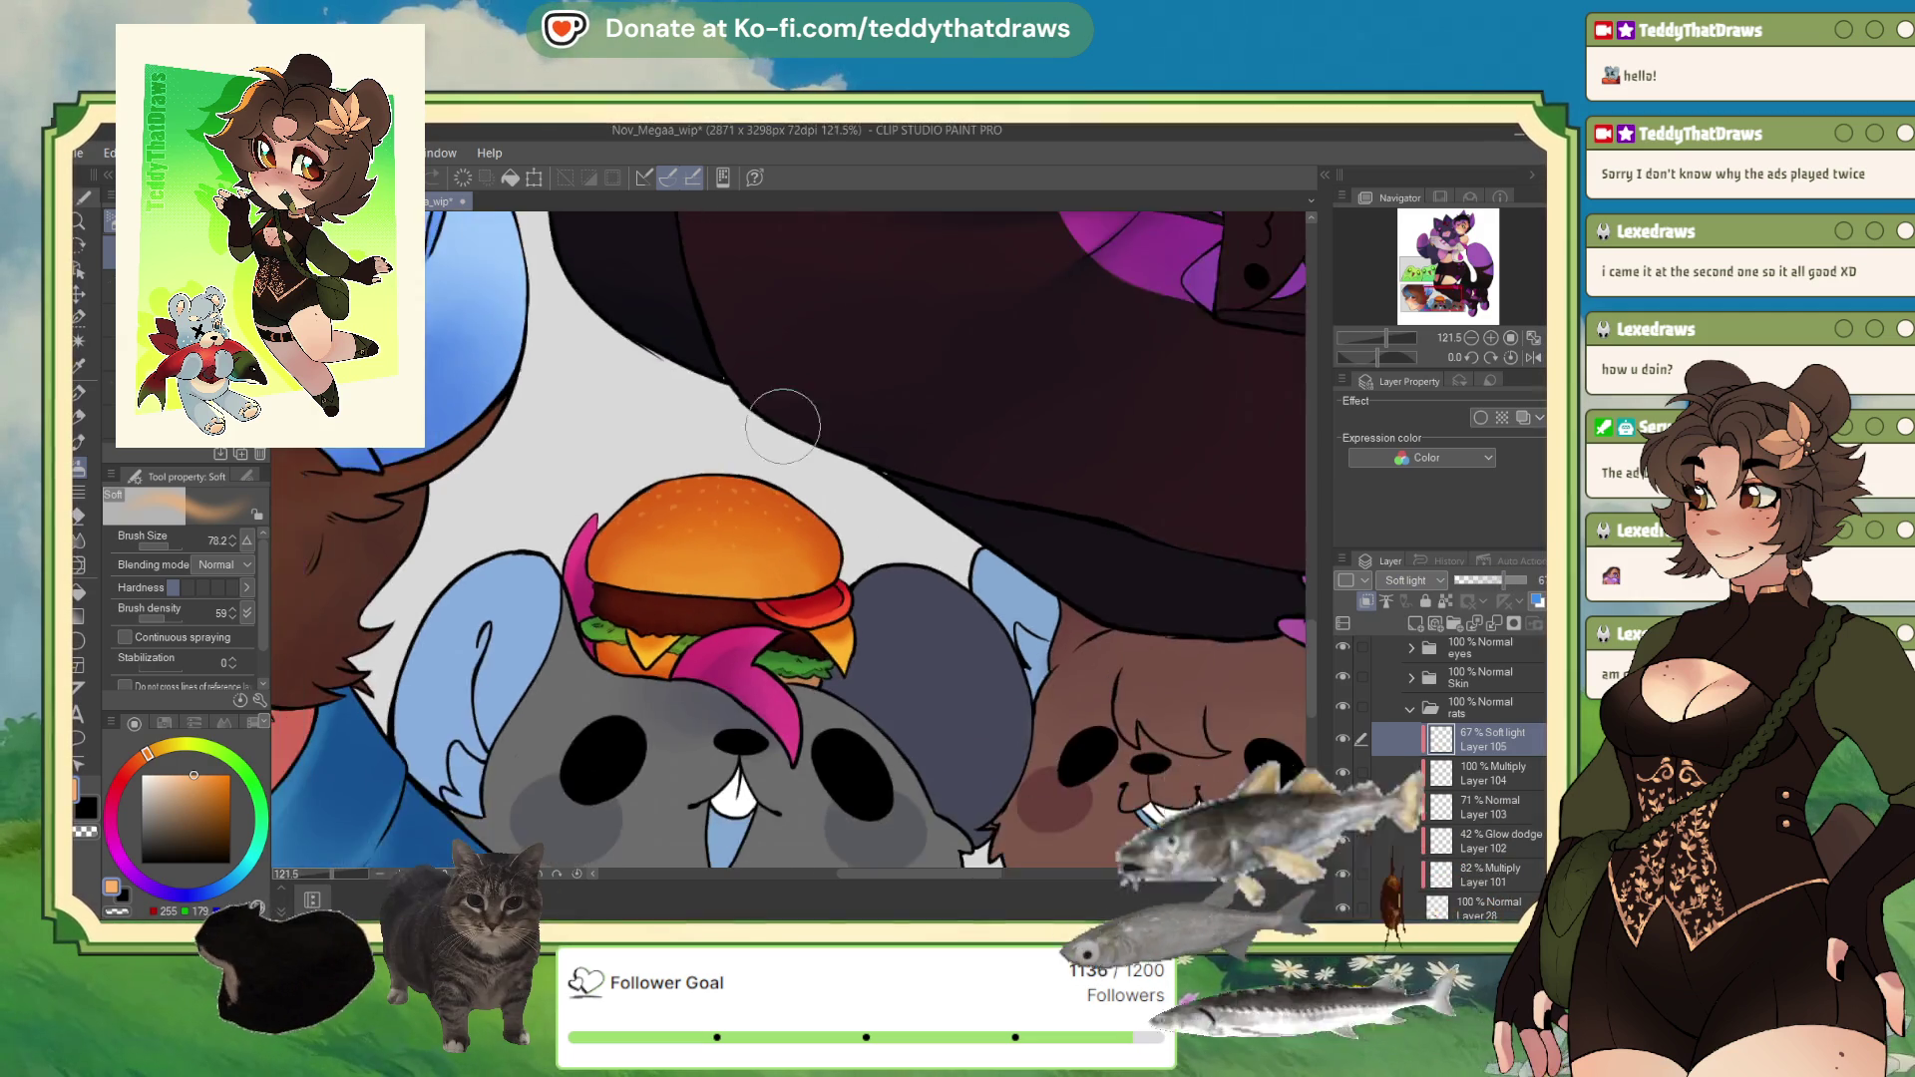
pyautogui.scroll(3, 800, 432)
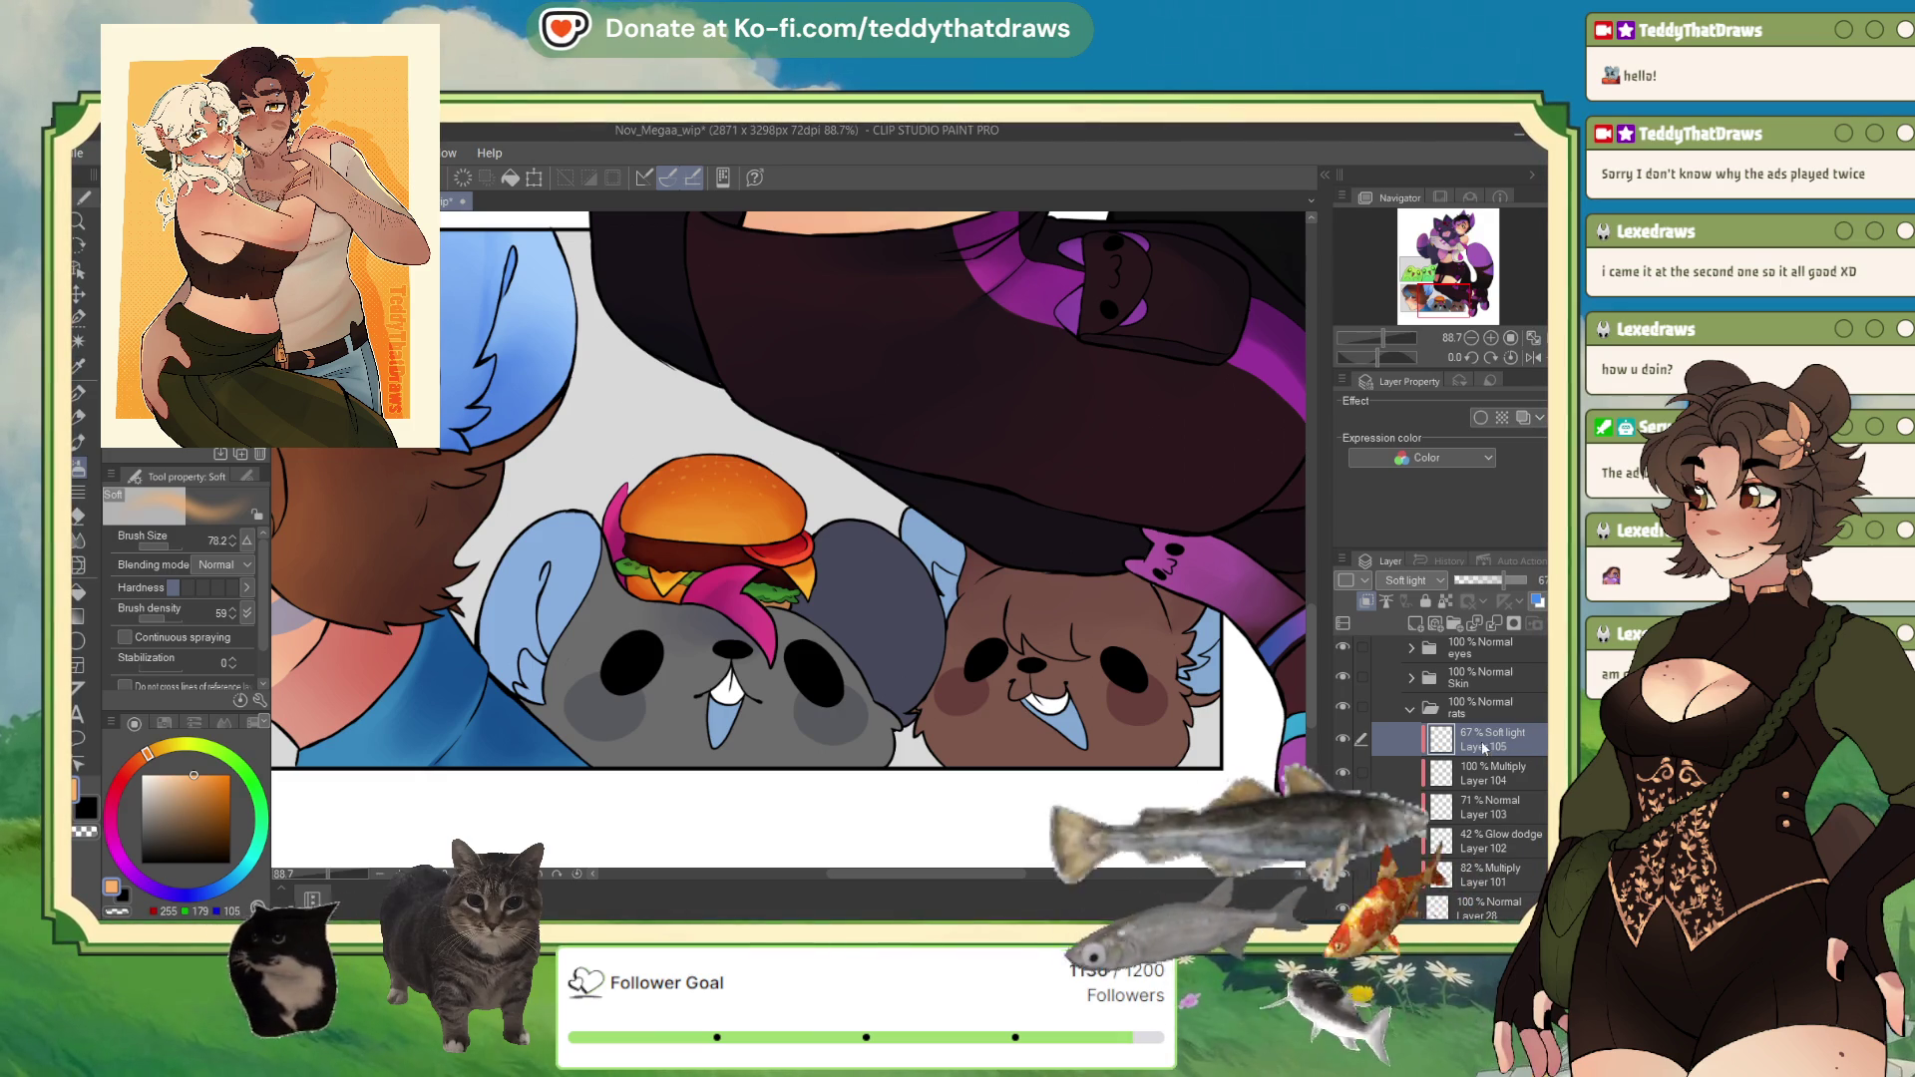
# Step: Auto-select the rat's and the right bear's blue ears
pyautogui.click(79, 344)
pyautogui.click(576, 614)
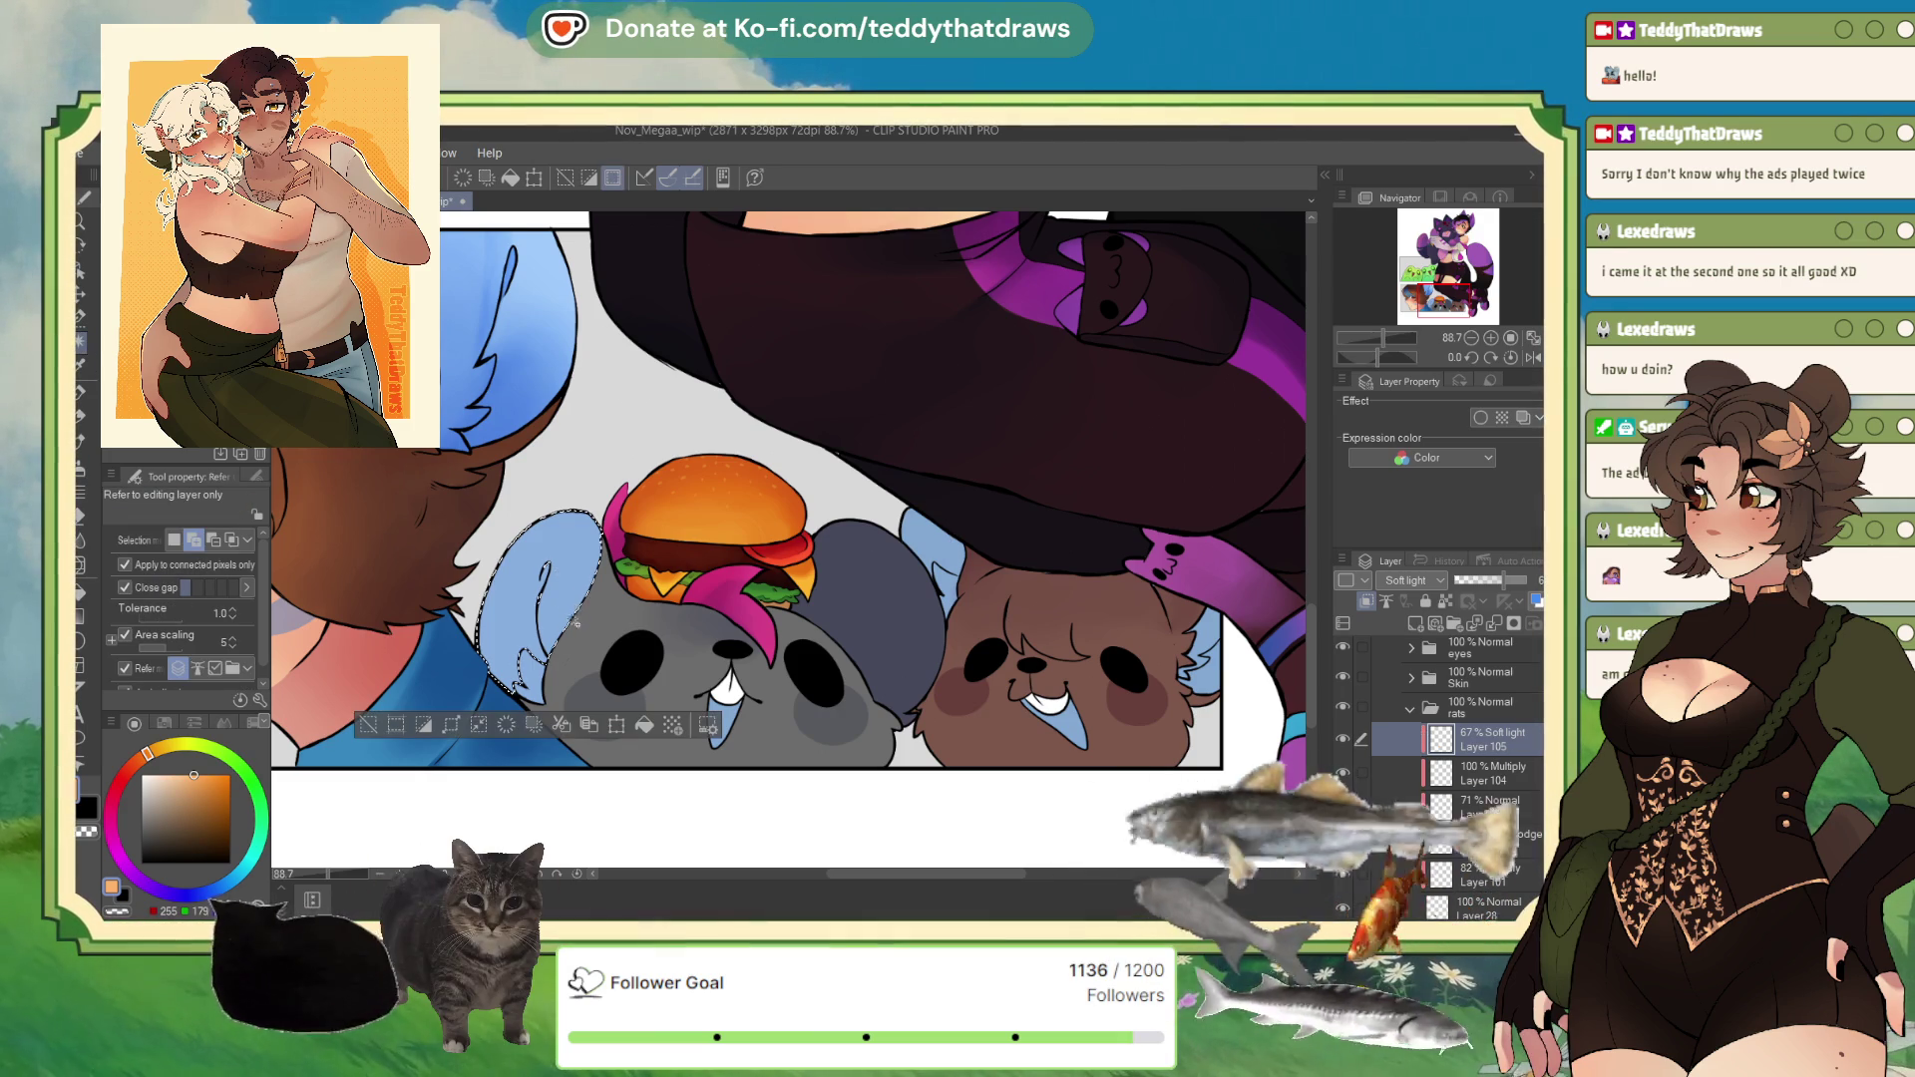
pyautogui.click(530, 670)
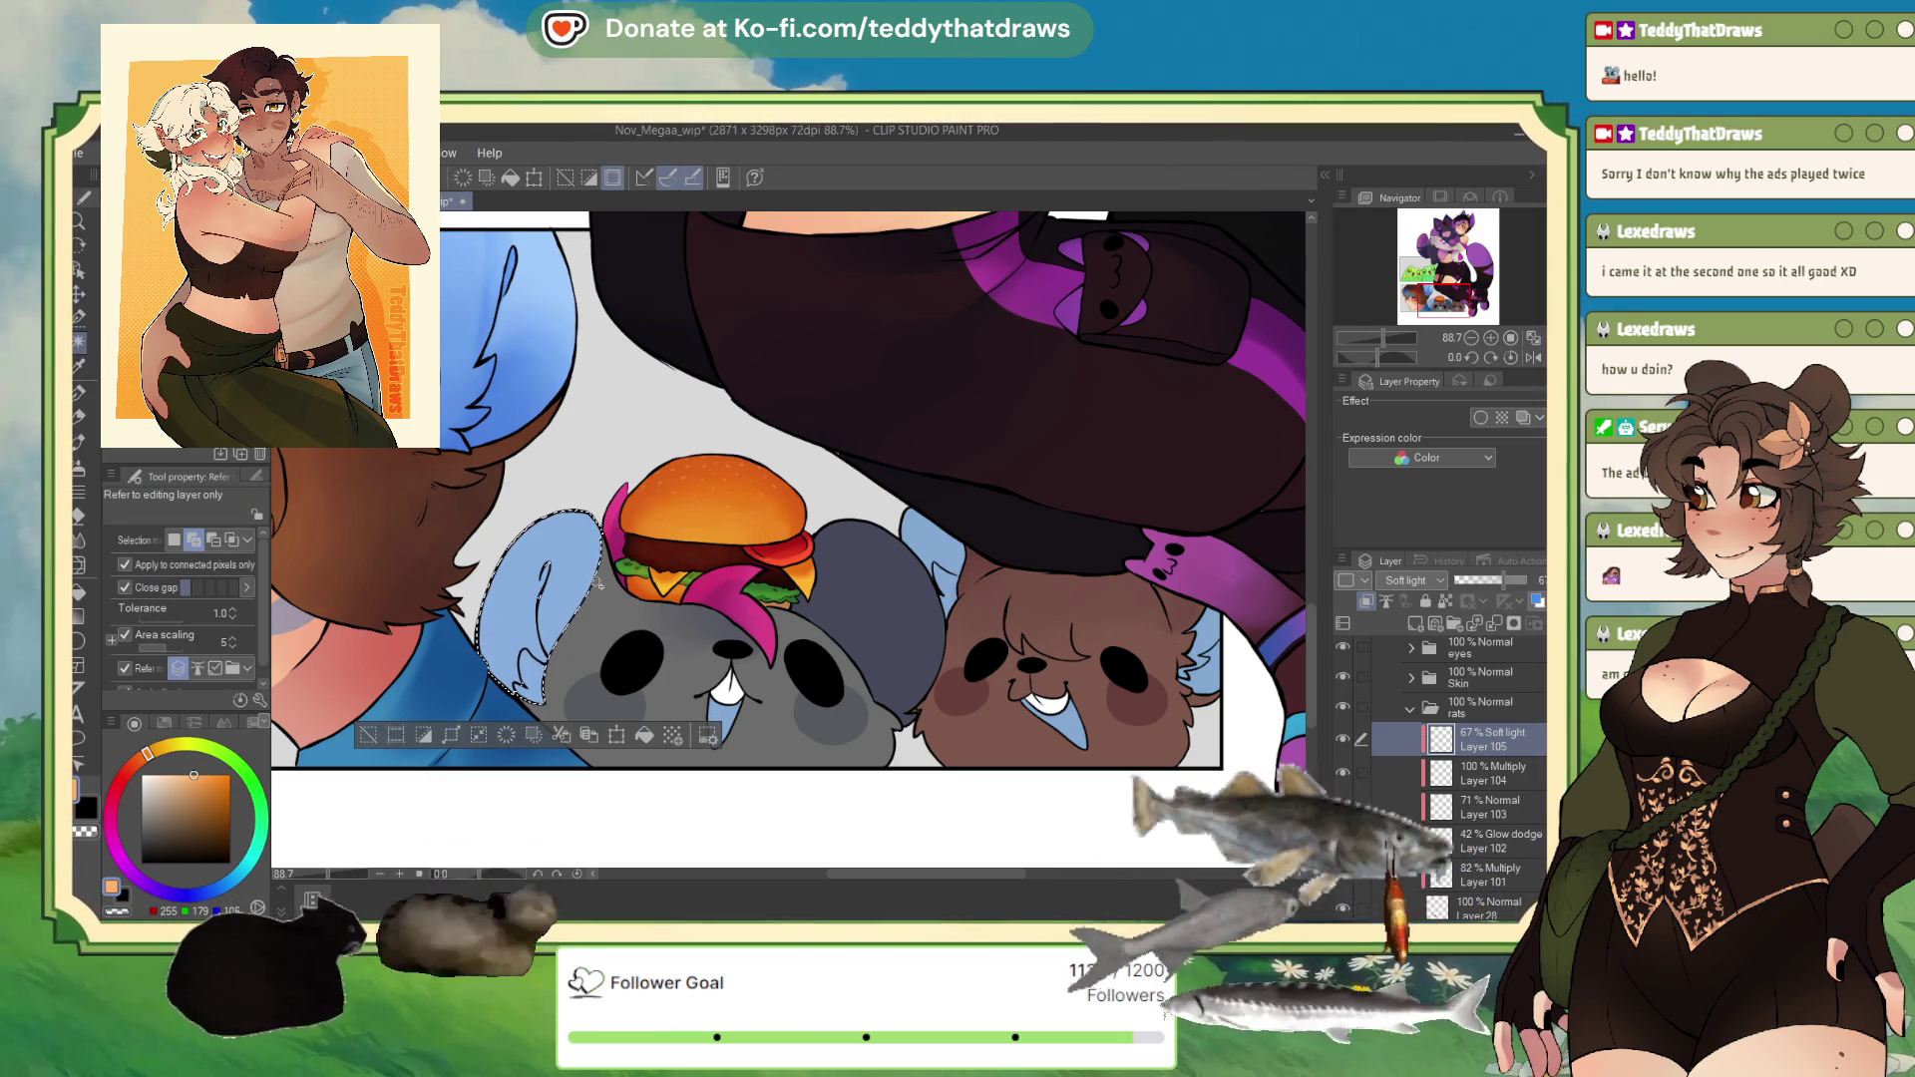
pyautogui.click(1204, 674)
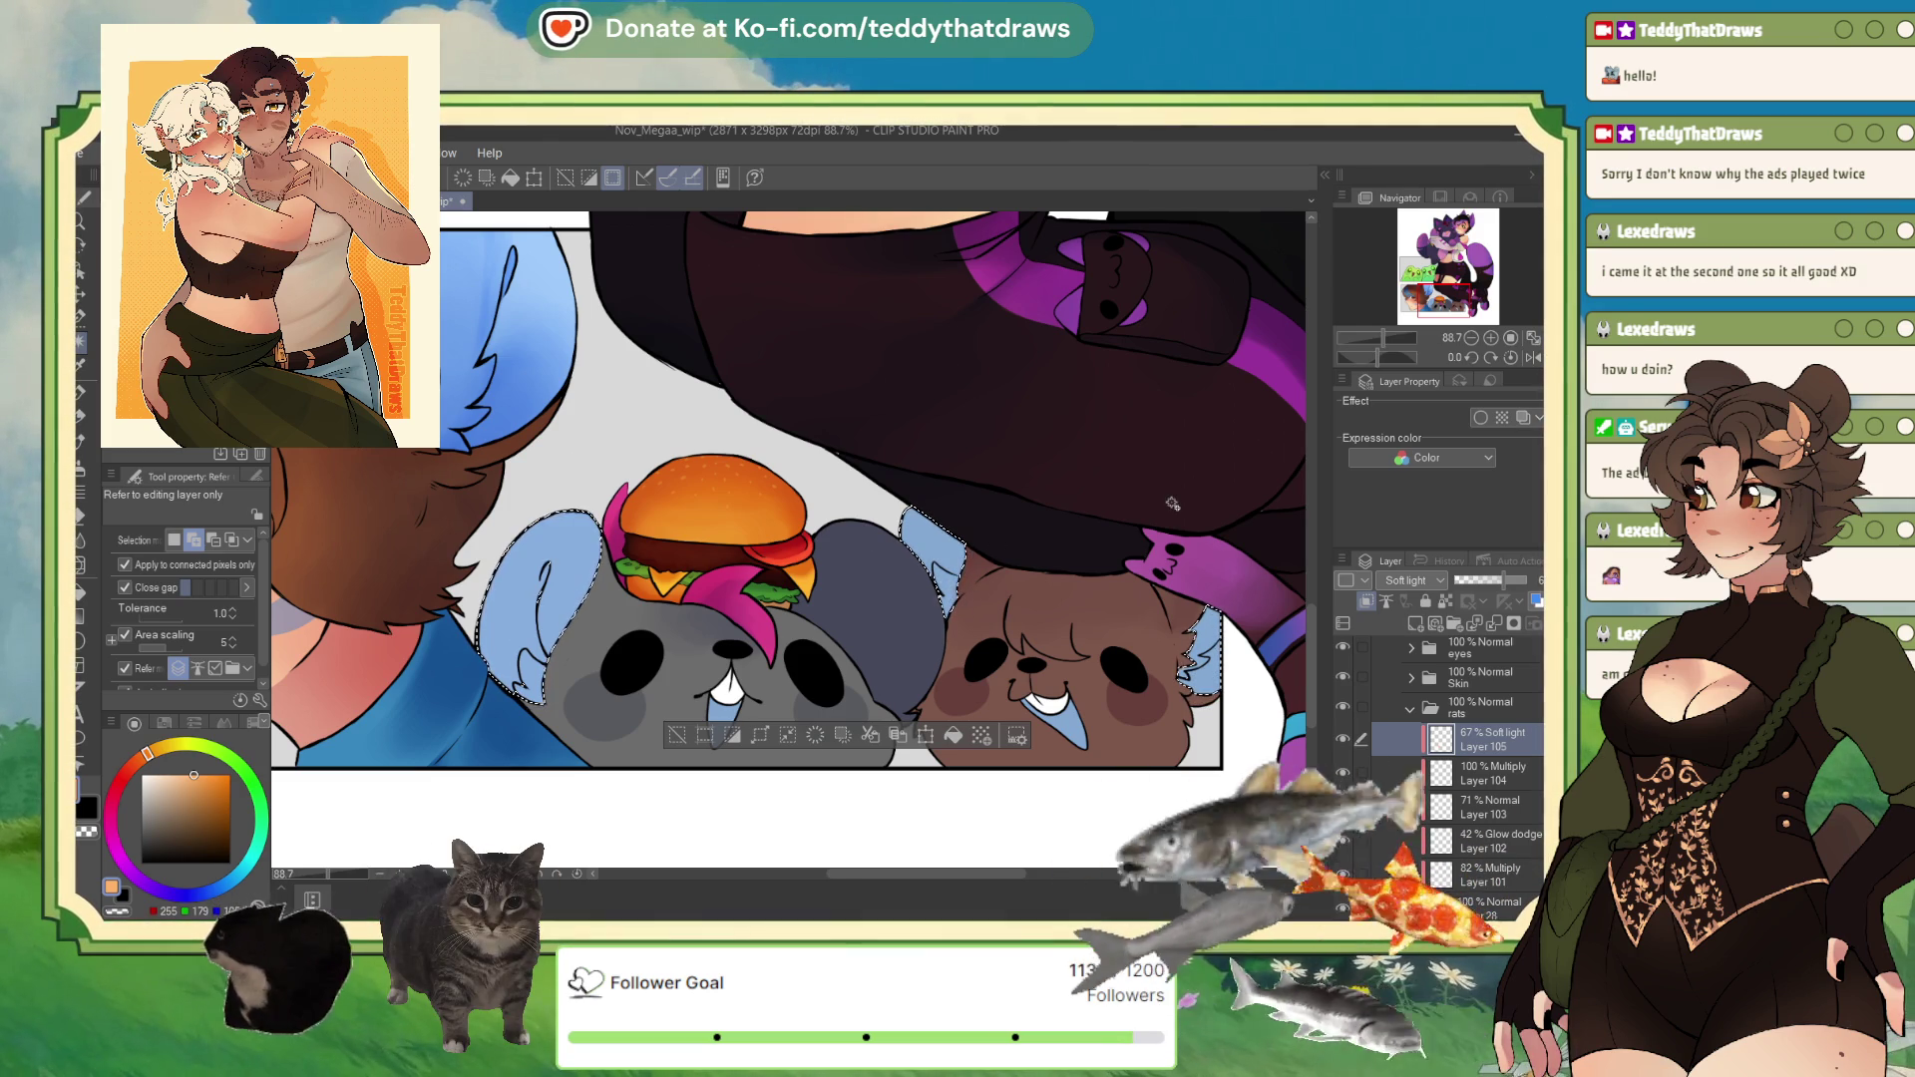
# Step: Add new Layer 106 with a darker blue on the soft airbrush and move it below Layer 28
pyautogui.hotkey('ctrl', 'shift', 'n')
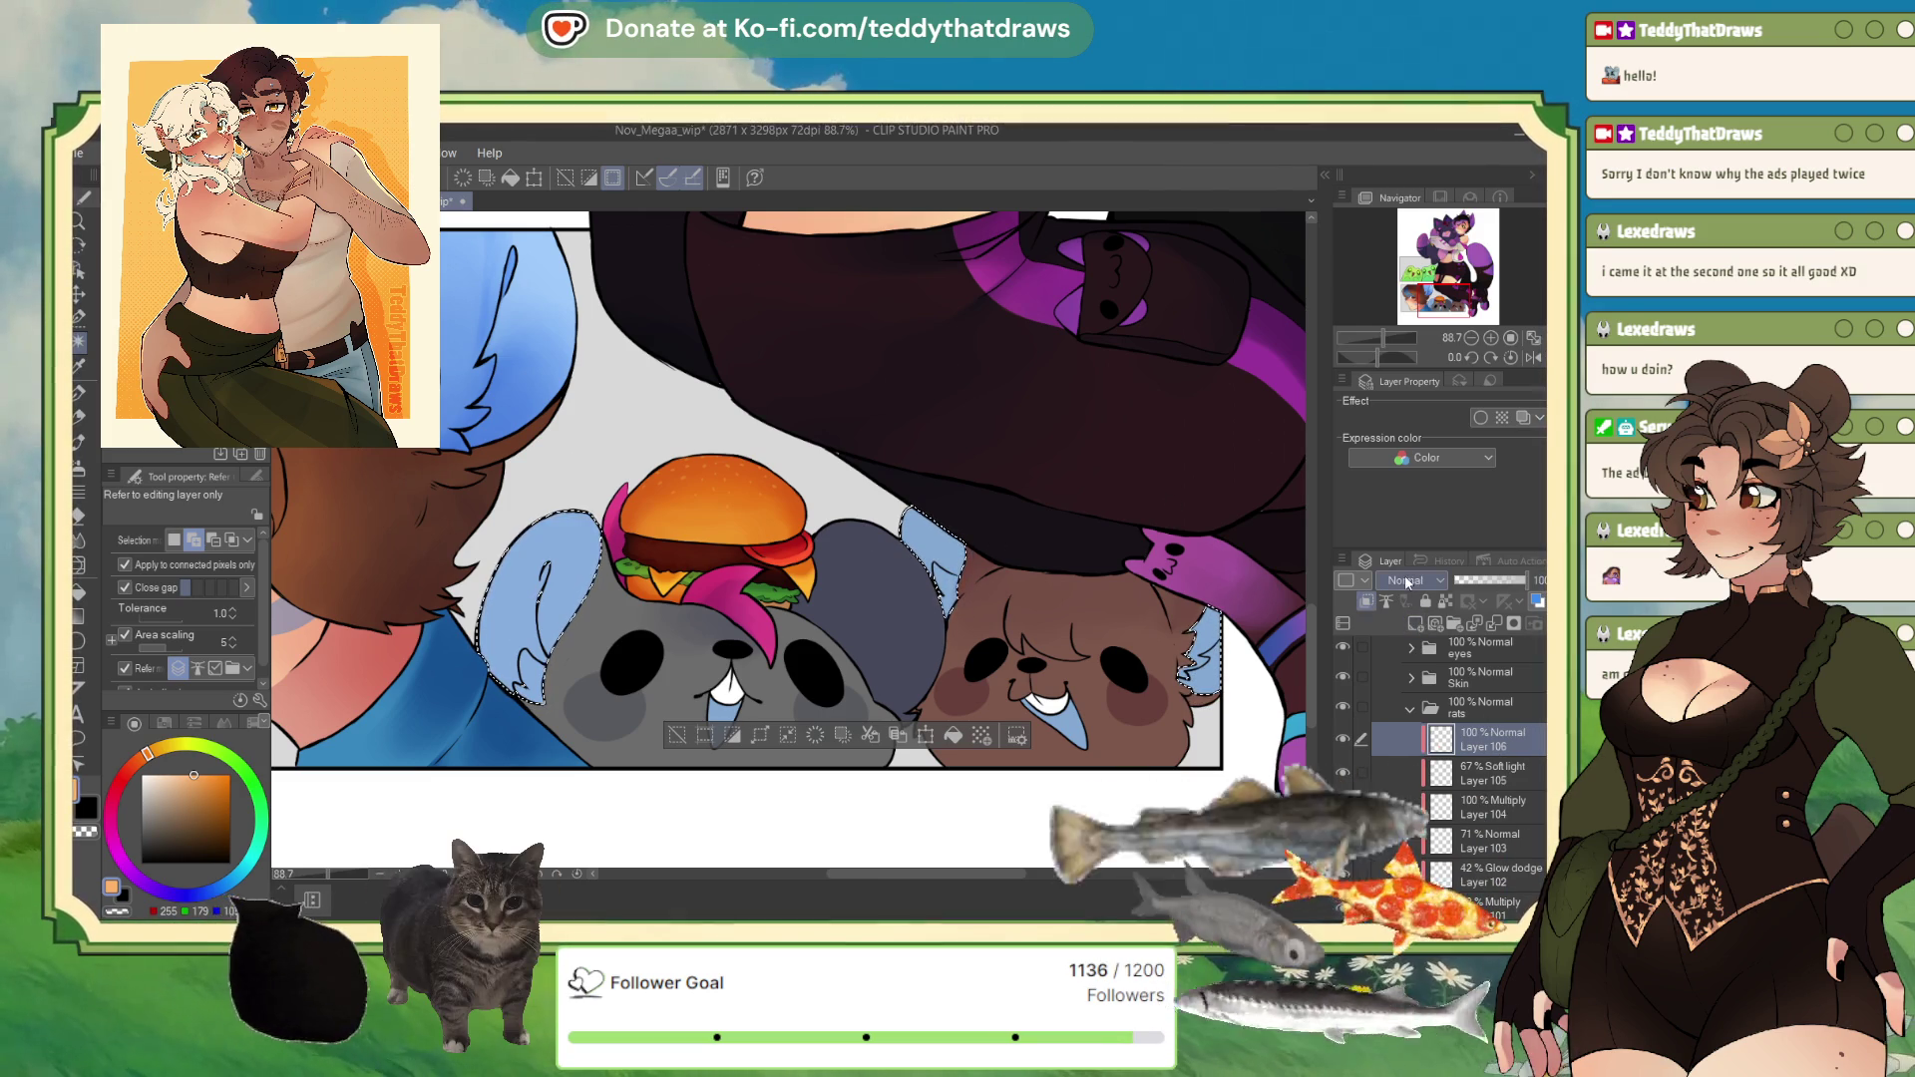
pyautogui.press('b')
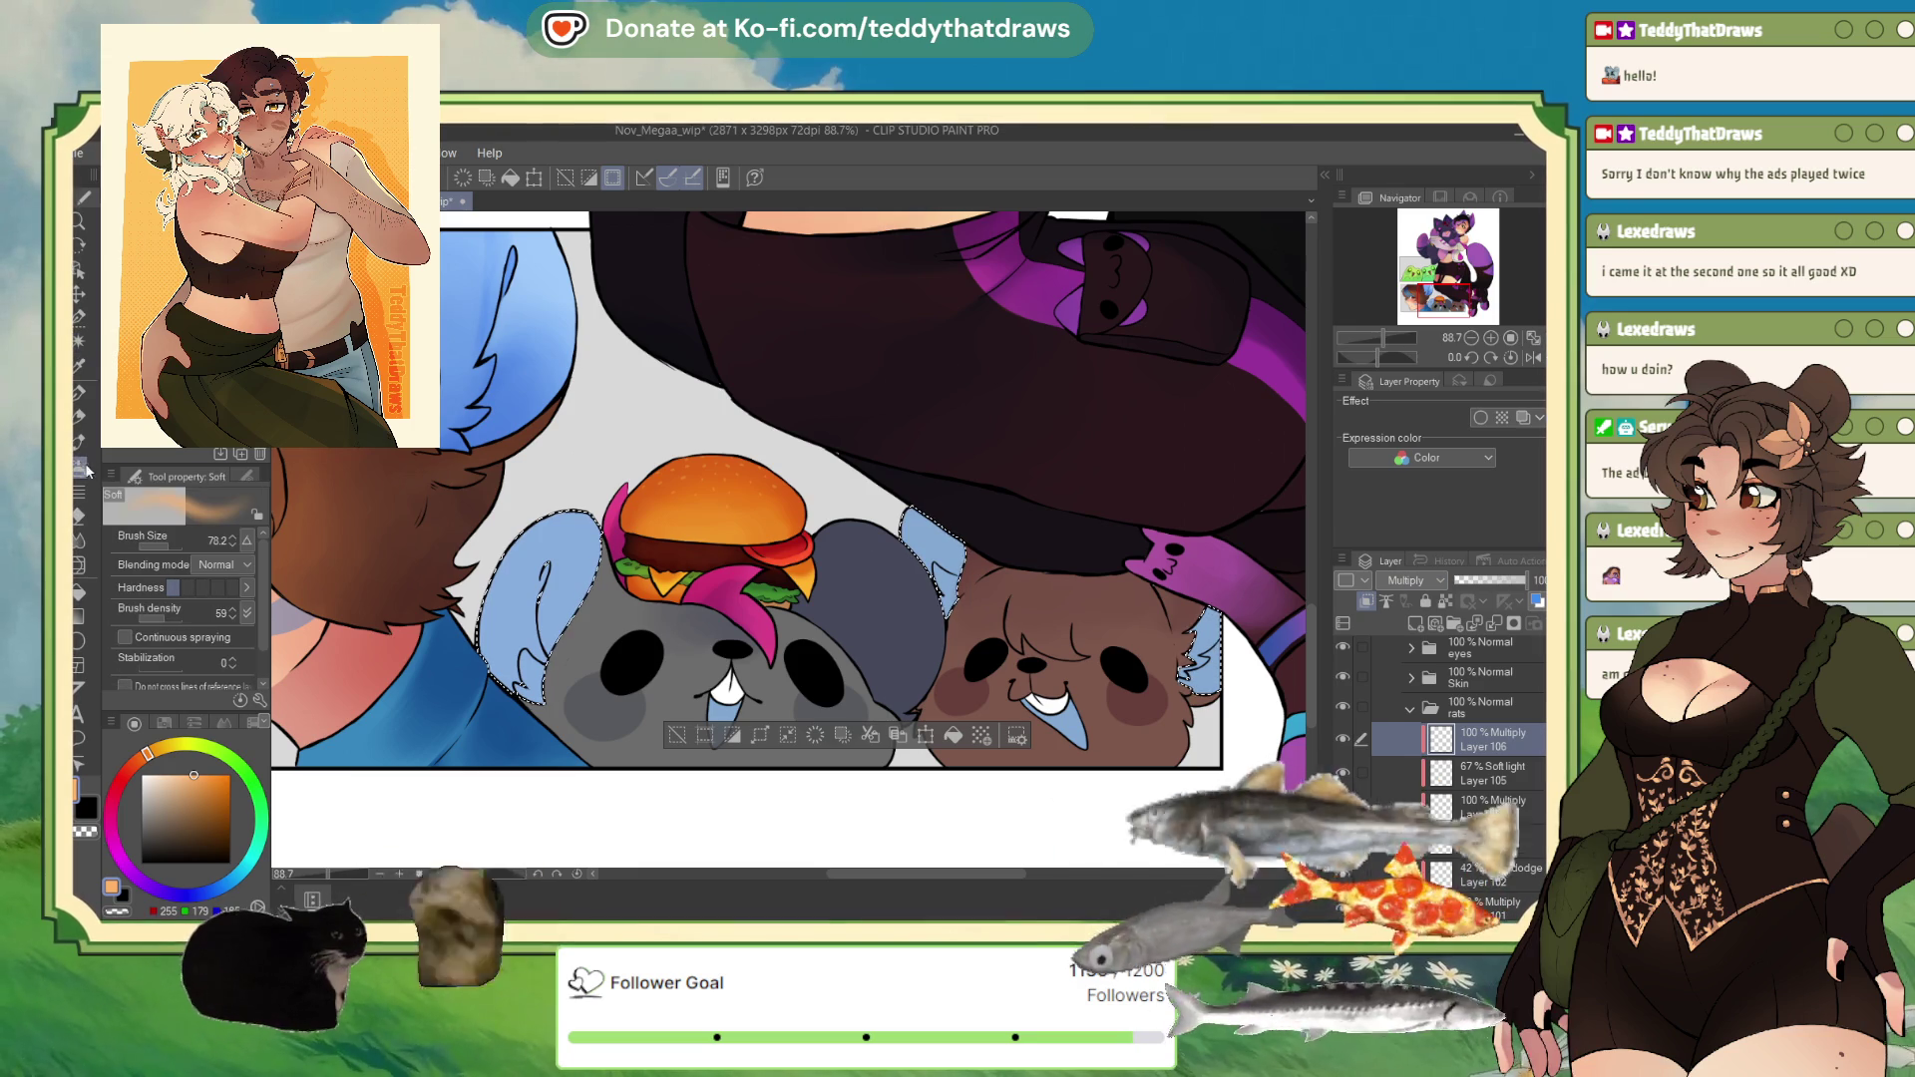
pyautogui.keyDown('alt'); pyautogui.click(539, 618); pyautogui.keyUp('alt')
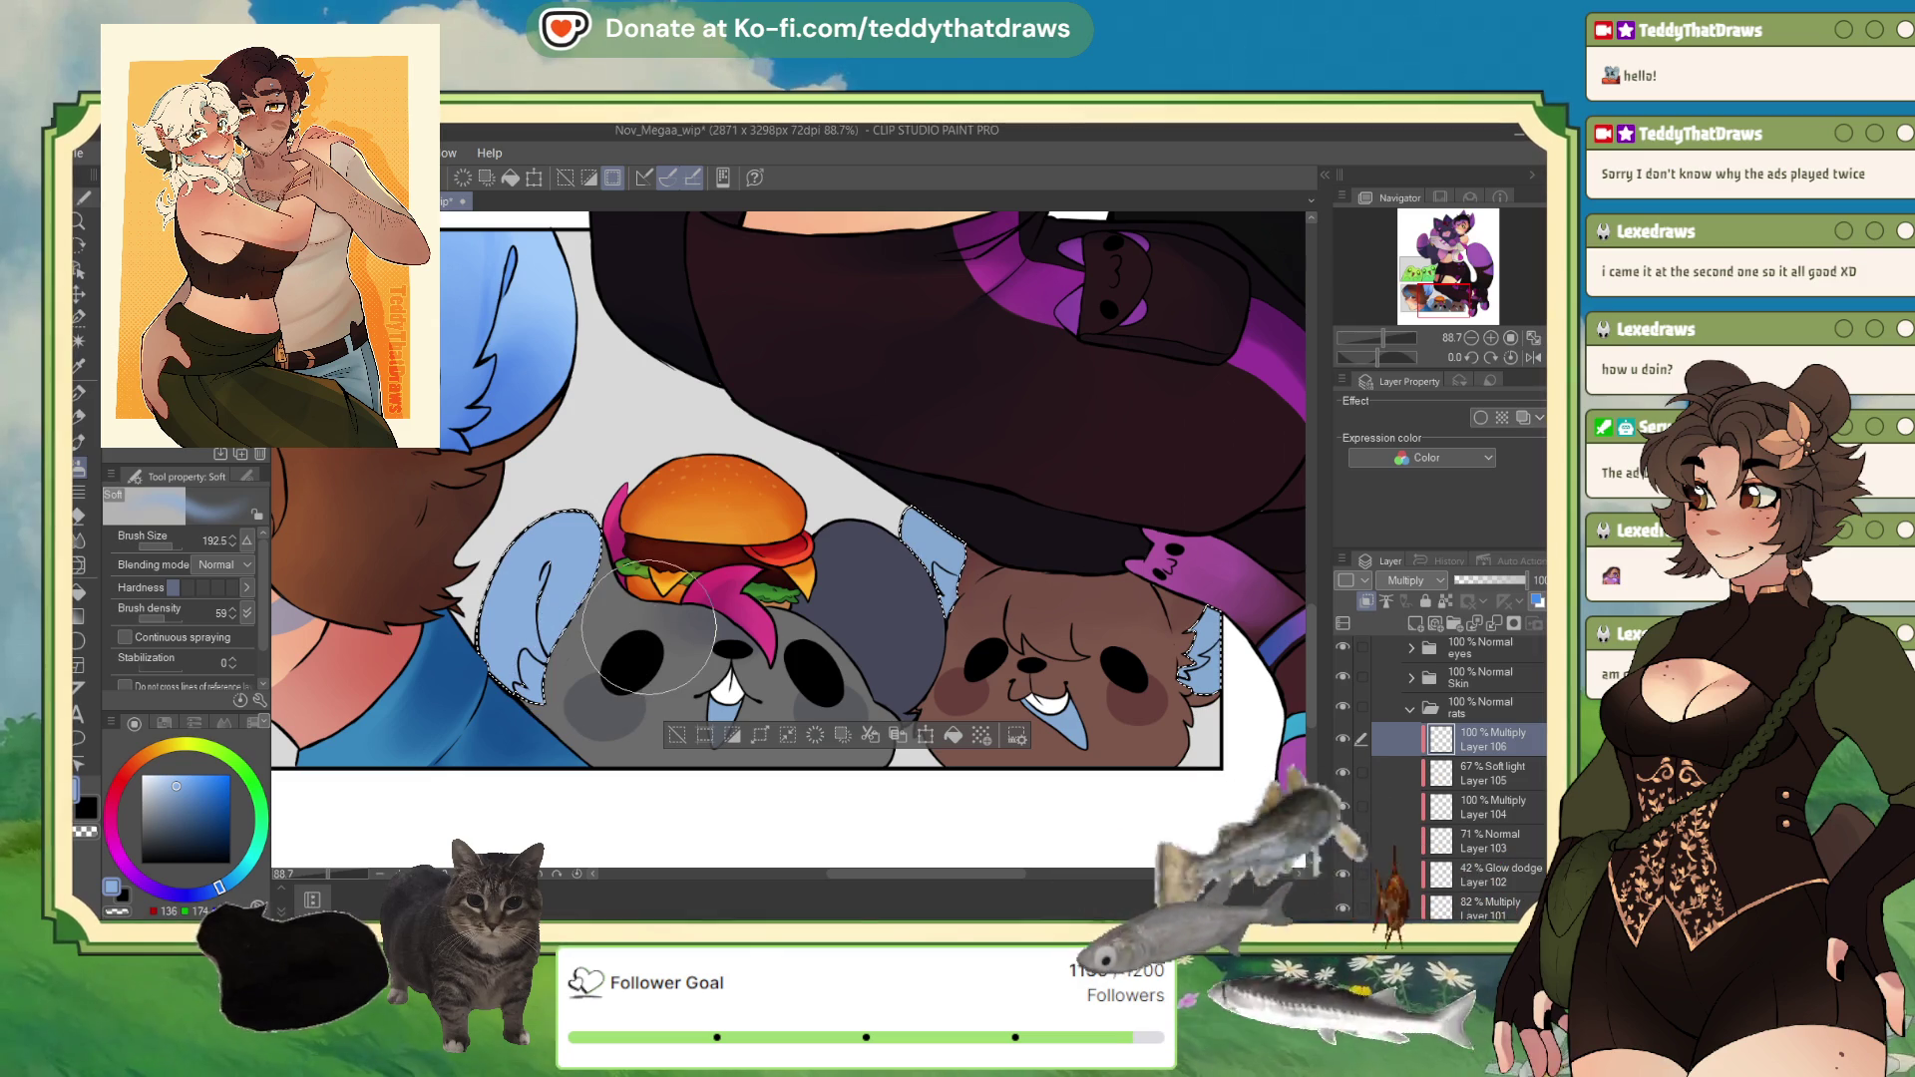
pyautogui.click(182, 795)
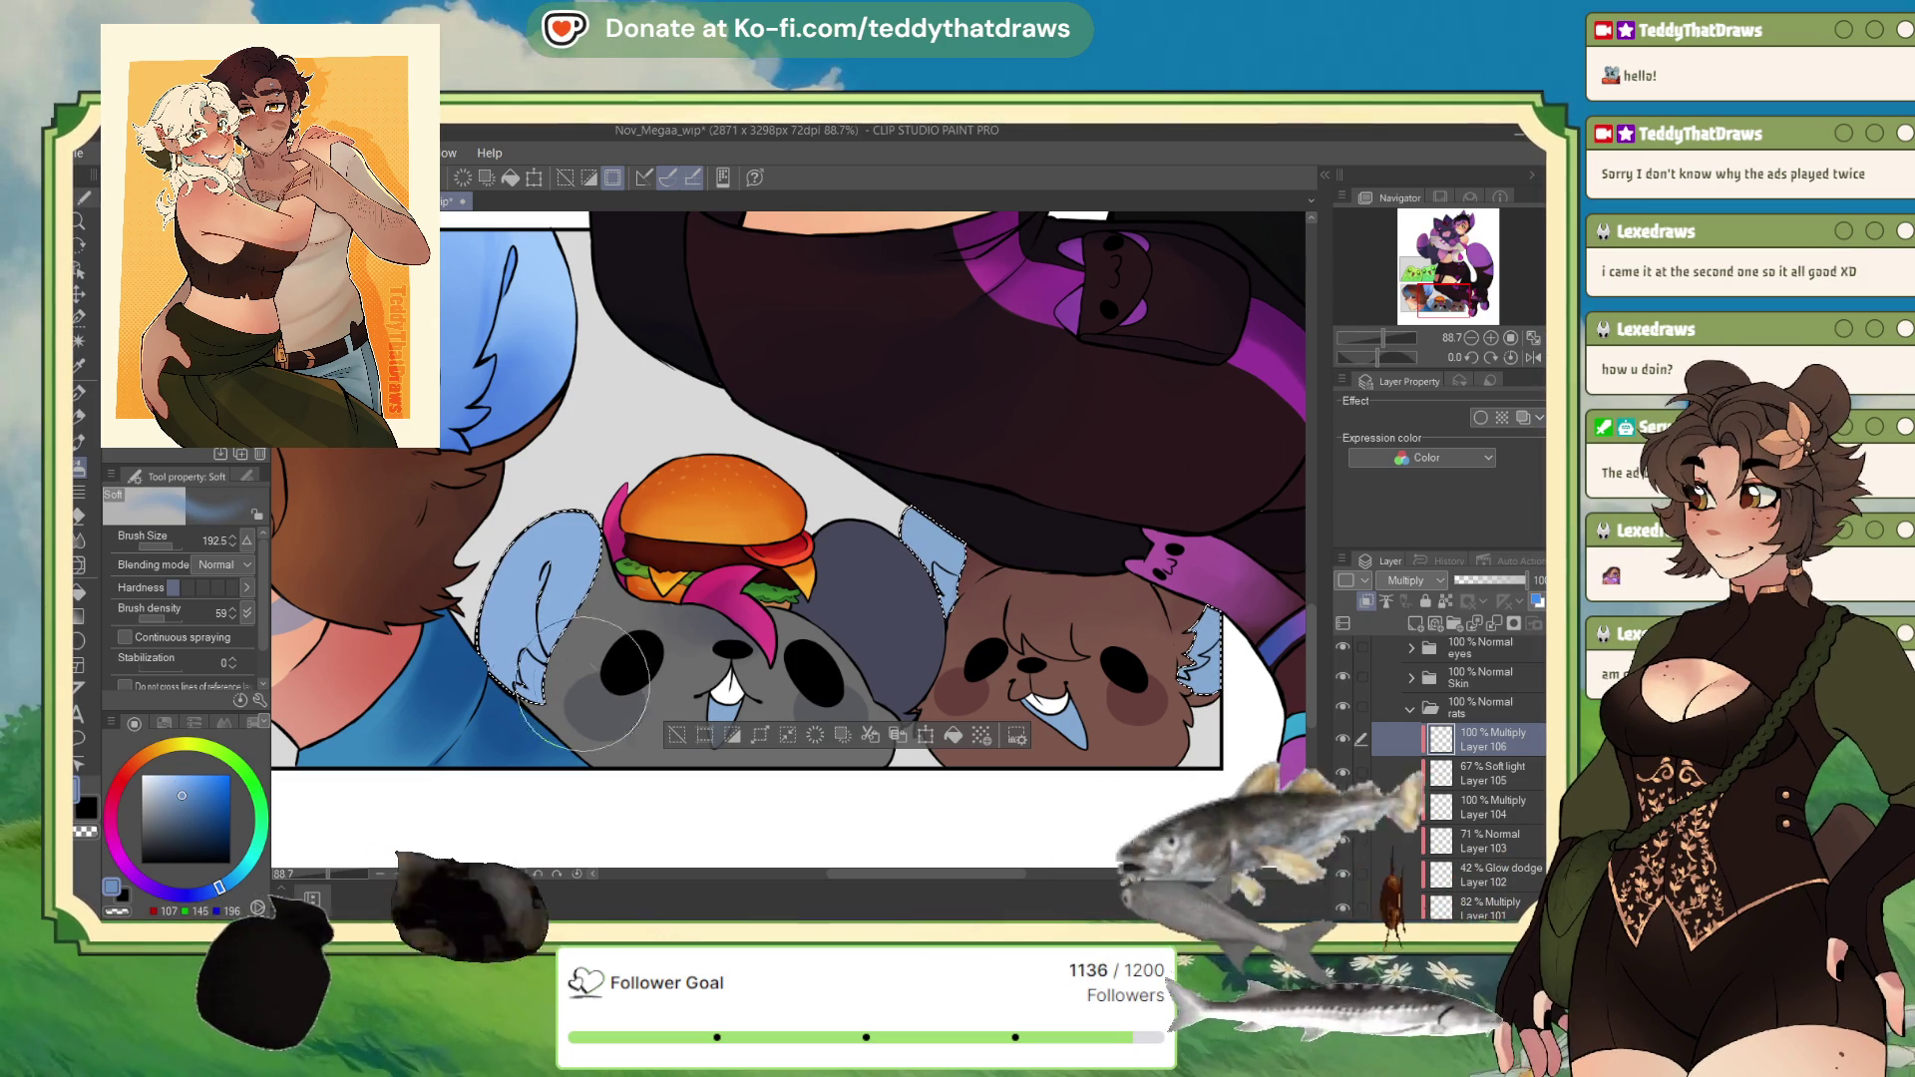
pyautogui.scroll(-2, 1456, 778)
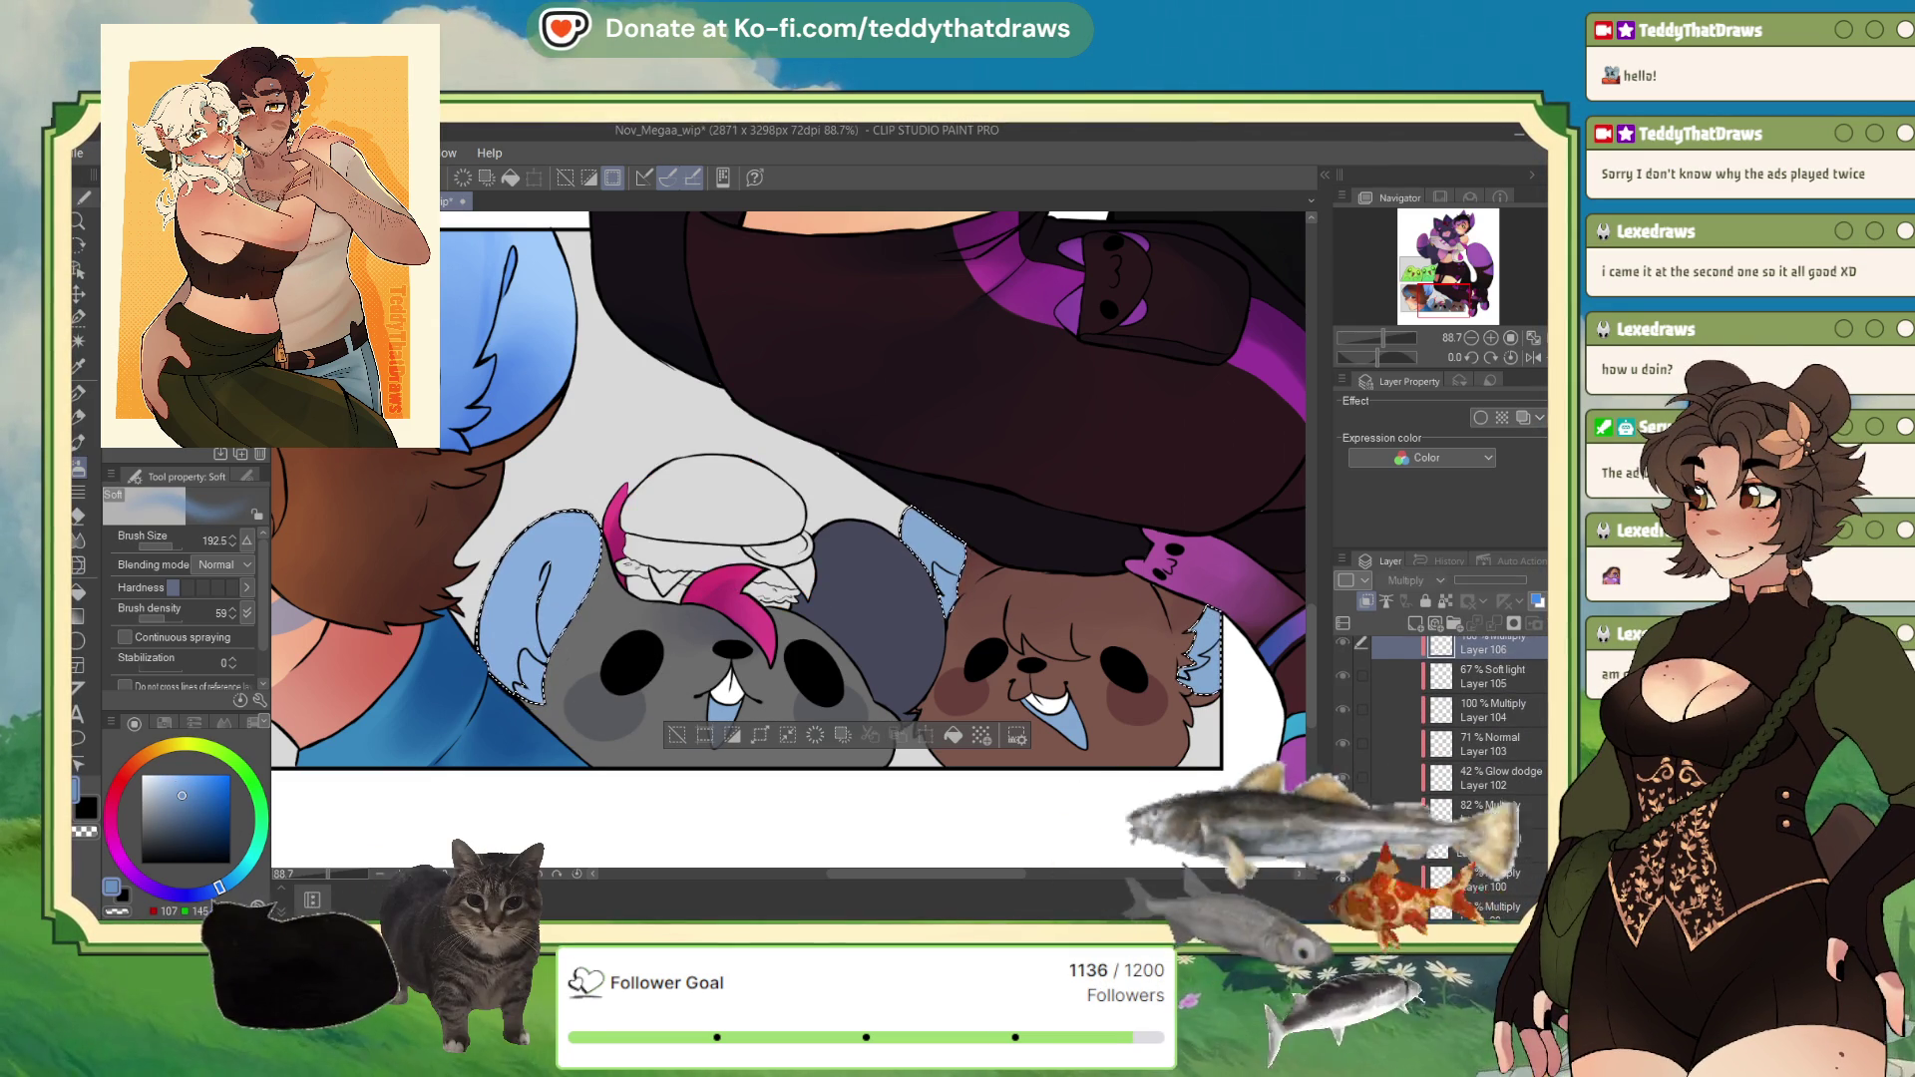
pyautogui.moveTo(1501, 850); pyautogui.dragTo(1496, 876)
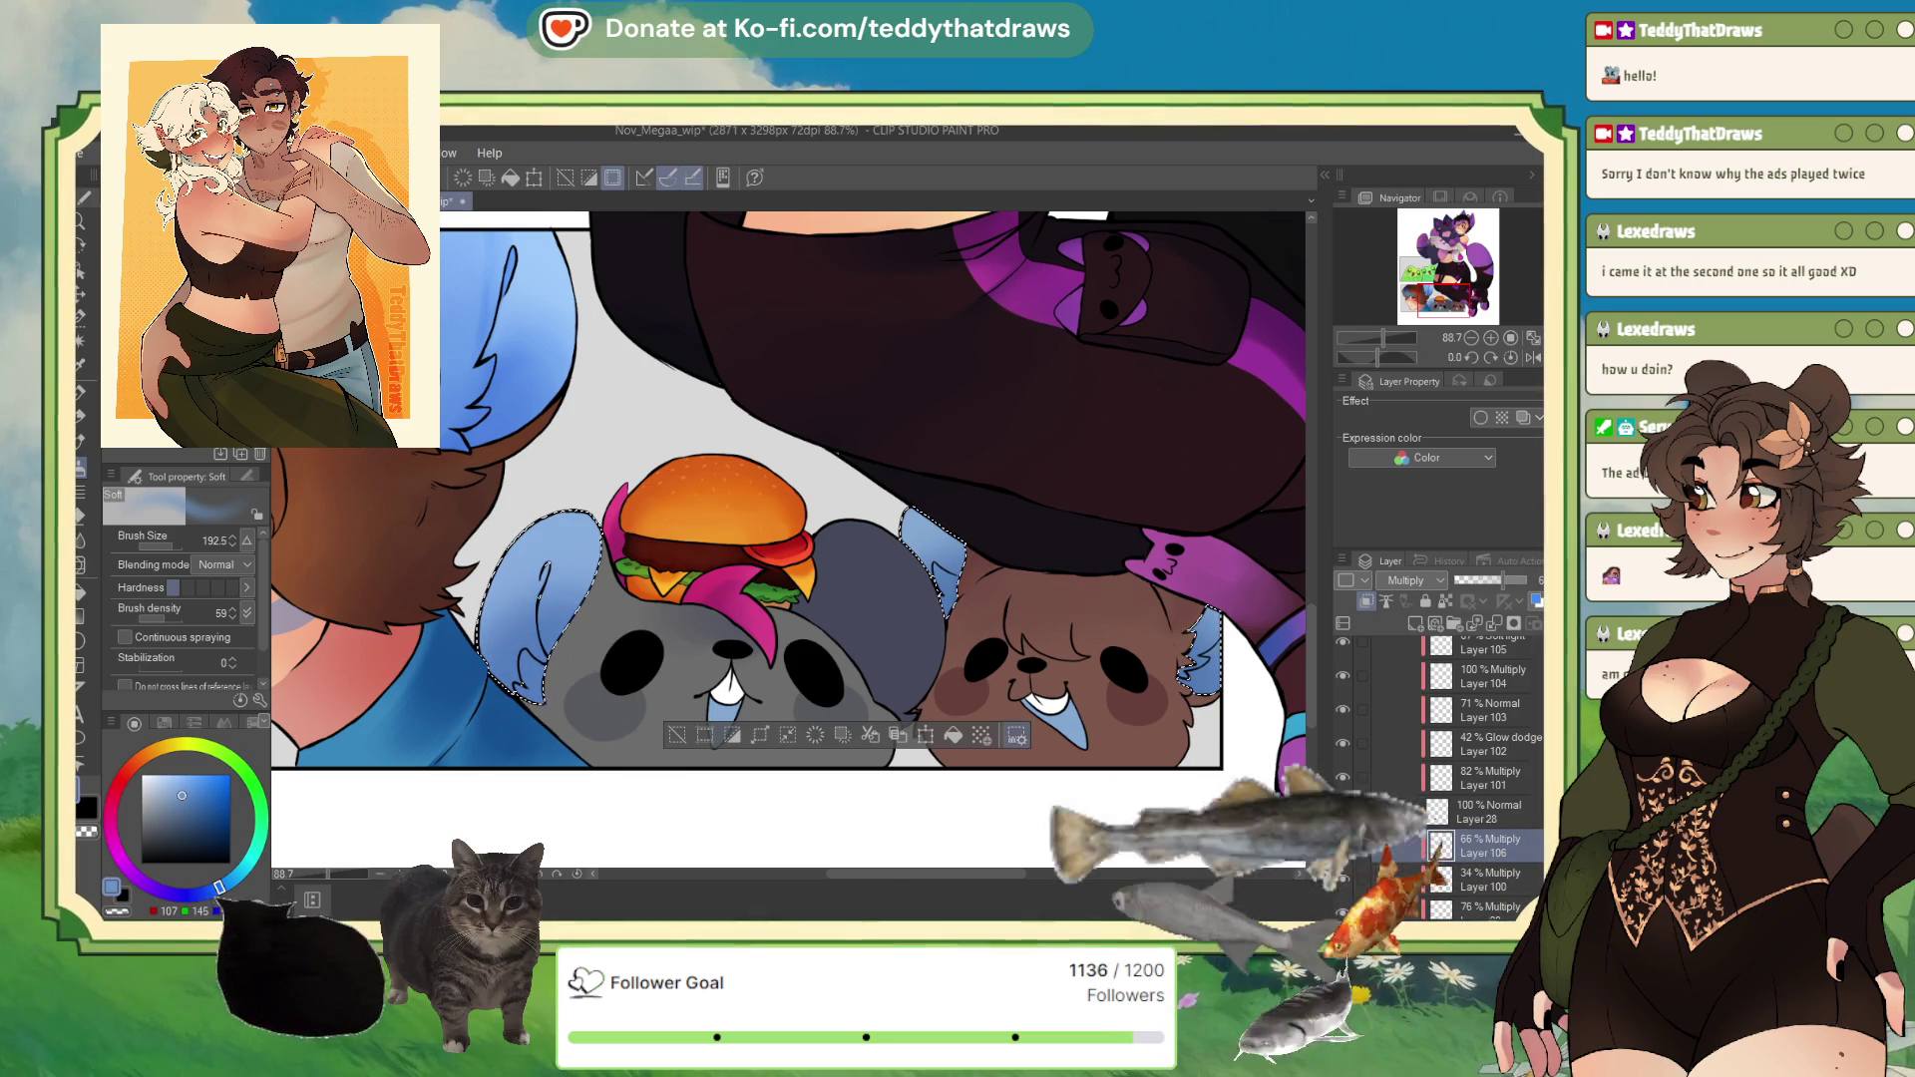
pyautogui.press('m')
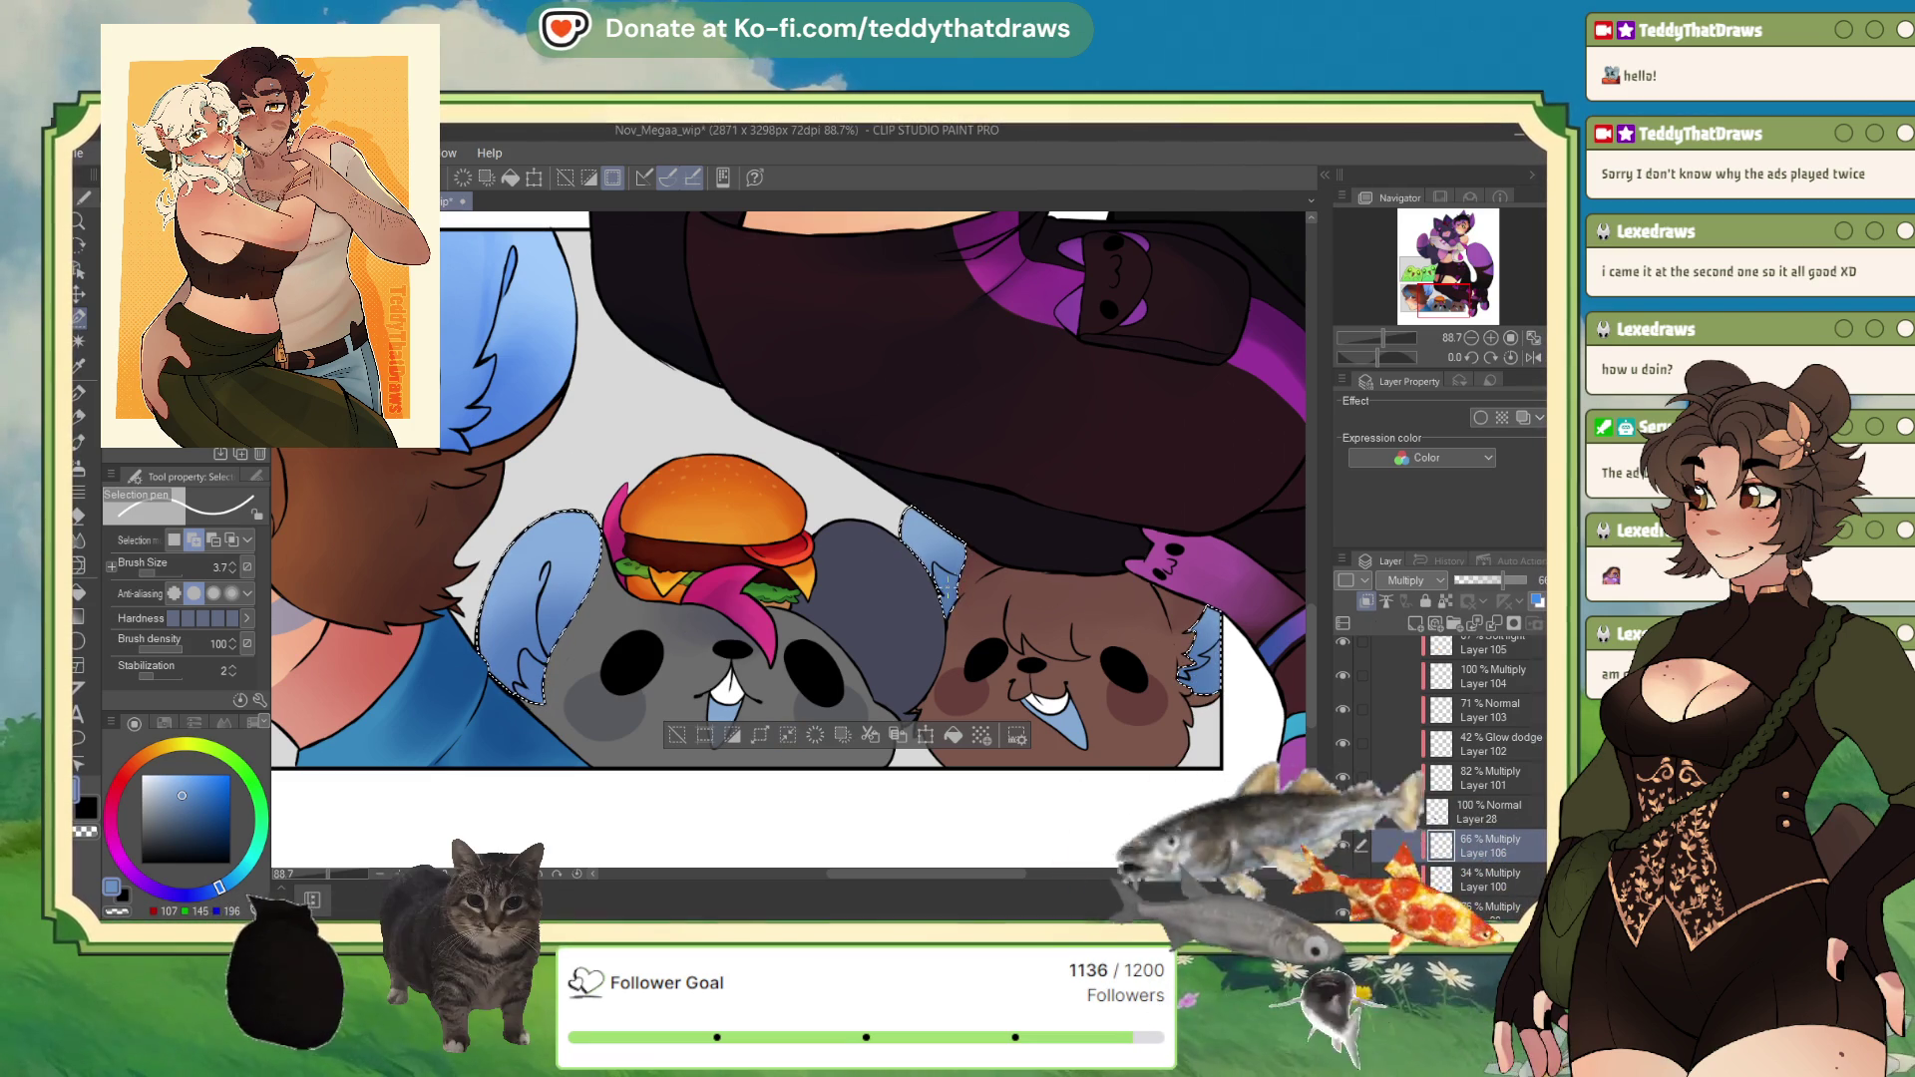
# Step: Add a Multiply layer above Layer 106 and set the So Fluffy watercolor brush to 22.2 in saturated blue
pyautogui.scroll(-1, 1415, 638)
pyautogui.click(1415, 626)
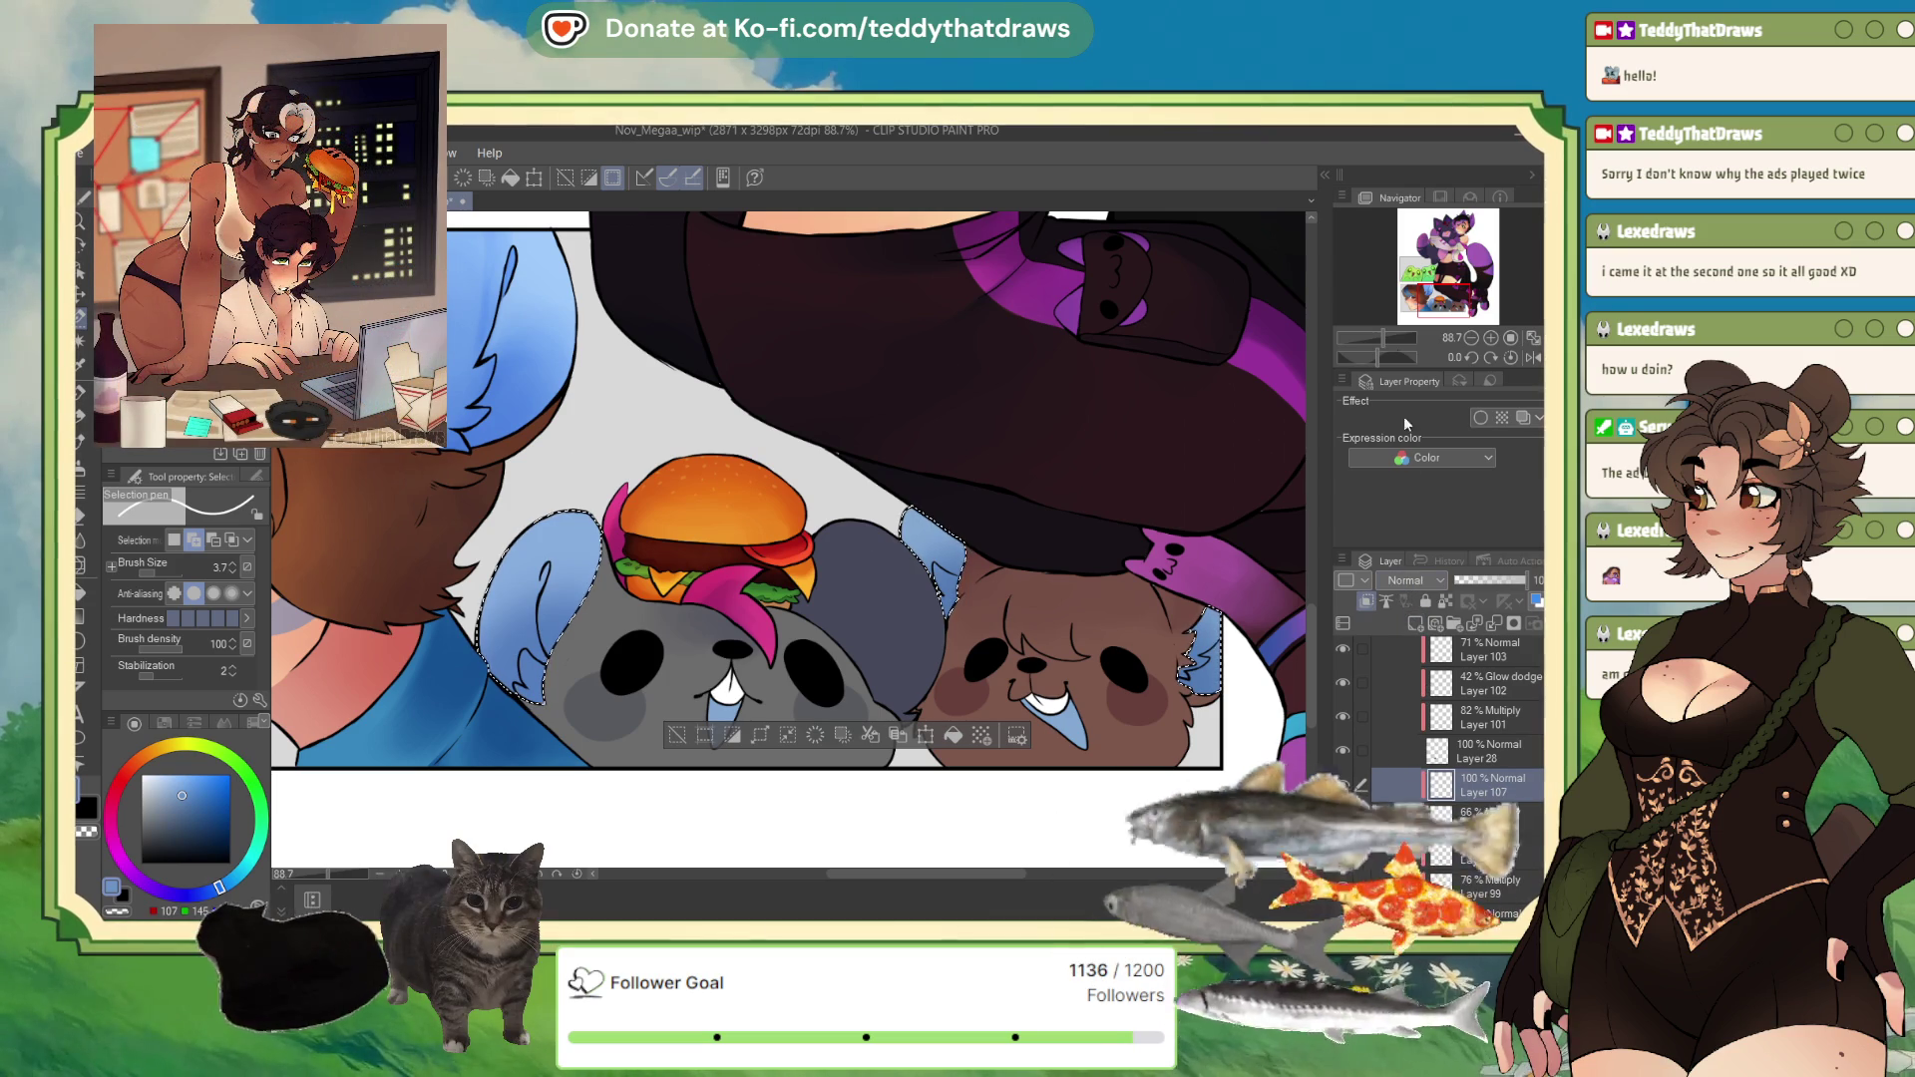
pyautogui.press('b')
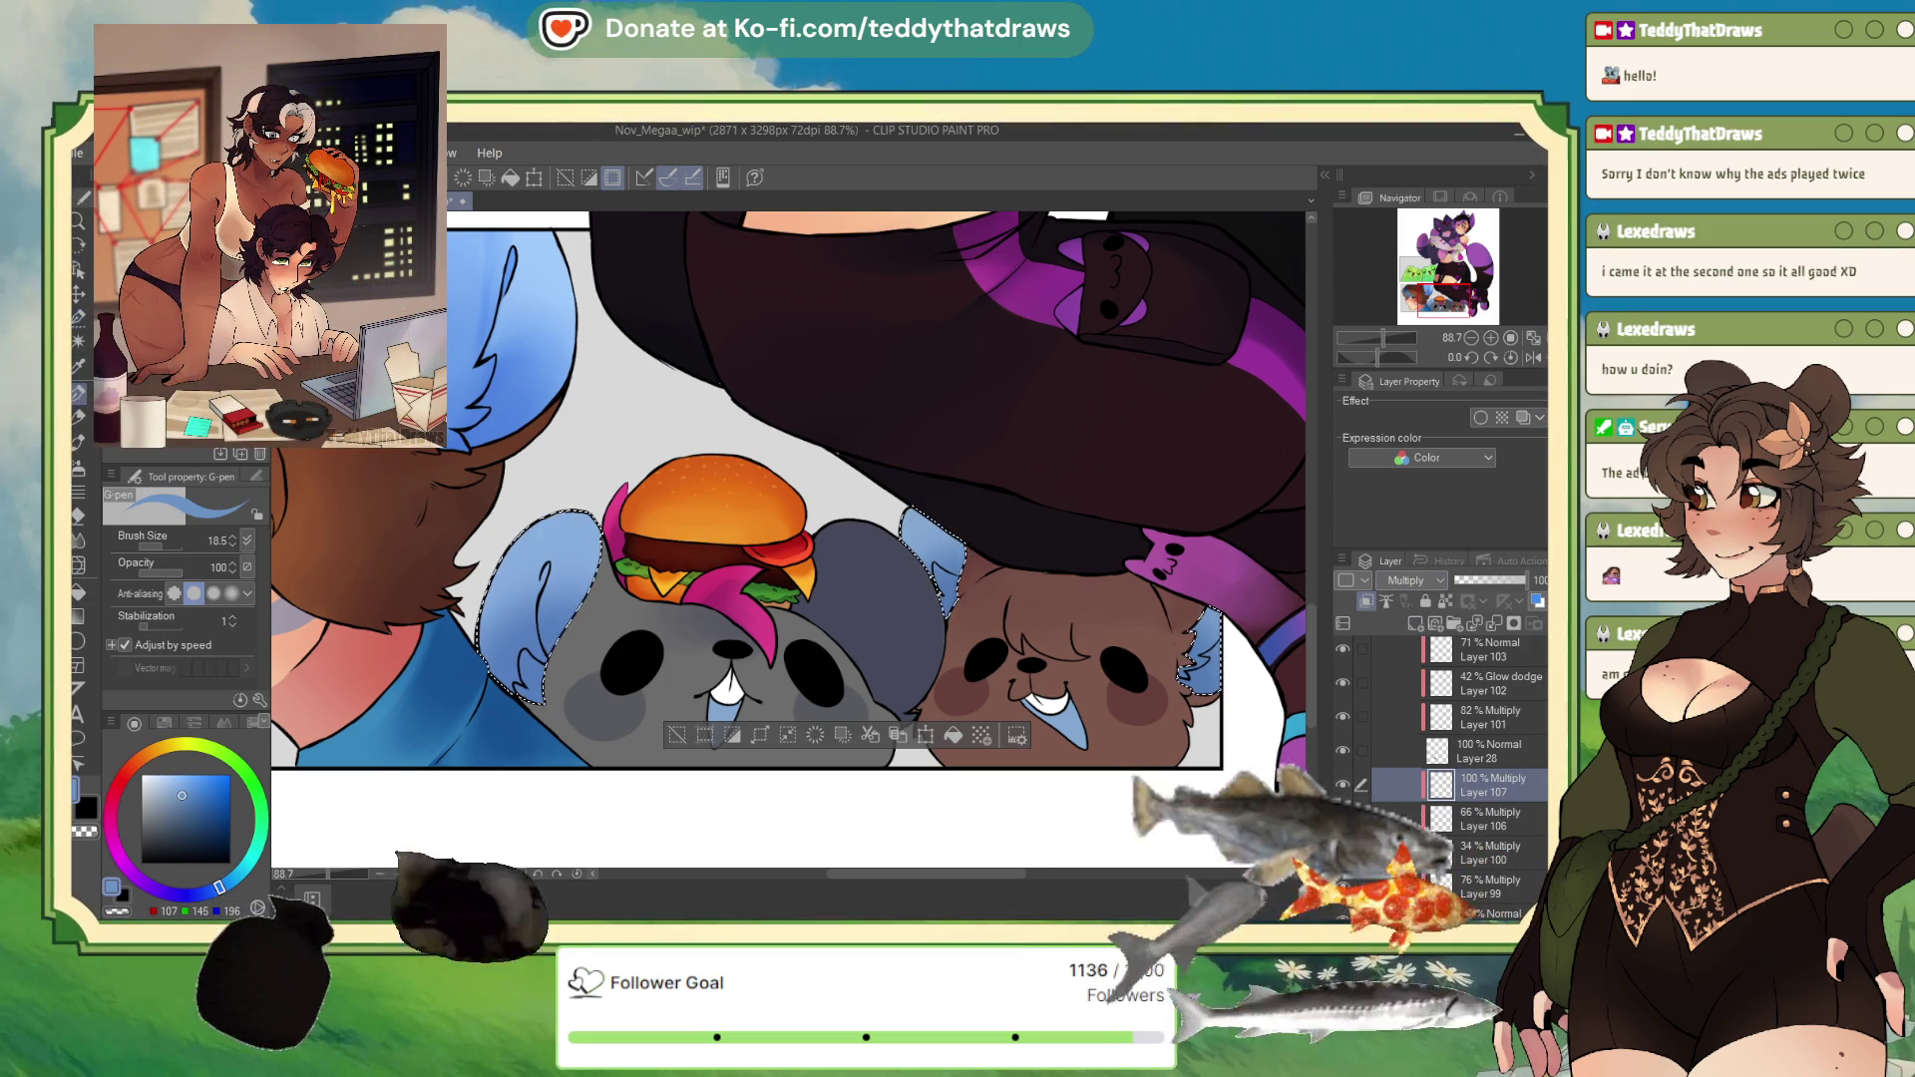
pyautogui.moveTo(161, 543); pyautogui.dragTo(177, 538)
pyautogui.click(192, 796)
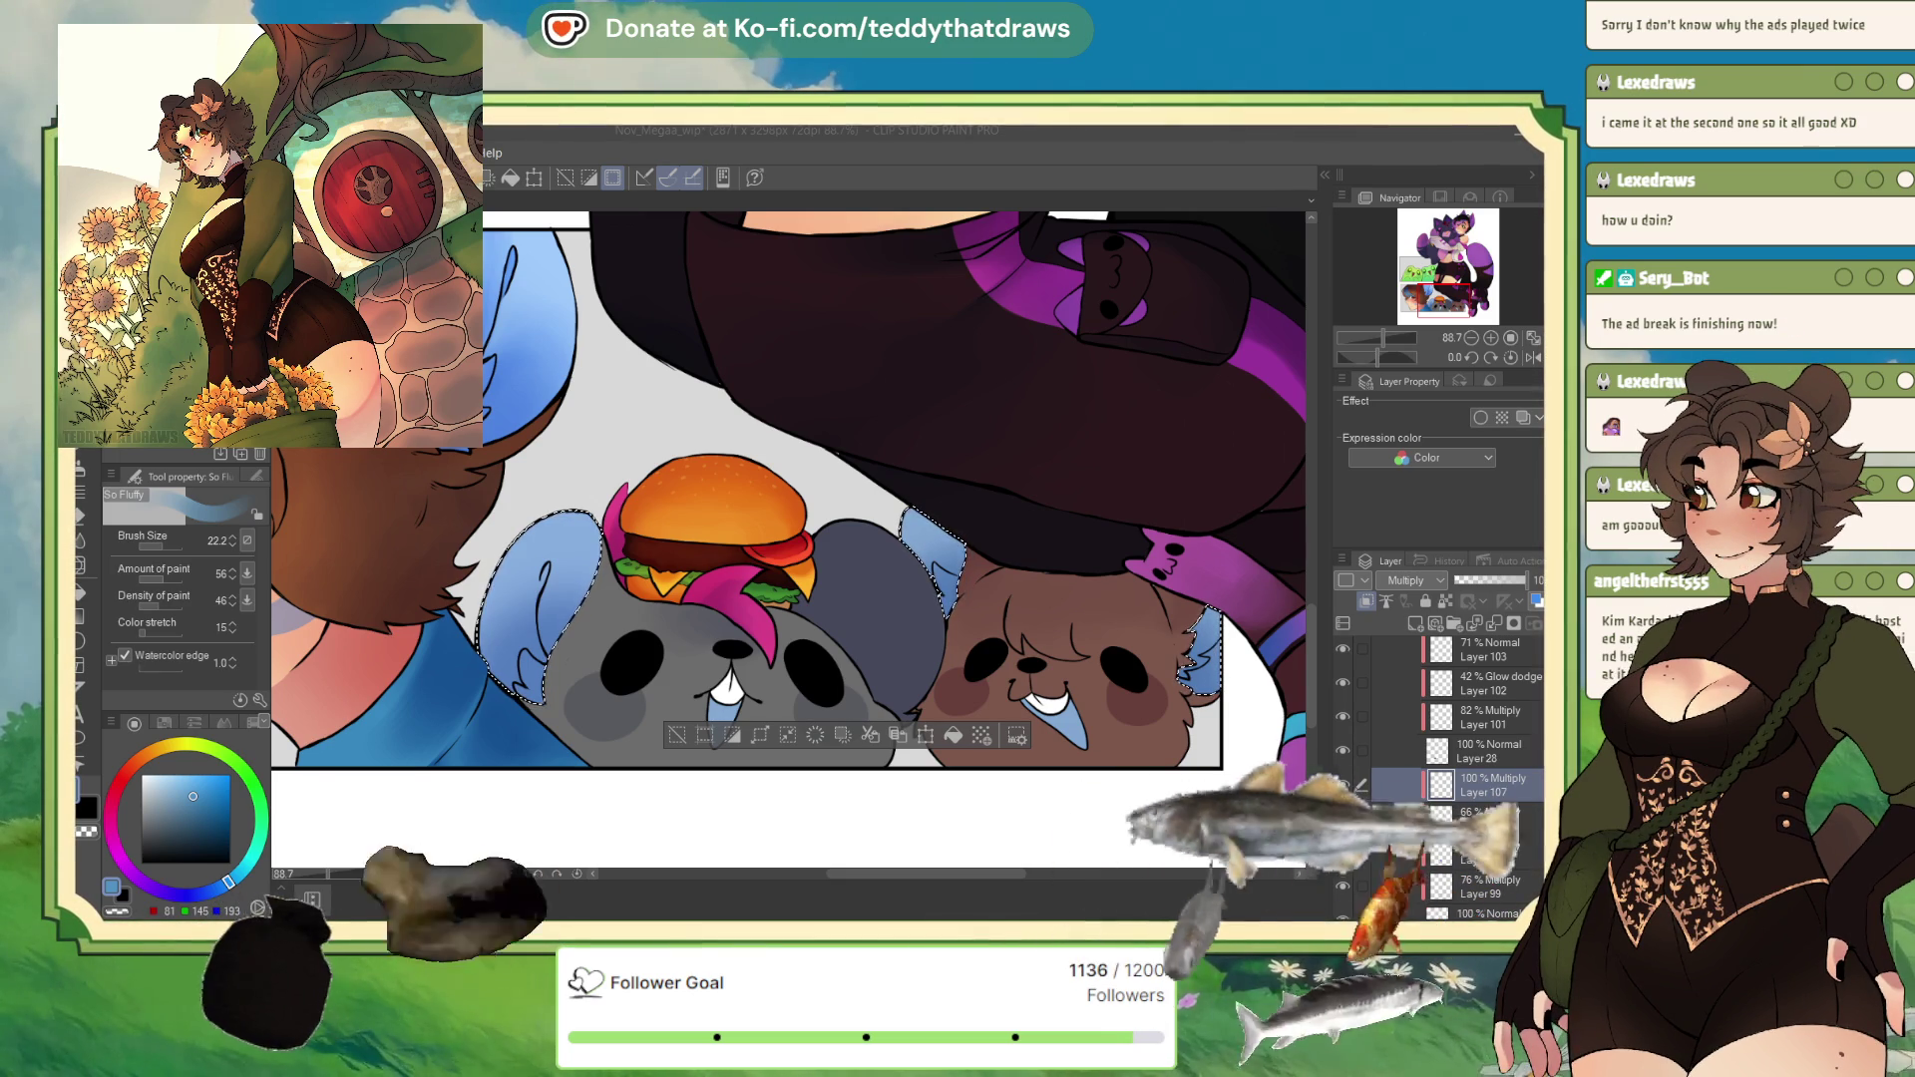
# Step: Enlarge the brush to 31.8, shade the bear's ear darker blue, and lower the layer to 83%
pyautogui.click(1314, 432)
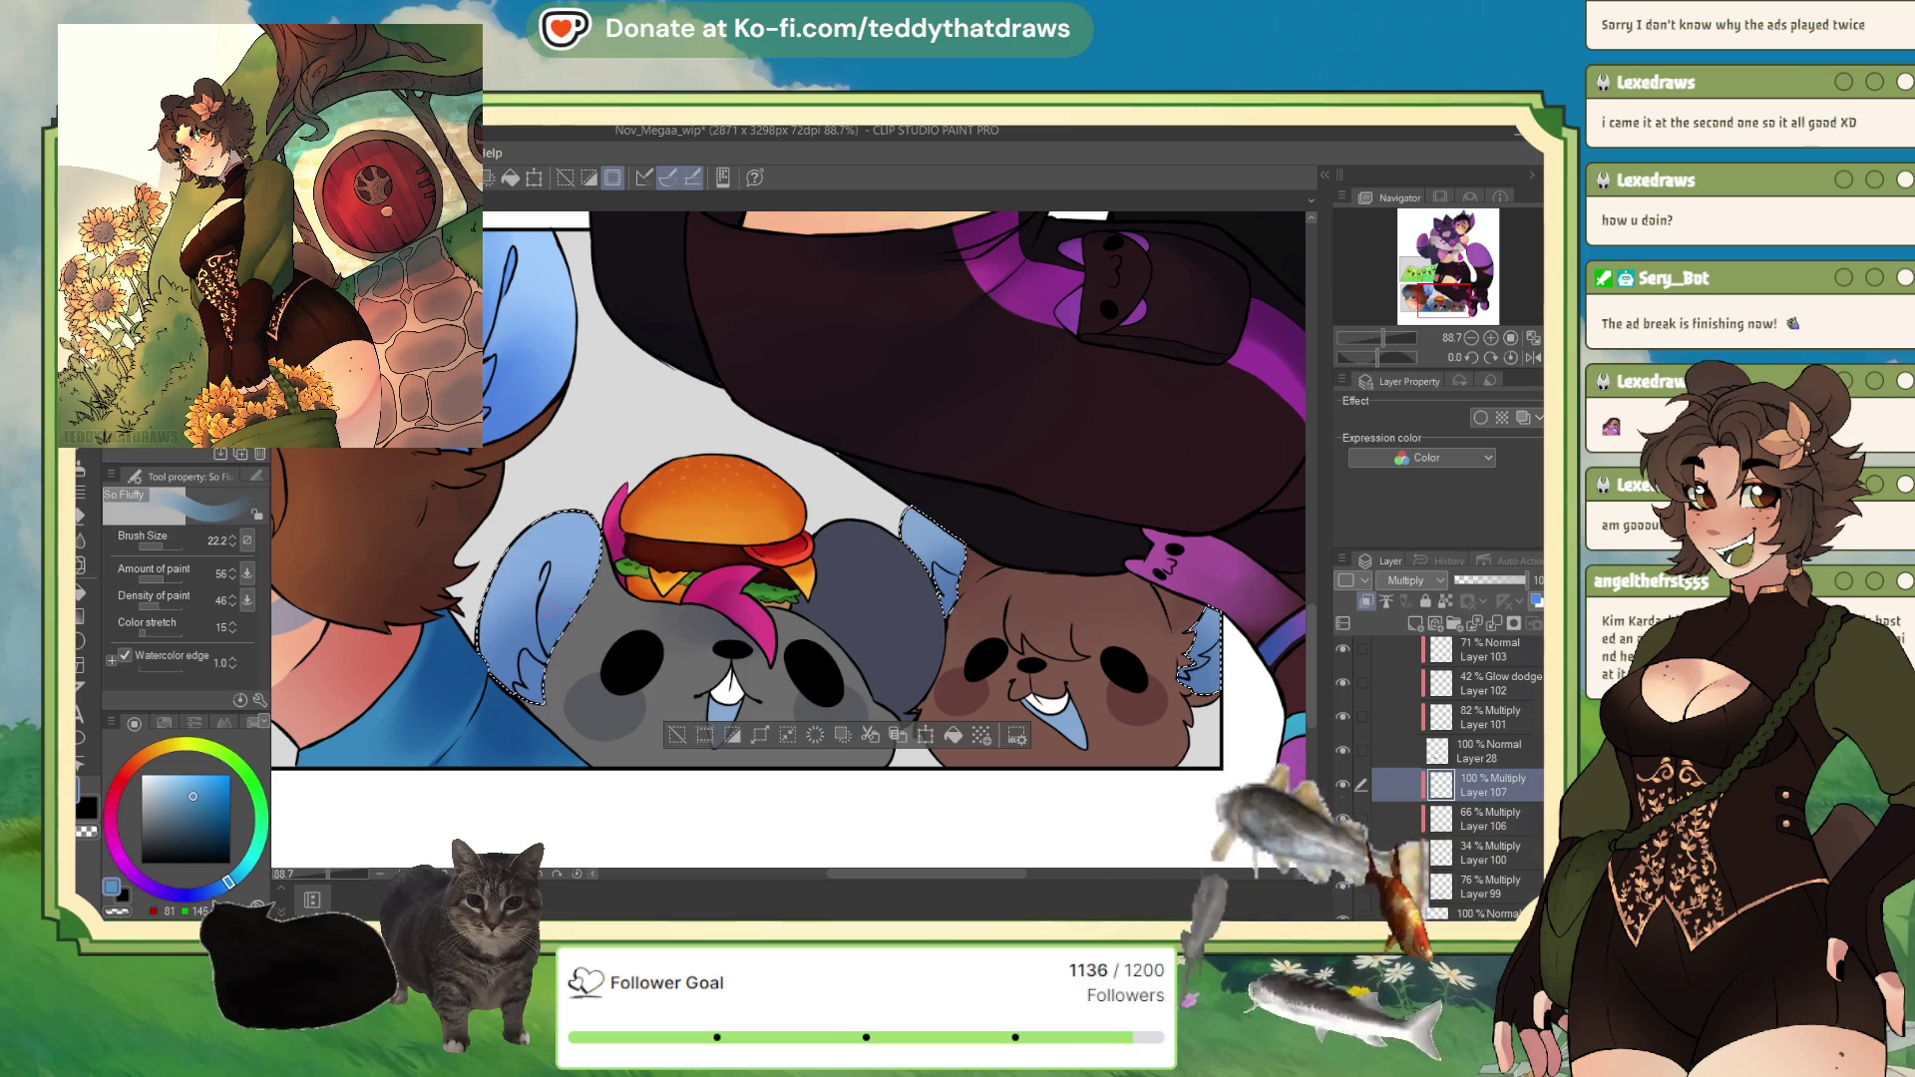
pyautogui.click(166, 546)
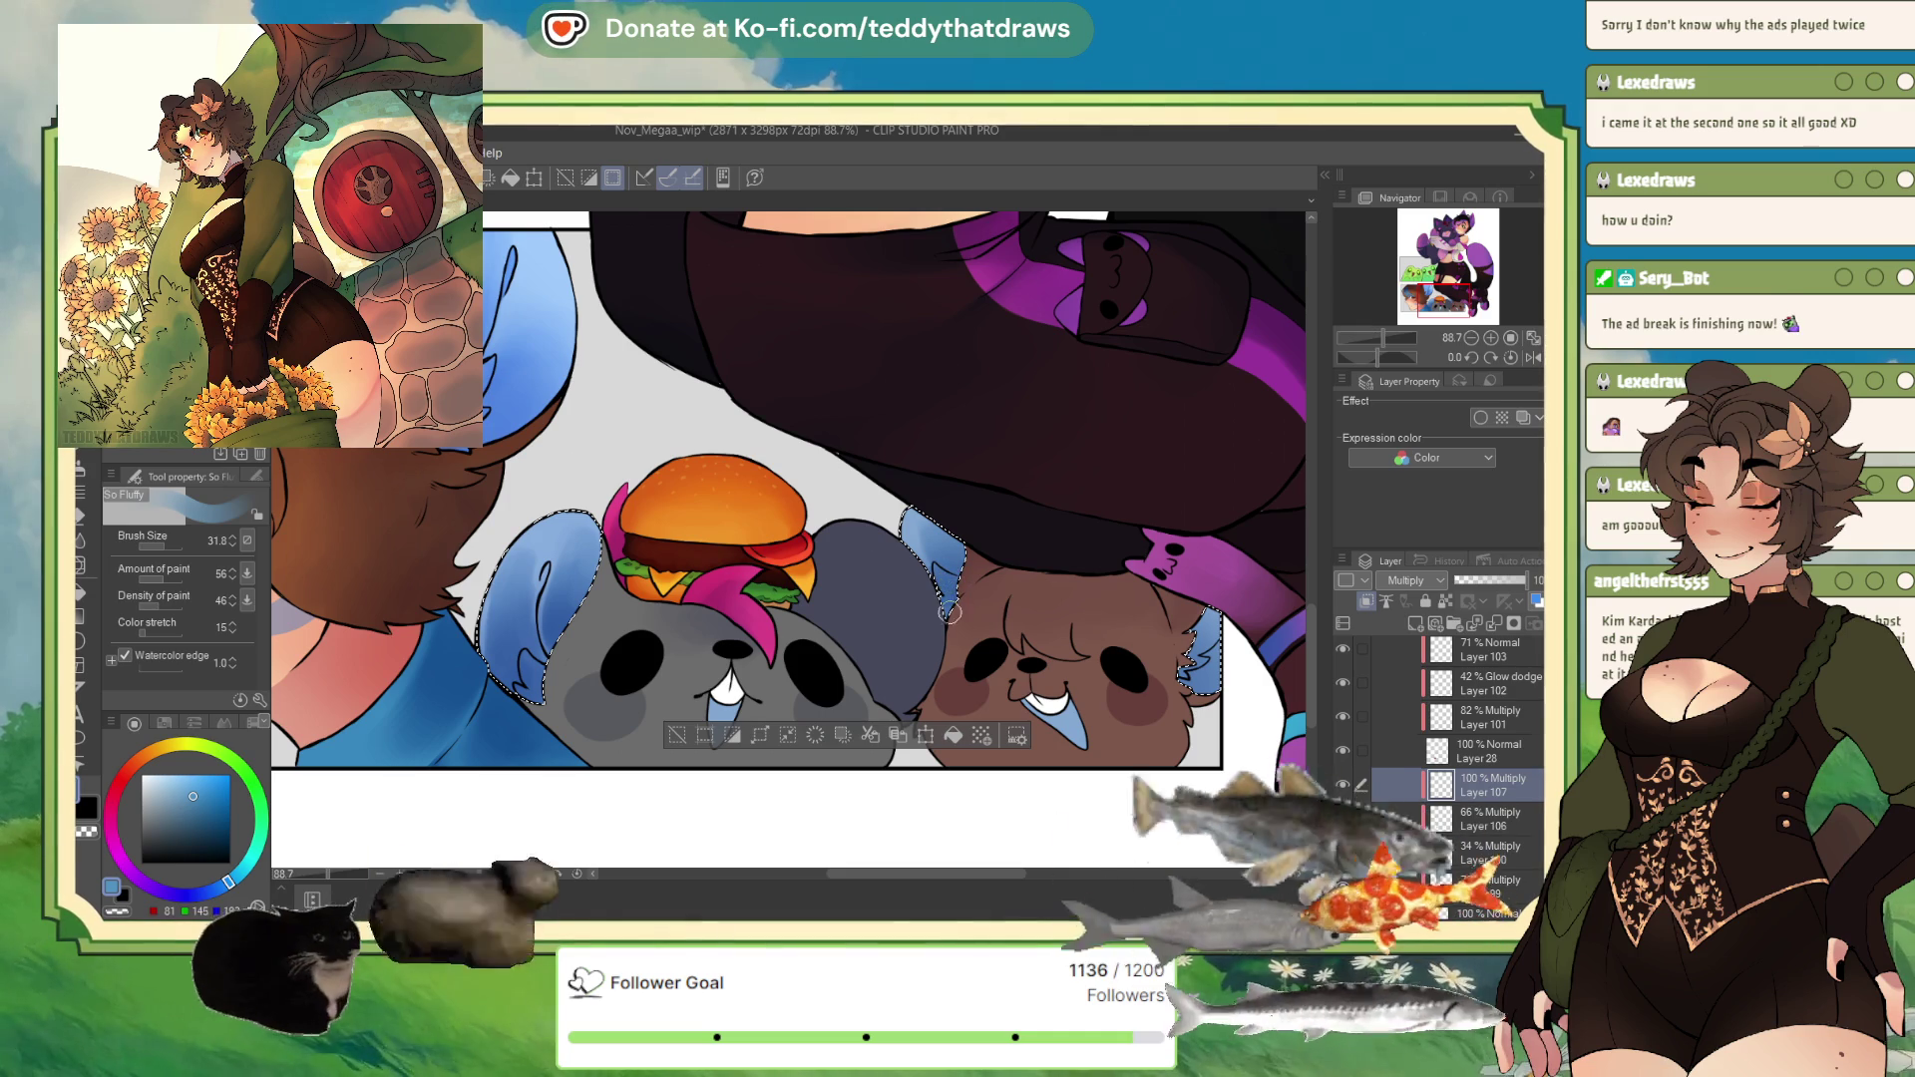
pyautogui.moveTo(1181, 658); pyautogui.dragTo(1202, 679)
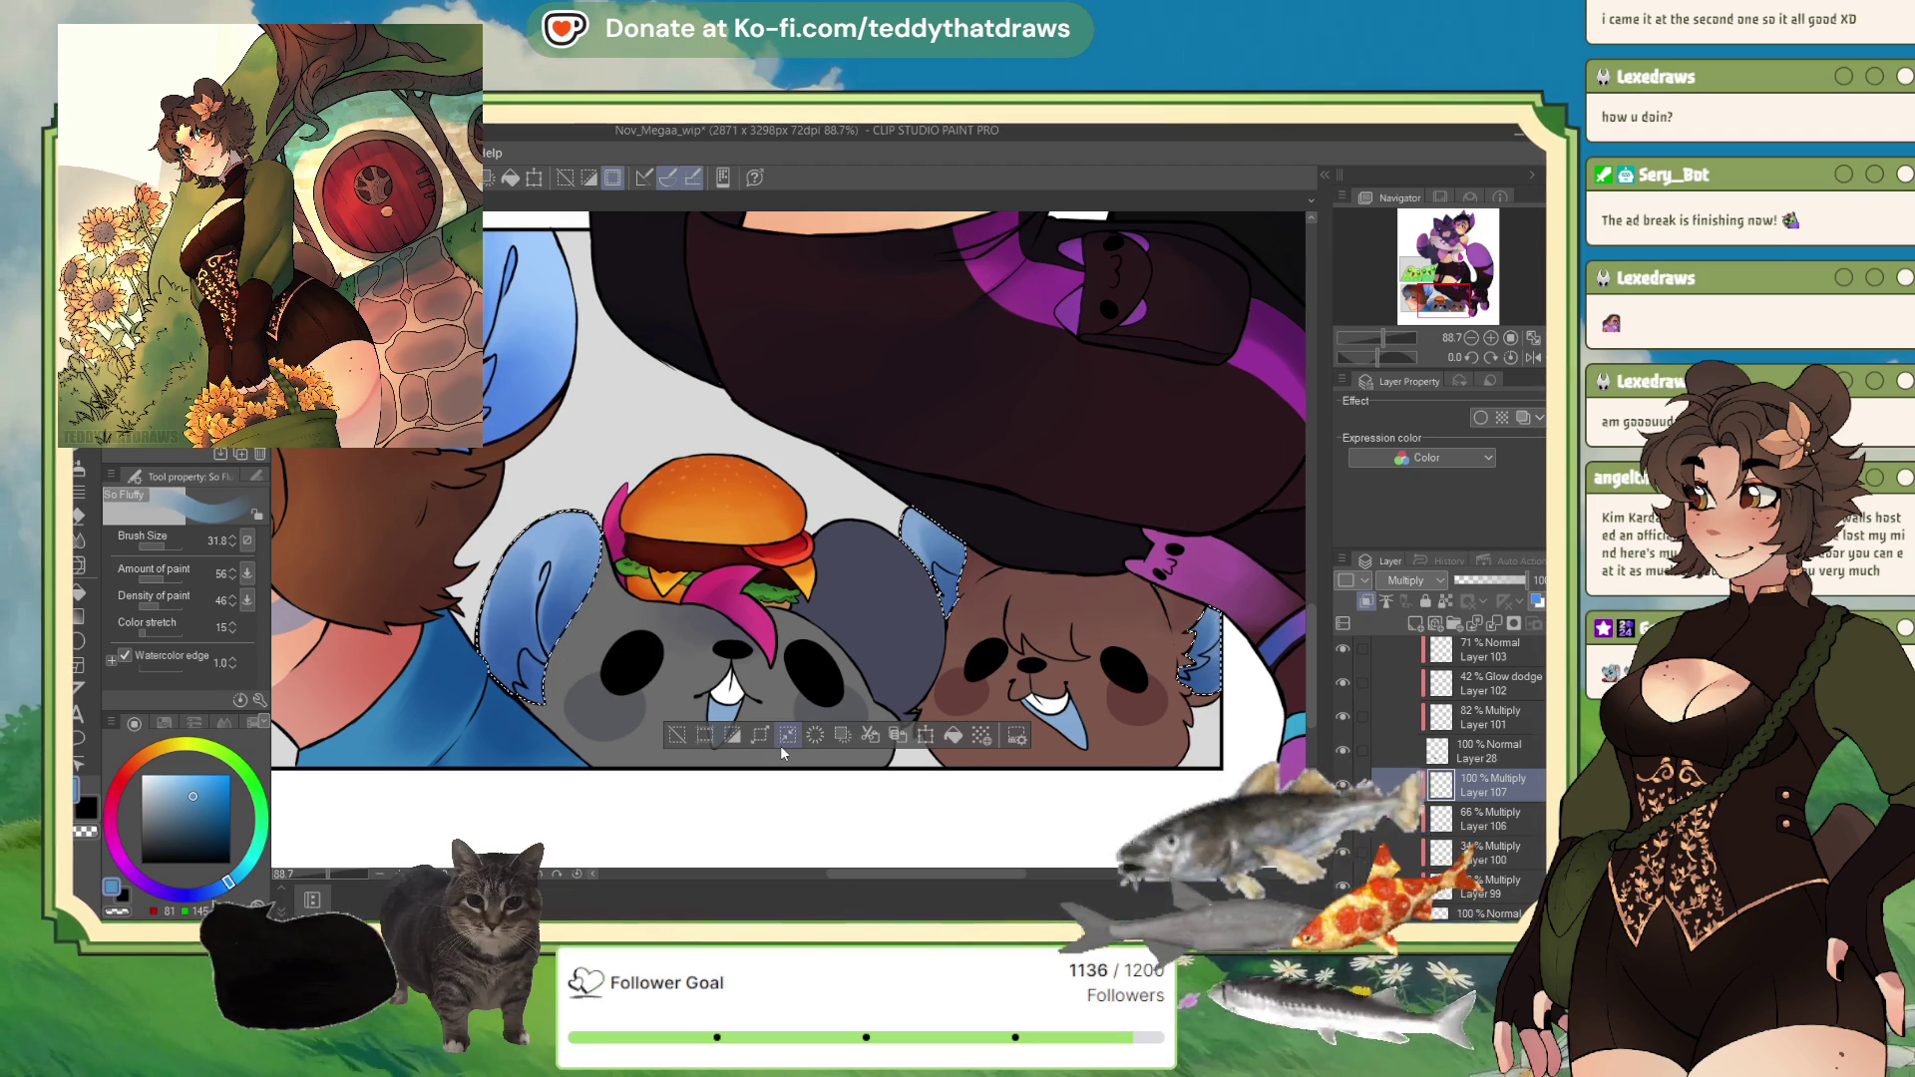
pyautogui.click(1499, 579)
# Step: Add a Glow dodge layer, airbrush an orange glow over the ears, and set it to 30%
pyautogui.scroll(-1, 562, 579)
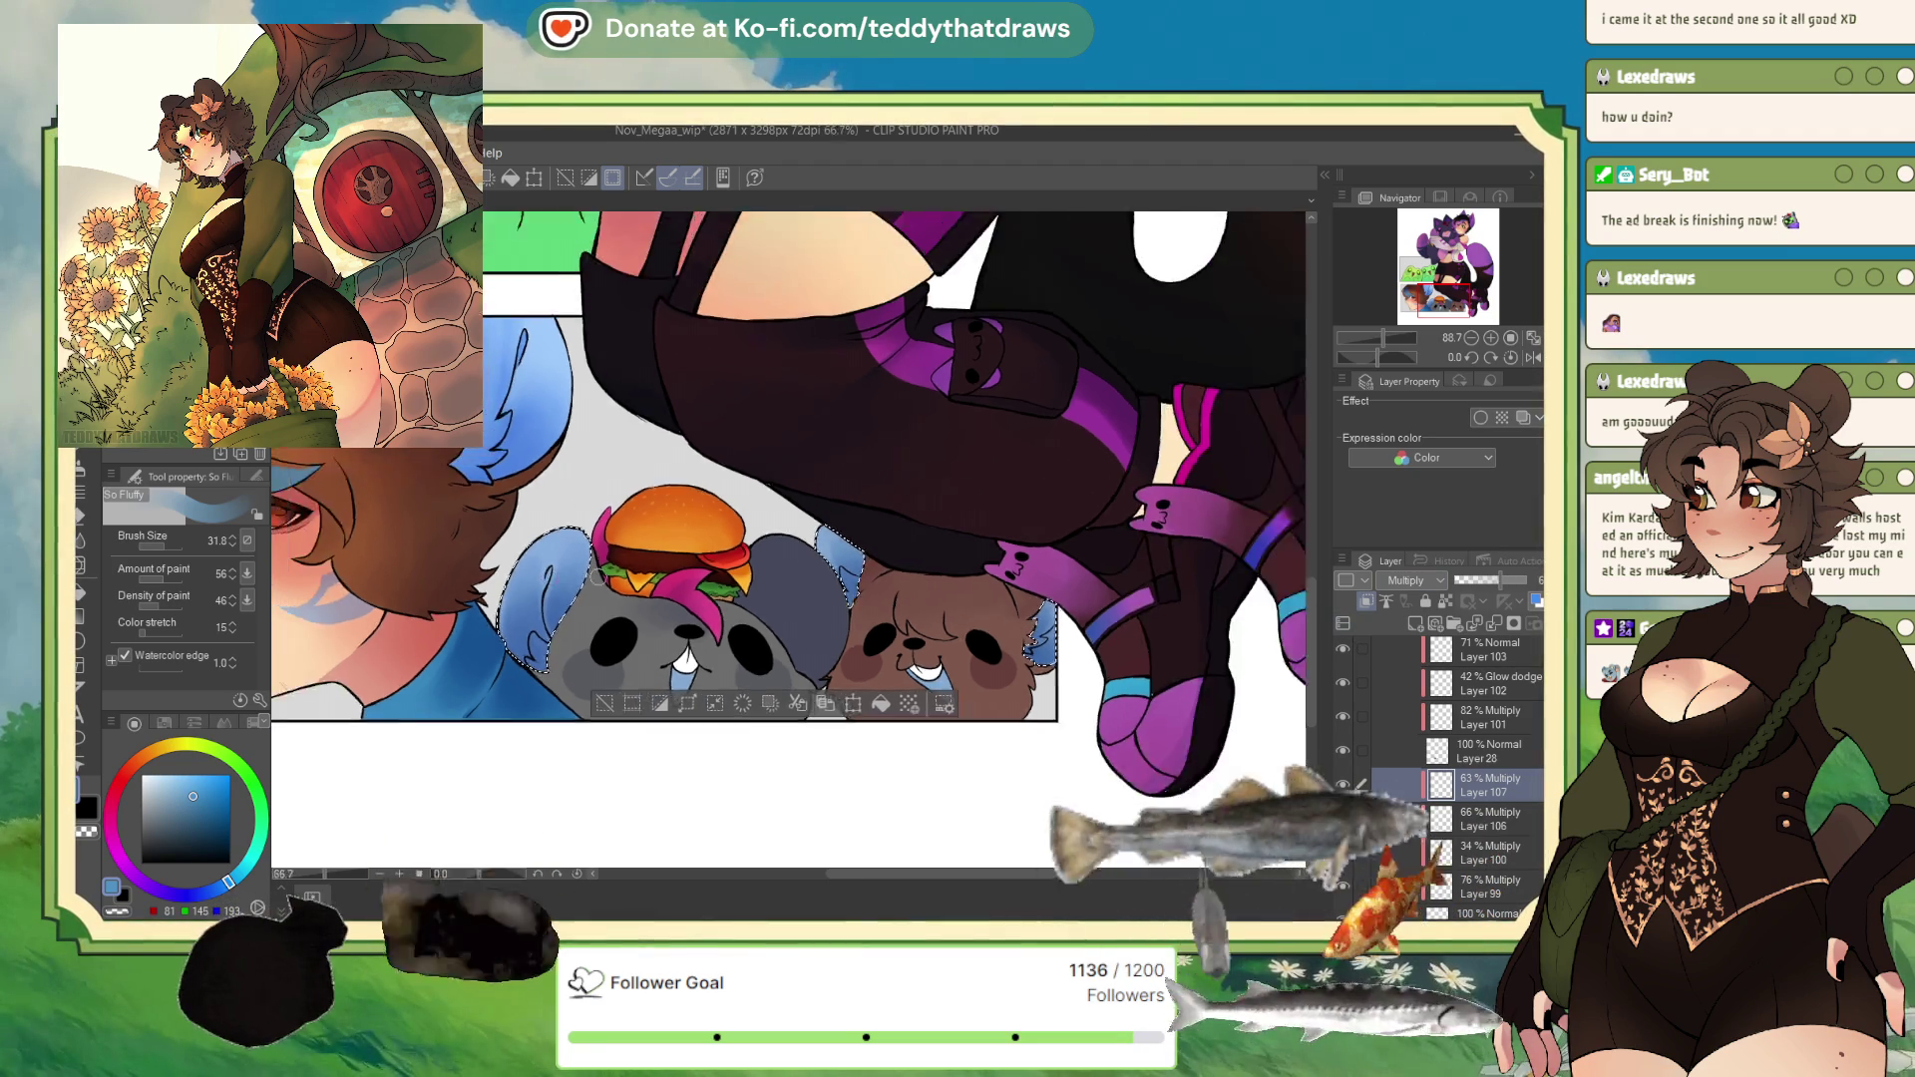
pyautogui.click(1414, 623)
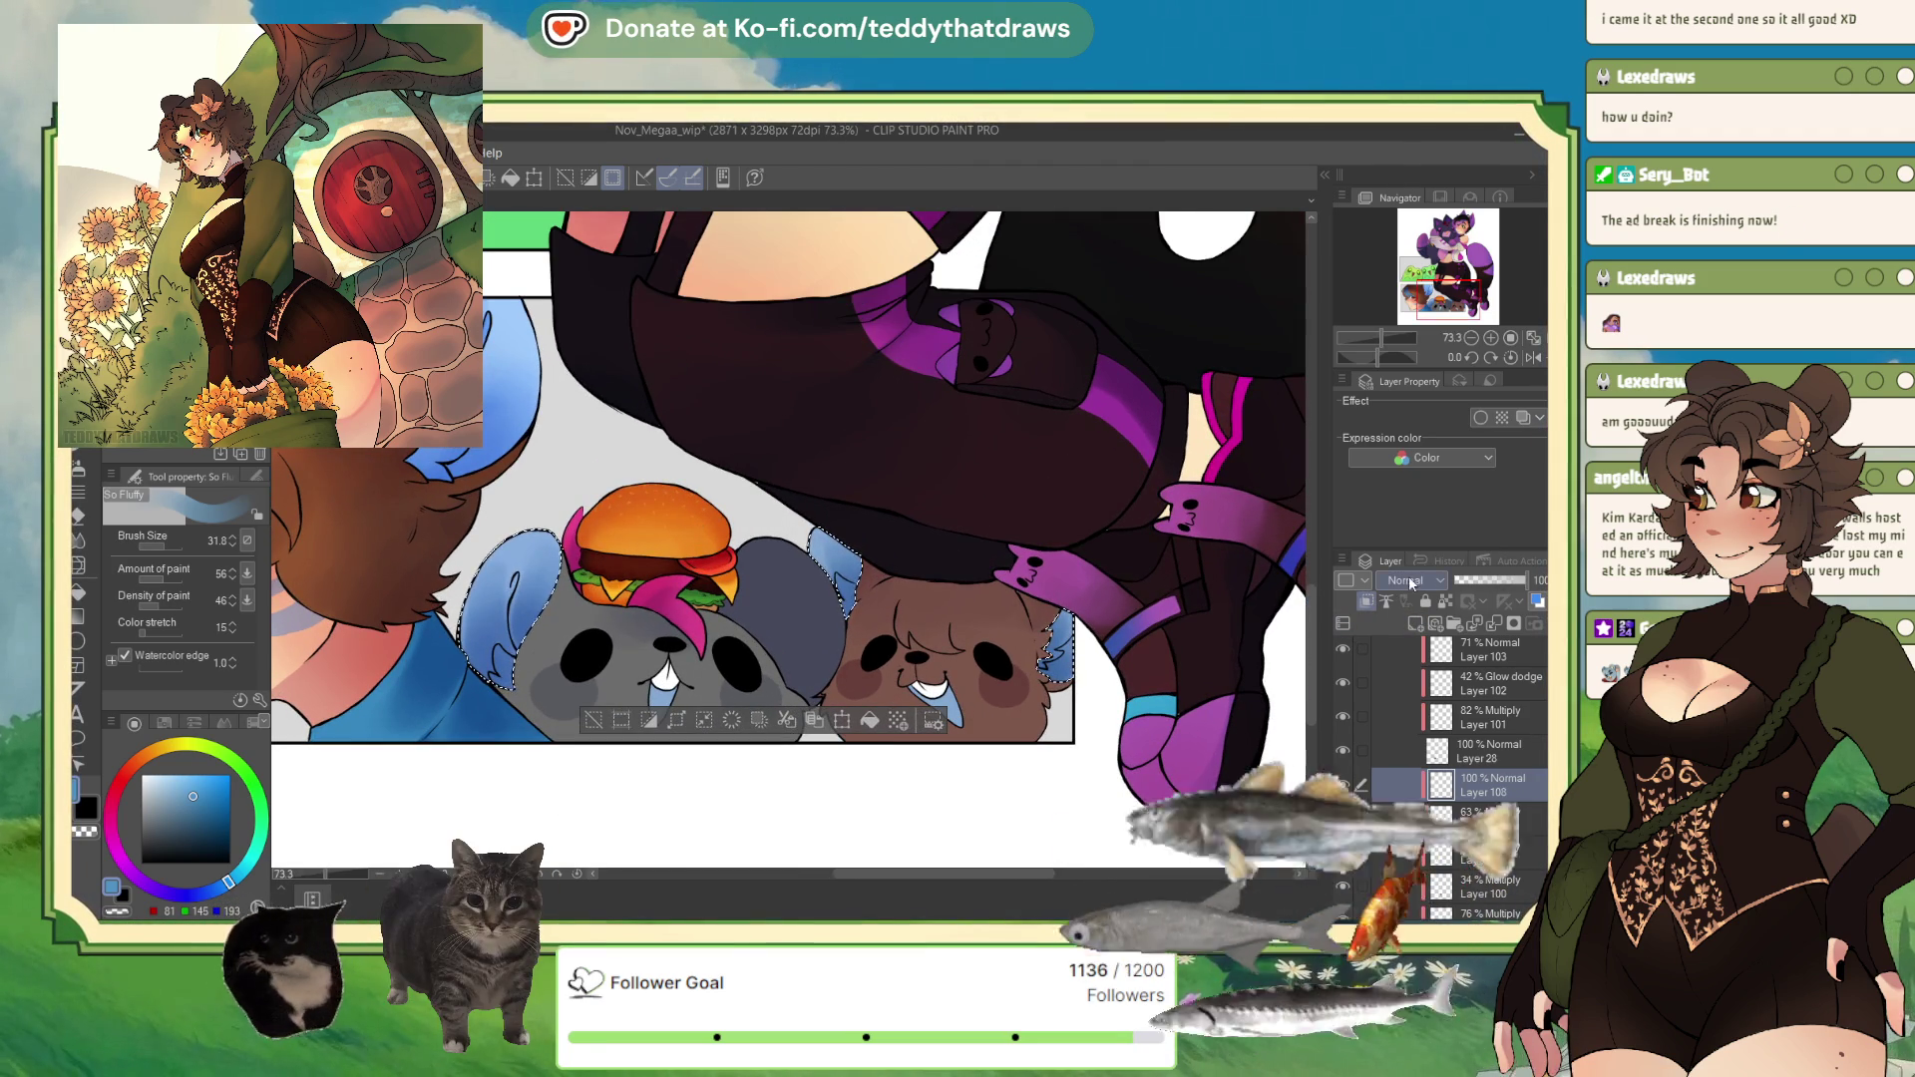
pyautogui.click(1409, 579)
pyautogui.click(1406, 778)
pyautogui.click(162, 747)
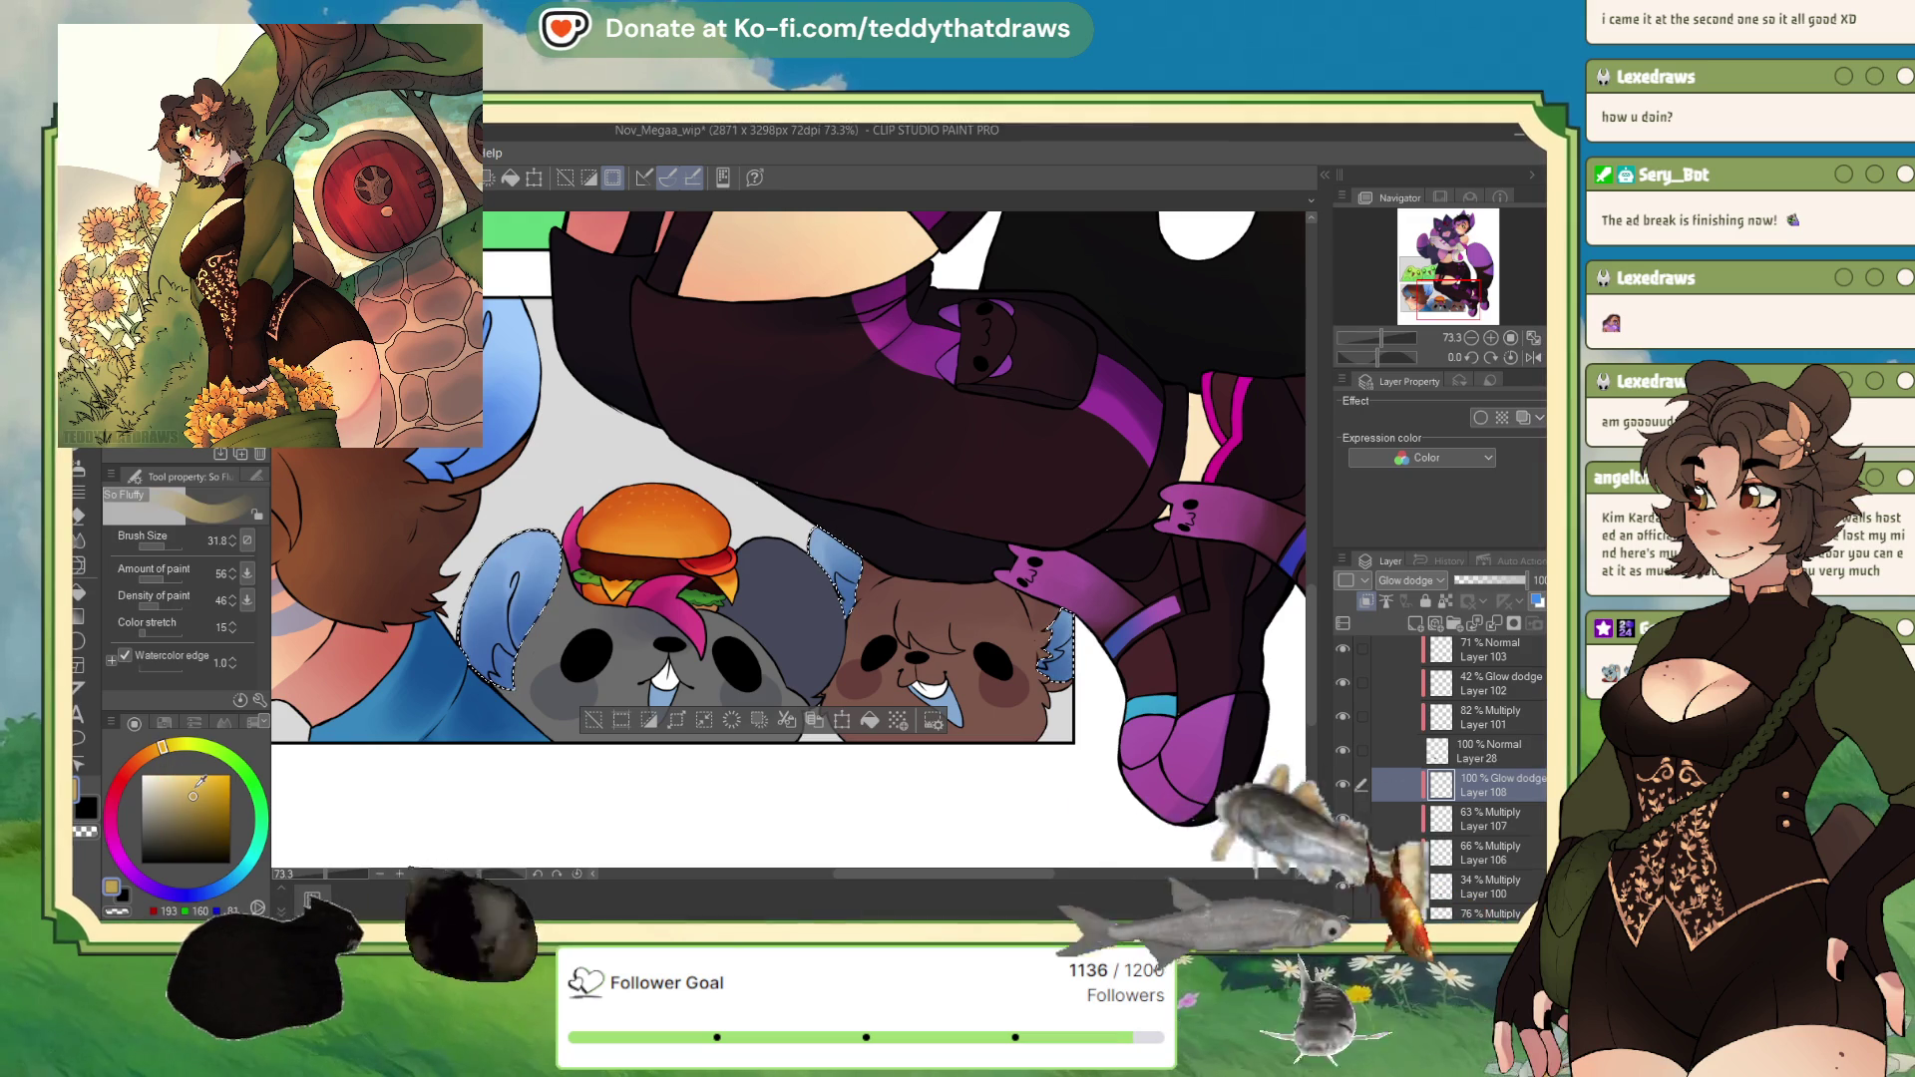
pyautogui.click(151, 750)
pyautogui.click(201, 784)
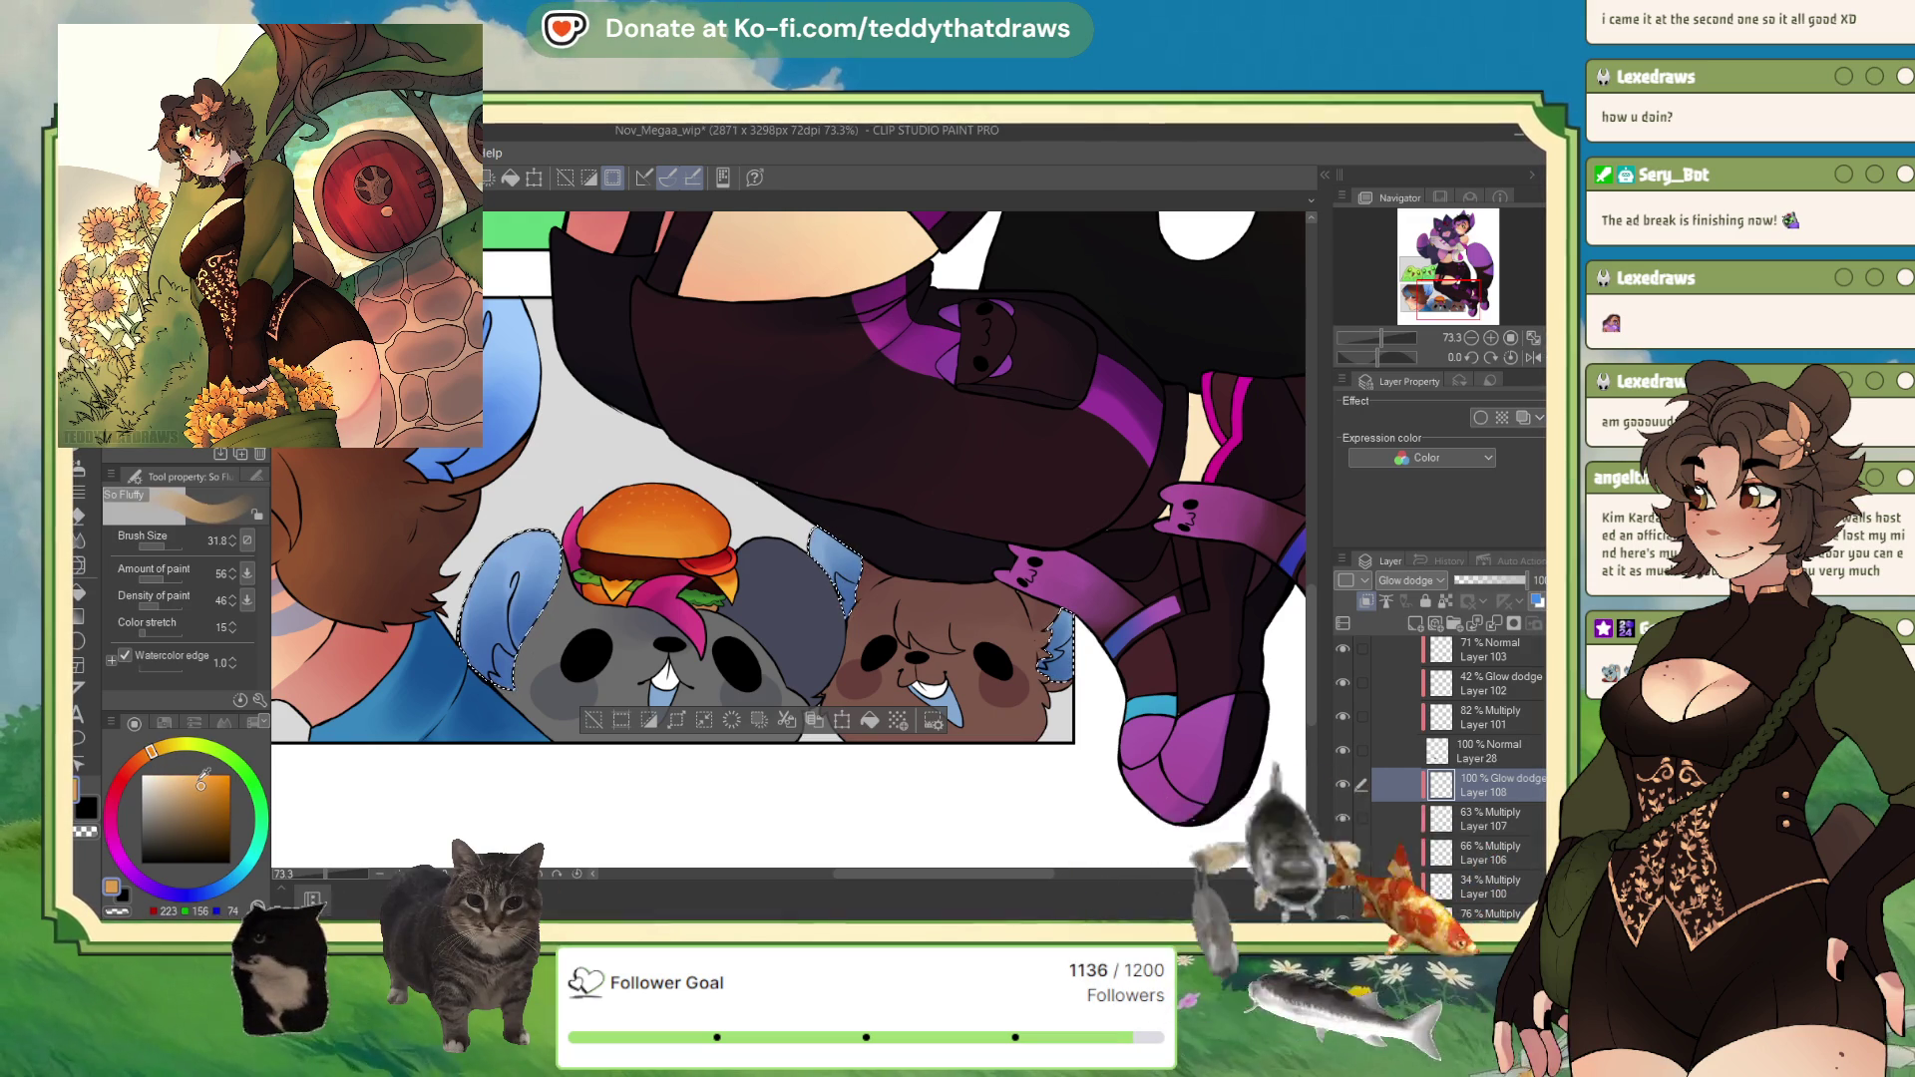
pyautogui.press('b')
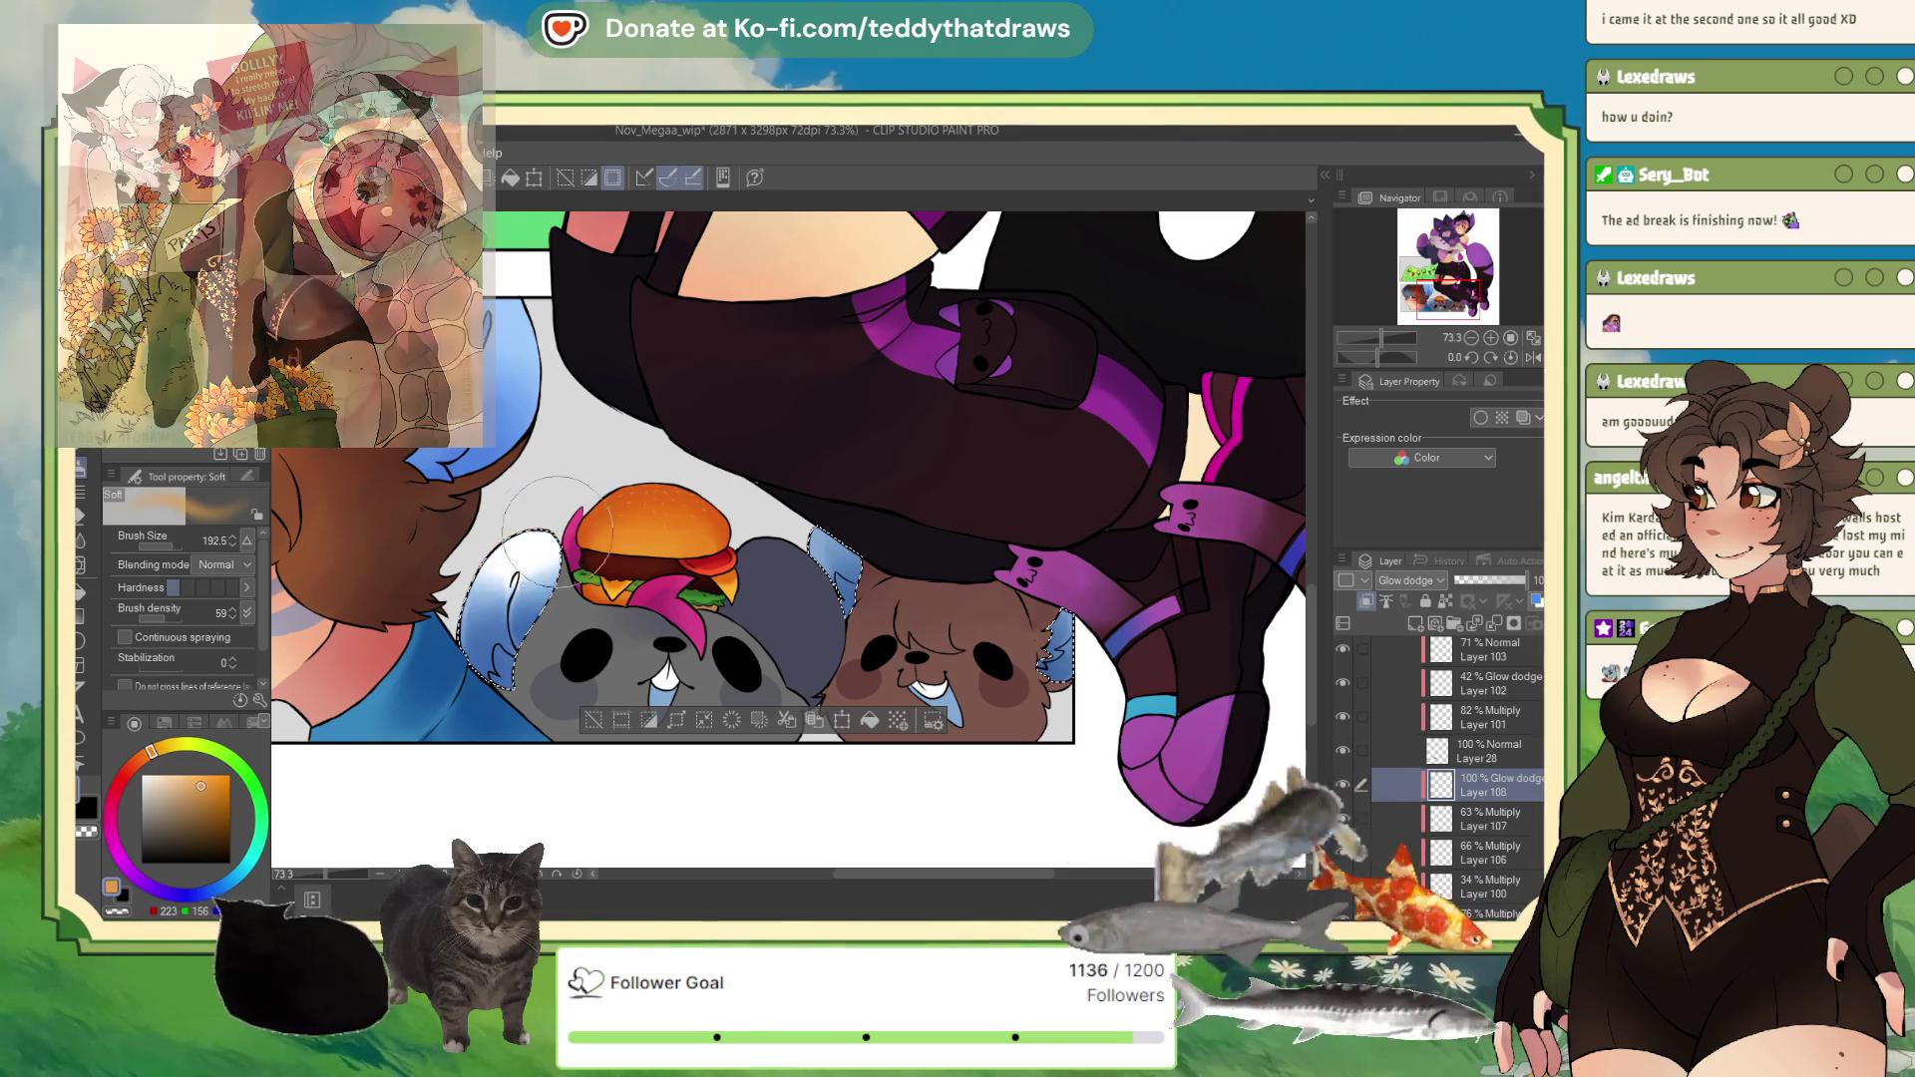
pyautogui.moveTo(552, 539); pyautogui.dragTo(838, 559)
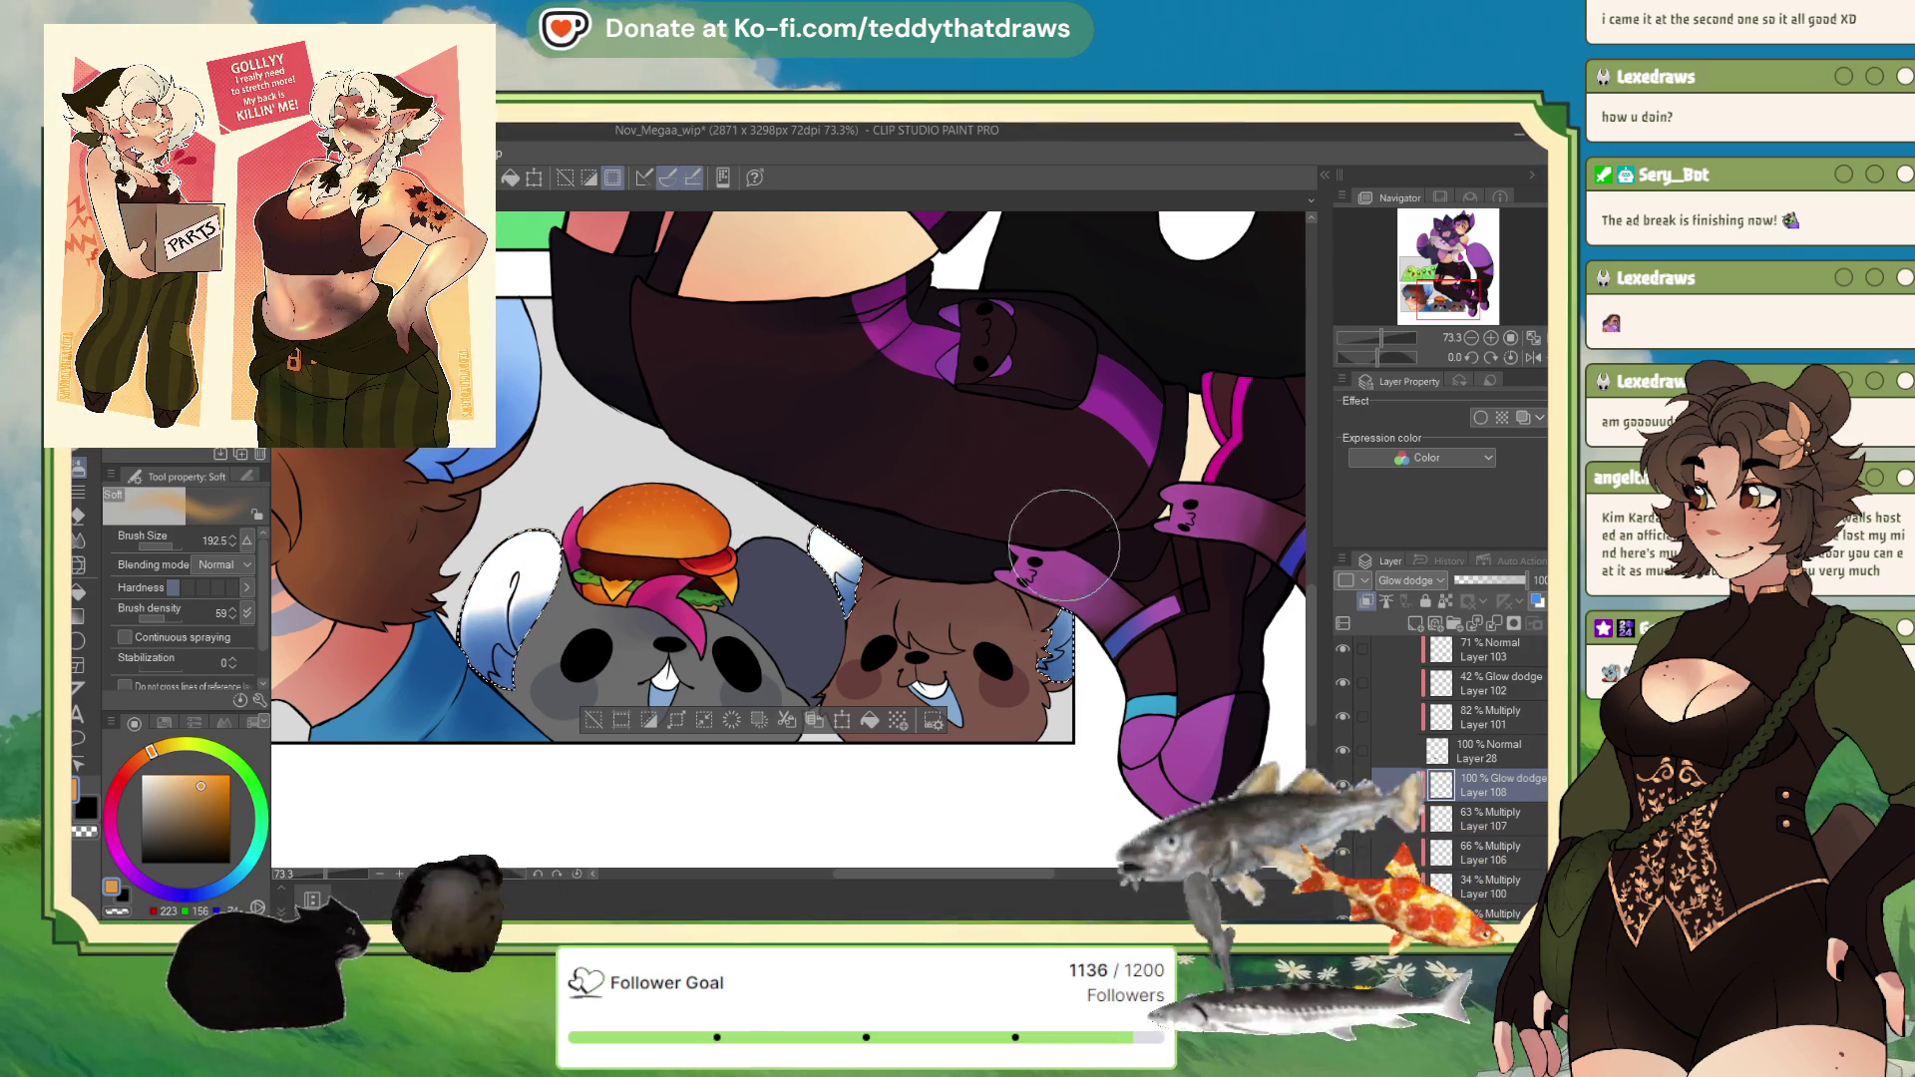
pyautogui.click(1480, 583)
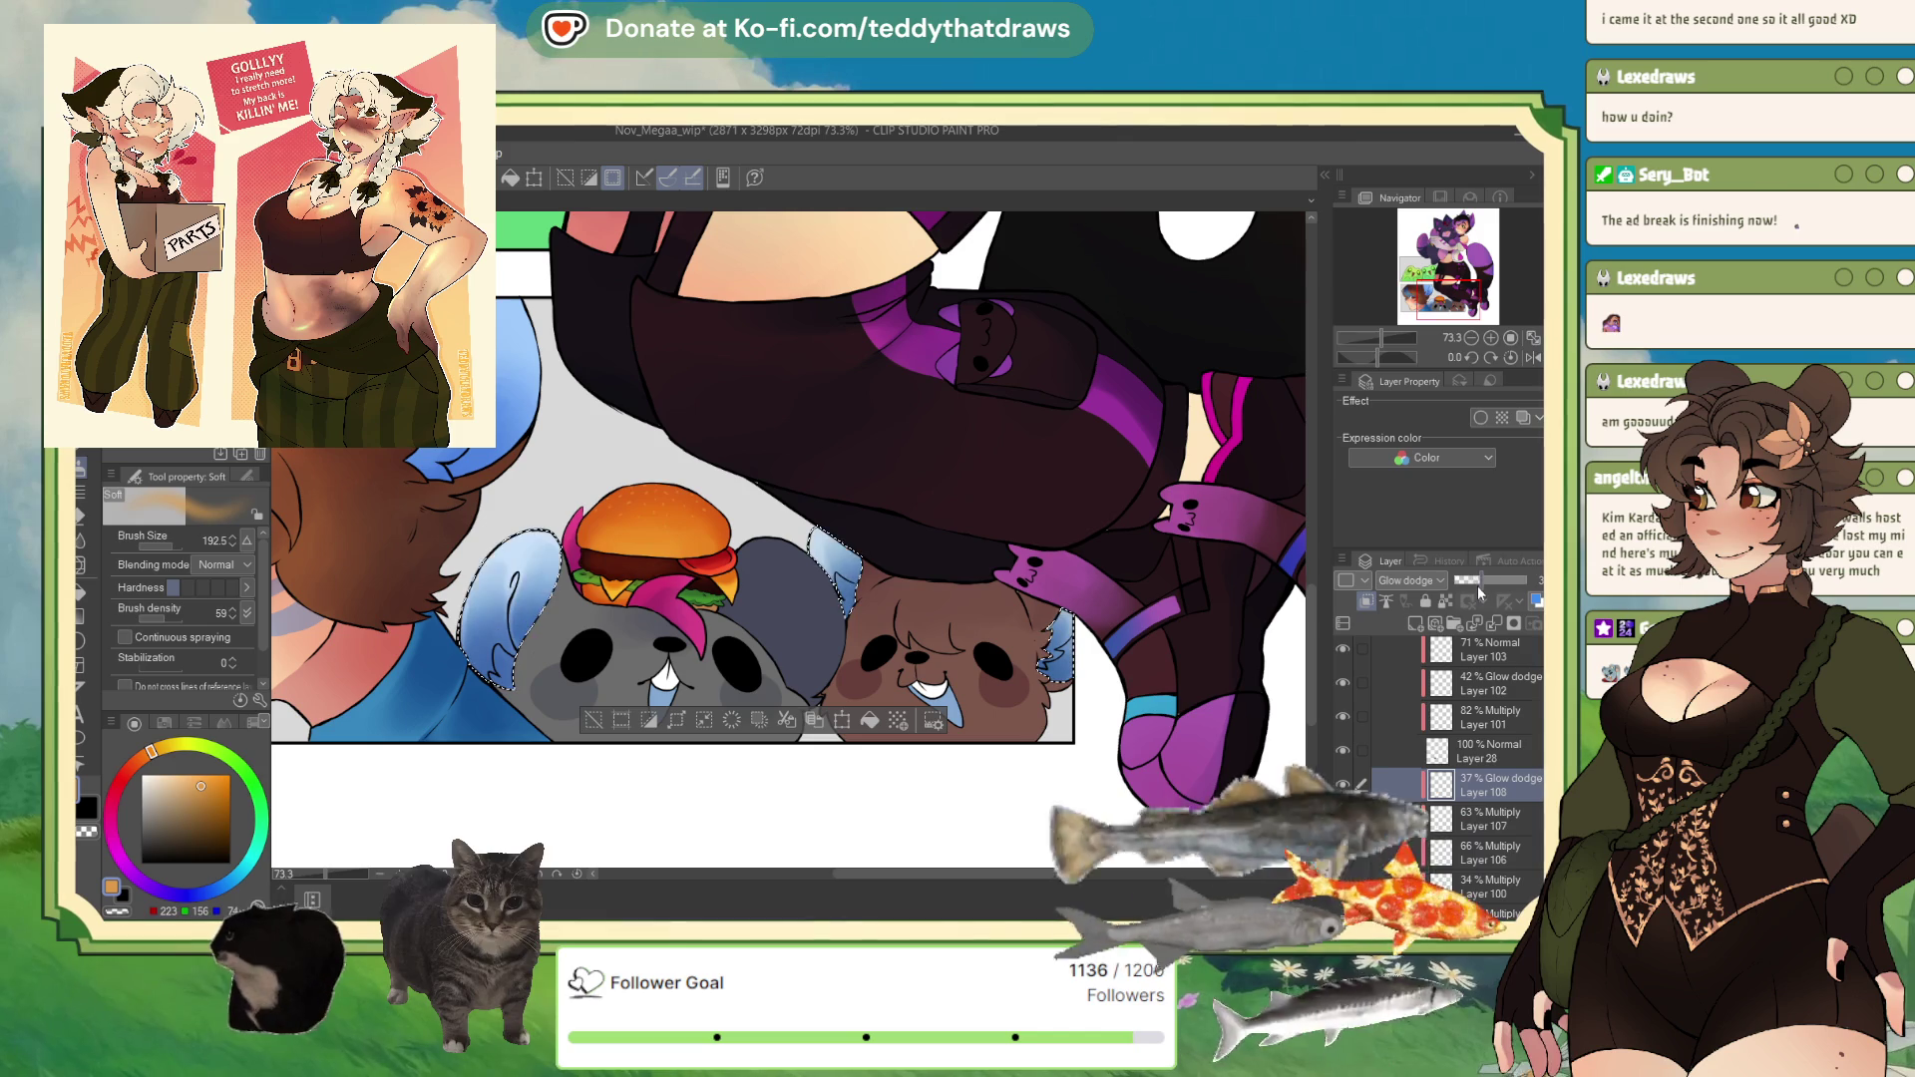
pyautogui.click(1476, 586)
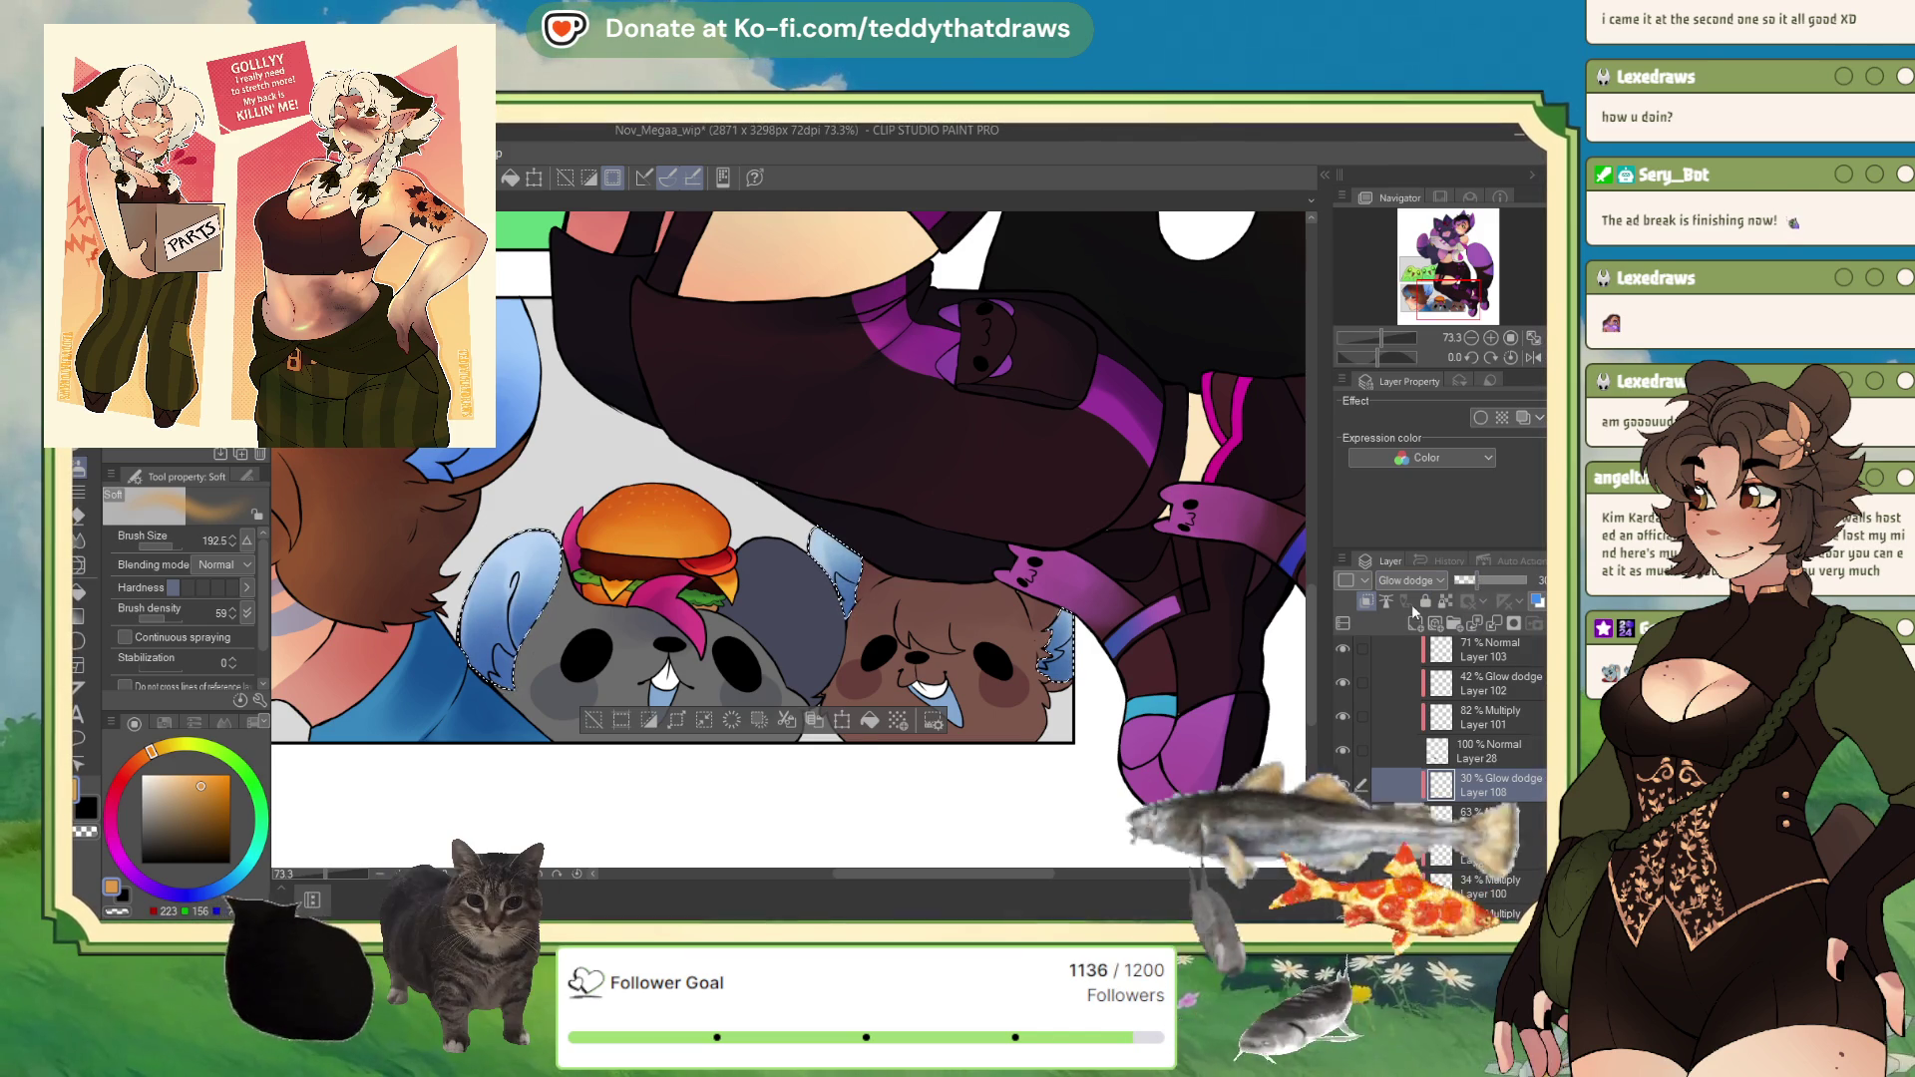
# Step: Add a Multiply layer with a light reddish-orange tint at 38%, then clear the selection
pyautogui.click(1414, 623)
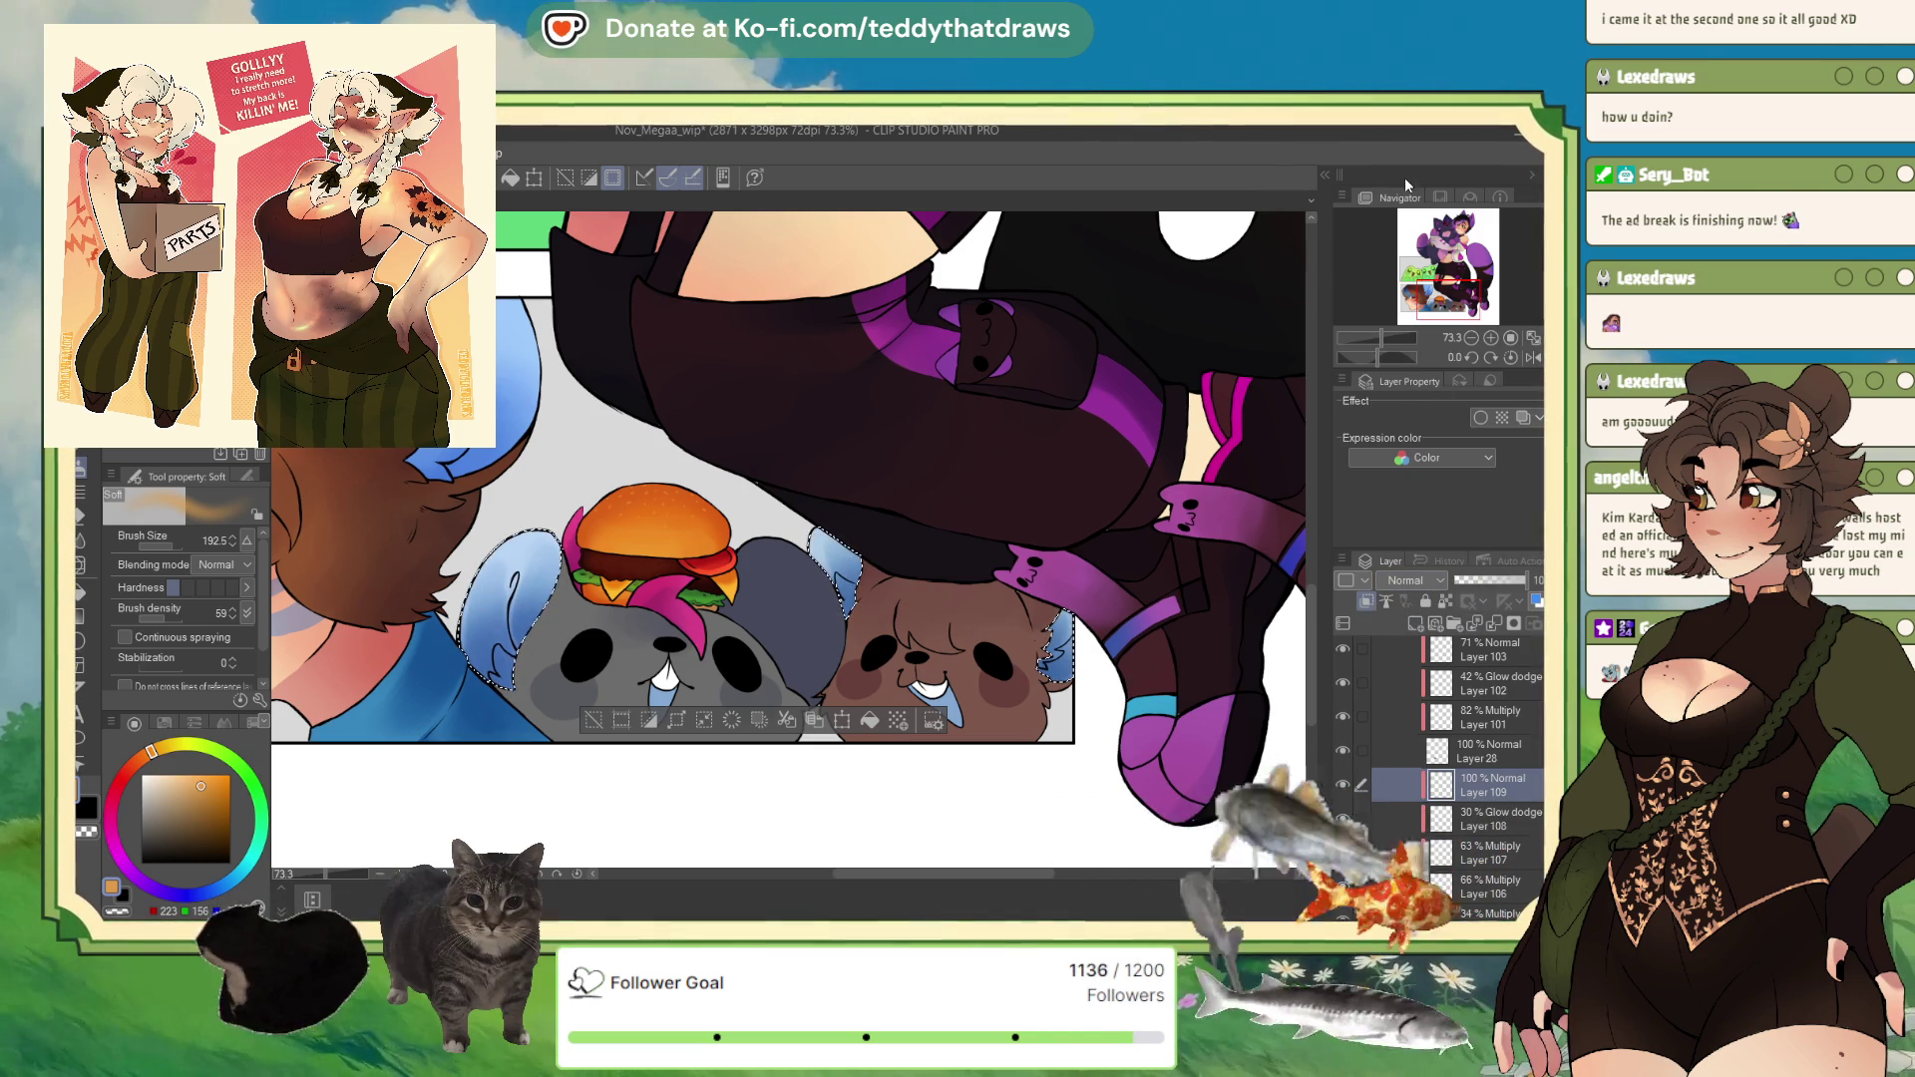
pyautogui.click(1409, 580)
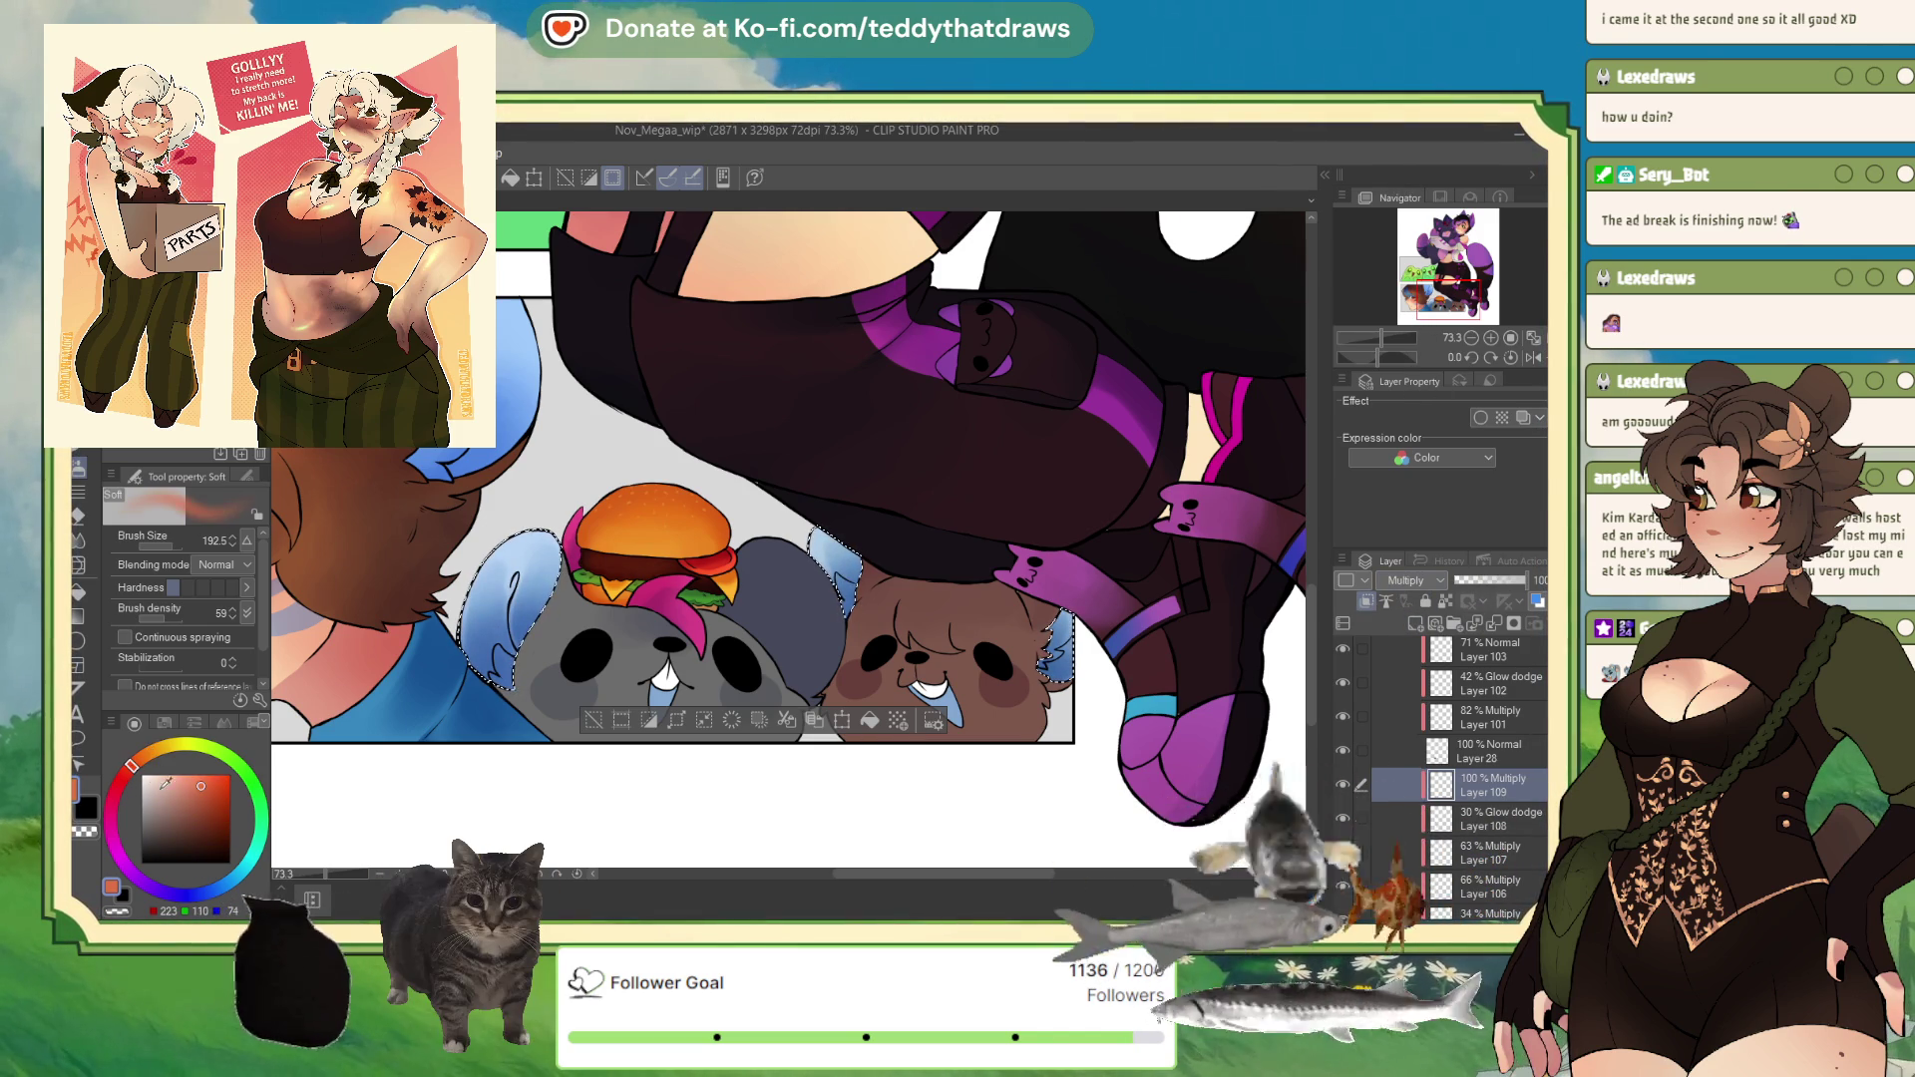
pyautogui.click(194, 784)
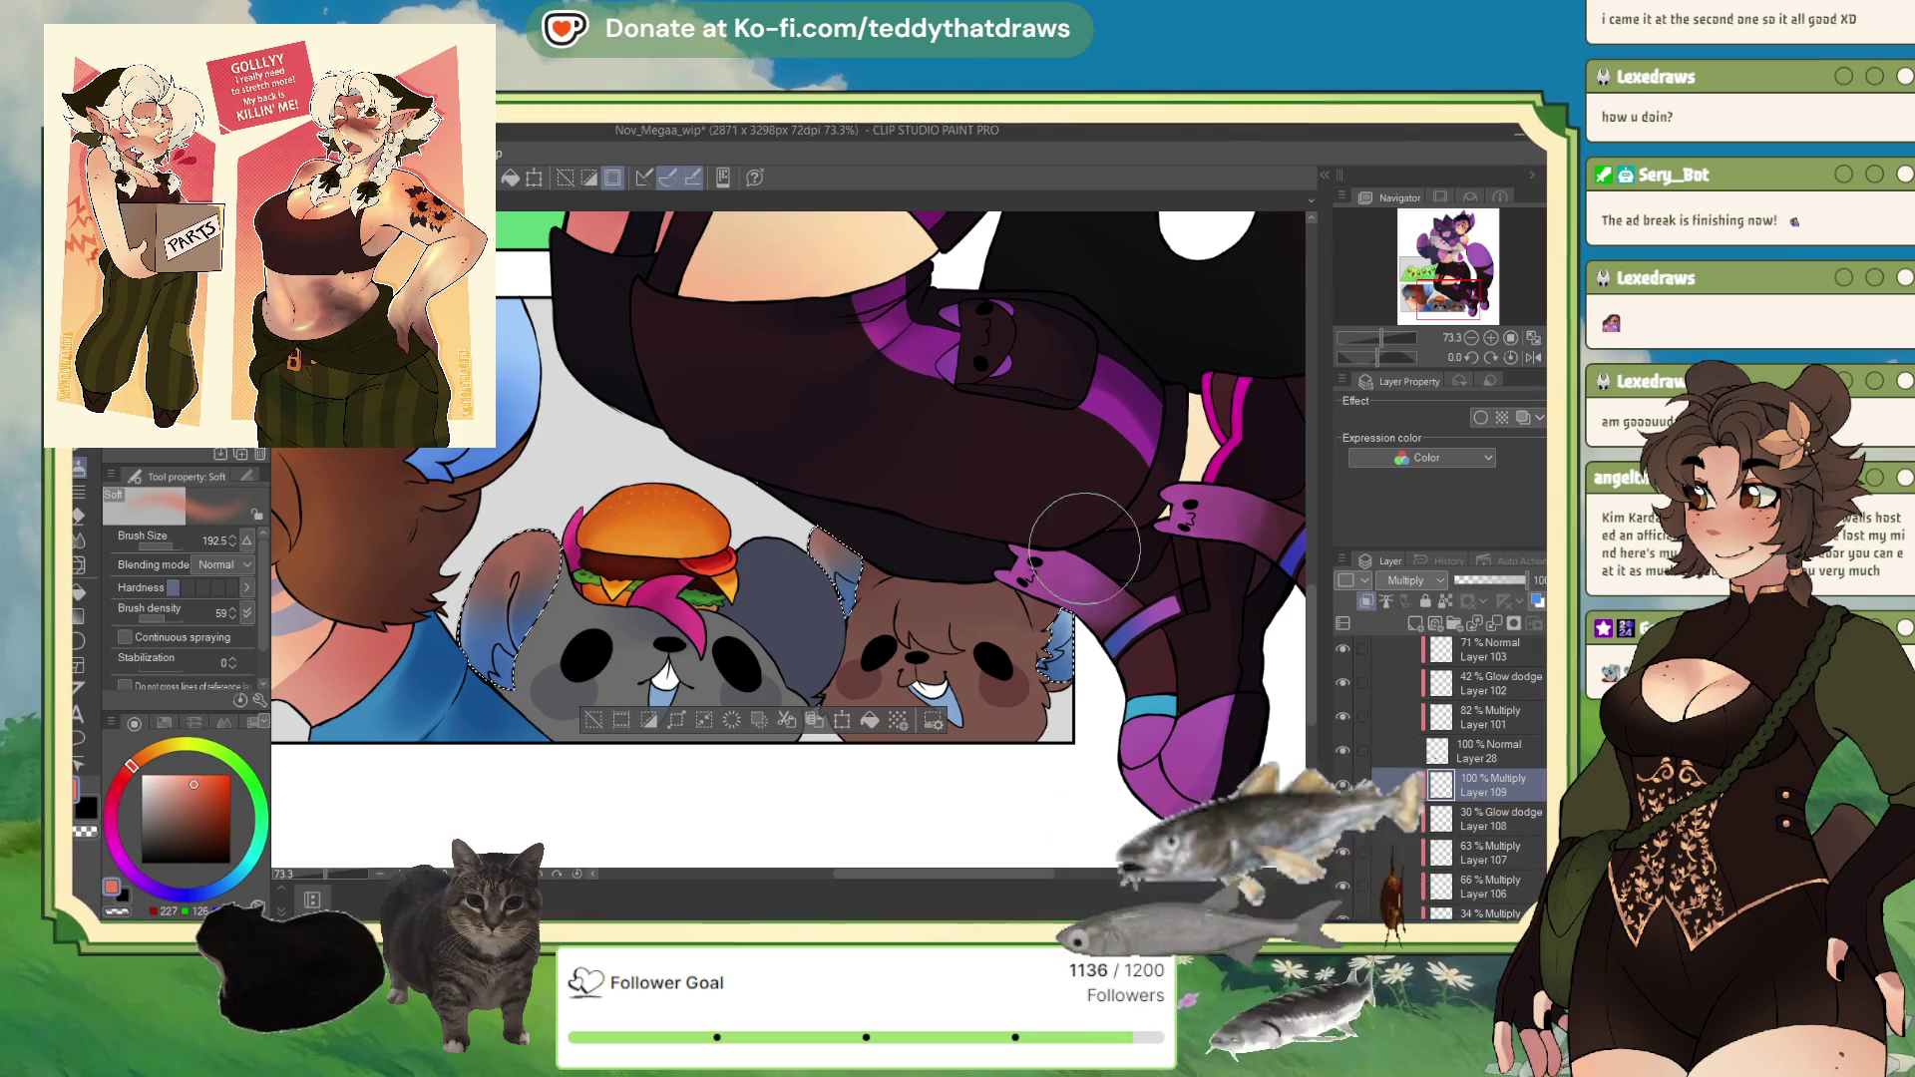
pyautogui.click(1481, 580)
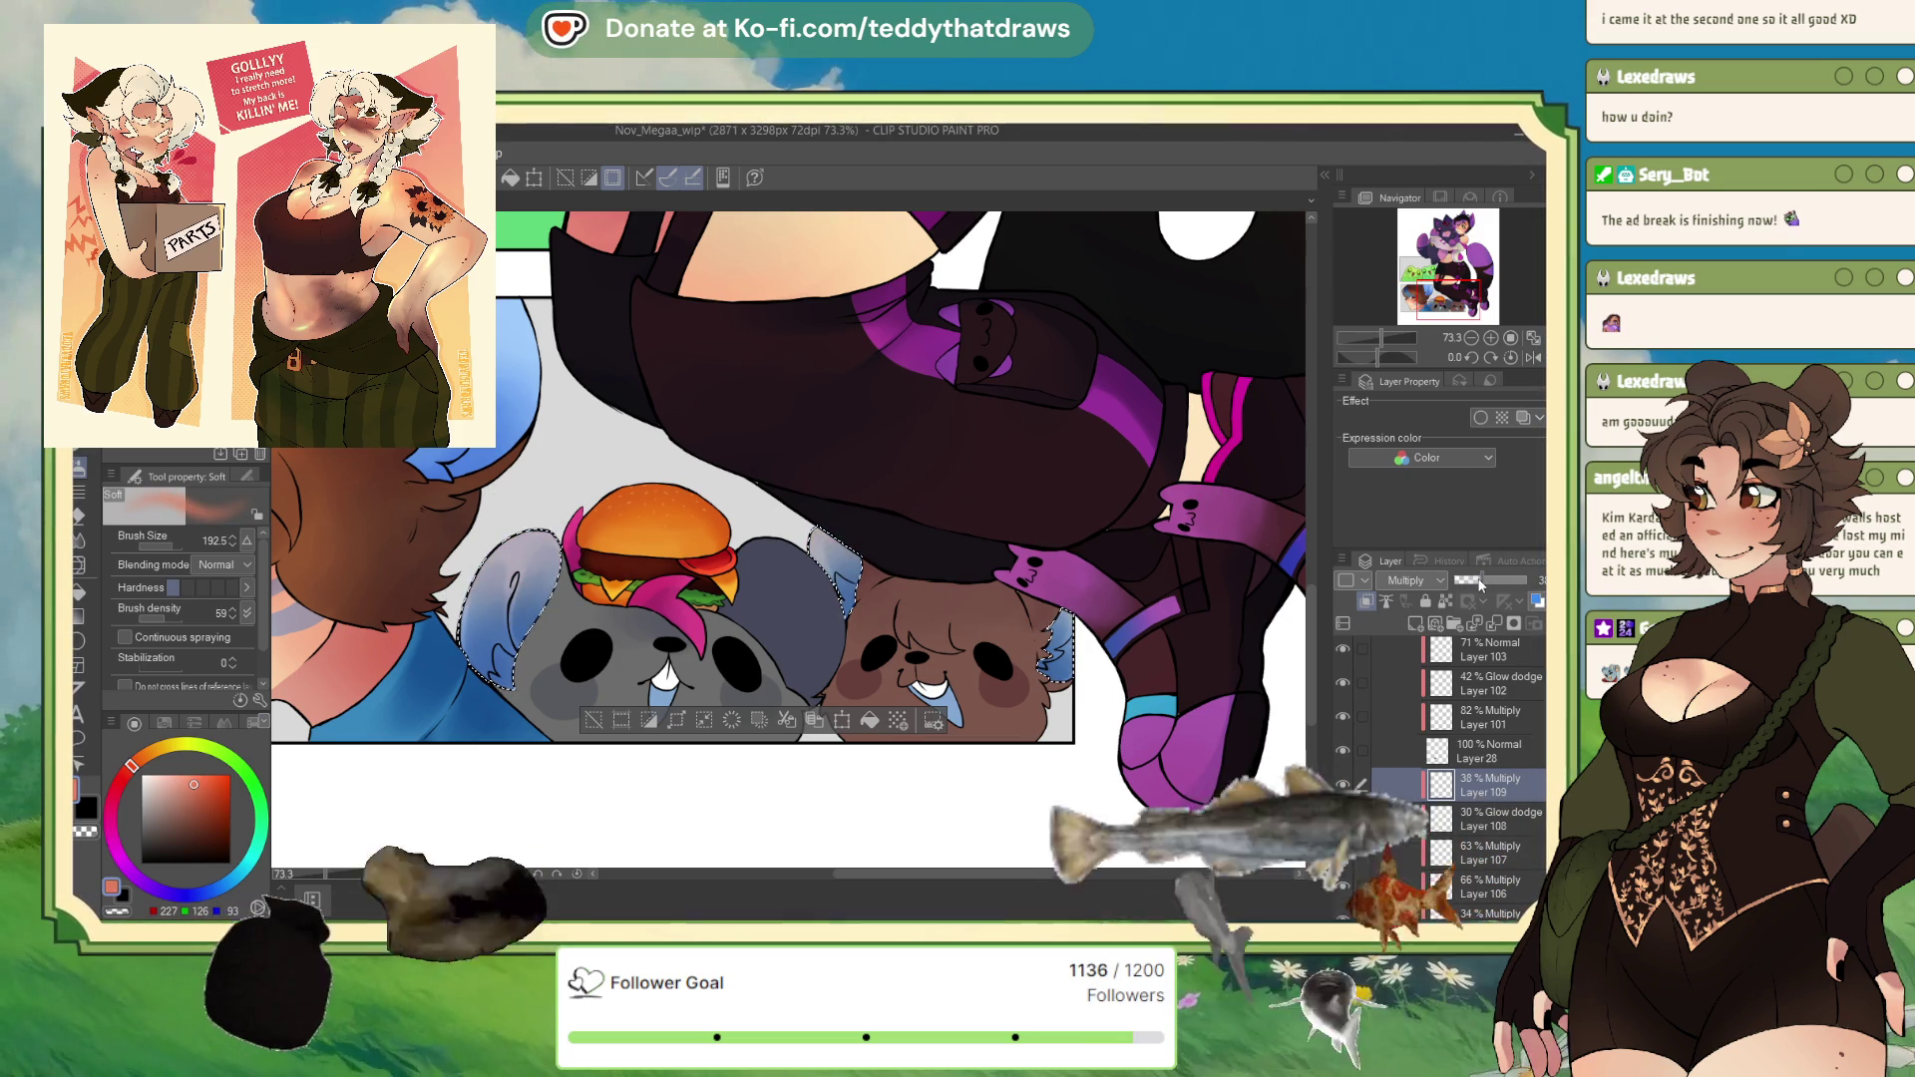
pyautogui.hotkey('ctrl', 'd')
pyautogui.scroll(-2, 778, 549)
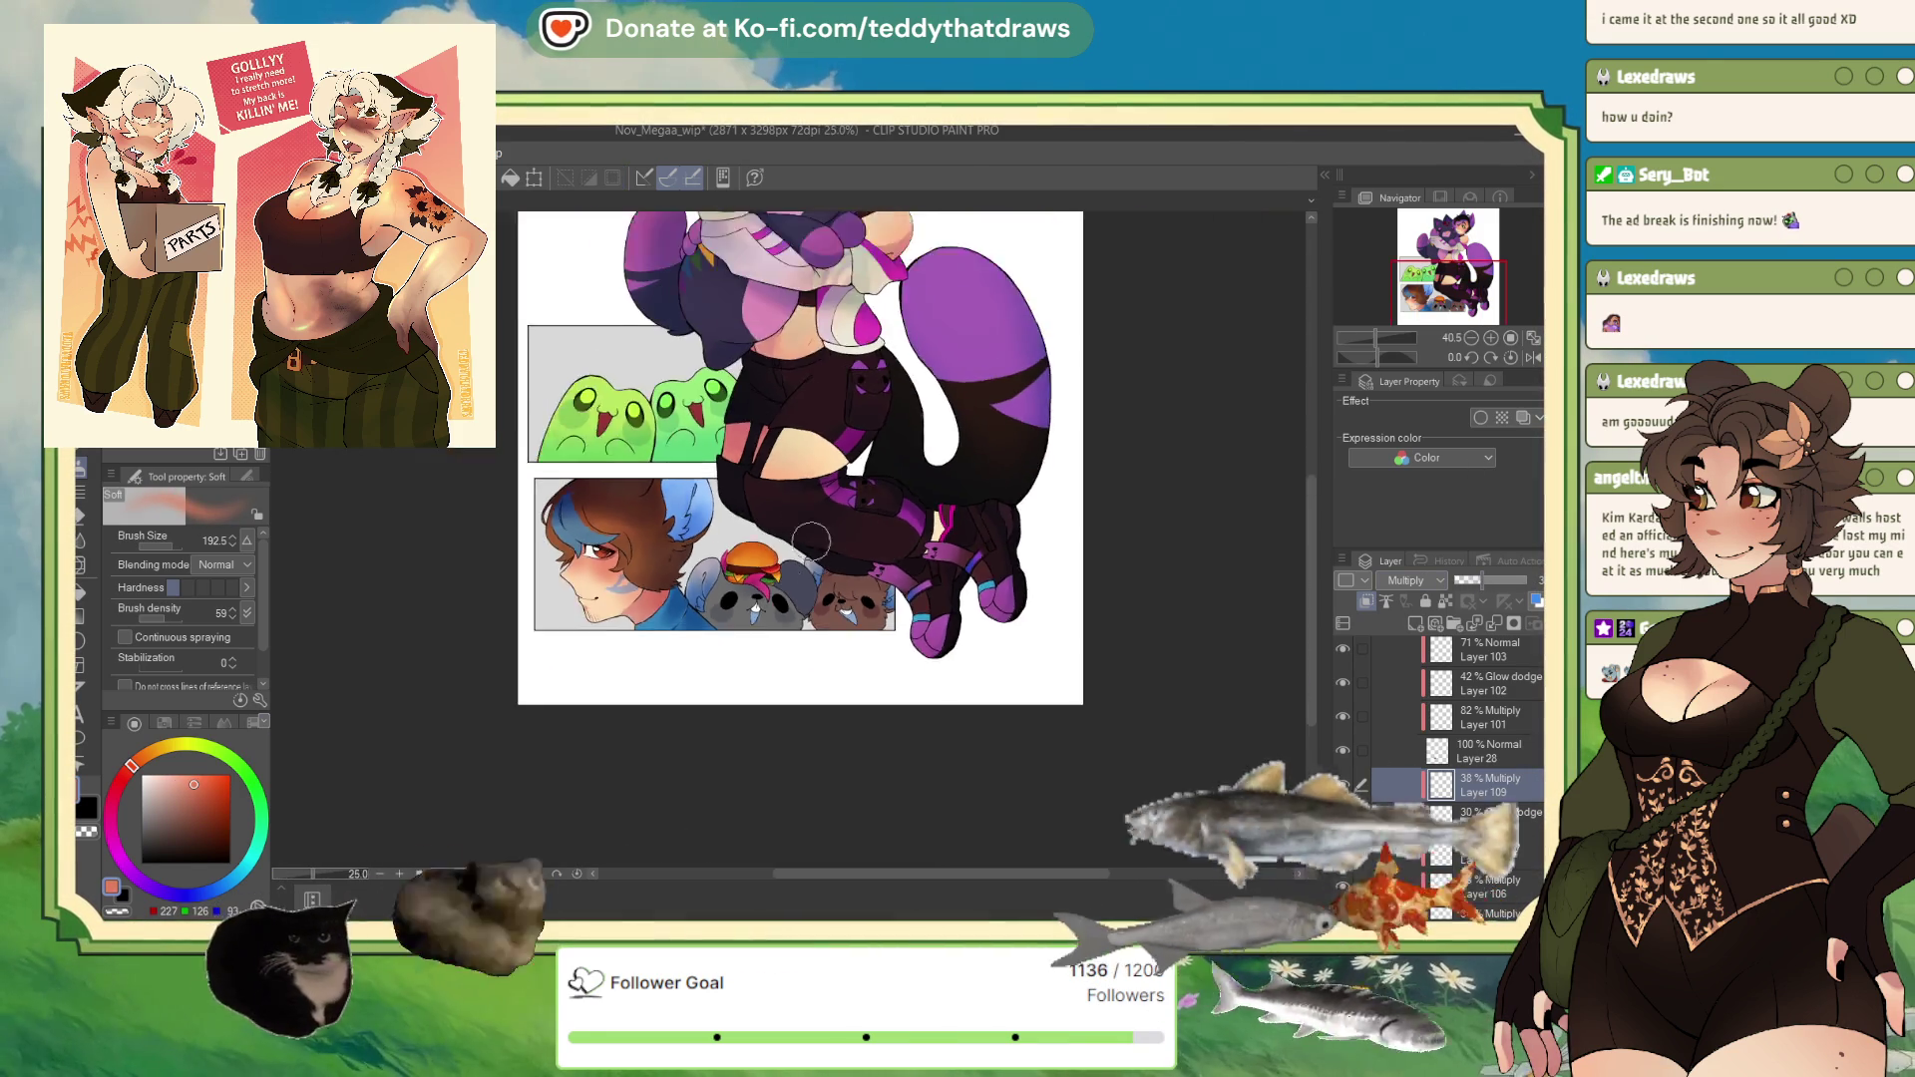
# Step: Expand the acc folder and select Layer 91
pyautogui.scroll(1, 708, 514)
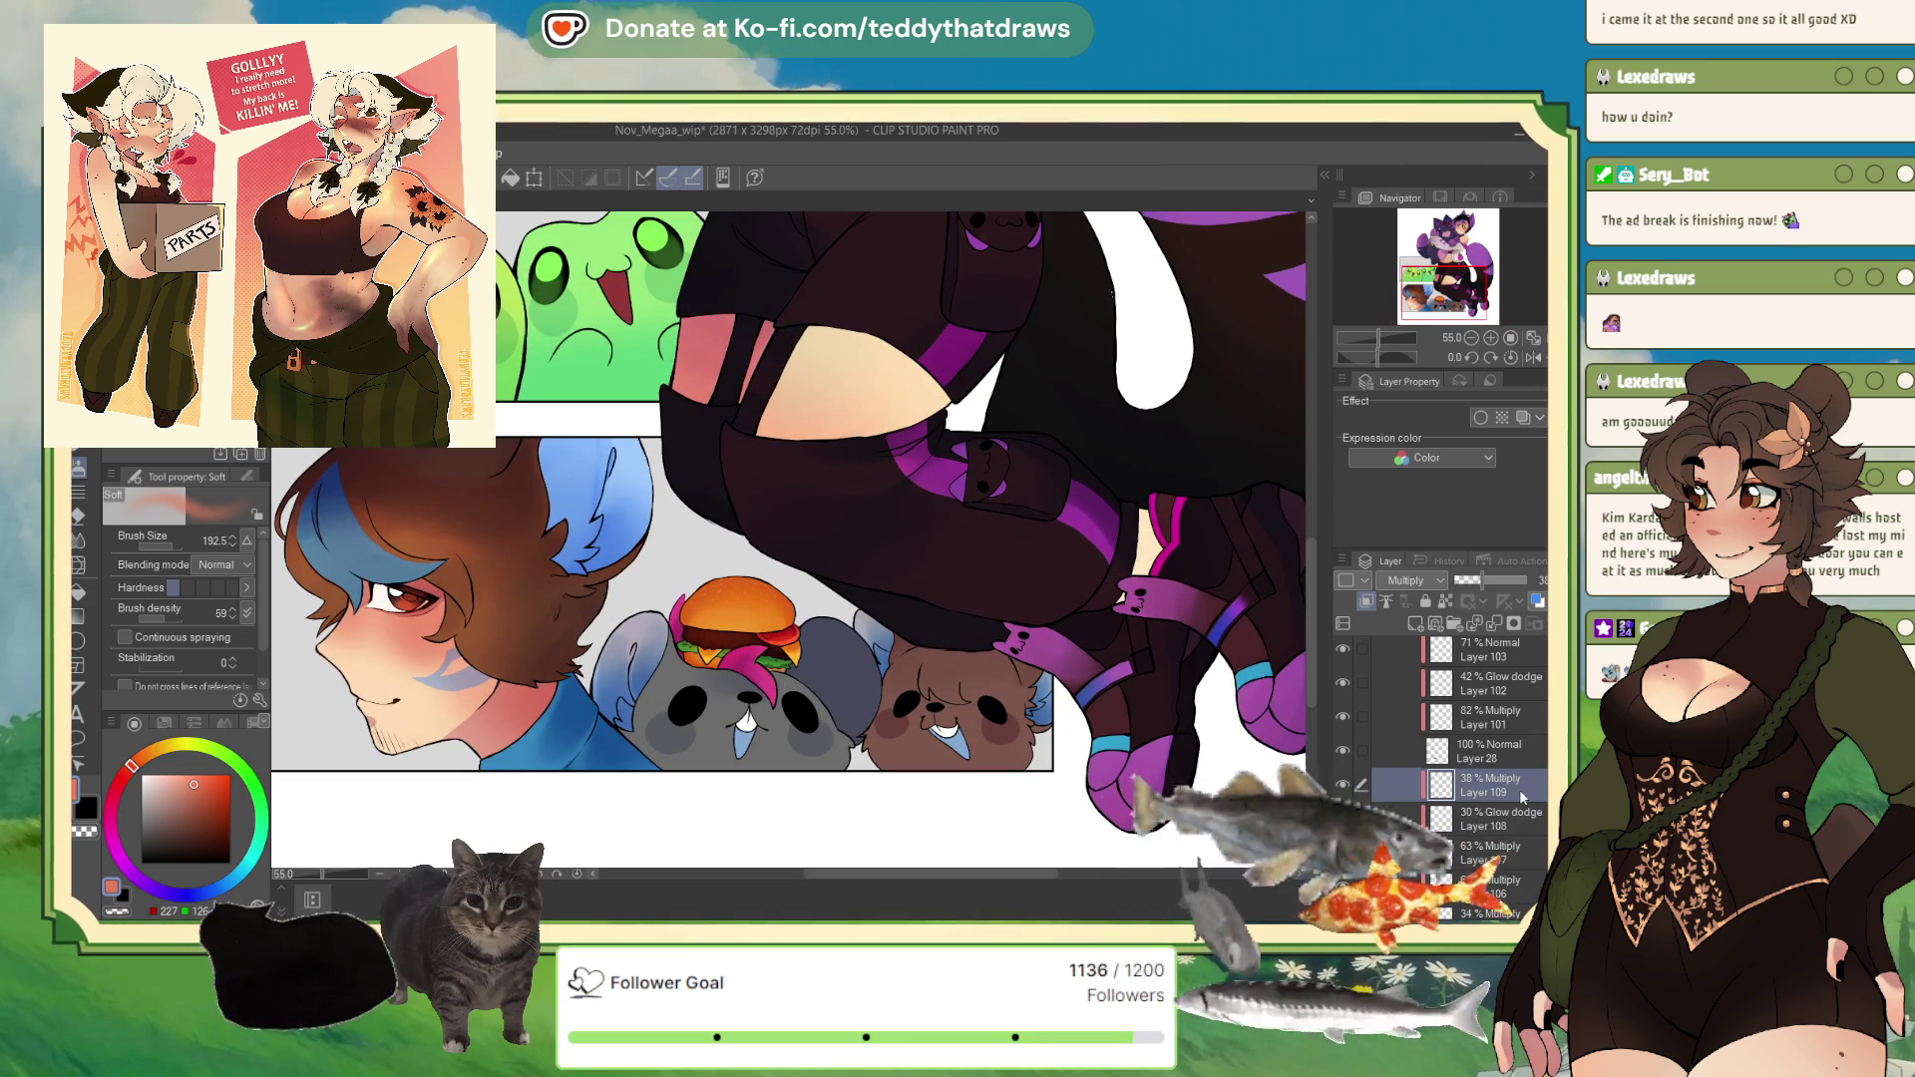
pyautogui.scroll(-5, 1519, 795)
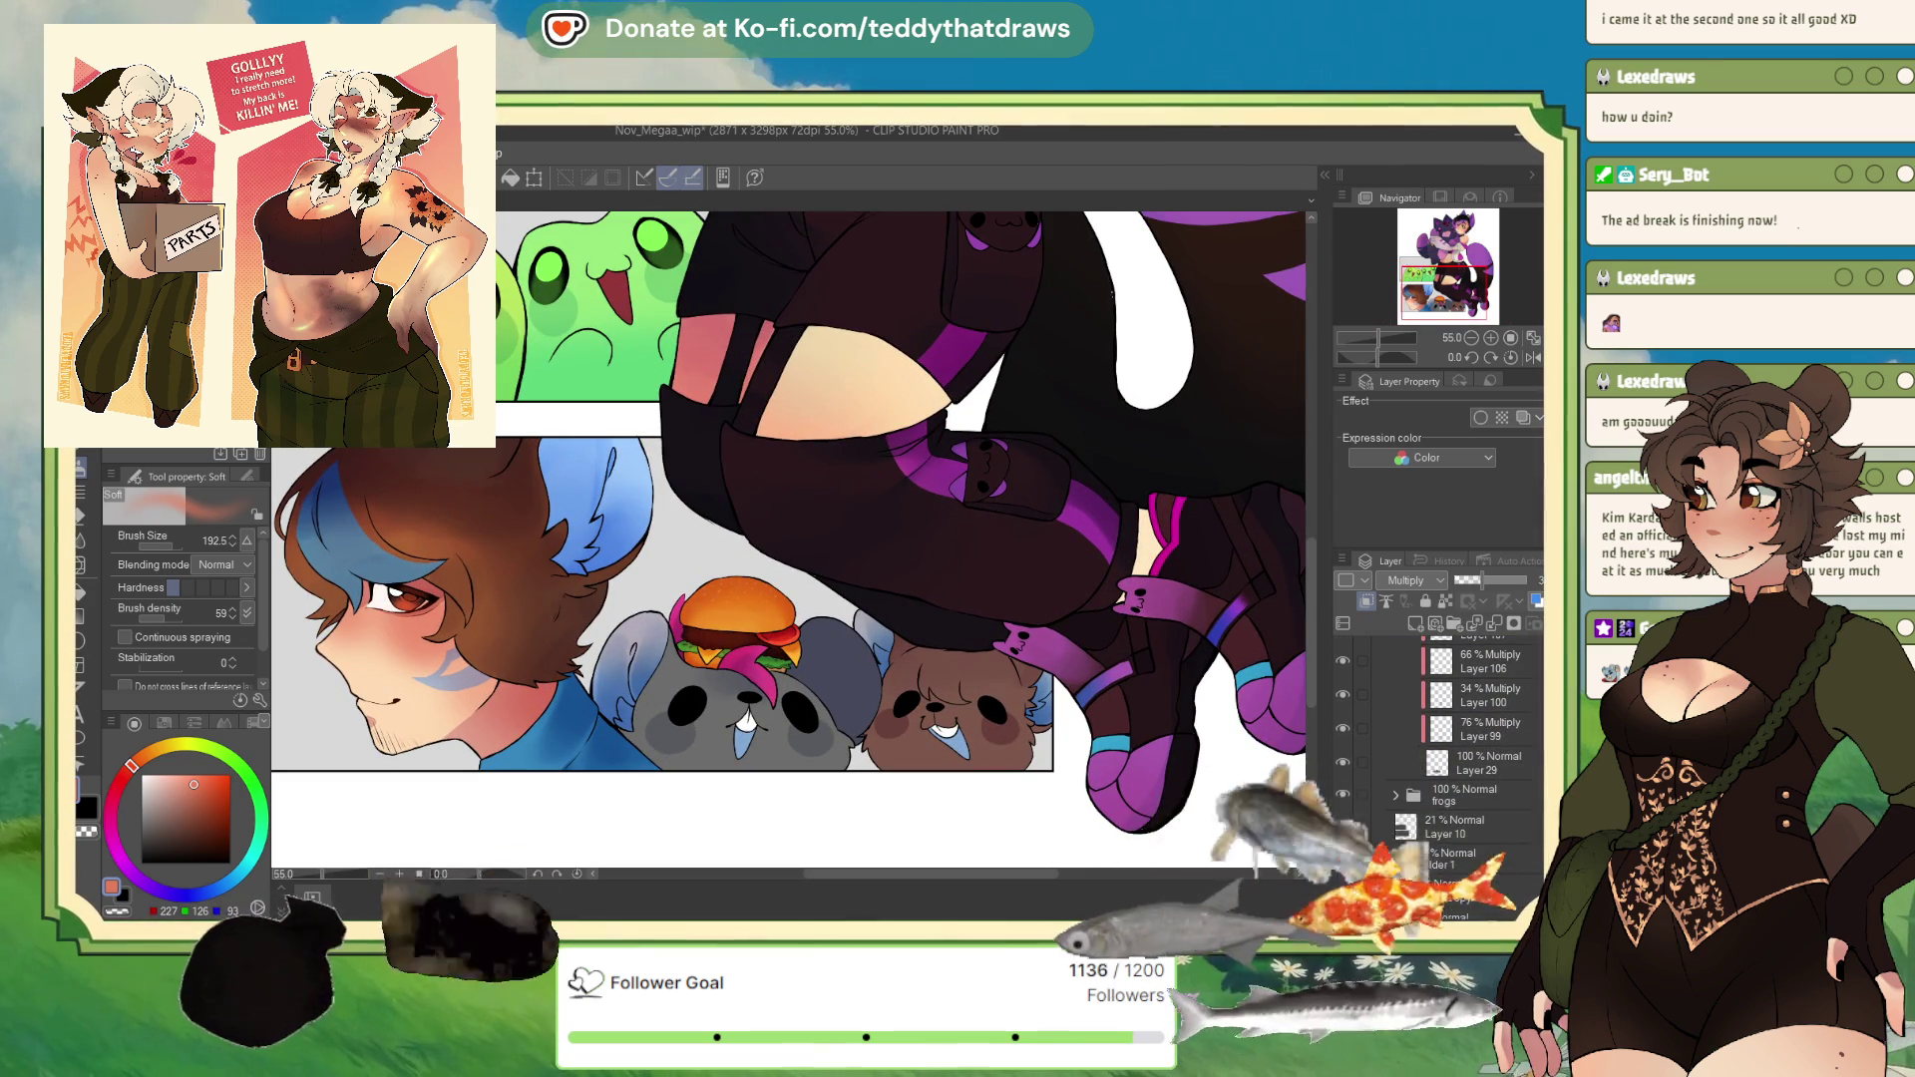
pyautogui.scroll(-5, 1446, 728)
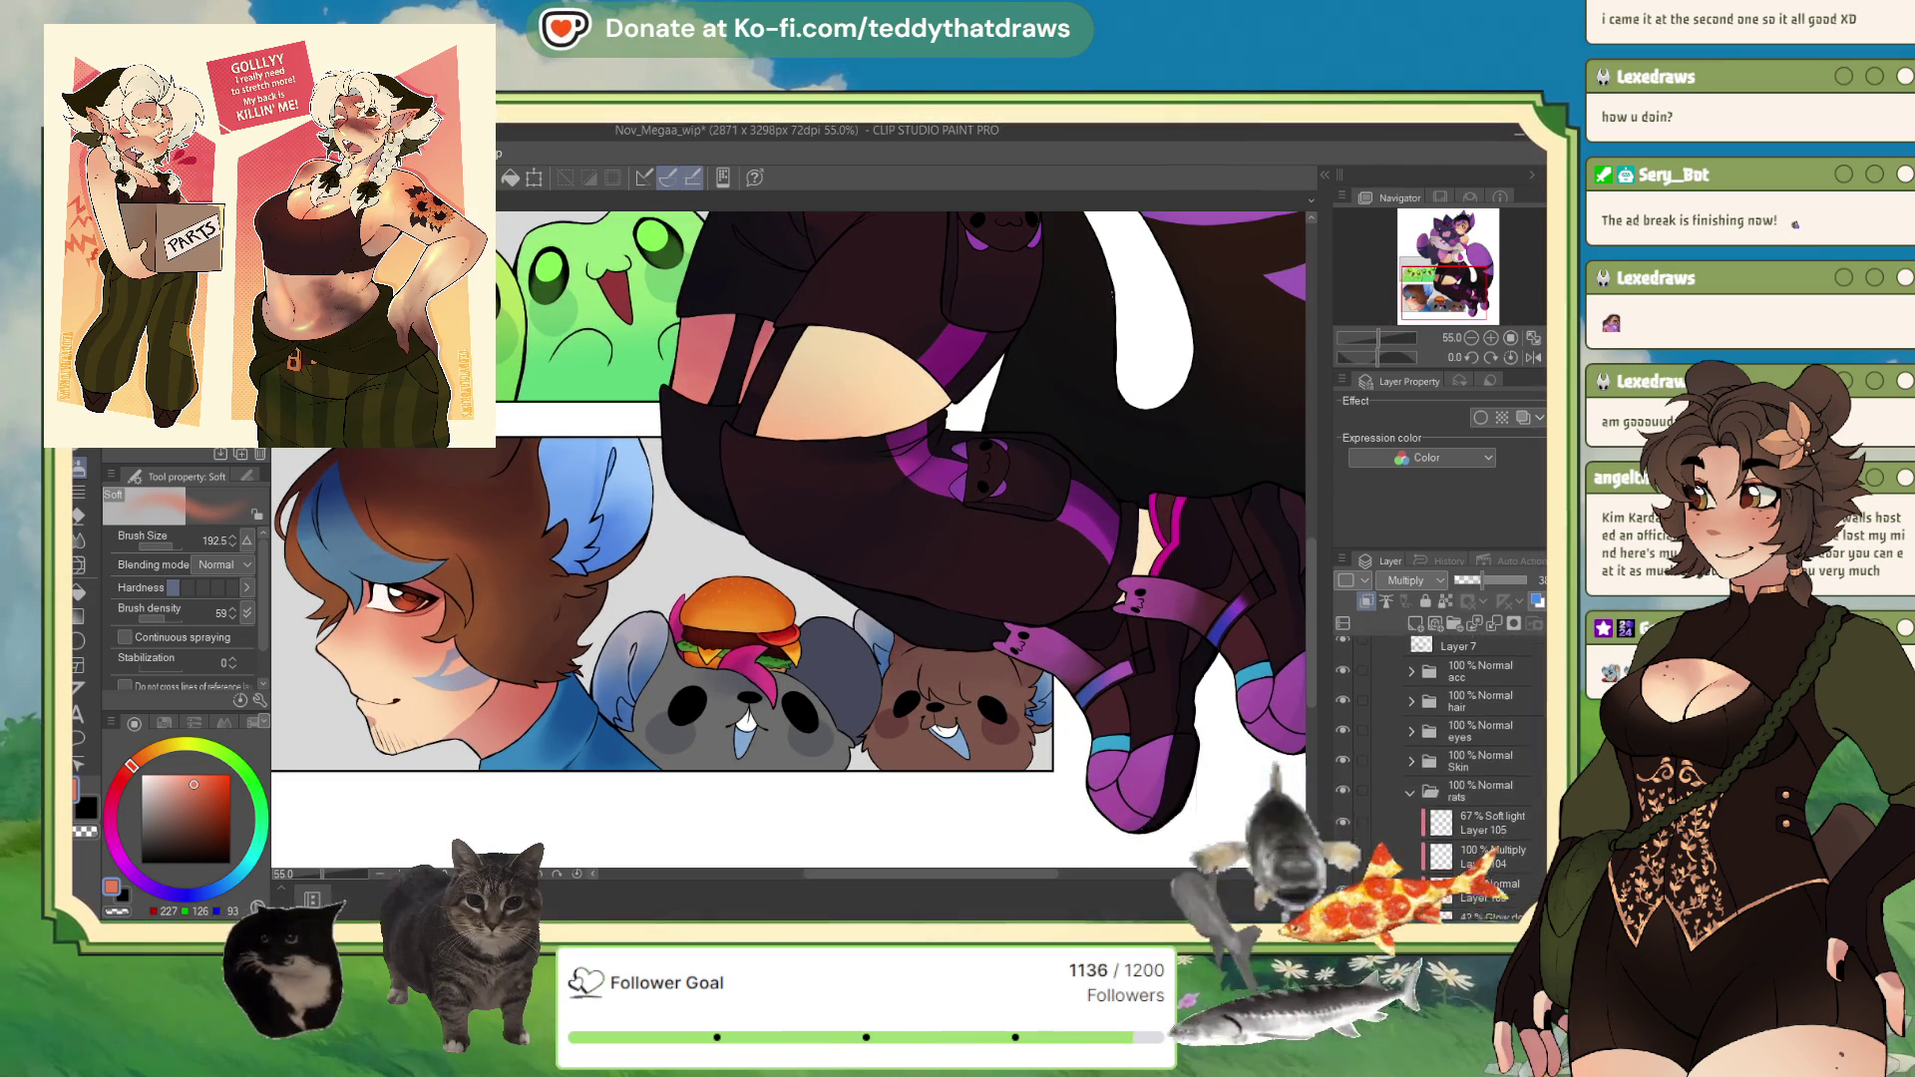
pyautogui.scroll(1, 1476, 758)
pyautogui.click(1396, 725)
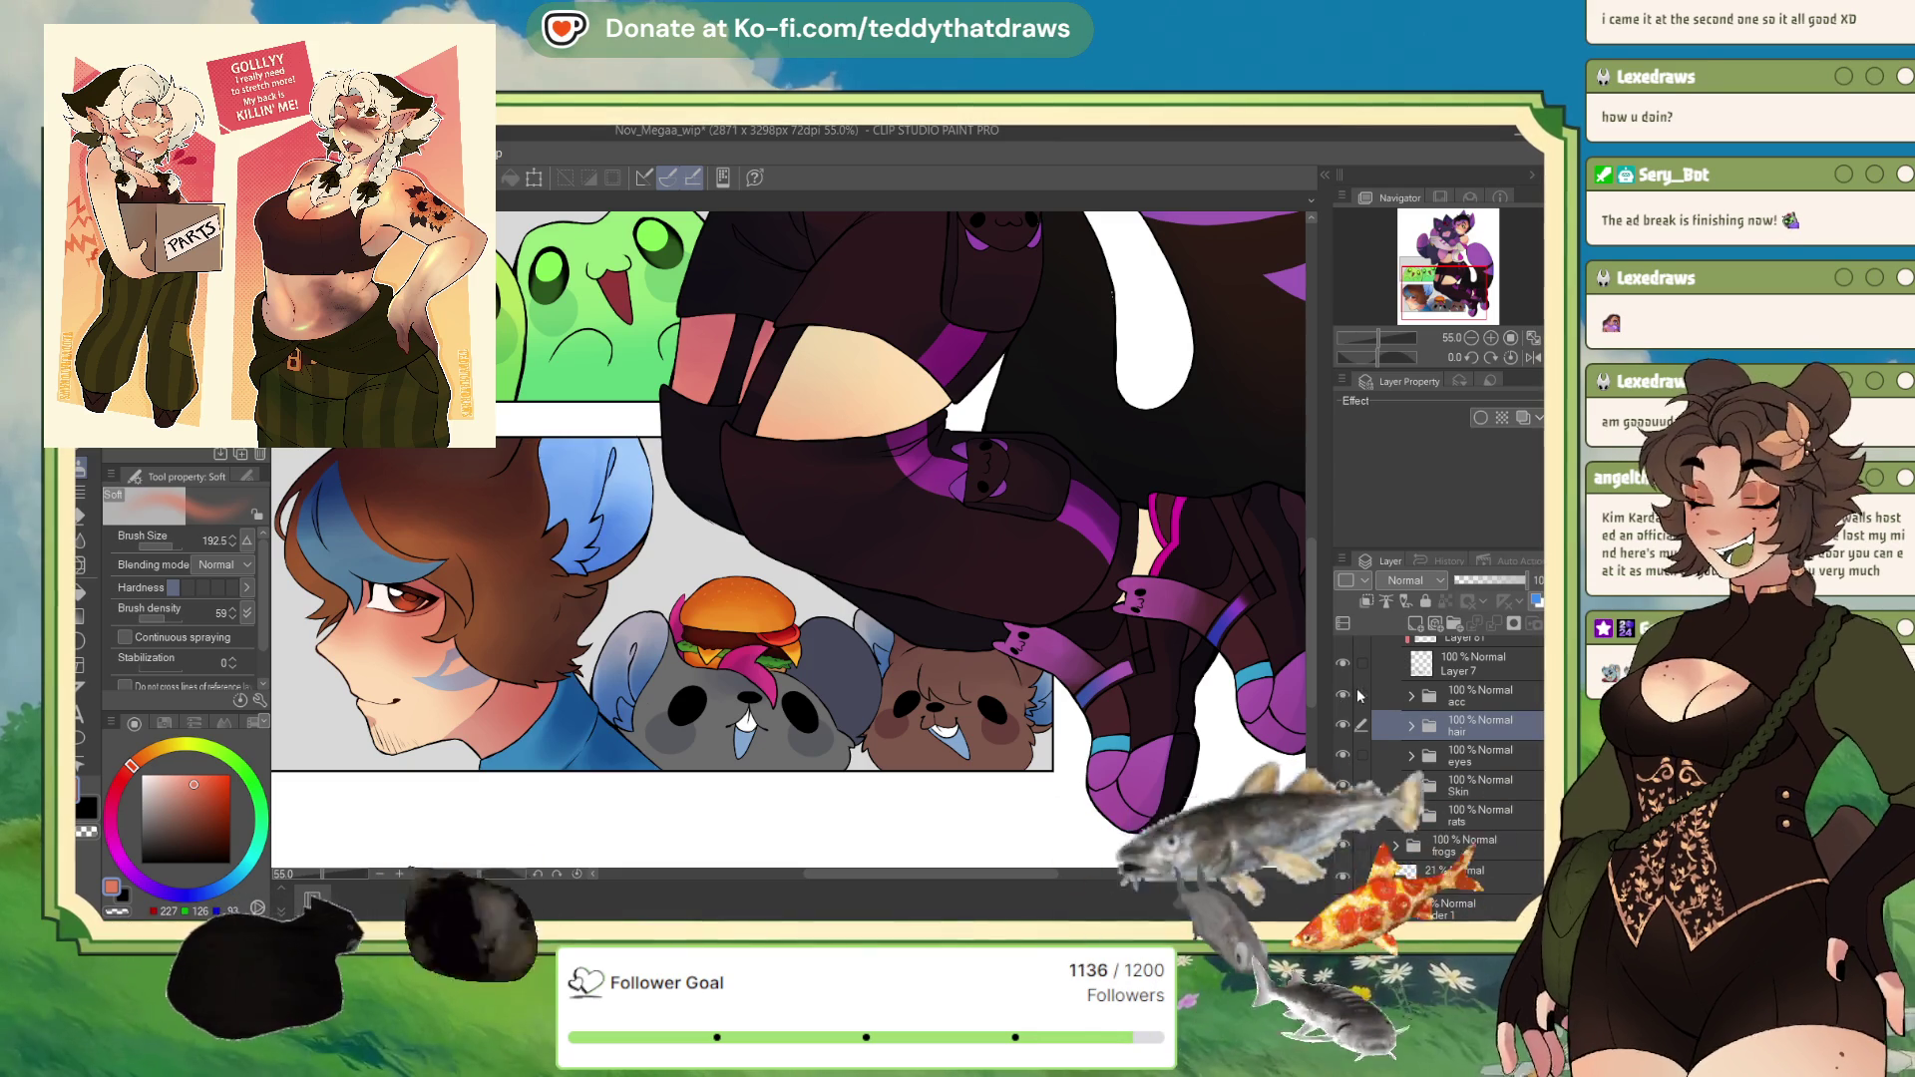
pyautogui.click(1410, 698)
pyautogui.click(1481, 828)
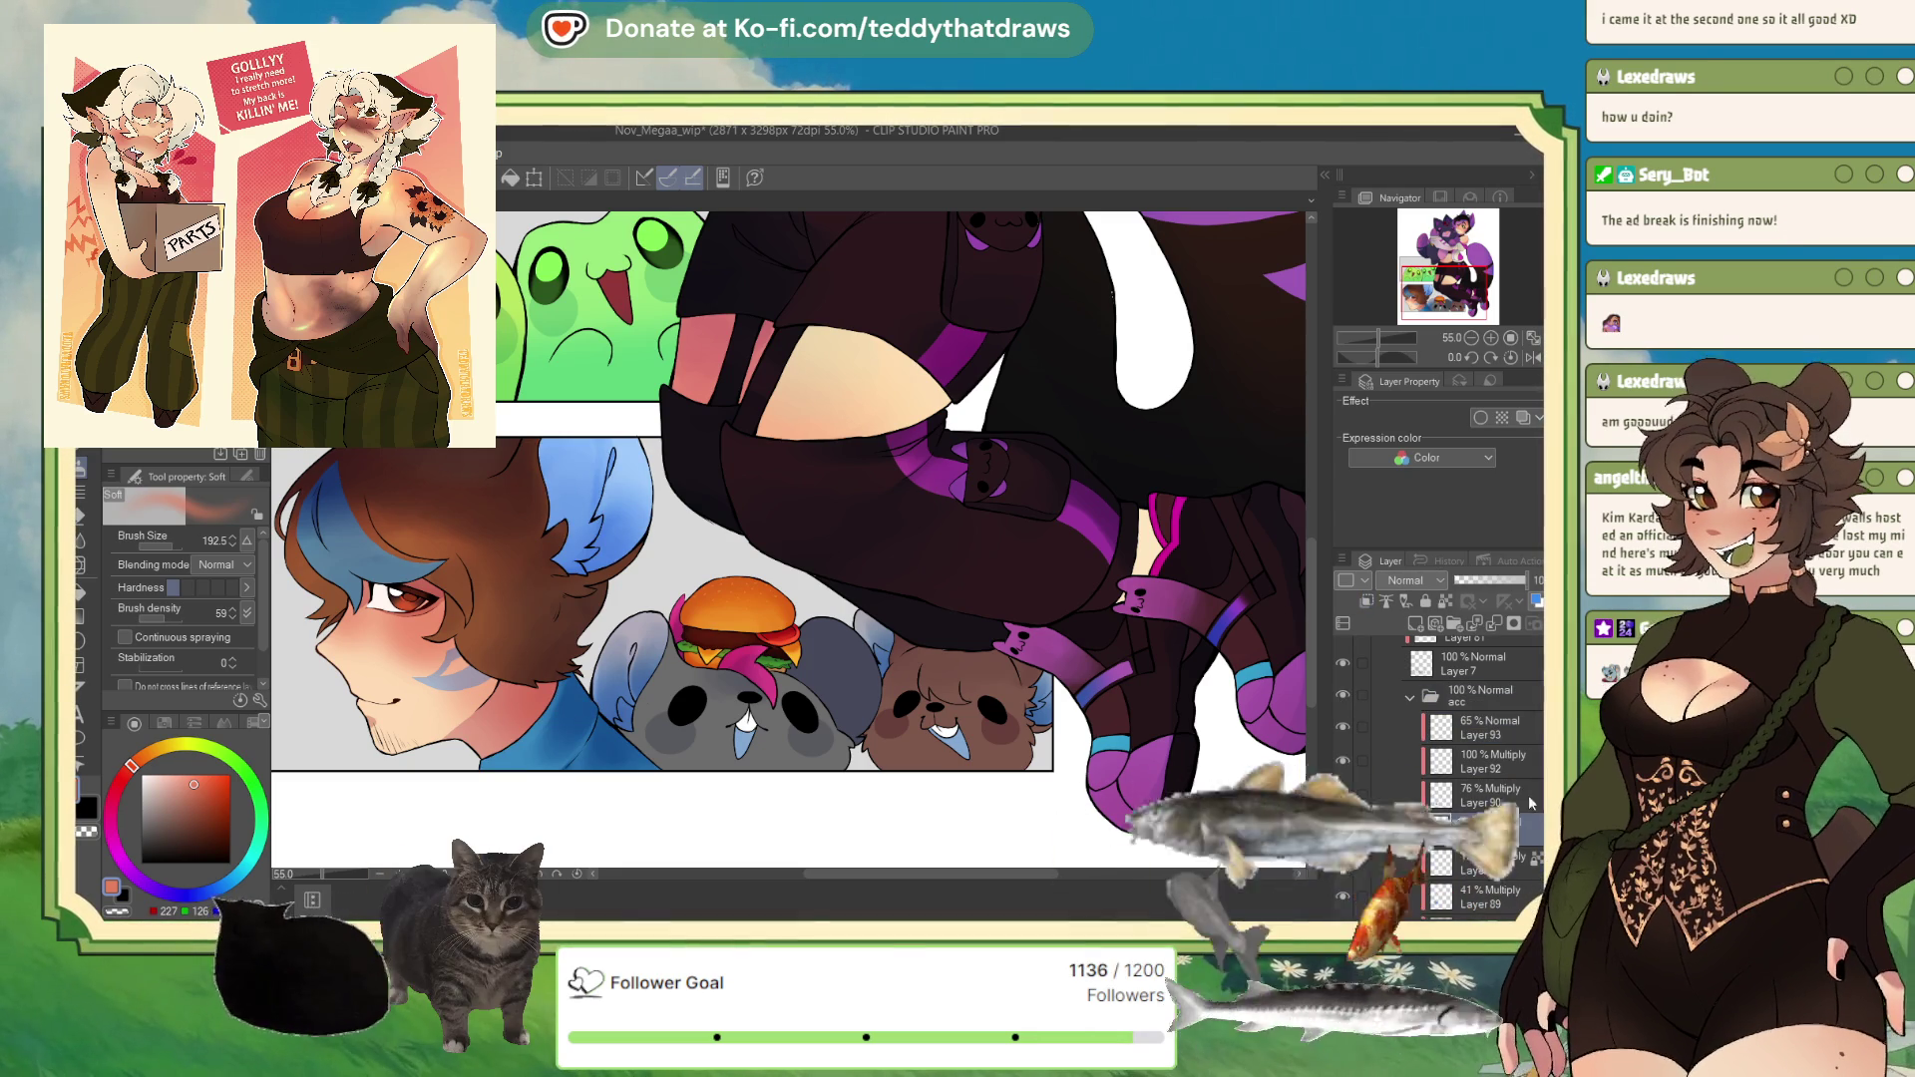
pyautogui.scroll(-3, 1513, 770)
pyautogui.click(1365, 731)
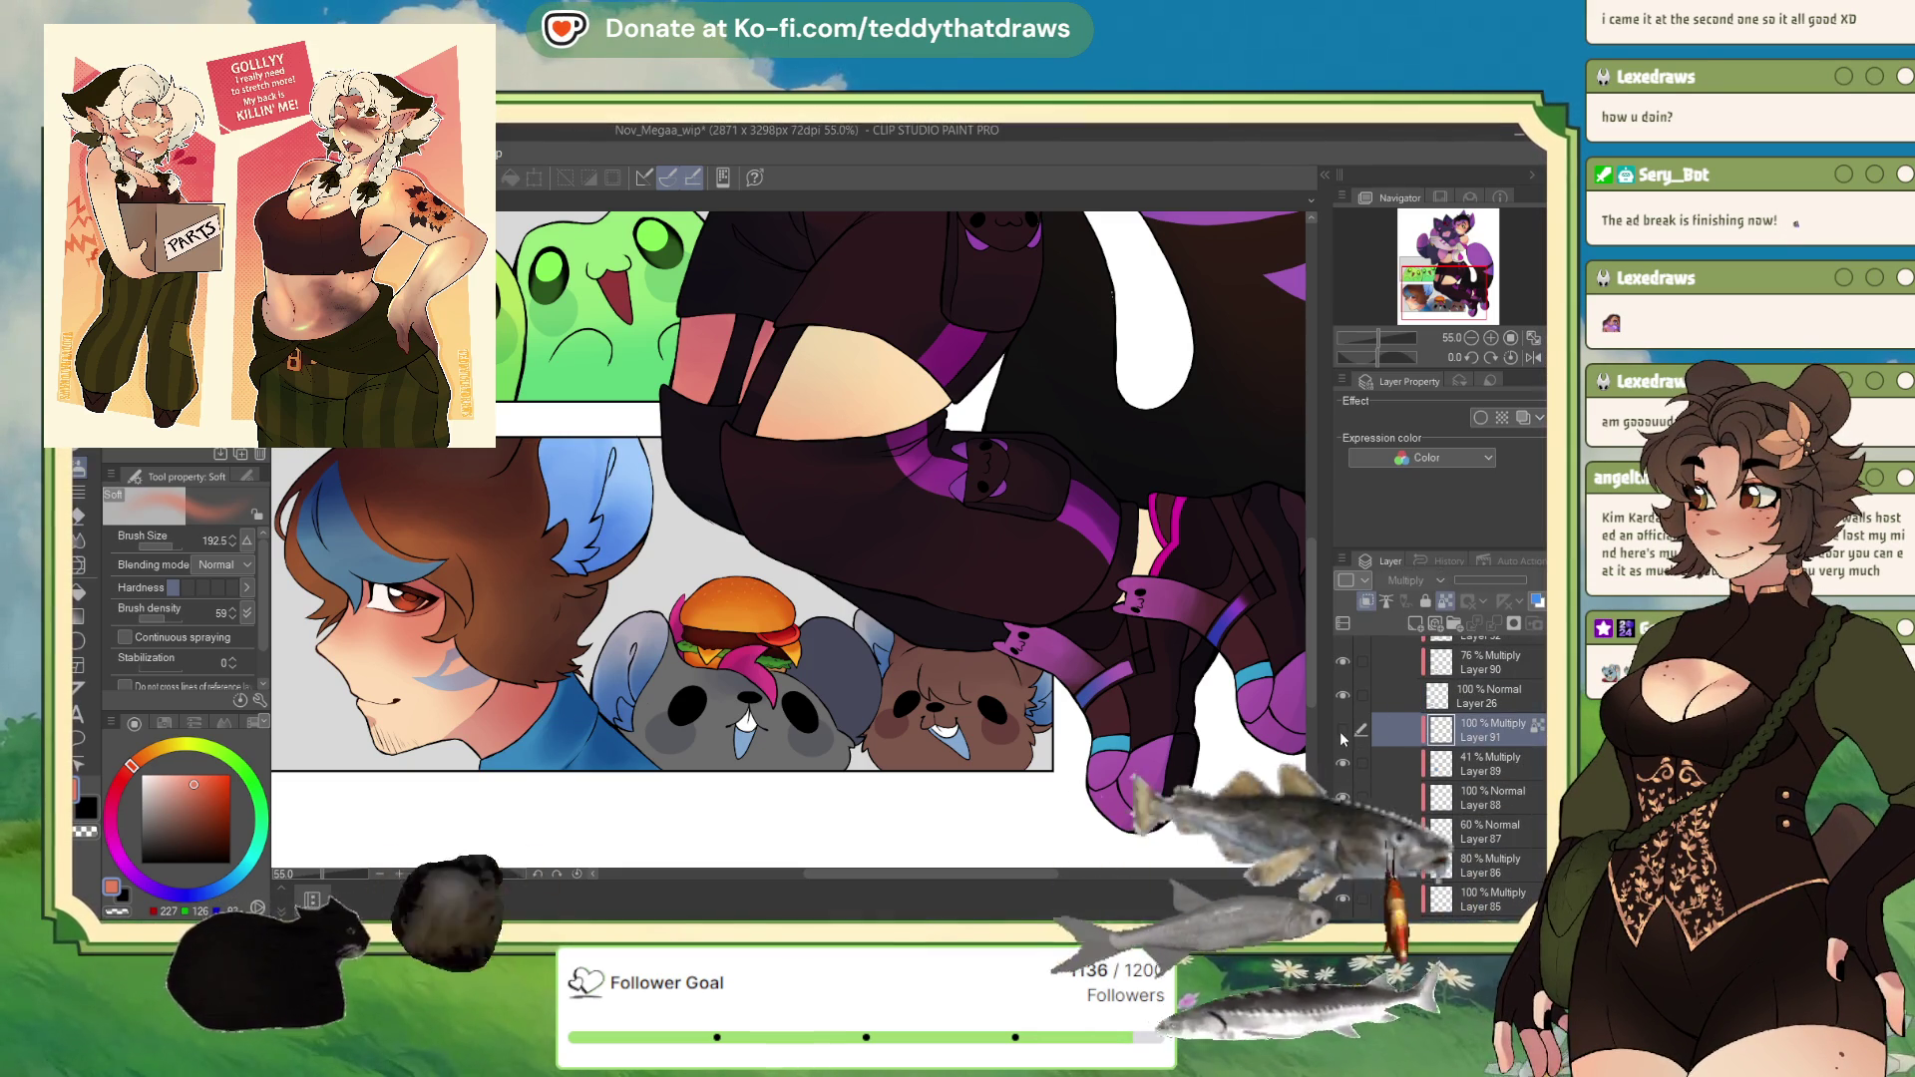
pyautogui.scroll(-3, 1364, 731)
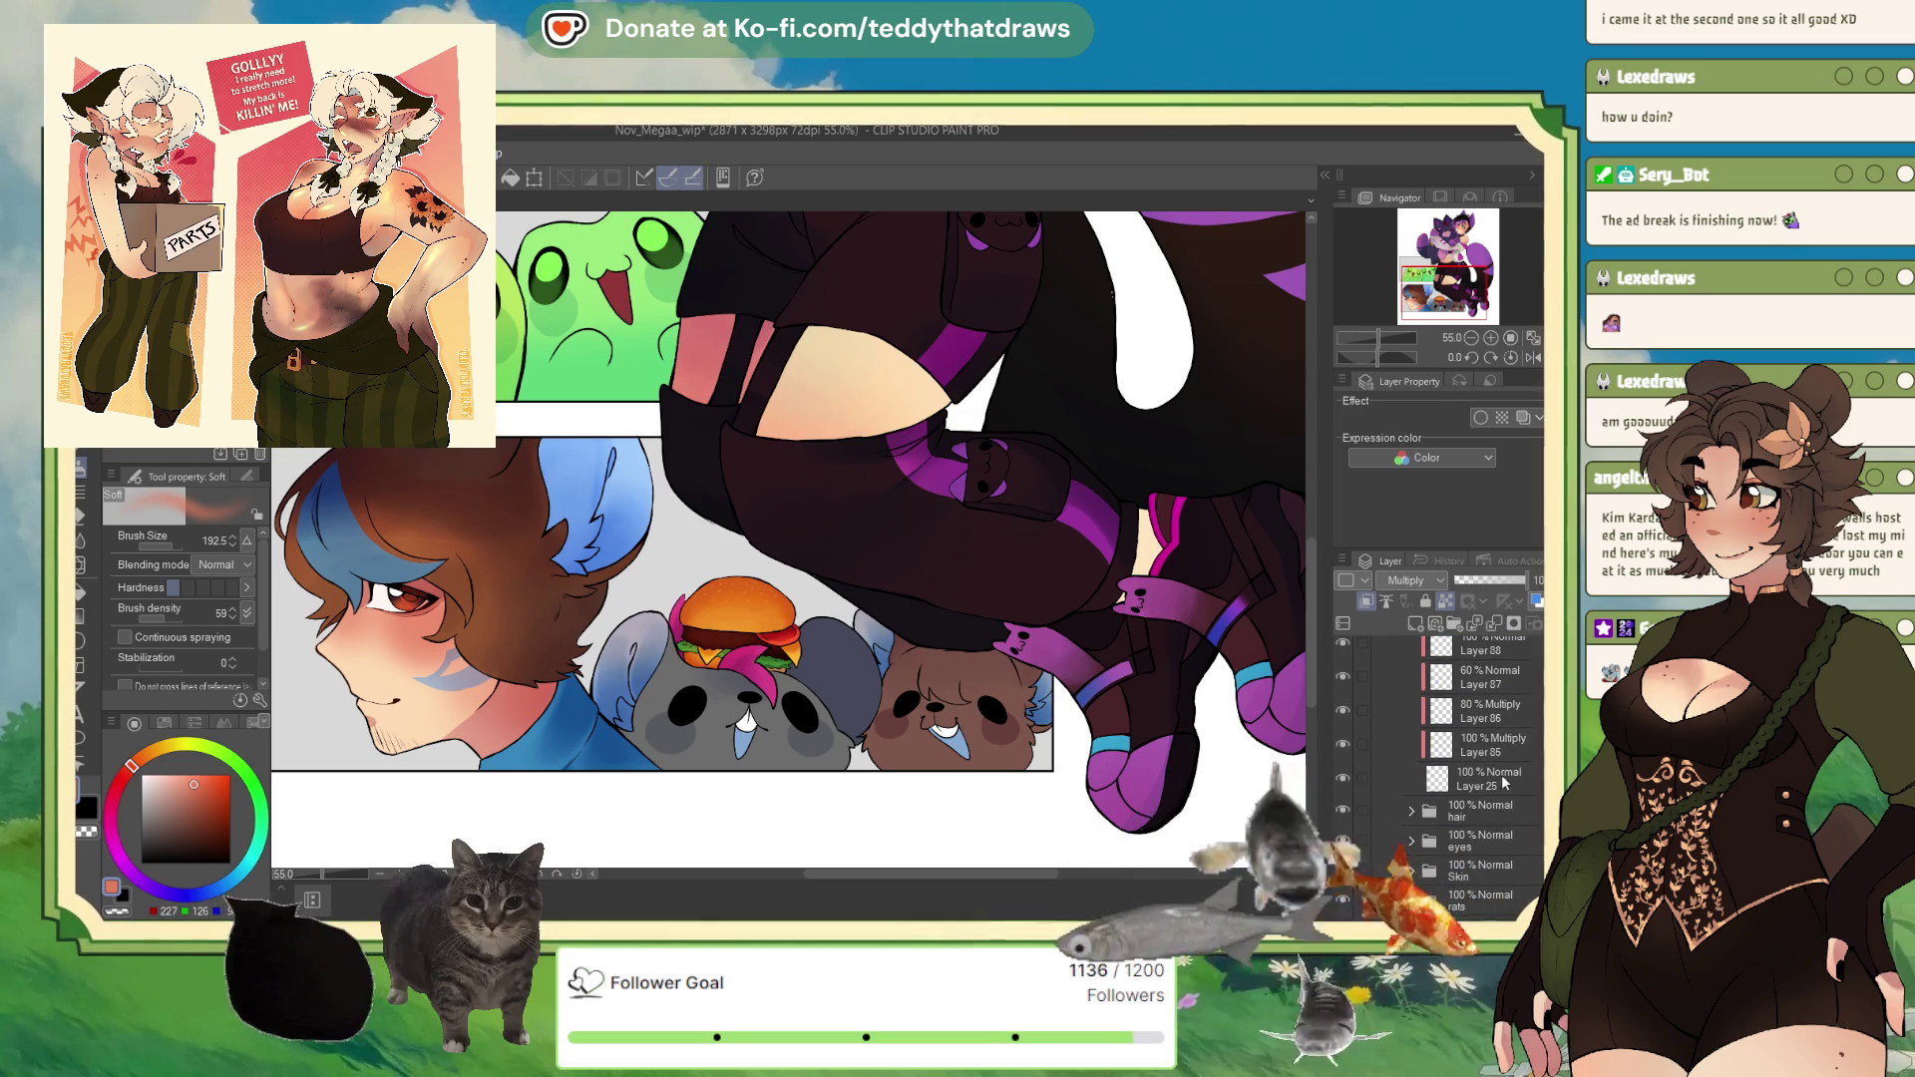
pyautogui.scroll(3, 1476, 768)
pyautogui.scroll(1, 1521, 758)
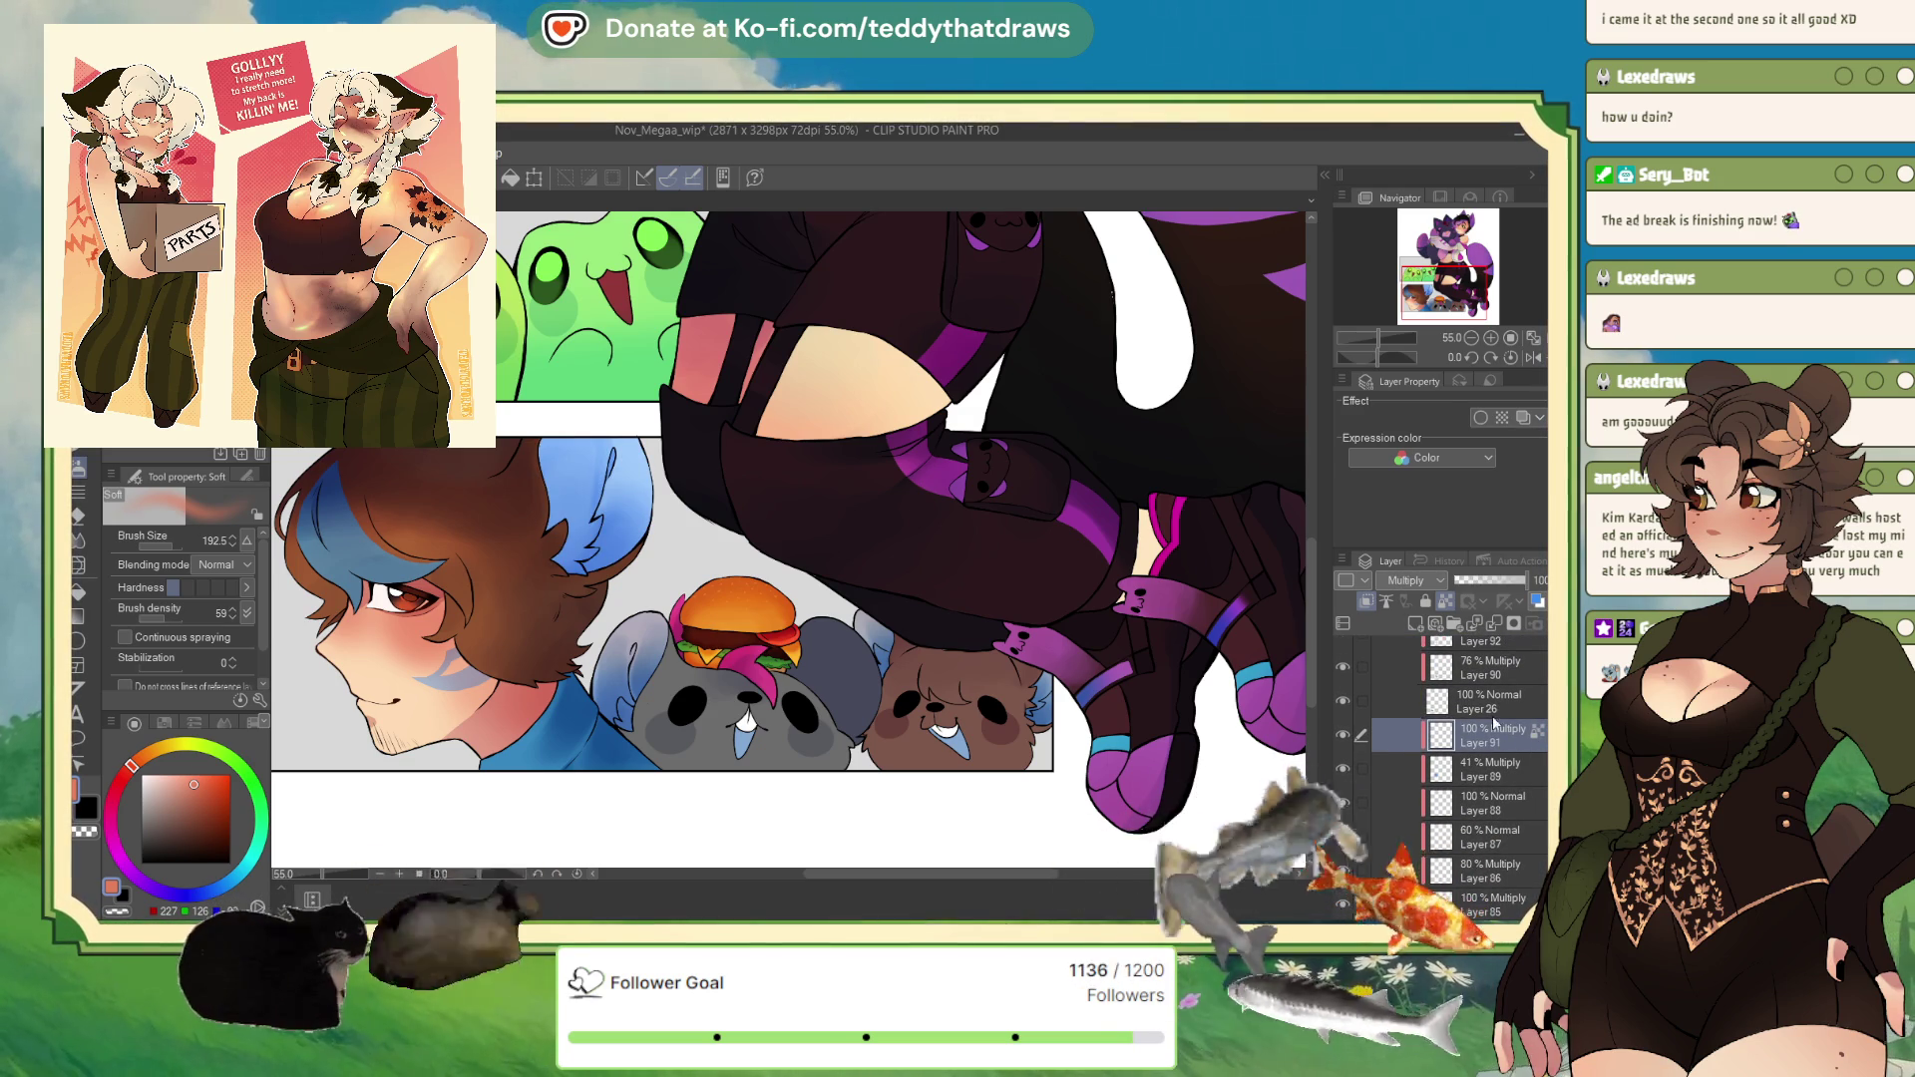
# Step: Add a Multiply layer at 52% above Layer 91, then collapse and select the Husband folder
pyautogui.click(1414, 623)
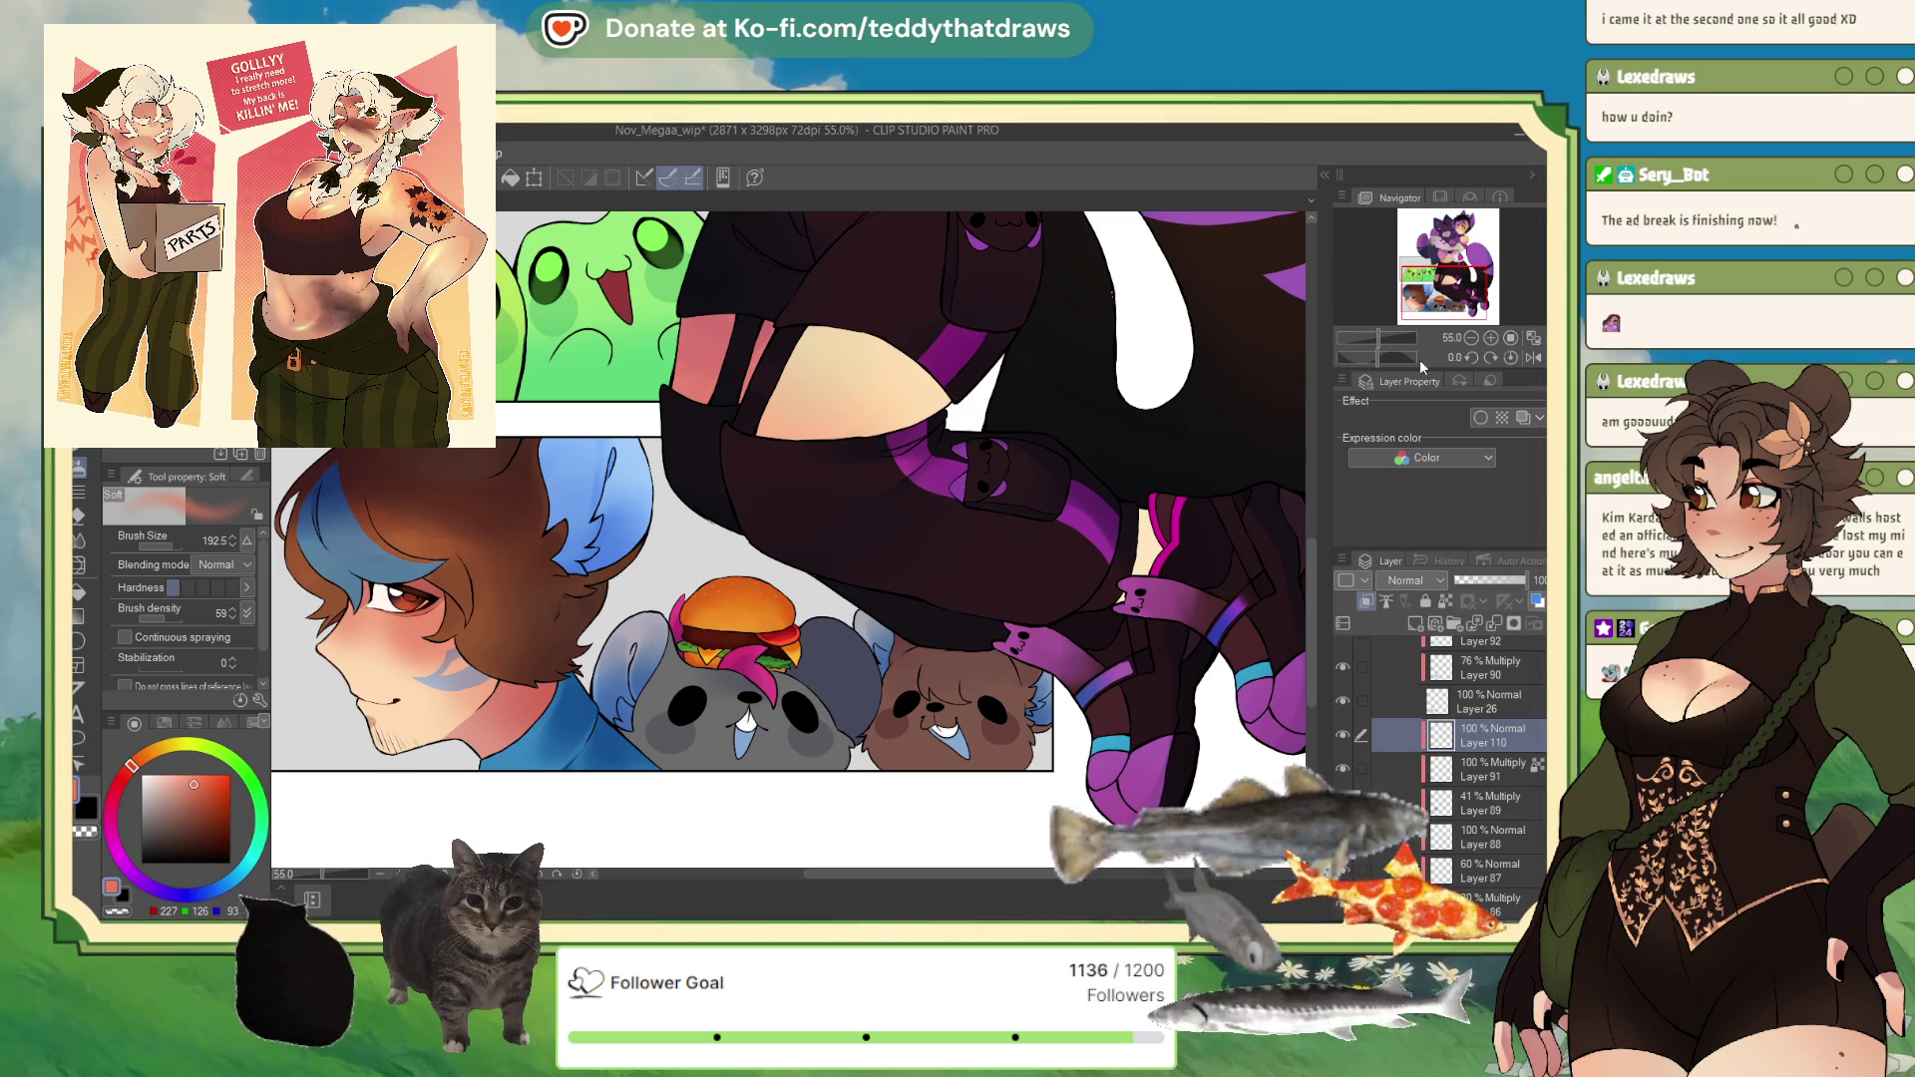
pyautogui.hotkey('shift', 'alt', 'm')
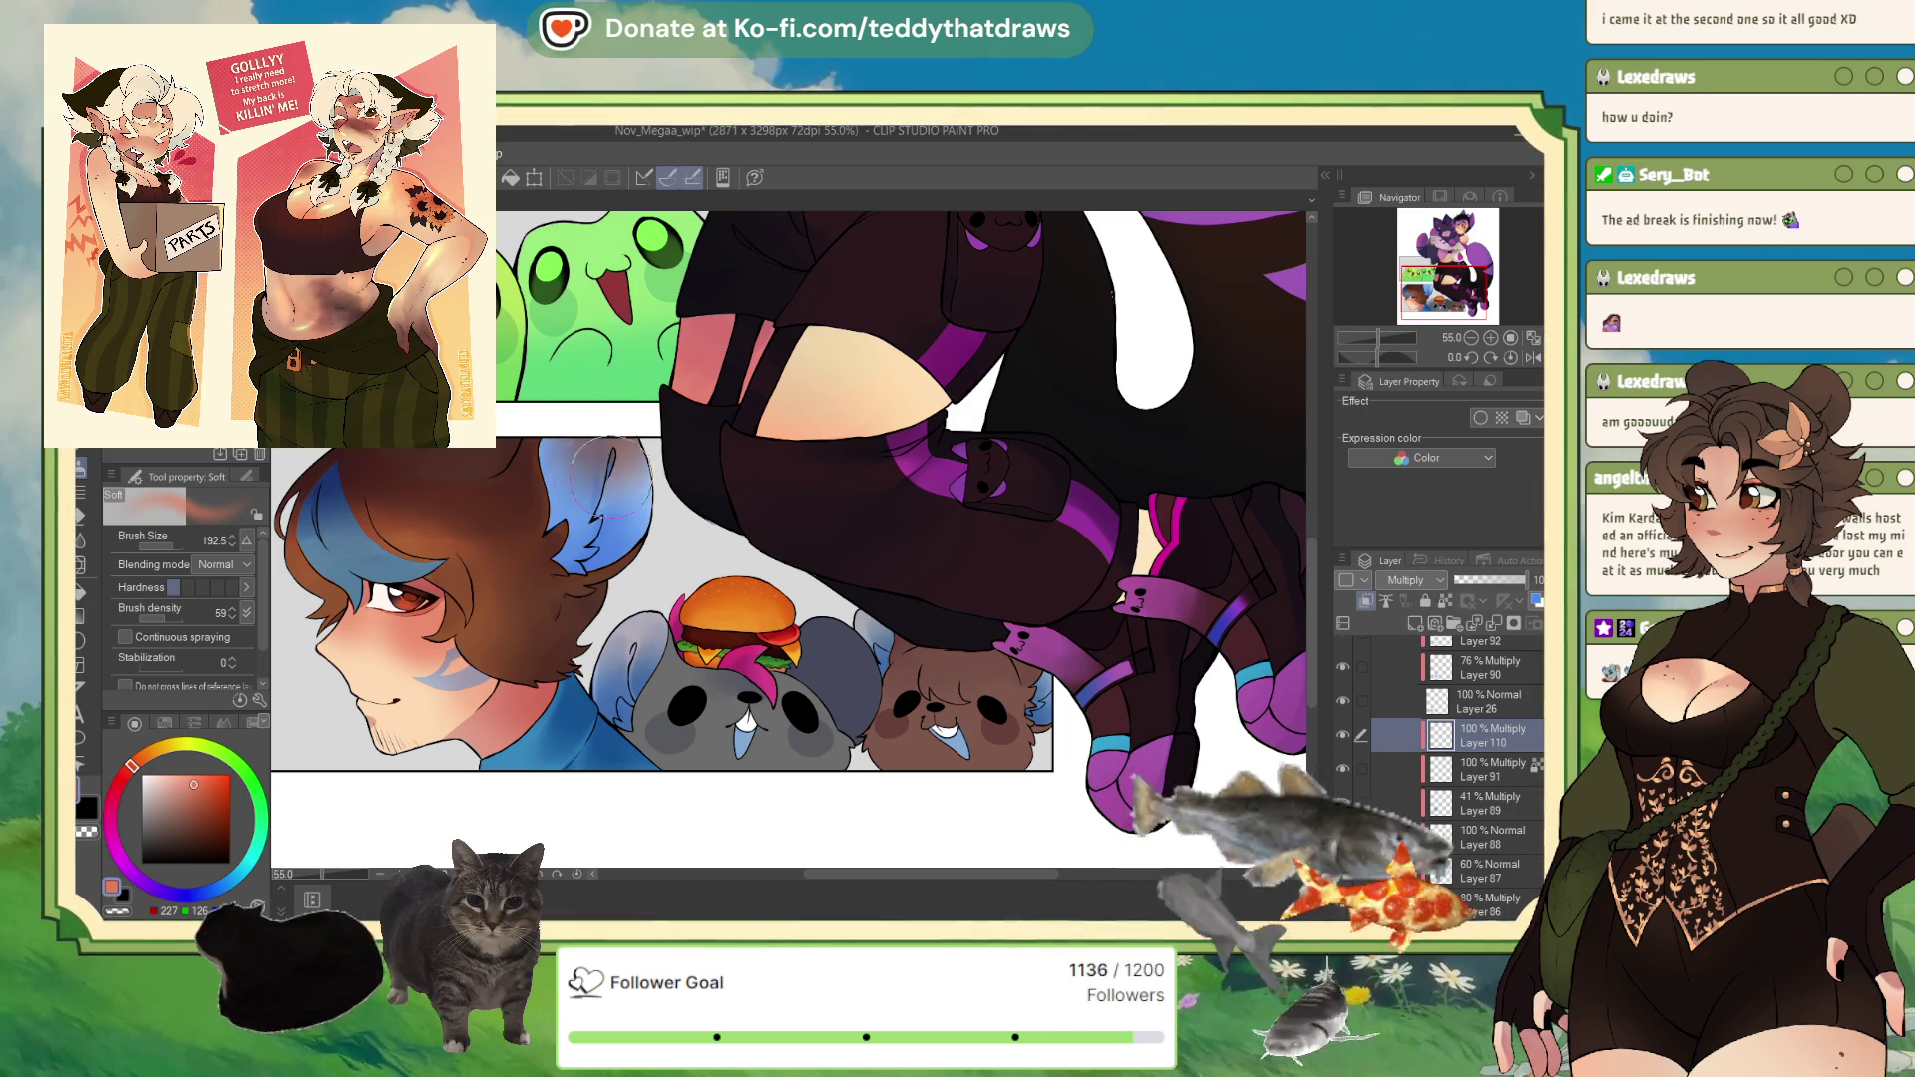
pyautogui.click(1489, 587)
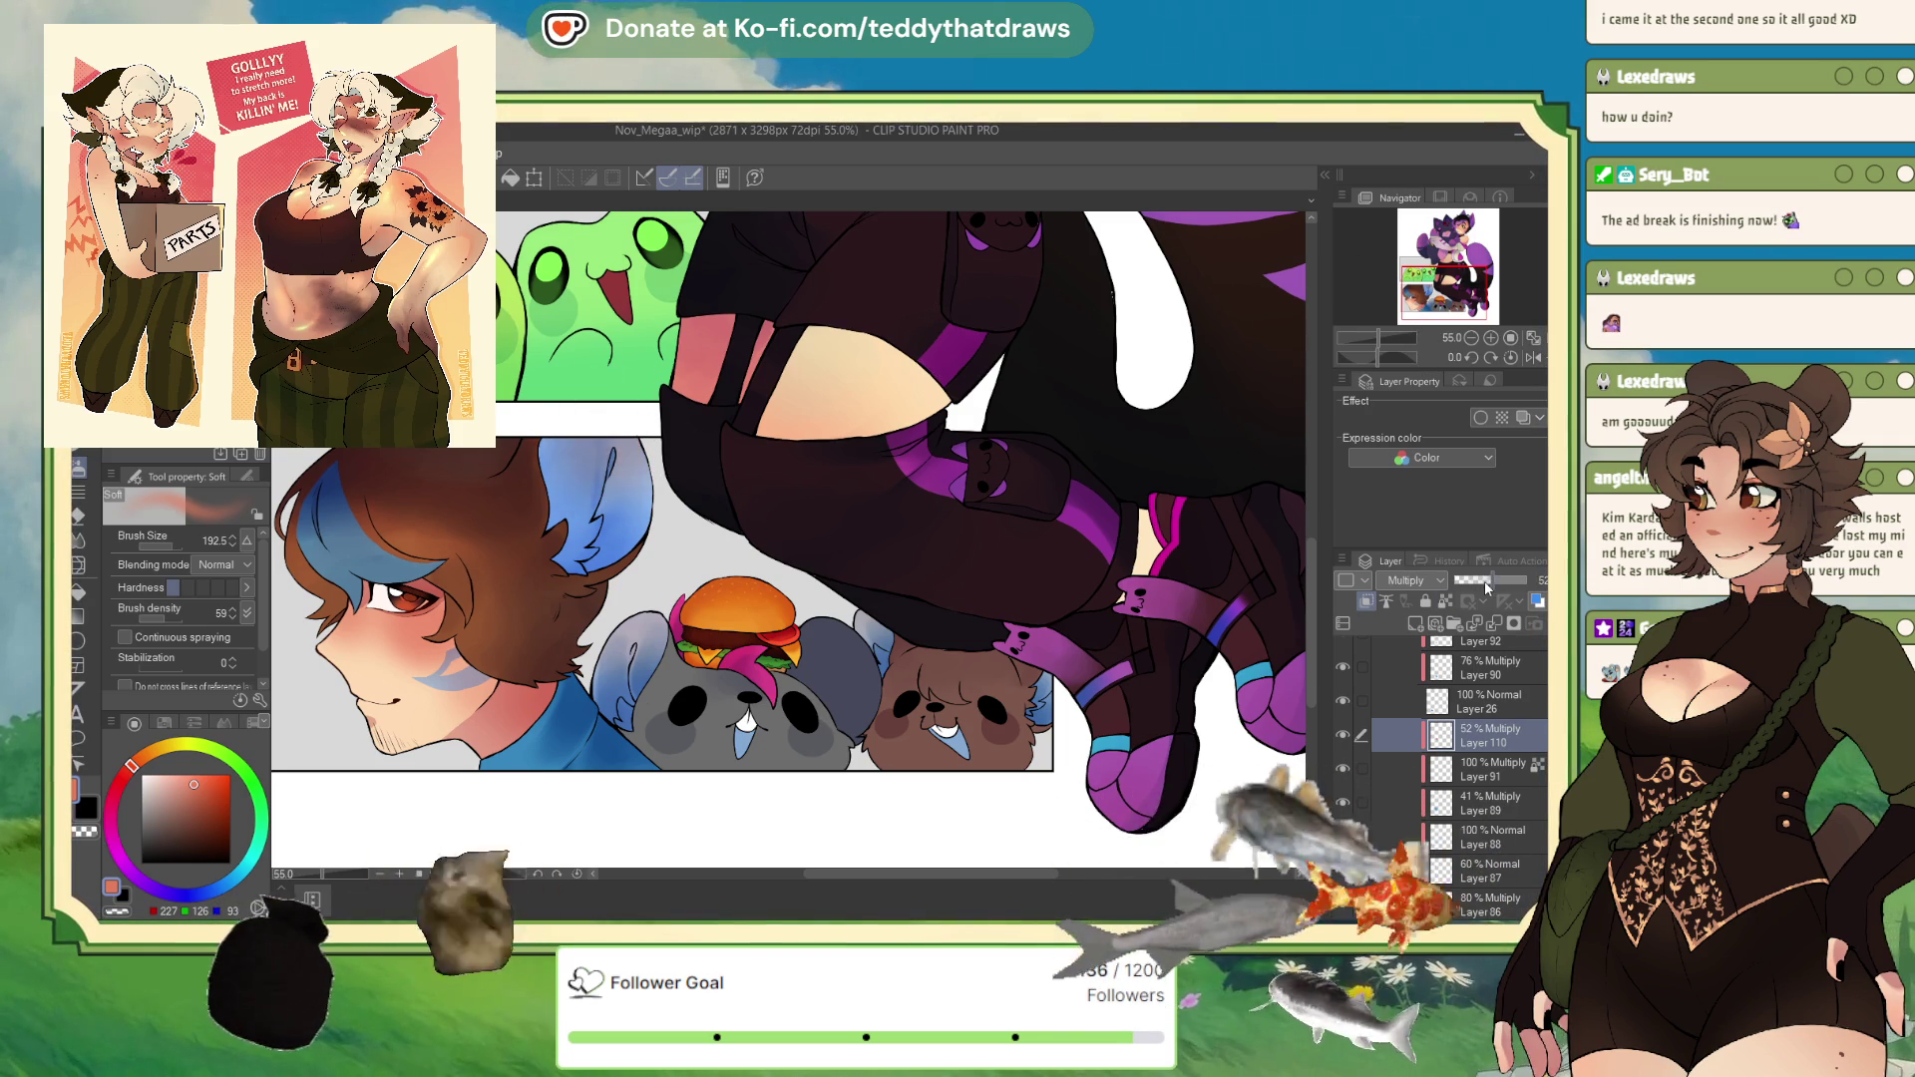
pyautogui.scroll(-3, 826, 561)
pyautogui.scroll(1, 827, 561)
pyautogui.scroll(1, 827, 562)
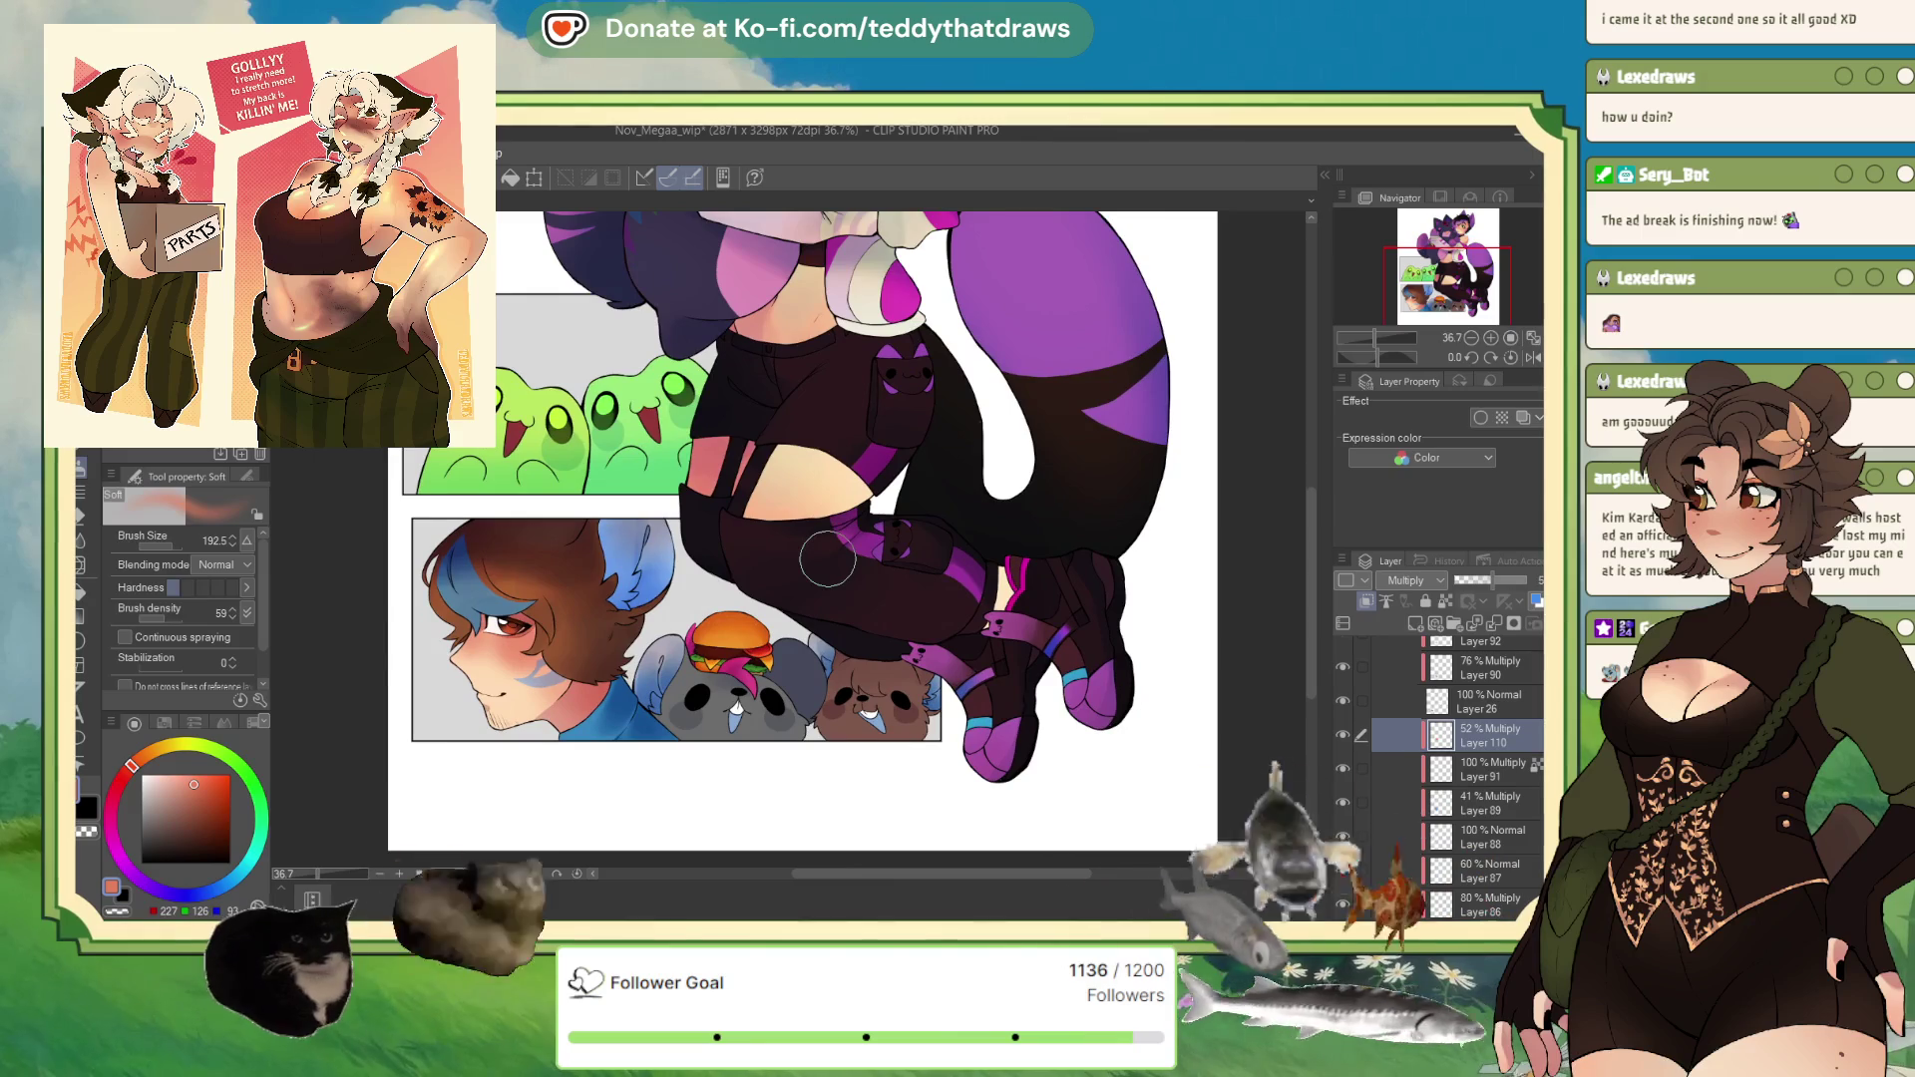
pyautogui.scroll(2, 1466, 768)
pyautogui.scroll(2, 1521, 704)
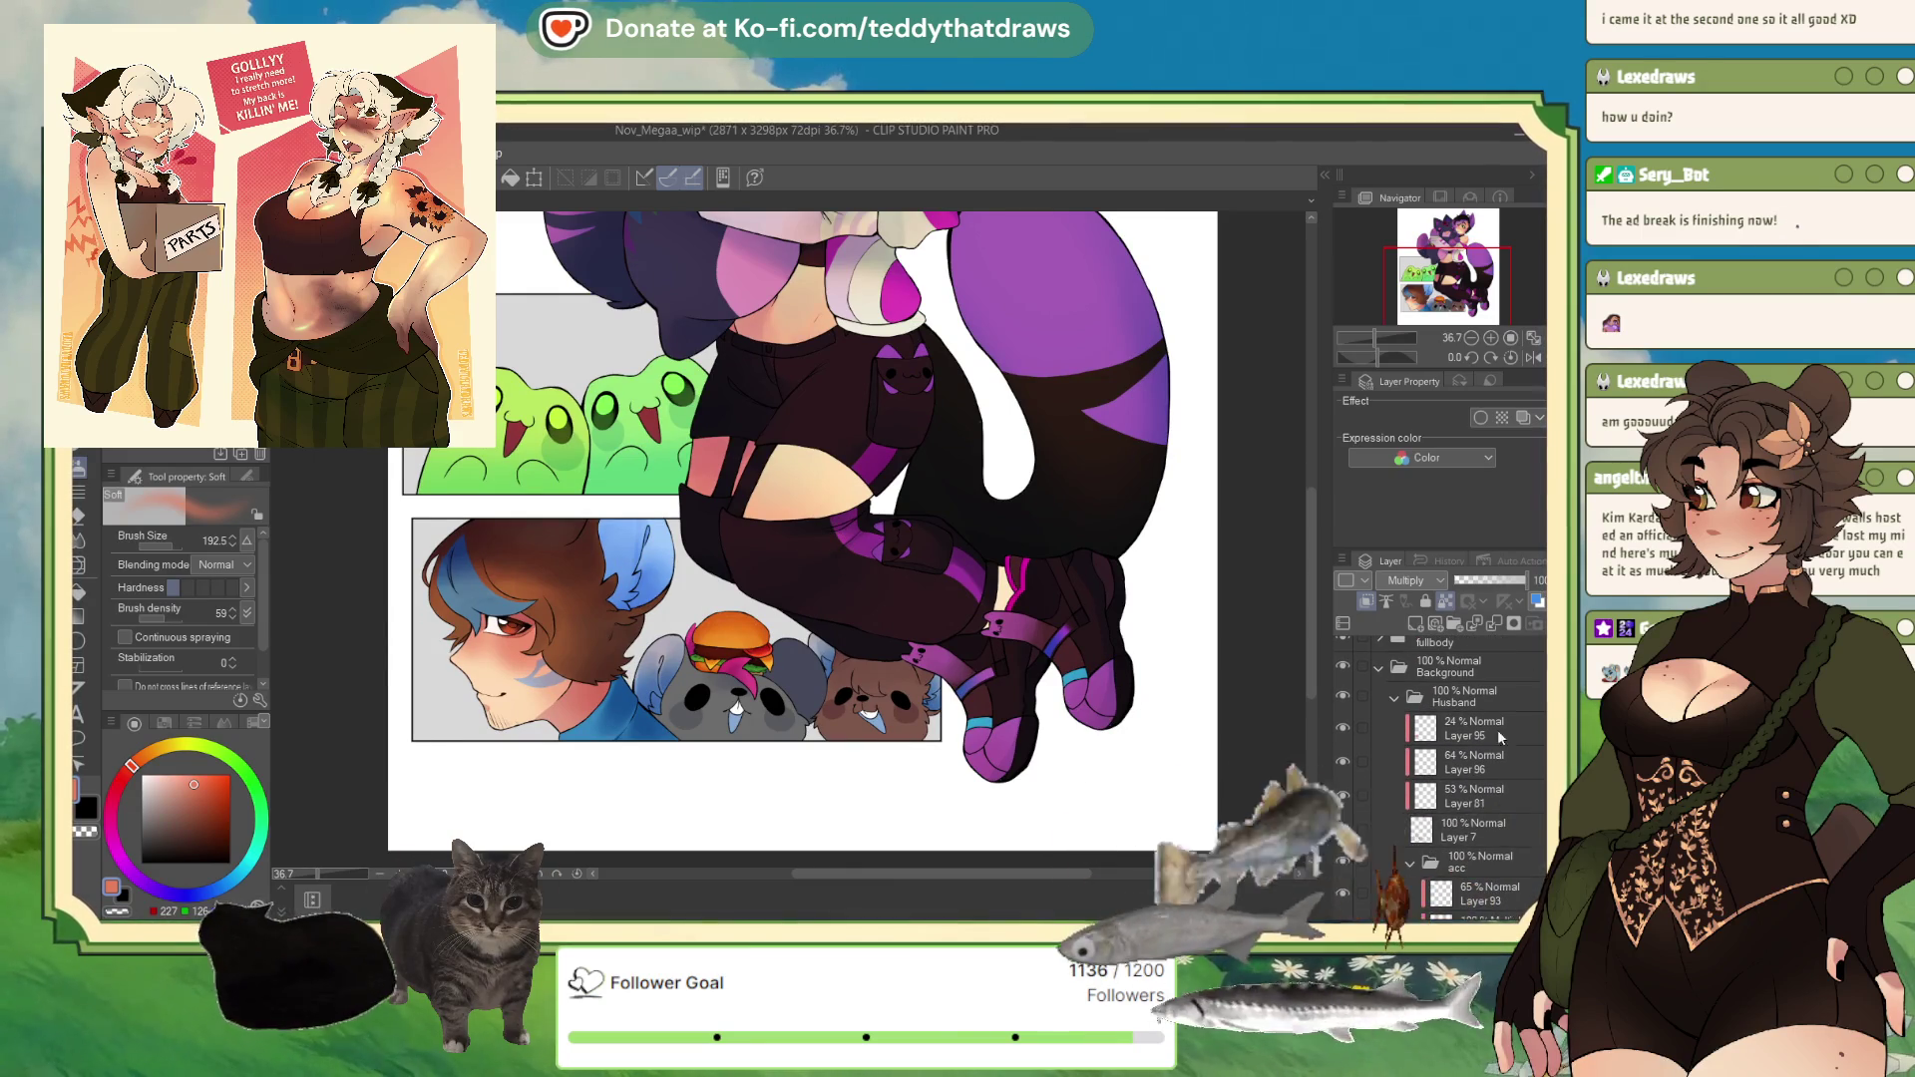
pyautogui.click(1456, 696)
pyautogui.click(1395, 698)
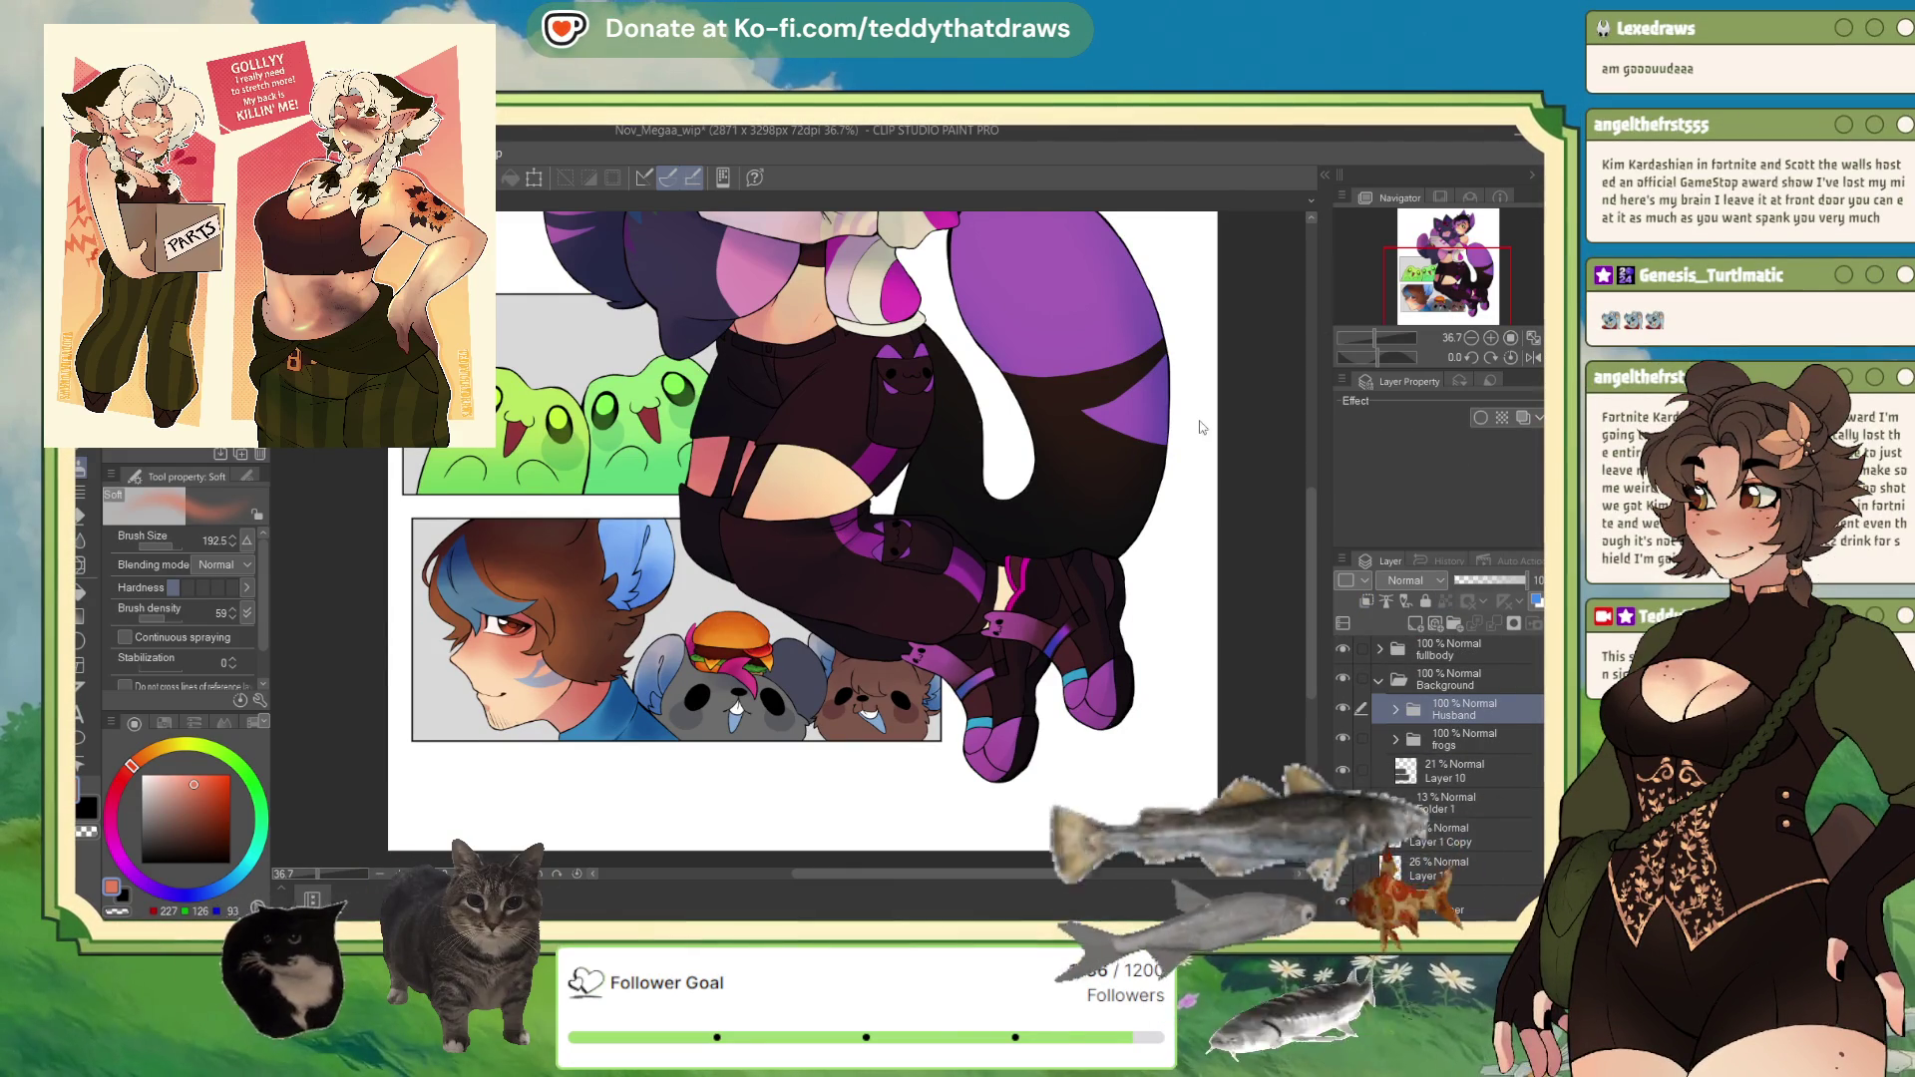
# Step: Add Gradient map 6 above the Husband folder and fade it to 12% opacity
pyautogui.hotkey('ctrl', 'v')
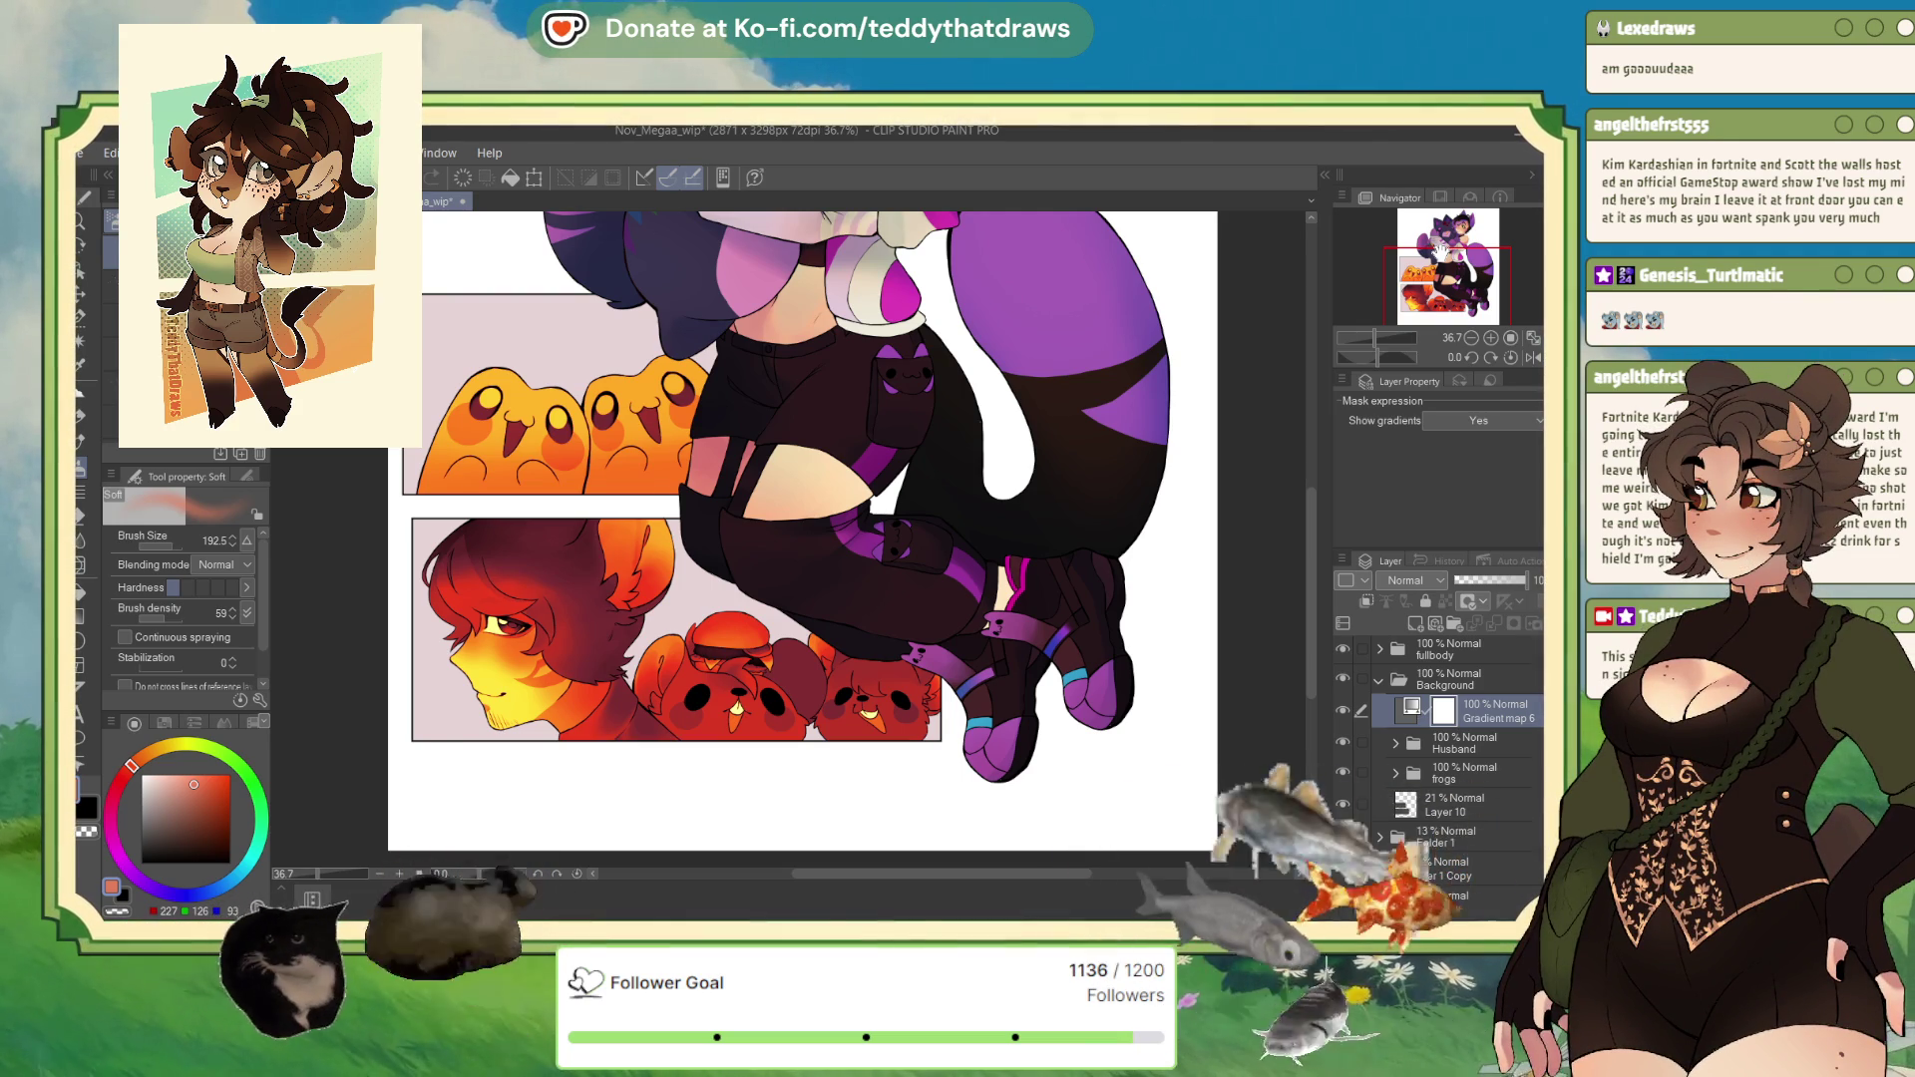
pyautogui.moveTo(1432, 300); pyautogui.dragTo(1434, 348)
pyautogui.click(1472, 582)
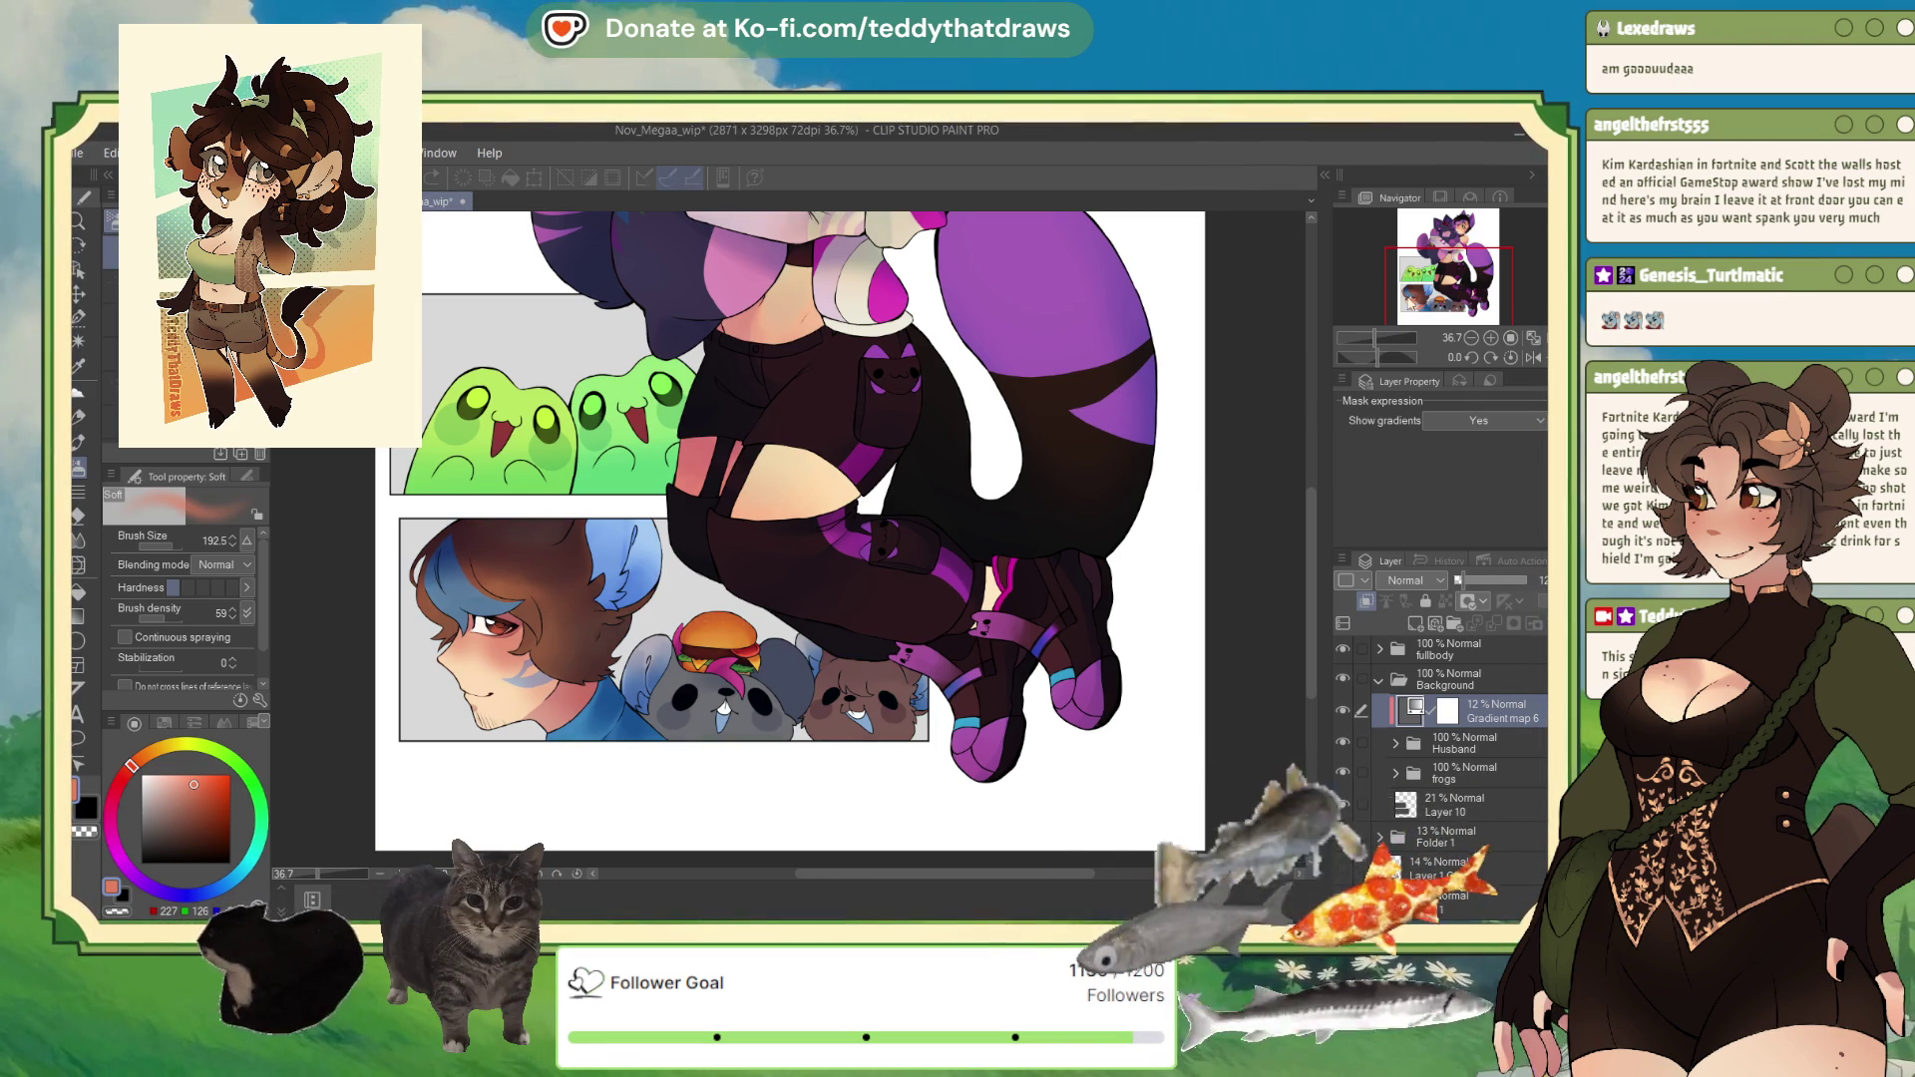
# Step: Zoom the canvas out from 36.7% to 25% to show the whole drawing, and select Layer 10
pyautogui.scroll(-5, 853, 617)
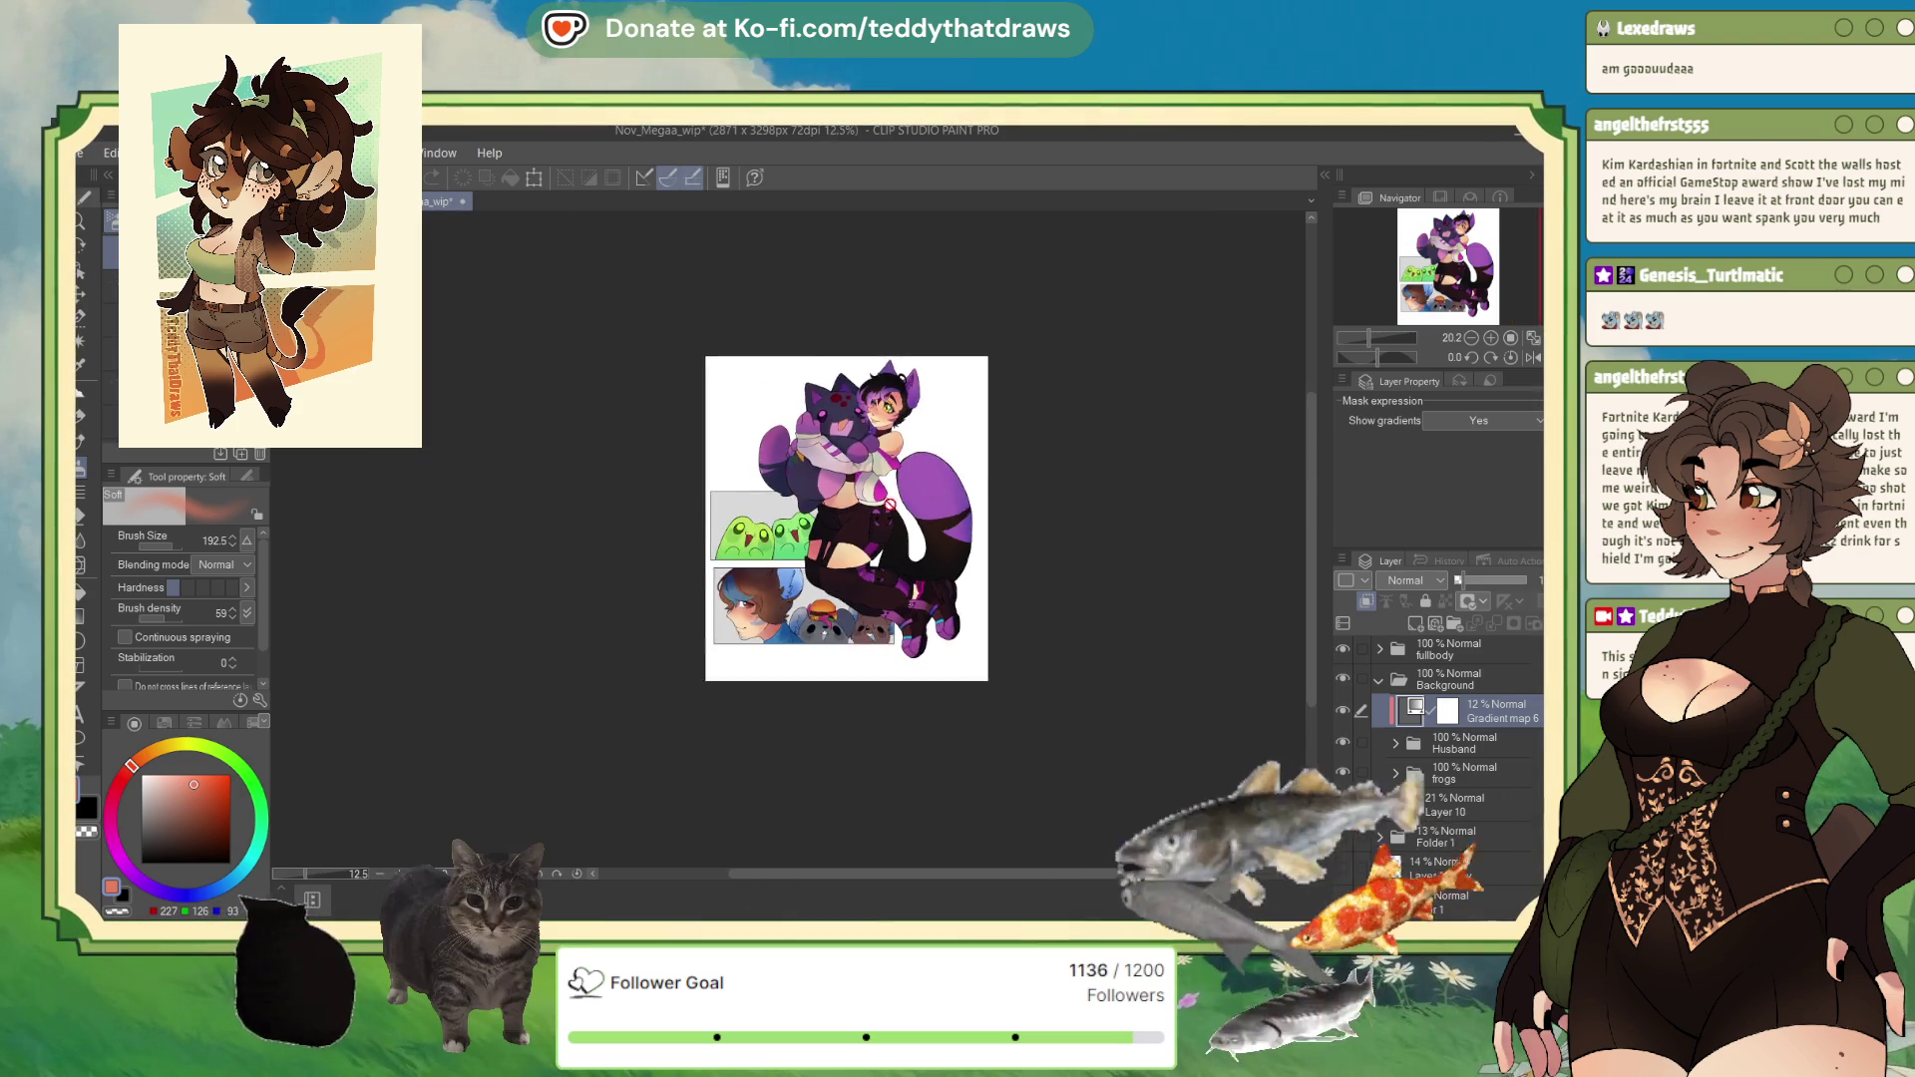
pyautogui.scroll(2, 853, 617)
pyautogui.scroll(-1, 1446, 768)
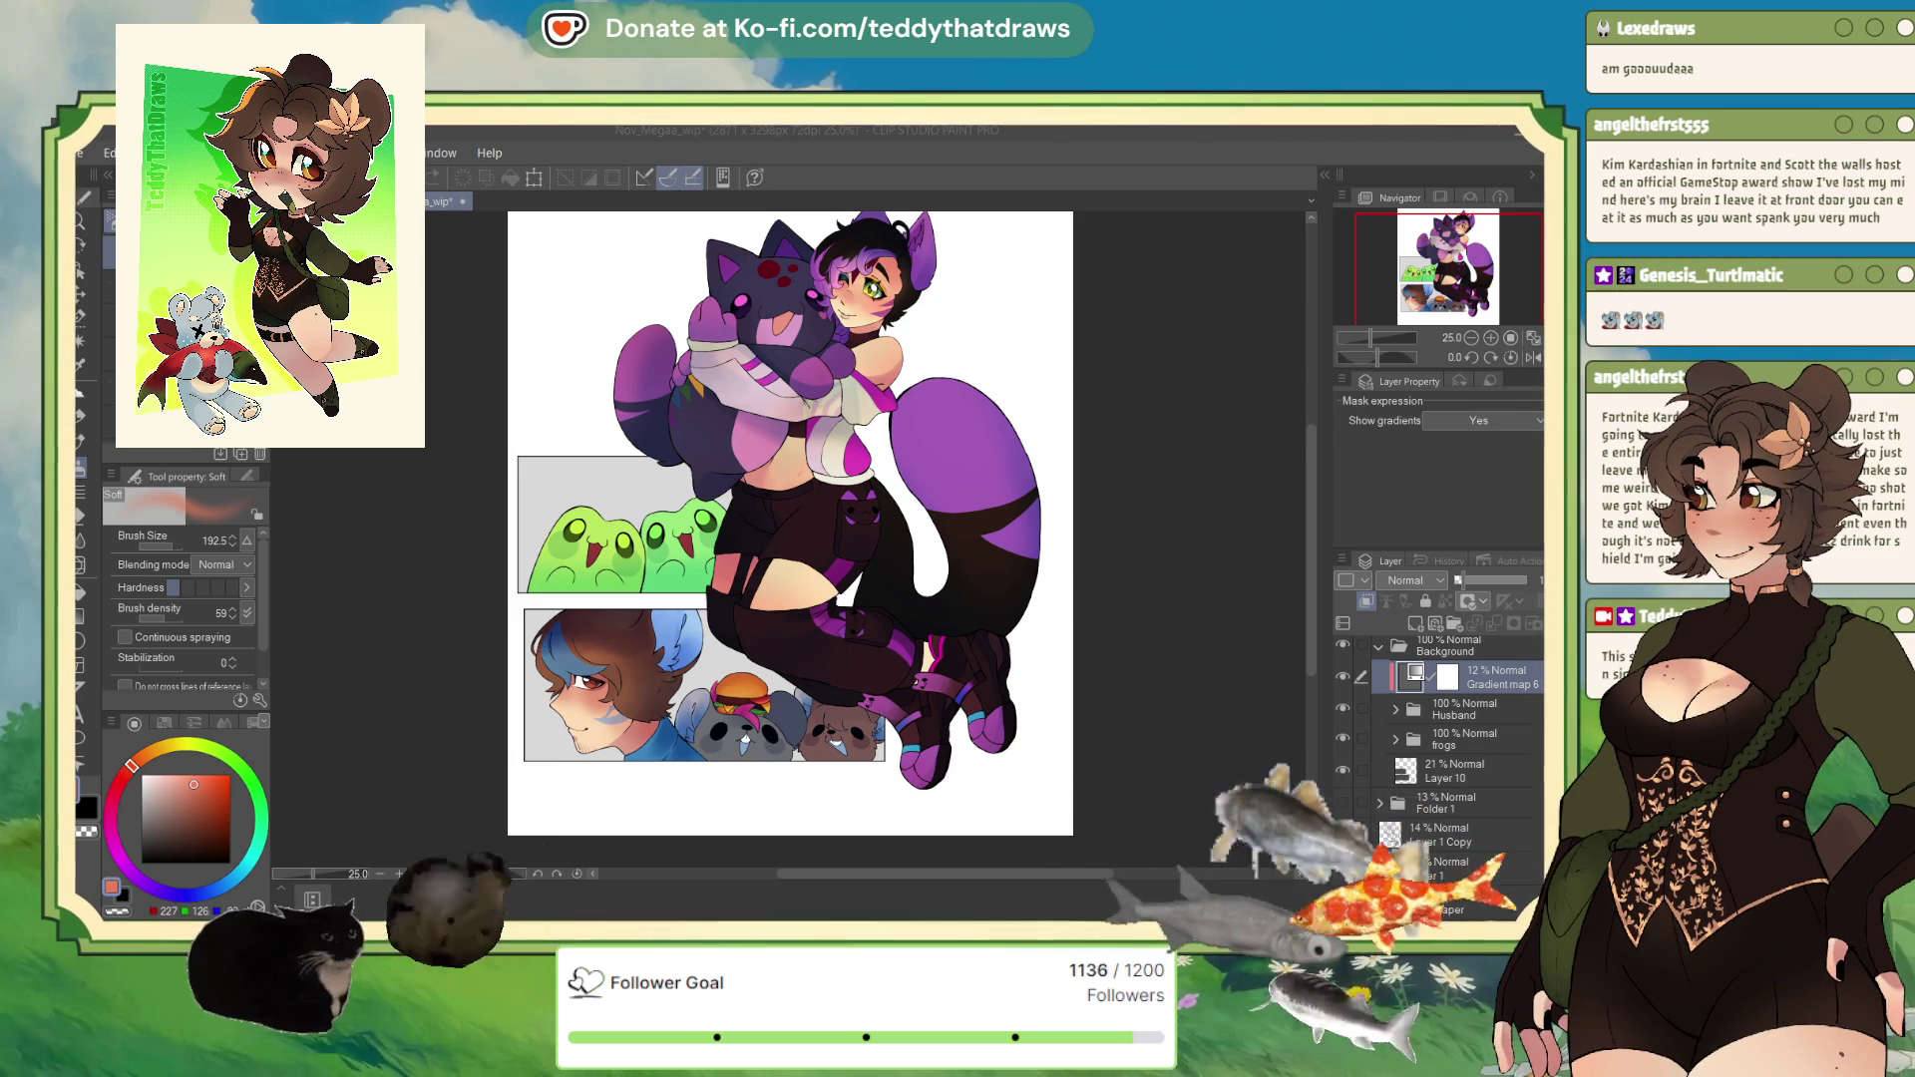
pyautogui.click(1454, 773)
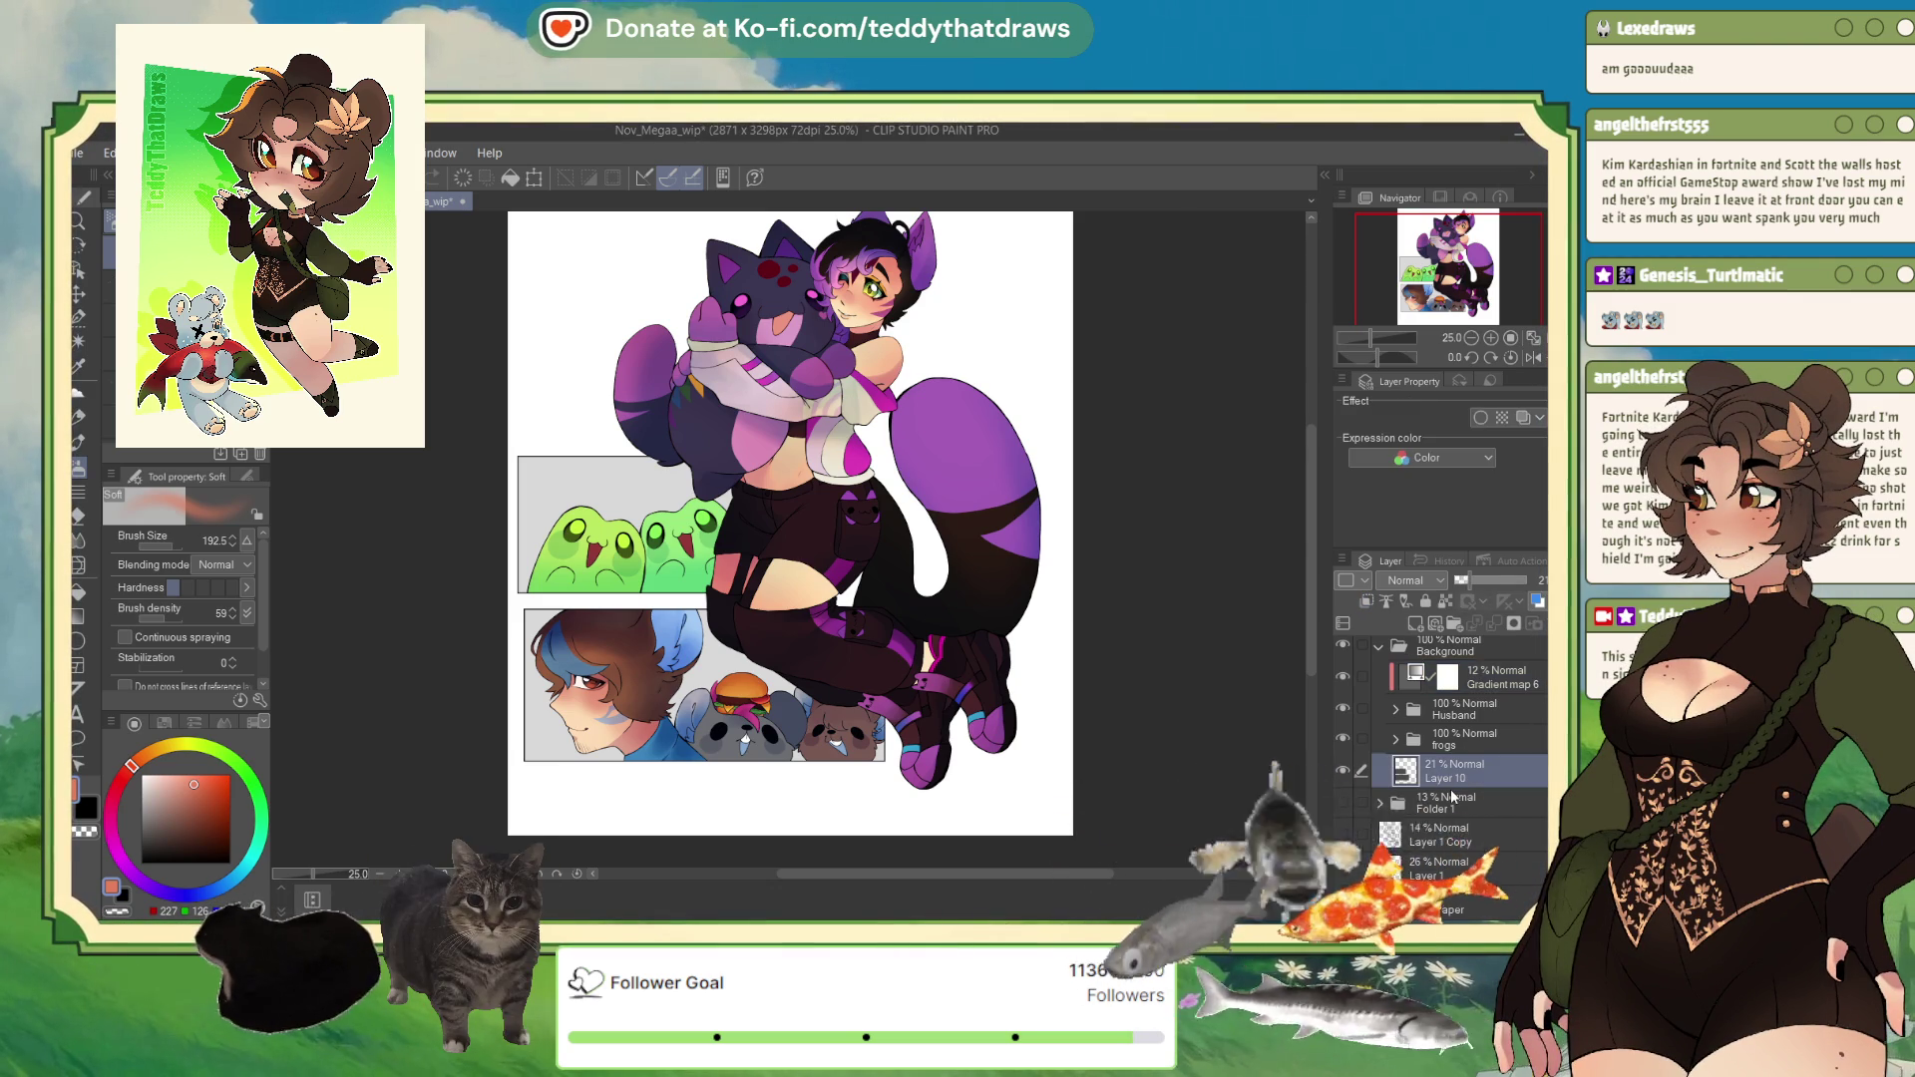
# Step: Type 'MEGA' near the top-left at size 152, nudge it up, and set it in Amarante
pyautogui.press('t')
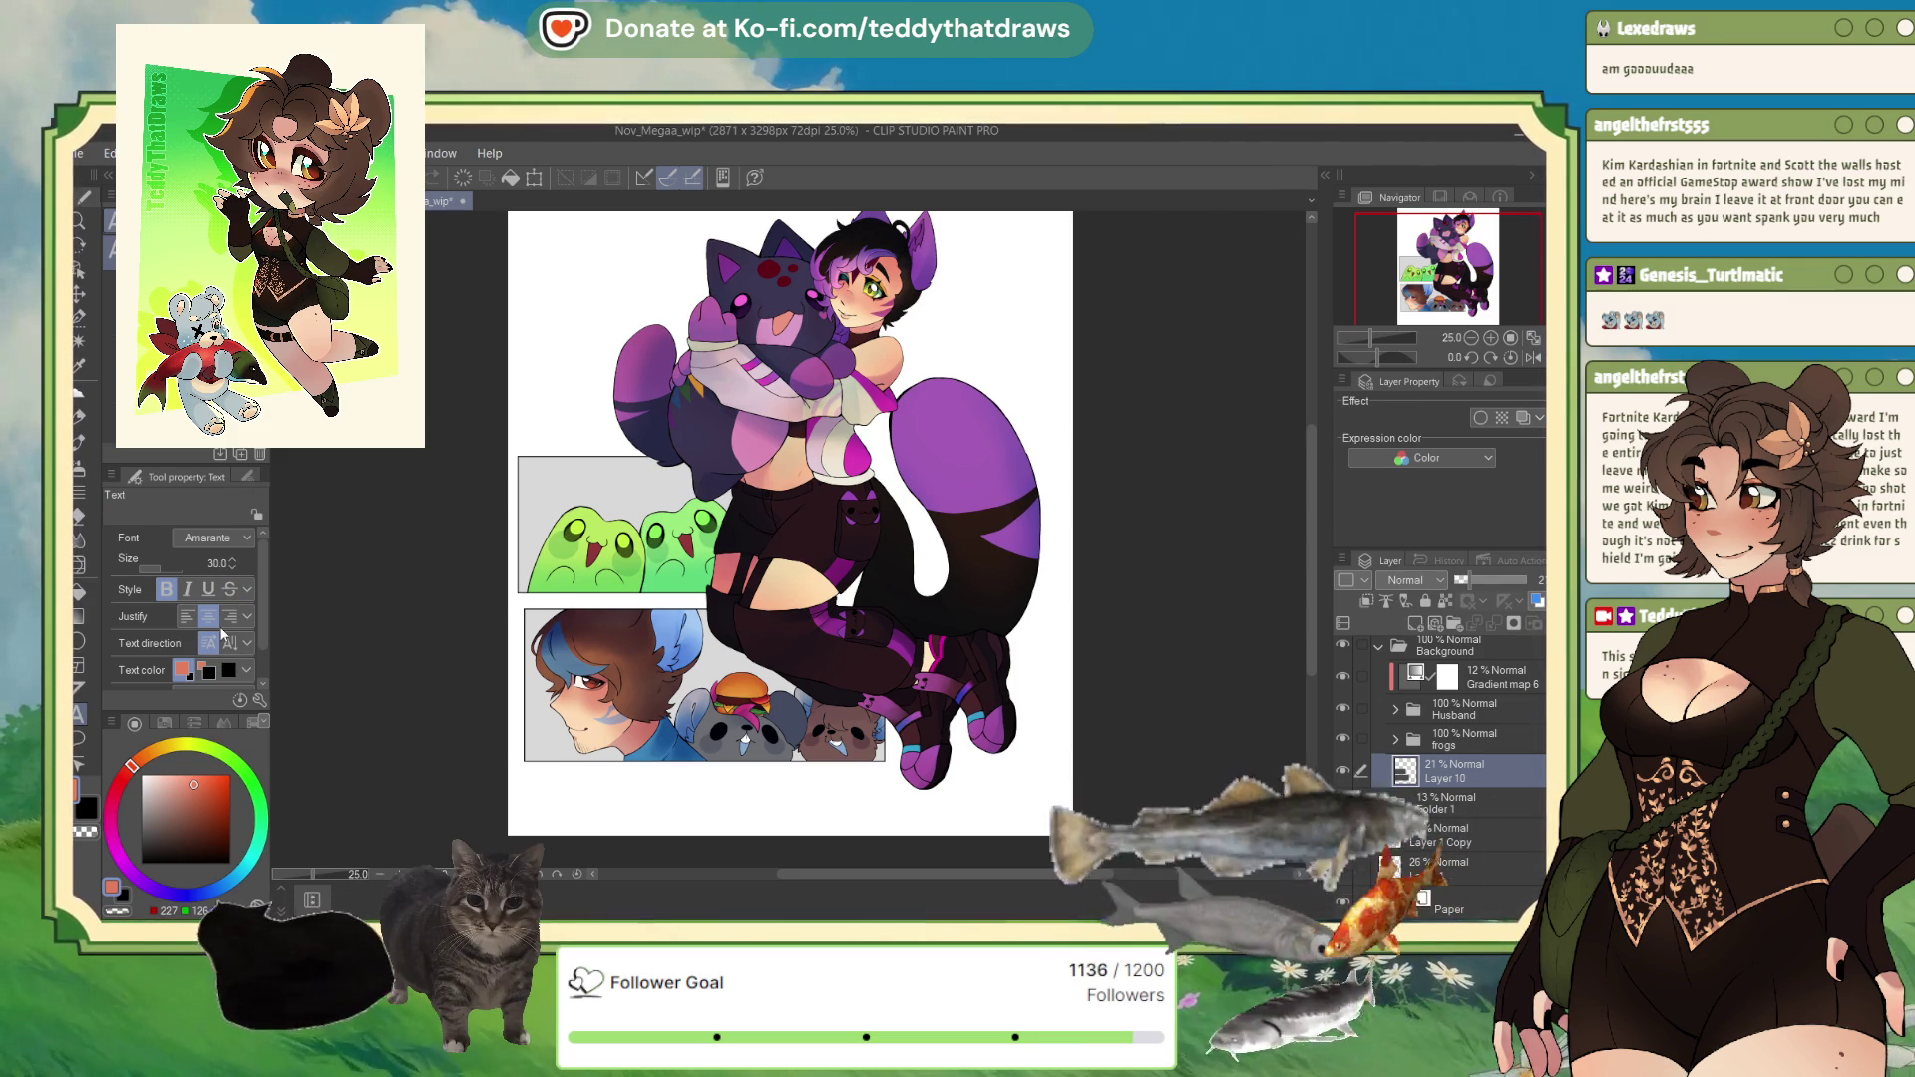
pyautogui.click(527, 311)
pyautogui.moveTo(150, 567); pyautogui.dragTo(179, 539)
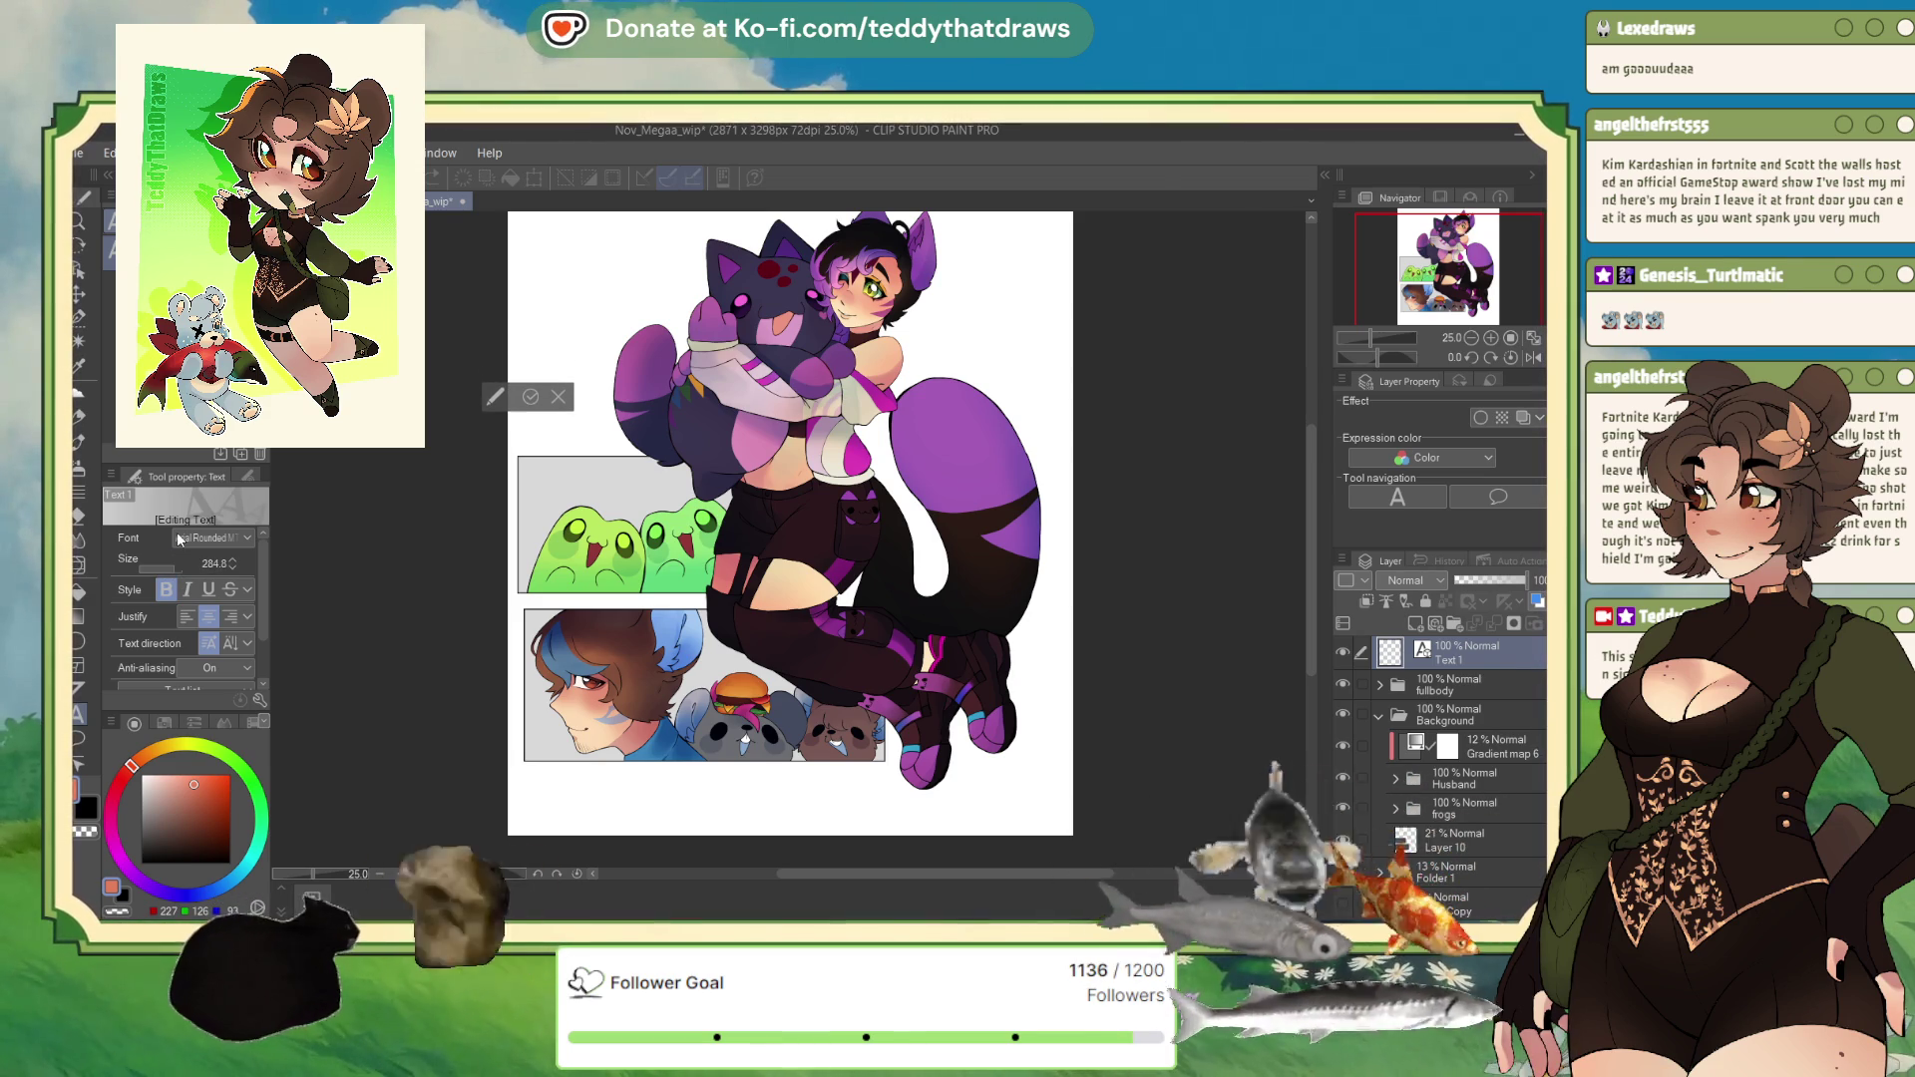
pyautogui.write('MEGA')
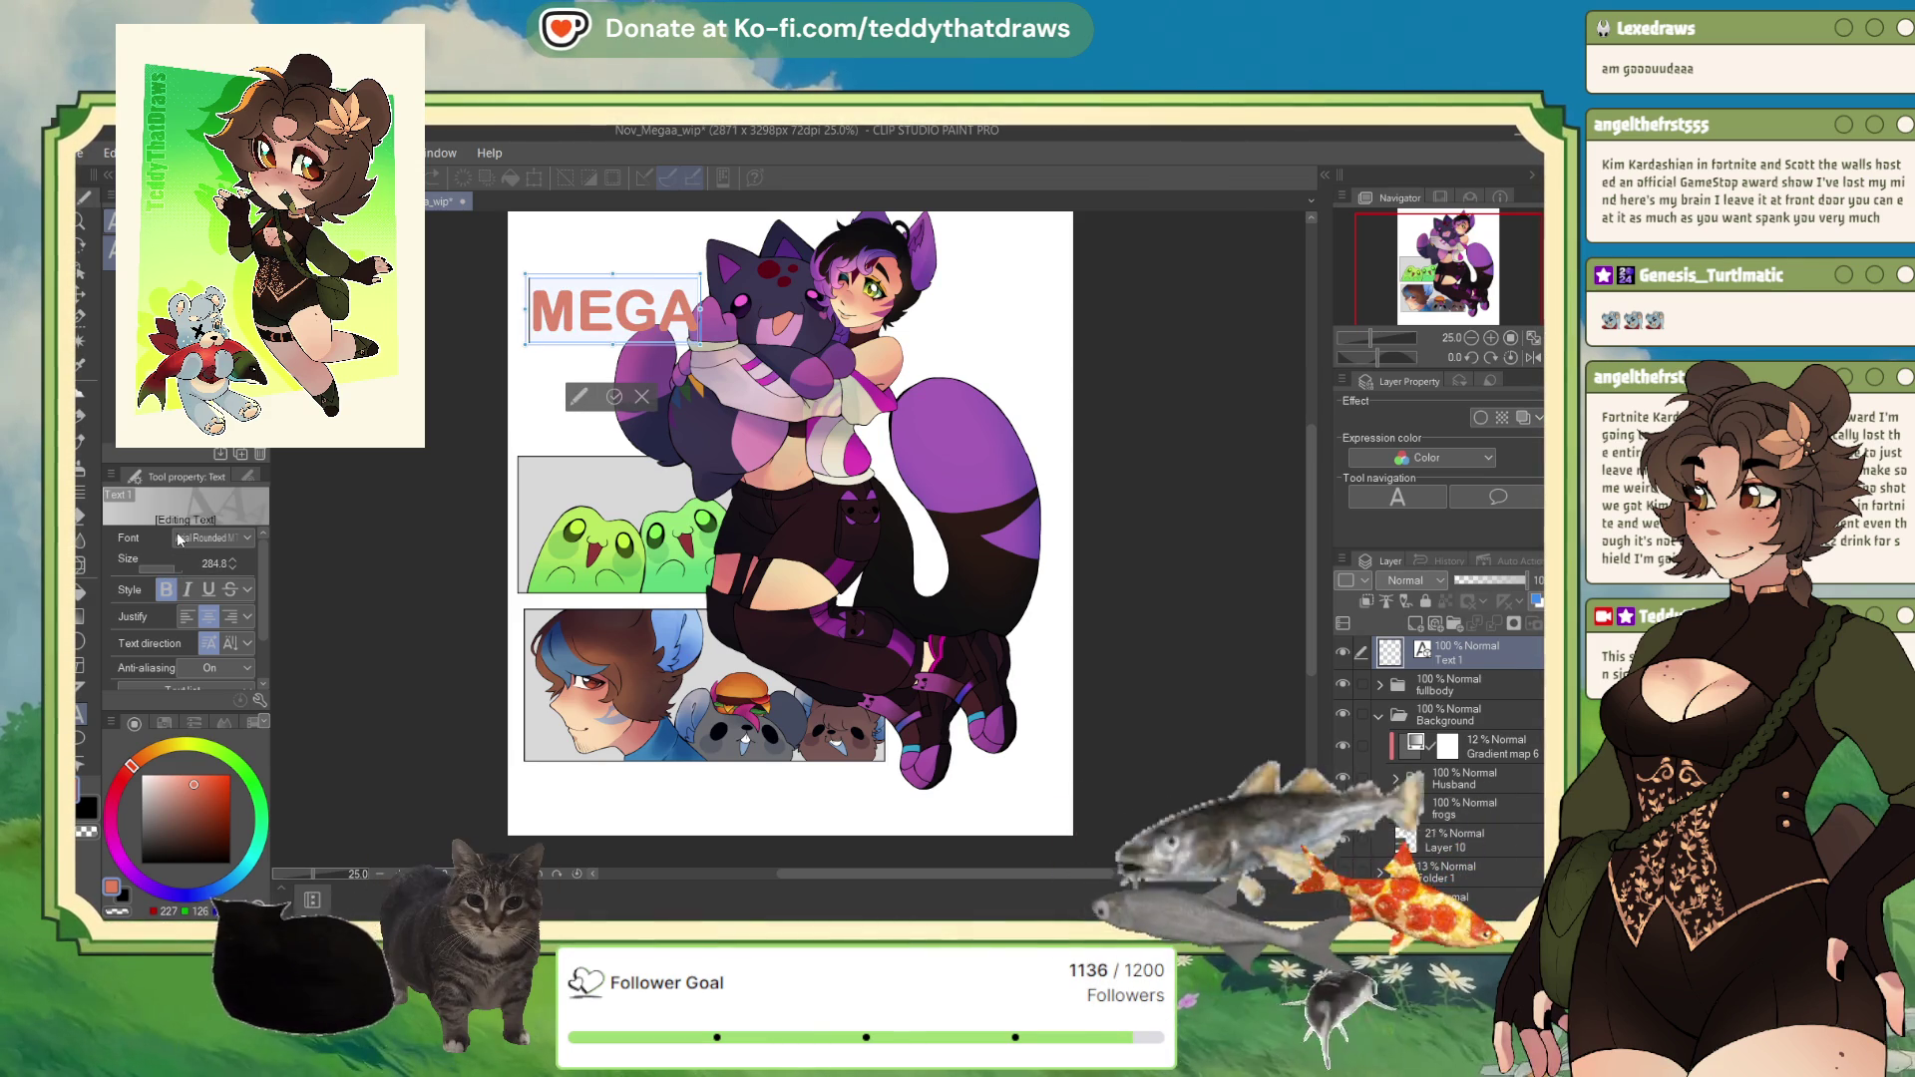
pyautogui.write('x')
pyautogui.moveTo(657, 282); pyautogui.dragTo(657, 242)
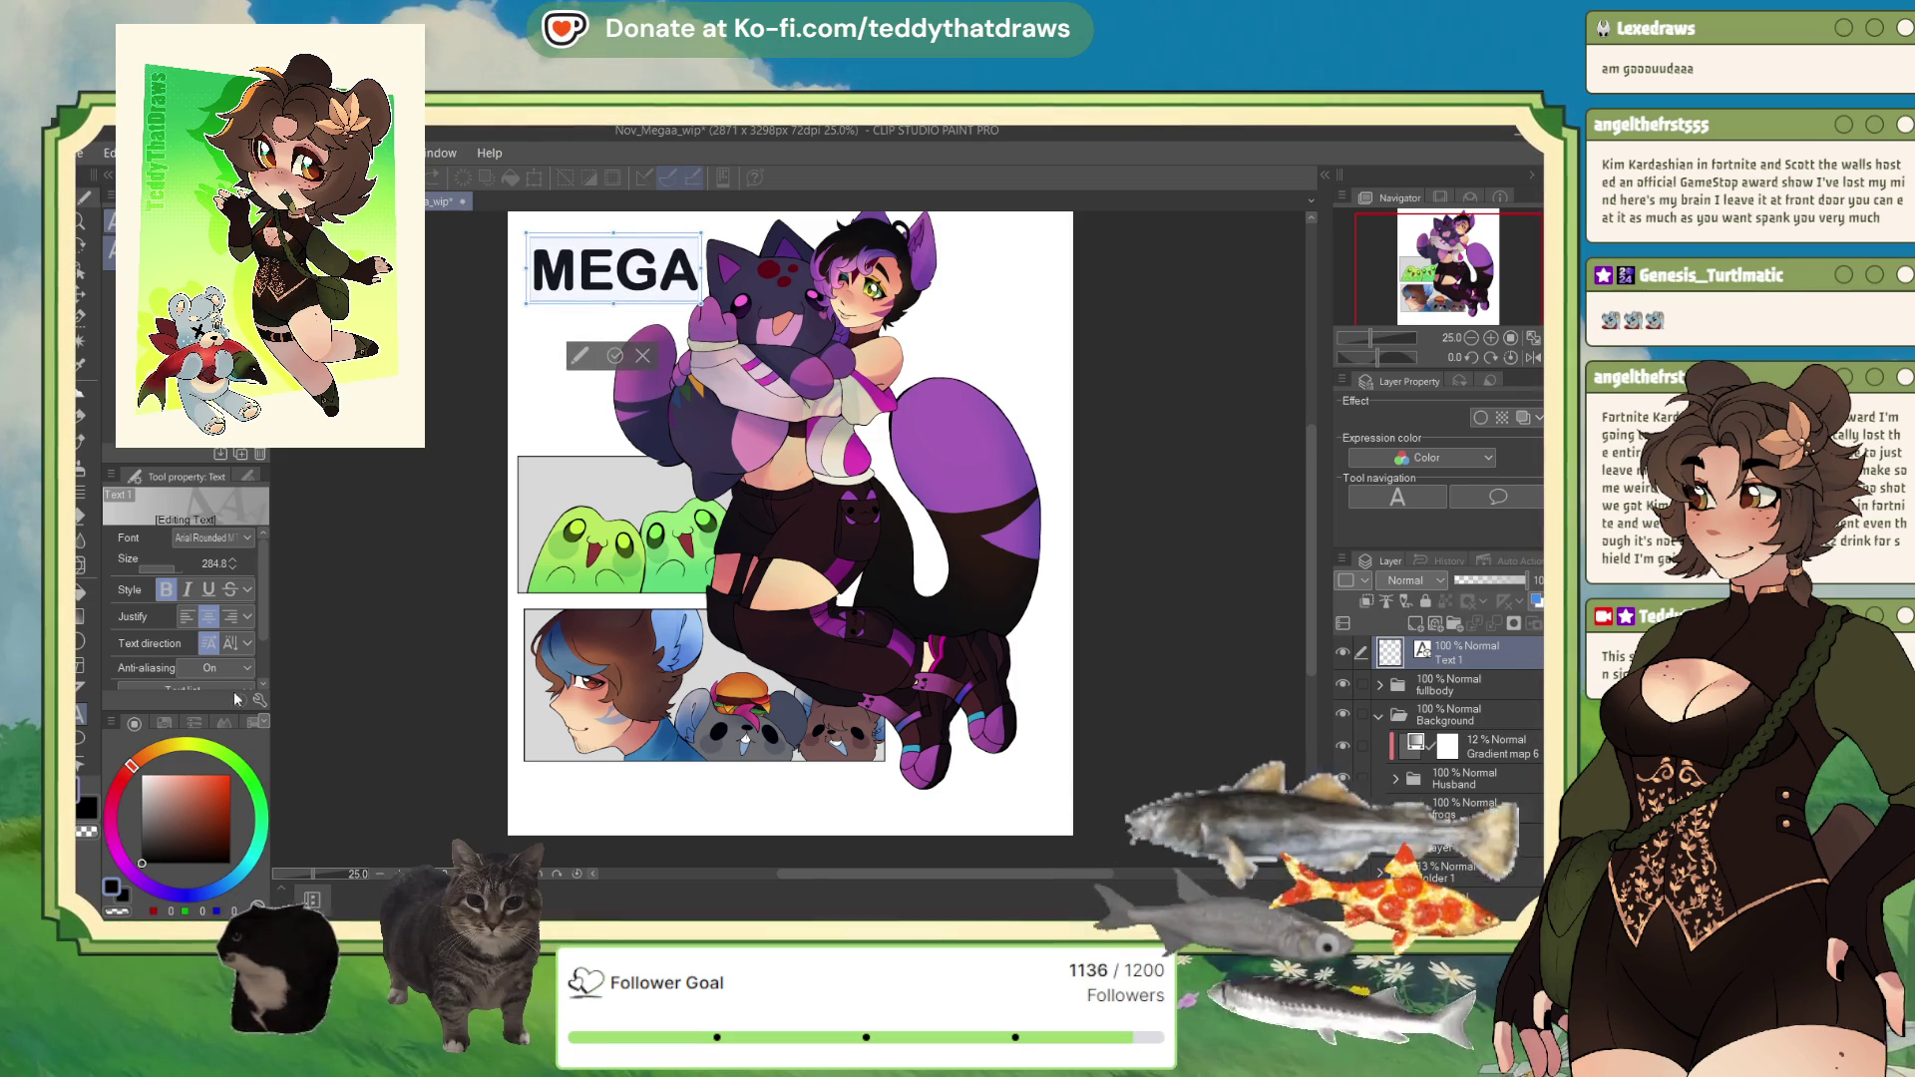
pyautogui.press('Down')
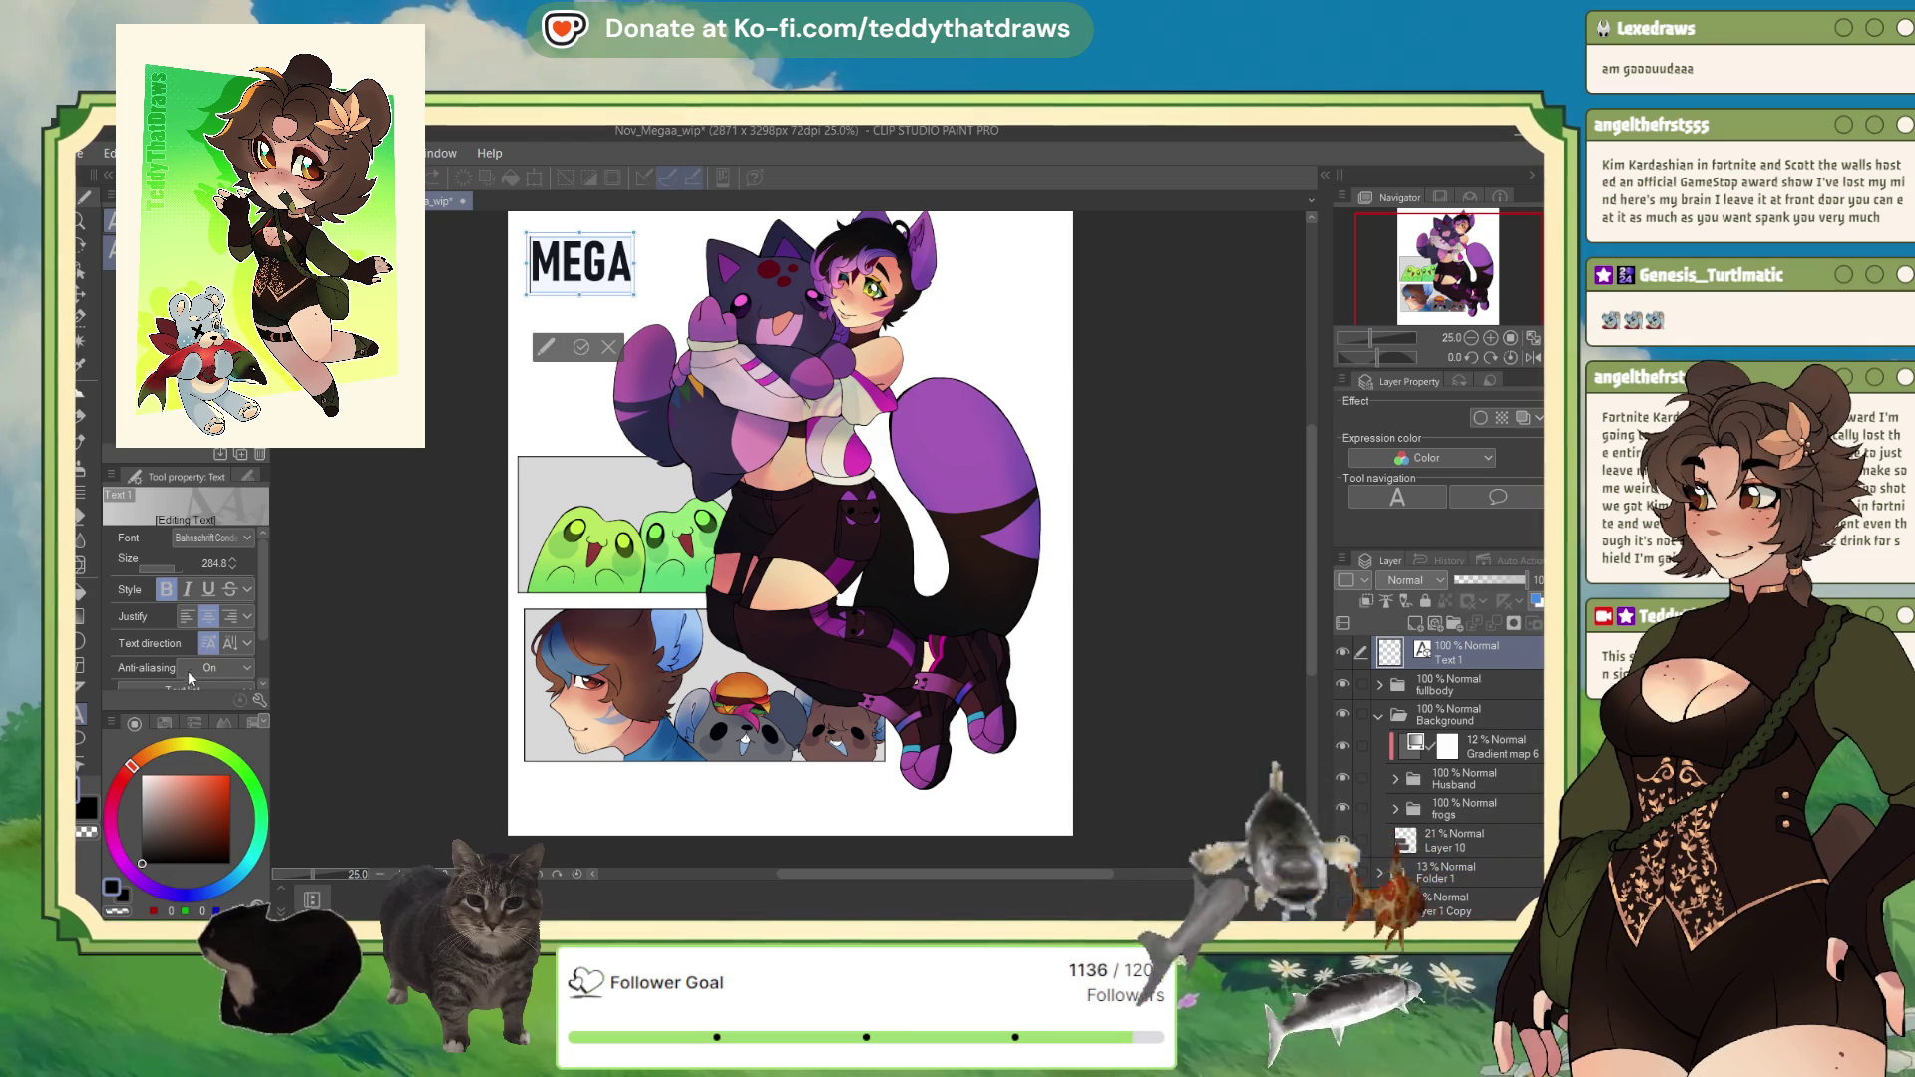
pyautogui.press('Down')
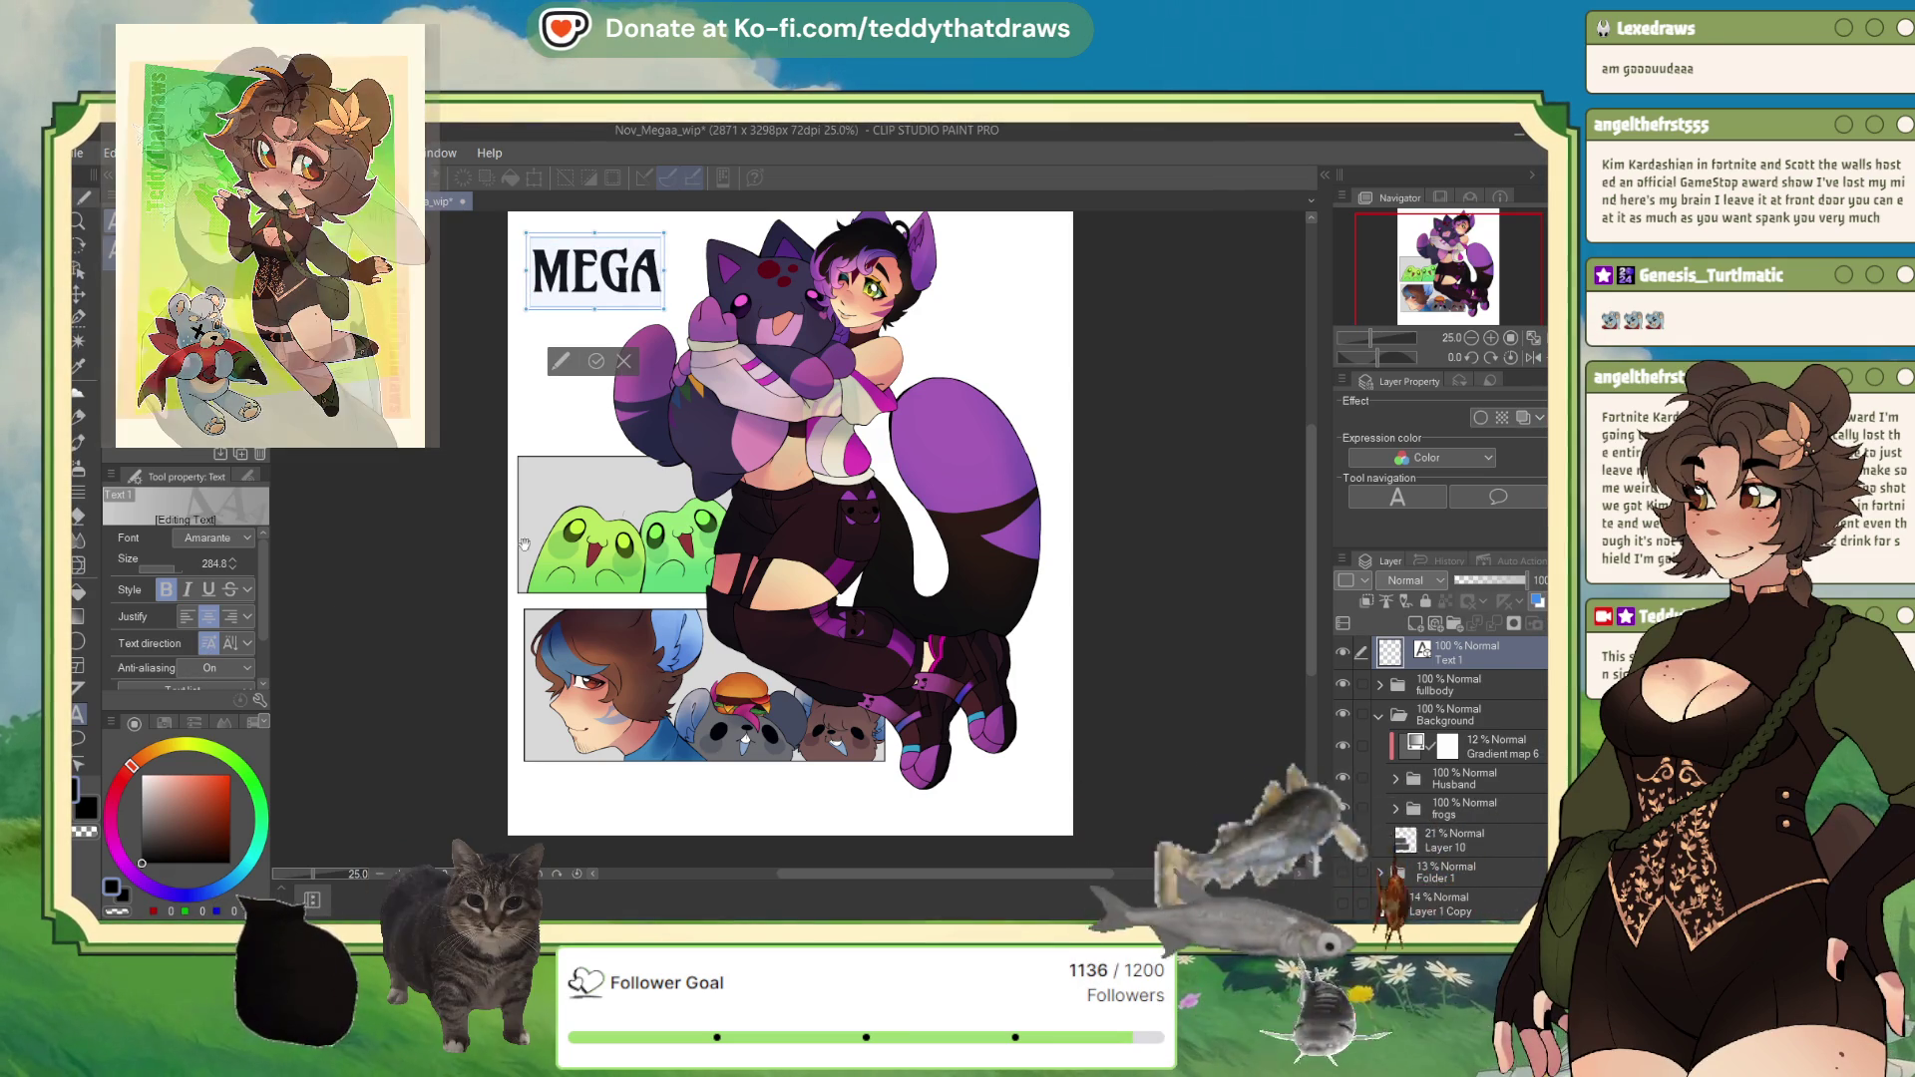
pyautogui.scroll(3, 339, 597)
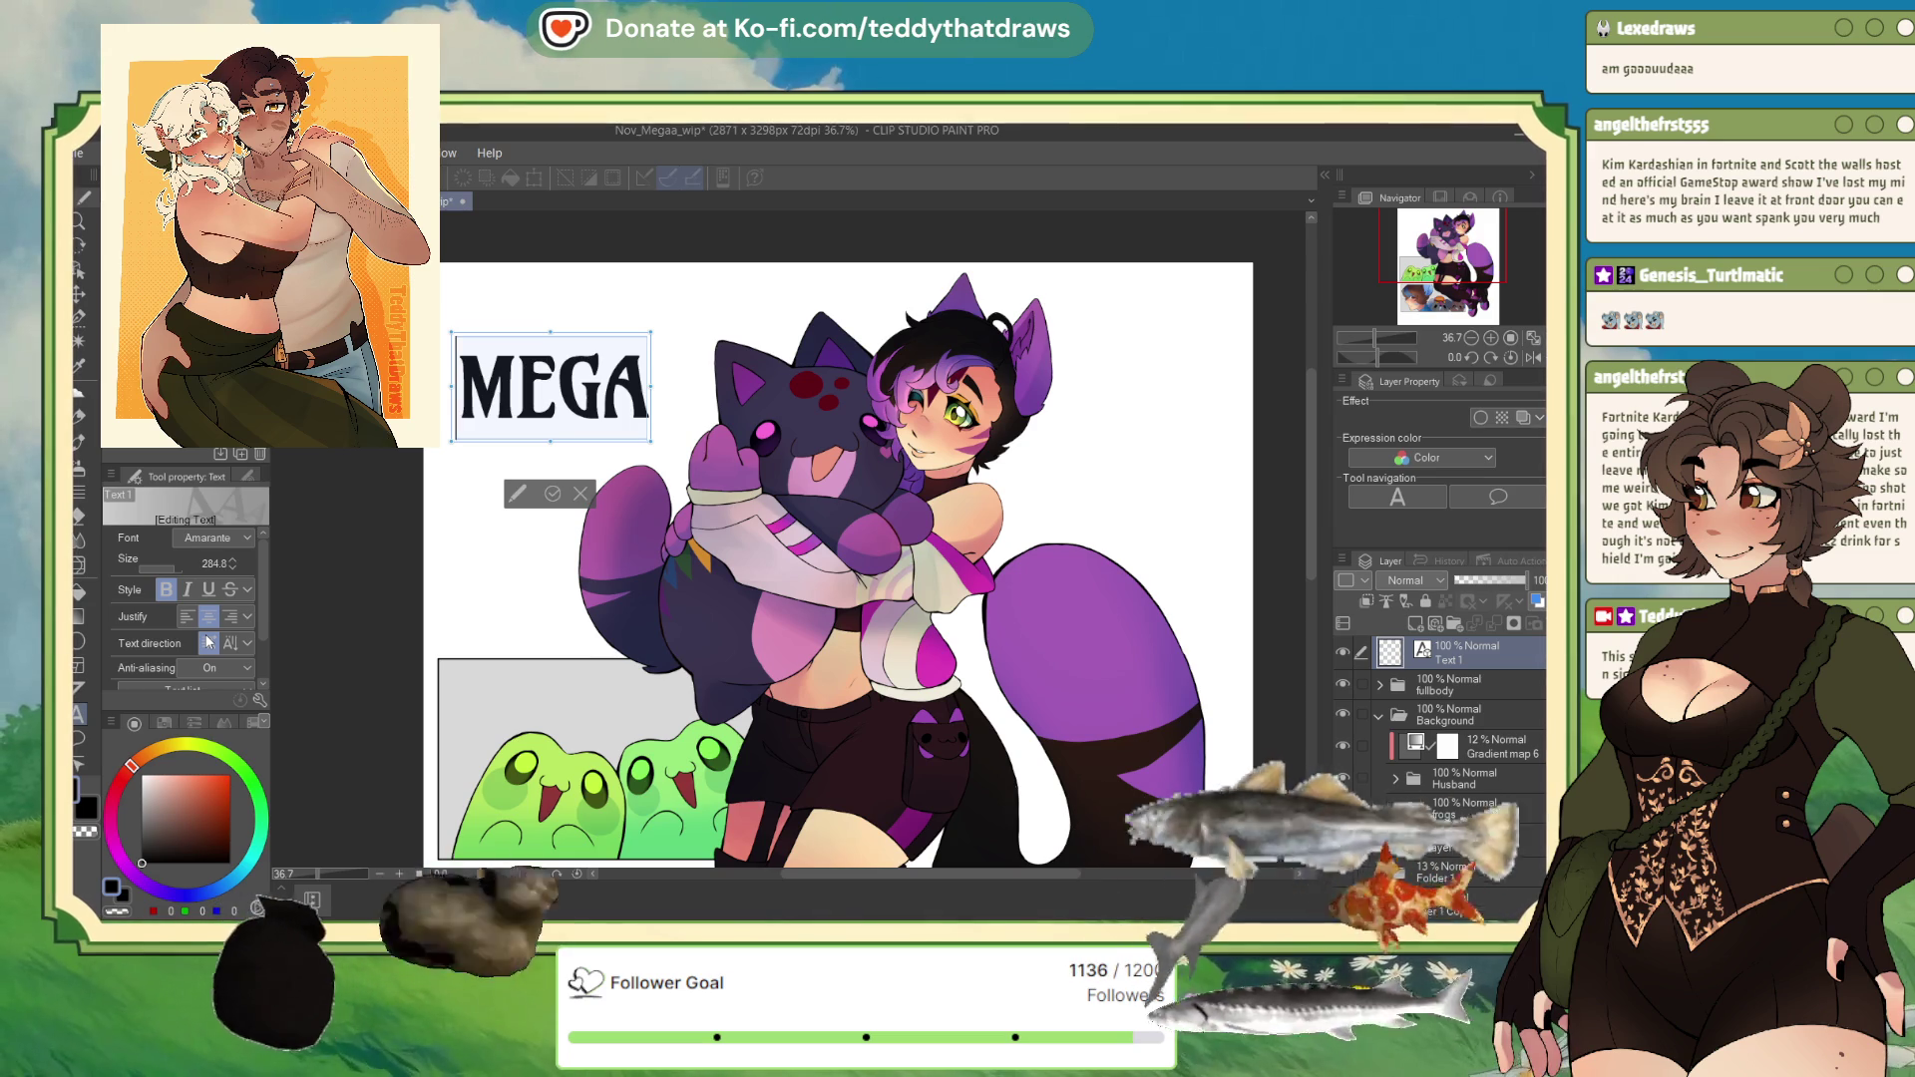
# Step: Apply Berlin Sans FB Demi to the MEGA text and centre-justify it
pyautogui.write('Berlin Sans FB Demi')
pyautogui.press('Return')
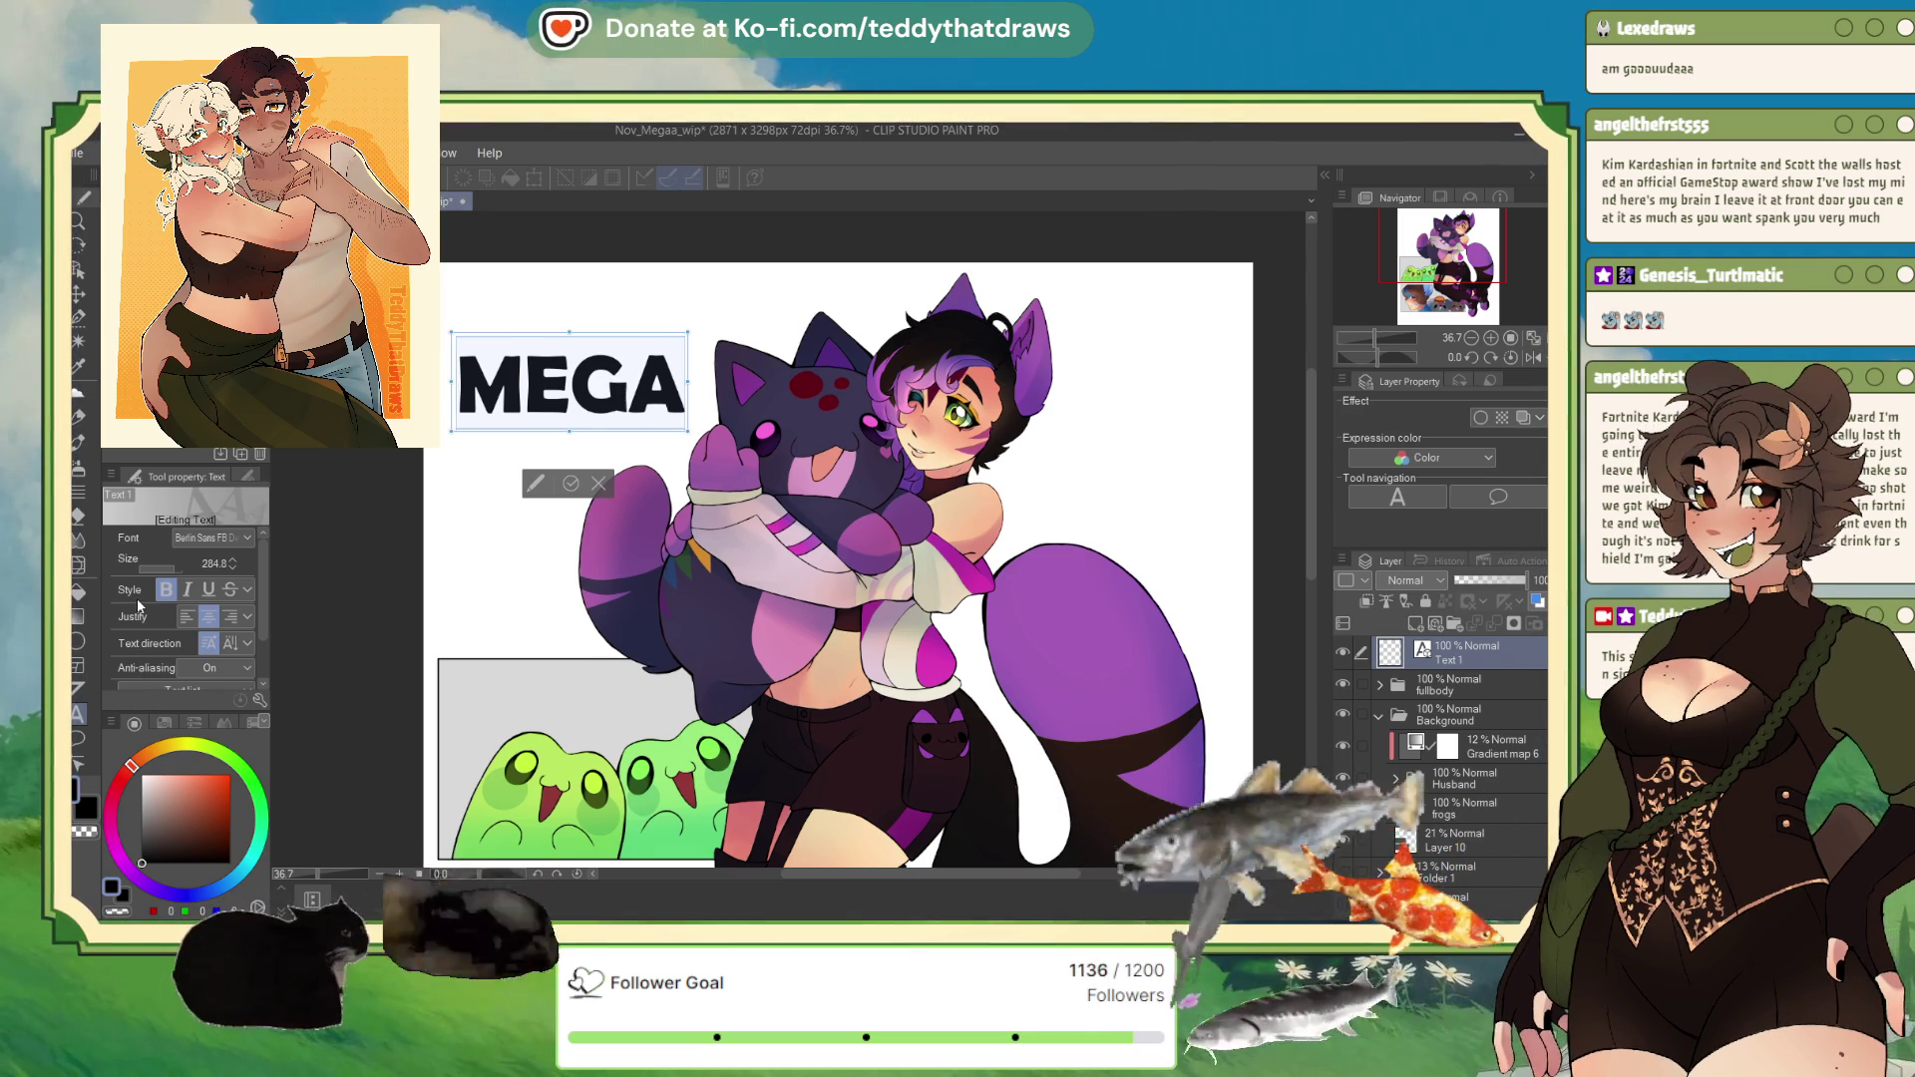
pyautogui.scroll(-5, 197, 540)
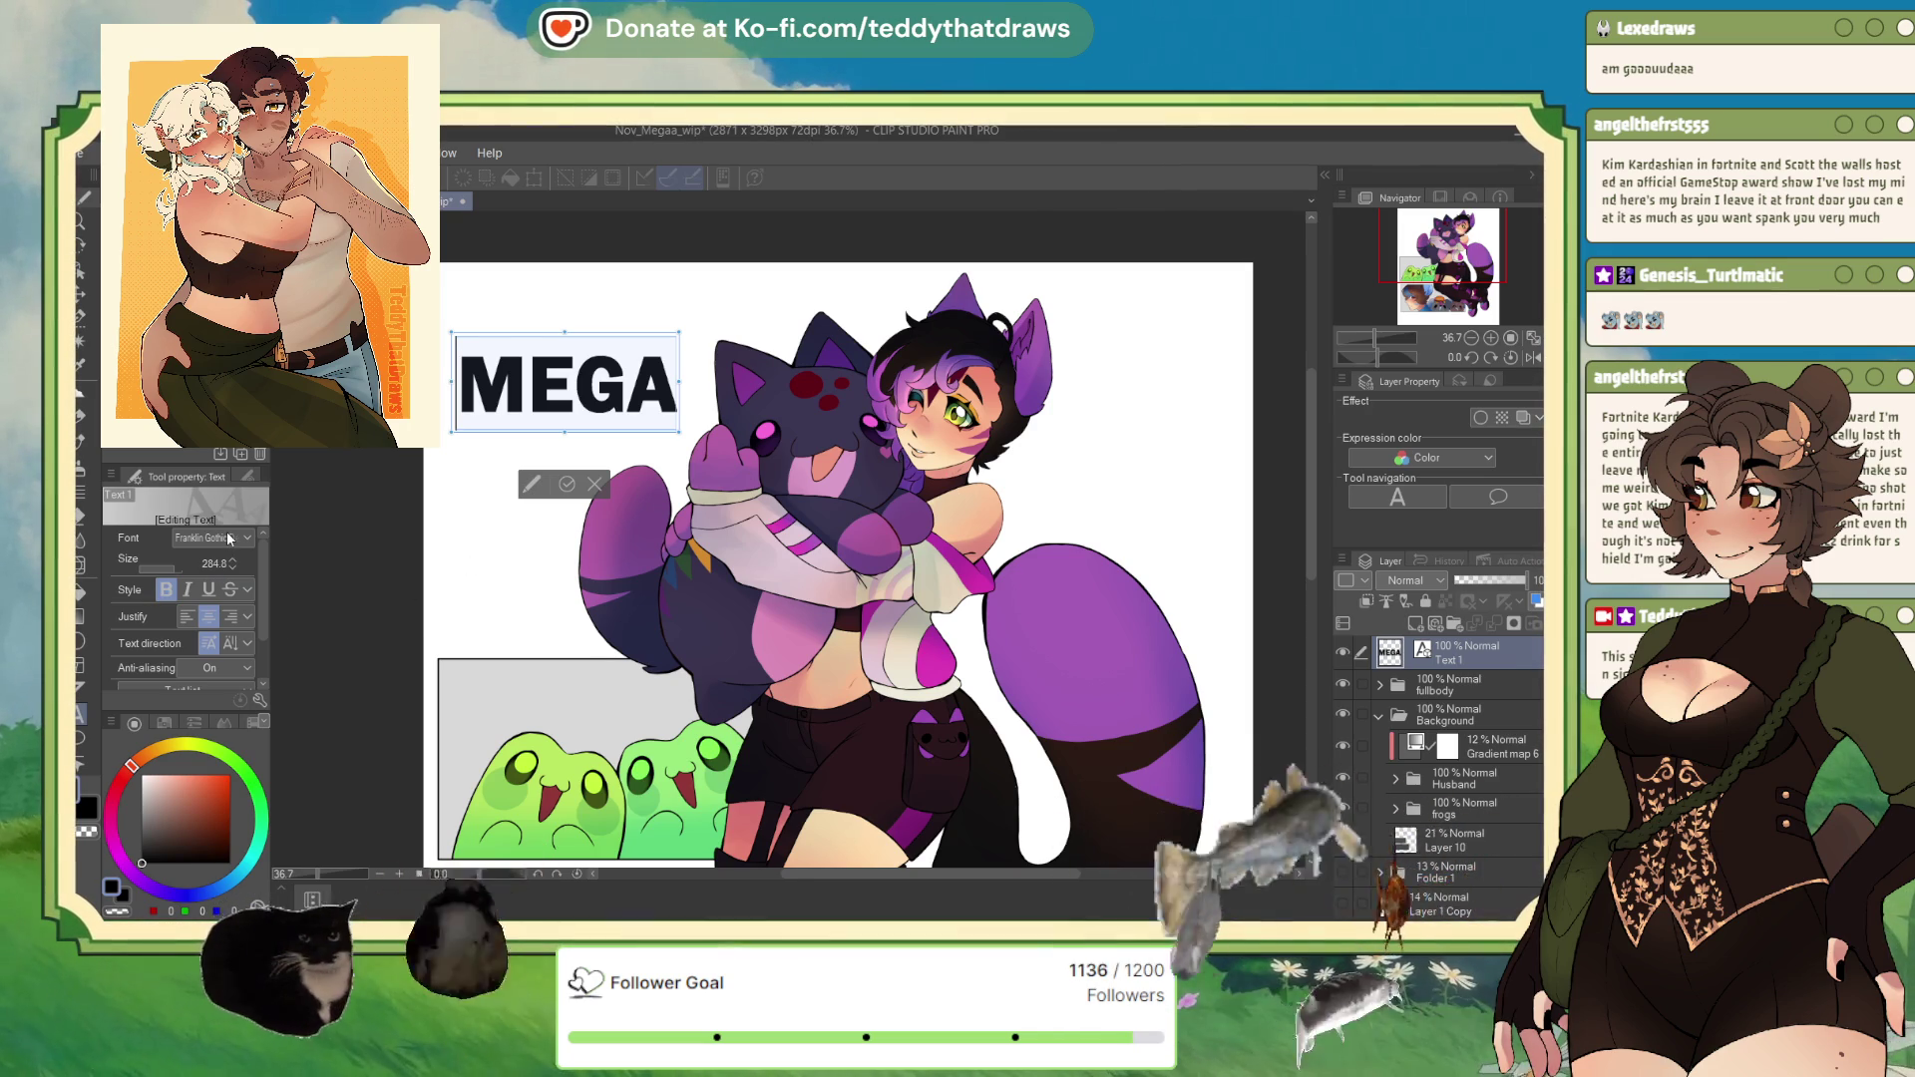
pyautogui.click(211, 615)
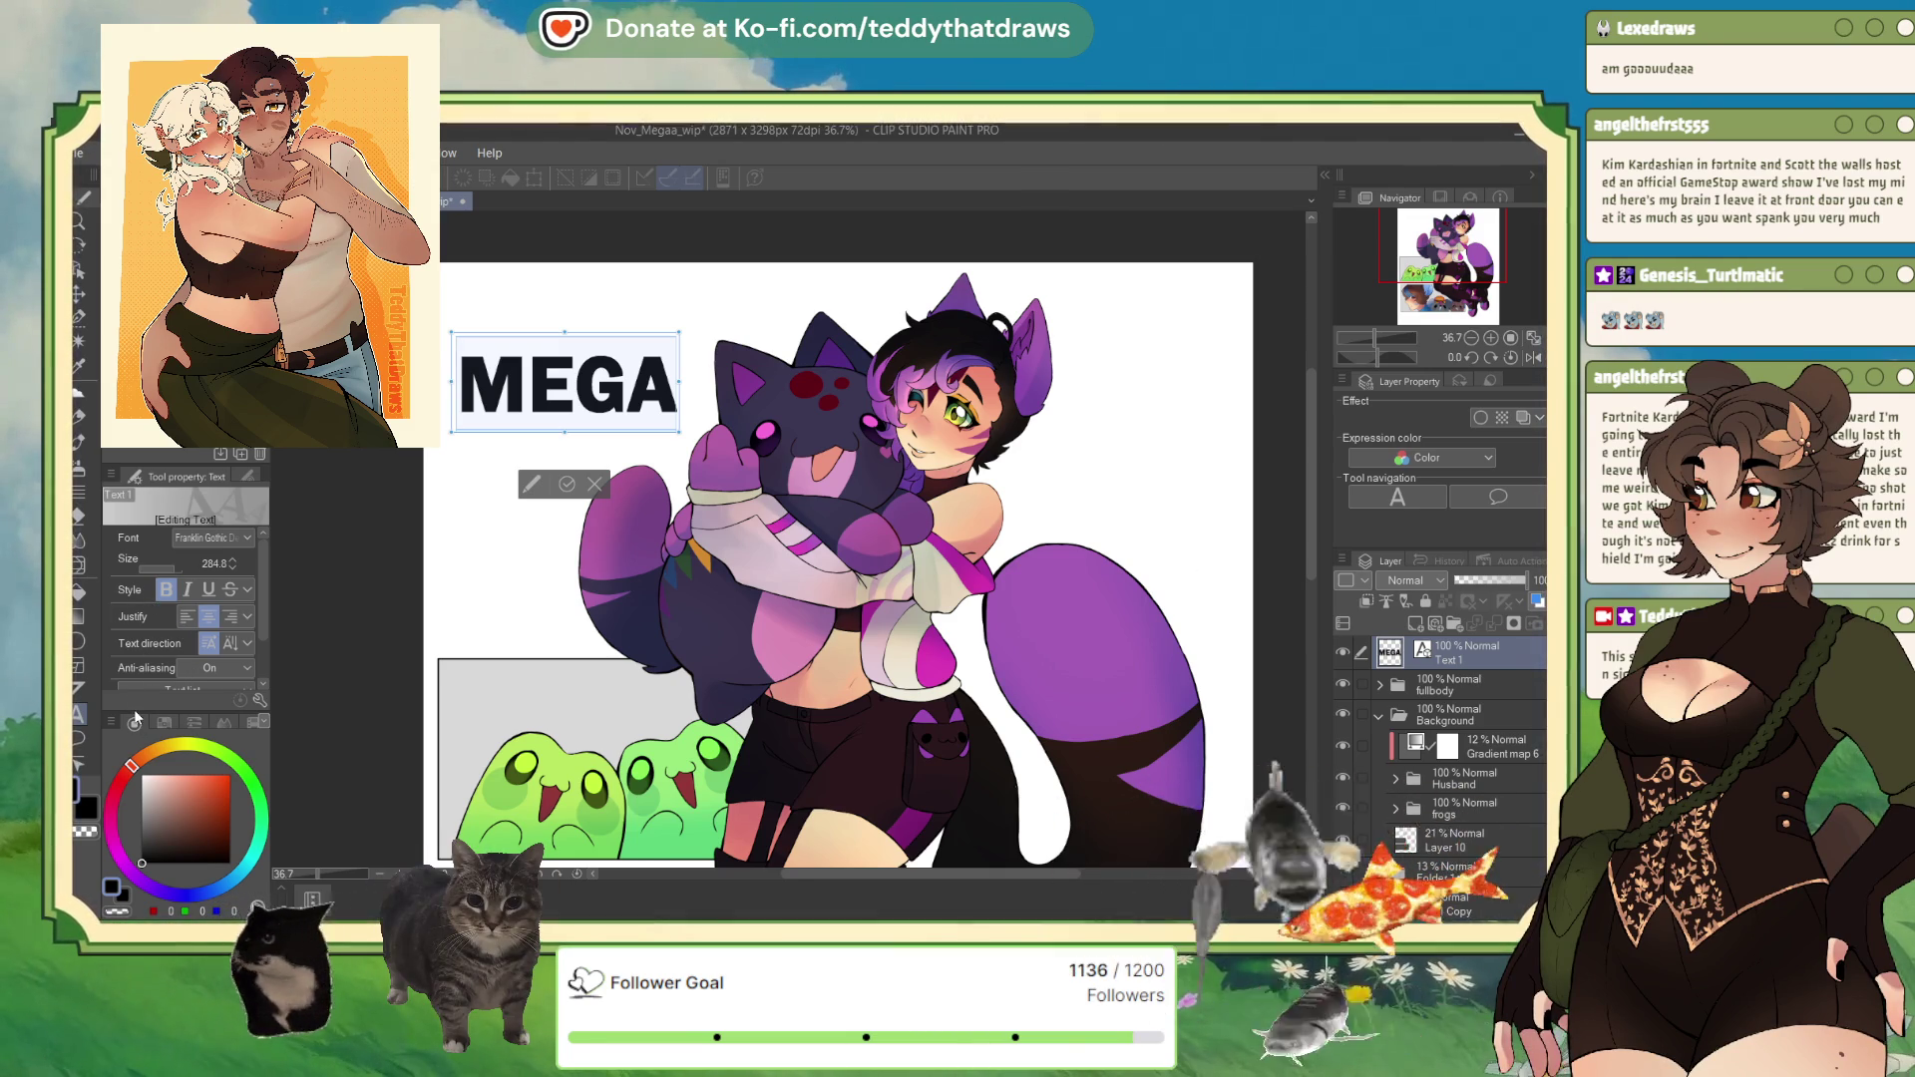
# Step: Try Impact, Mesquite Std, Poor Richard, Poplar Std and Rockwell, then settle on Arial Black
pyautogui.press('i')
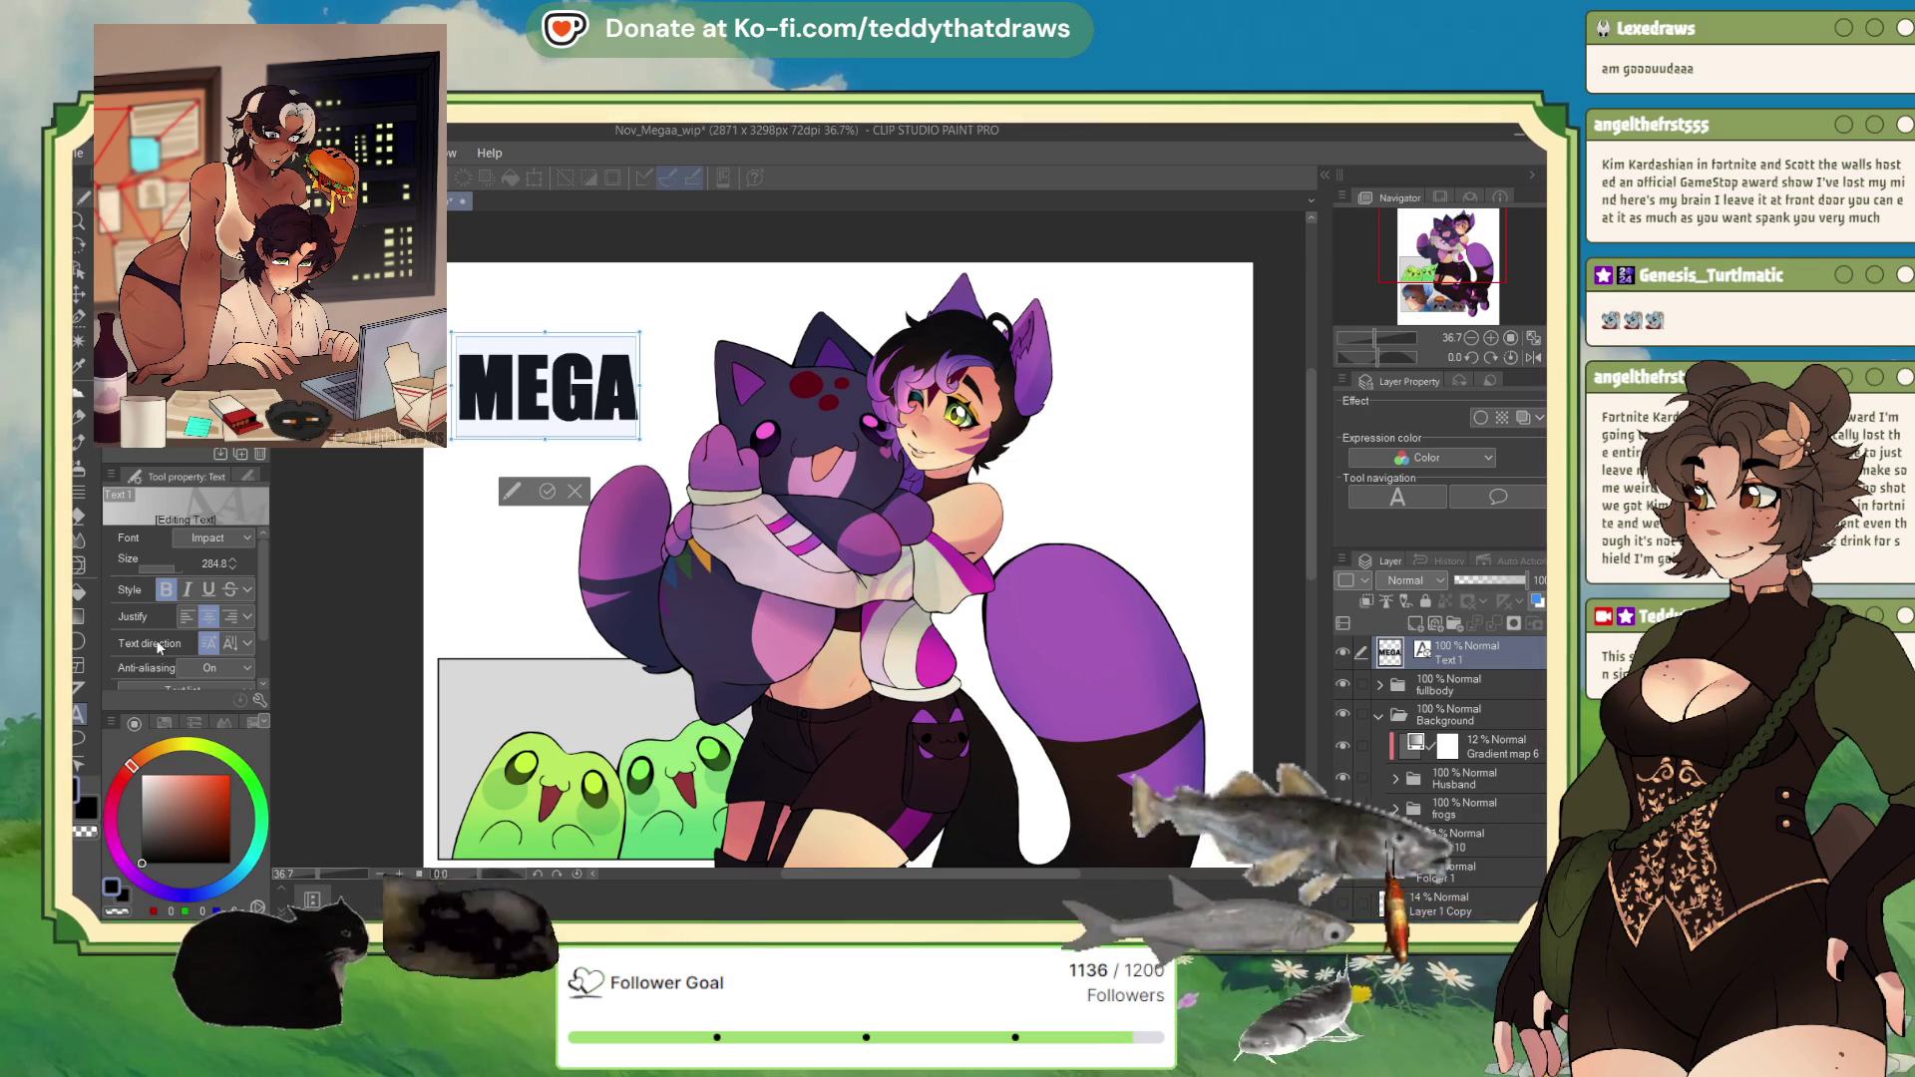
pyautogui.press('m')
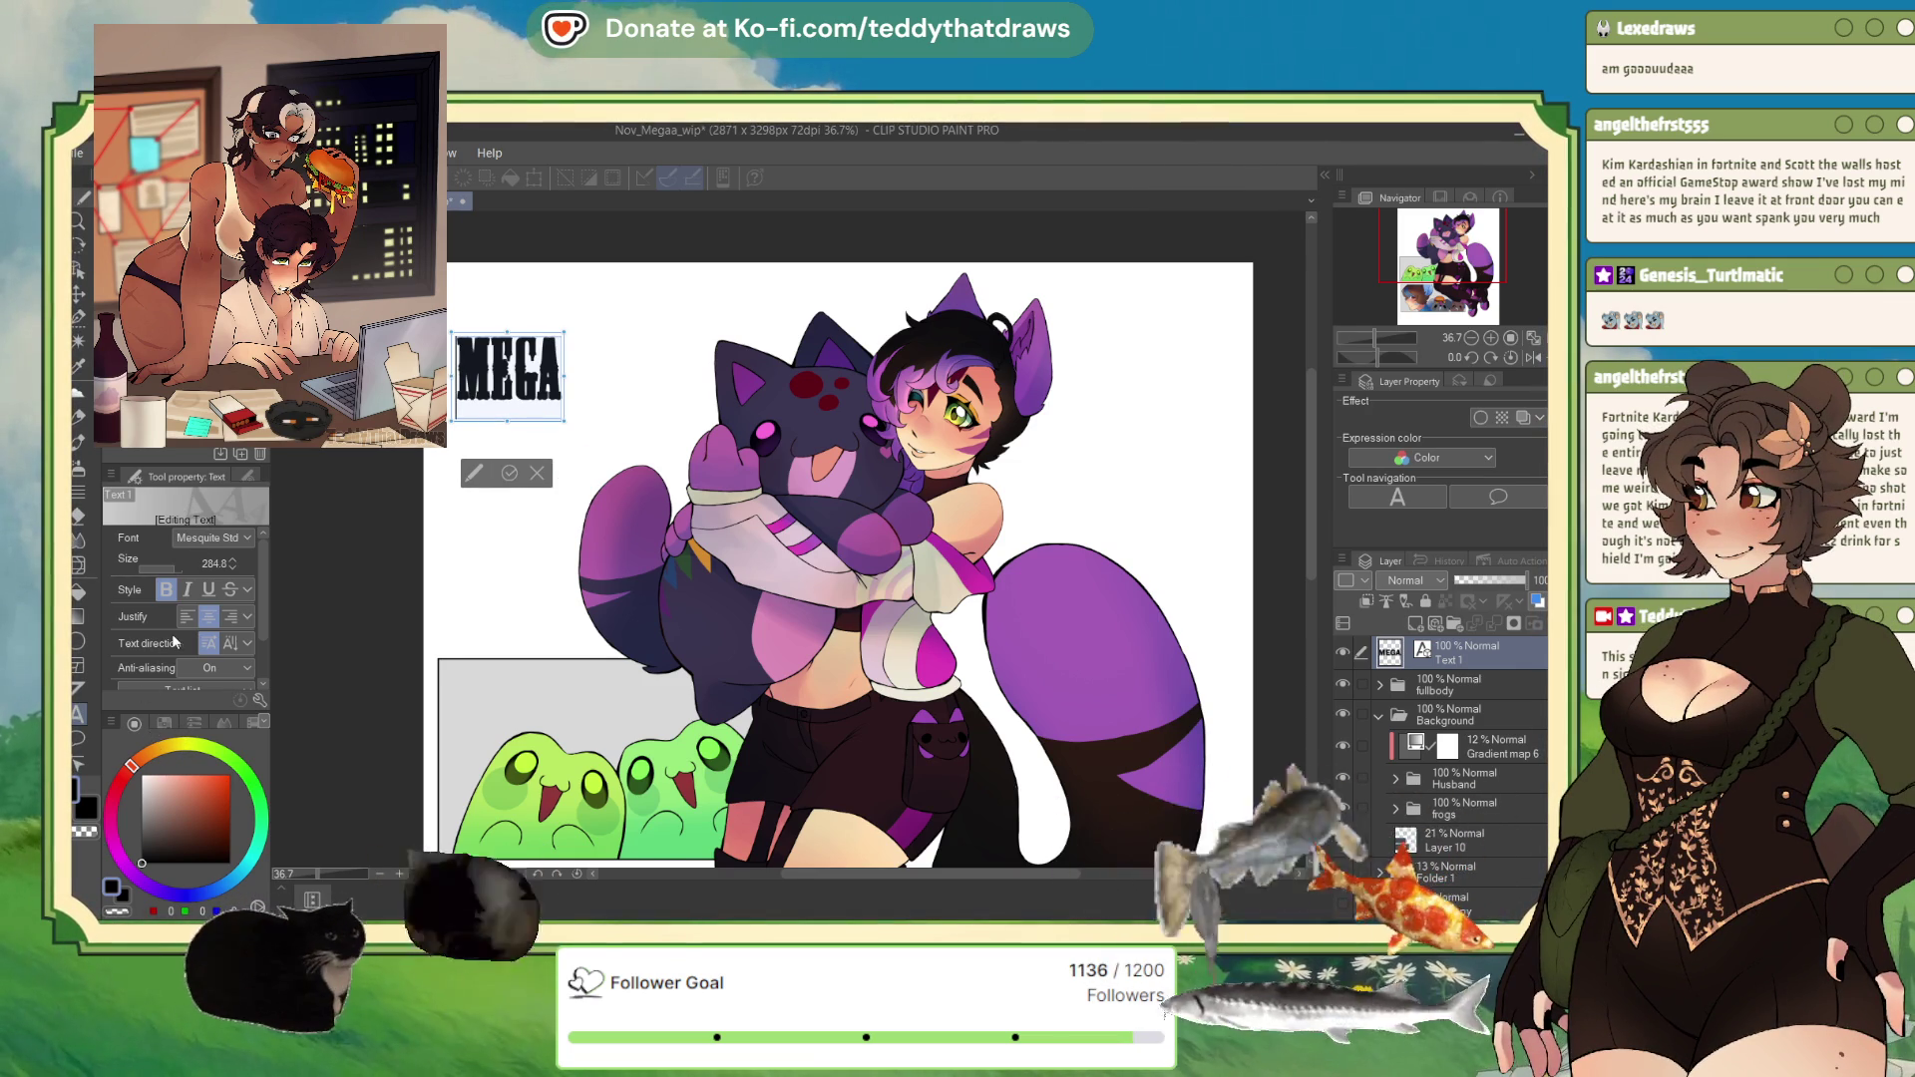
pyautogui.press('p')
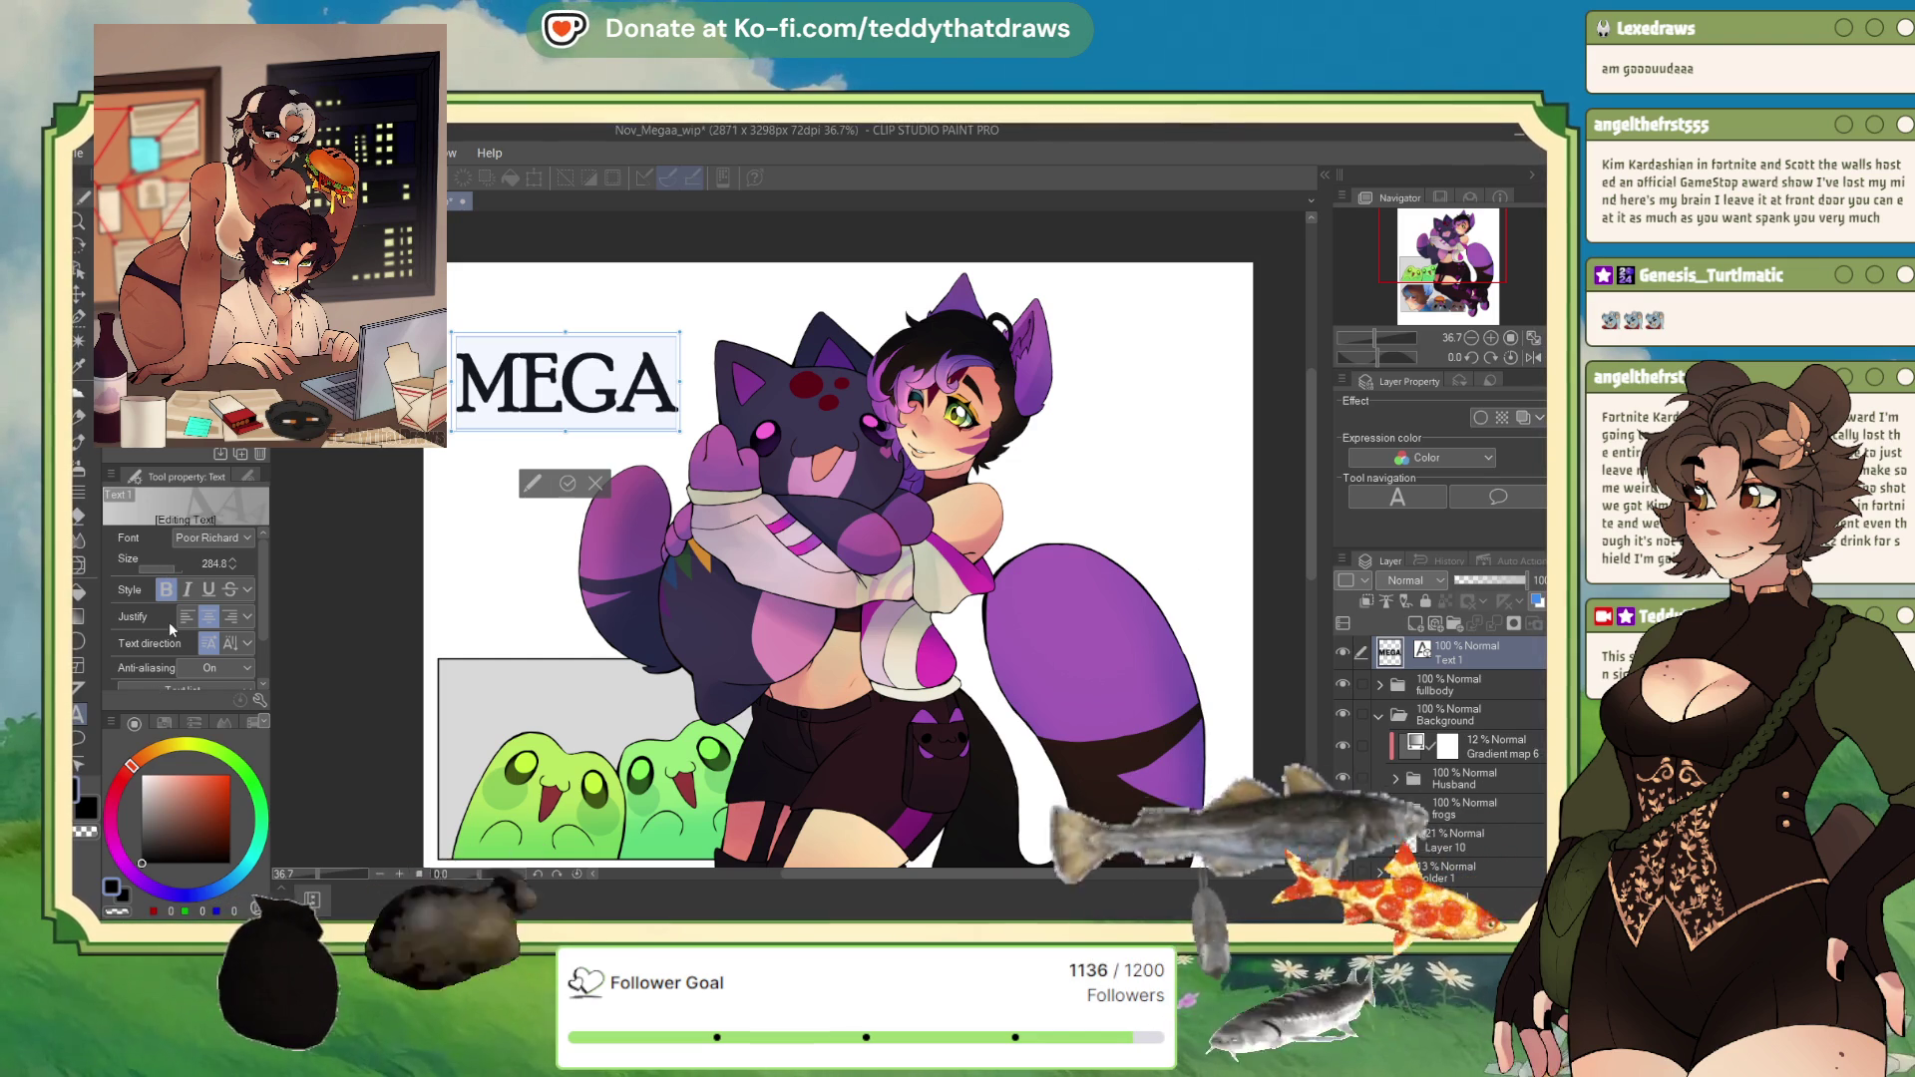
pyautogui.press('Down')
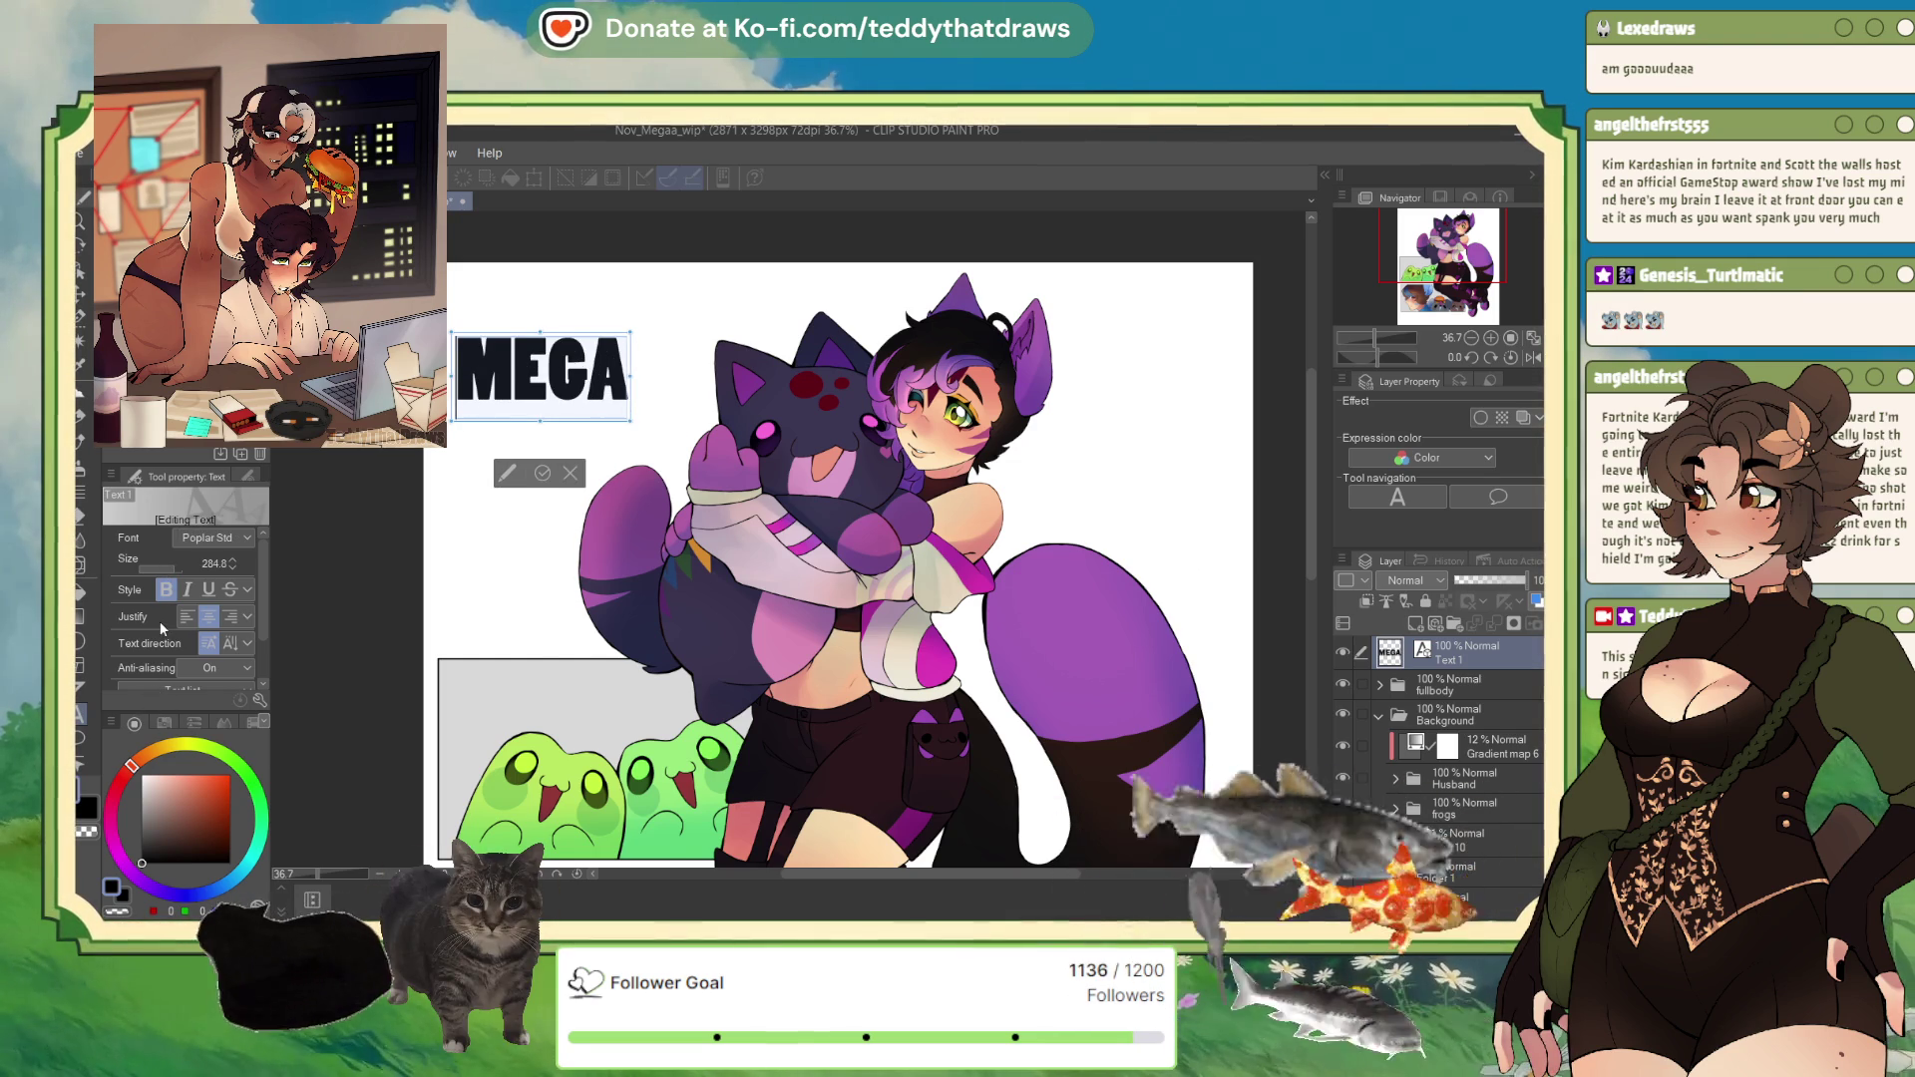
pyautogui.press('r')
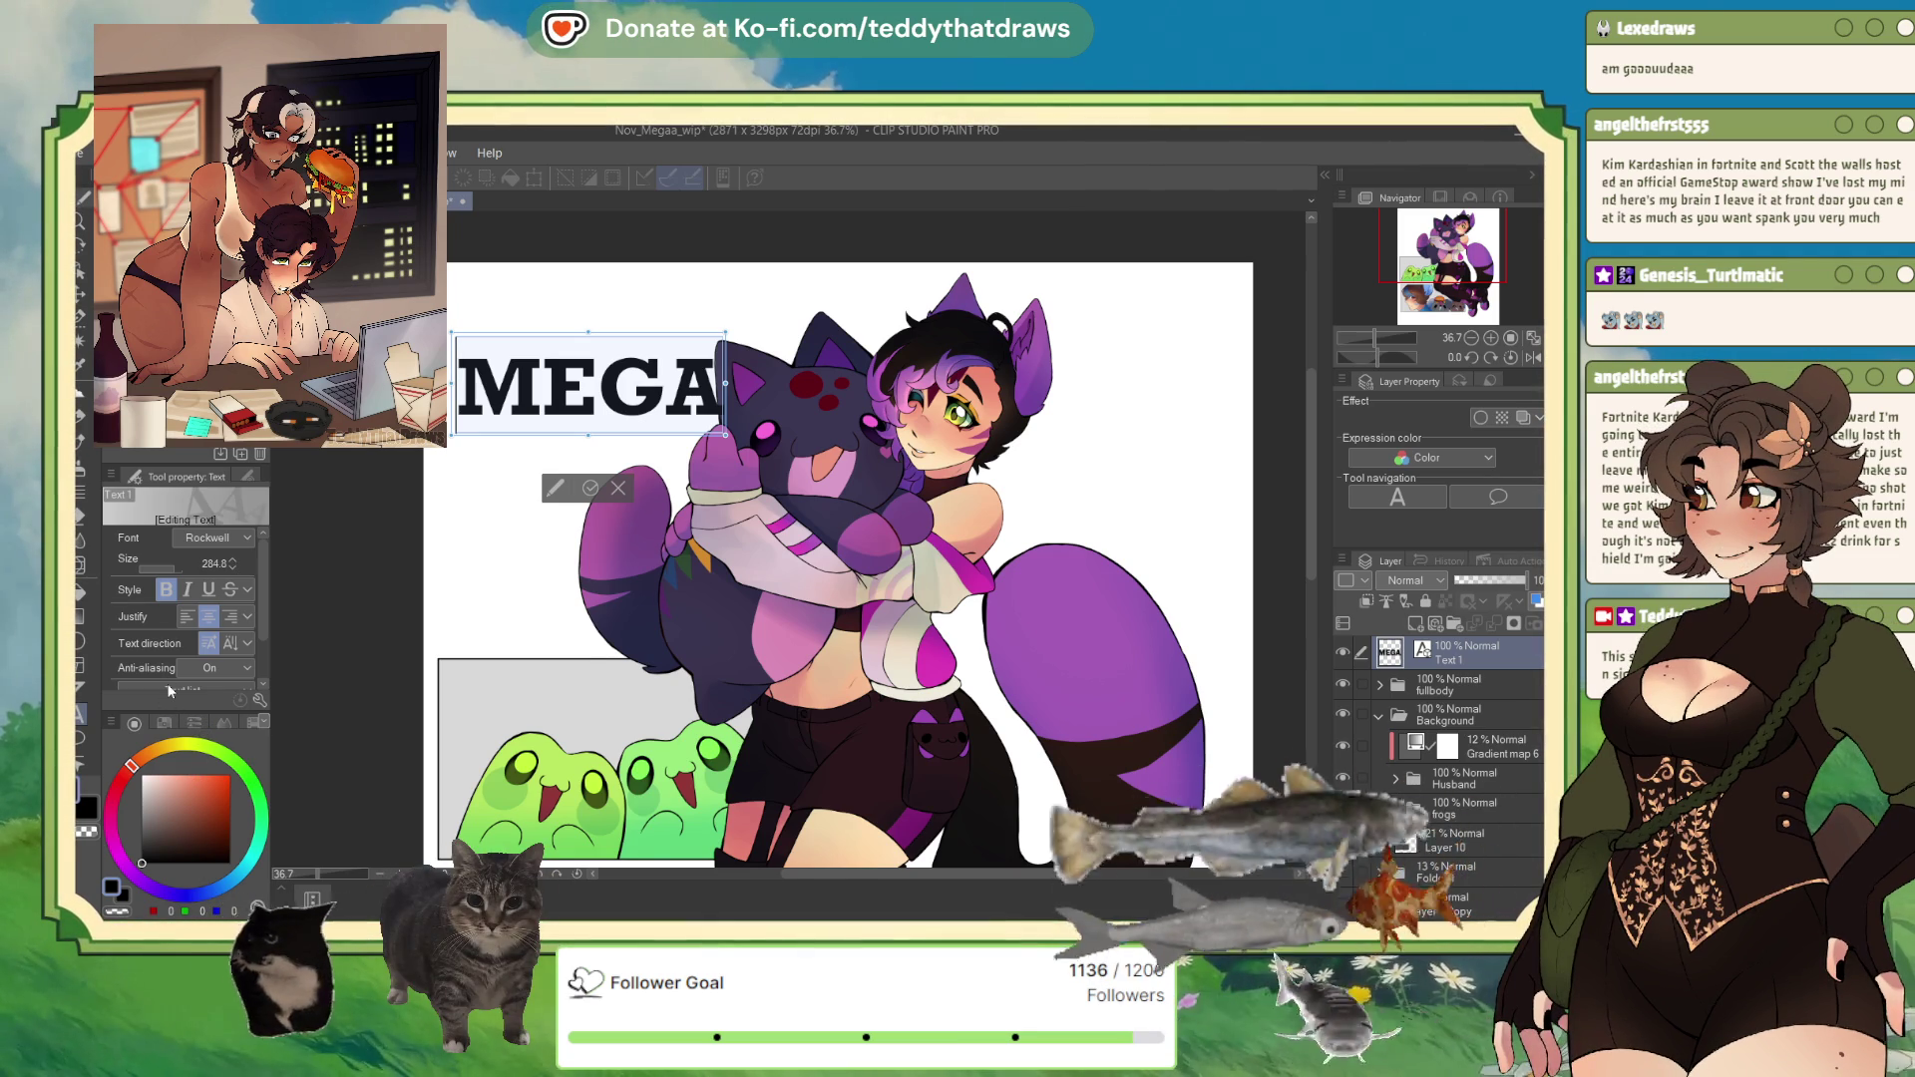
pyautogui.hotkey('ctrl', 'z')
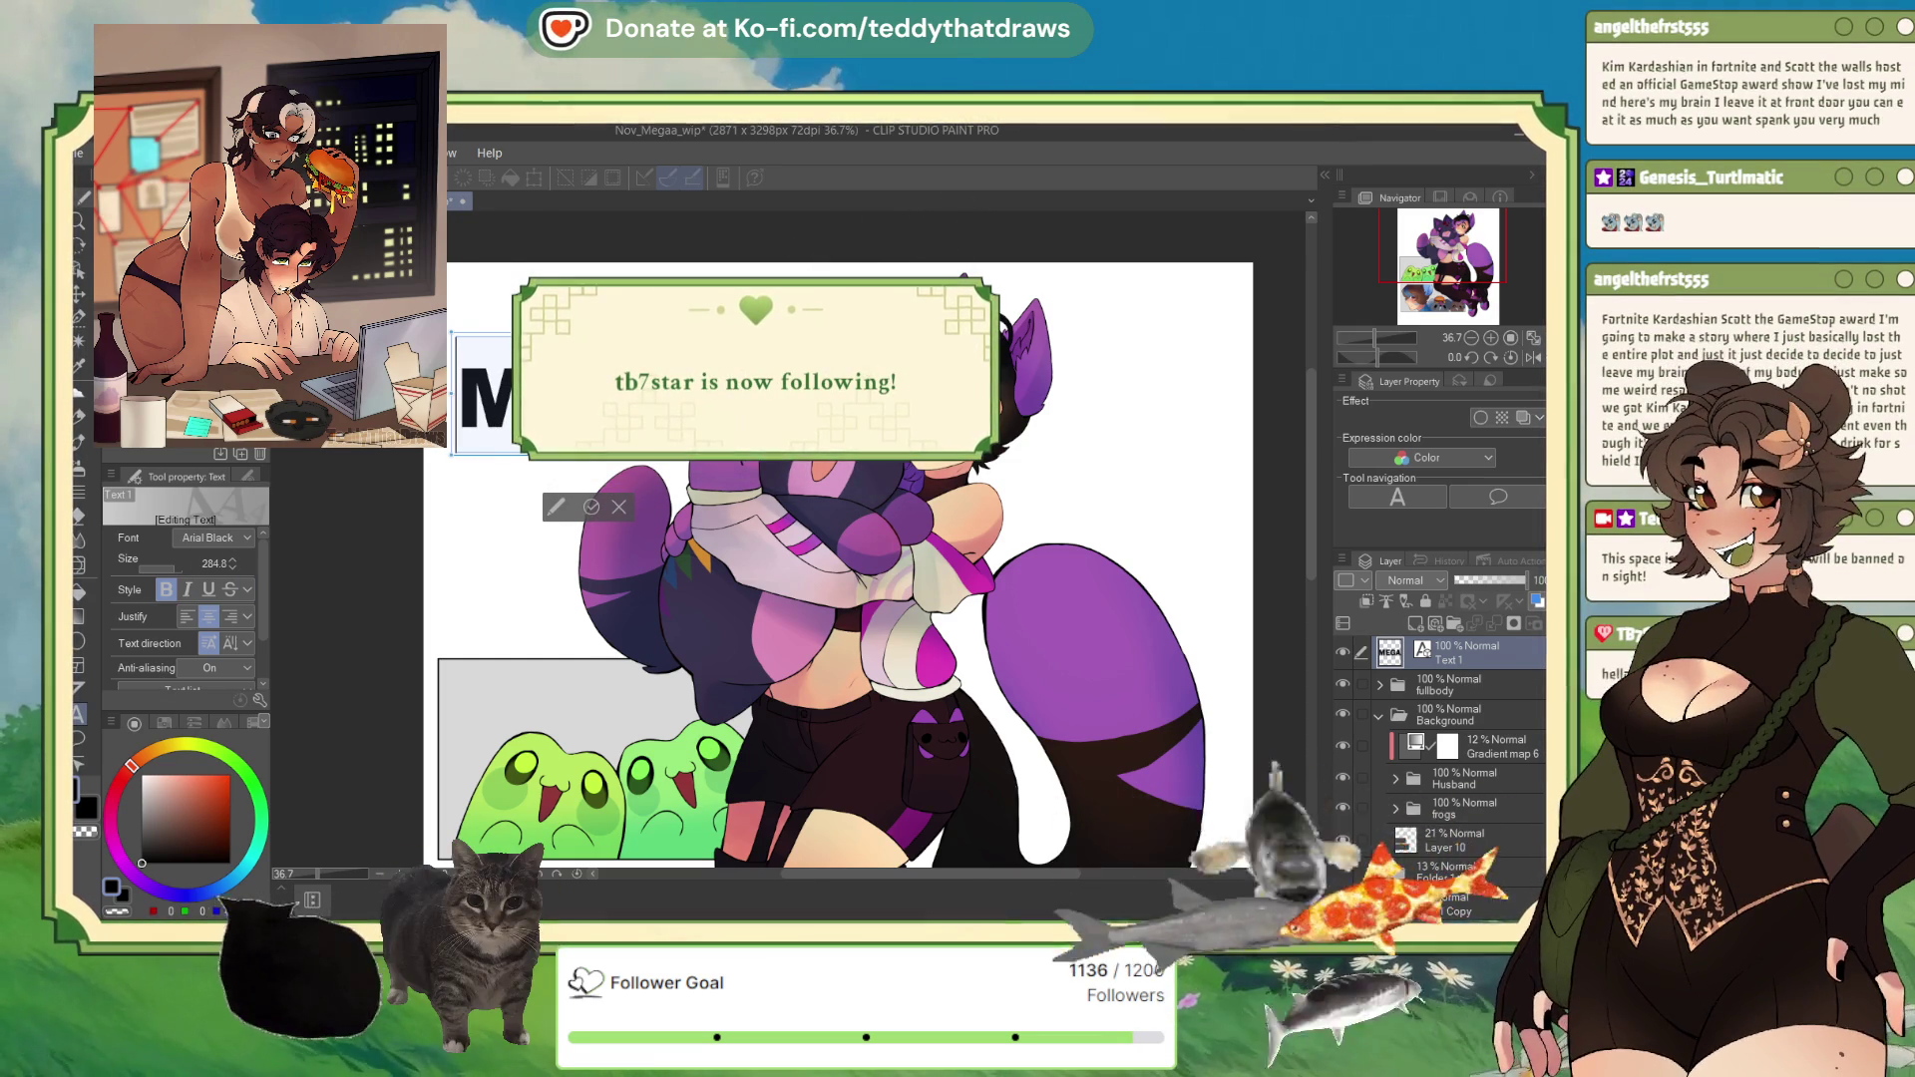
# Step: Enlarge and reposition the MEGA text box, then commit the text
pyautogui.moveTo(484, 399); pyautogui.dragTo(469, 366)
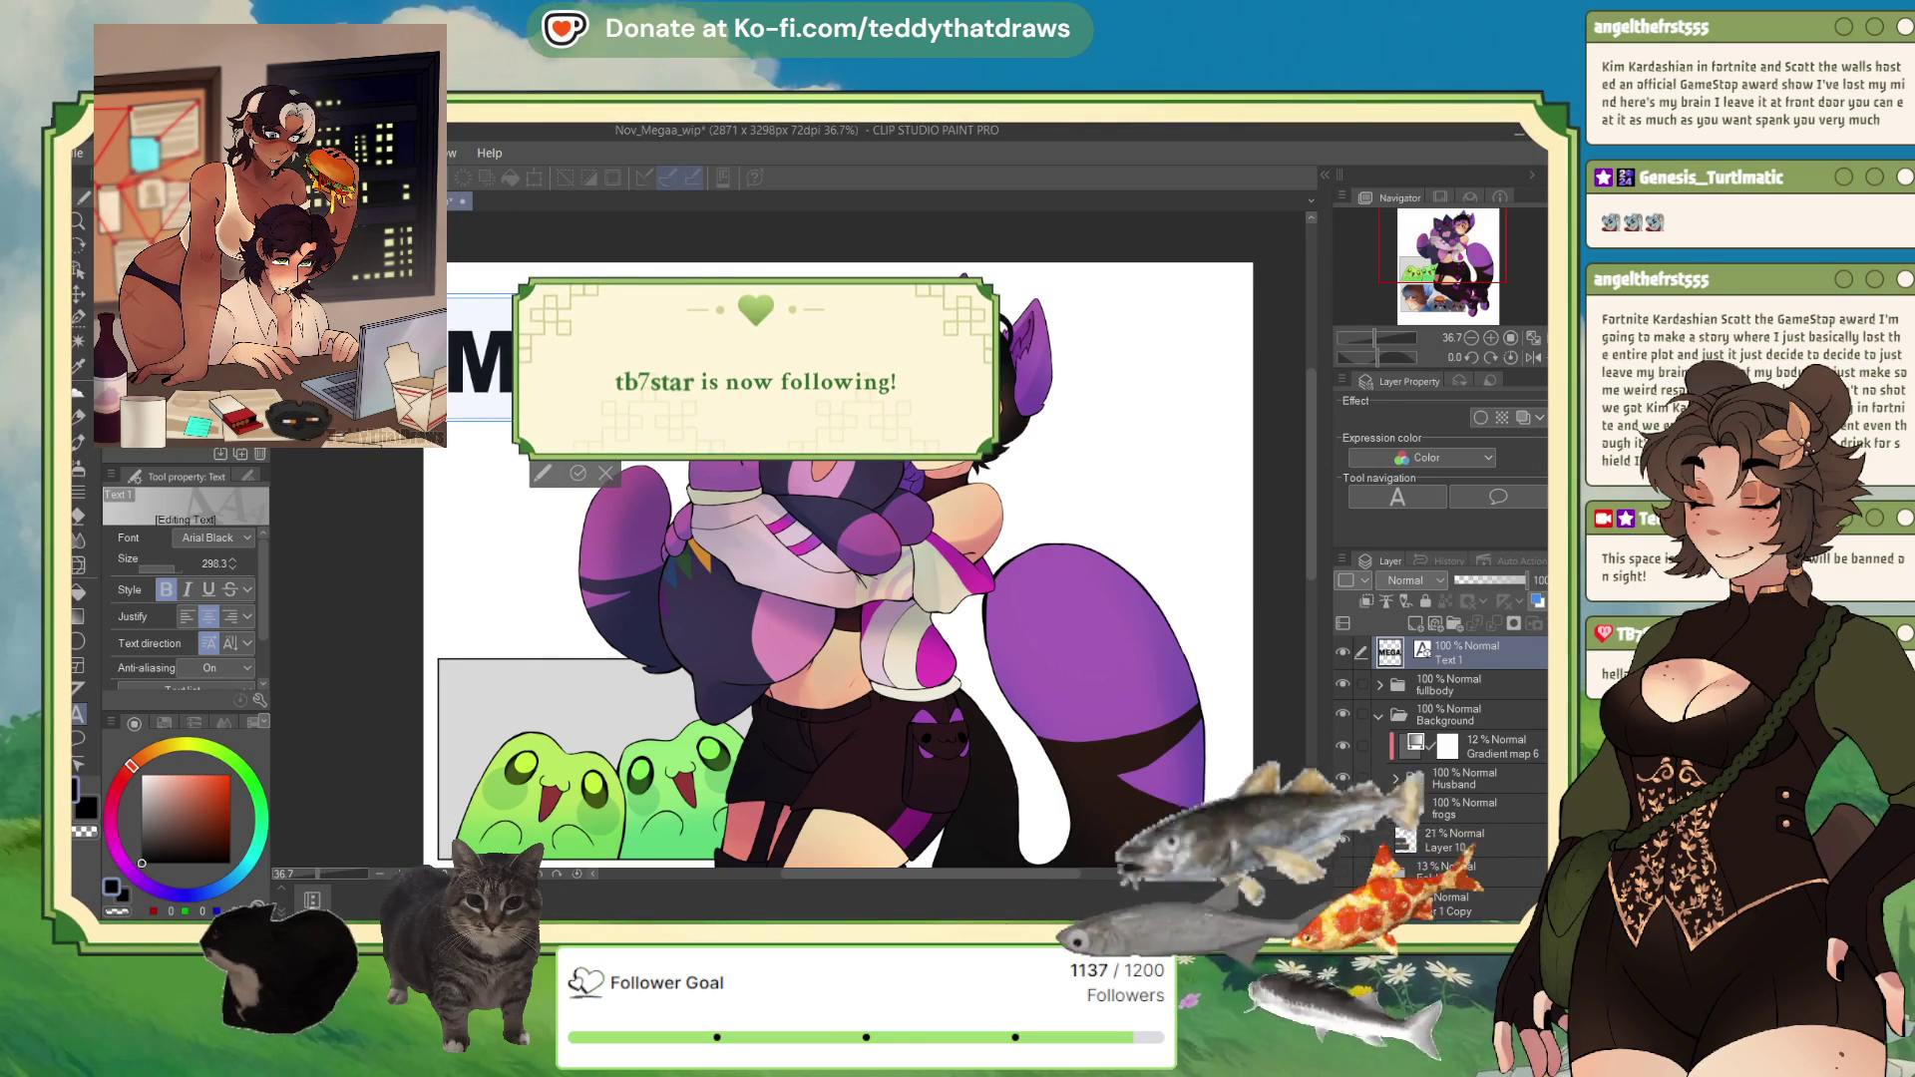
pyautogui.moveTo(698, 419); pyautogui.dragTo(758, 439)
pyautogui.moveTo(584, 280); pyautogui.dragTo(628, 289)
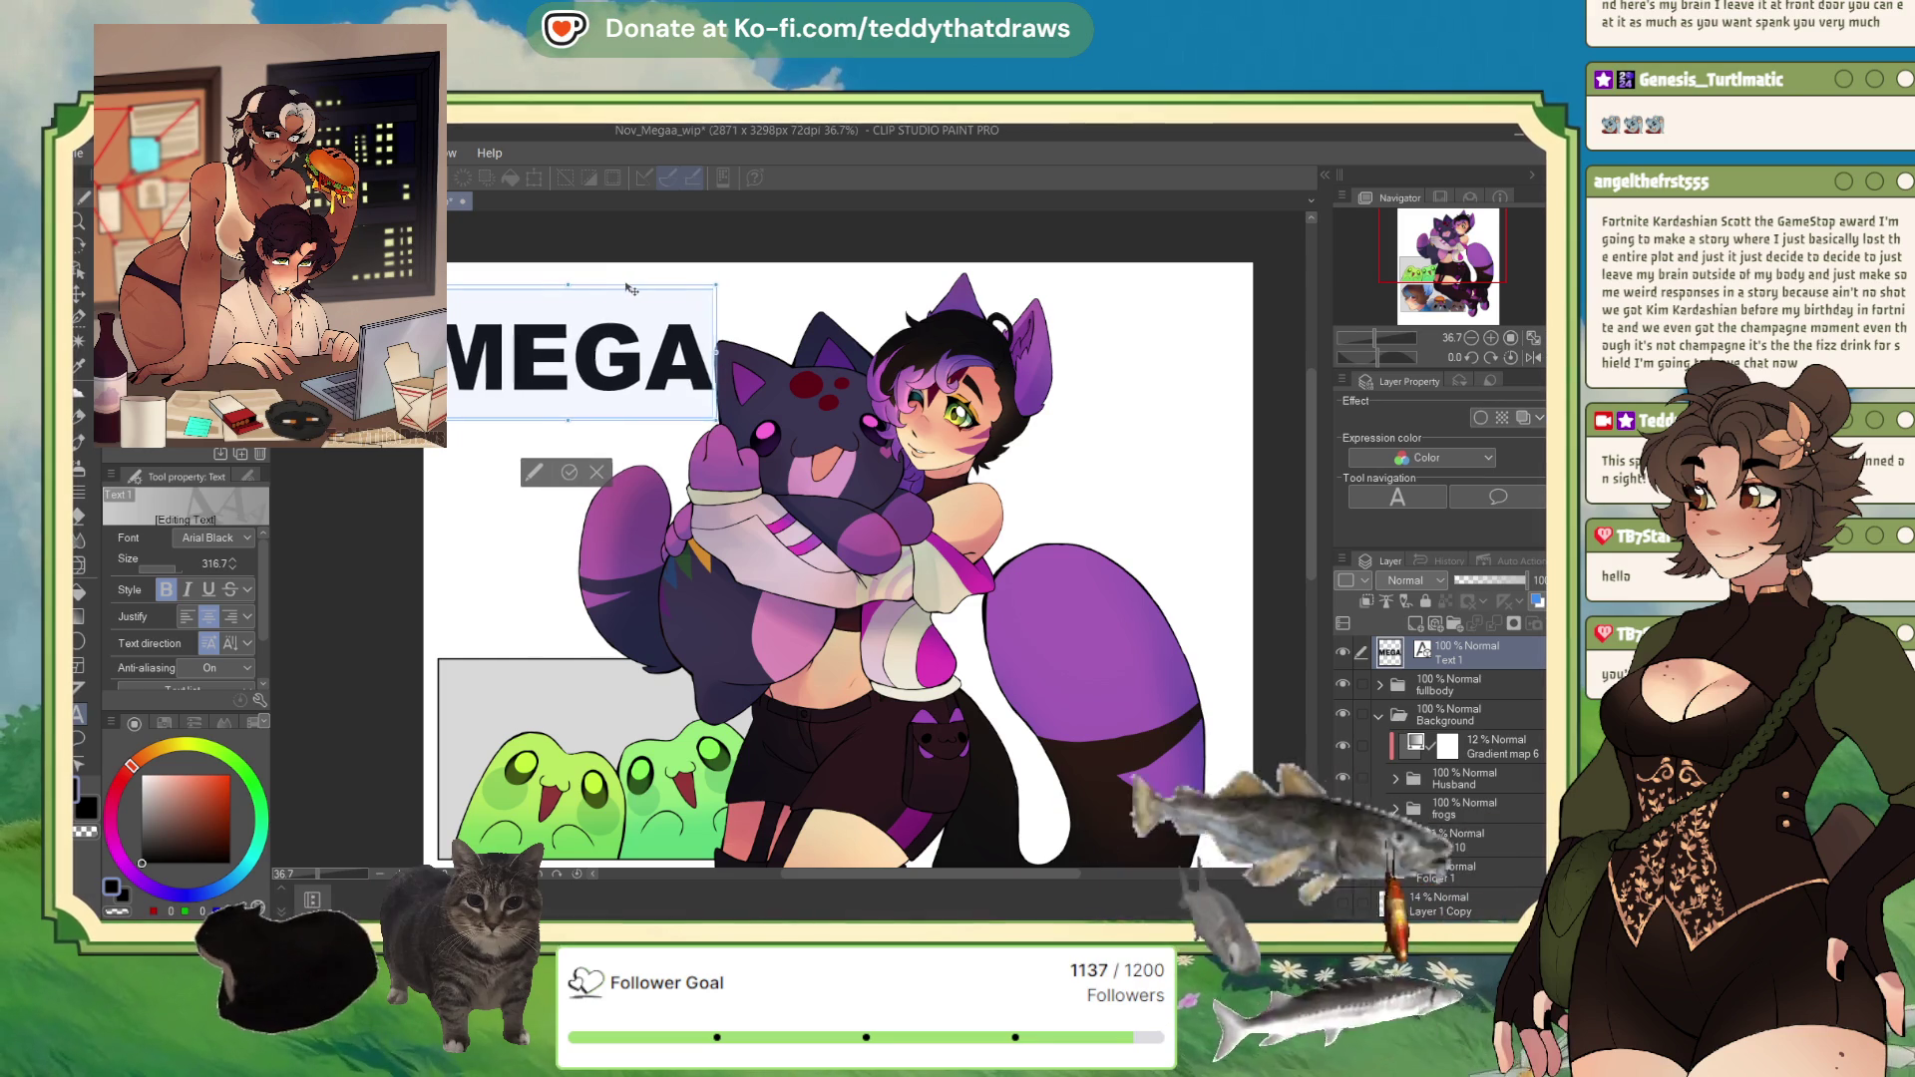
pyautogui.moveTo(714, 419); pyautogui.dragTo(710, 410)
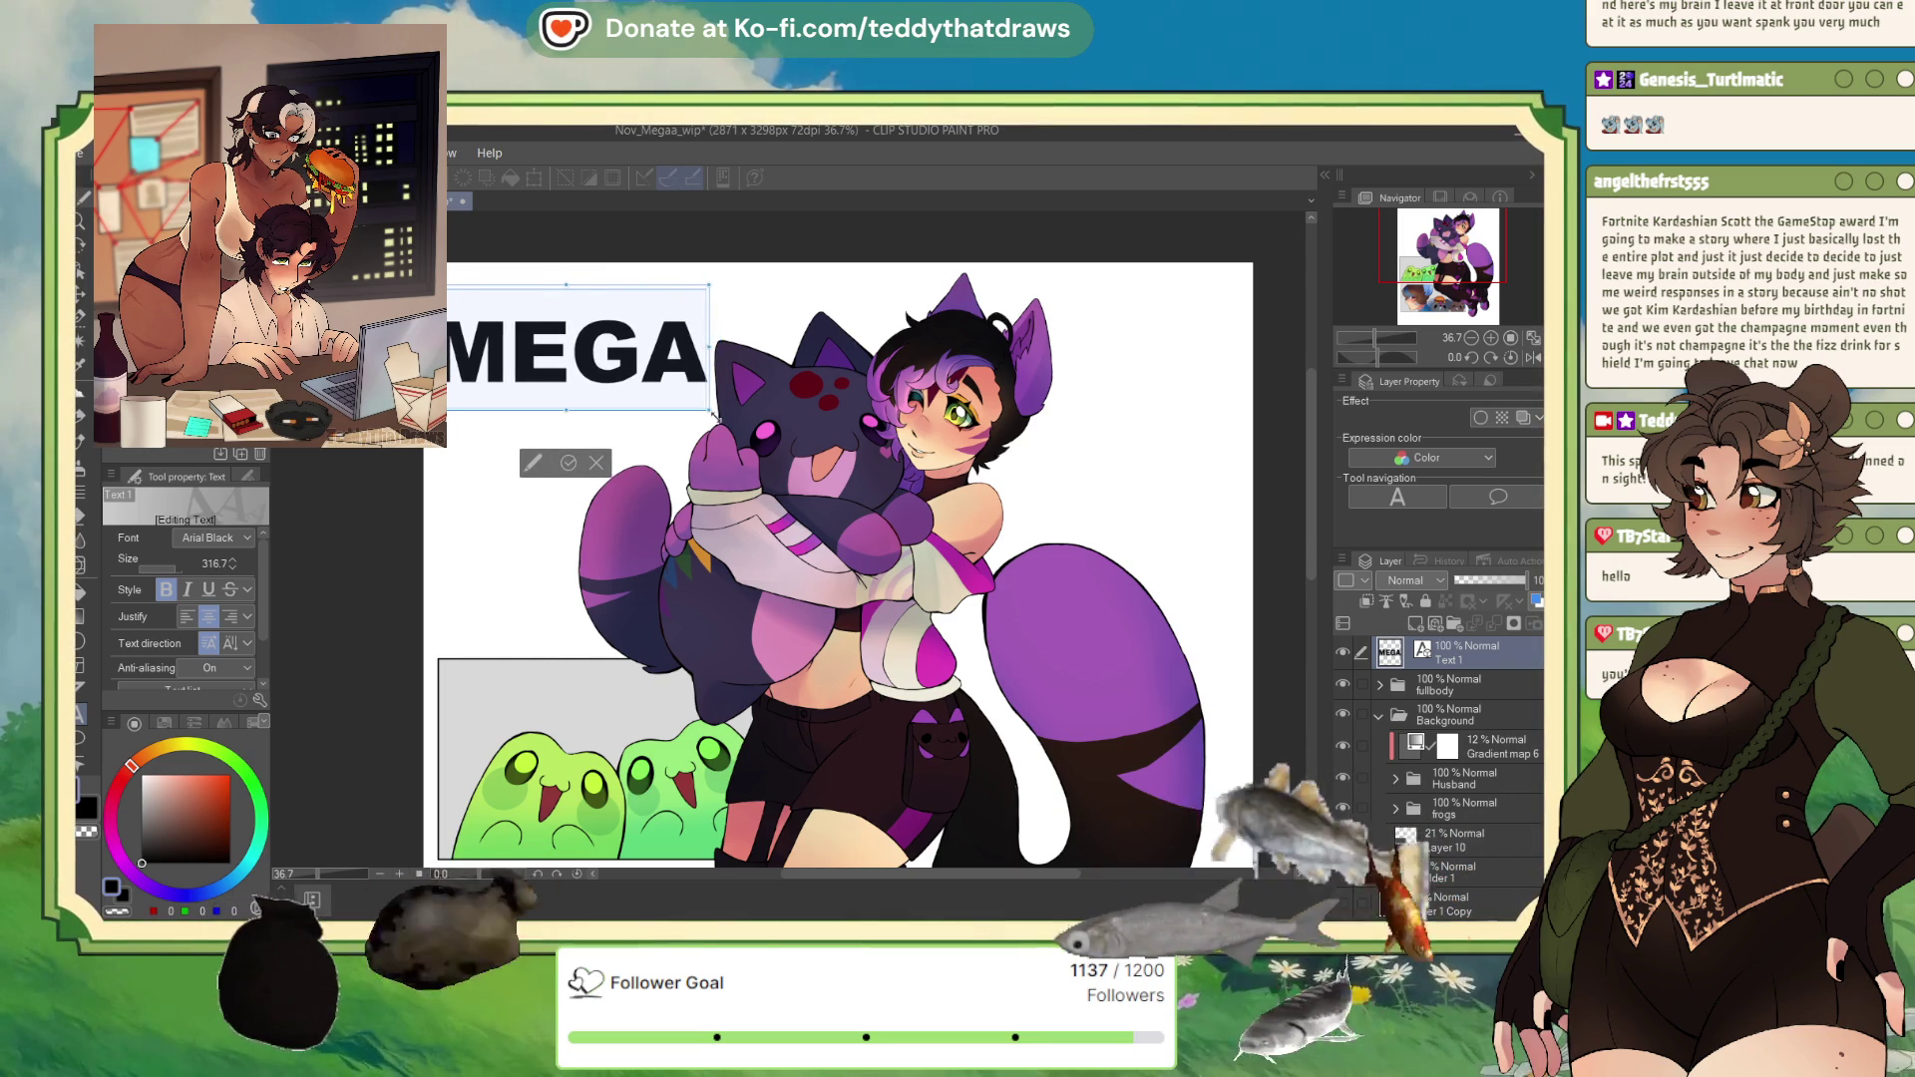
pyautogui.click(569, 463)
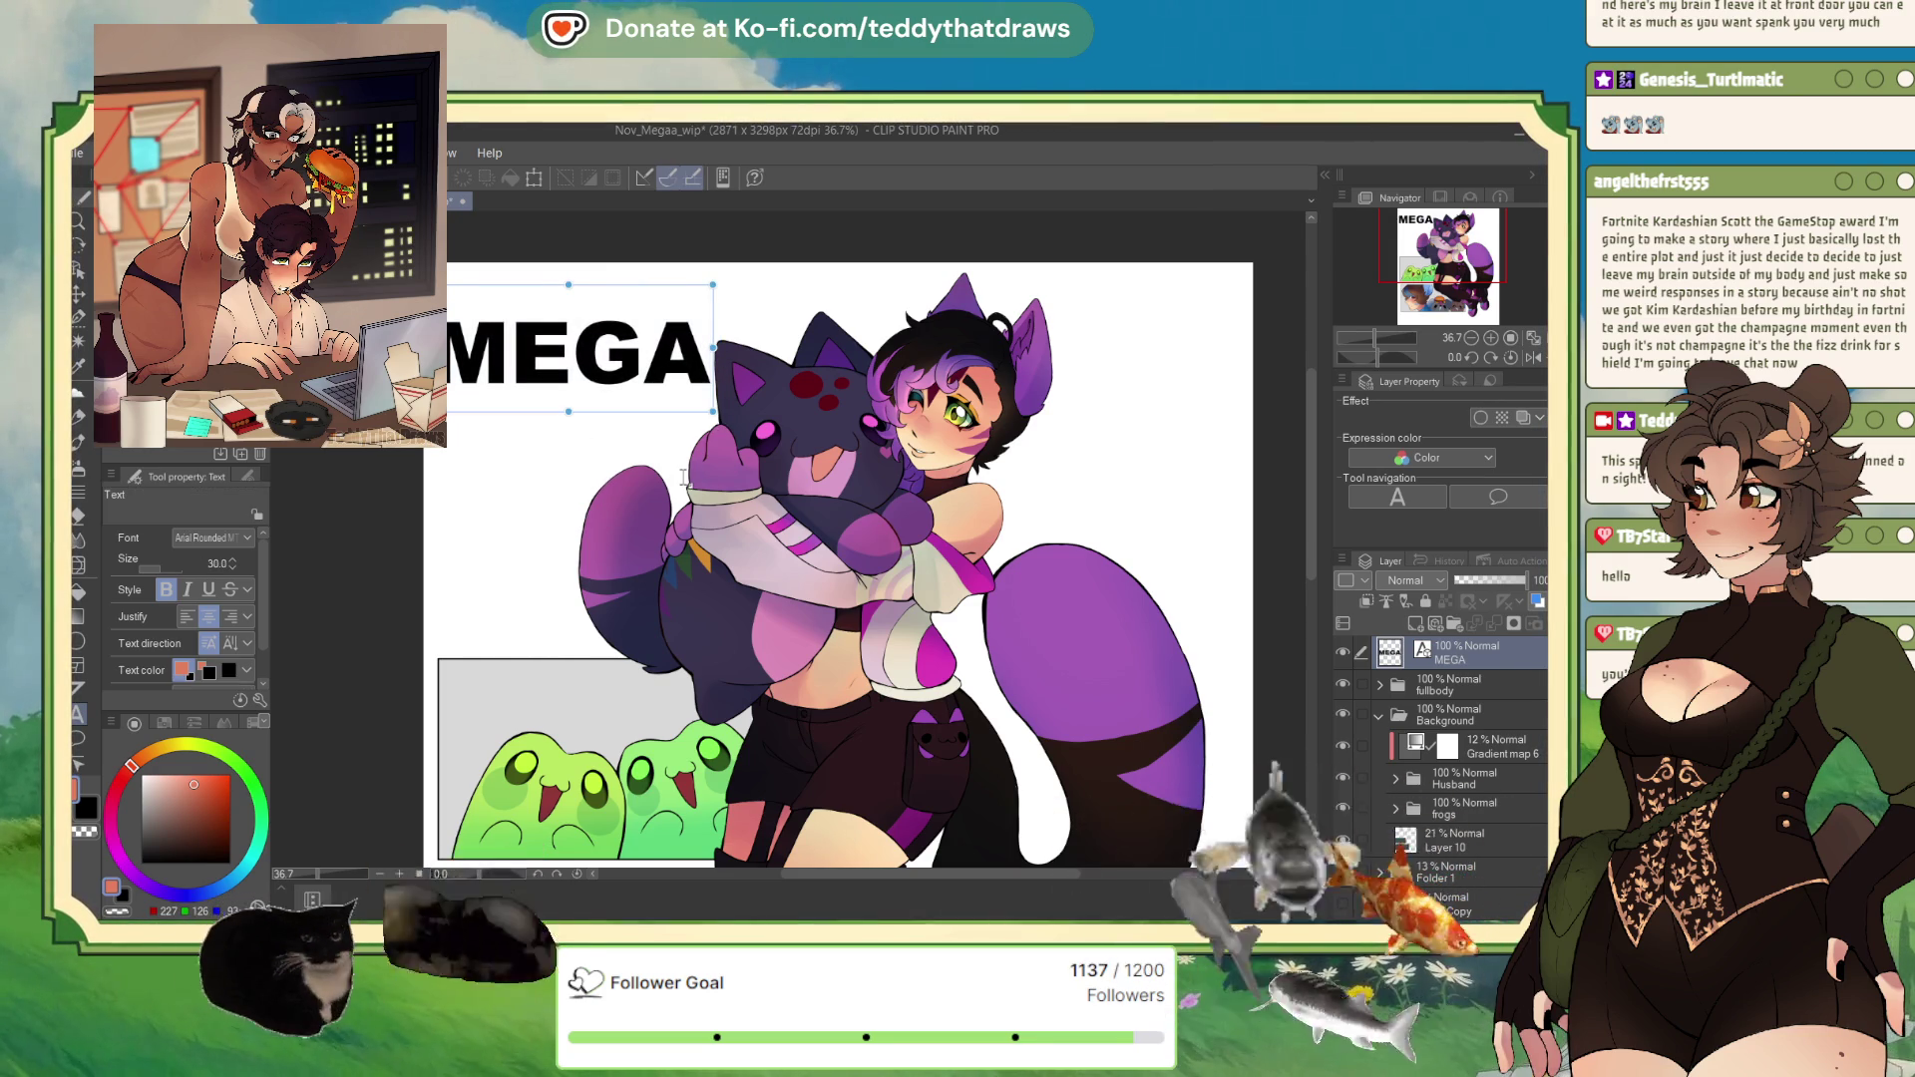
# Step: Reopen the MEGA text, compare Amarante and Arial Rounded MT, and keep Arial Black
pyautogui.scroll(-2, 665, 500)
pyautogui.scroll(1, 665, 479)
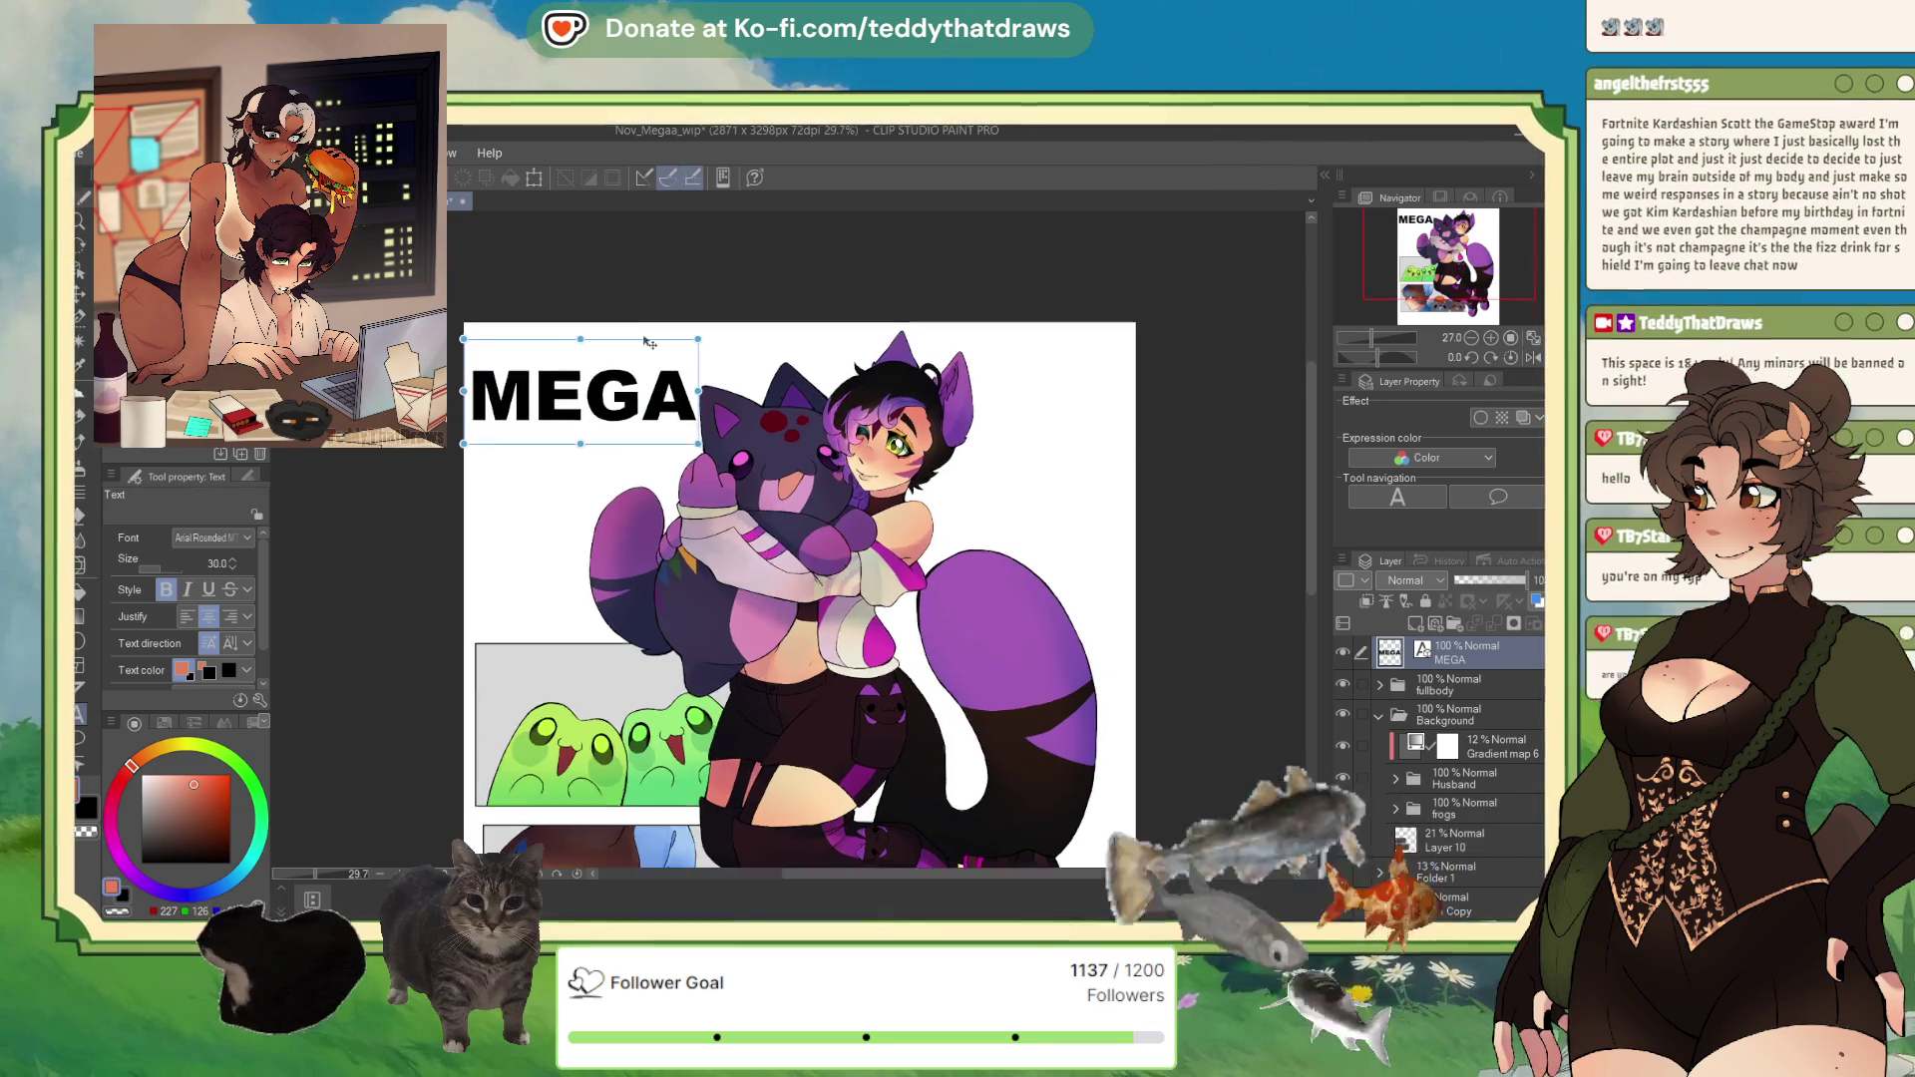
pyautogui.click(660, 417)
pyautogui.hotkey('ctrl', 'a')
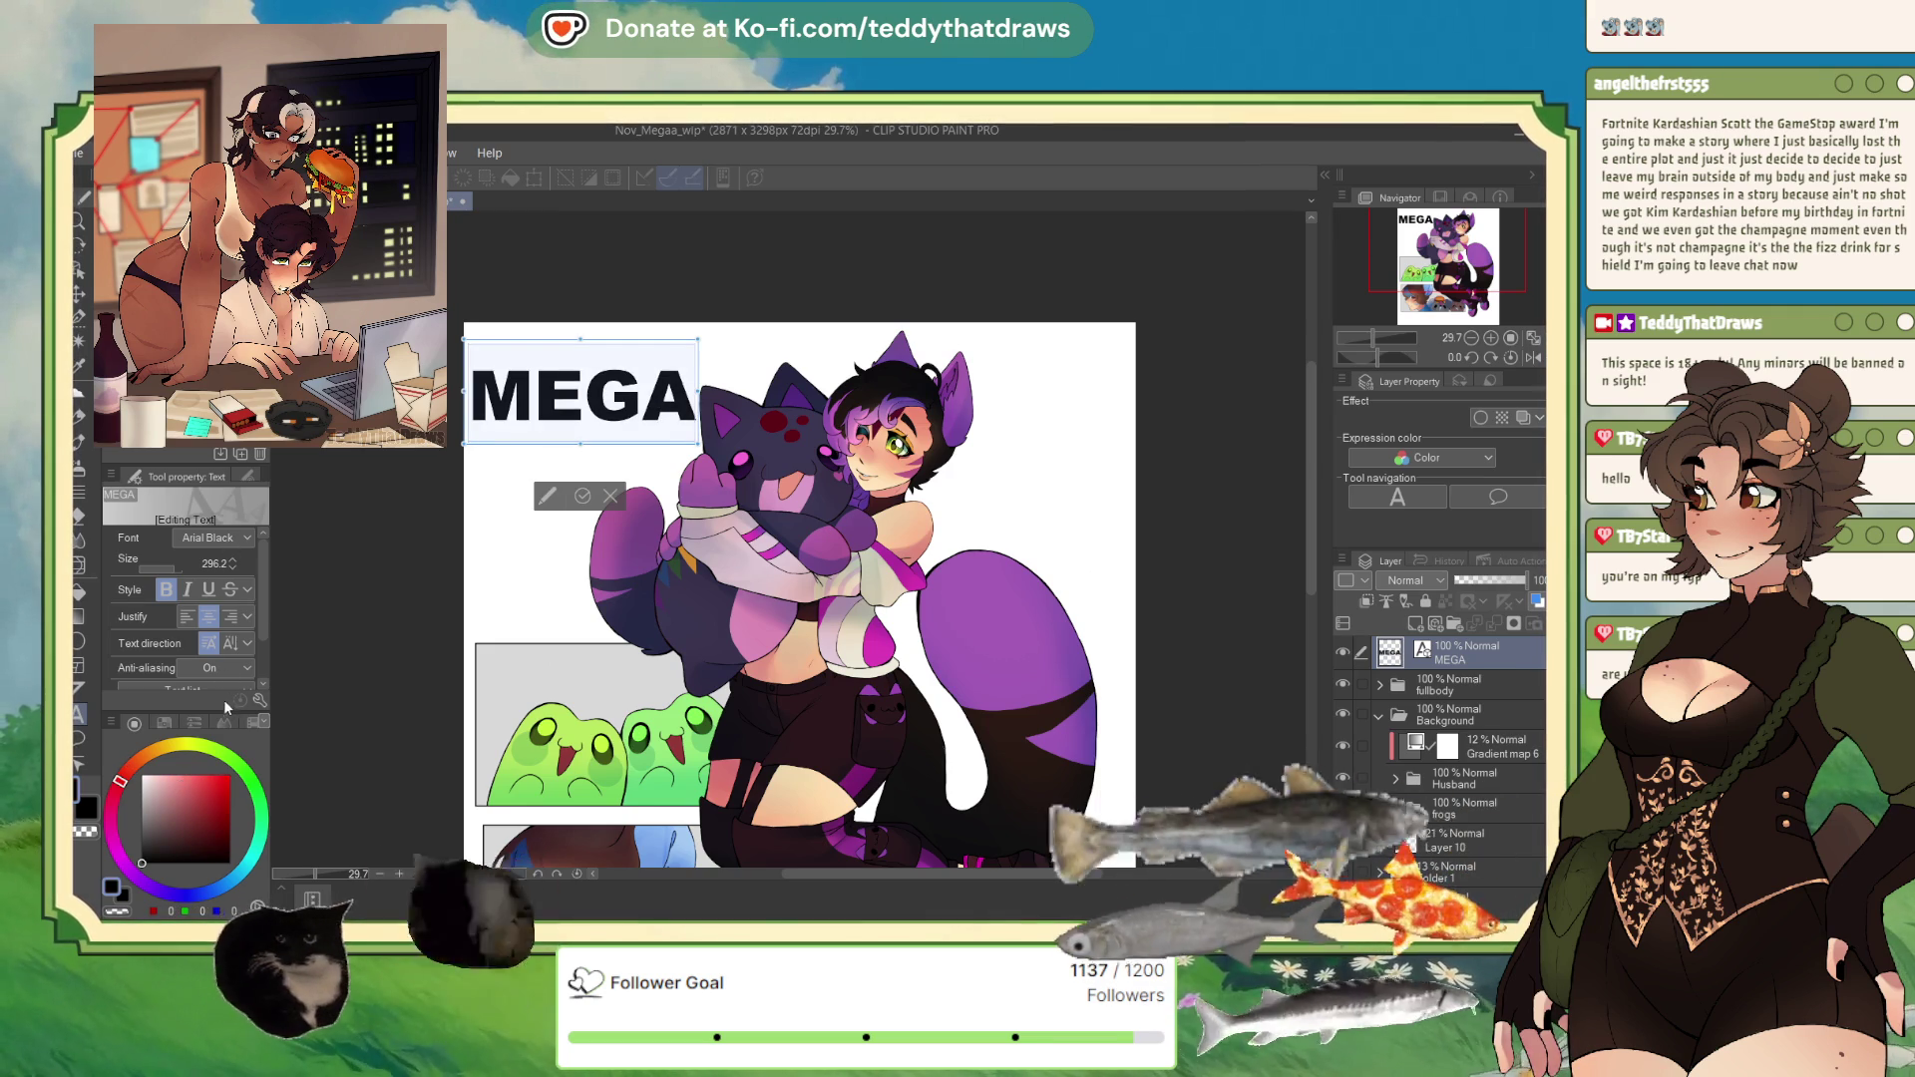
pyautogui.press('Up')
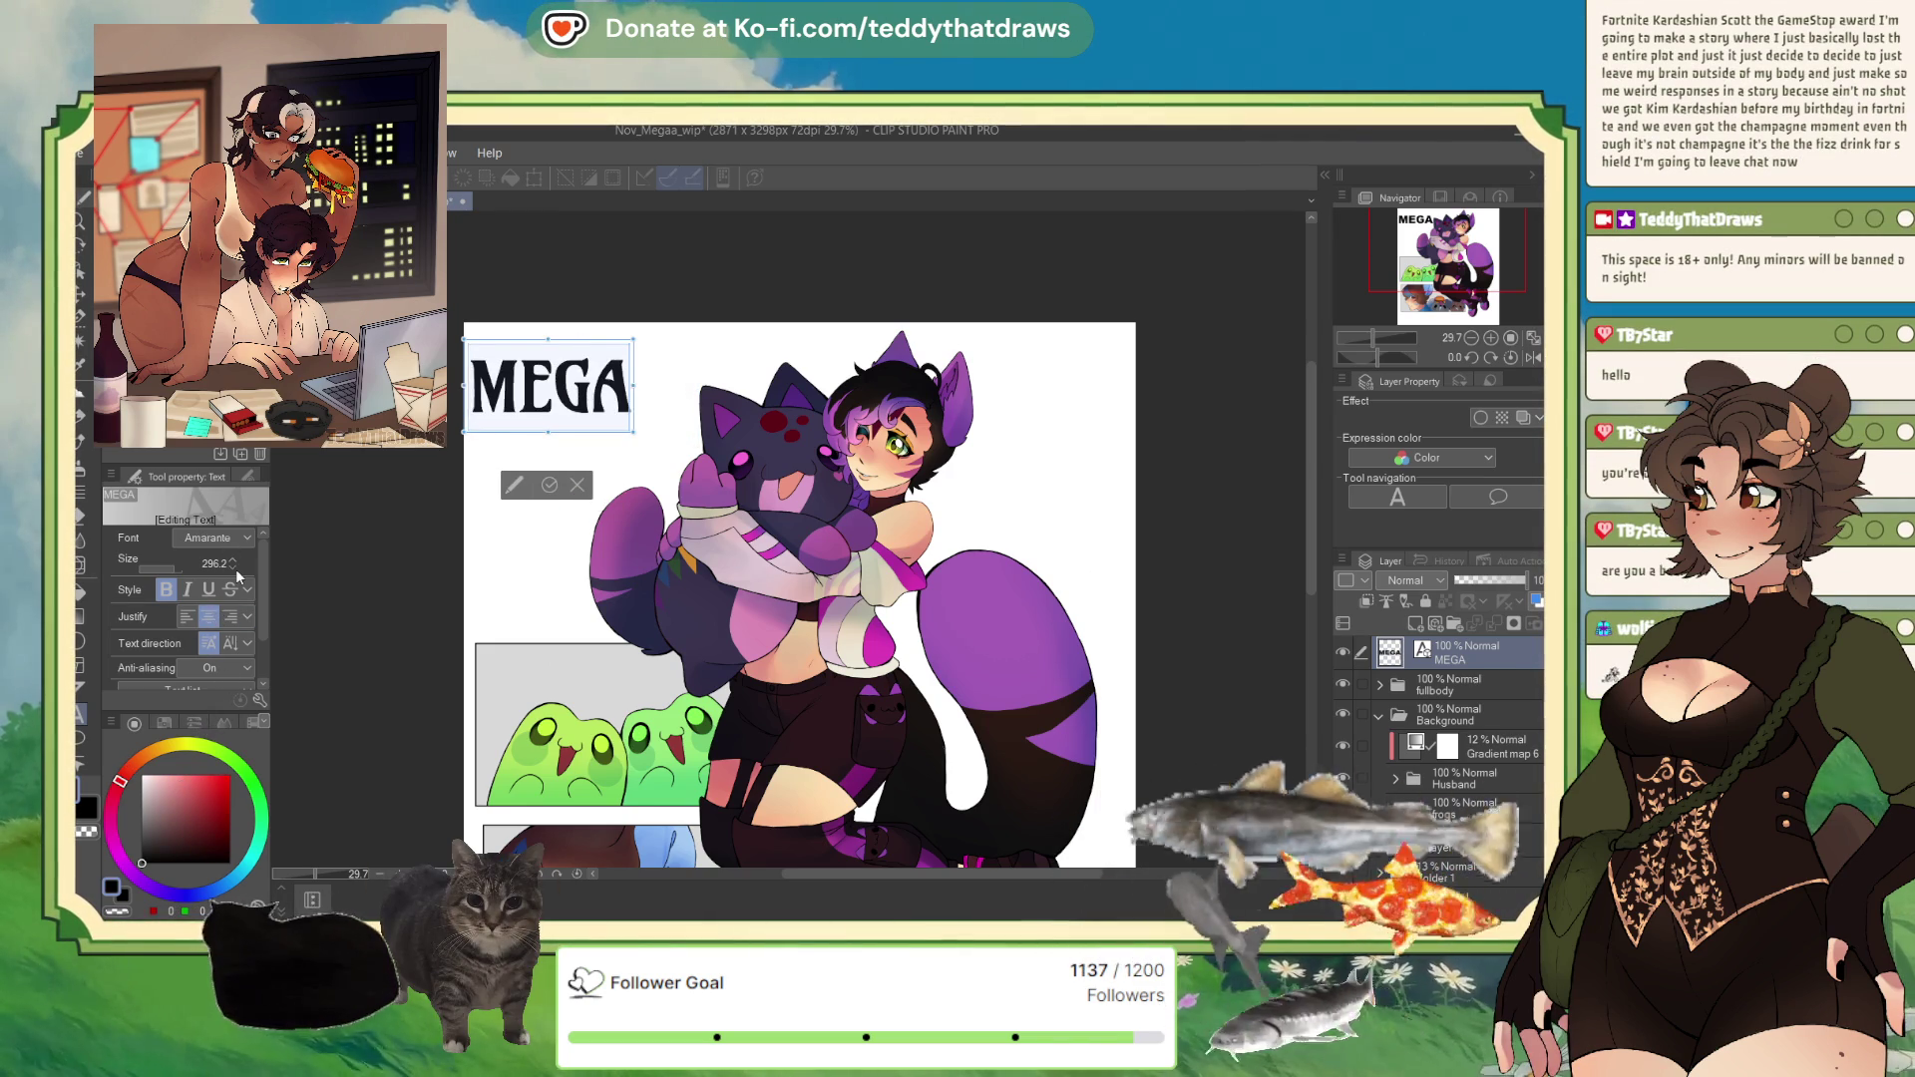
pyautogui.scroll(1, 473, 333)
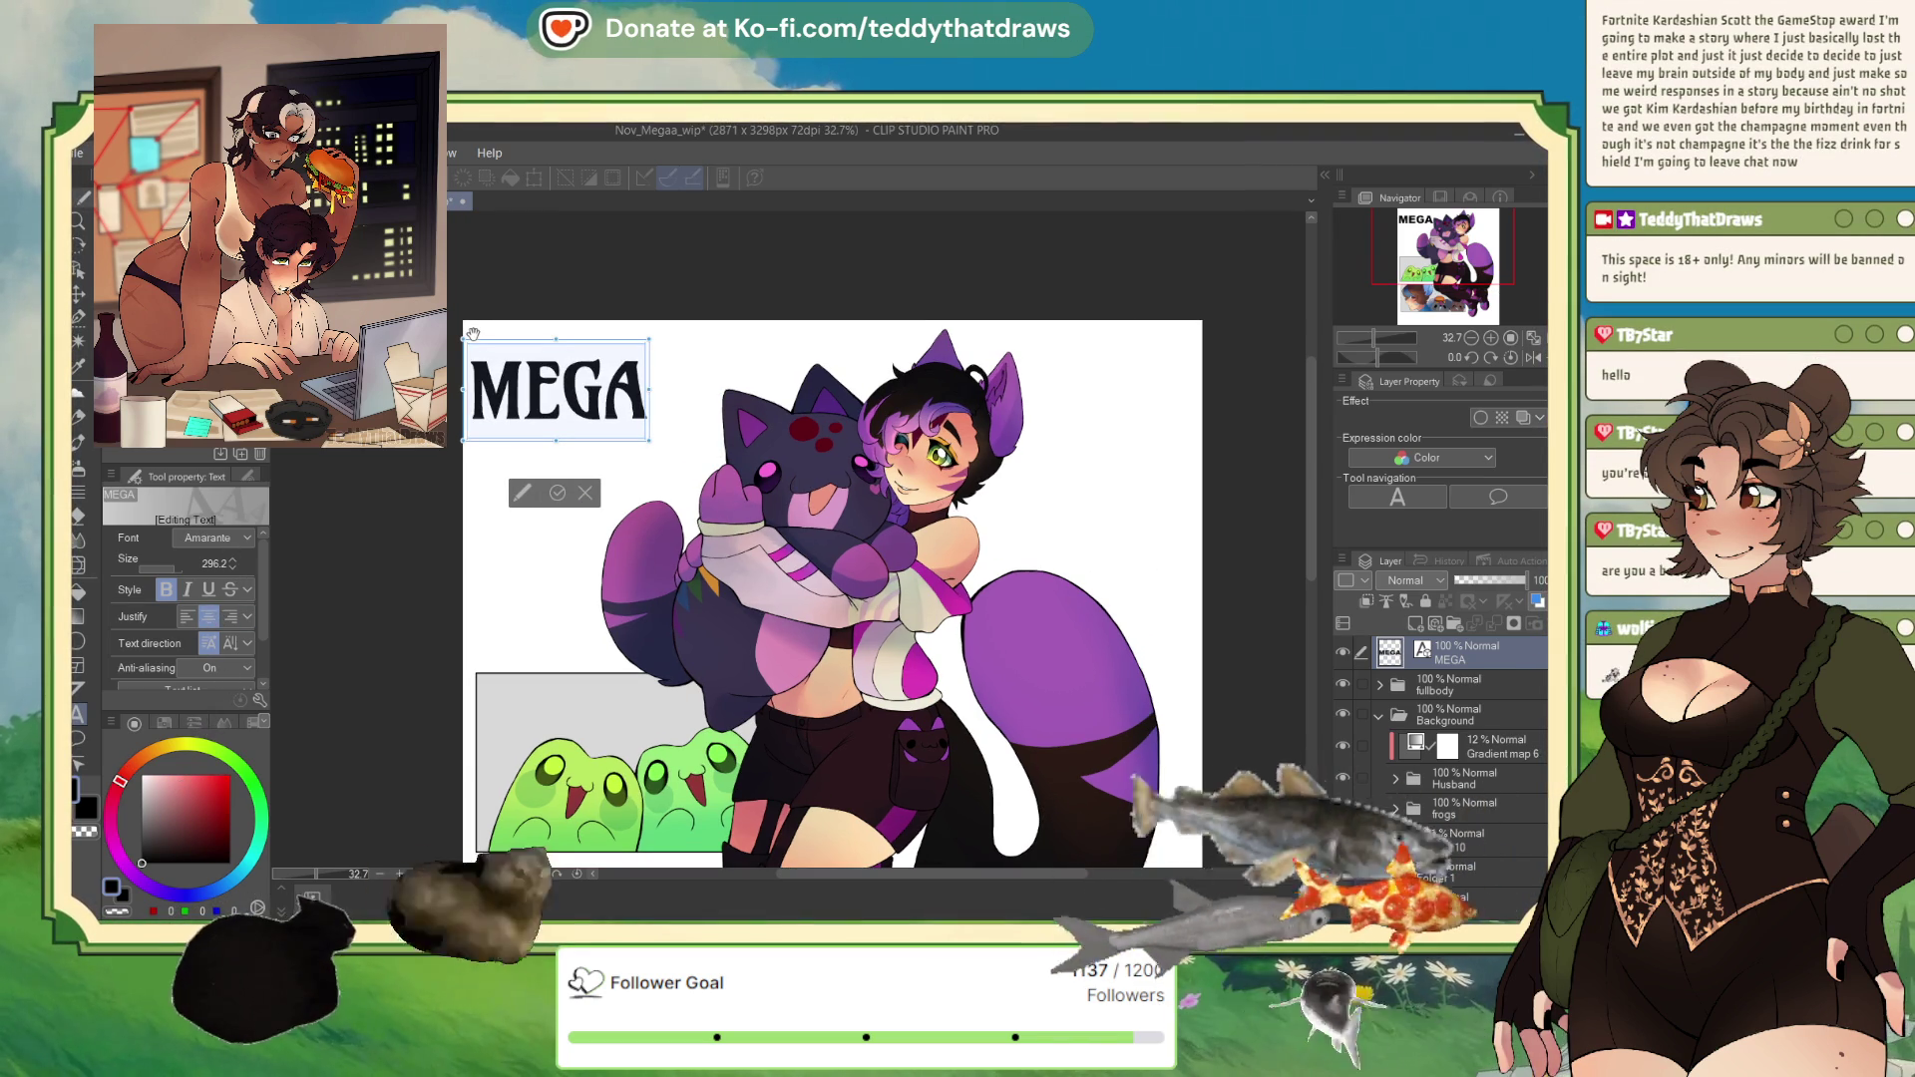
pyautogui.press('Down')
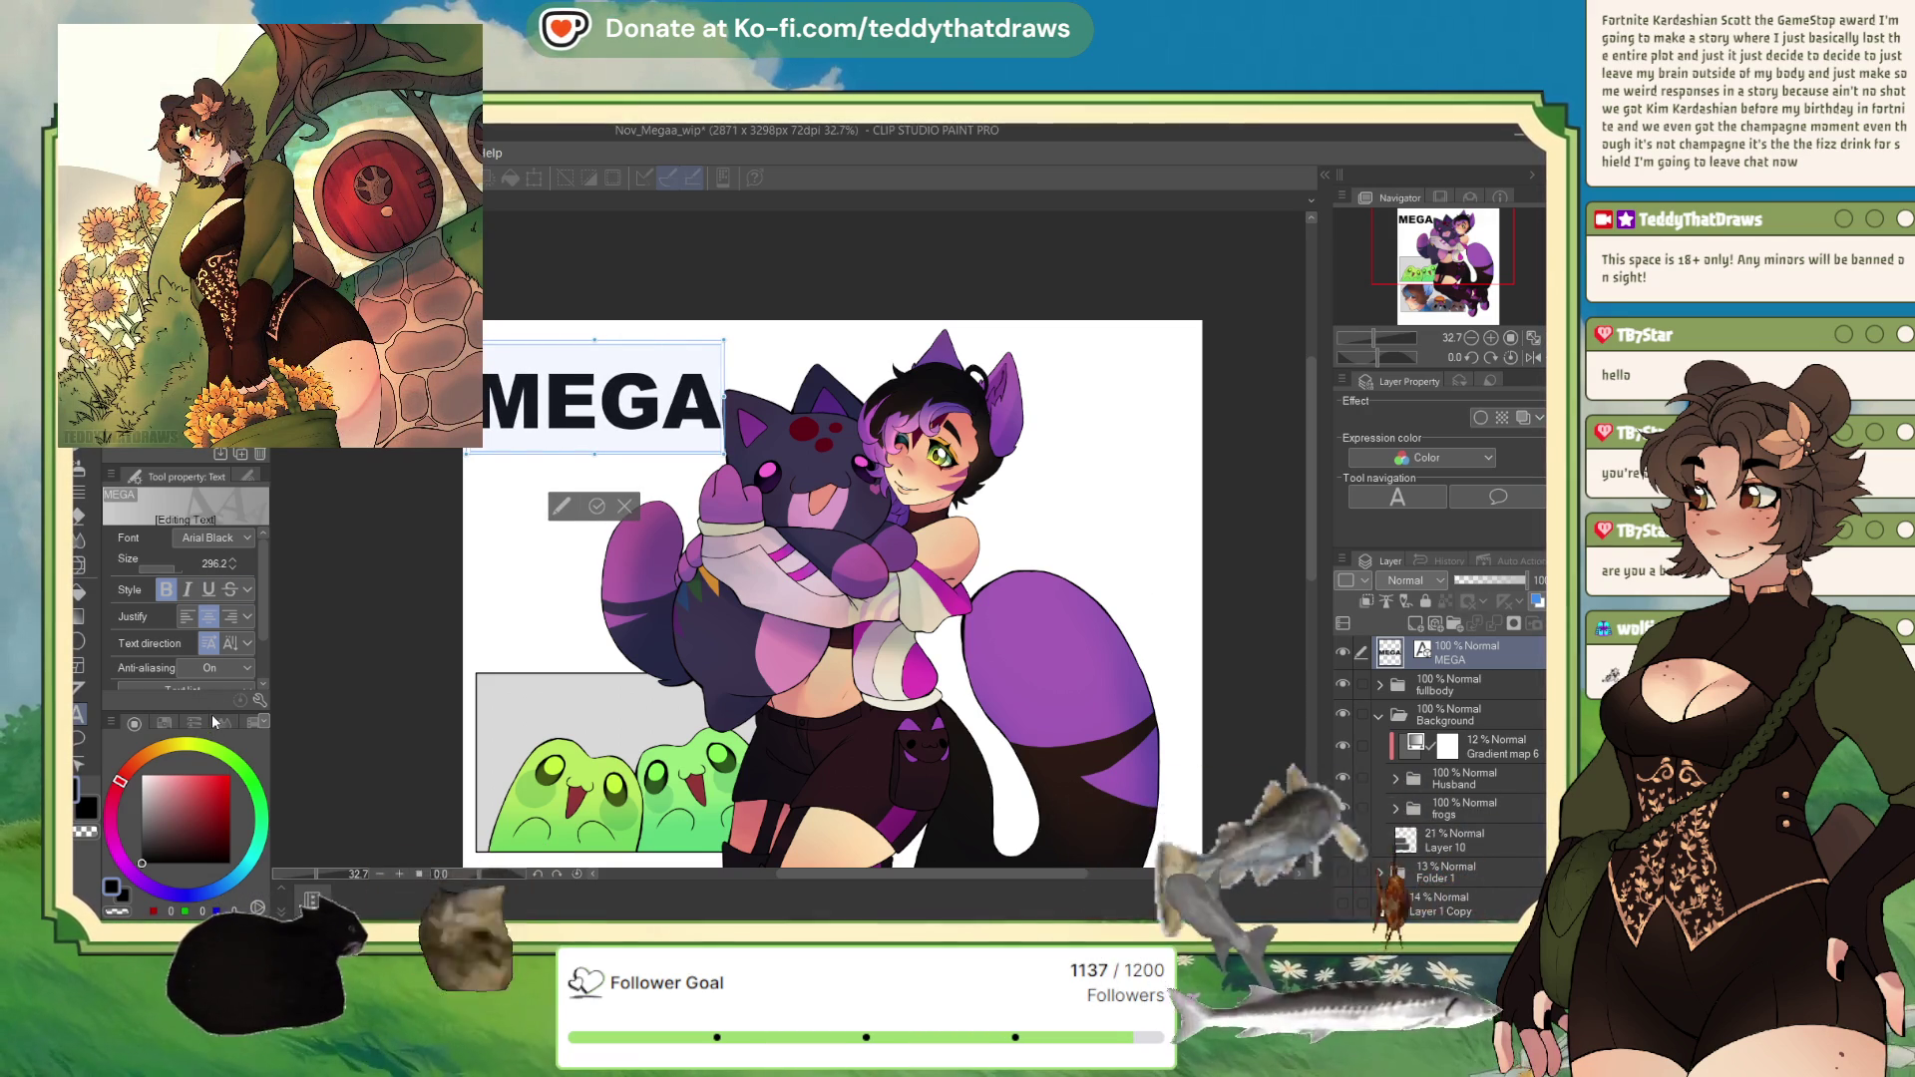
pyautogui.press('Down')
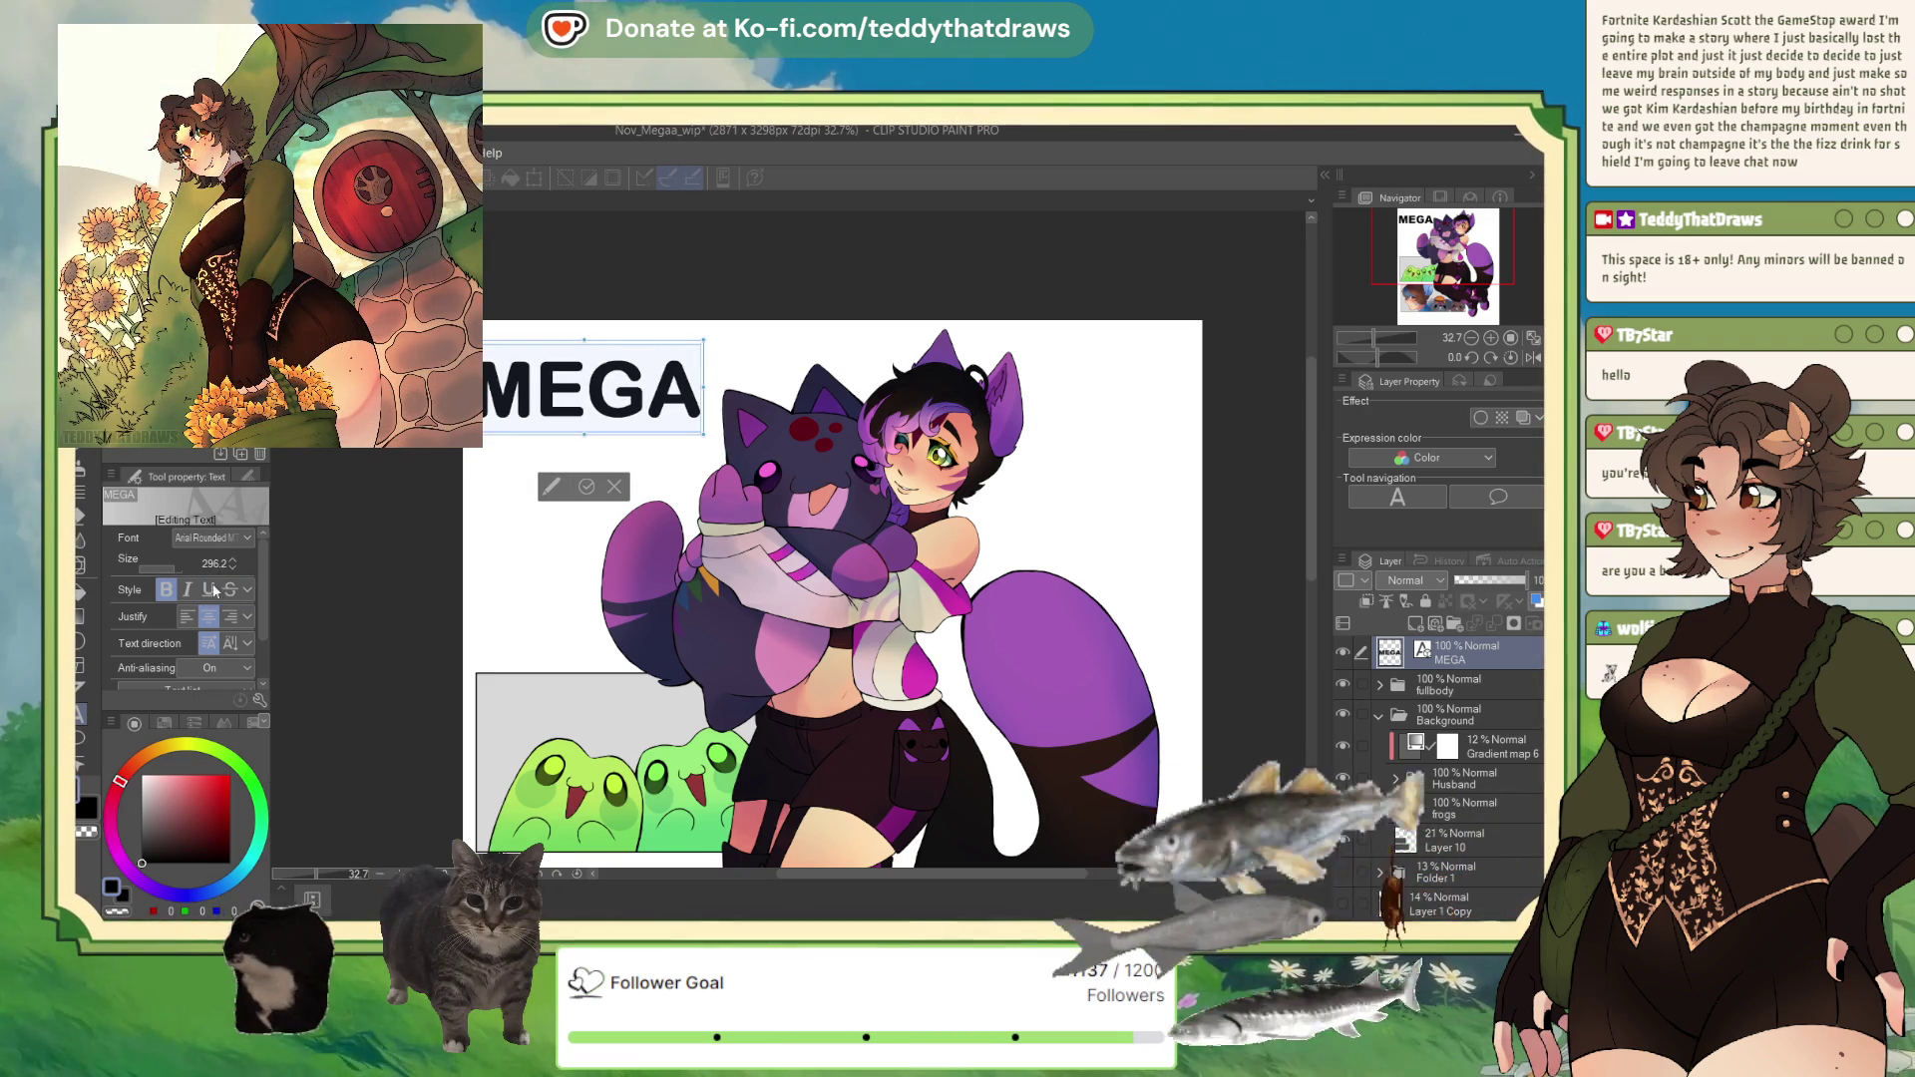
pyautogui.press('Up')
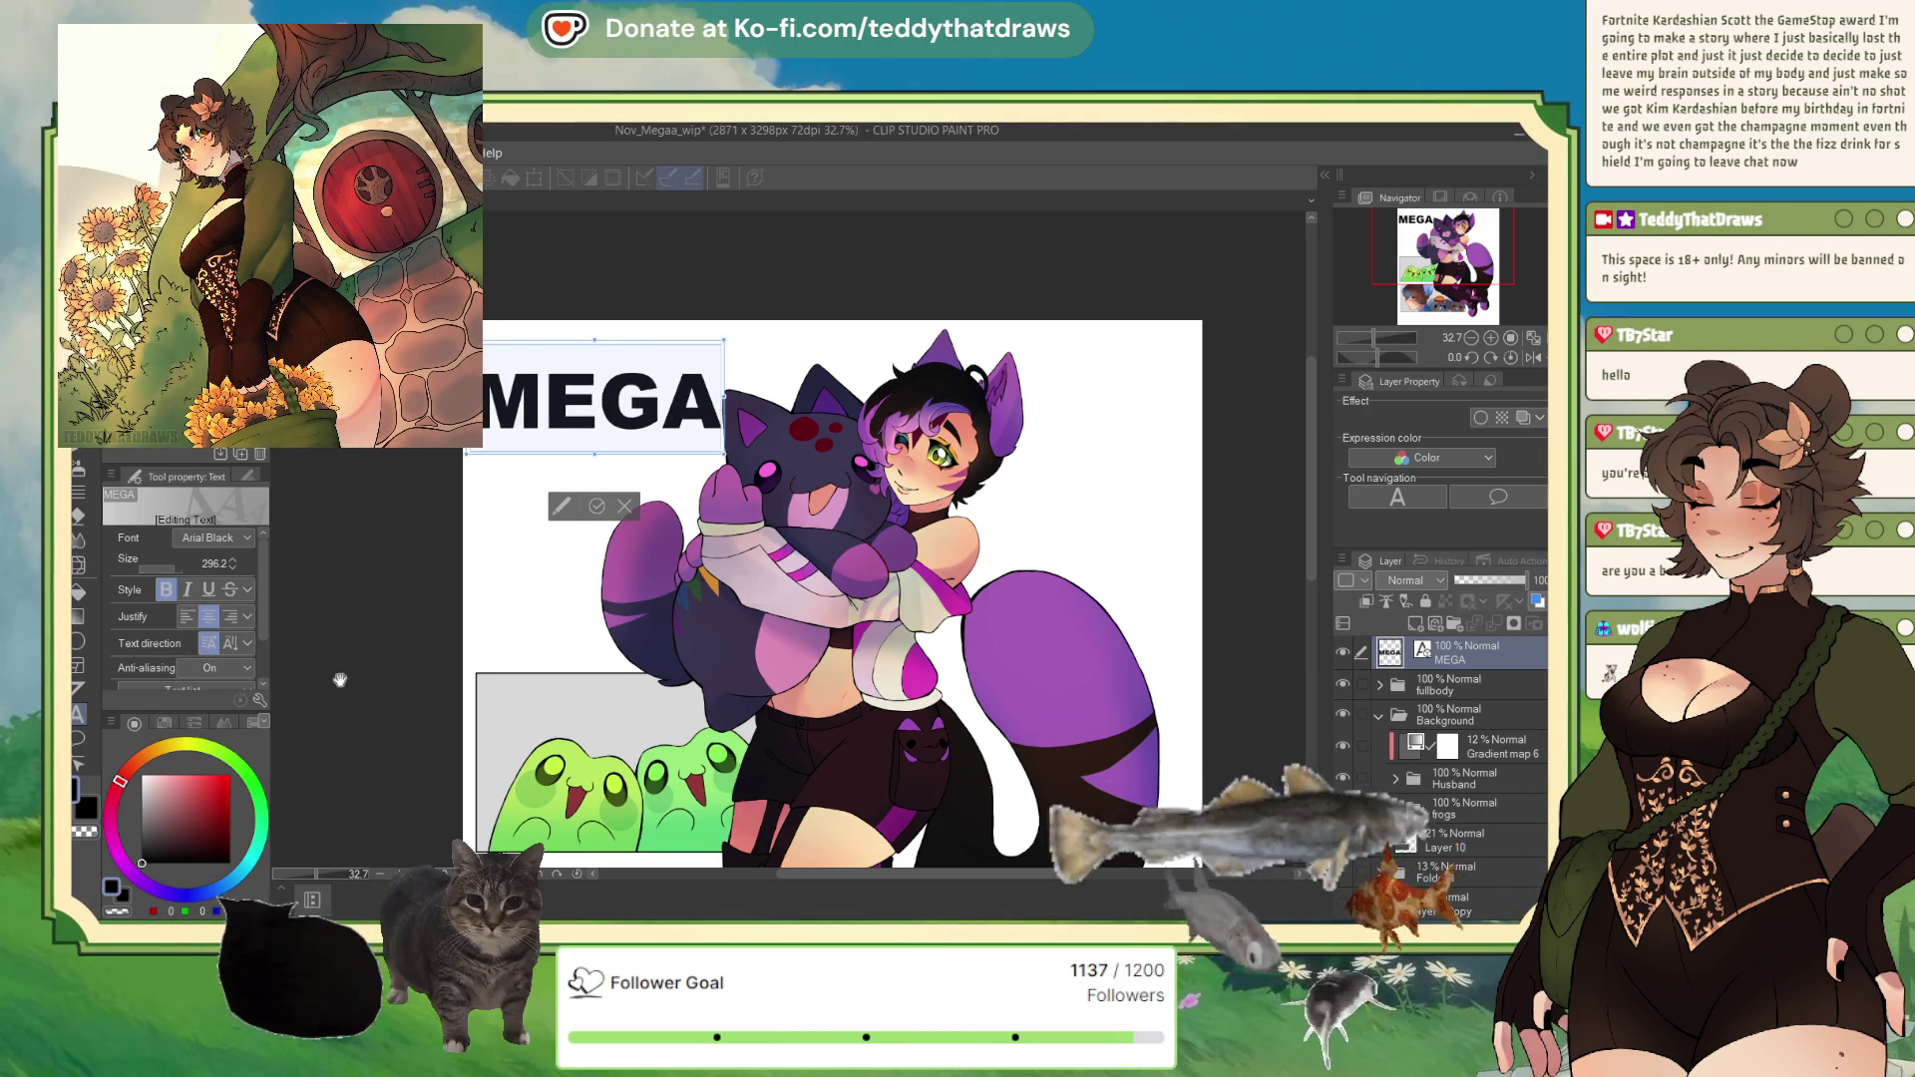
pyautogui.click(1476, 661)
# Step: Rasterize the MEGA layer, scale it up to 119% and nudge it slightly upward
pyautogui.click(1417, 626)
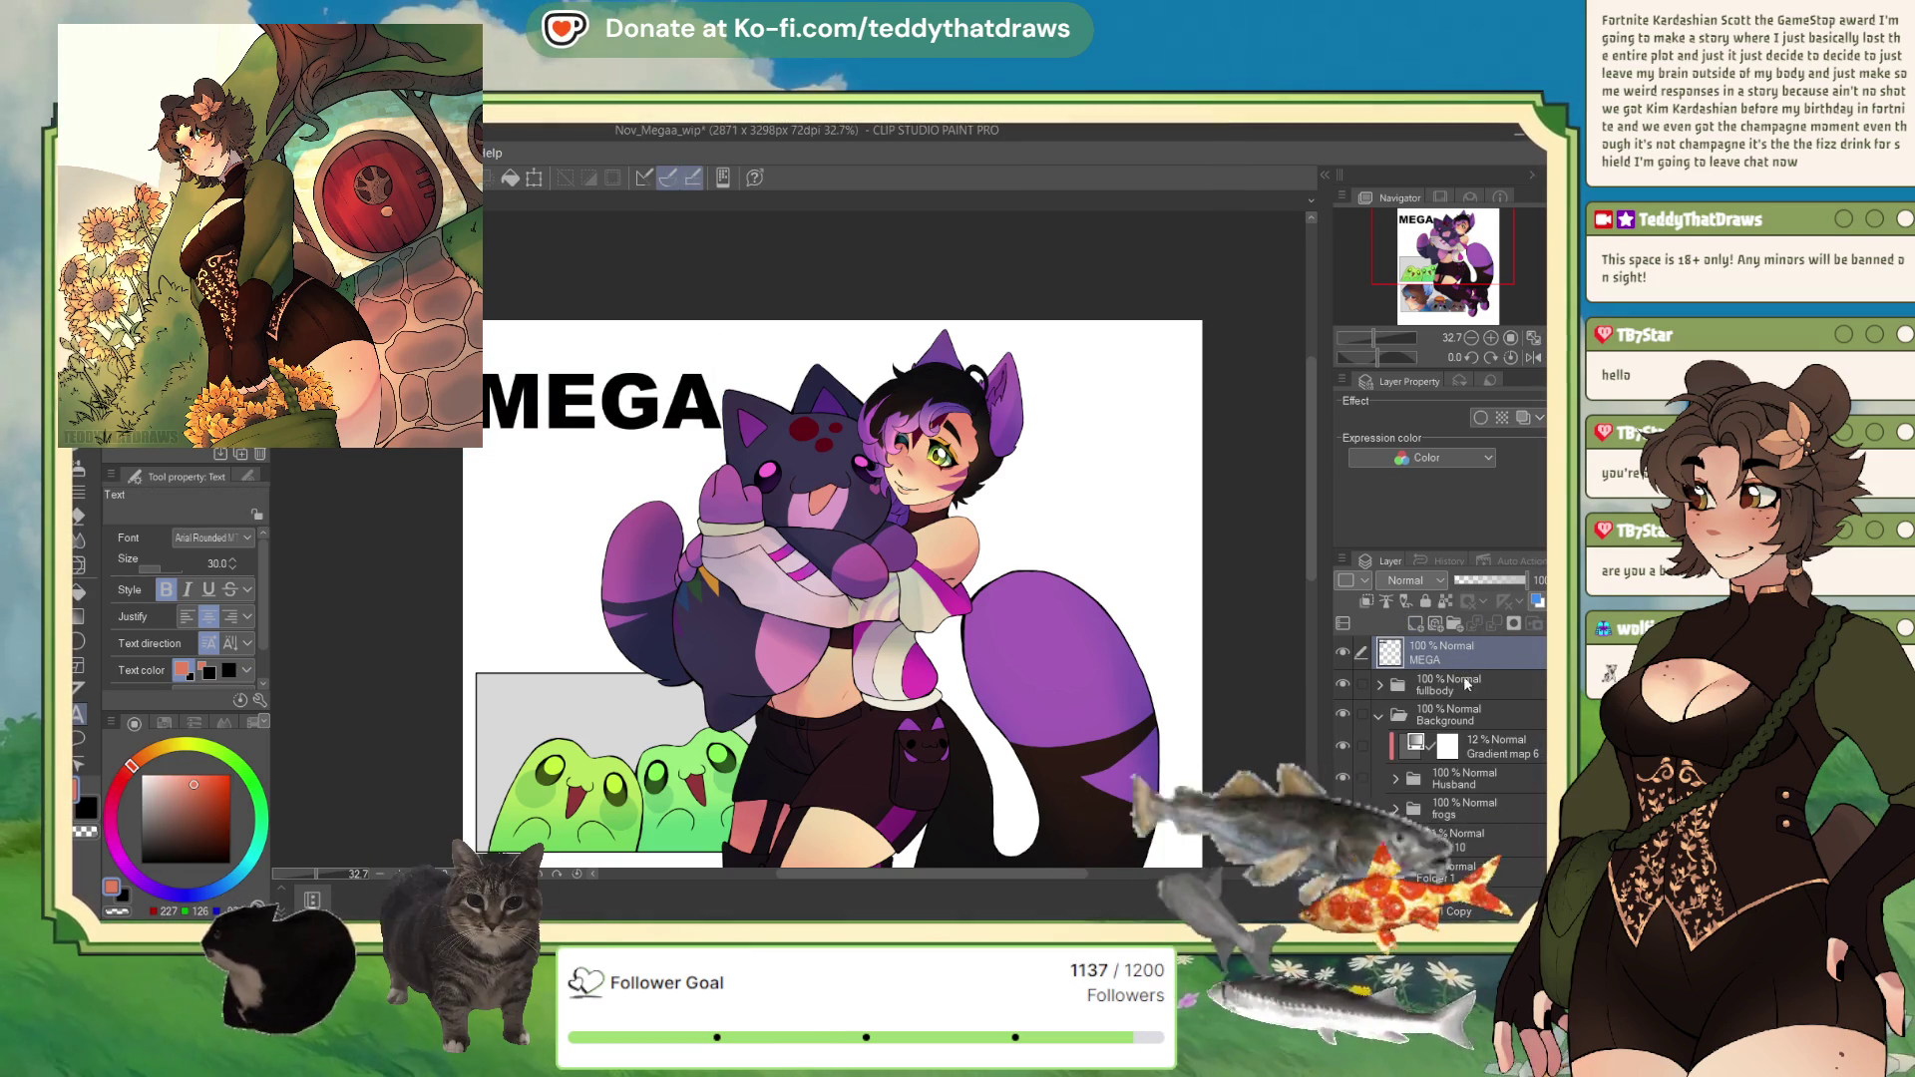
pyautogui.scroll(-3, 1490, 816)
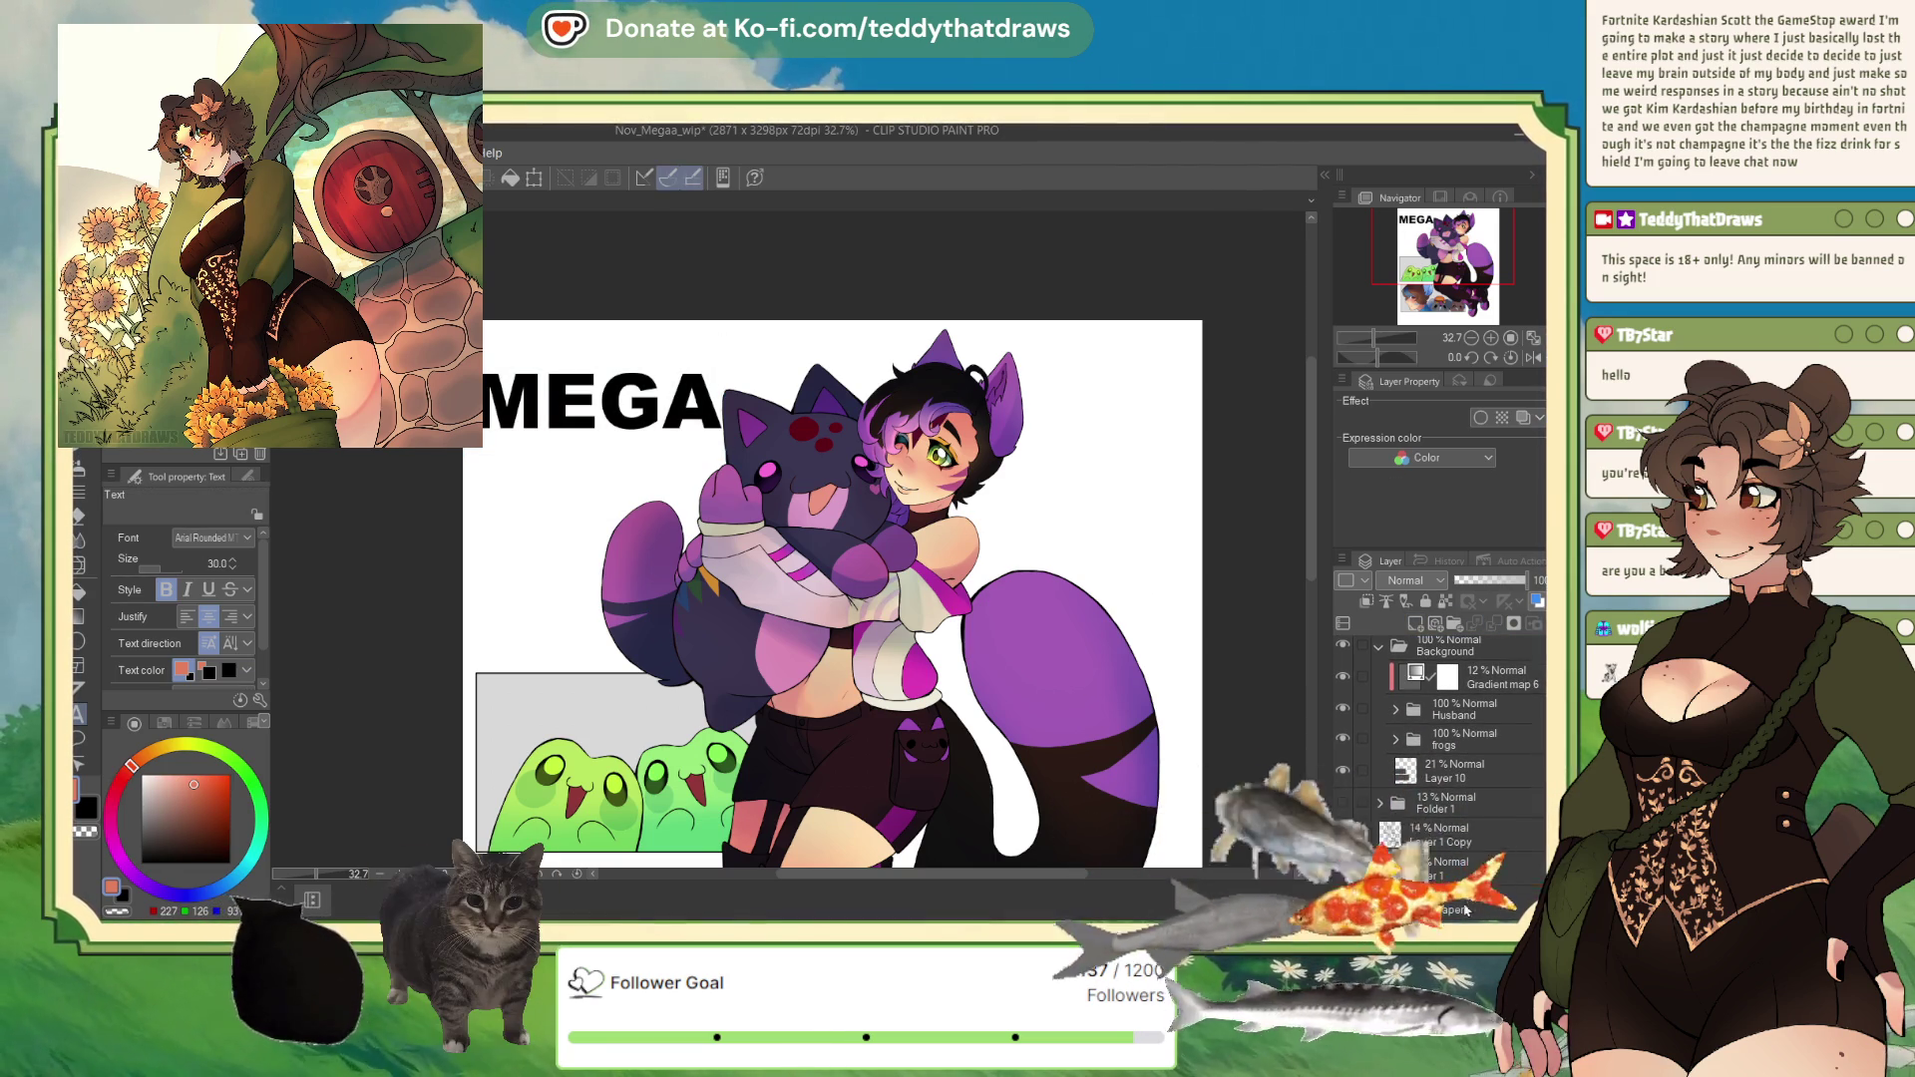
pyautogui.scroll(-2, 1449, 829)
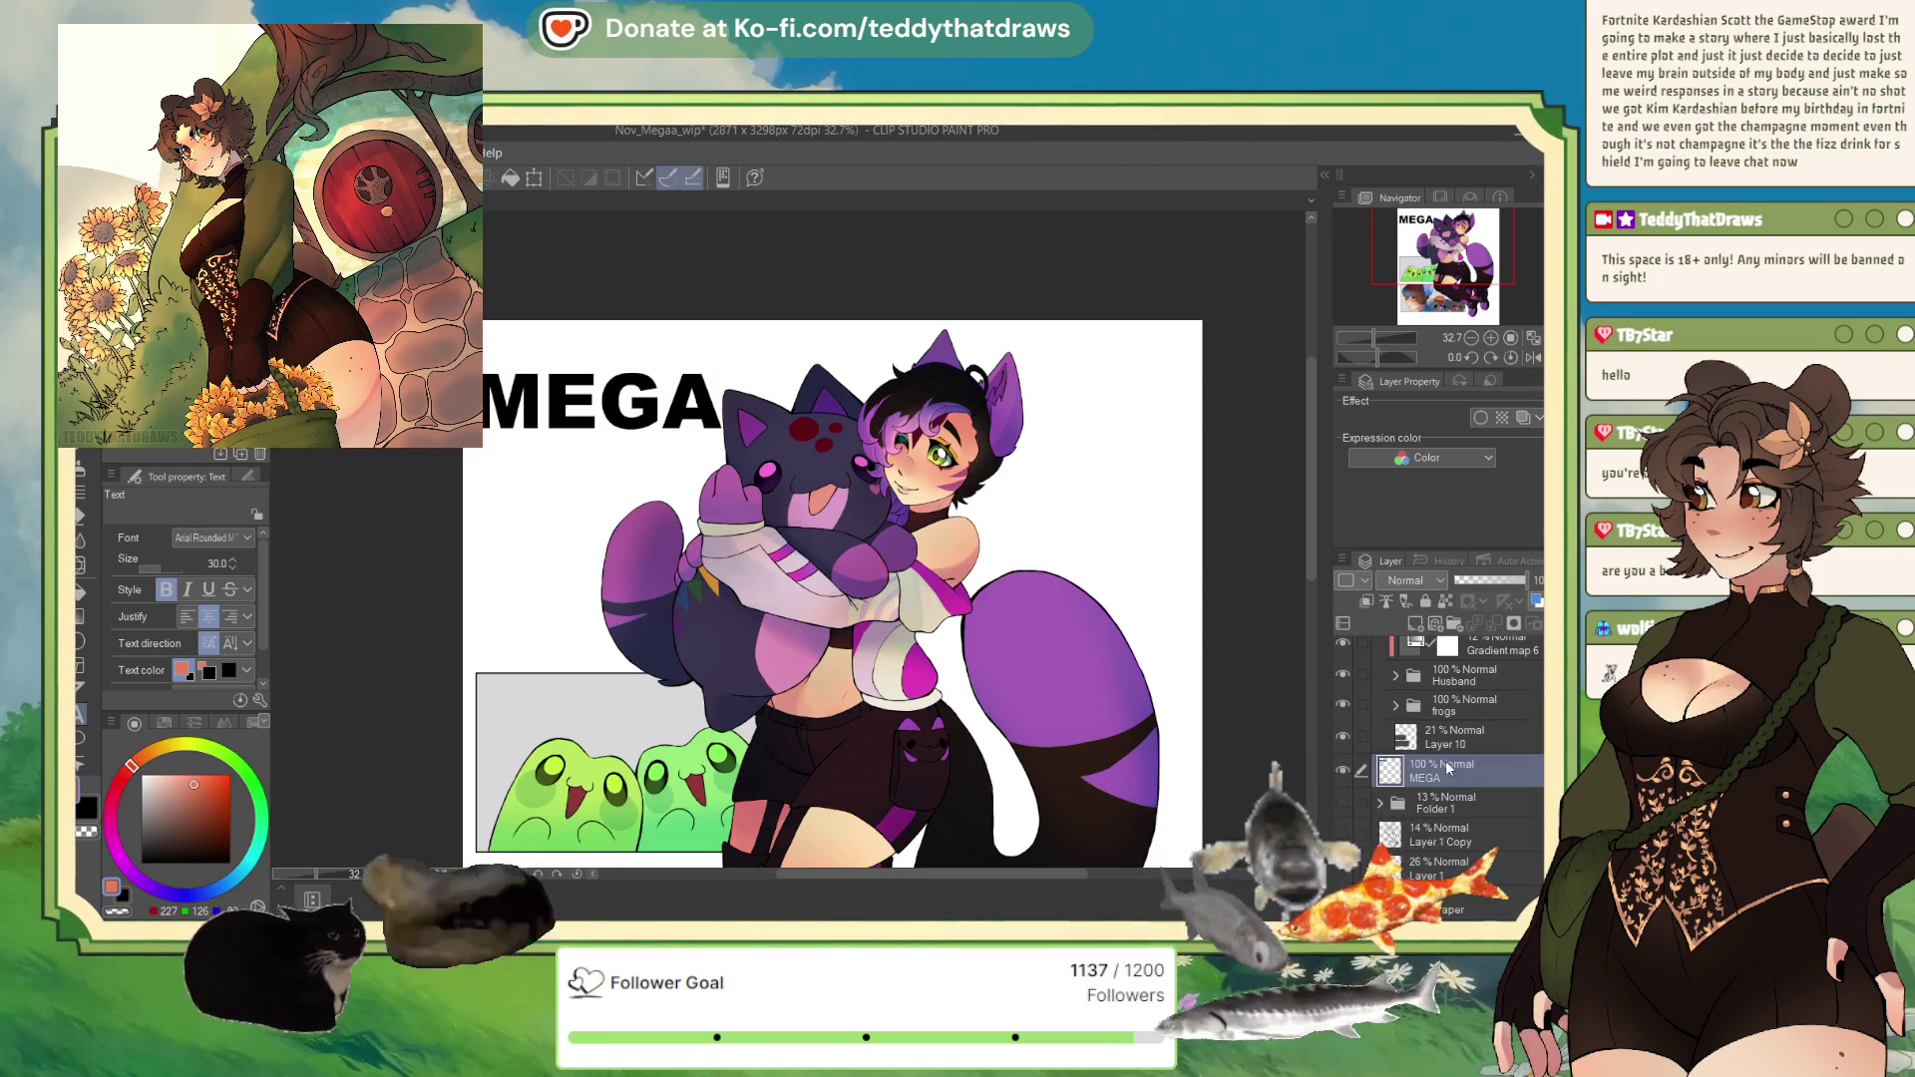
pyautogui.hotkey('ctrl', 't')
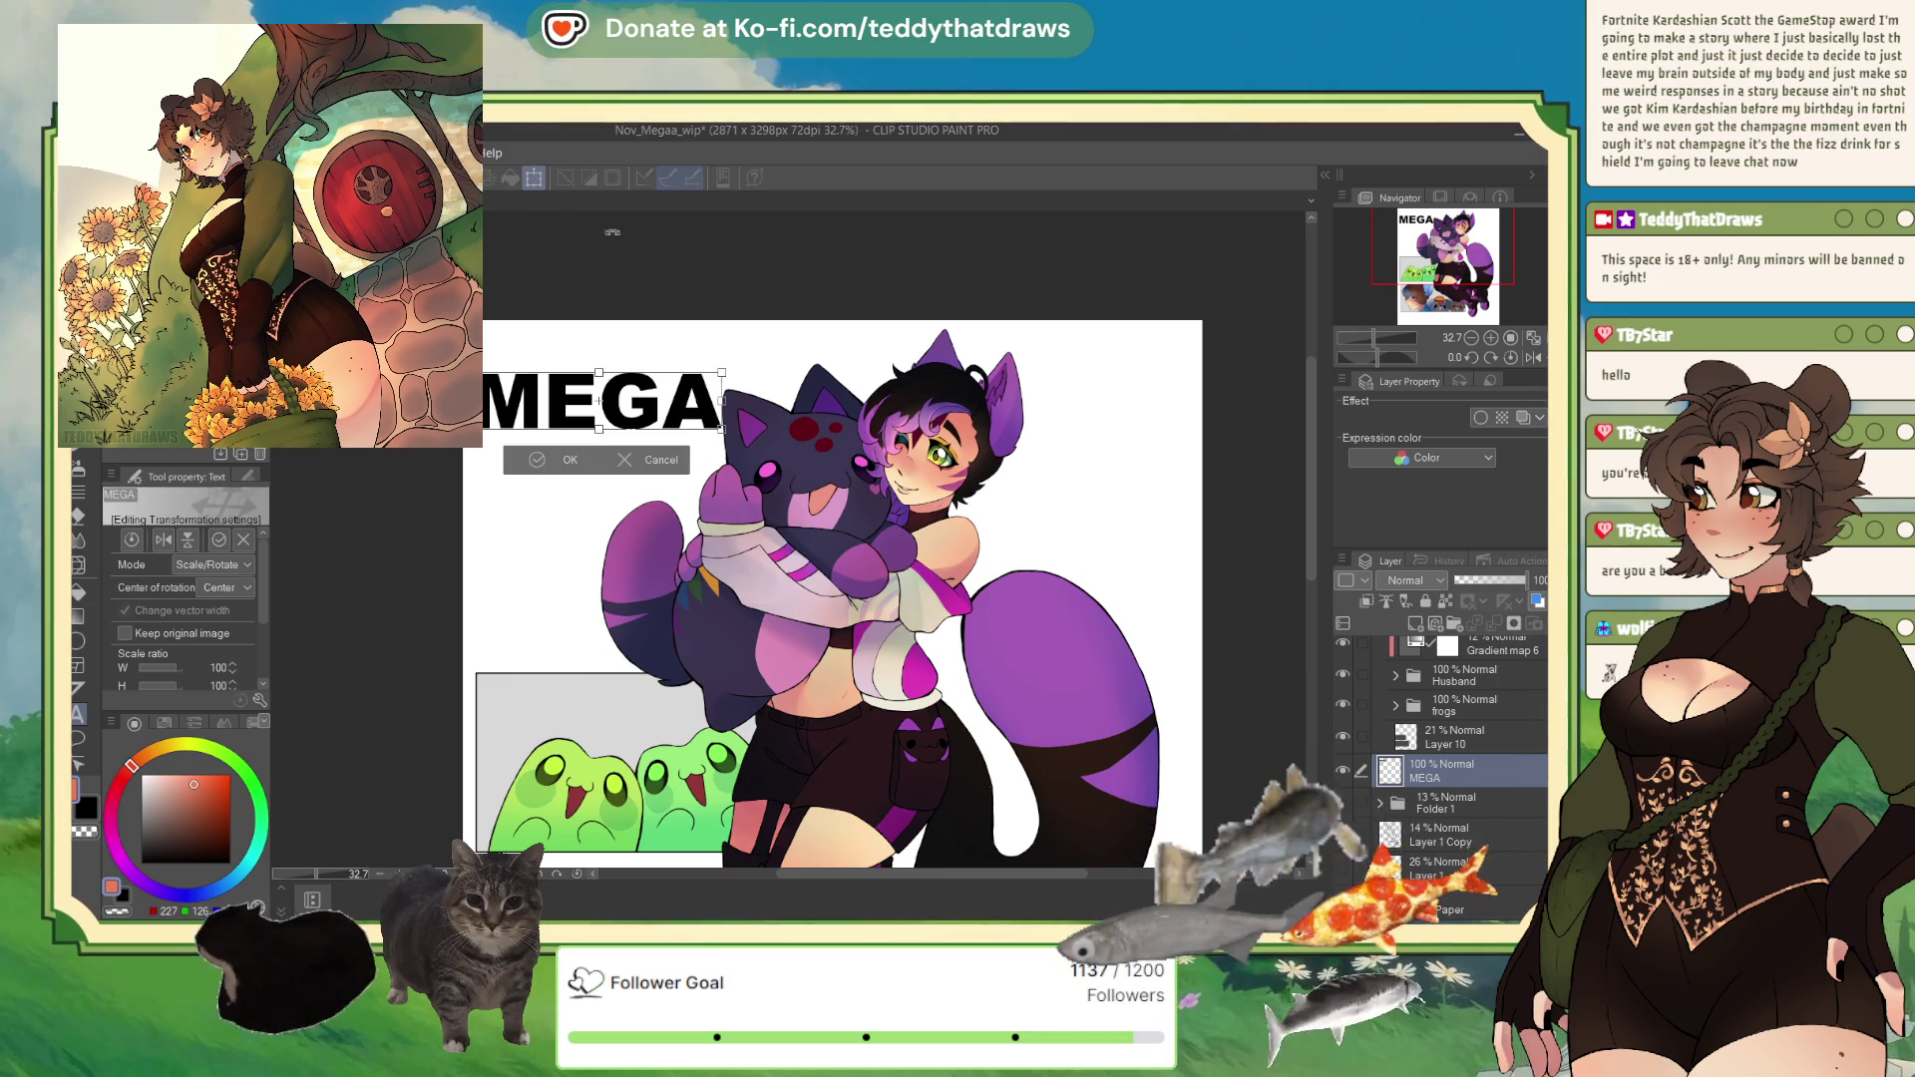
pyautogui.moveTo(724, 361); pyautogui.dragTo(742, 364)
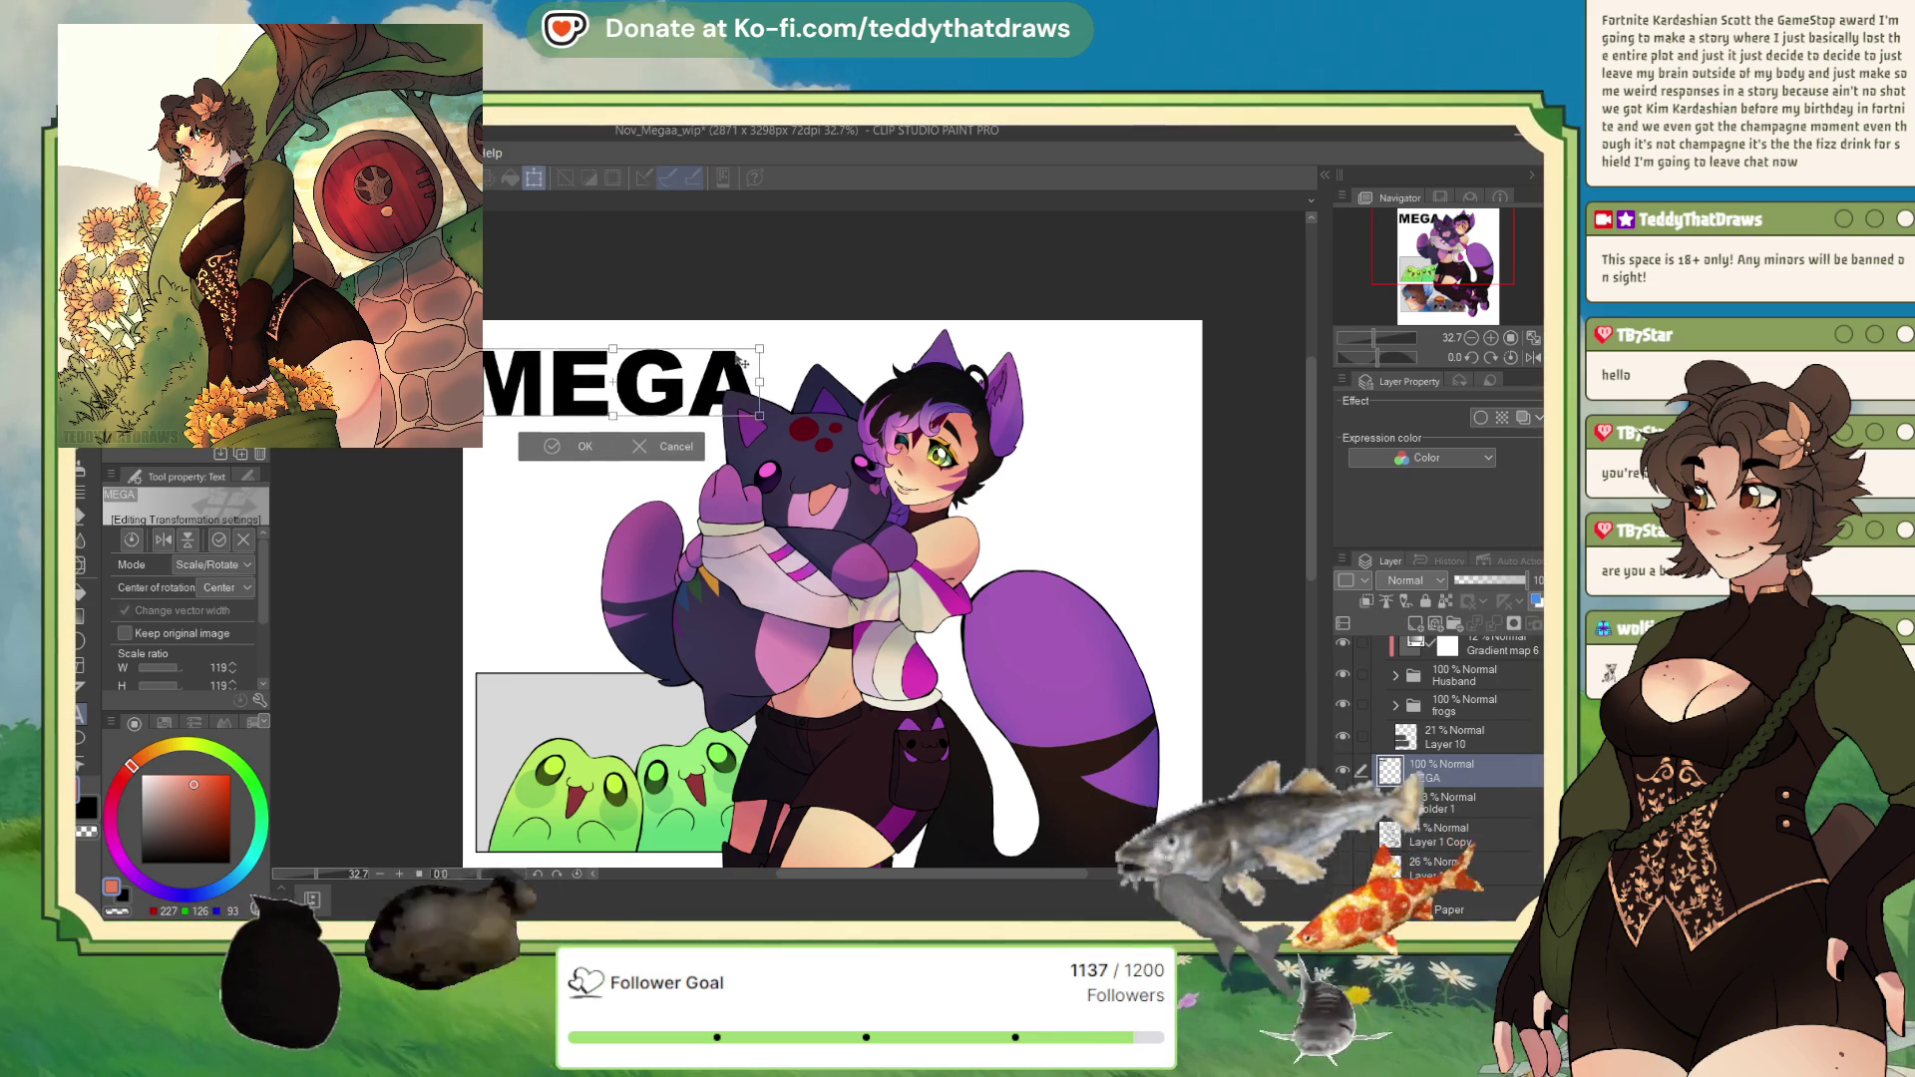
pyautogui.moveTo(628, 423); pyautogui.dragTo(627, 414)
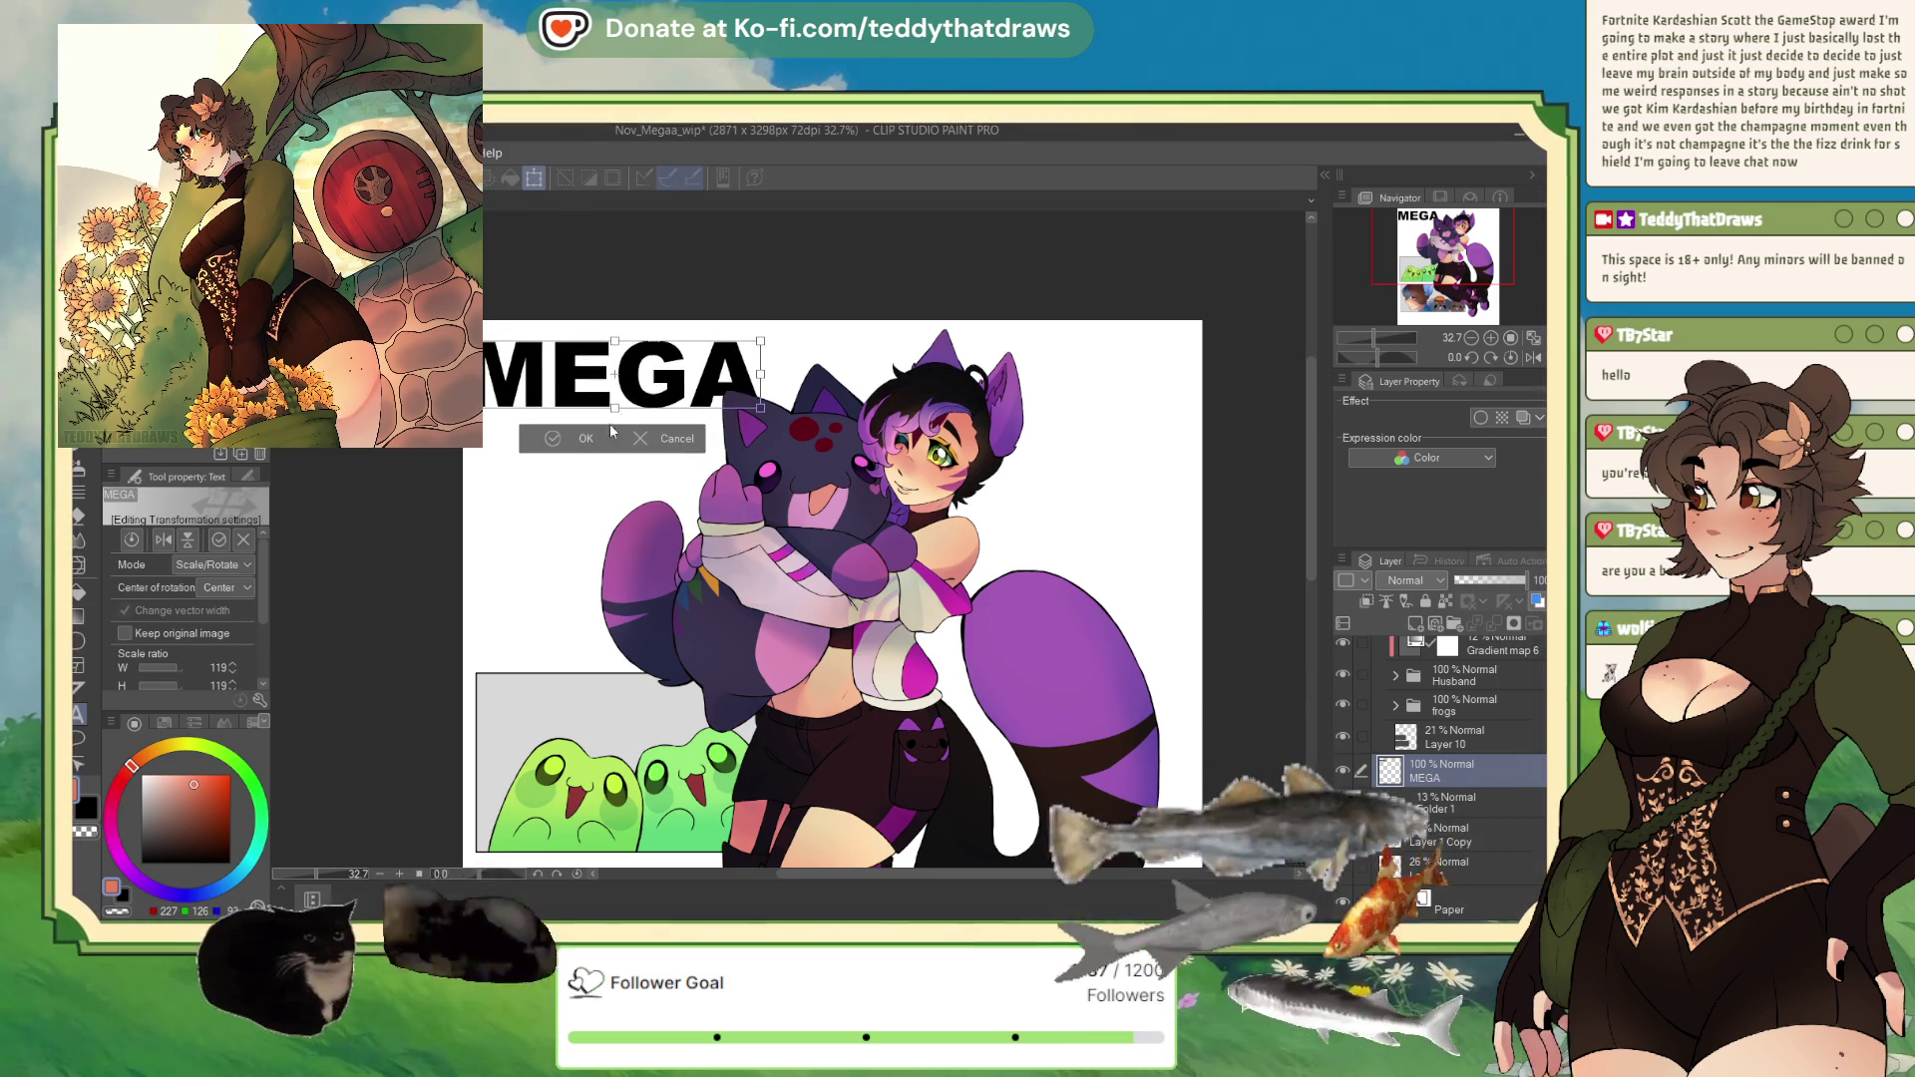
pyautogui.click(556, 439)
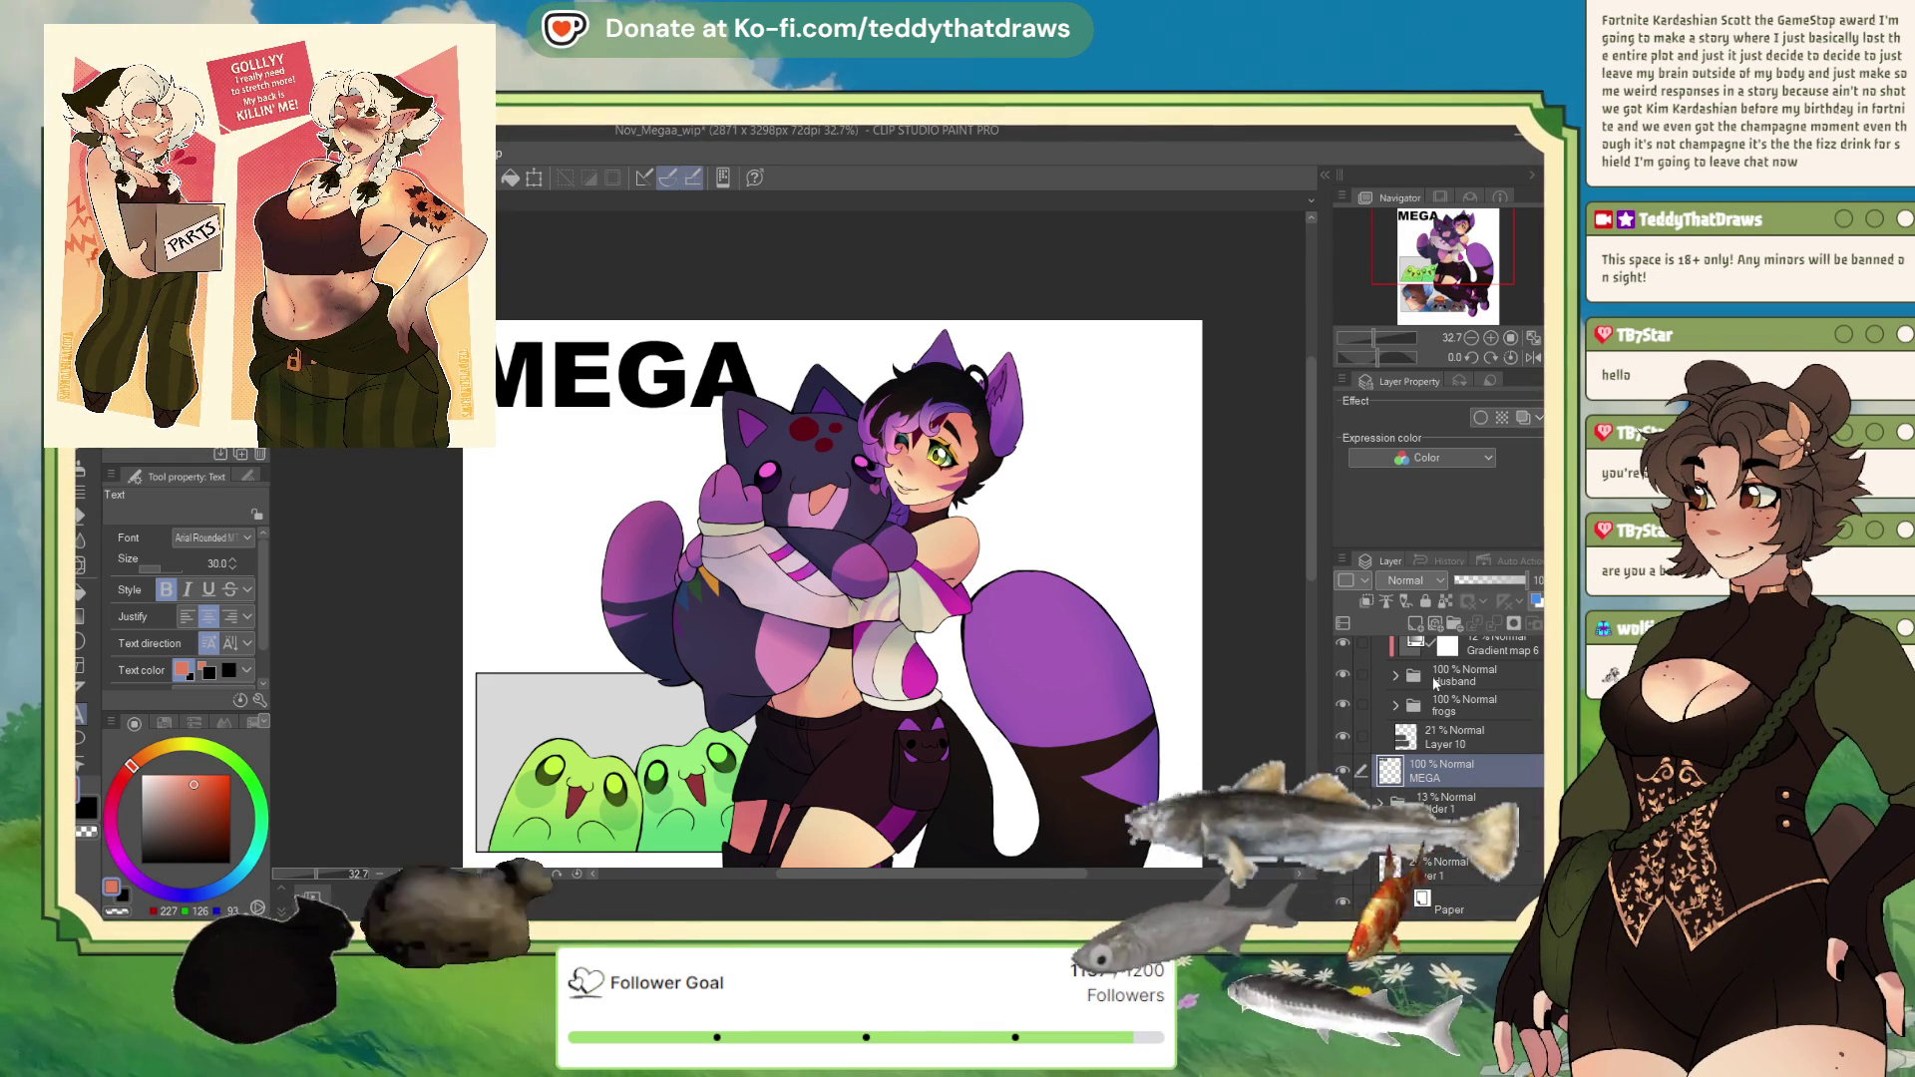
# Step: Duplicate the MEGA layer and offset the original slightly downward
pyautogui.hotkey('ctrl', 'c')
pyautogui.hotkey('ctrl', 'v')
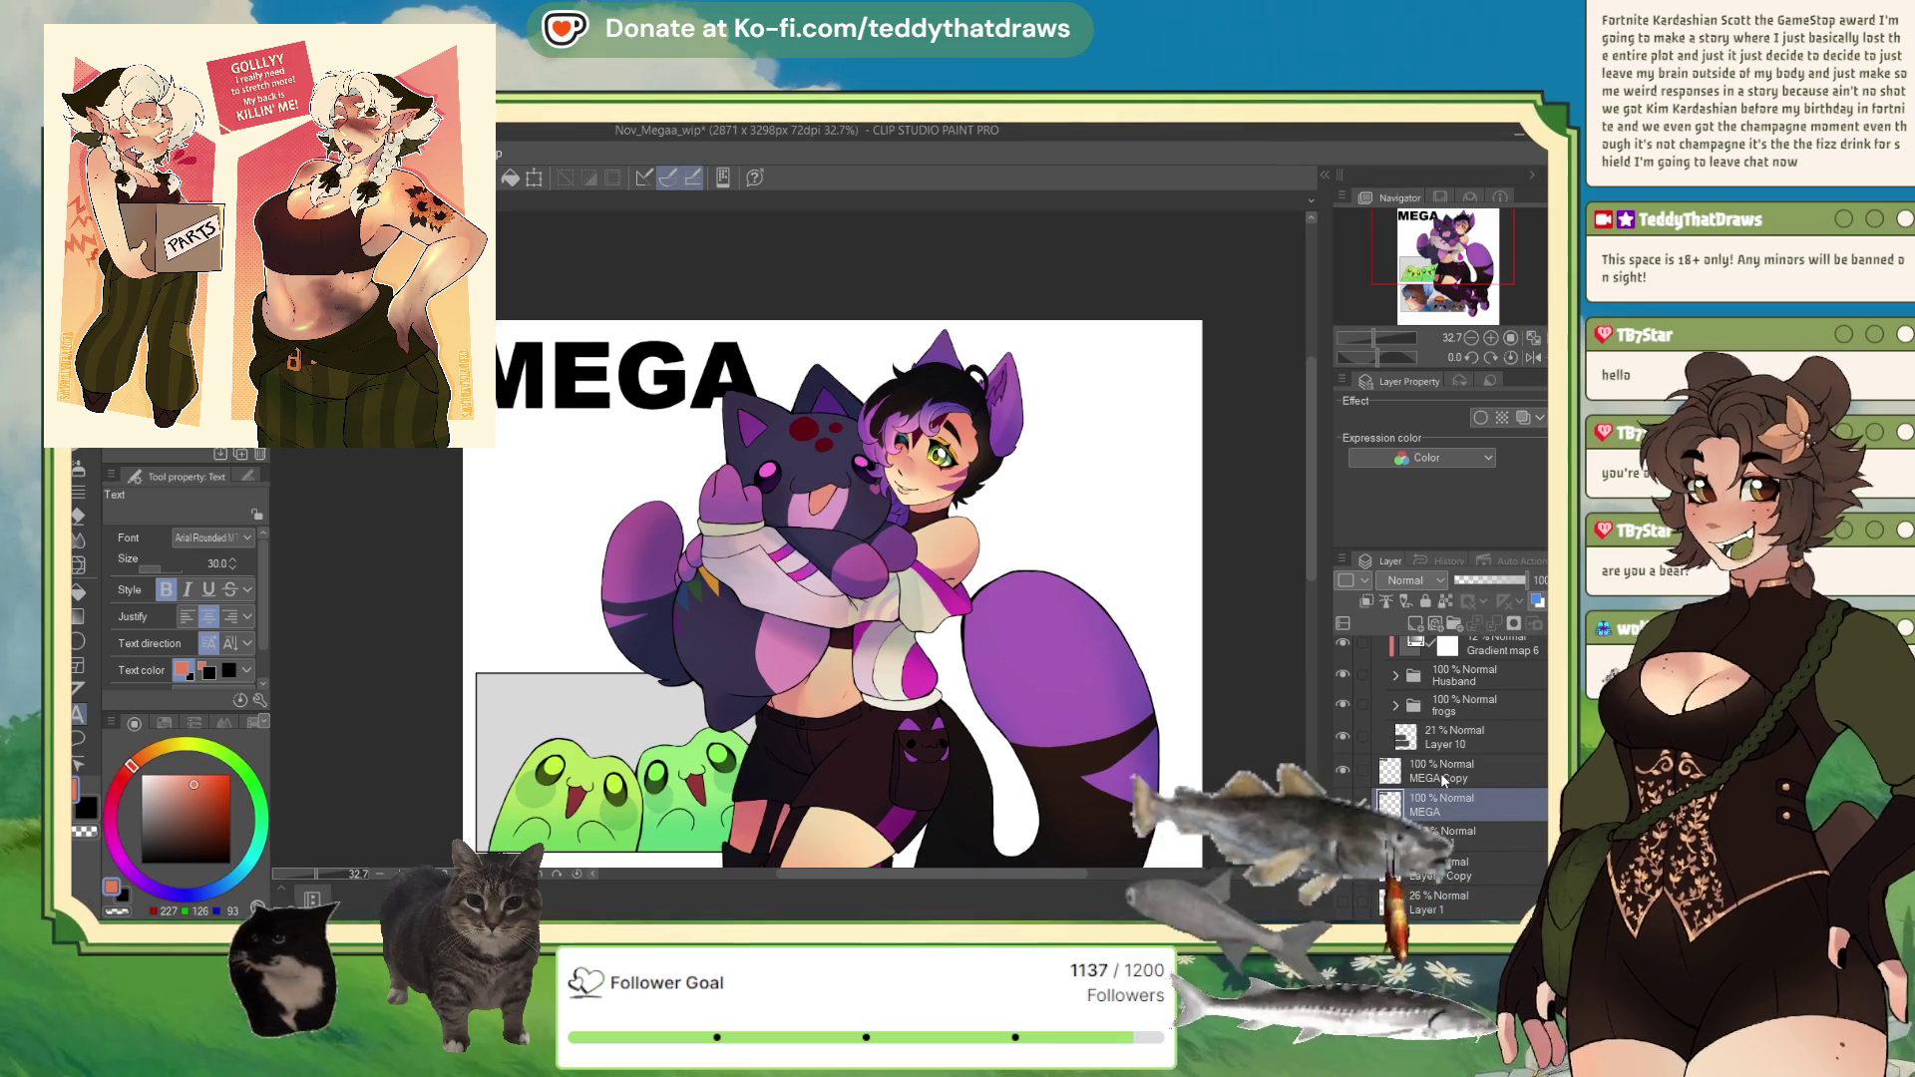
pyautogui.press('Down')
pyautogui.press('Down')
pyautogui.press('Down')
pyautogui.press('Down')
pyautogui.press('Down')
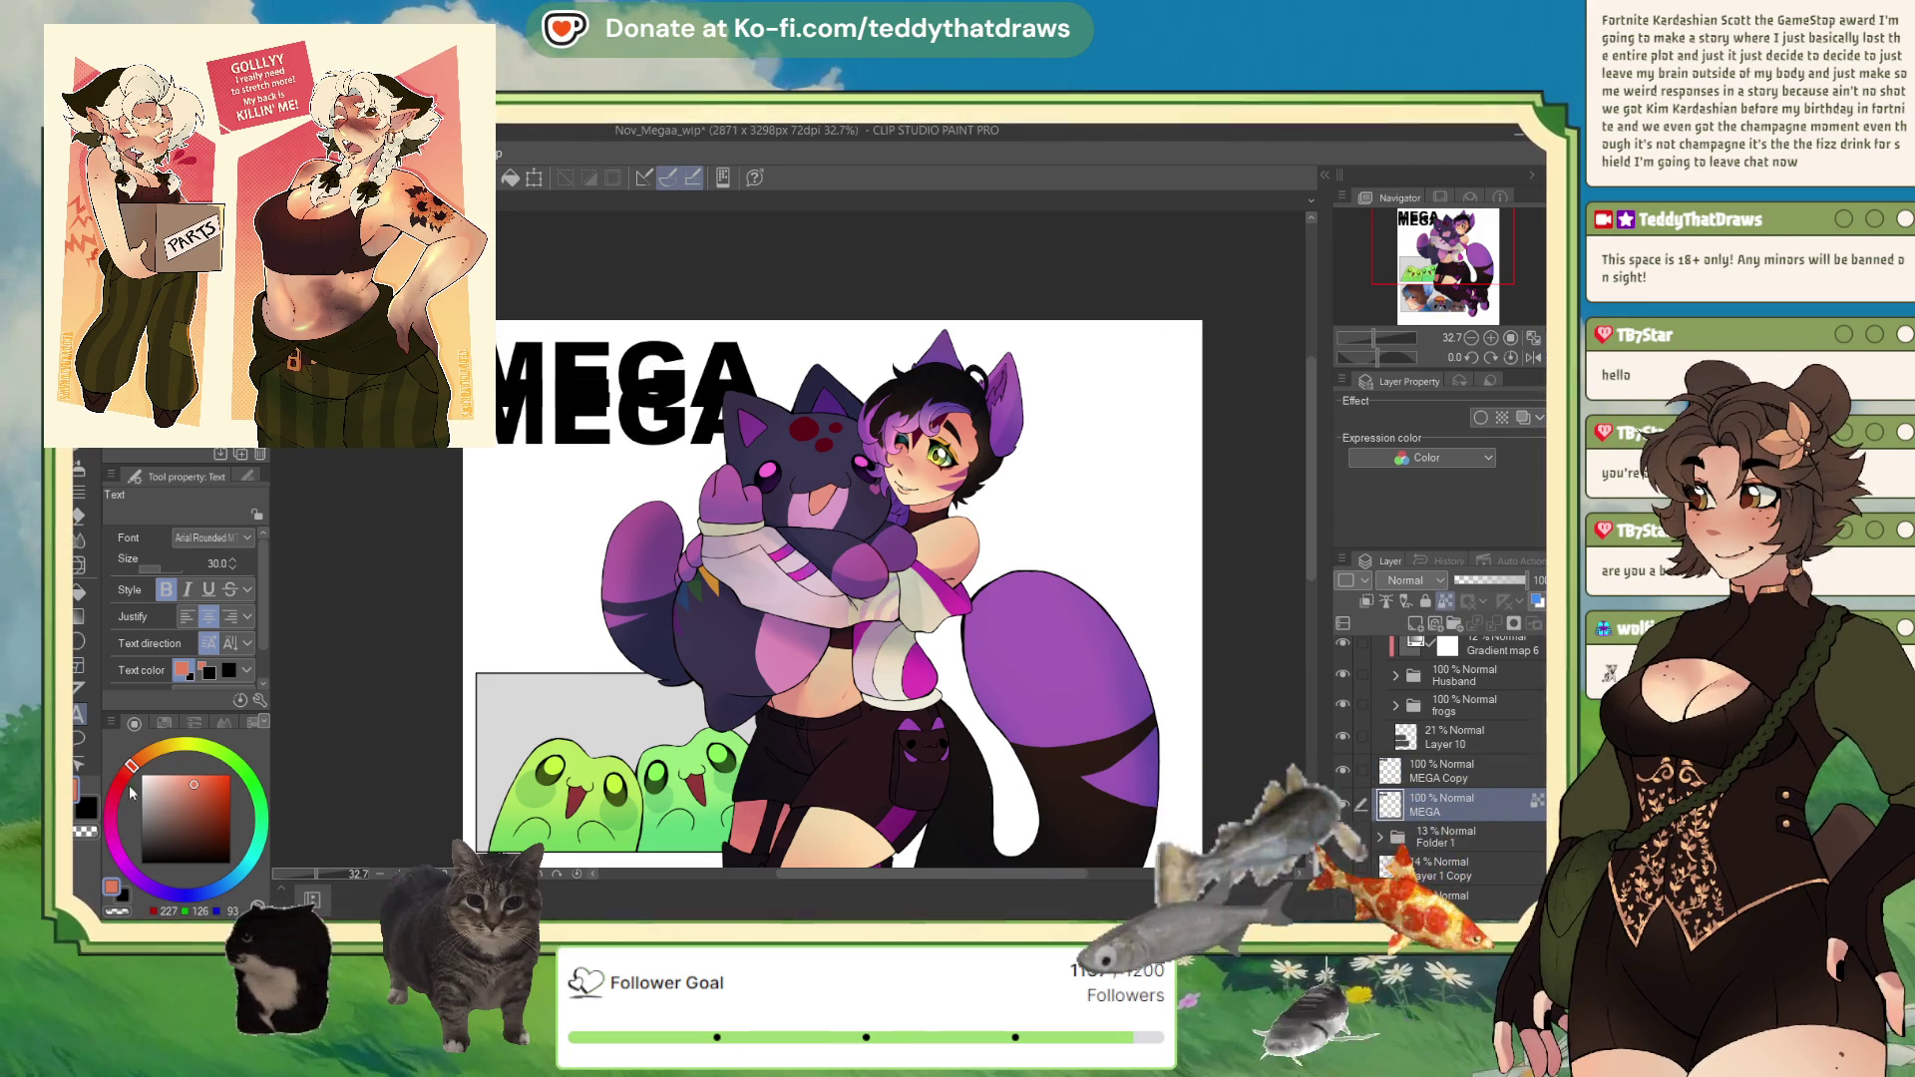
# Step: Set the drawing colour to red on the colour wheel, passing through magenta
pyautogui.click(112, 842)
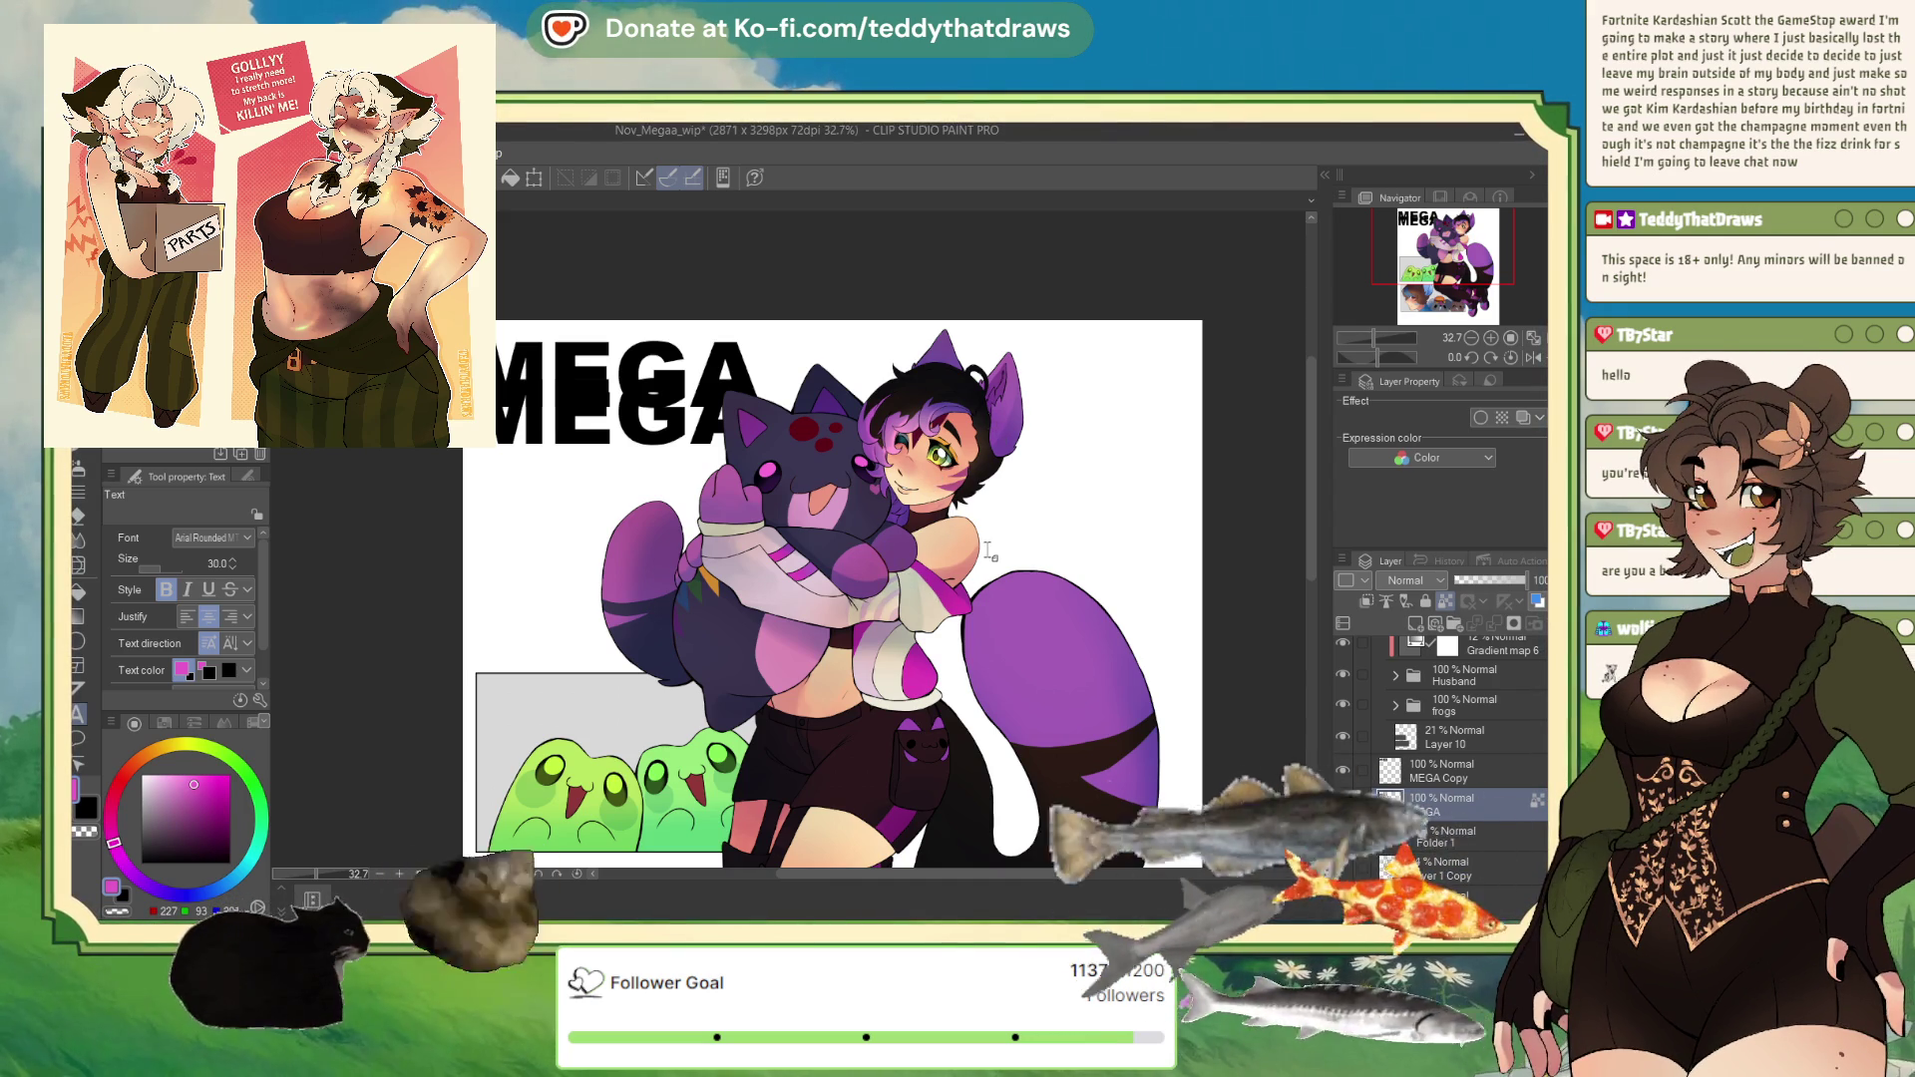
pyautogui.scroll(-1, 758, 499)
pyautogui.scroll(1, 594, 453)
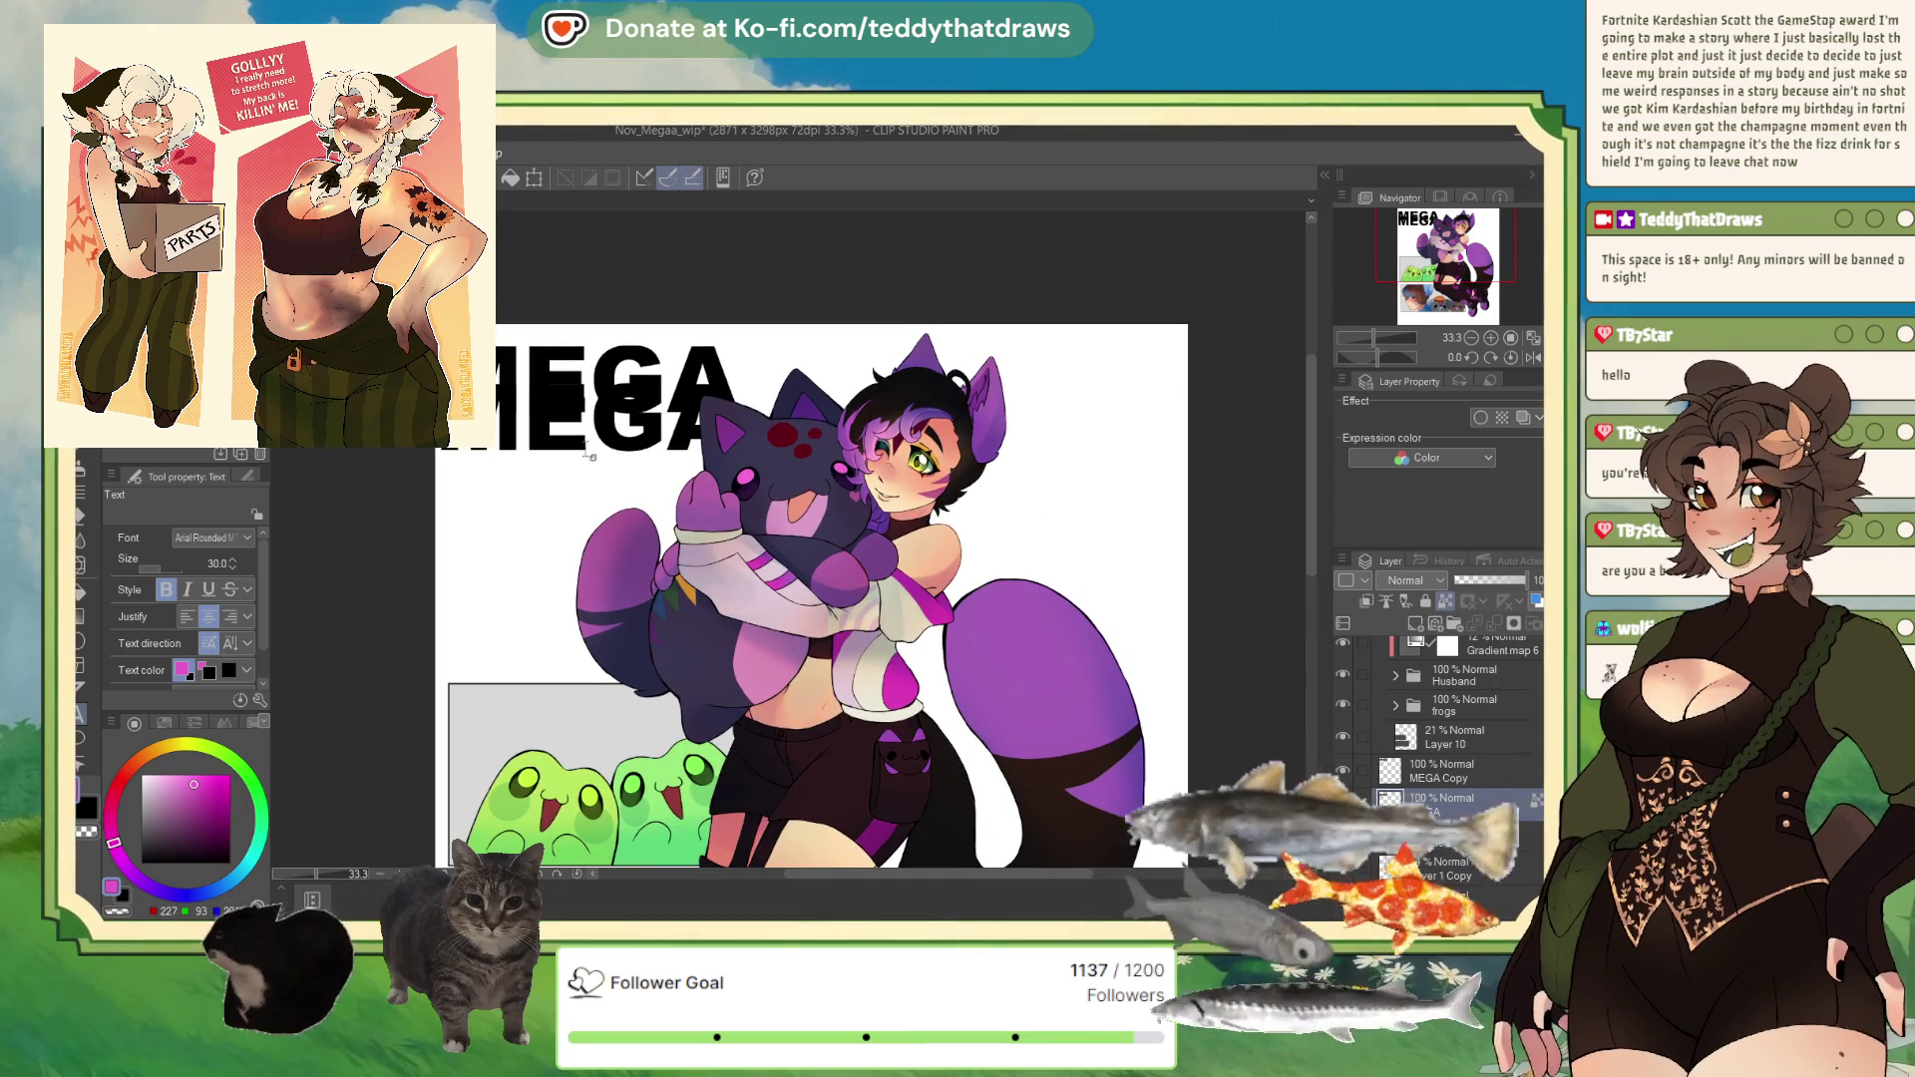
pyautogui.click(123, 780)
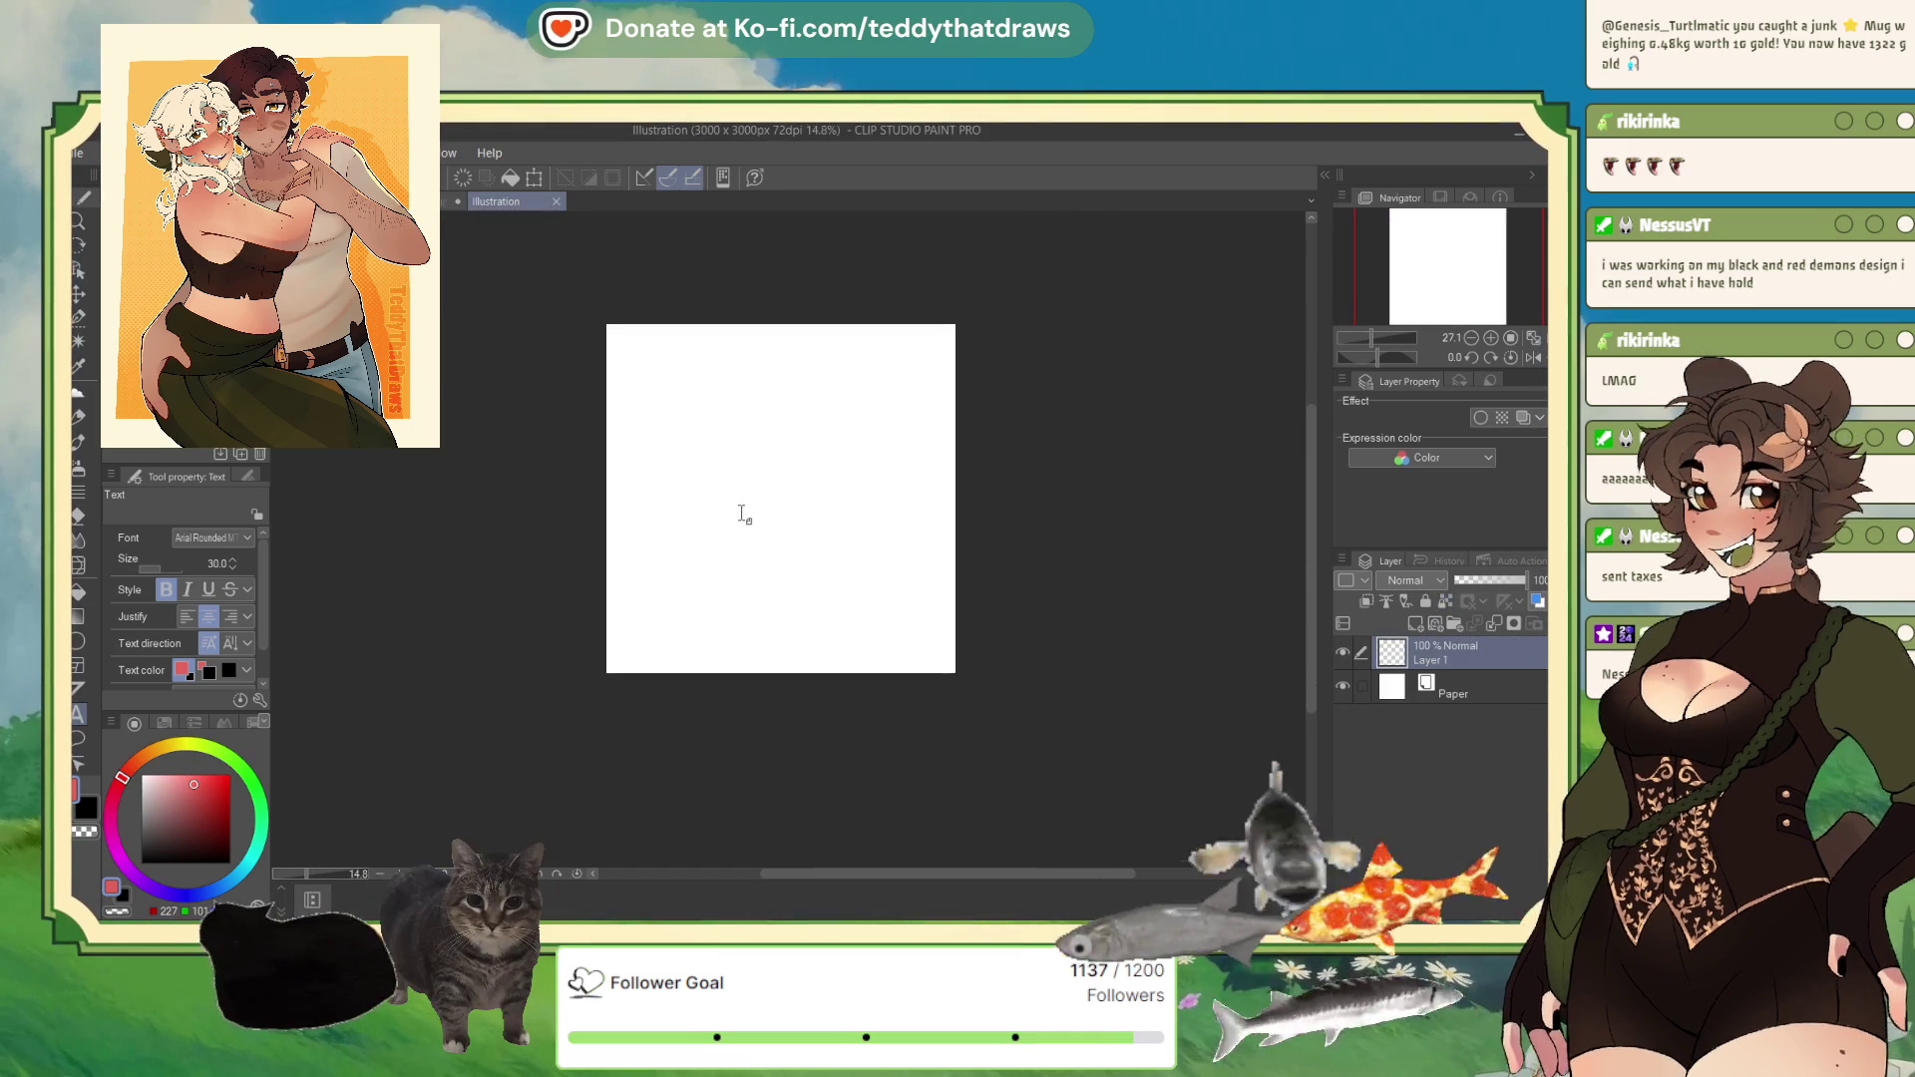
# Step: Paste the character reference as Layer 2 and scale it up to fill the canvas's left side
pyautogui.hotkey('ctrl', 'v')
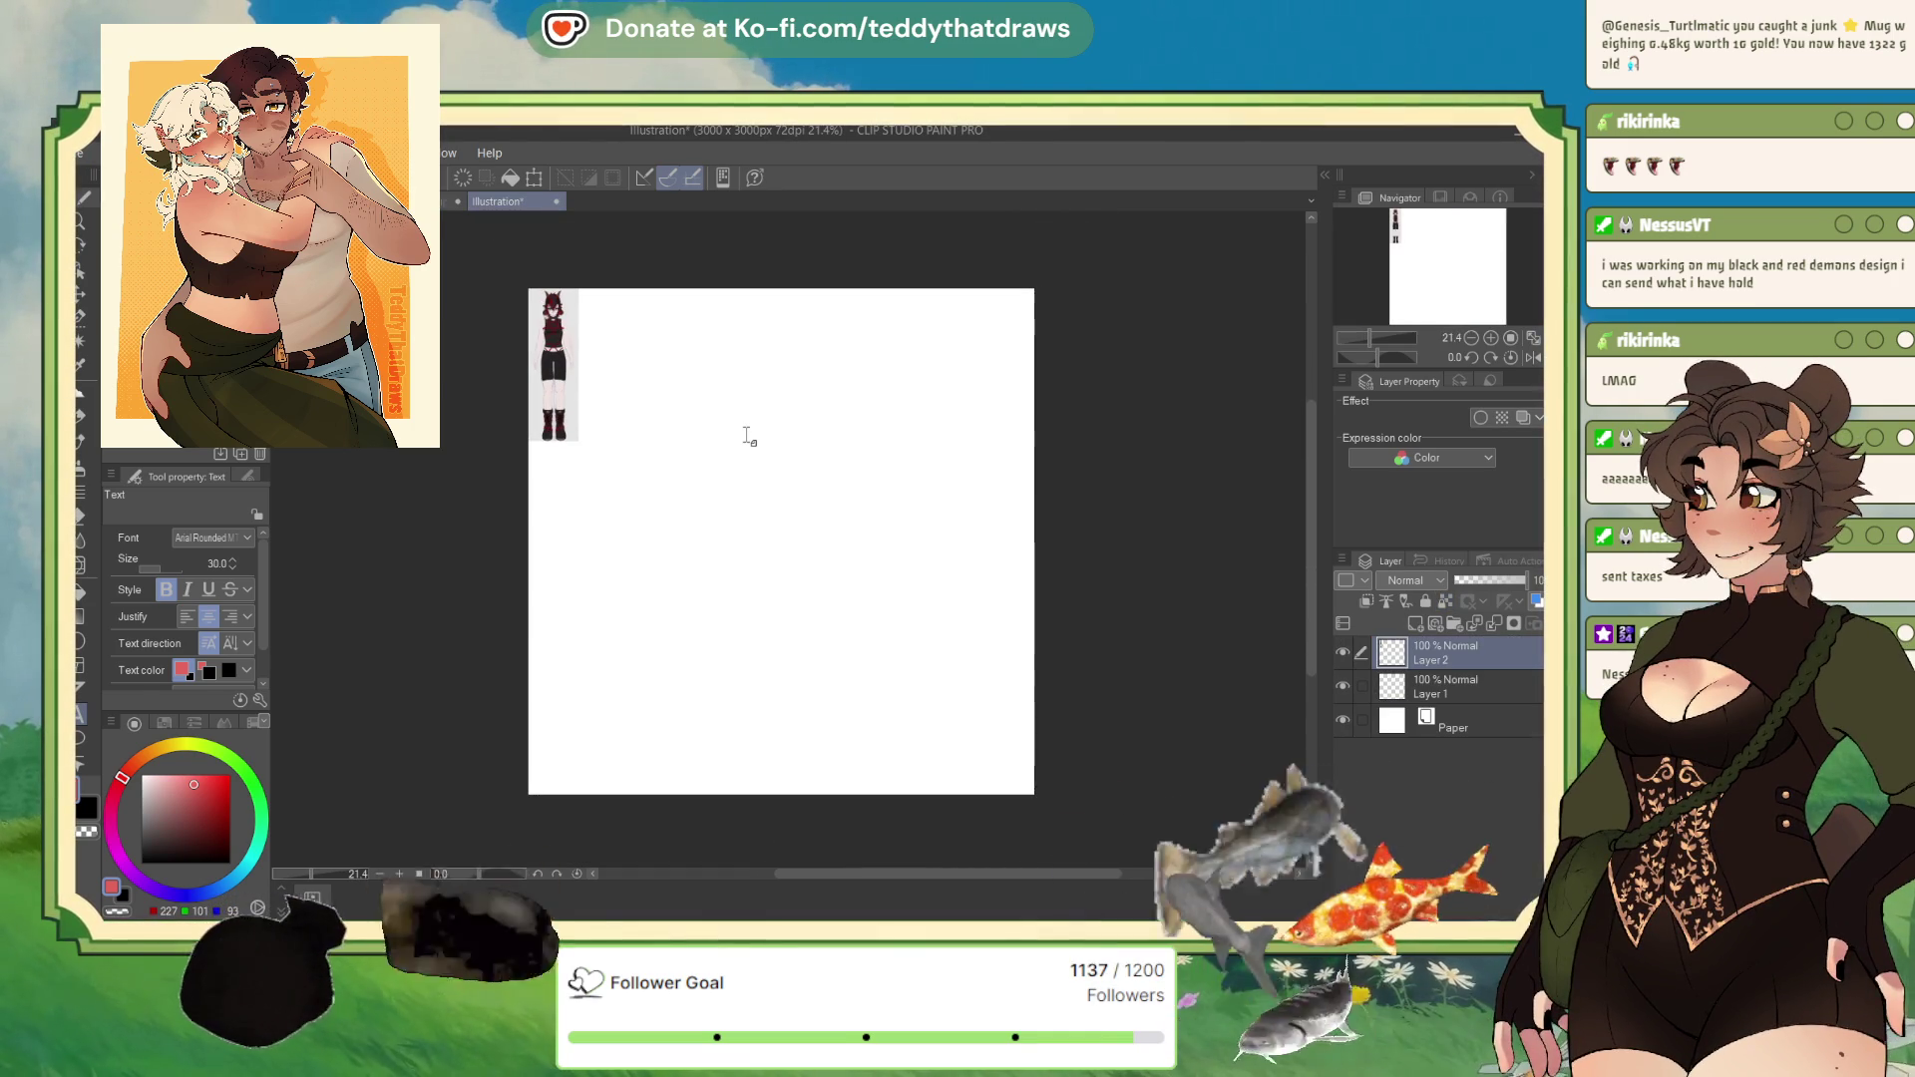
pyautogui.hotkey('ctrl', 't')
pyautogui.moveTo(627, 472); pyautogui.dragTo(774, 772)
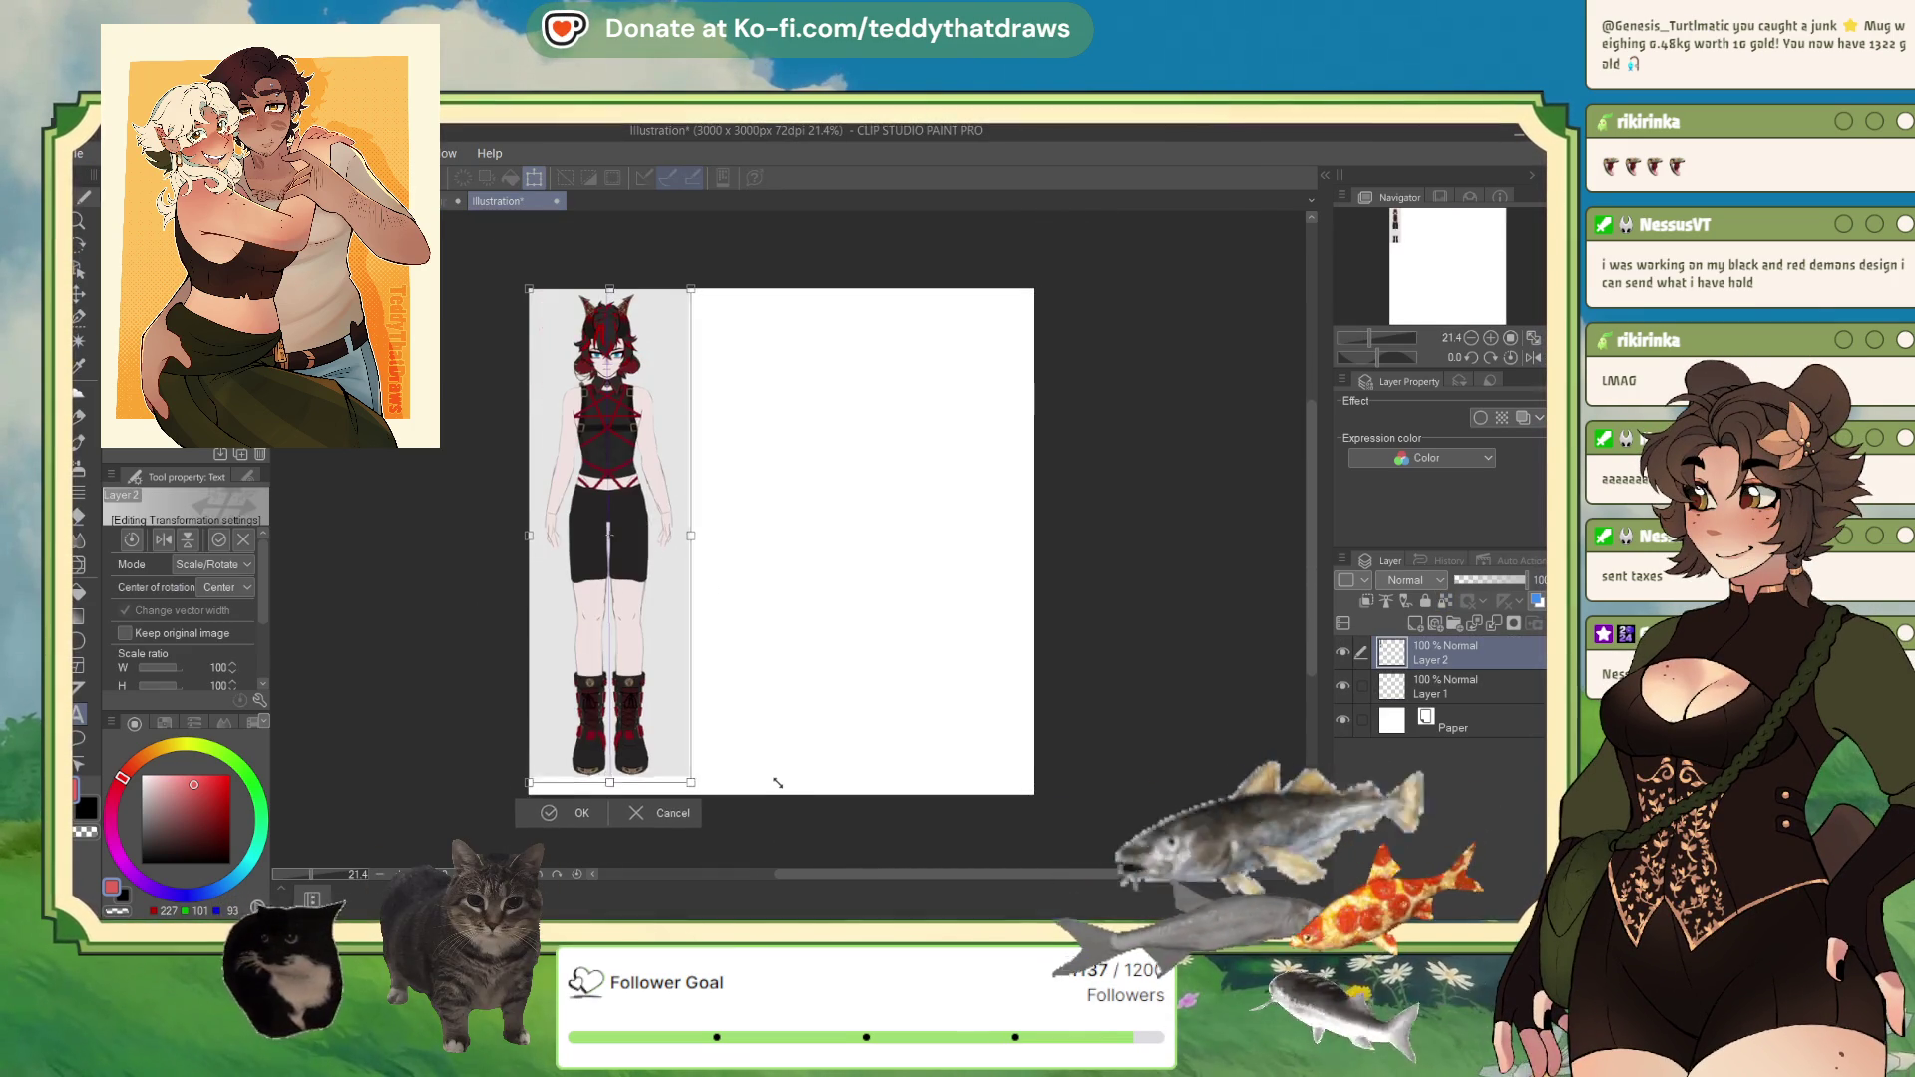
pyautogui.press('Return')
# Step: Zoom and pan around the pasted character to inspect its head and torso
pyautogui.scroll(3, 658, 776)
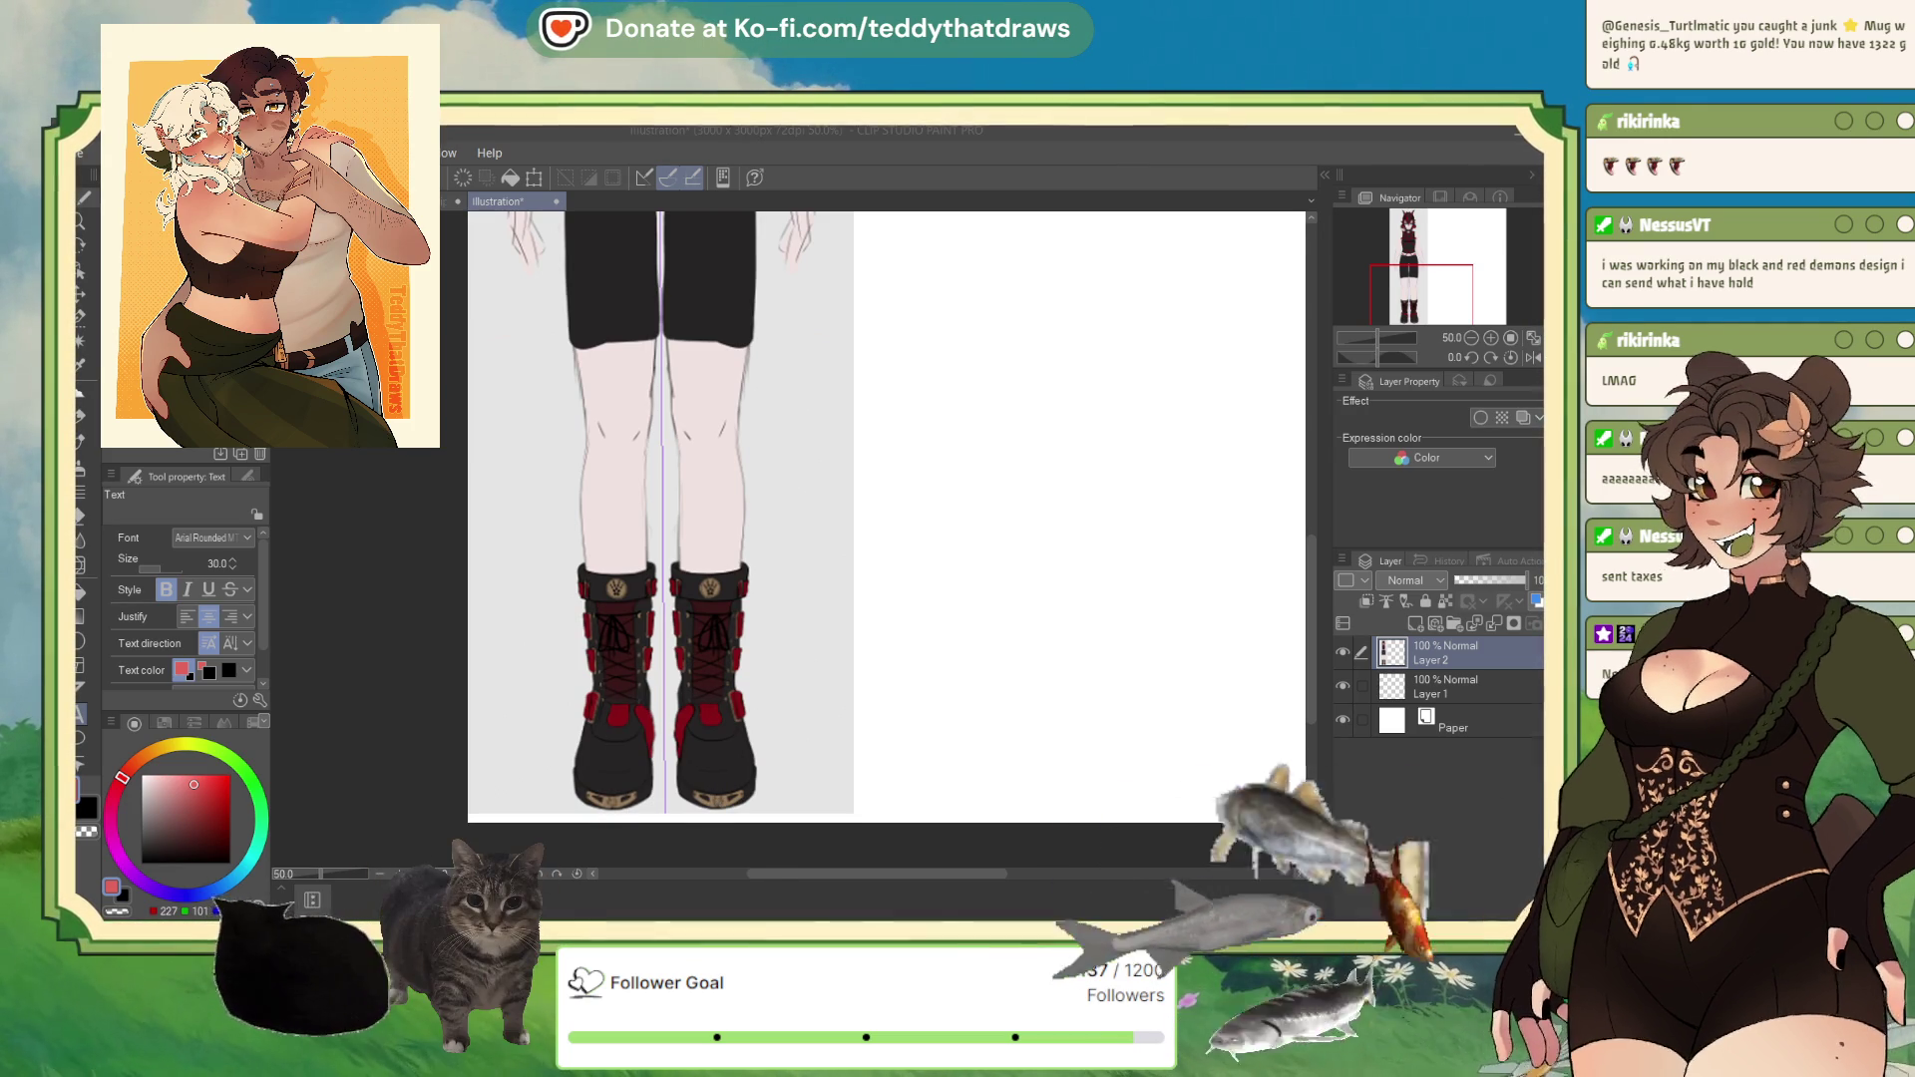
pyautogui.scroll(-3, 659, 518)
pyautogui.scroll(3, 649, 519)
pyautogui.scroll(-5, 787, 579)
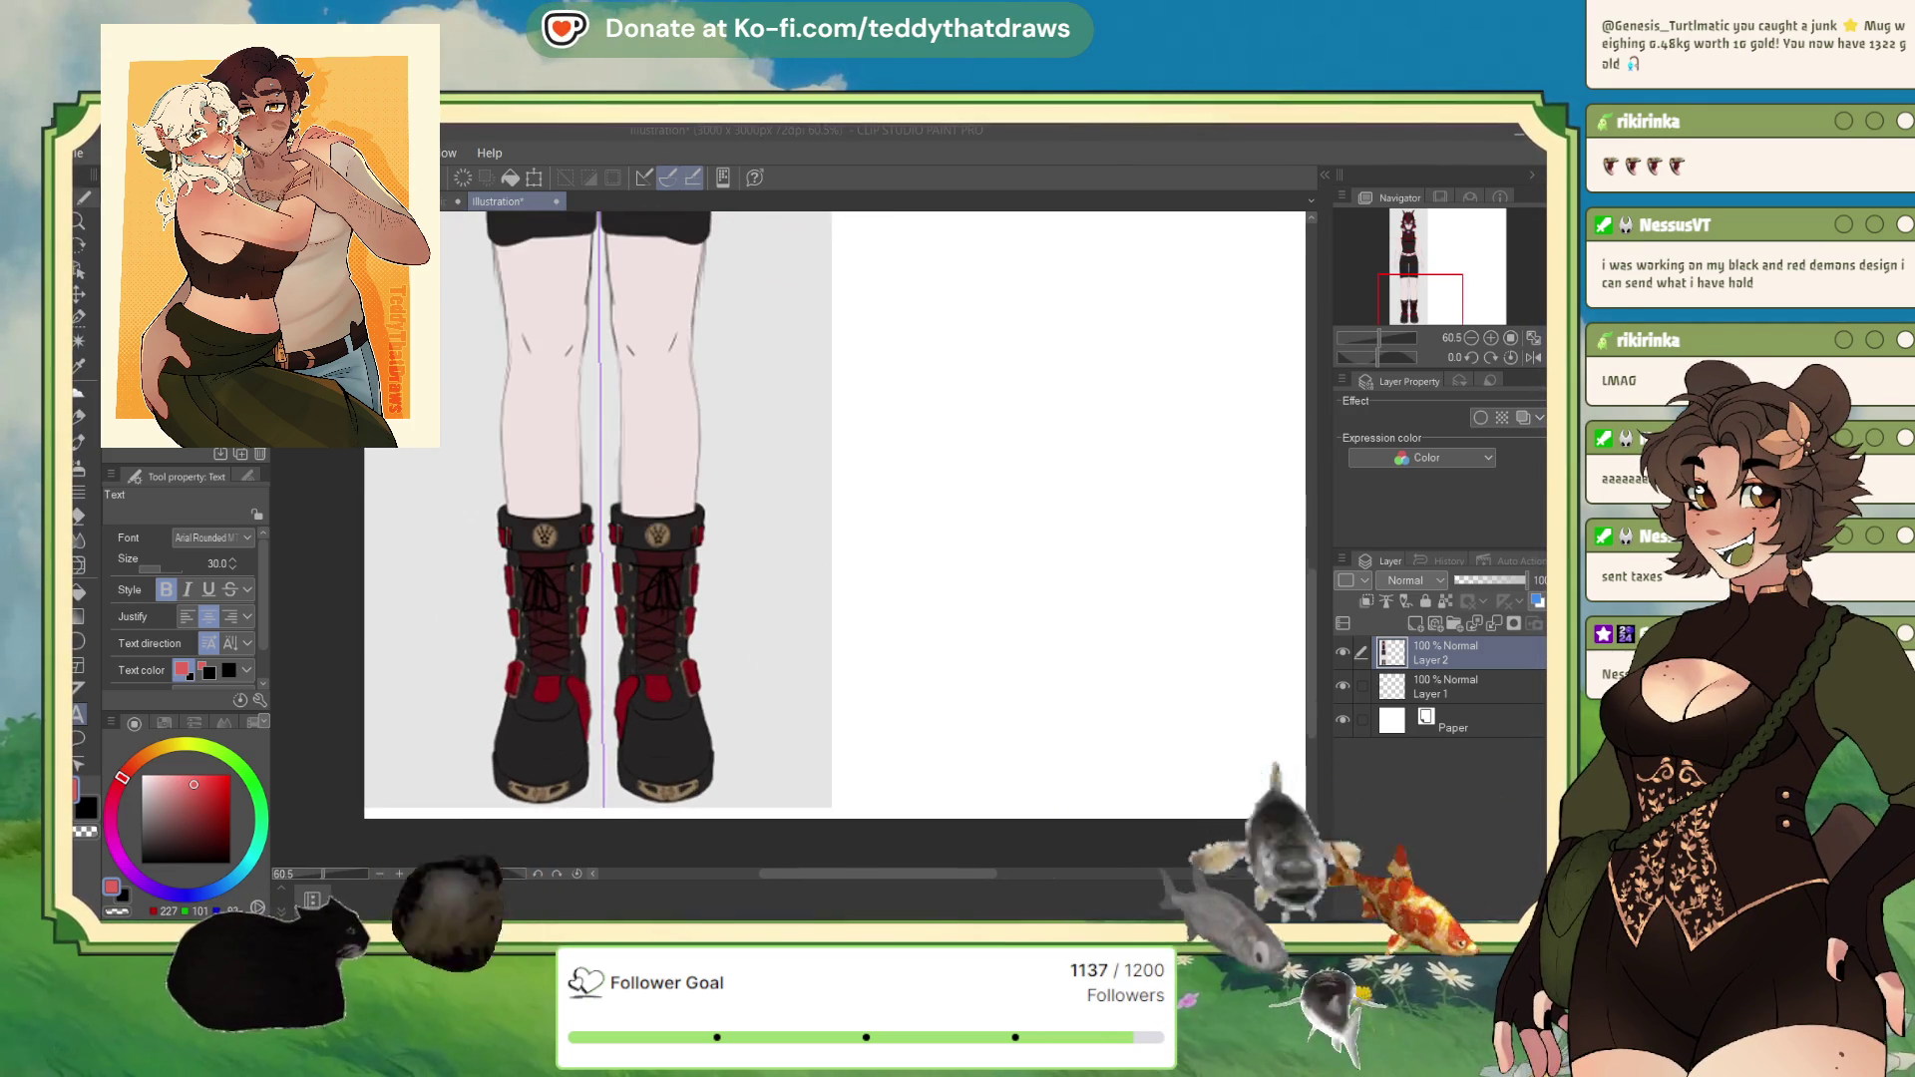
pyautogui.scroll(5, 653, 399)
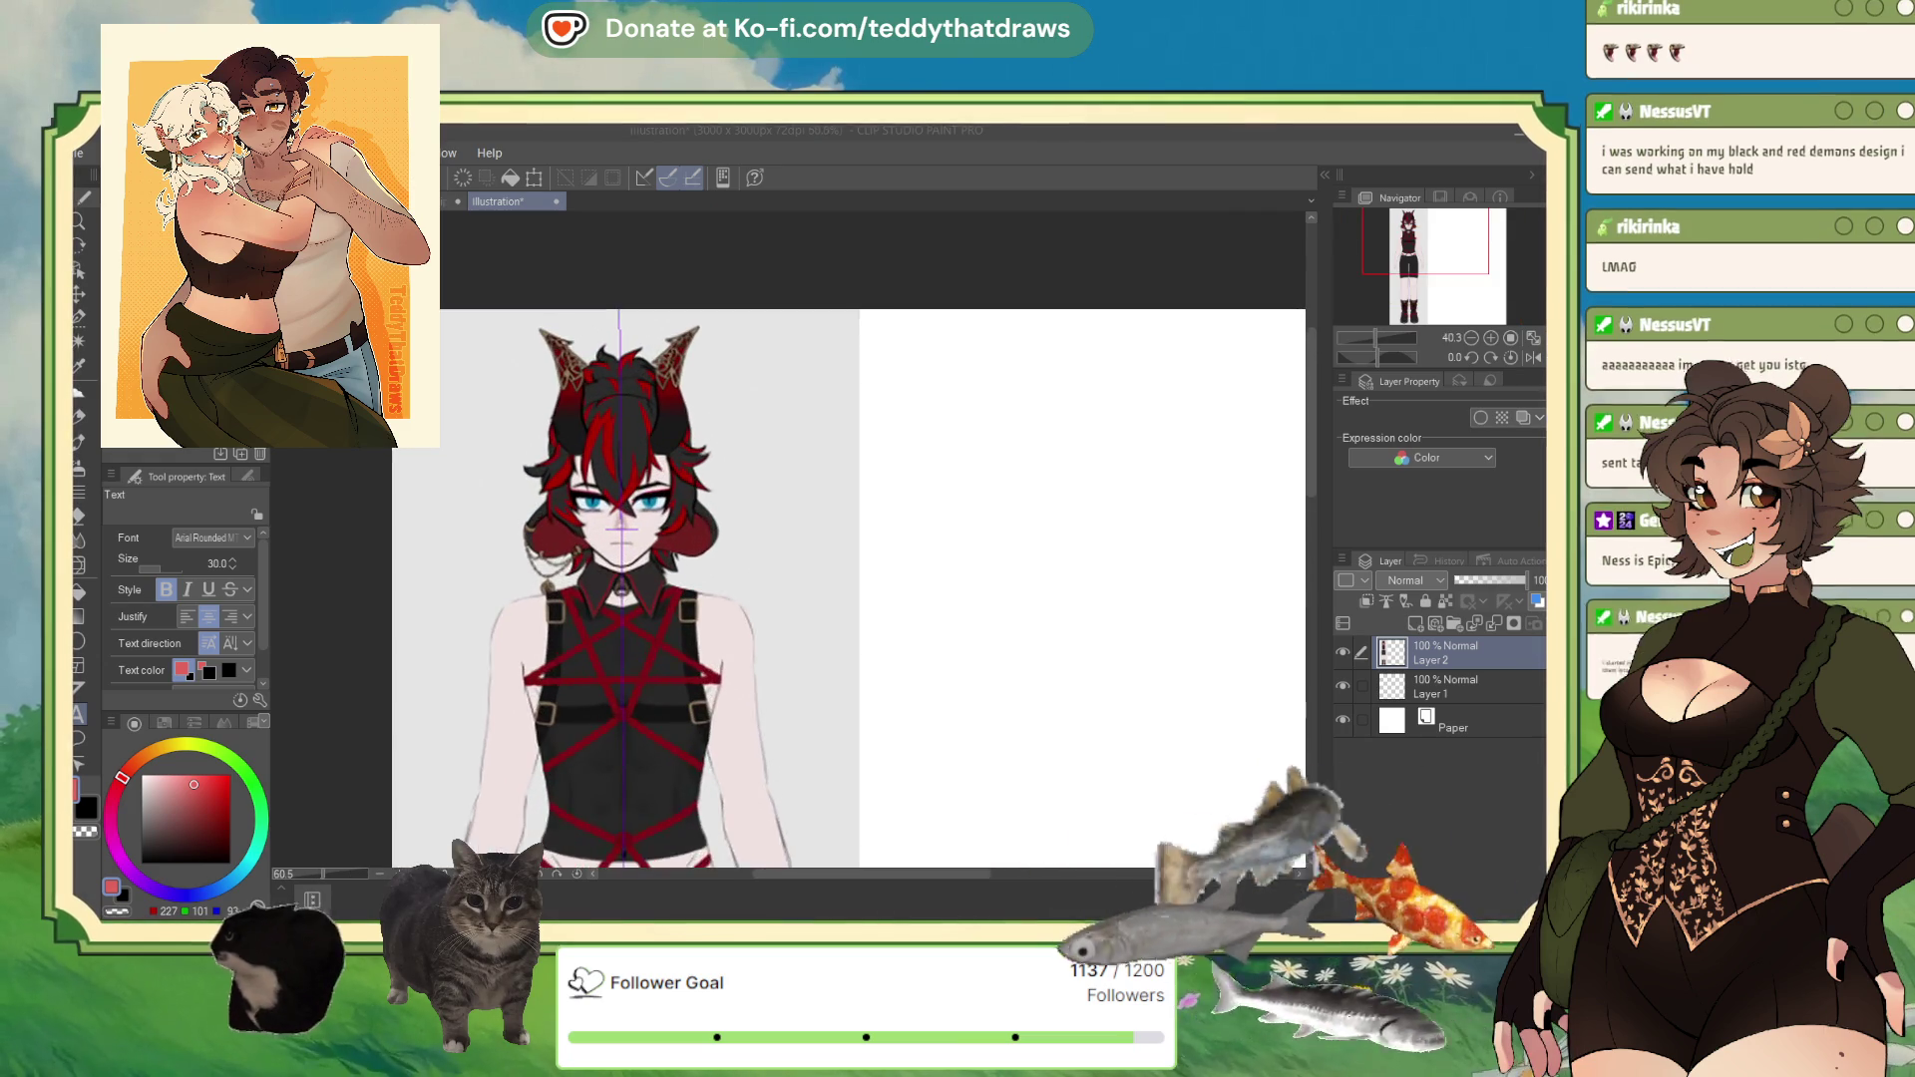
pyautogui.moveTo(868, 579)
pyautogui.mouseDown()
pyautogui.moveTo(890, 502)
pyautogui.moveTo(861, 497)
pyautogui.moveTo(913, 546)
pyautogui.mouseUp()
pyautogui.scroll(-3, 688, 359)
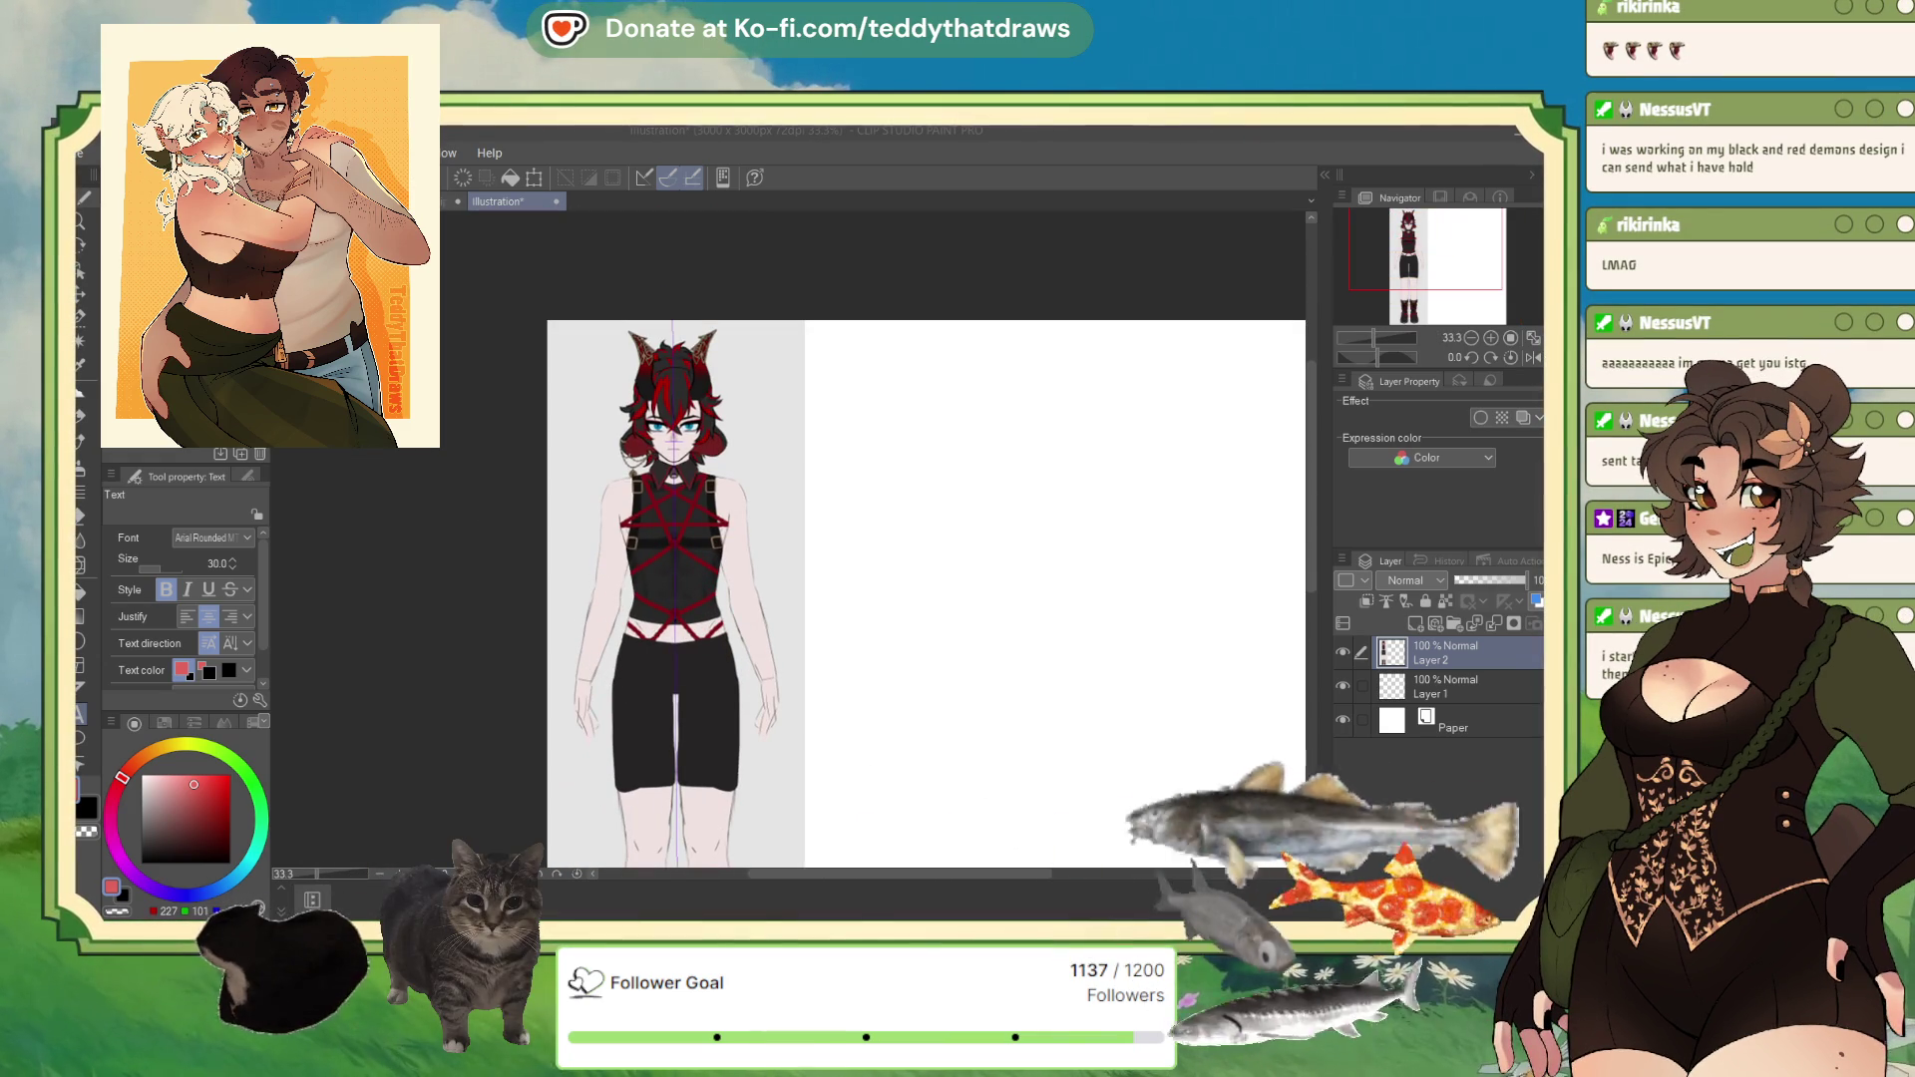
pyautogui.scroll(2, 683, 476)
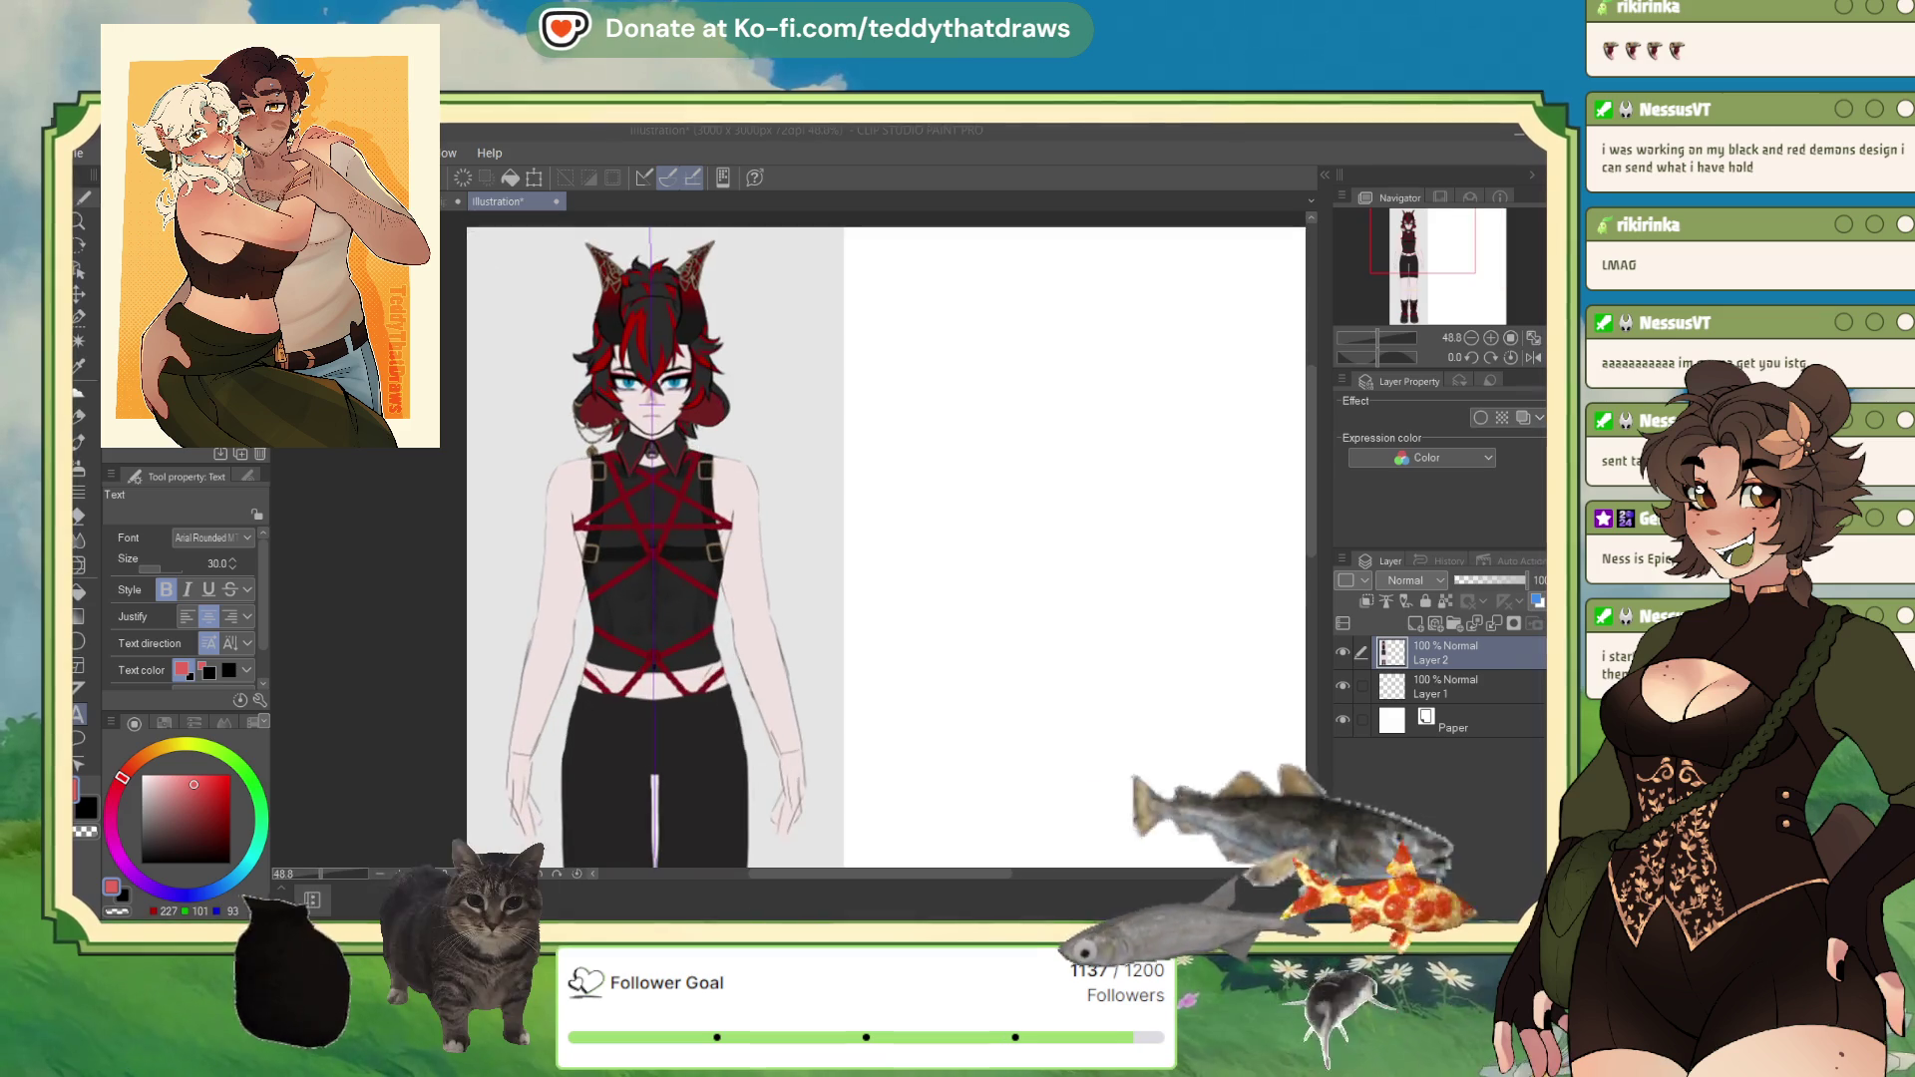
pyautogui.scroll(-4, 715, 498)
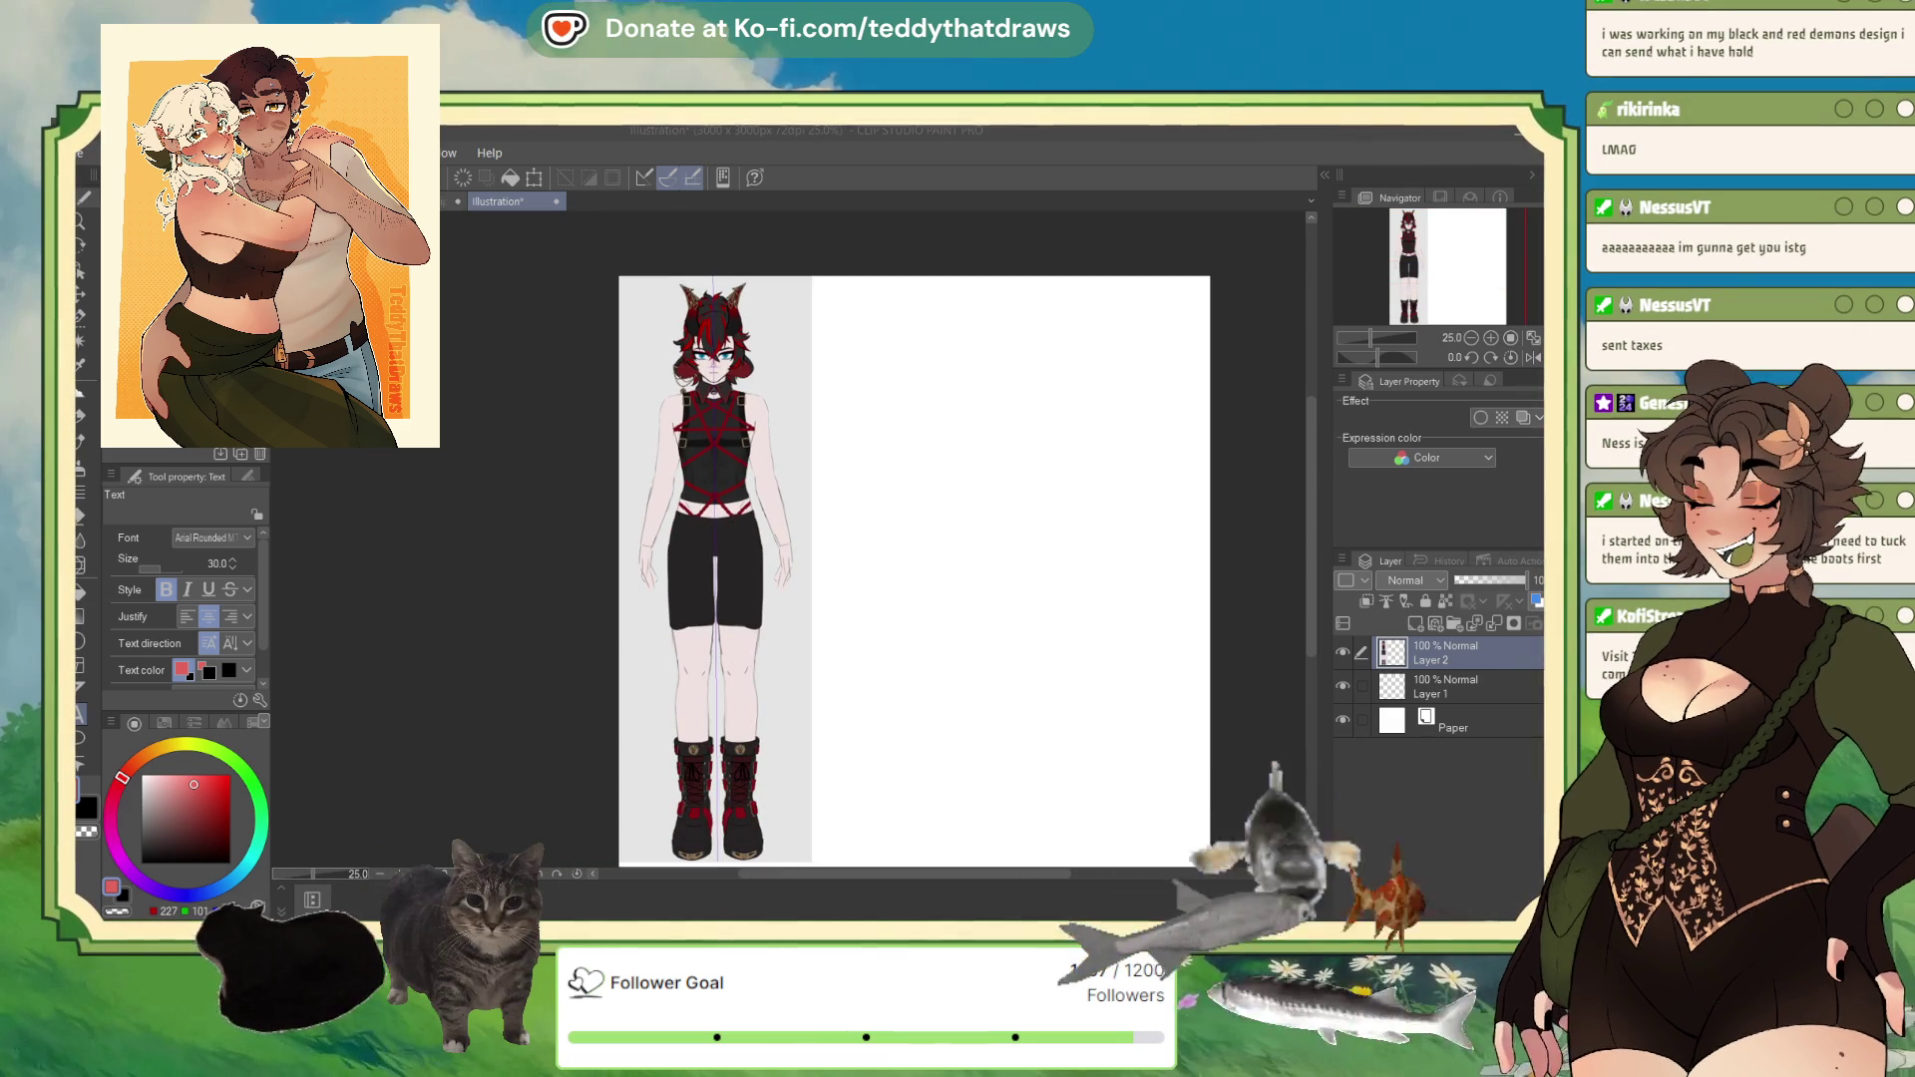
pyautogui.scroll(1, 1210, 755)
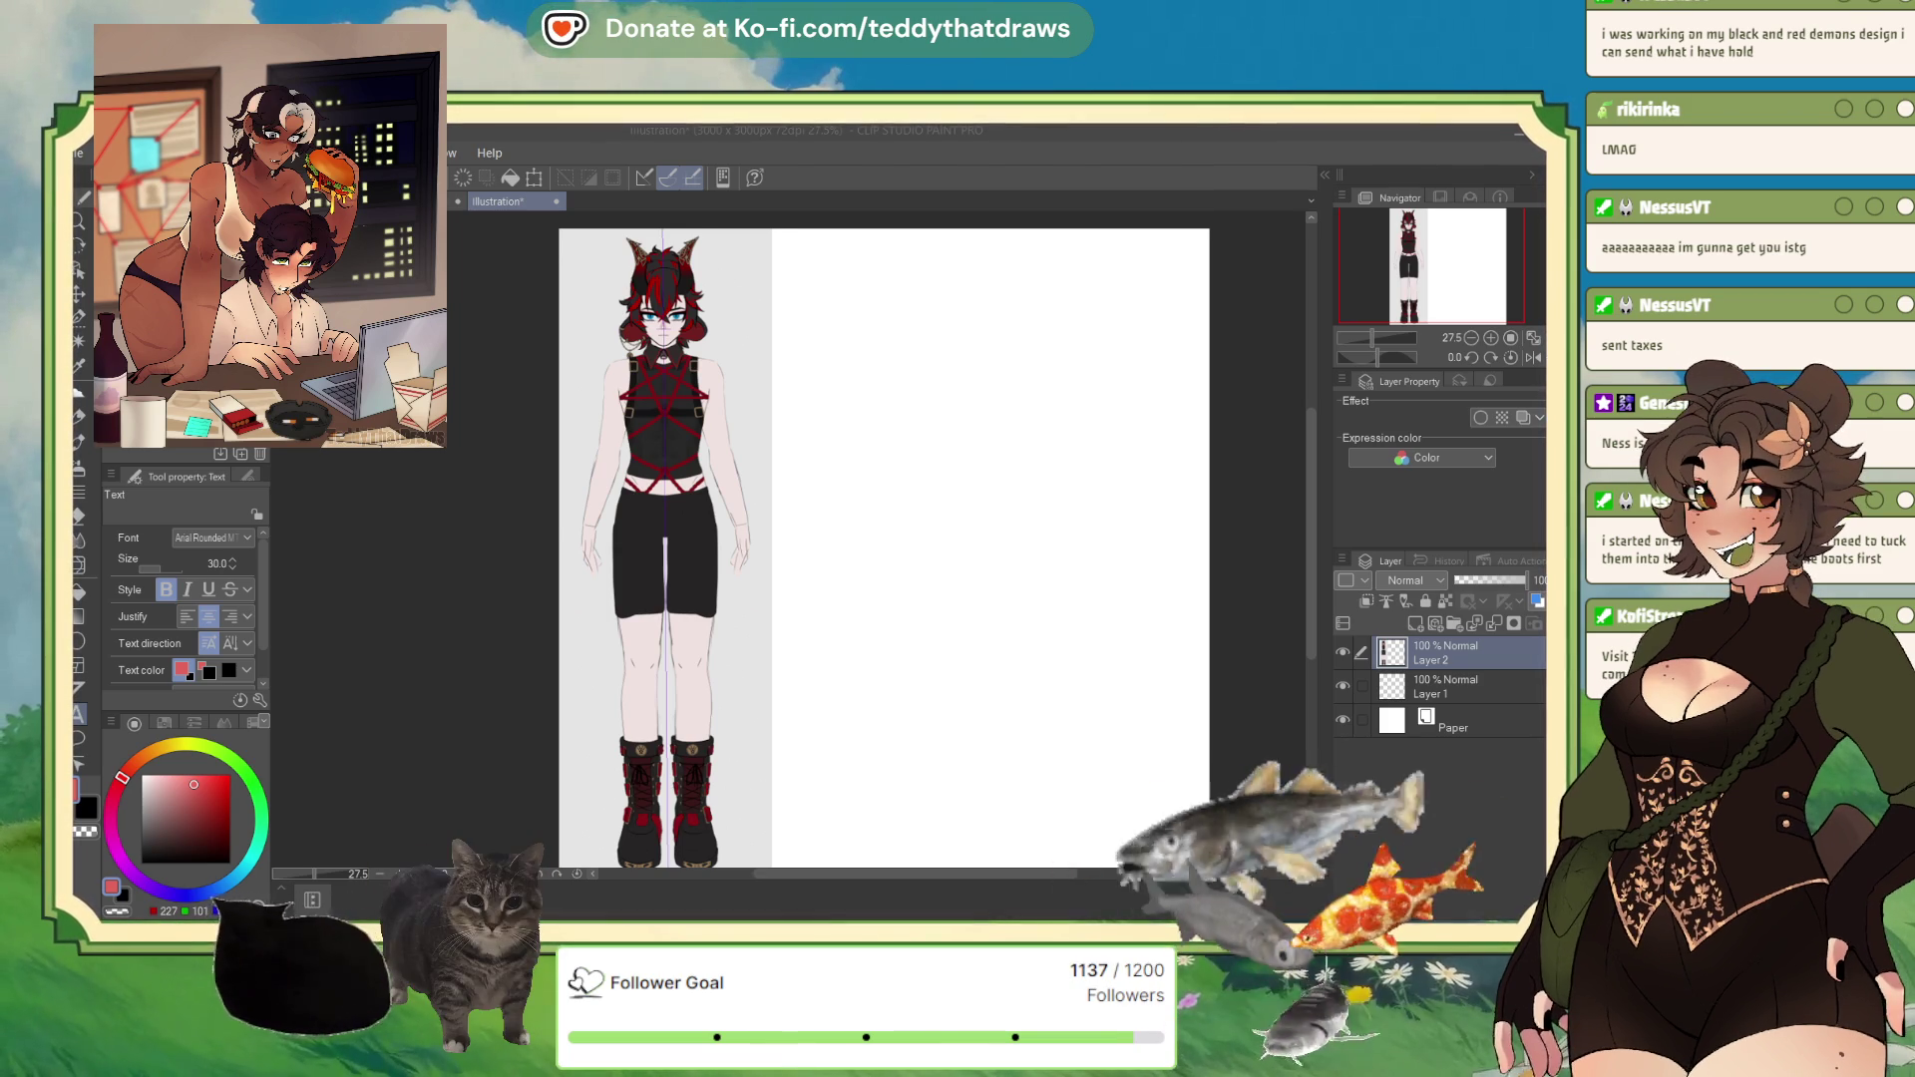
pyautogui.scroll(2, 614, 355)
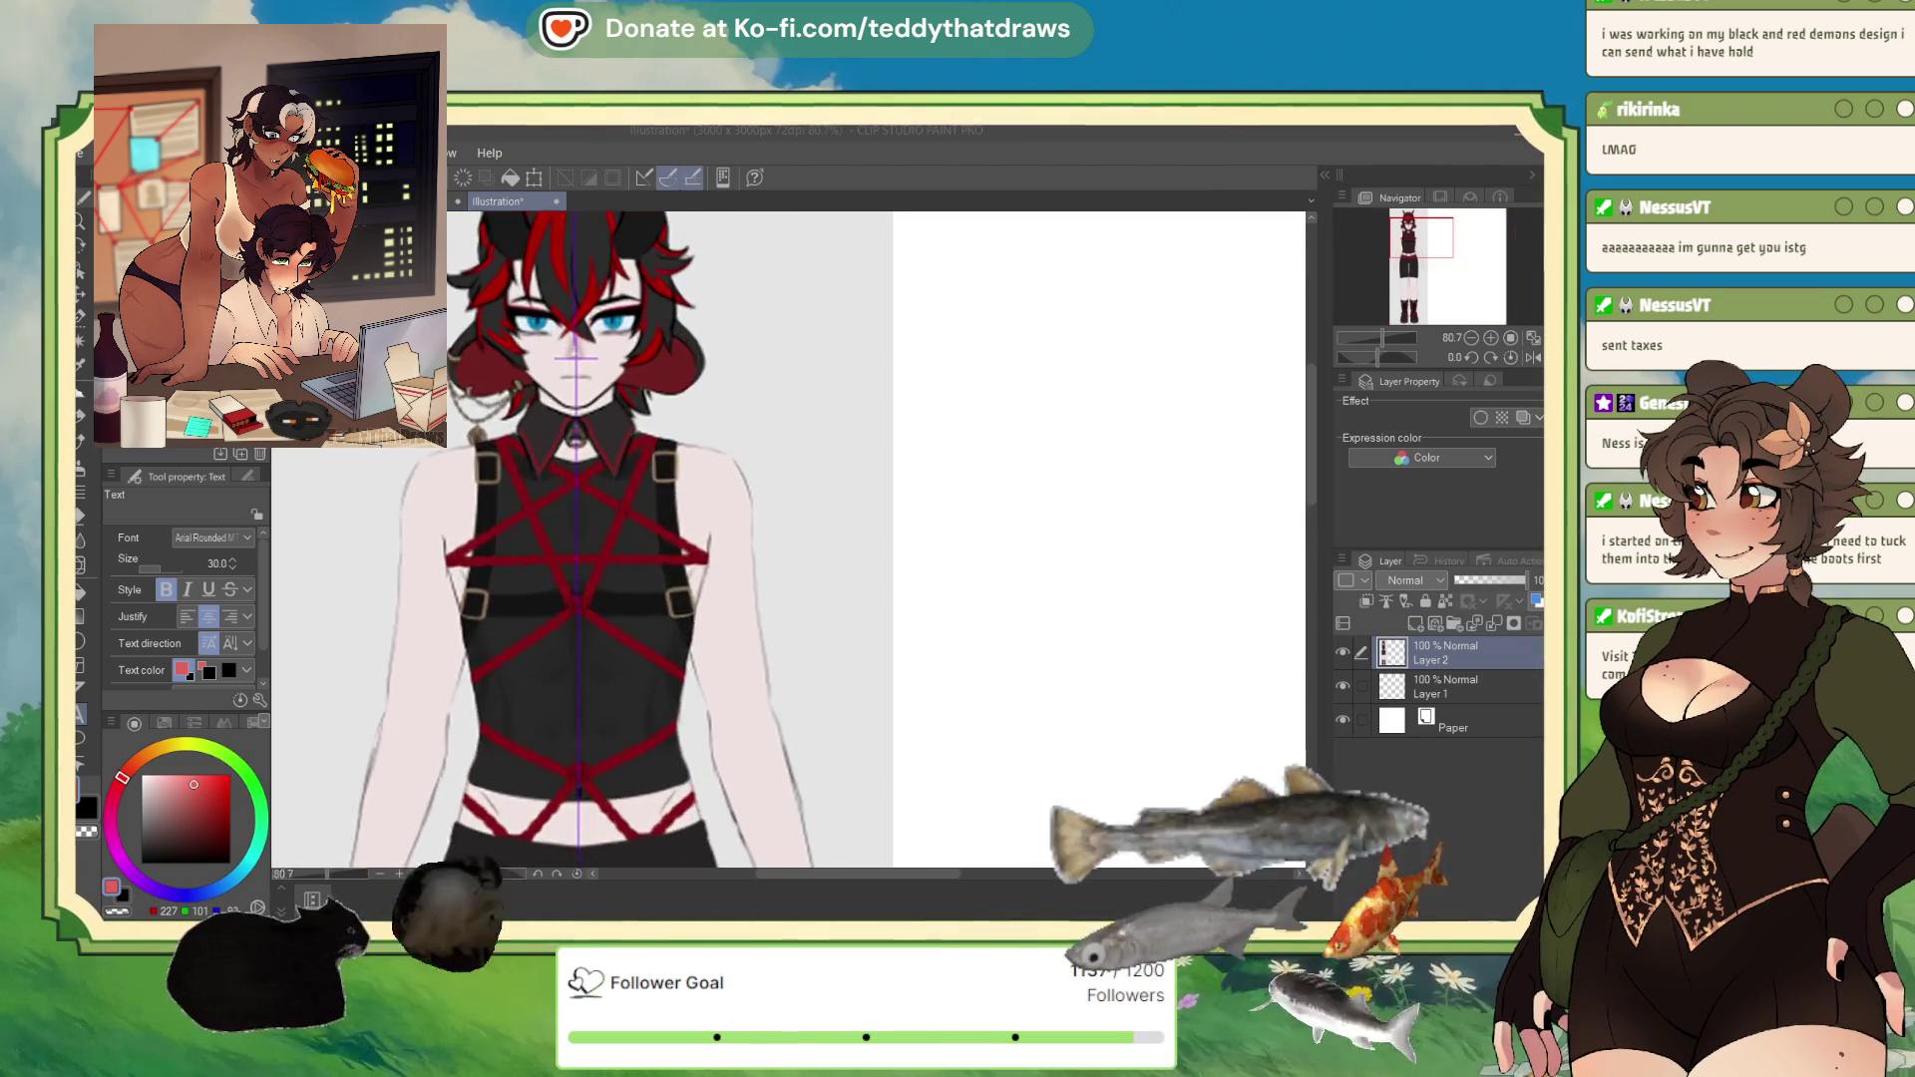
pyautogui.scroll(-3, 848, 498)
pyautogui.scroll(4, 678, 300)
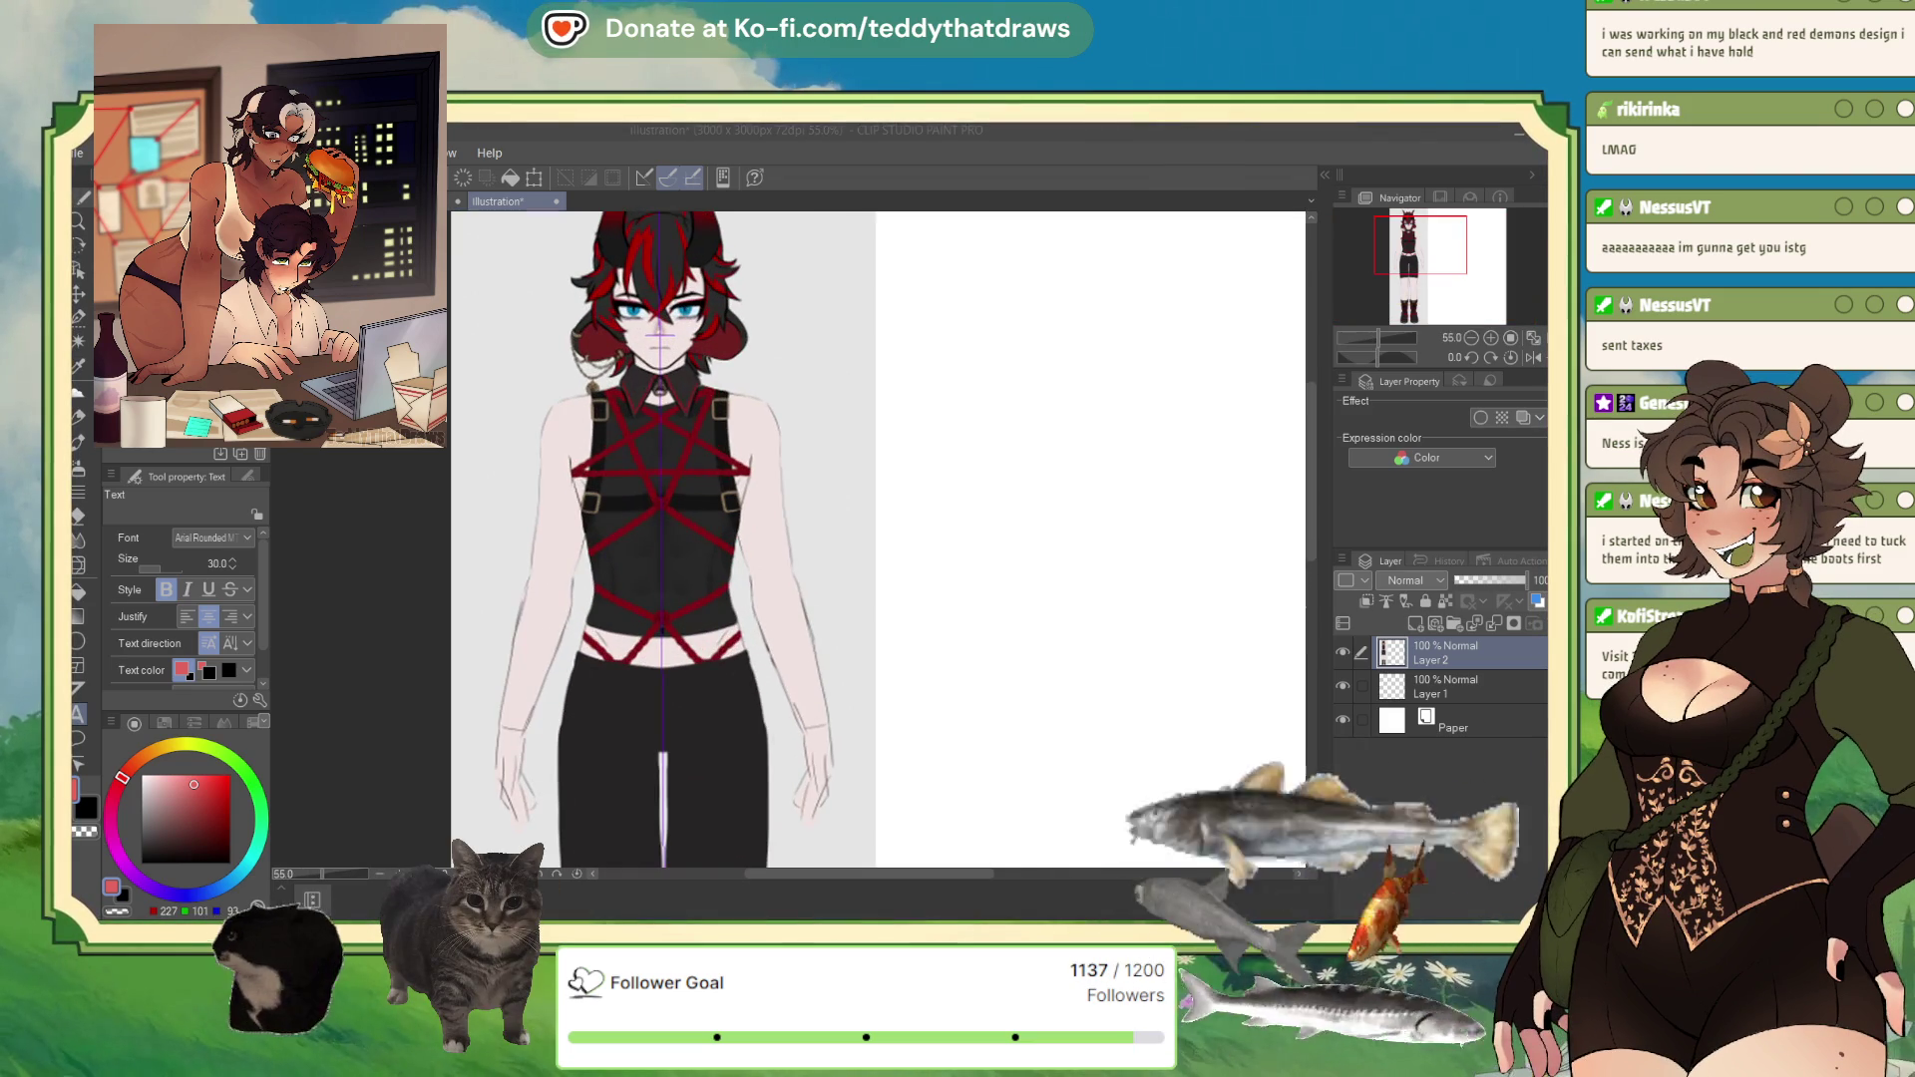
pyautogui.scroll(-4, 847, 539)
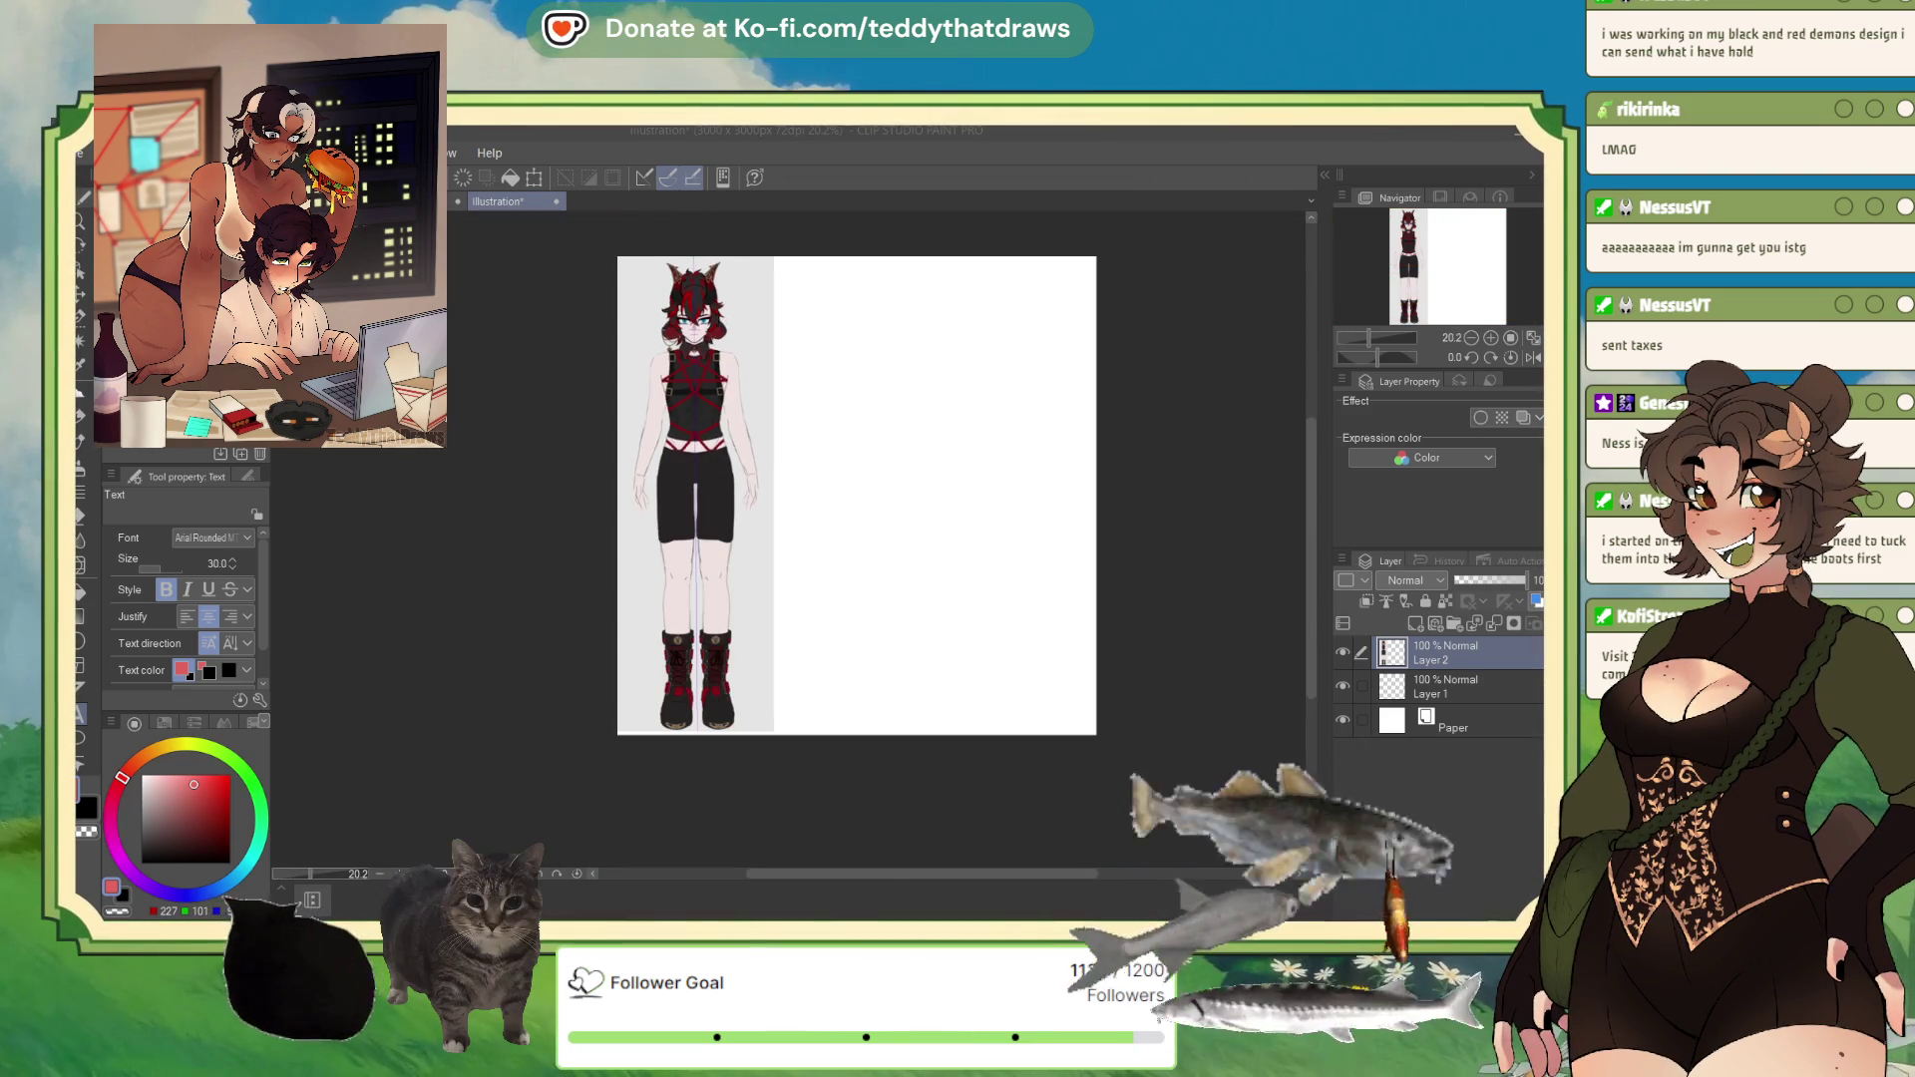
pyautogui.scroll(2, 877, 539)
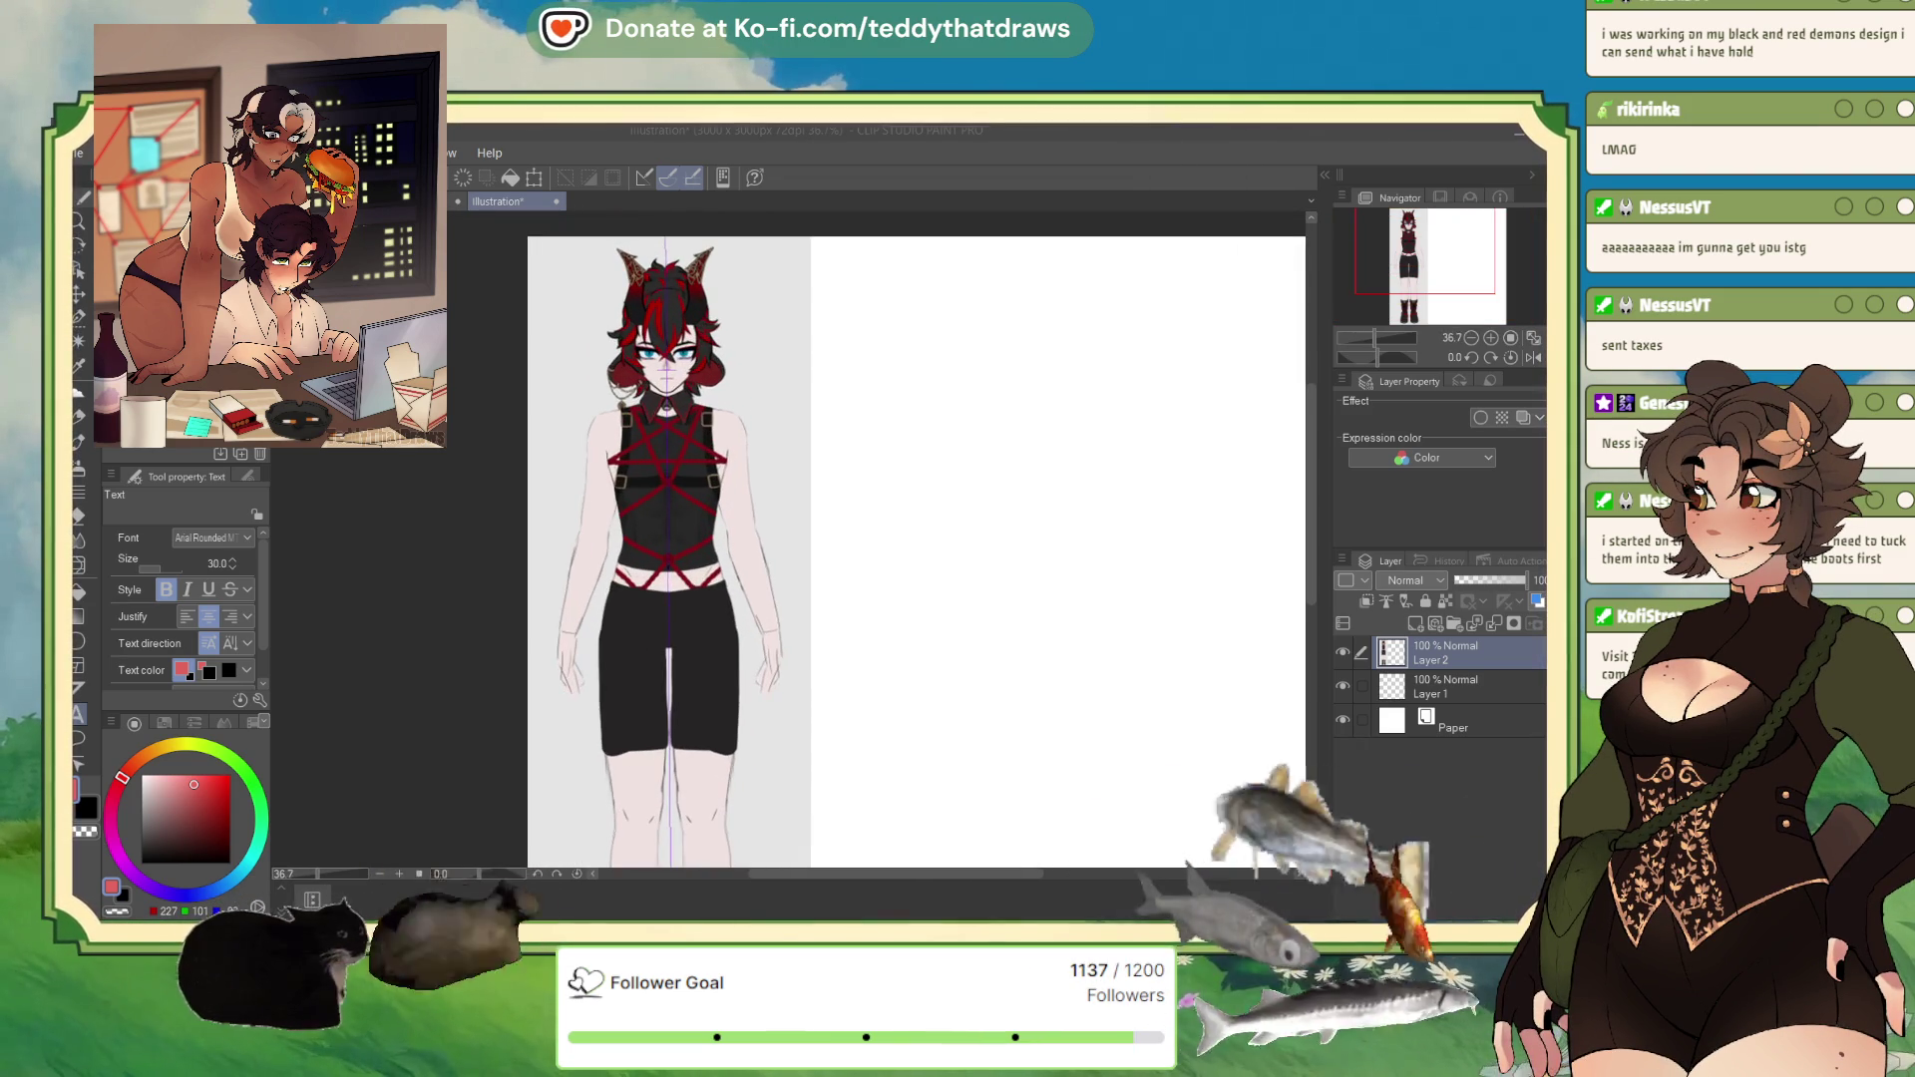
pyautogui.scroll(-3, 877, 539)
pyautogui.scroll(2, 877, 538)
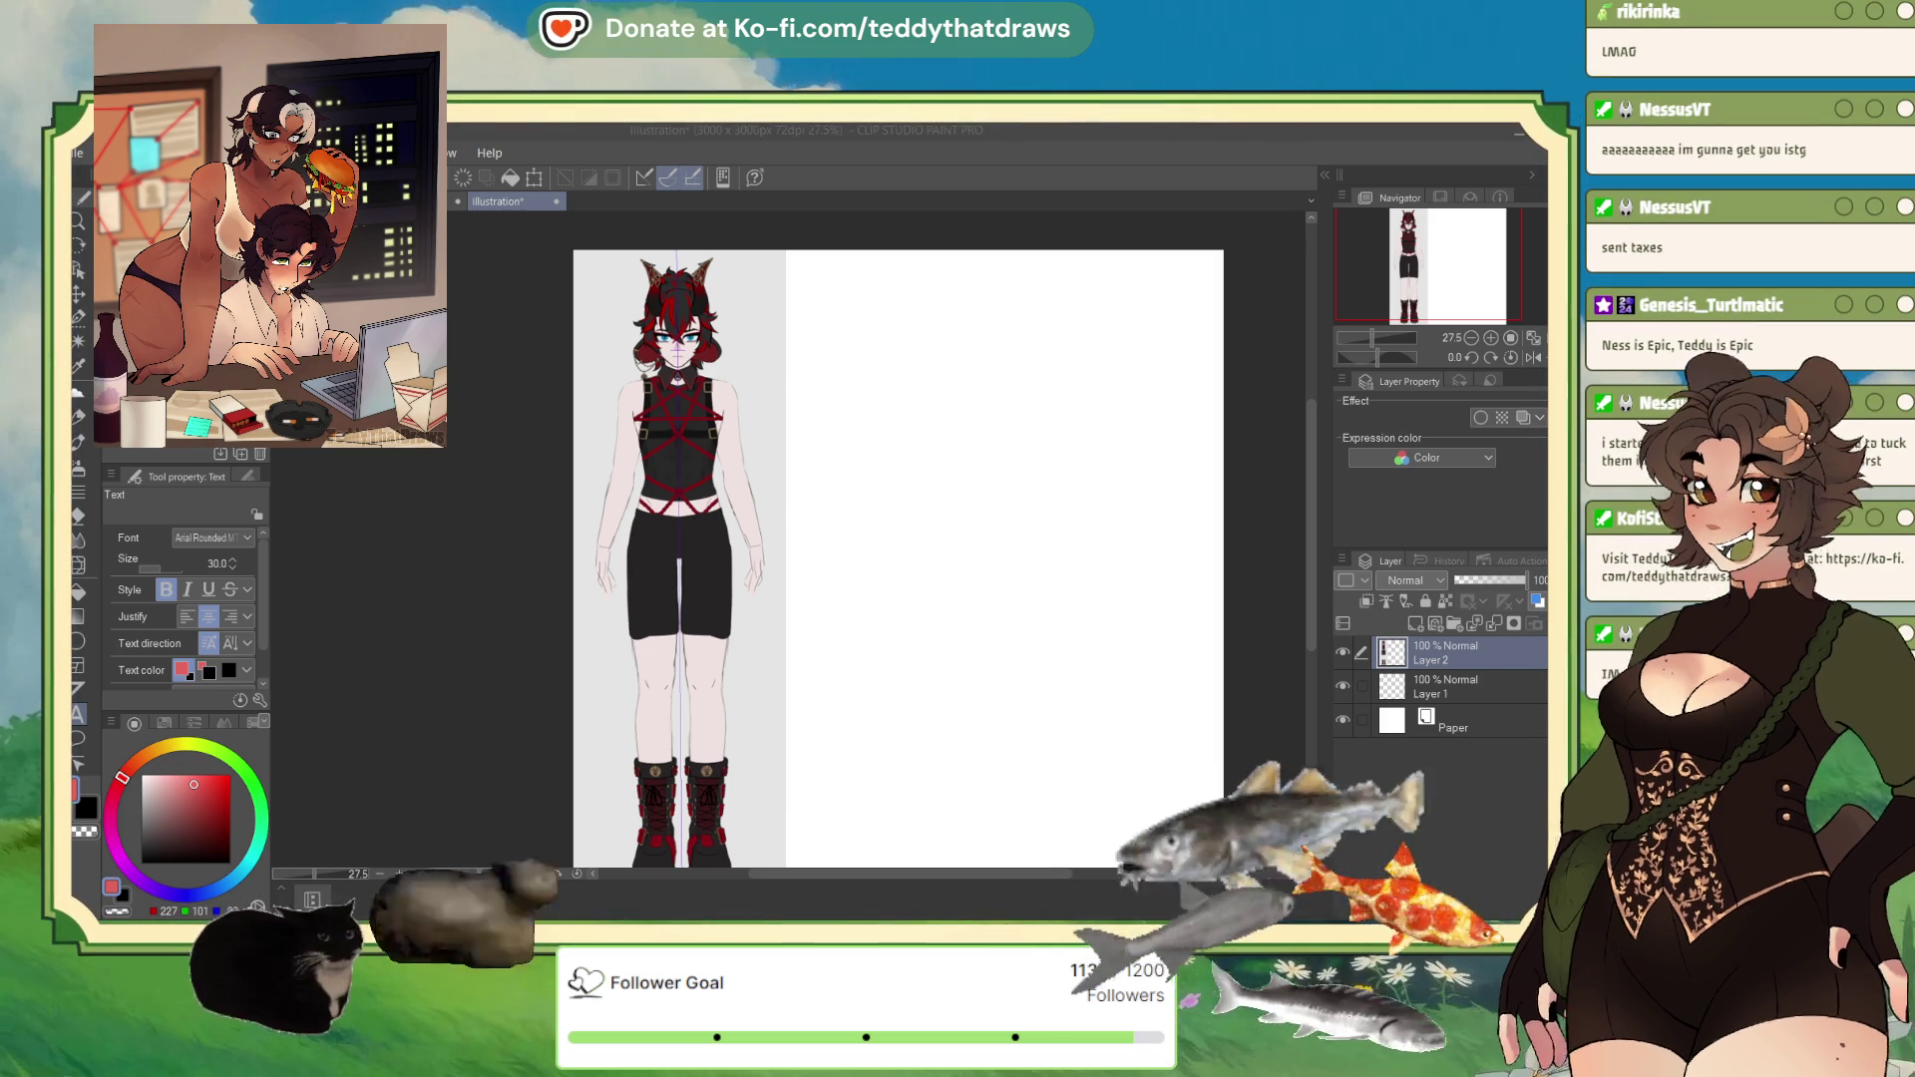
pyautogui.scroll(-2, 522, 319)
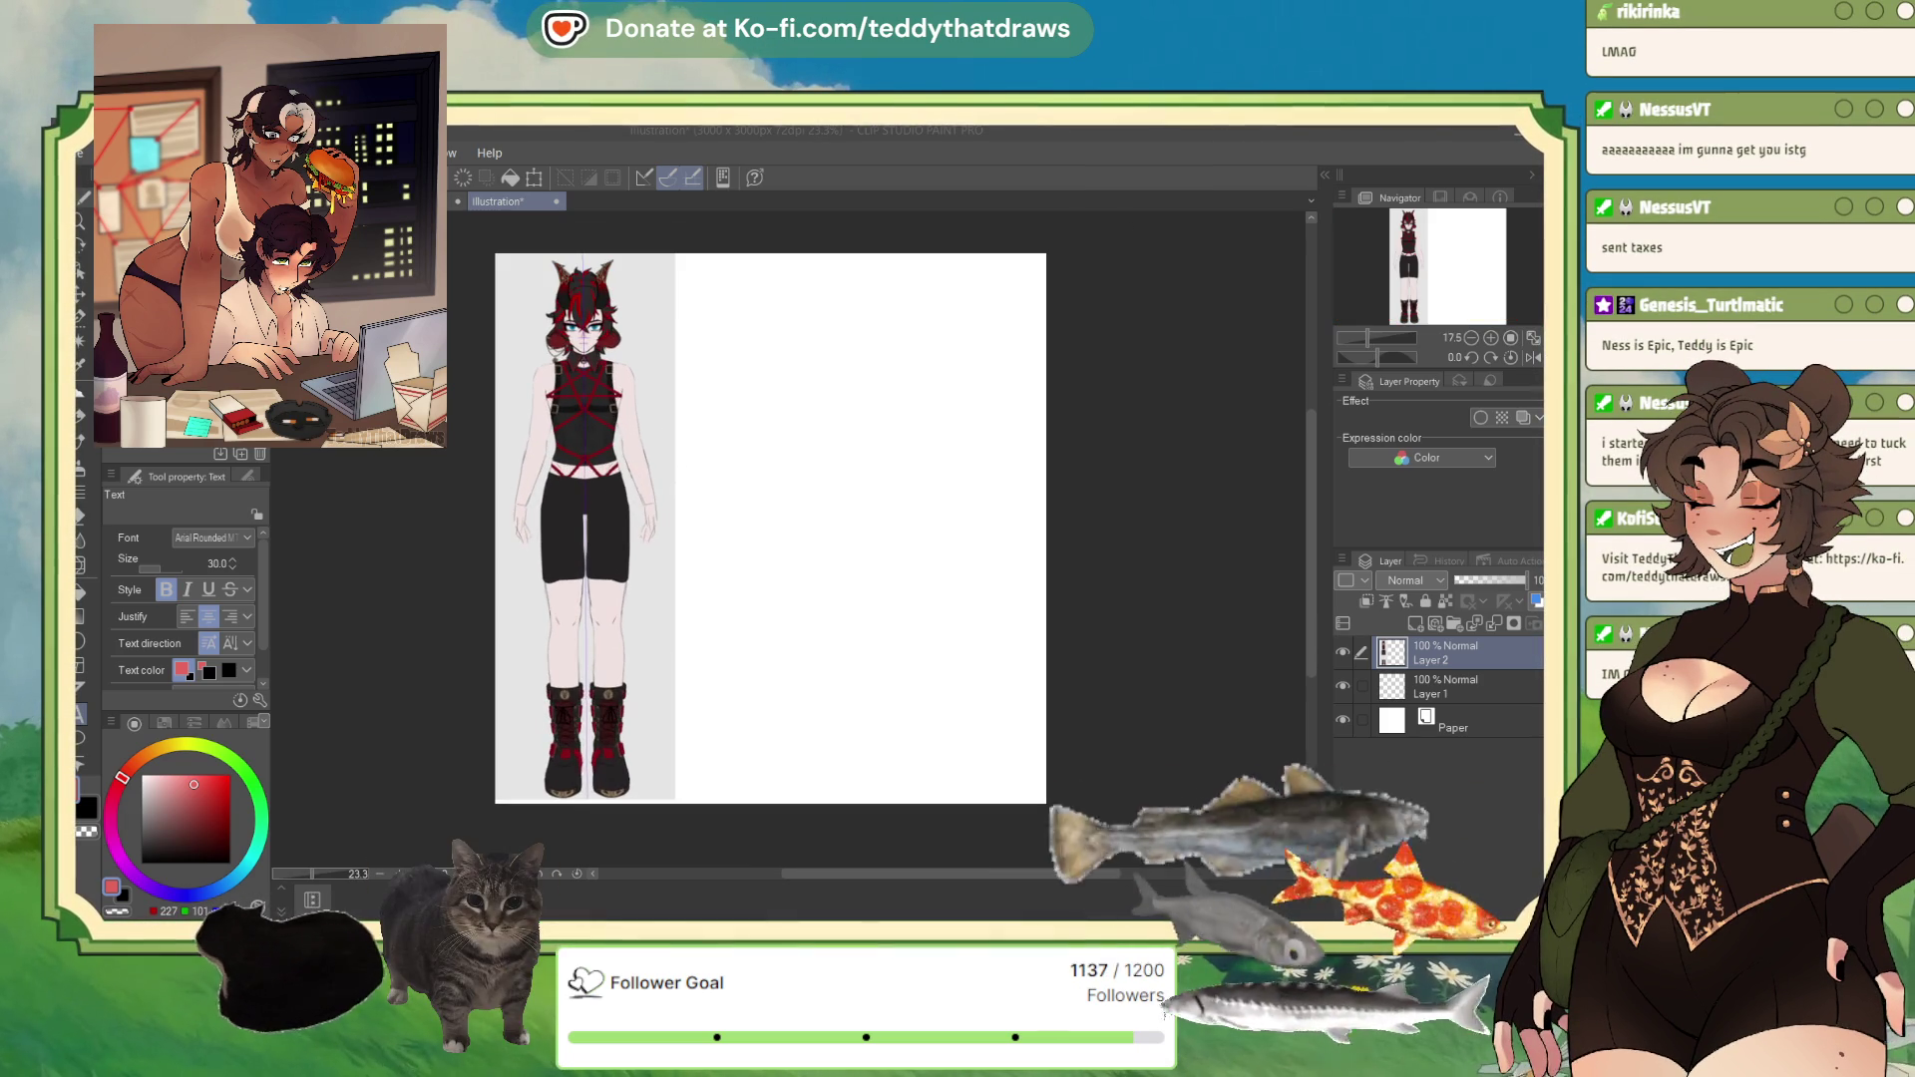
pyautogui.scroll(2, 548, 738)
pyautogui.scroll(-3, 887, 499)
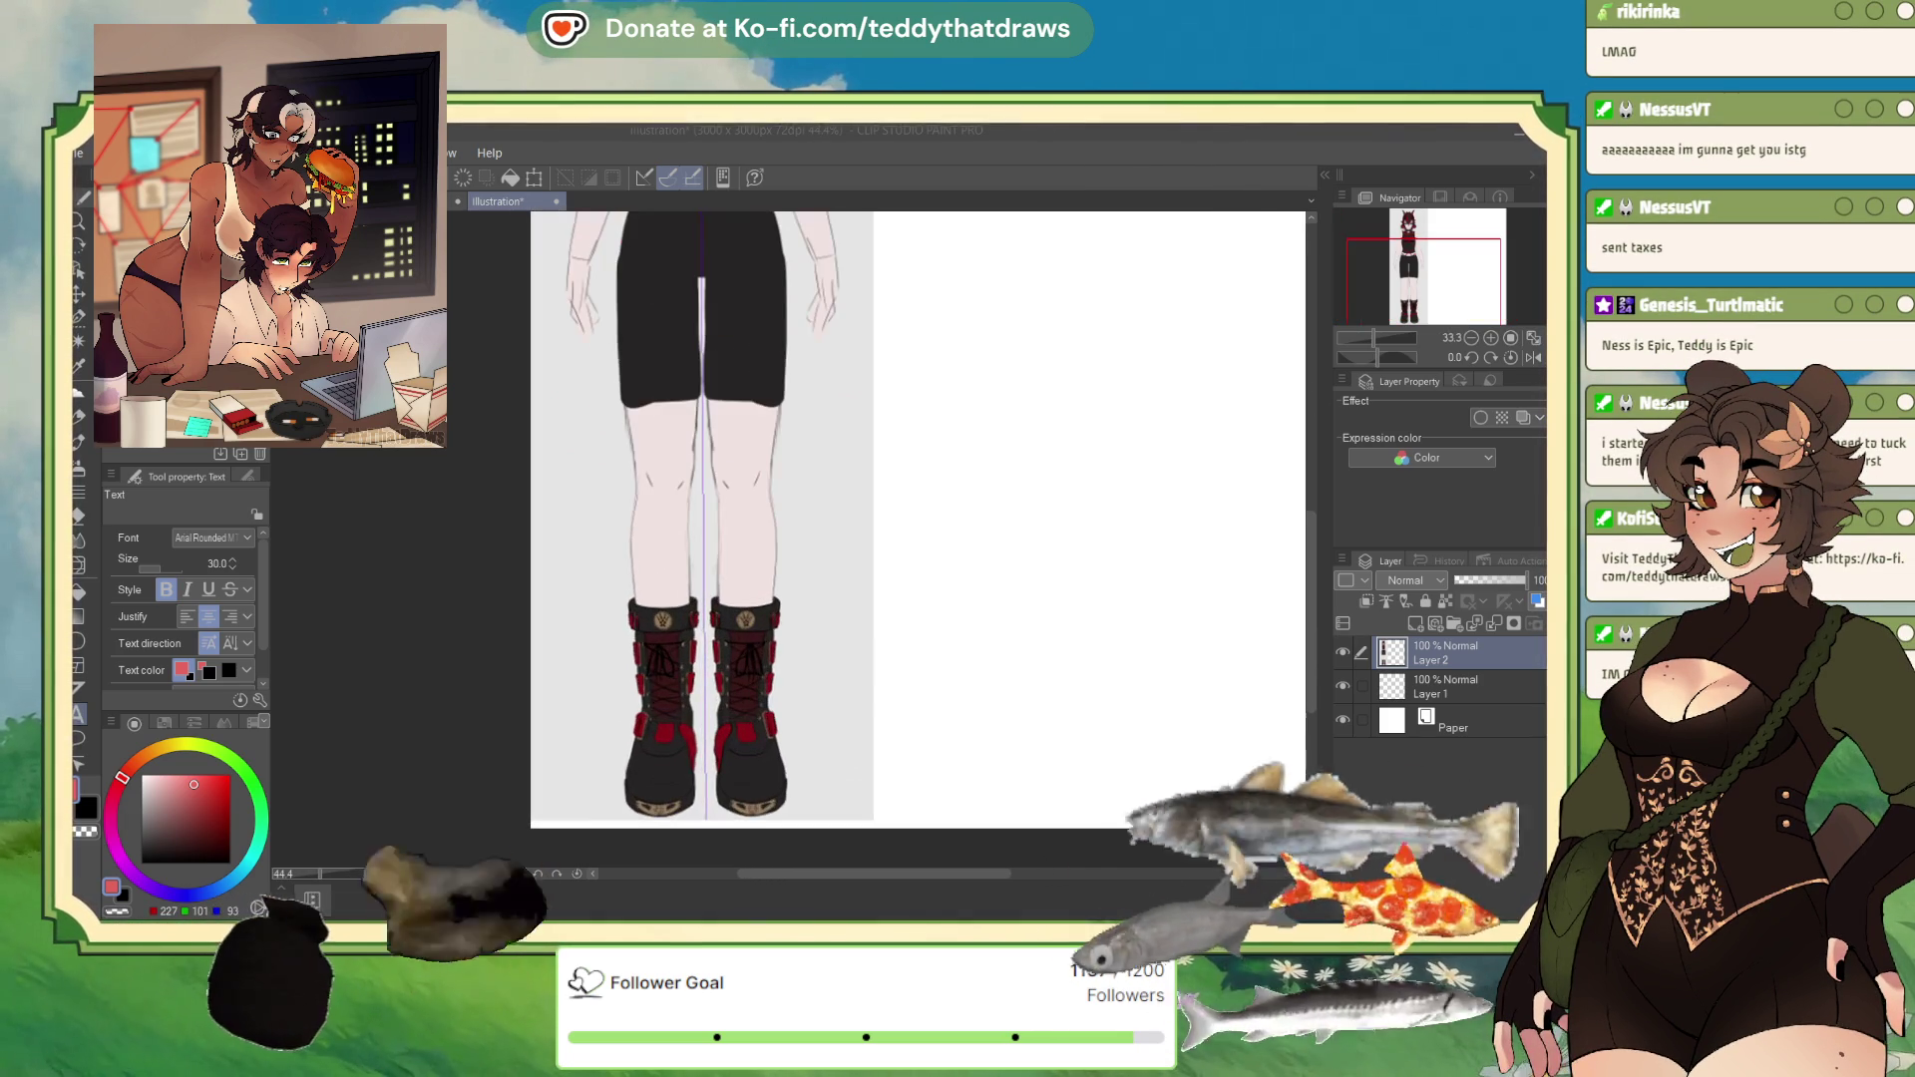
pyautogui.scroll(2, 887, 499)
pyautogui.scroll(-3, 888, 499)
pyautogui.scroll(2, 888, 499)
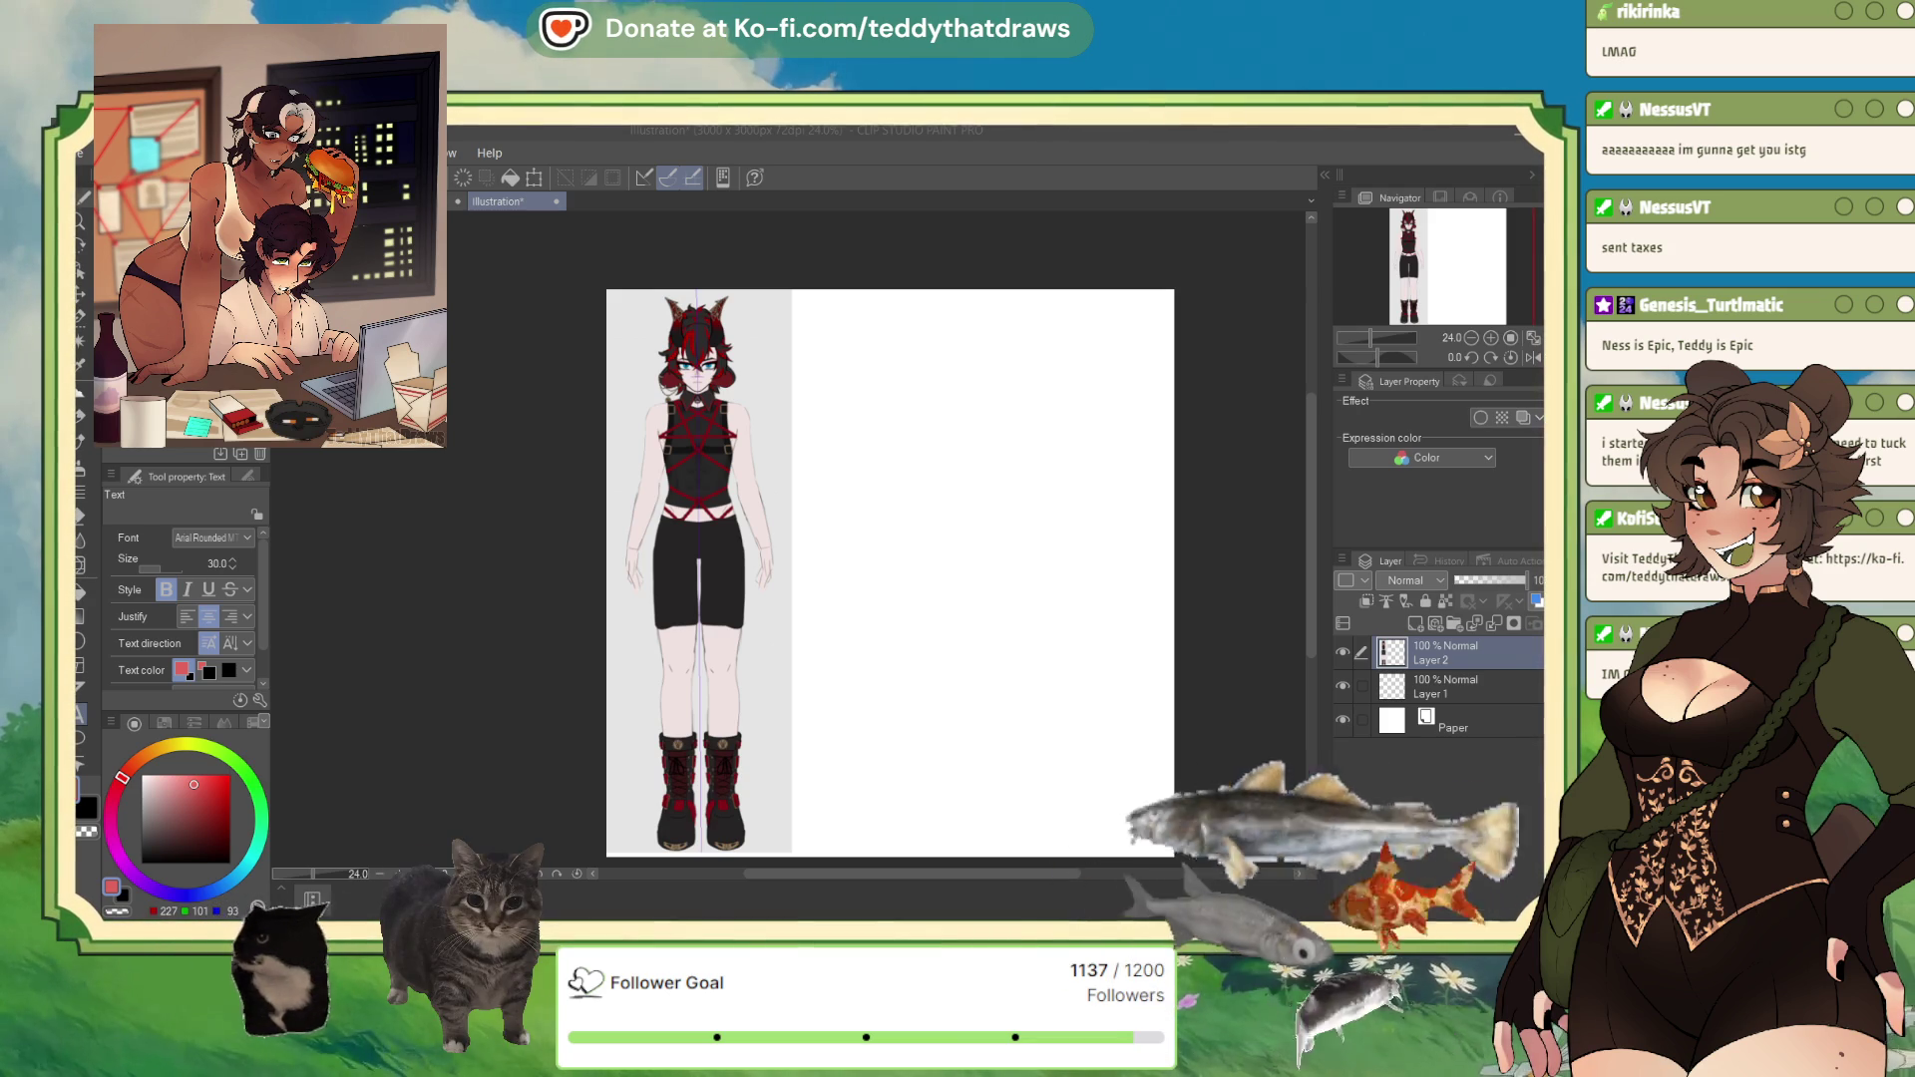
pyautogui.scroll(5, 698, 798)
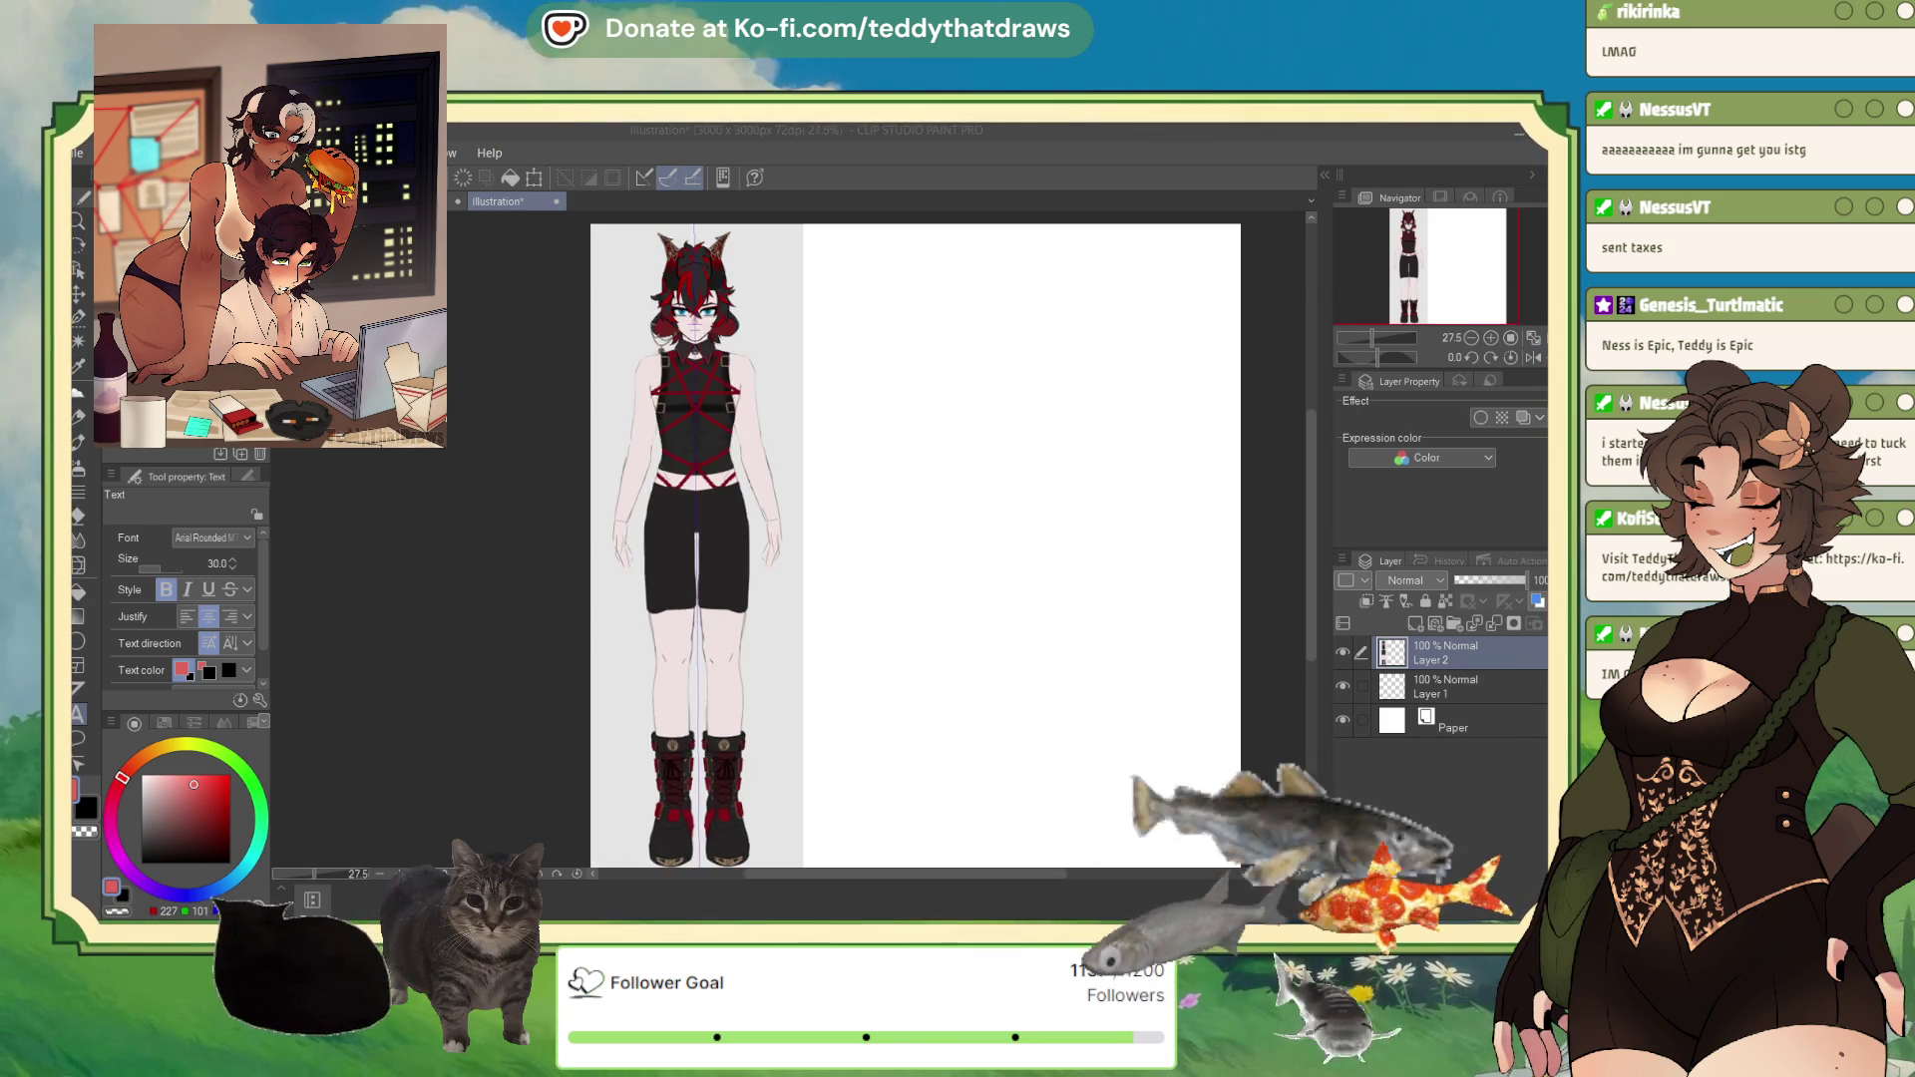
pyautogui.scroll(3, 903, 758)
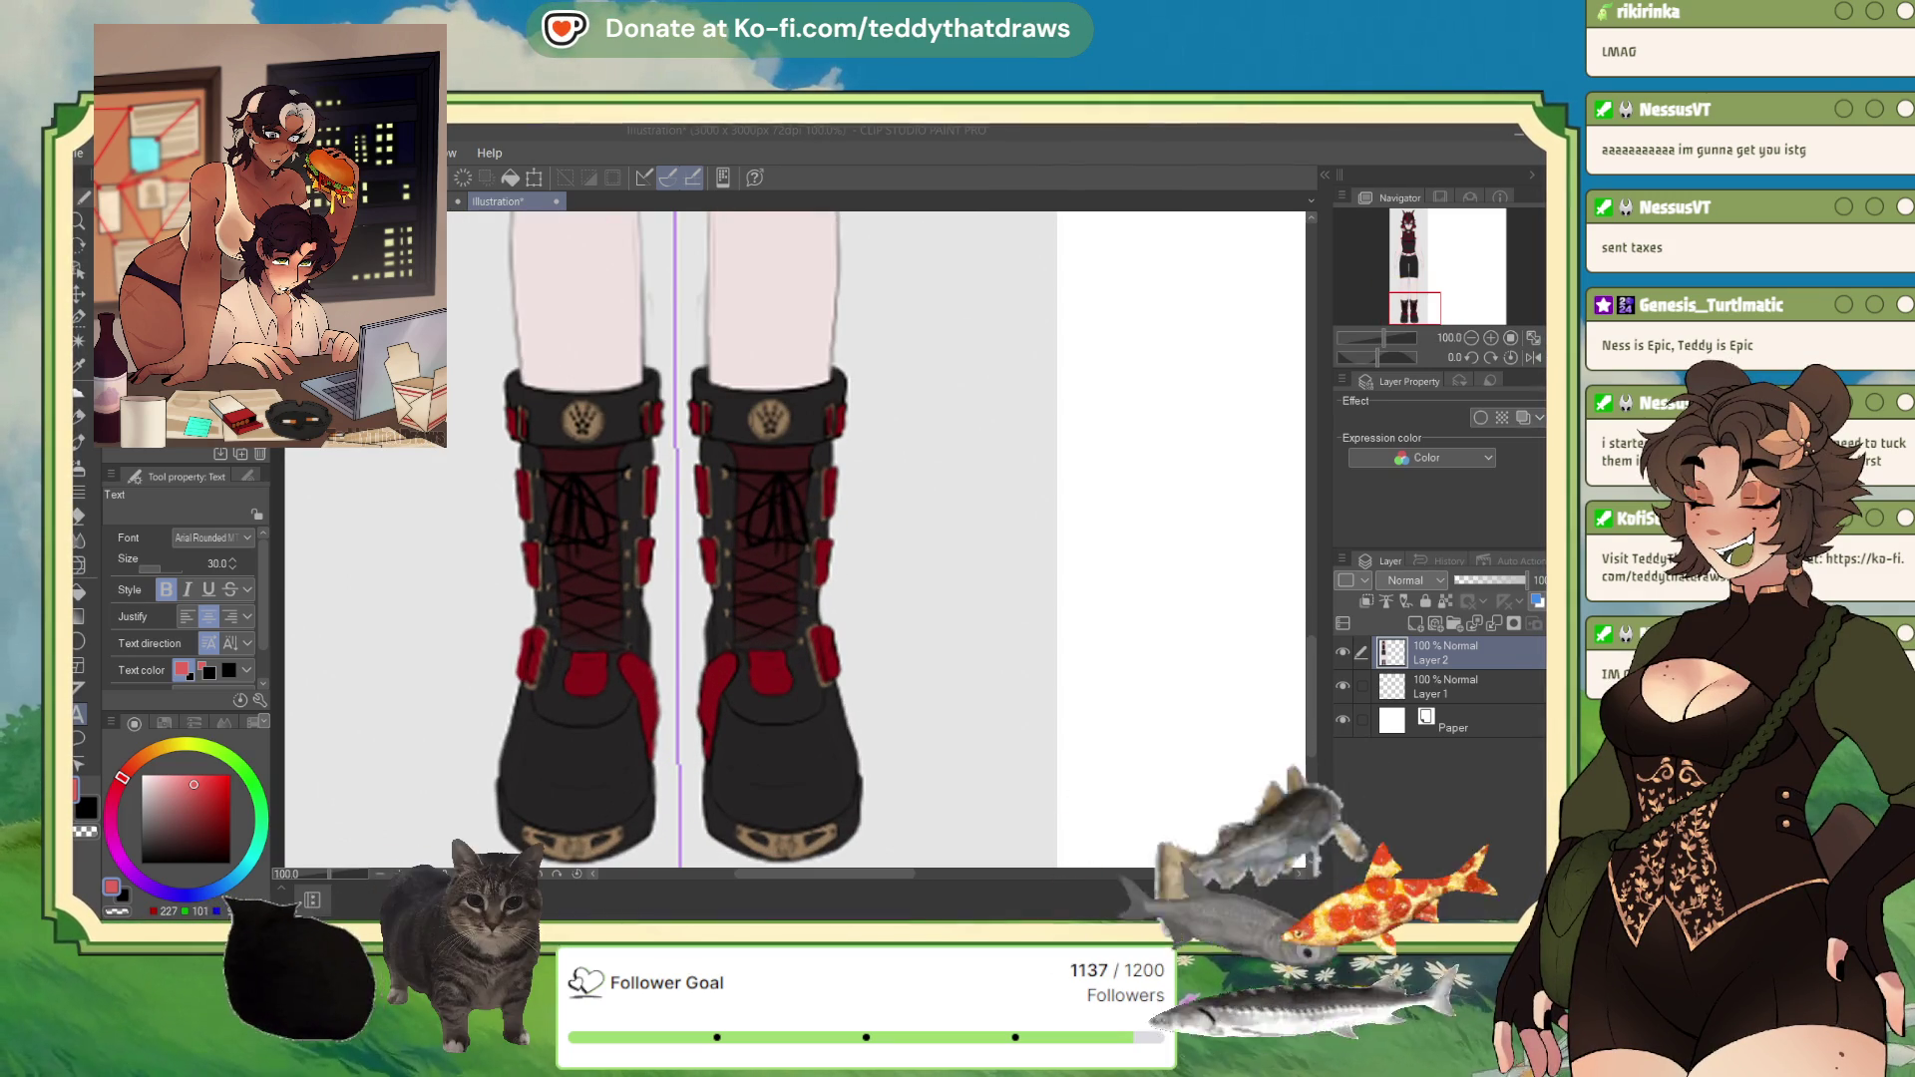
pyautogui.scroll(-6, 761, 764)
pyautogui.scroll(5, 766, 359)
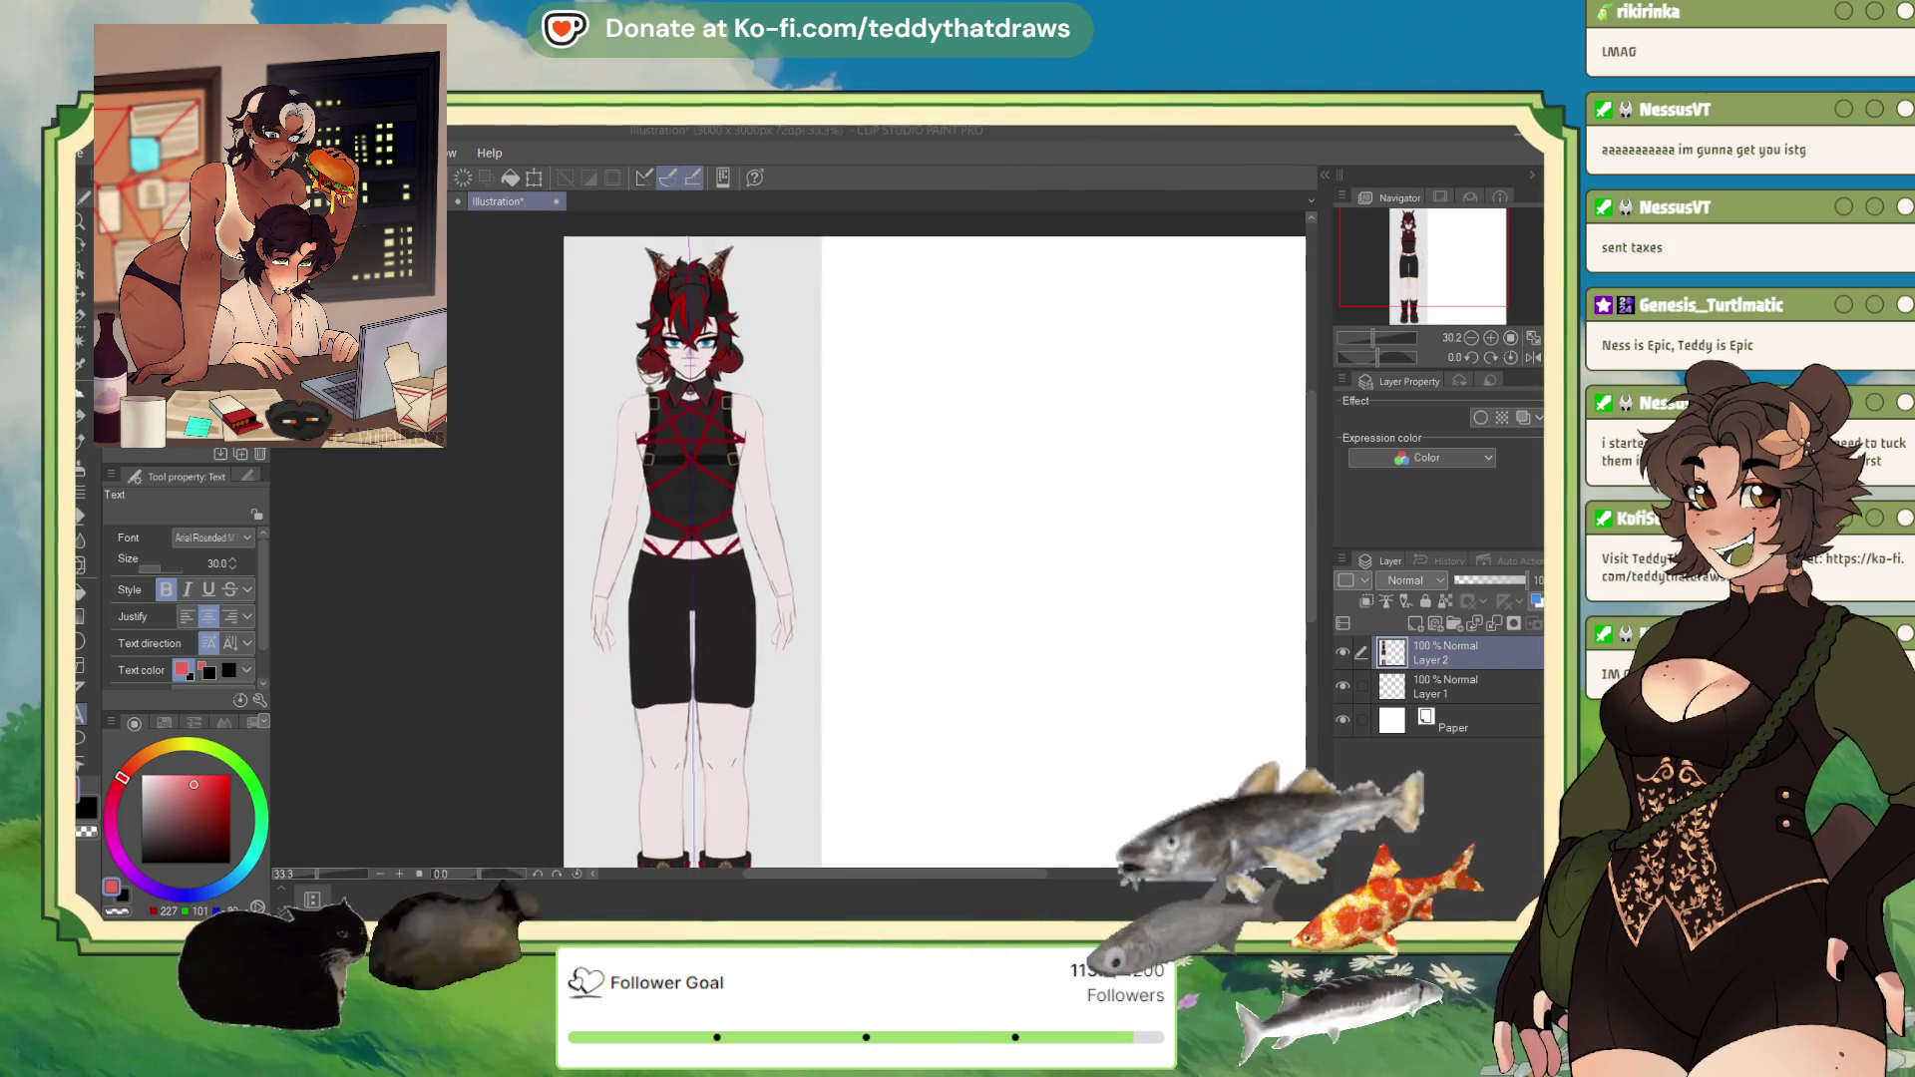
pyautogui.scroll(-3, 569, 423)
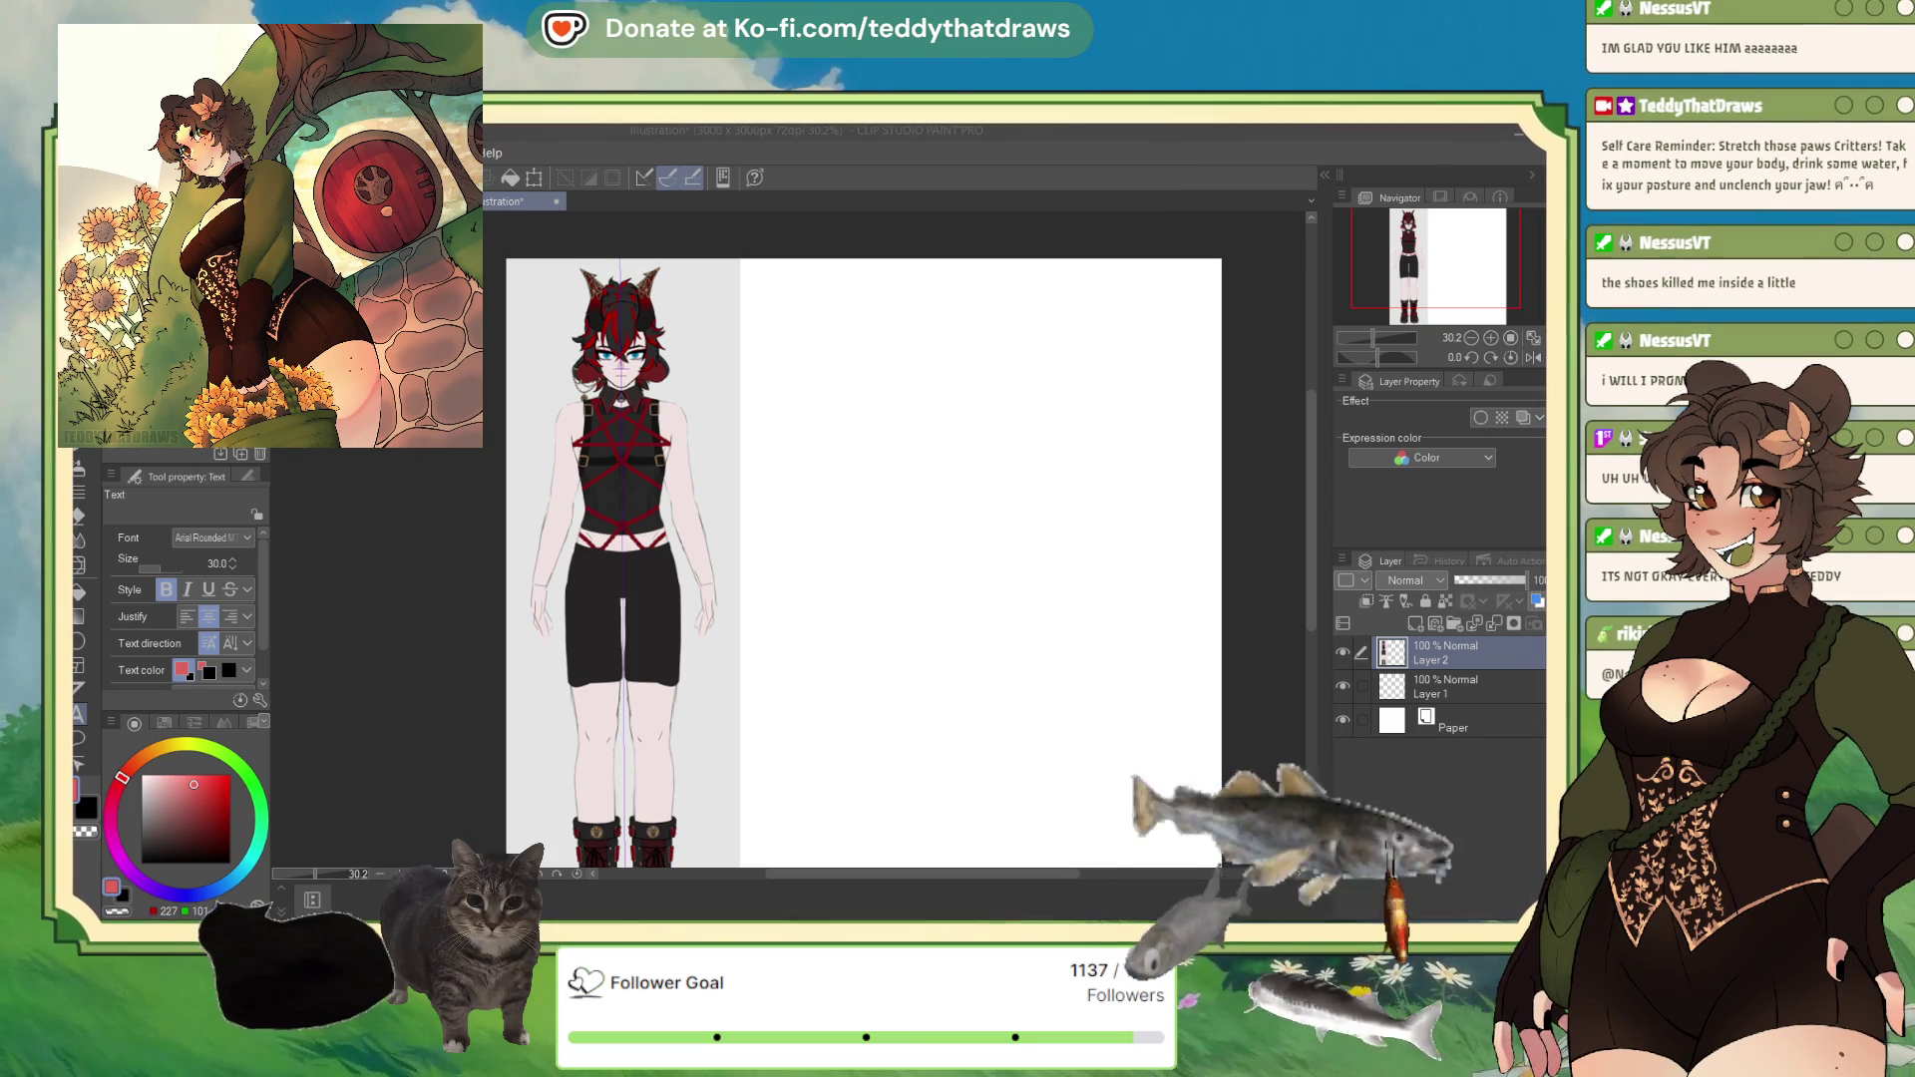
# Step: Shrink the reference character back down and return to Nov_Megaa_wip at about 24% zoom
pyautogui.hotkey('ctrl', 'z')
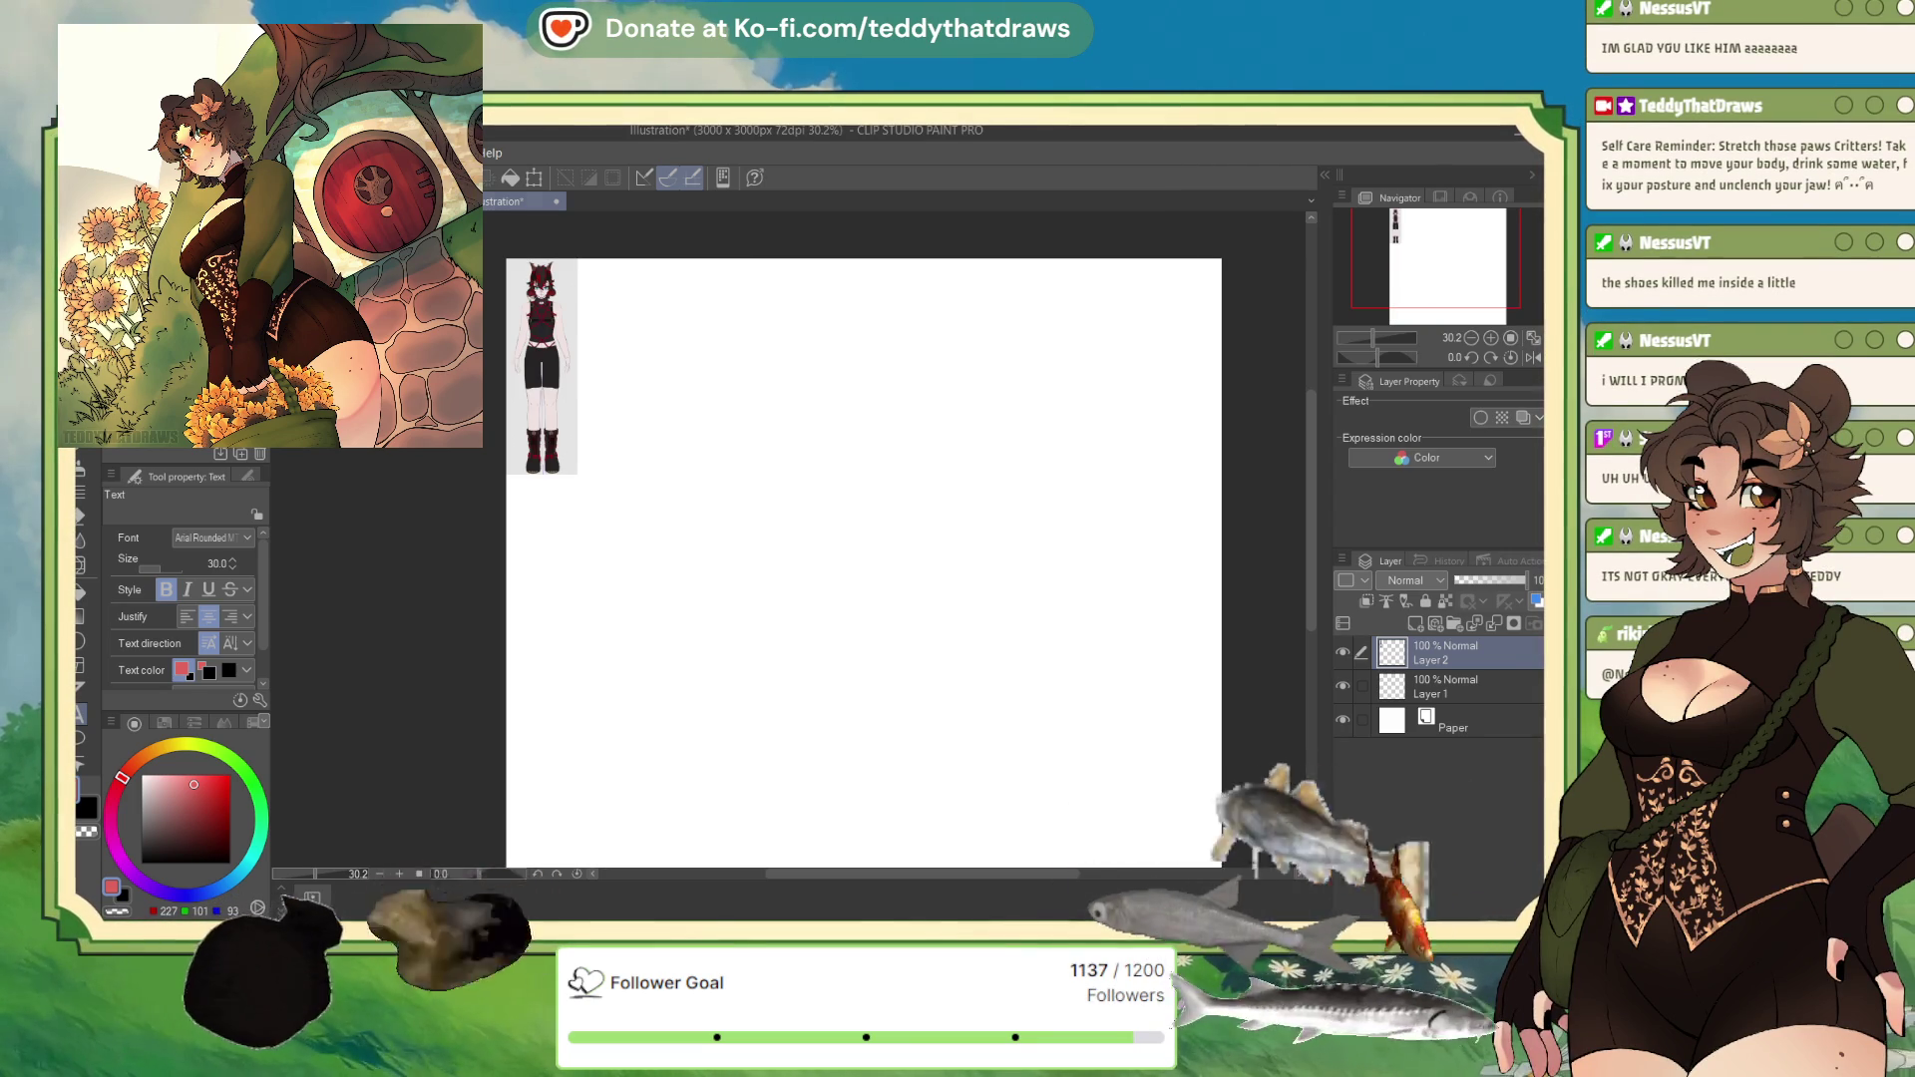
pyautogui.click(560, 203)
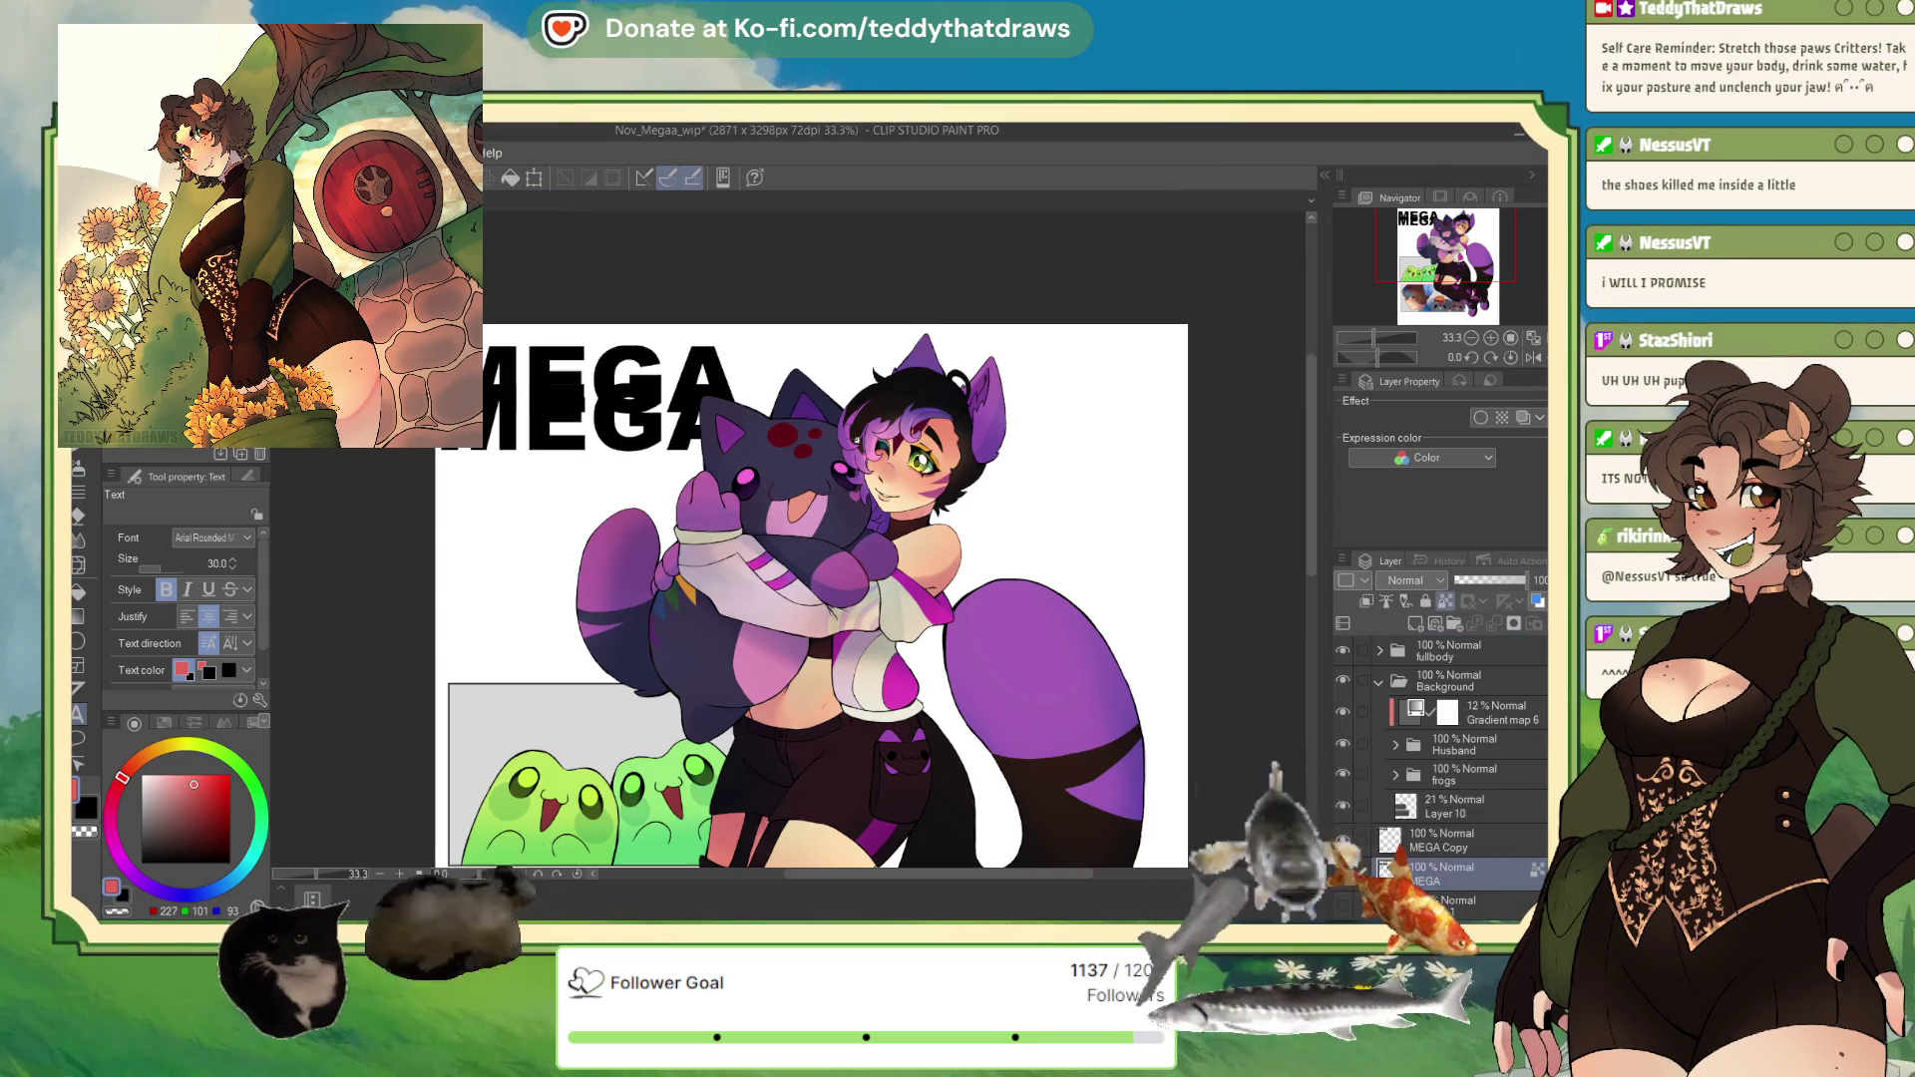
pyautogui.scroll(-2, 566, 342)
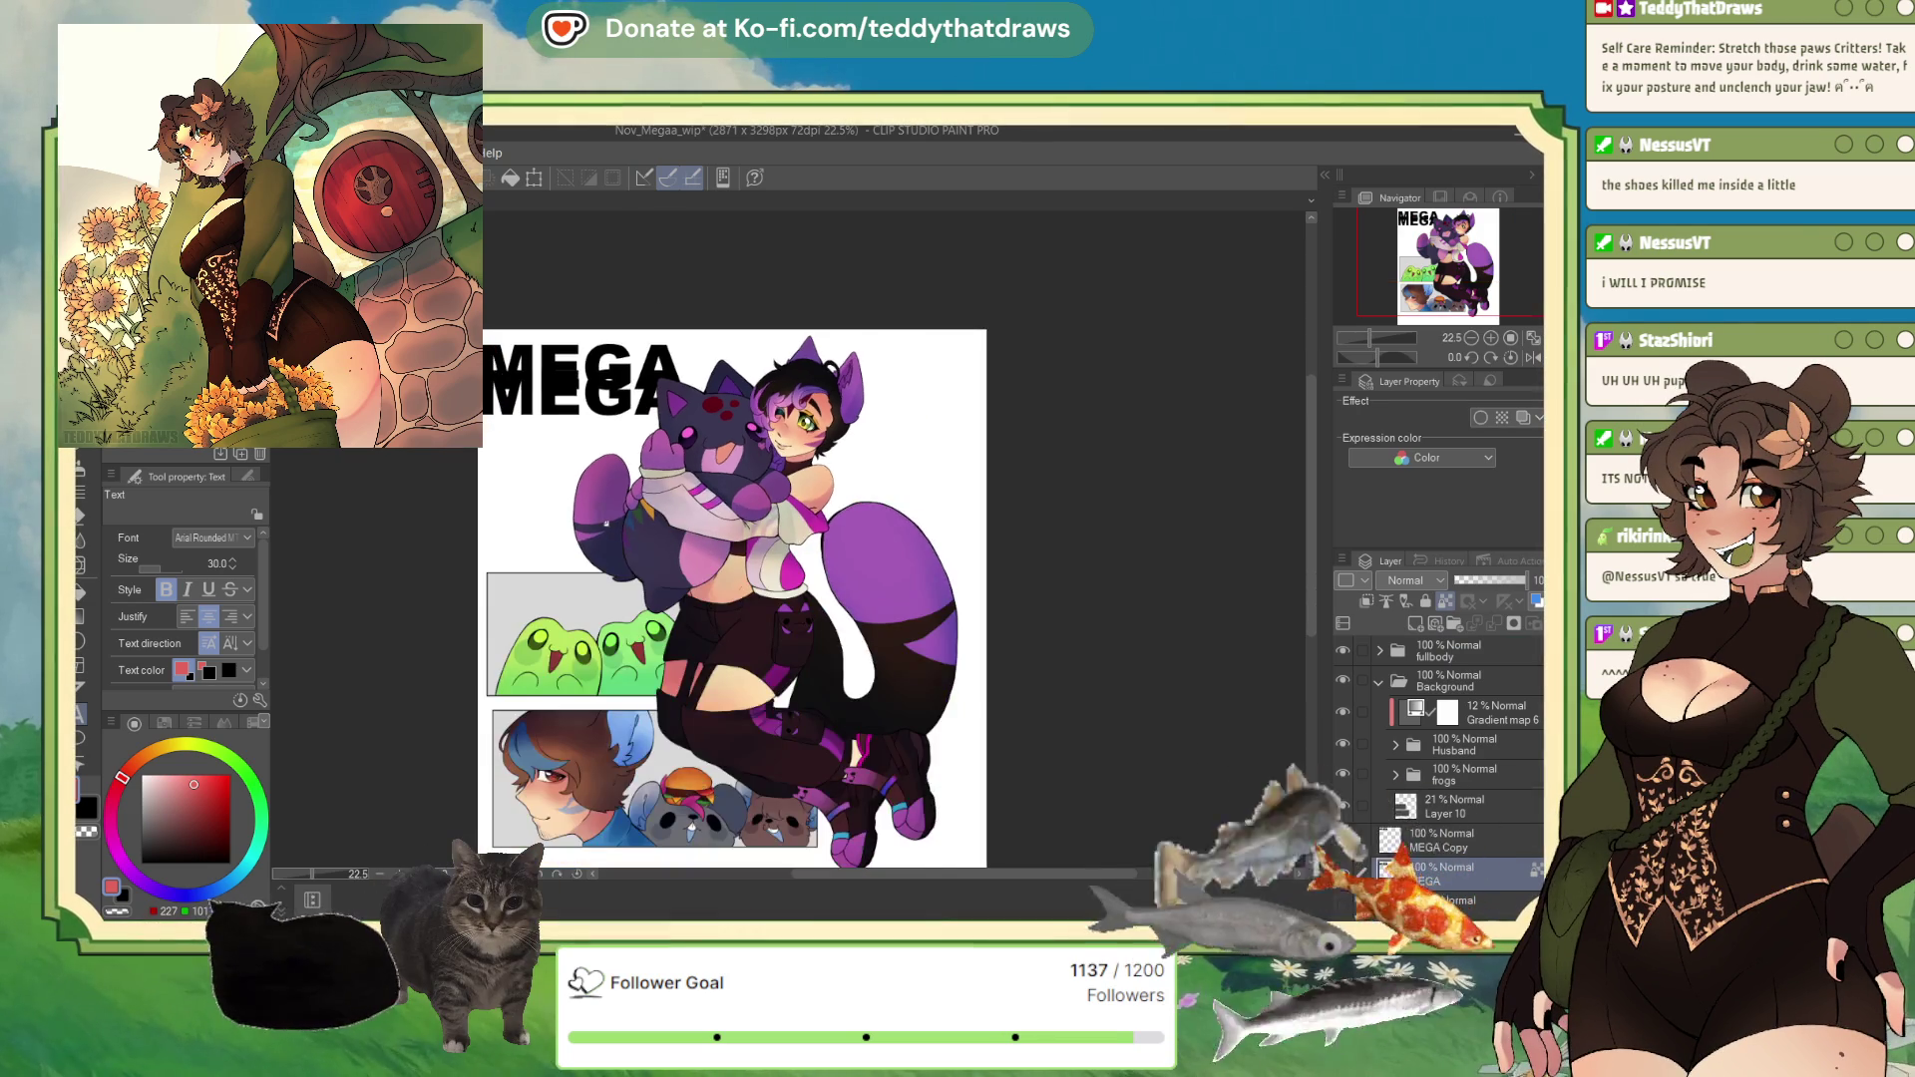
pyautogui.scroll(1, 589, 763)
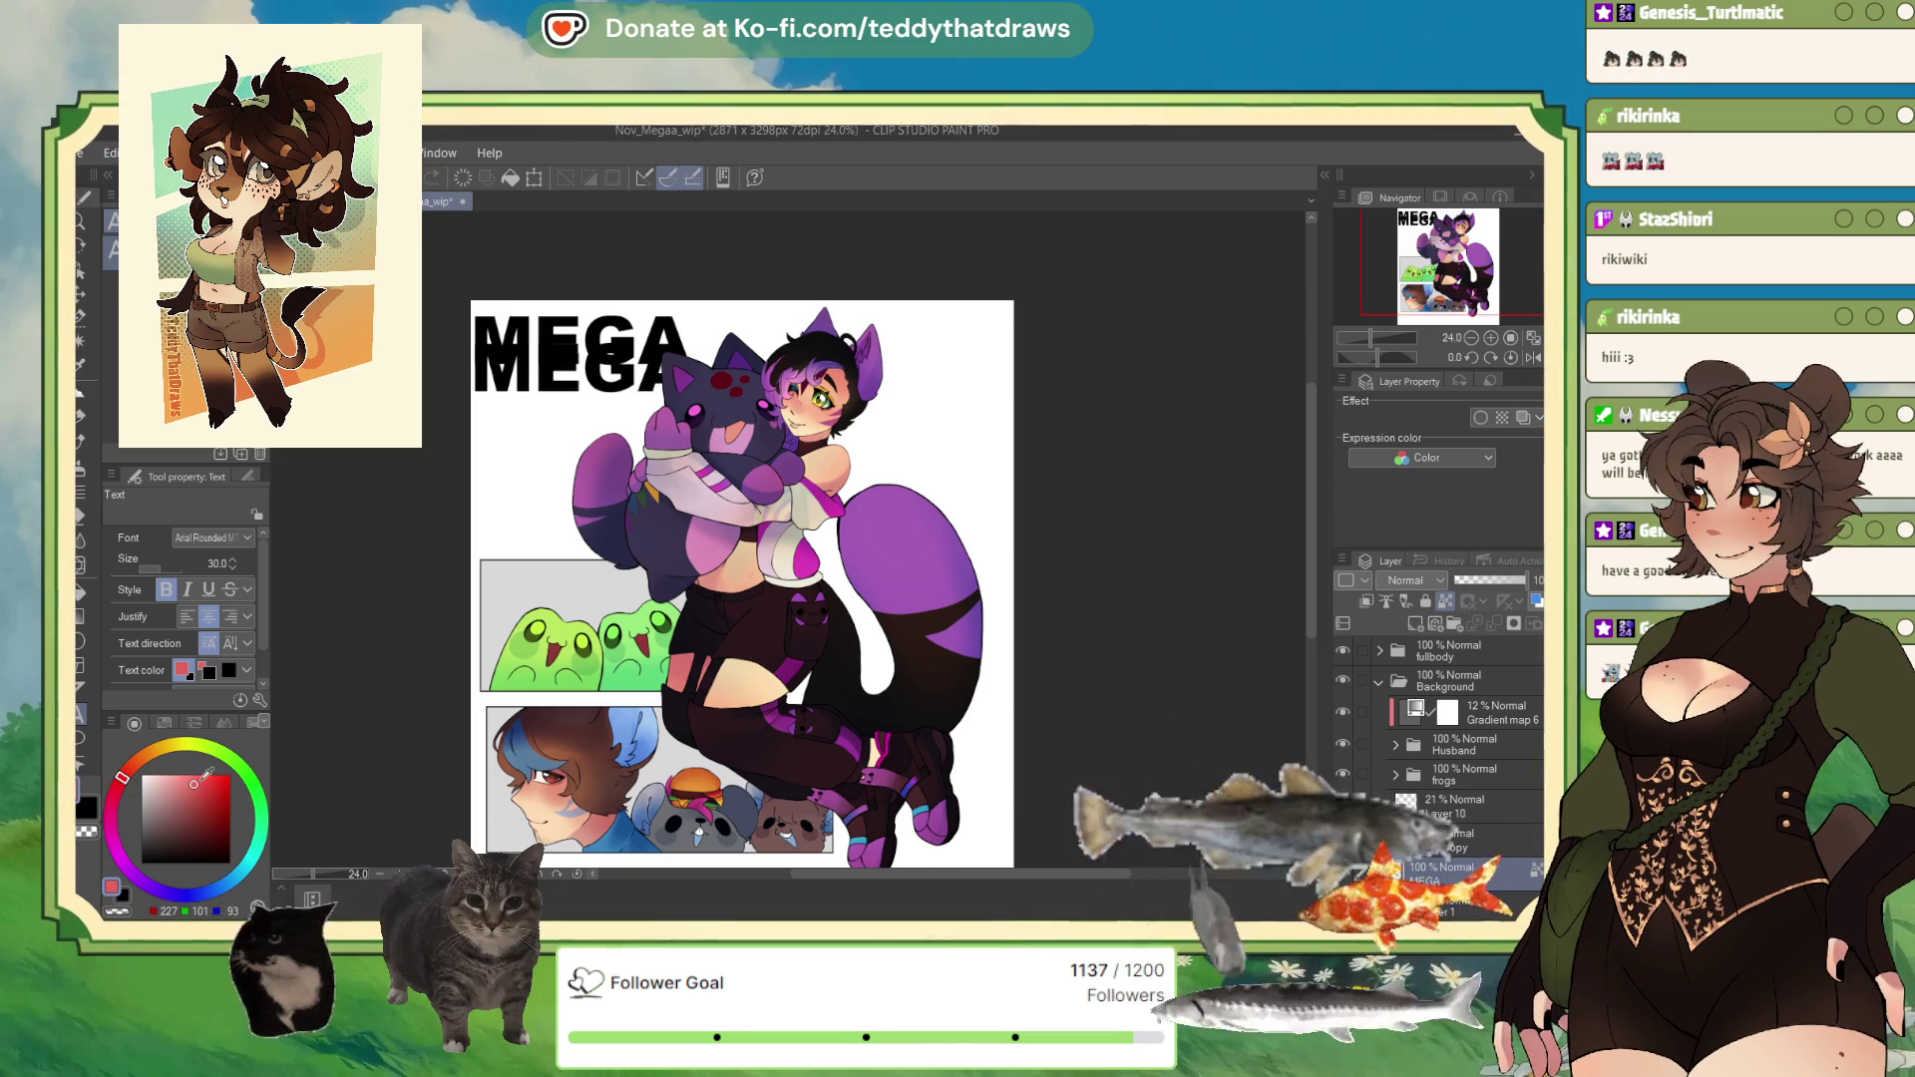
# Step: Colour the first MEGA copy a bright red and fill MEGA Copy 2 with orange
pyautogui.click(194, 783)
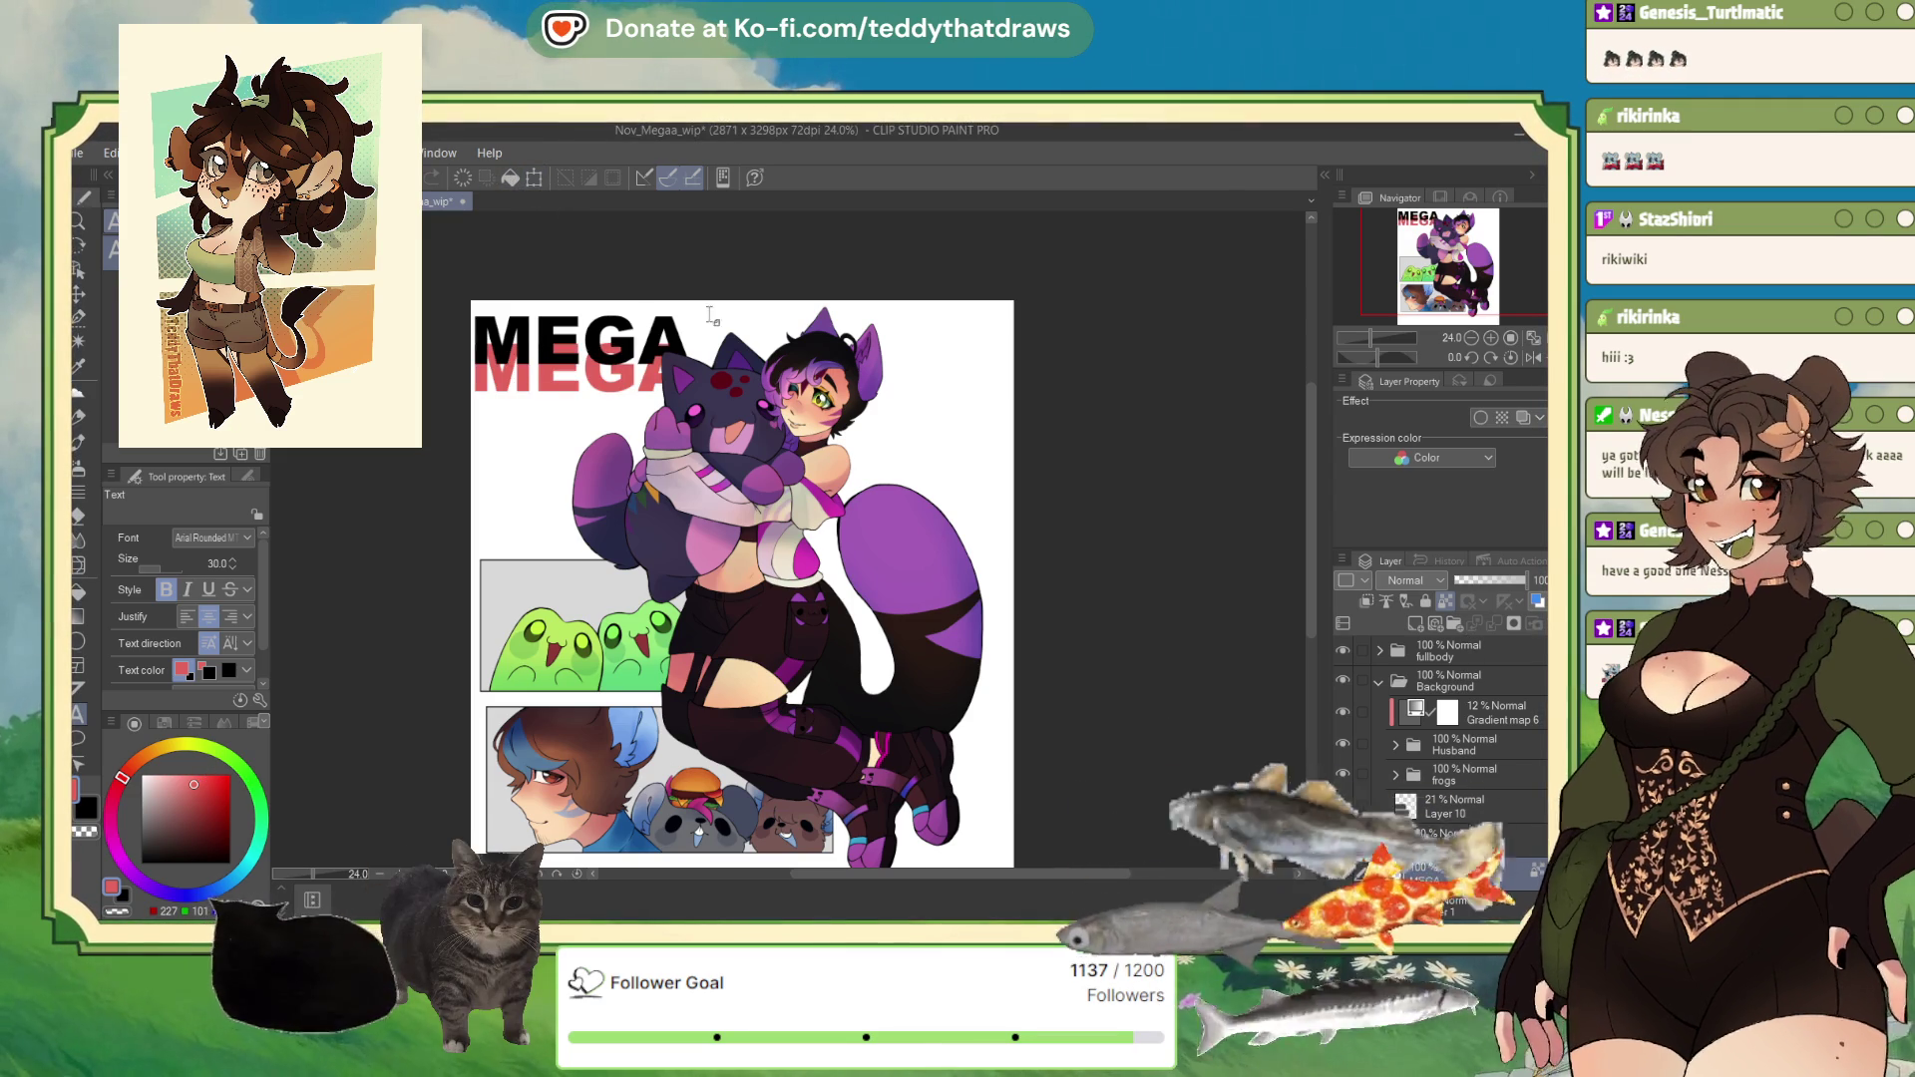
pyautogui.click(207, 776)
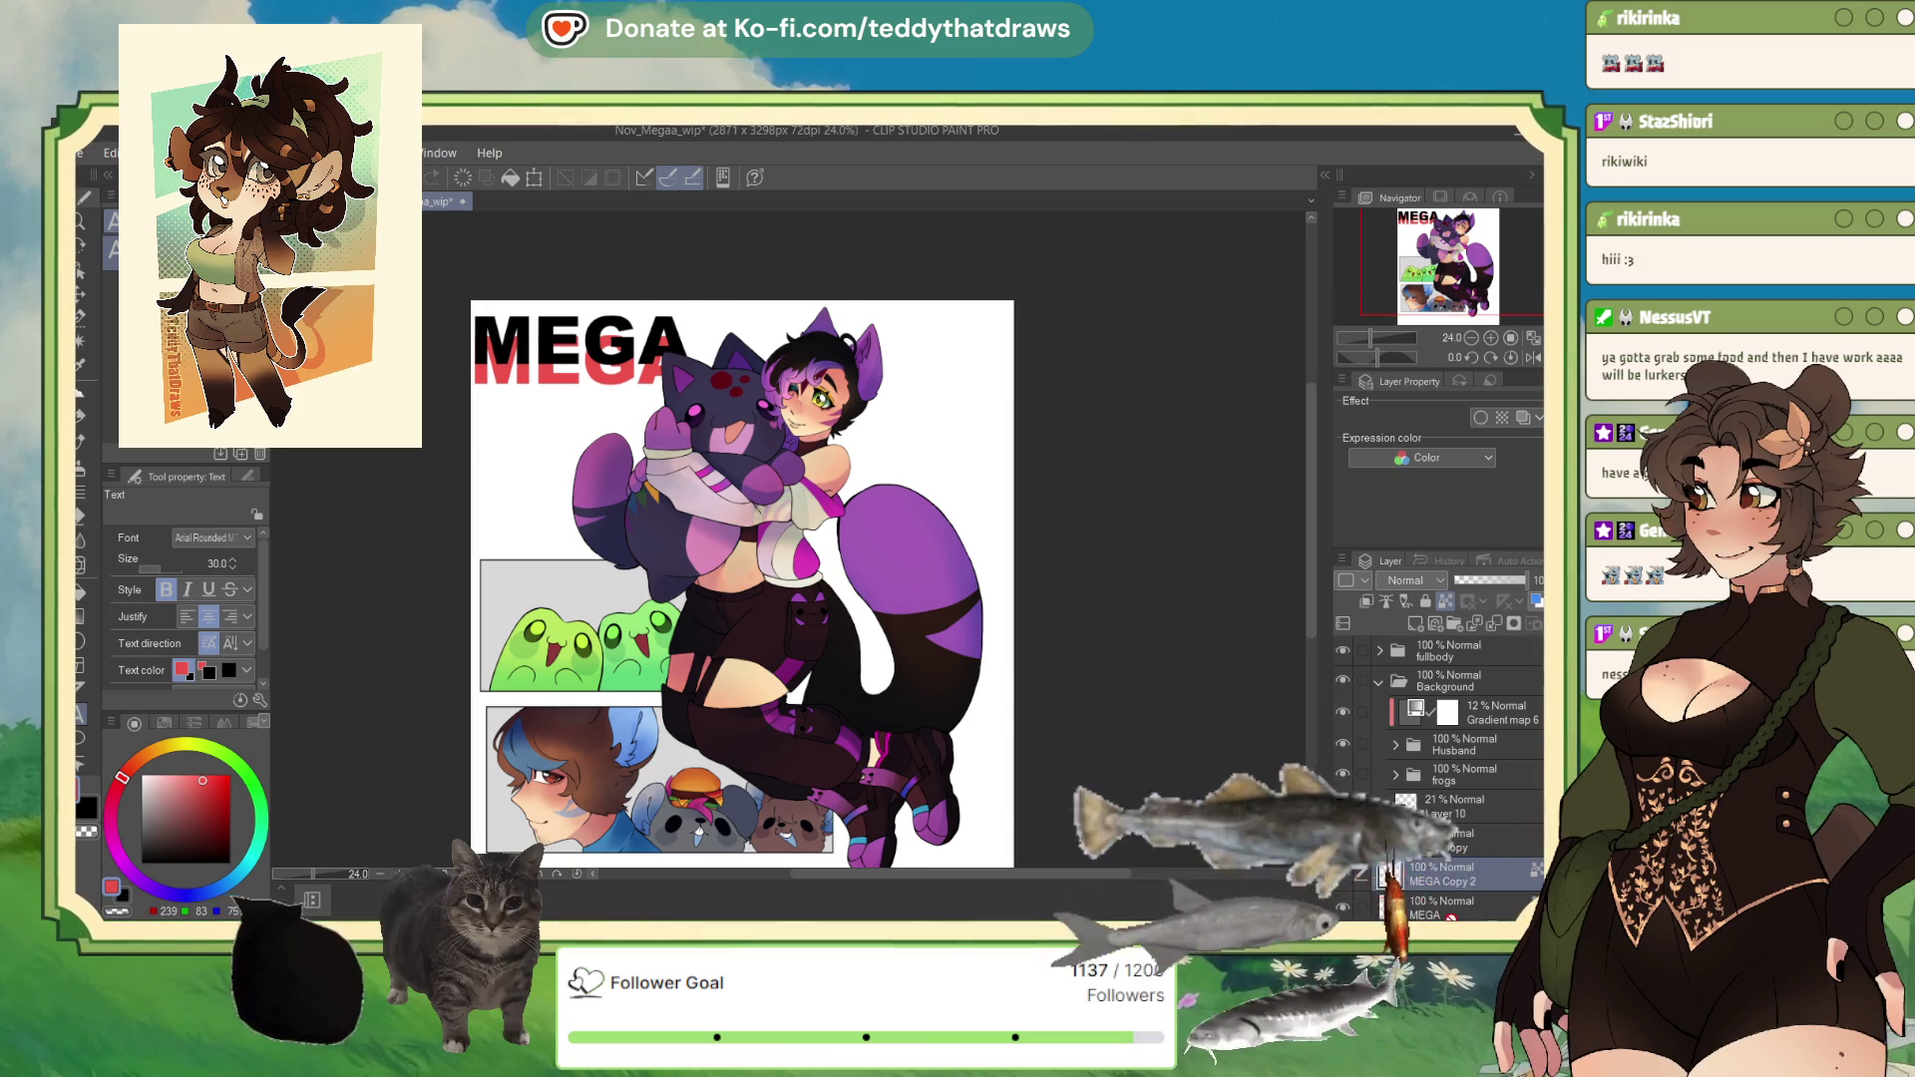
pyautogui.scroll(-2, 1454, 912)
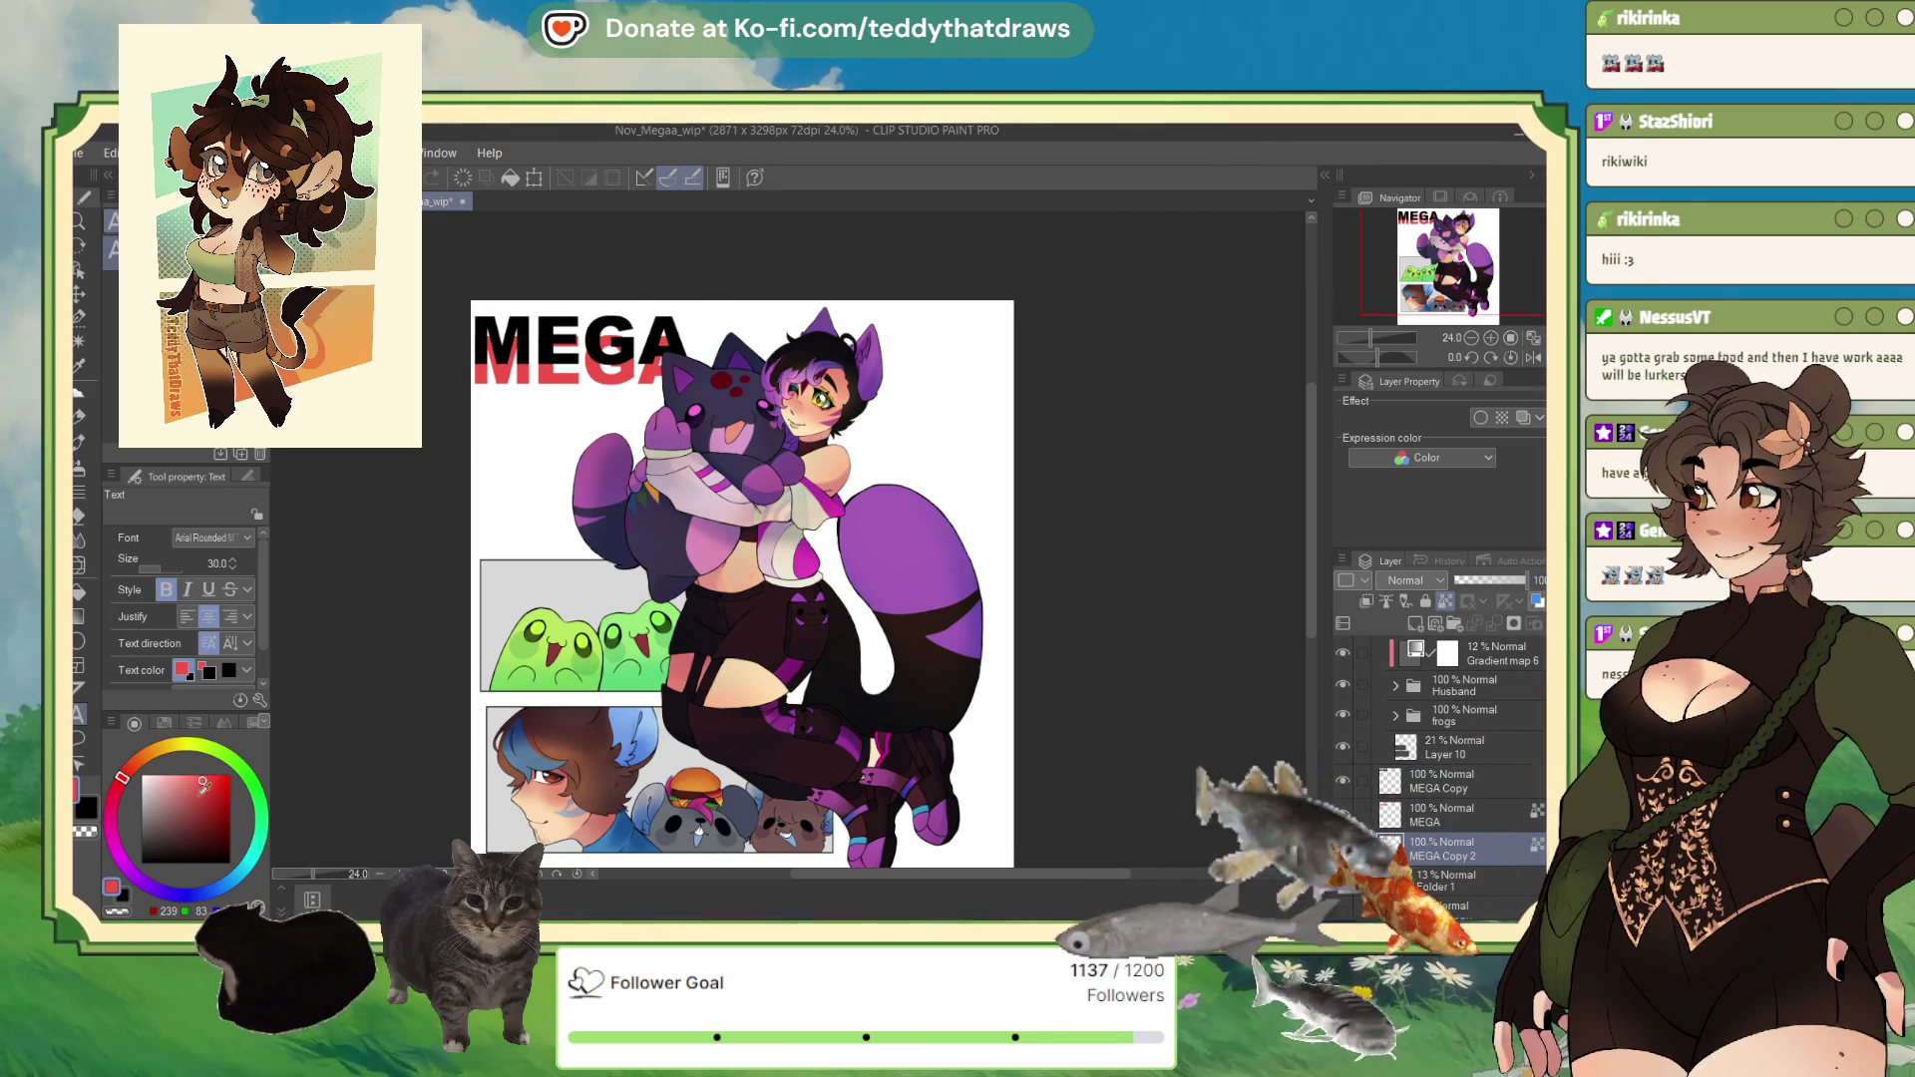
pyautogui.click(156, 748)
pyautogui.click(203, 773)
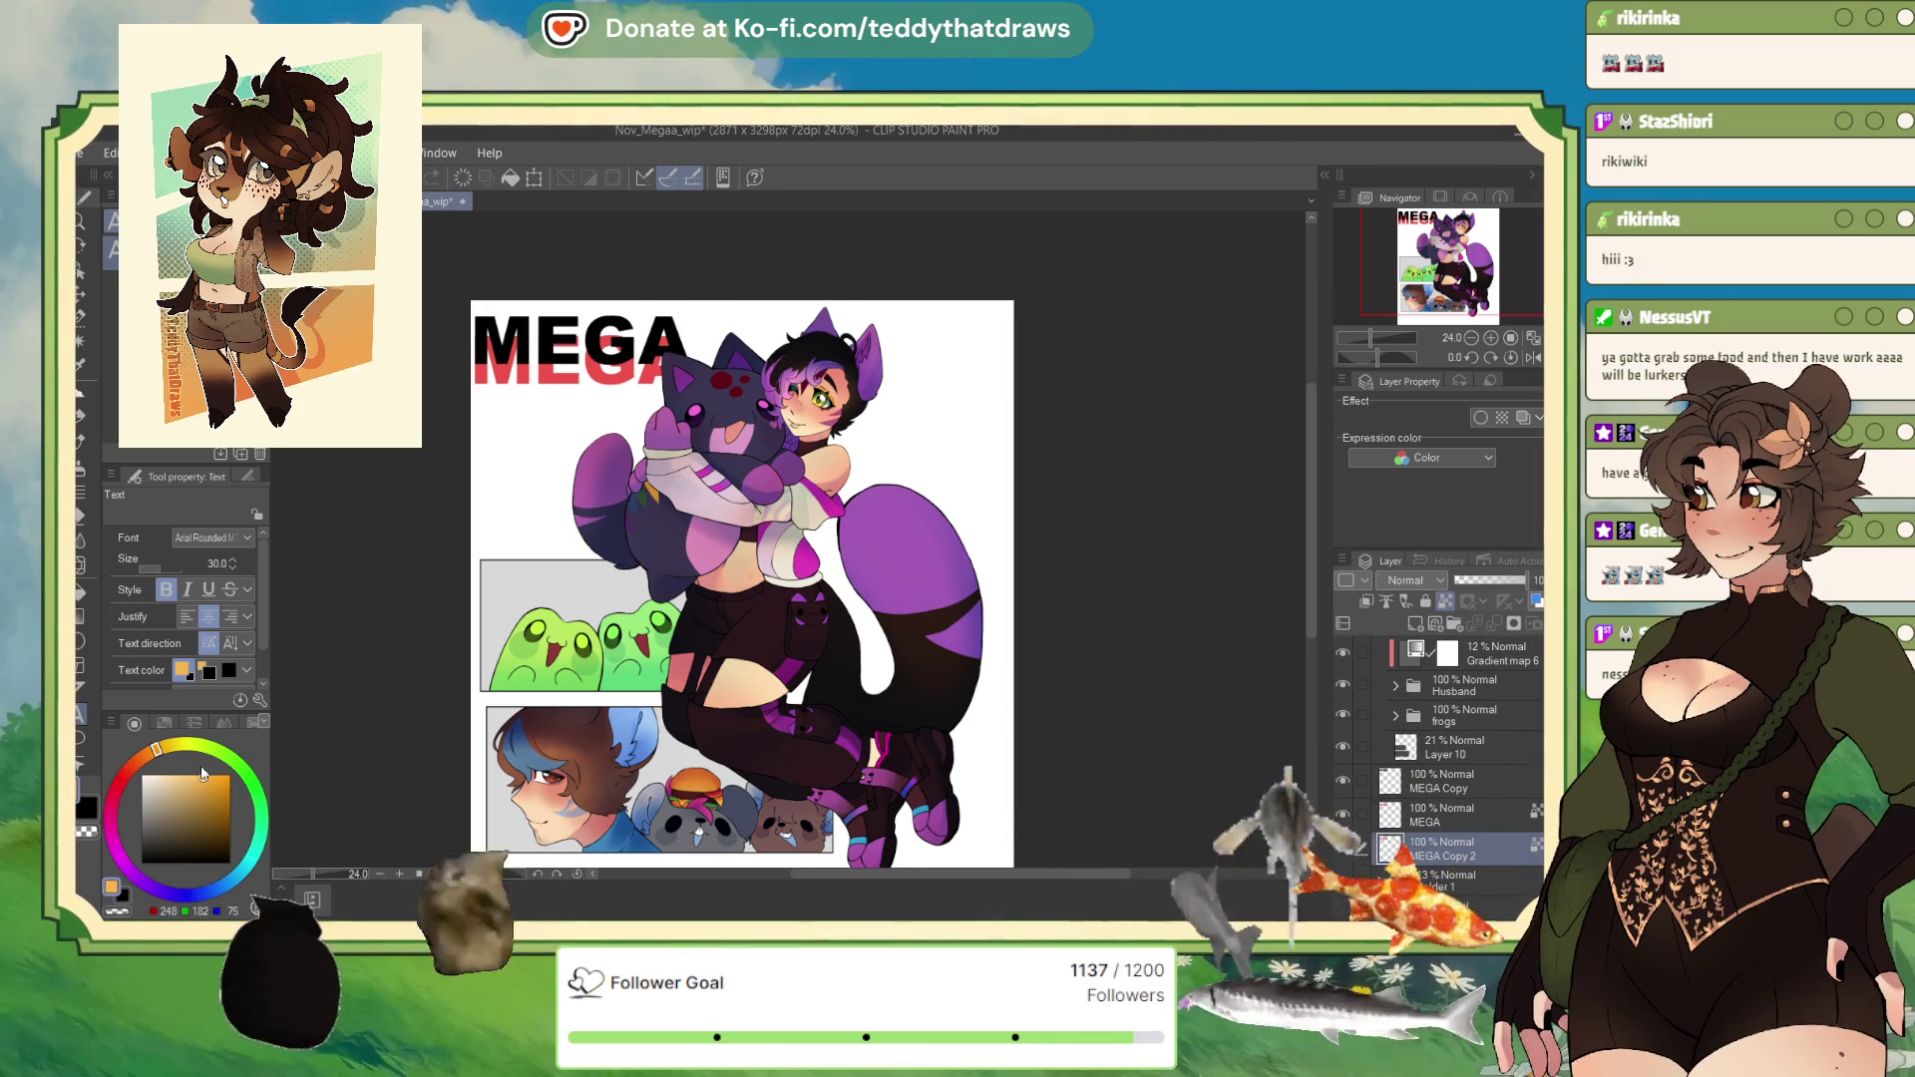
pyautogui.click(520, 178)
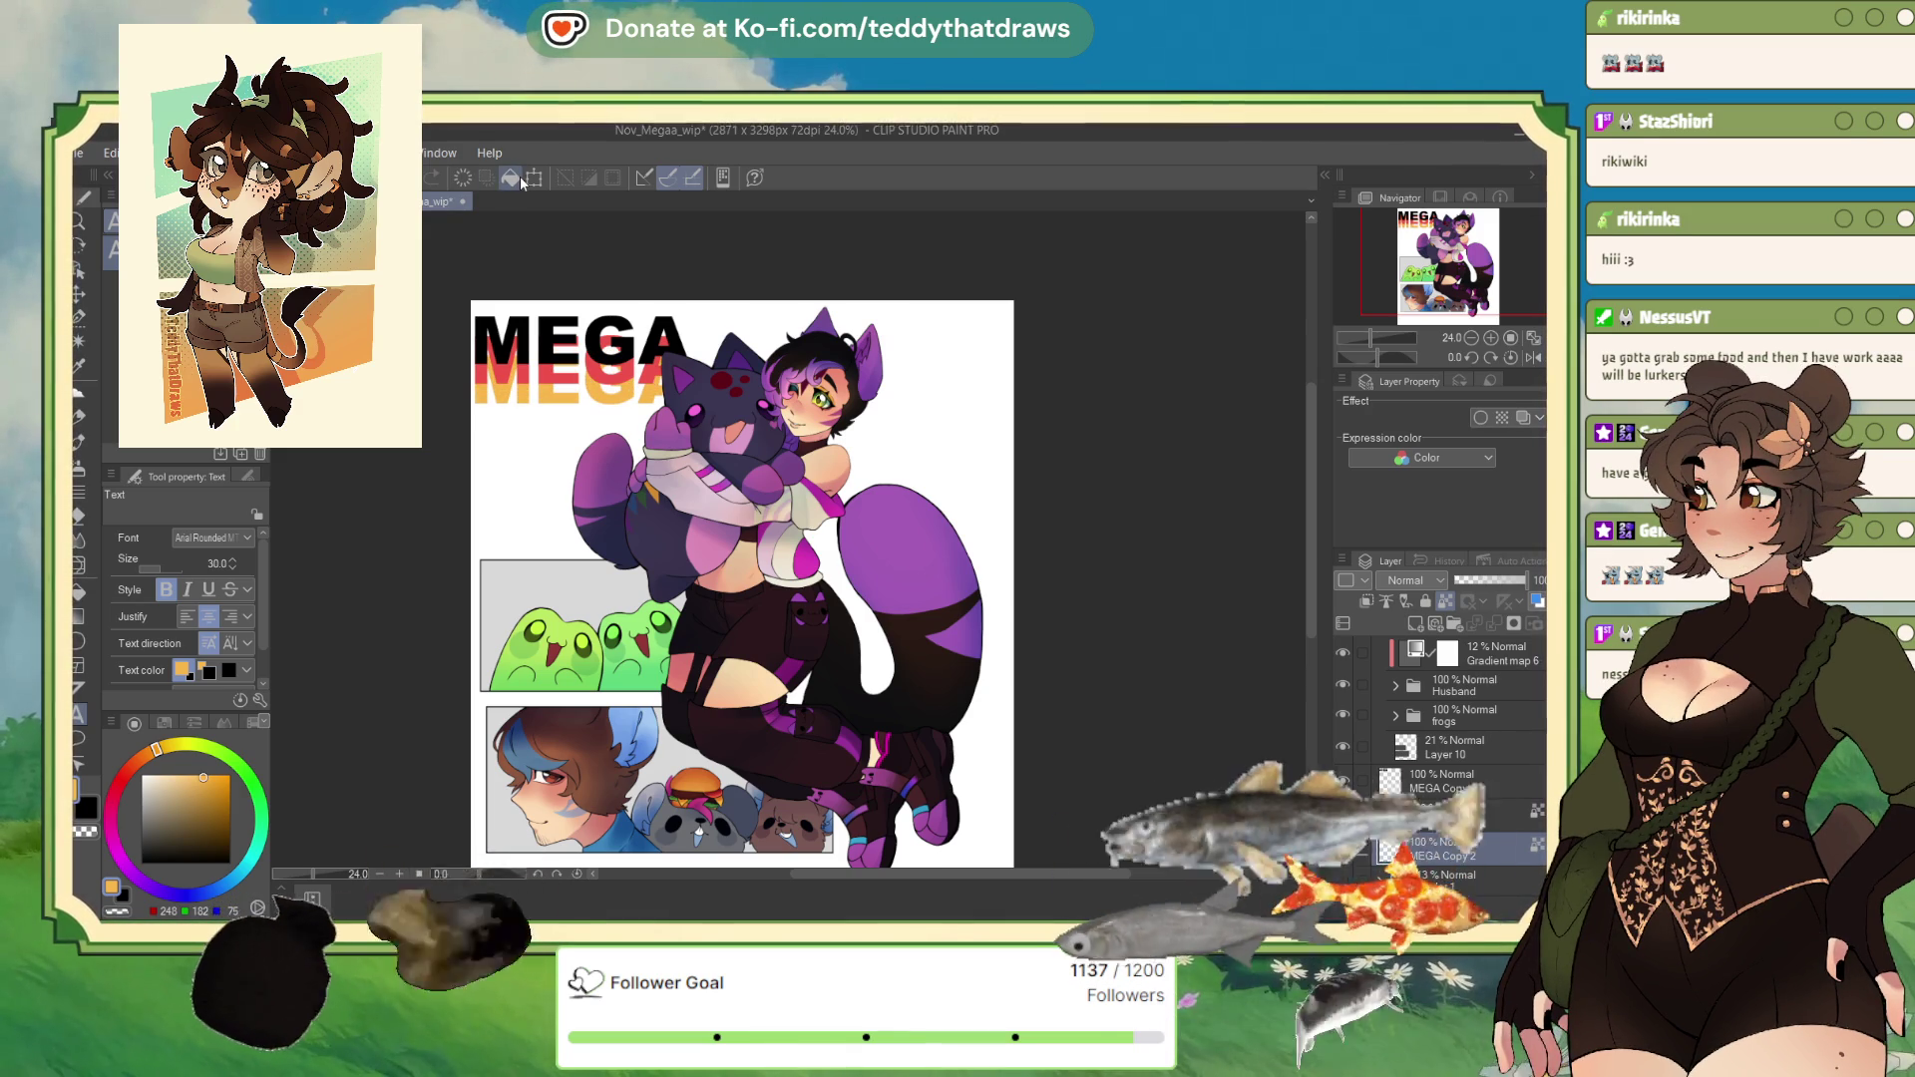
# Step: Undo a stray layer, duplicate MEGA Copy 2 as MEGA Copy 3 below it, and fill it green
pyautogui.click(1415, 624)
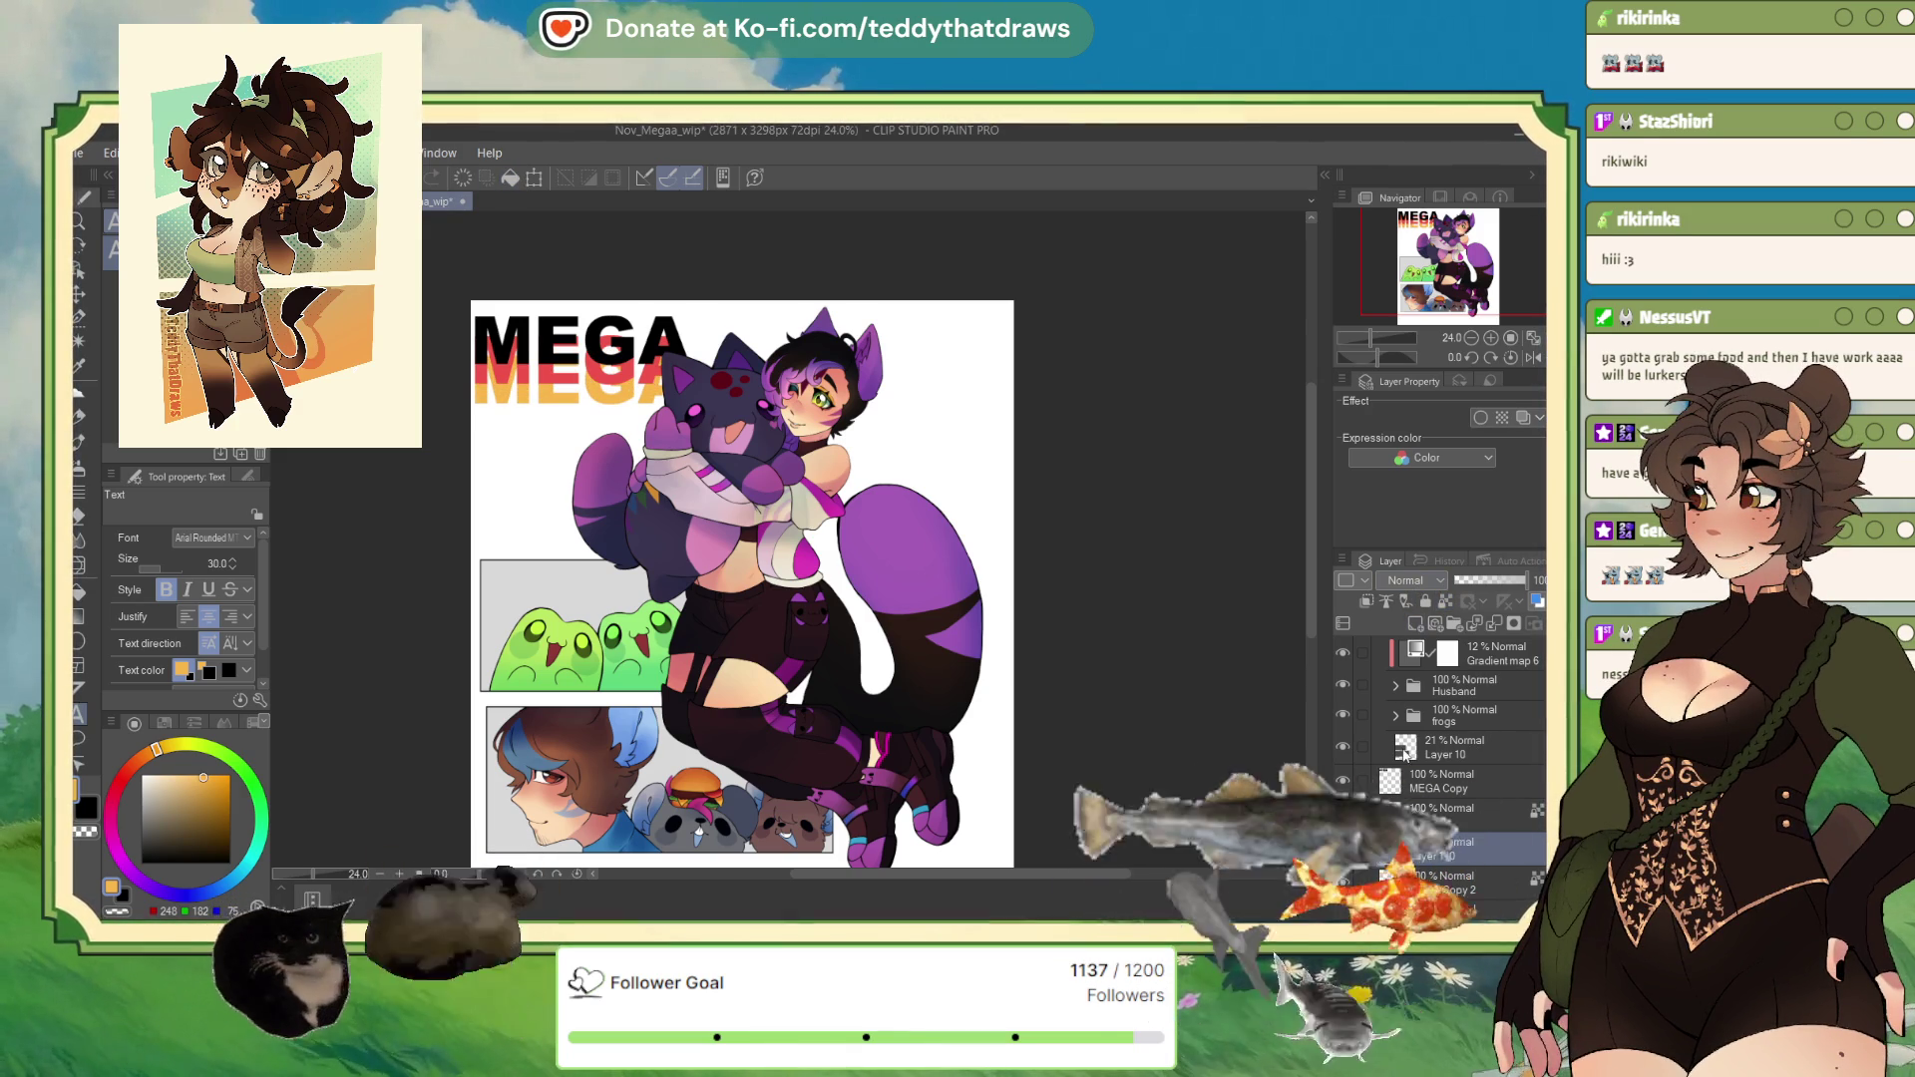
pyautogui.hotkey('ctrl', 'z')
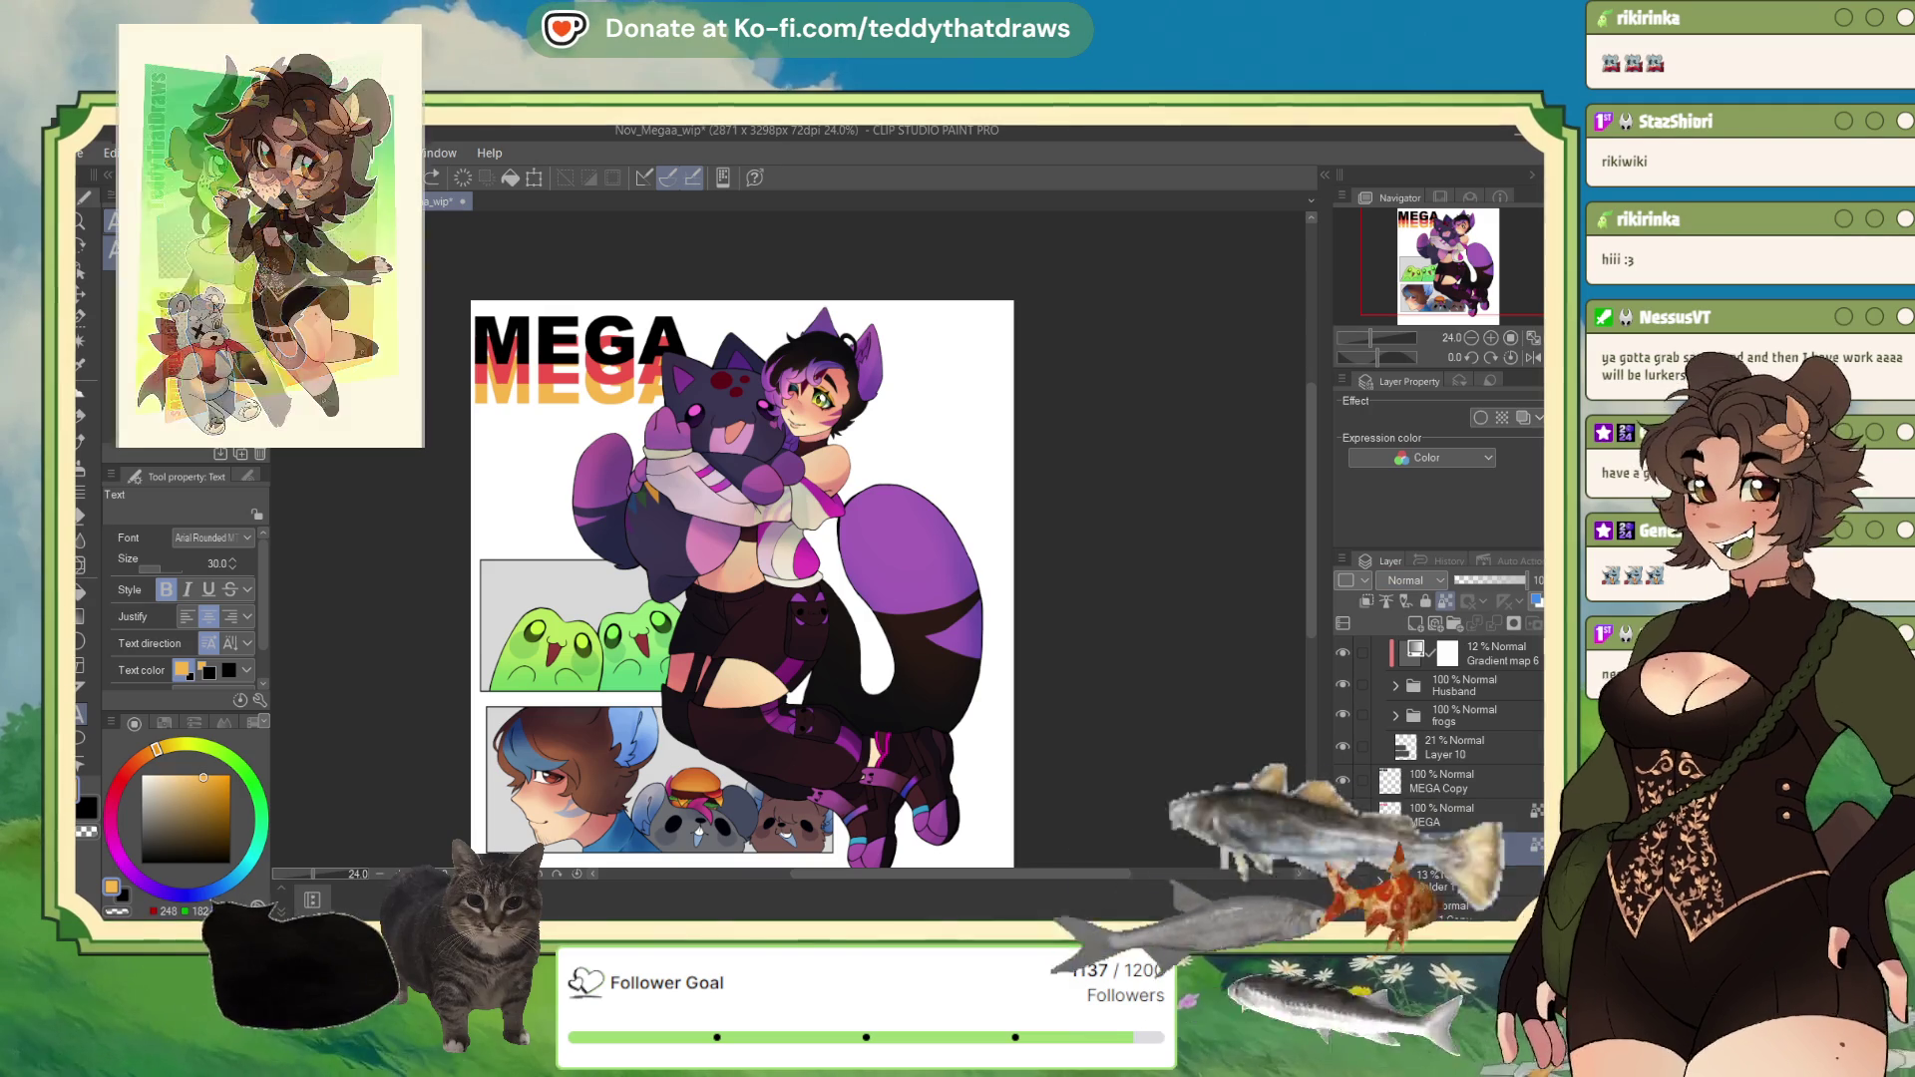
pyautogui.hotkey('ctrl', 'c')
pyautogui.hotkey('ctrl', 'v')
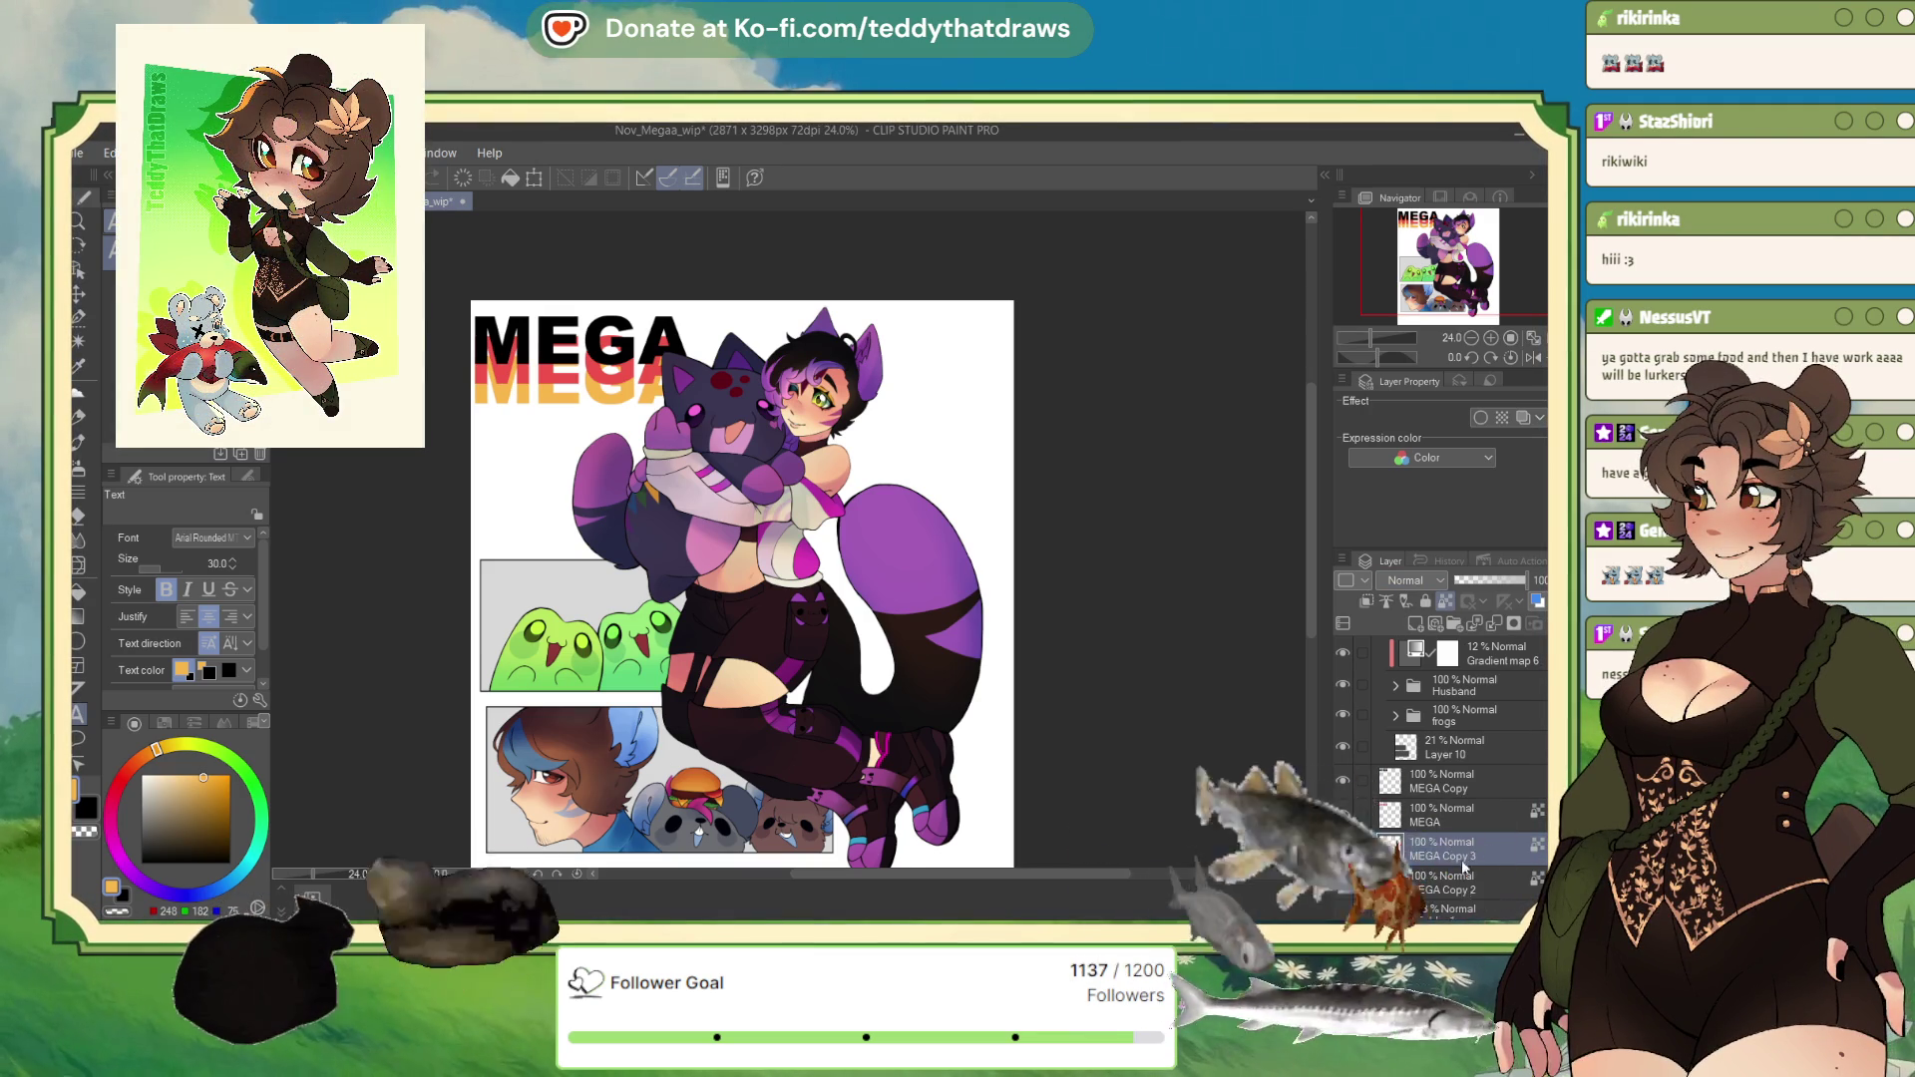
pyautogui.moveTo(1463, 857); pyautogui.dragTo(1461, 894)
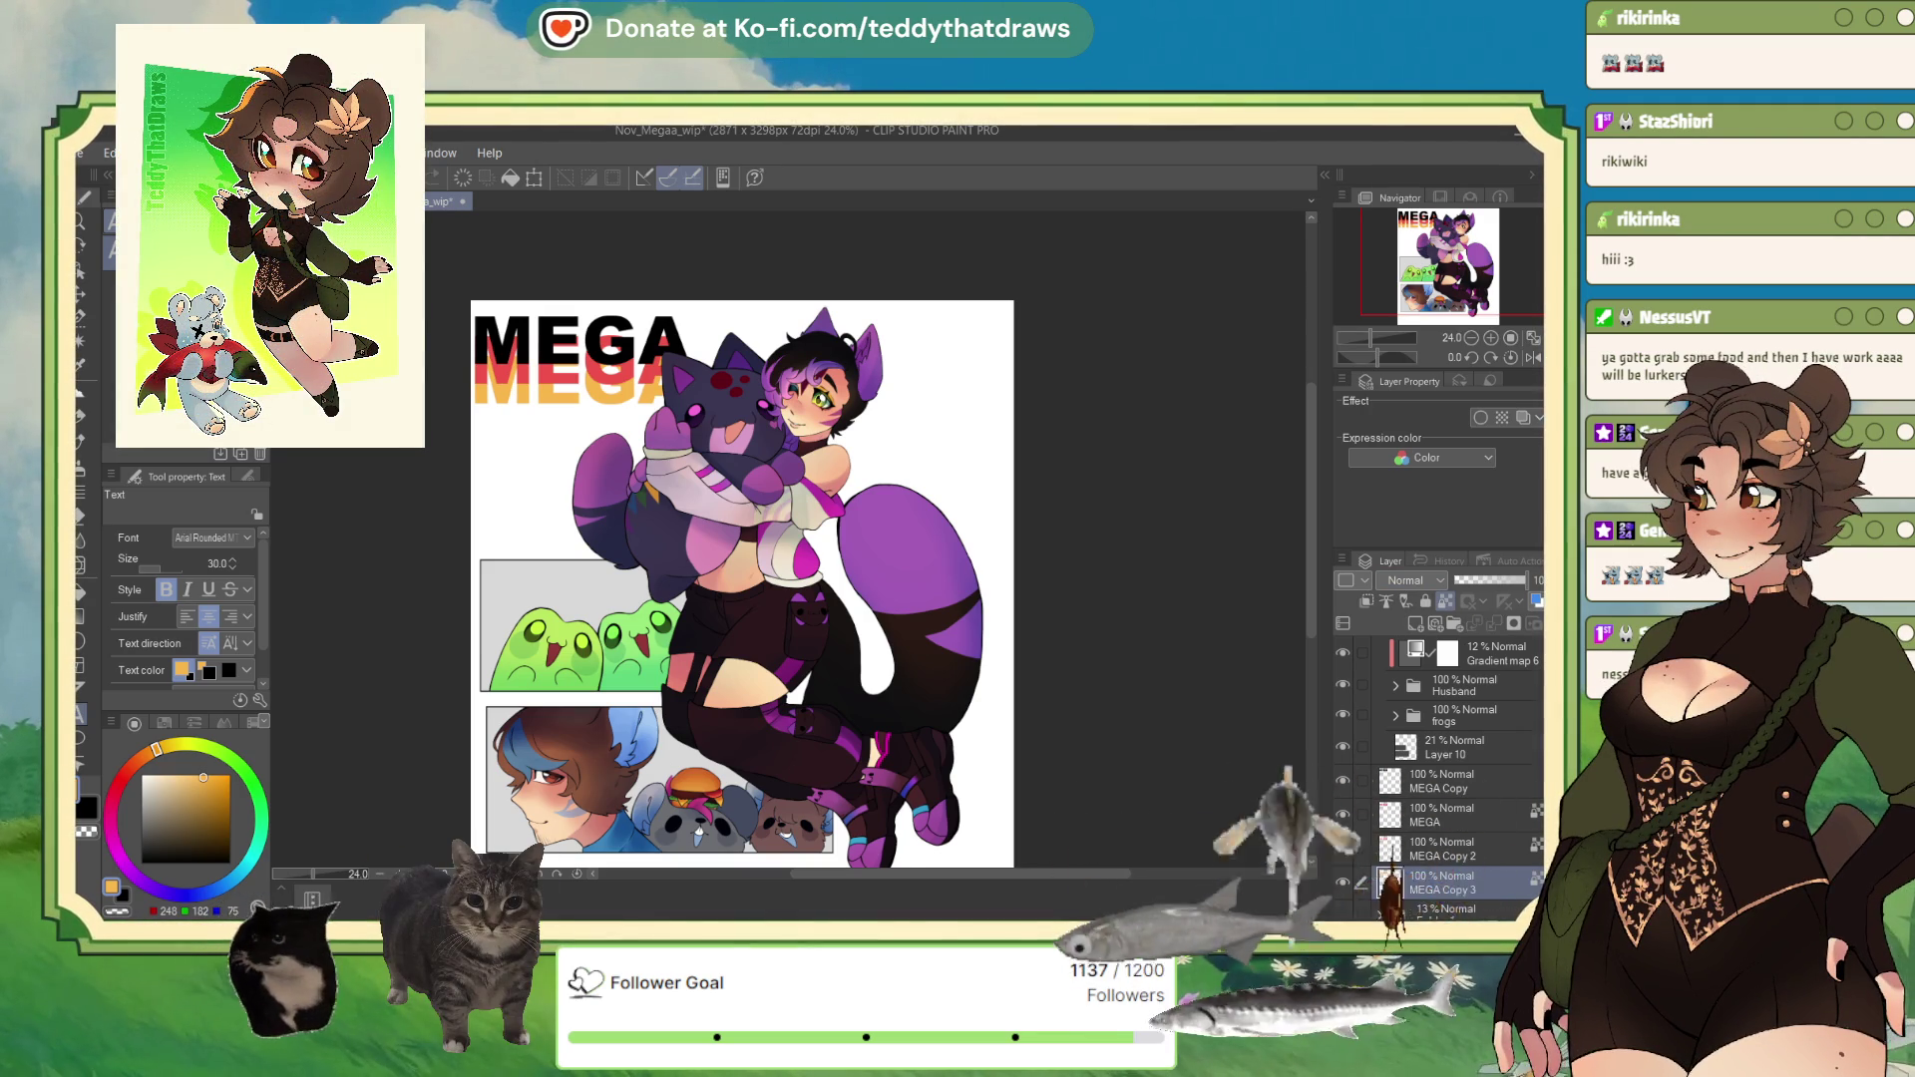
pyautogui.click(212, 746)
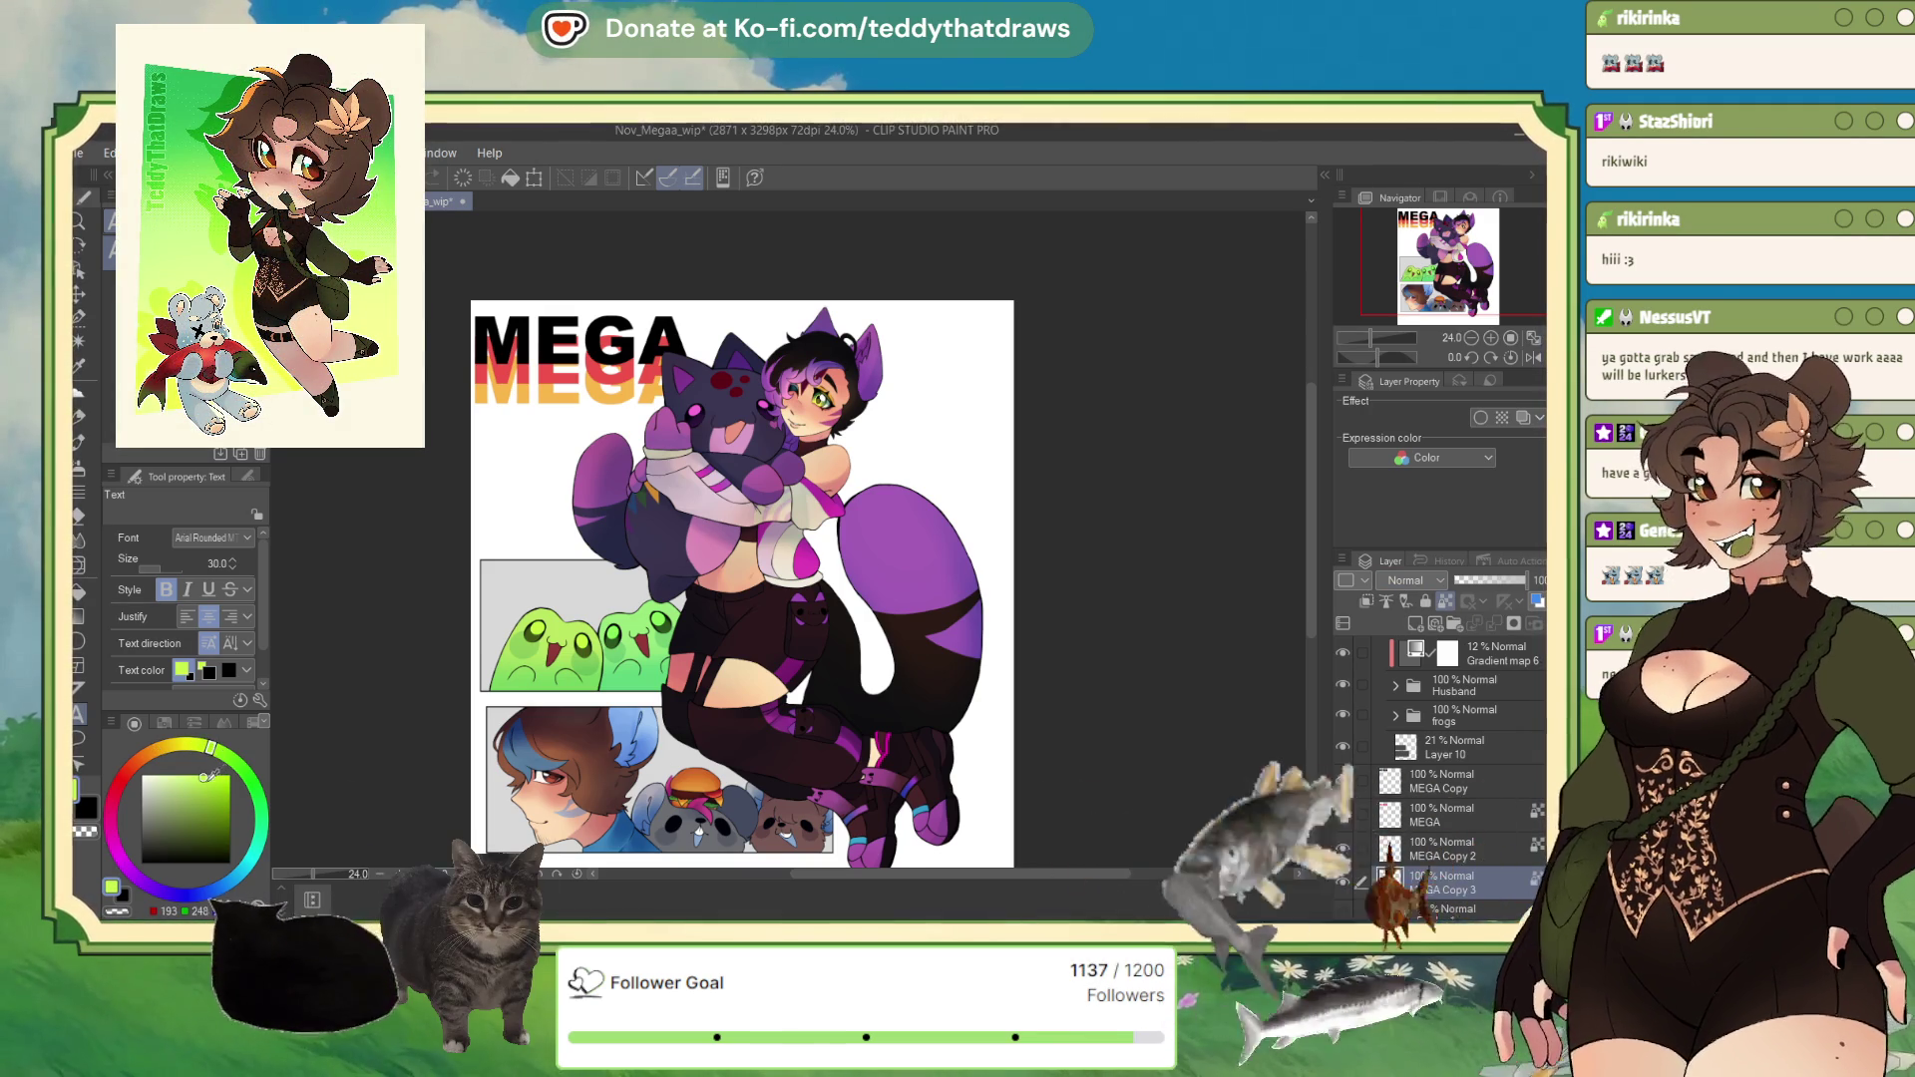
pyautogui.click(513, 178)
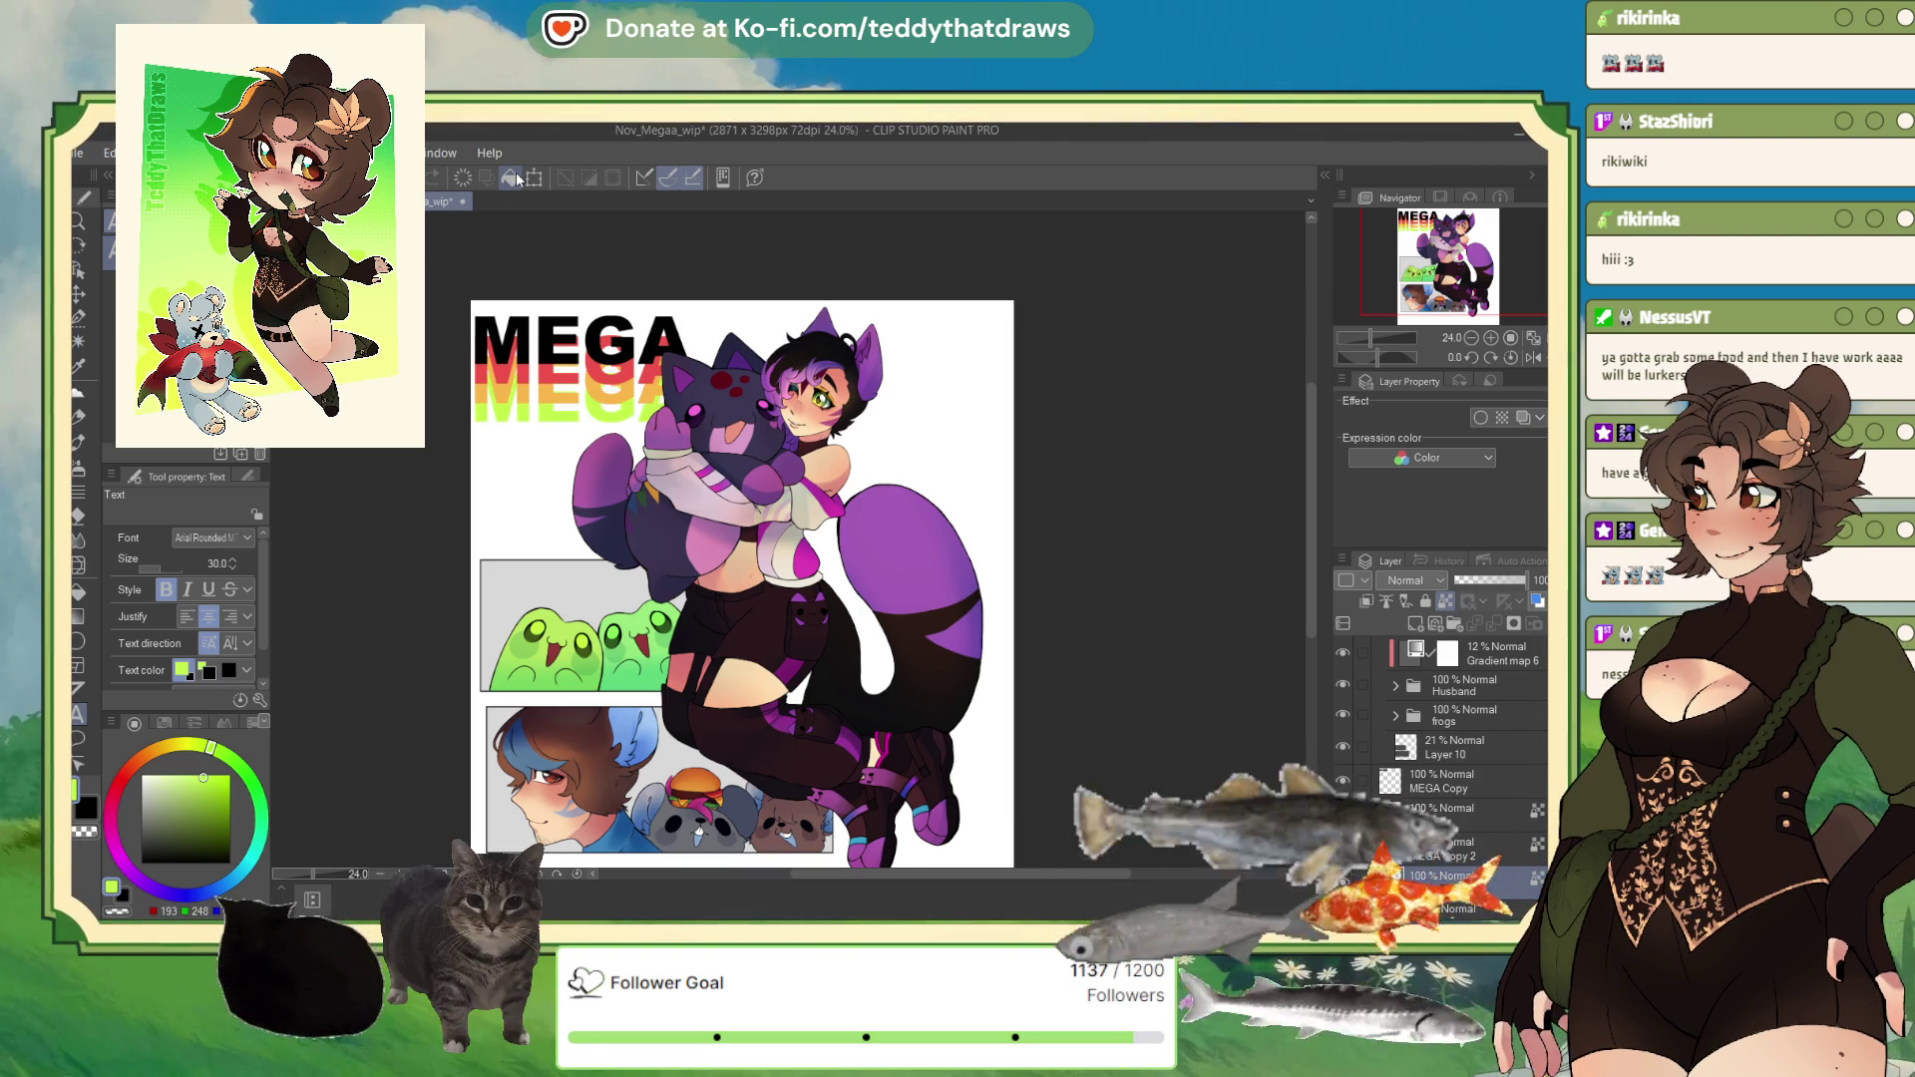
pyautogui.scroll(2, 576, 351)
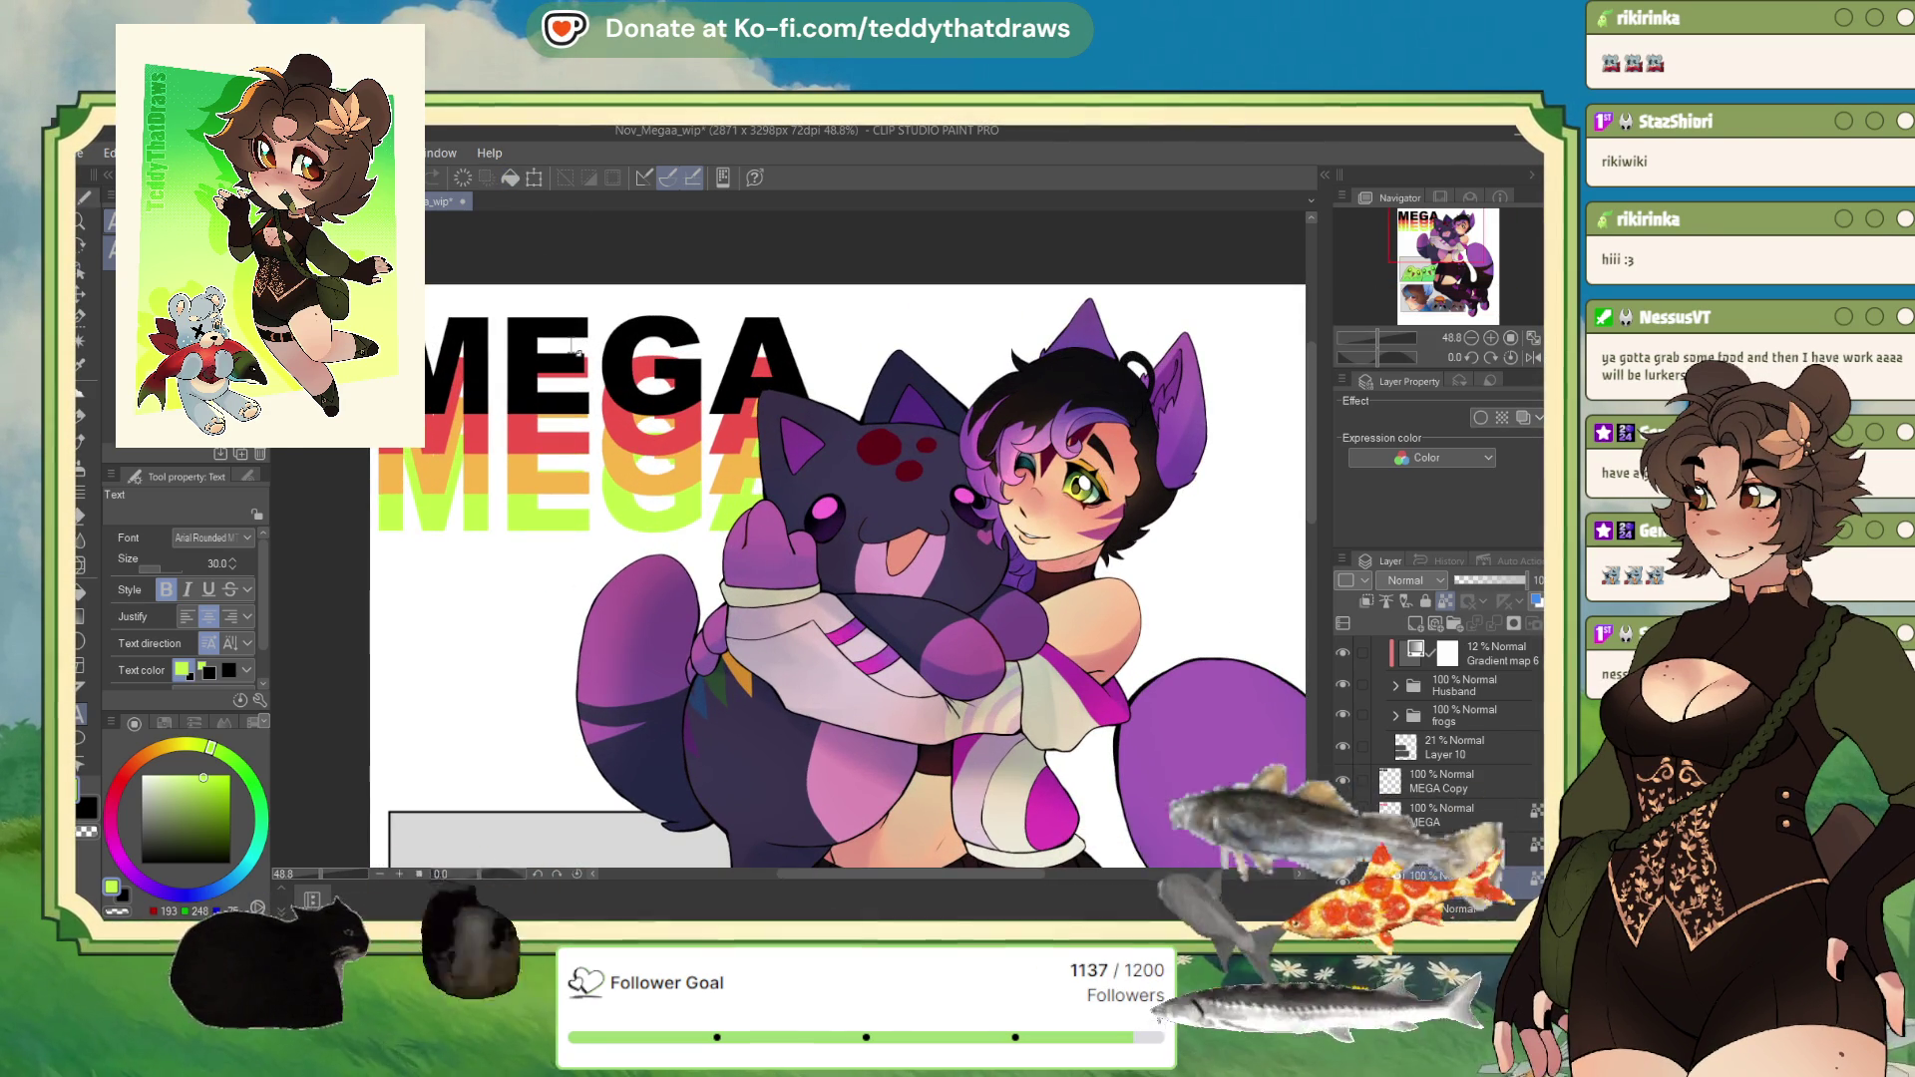
pyautogui.click(1456, 848)
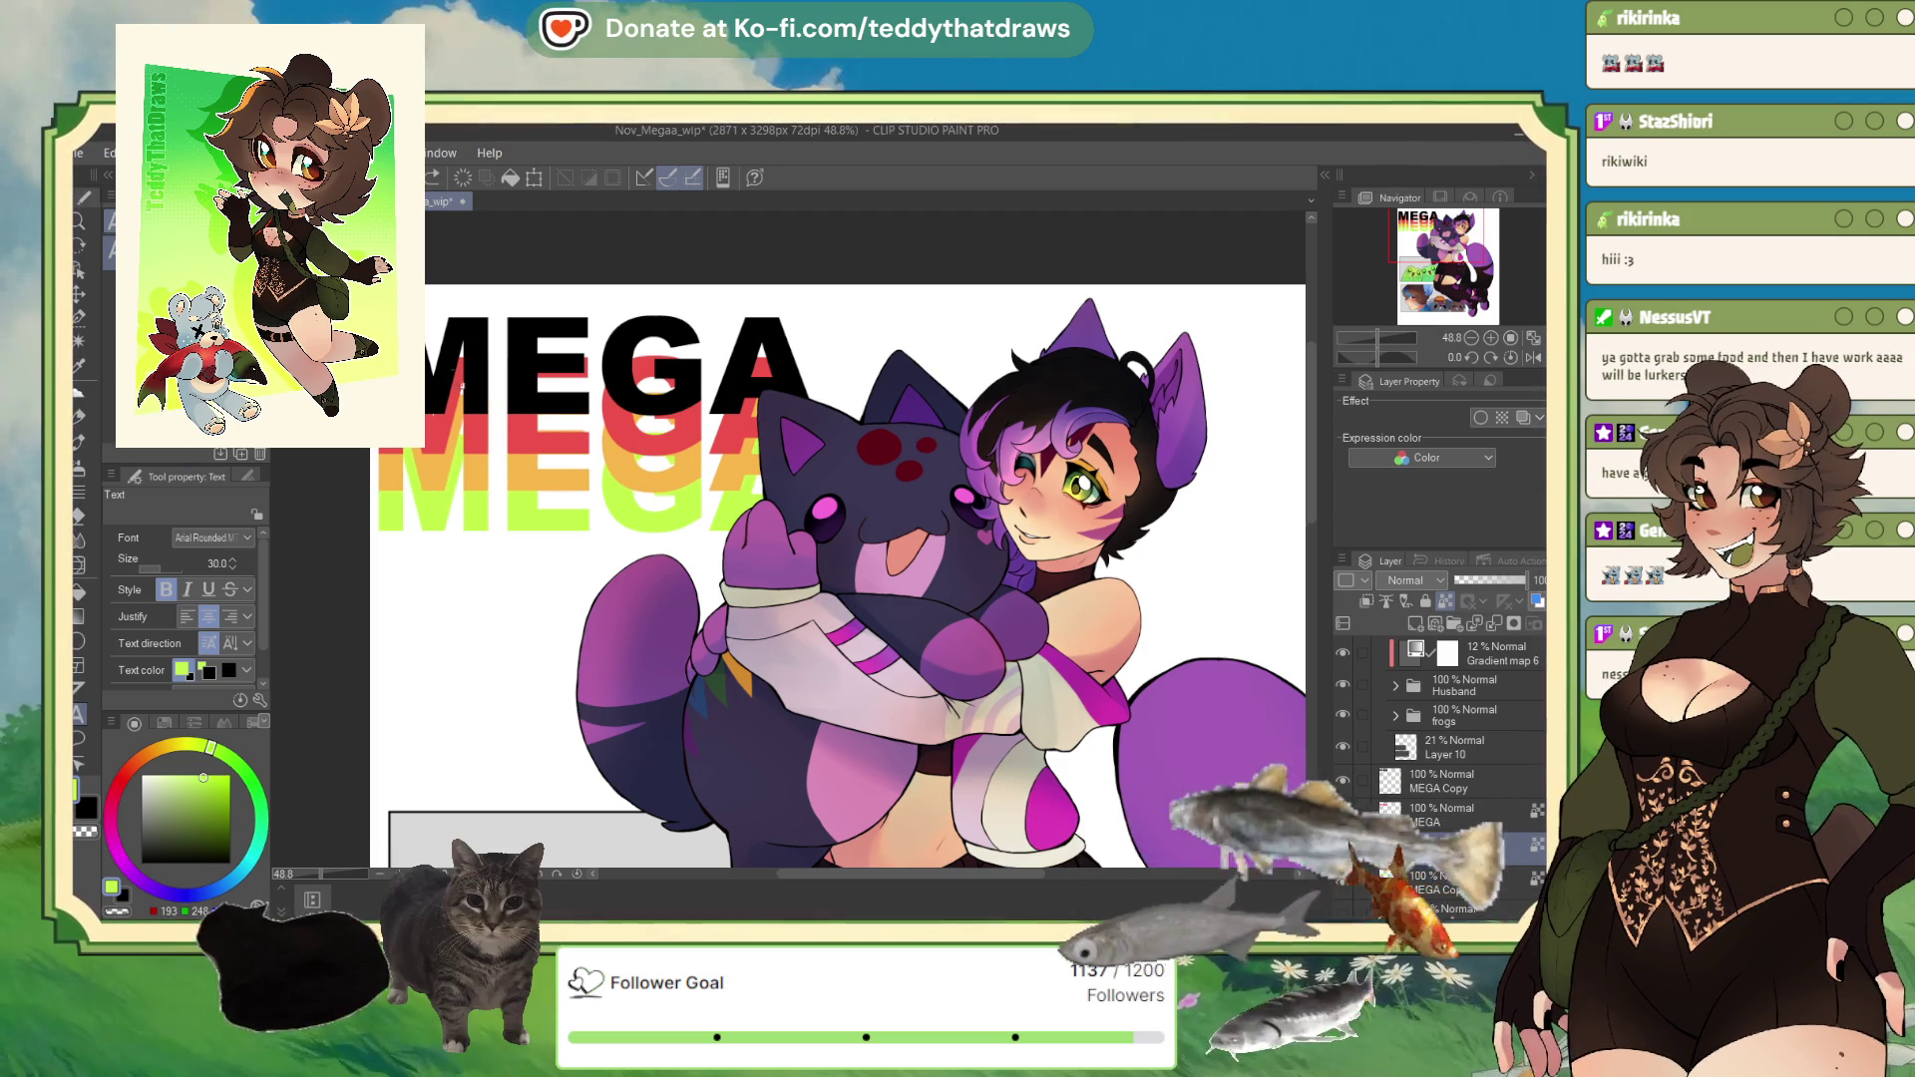
pyautogui.scroll(-3, 627, 374)
pyautogui.scroll(1, 734, 466)
# Step: Duplicate MEGA Copy 3 as MEGA Copy 4, fill it cyan and nudge it down
pyautogui.click(1466, 886)
pyautogui.moveTo(1466, 885); pyautogui.dragTo(1496, 830)
pyautogui.click(259, 846)
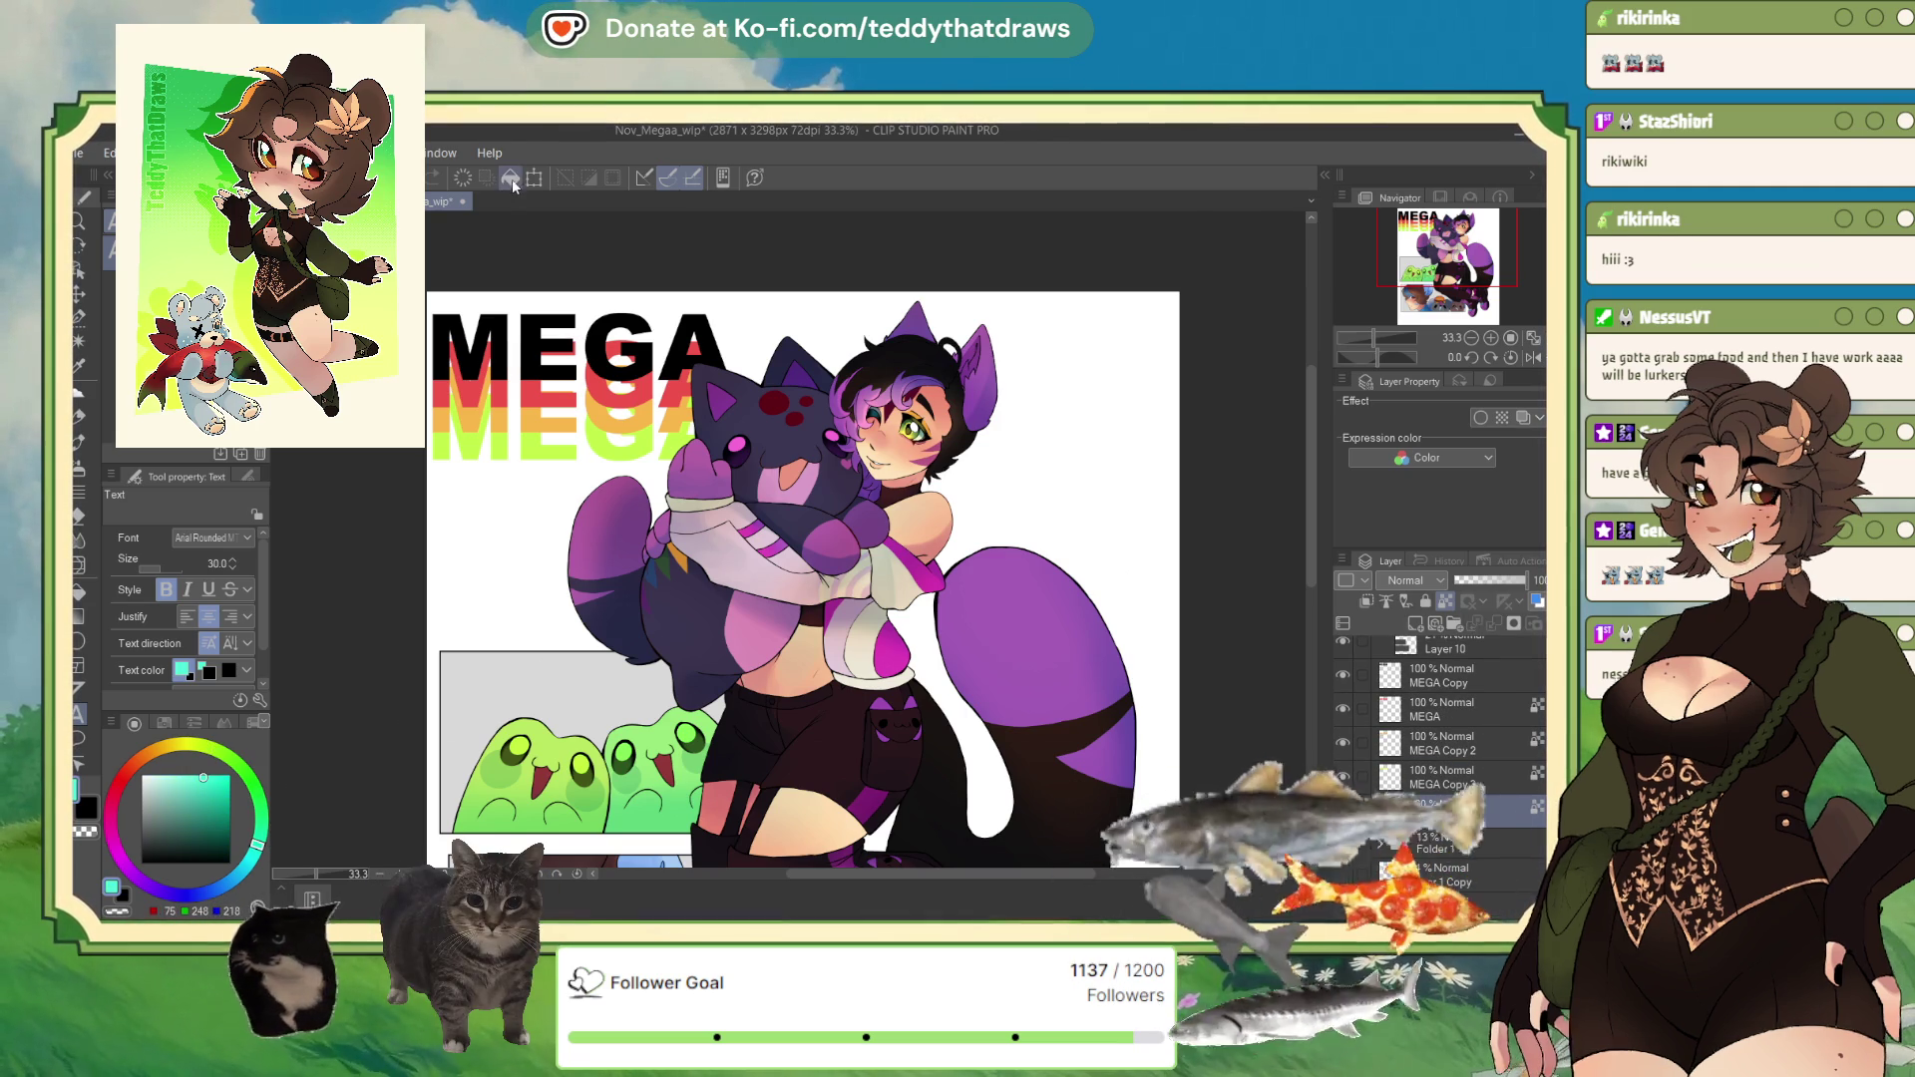
pyautogui.hotkey('alt', 'BackSpace')
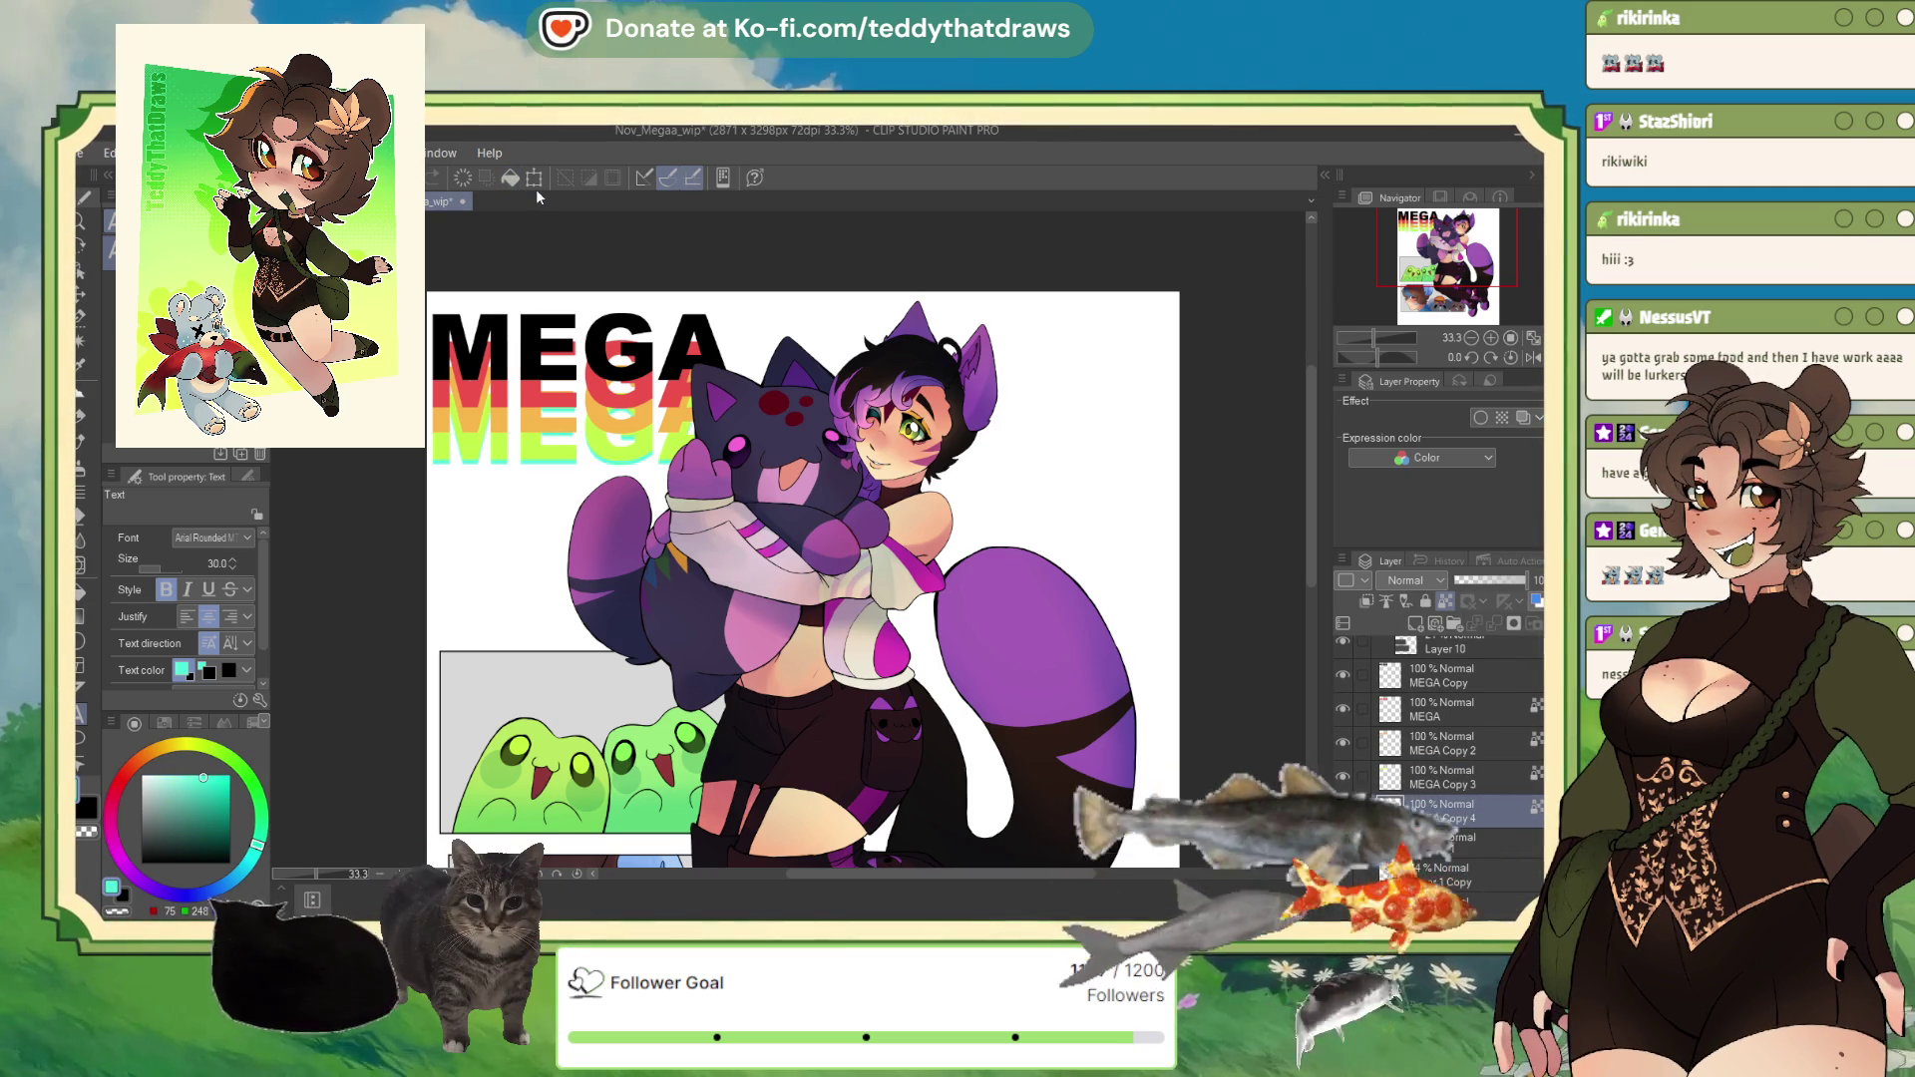
pyautogui.press('Down')
pyautogui.press('Down')
pyautogui.press('Down')
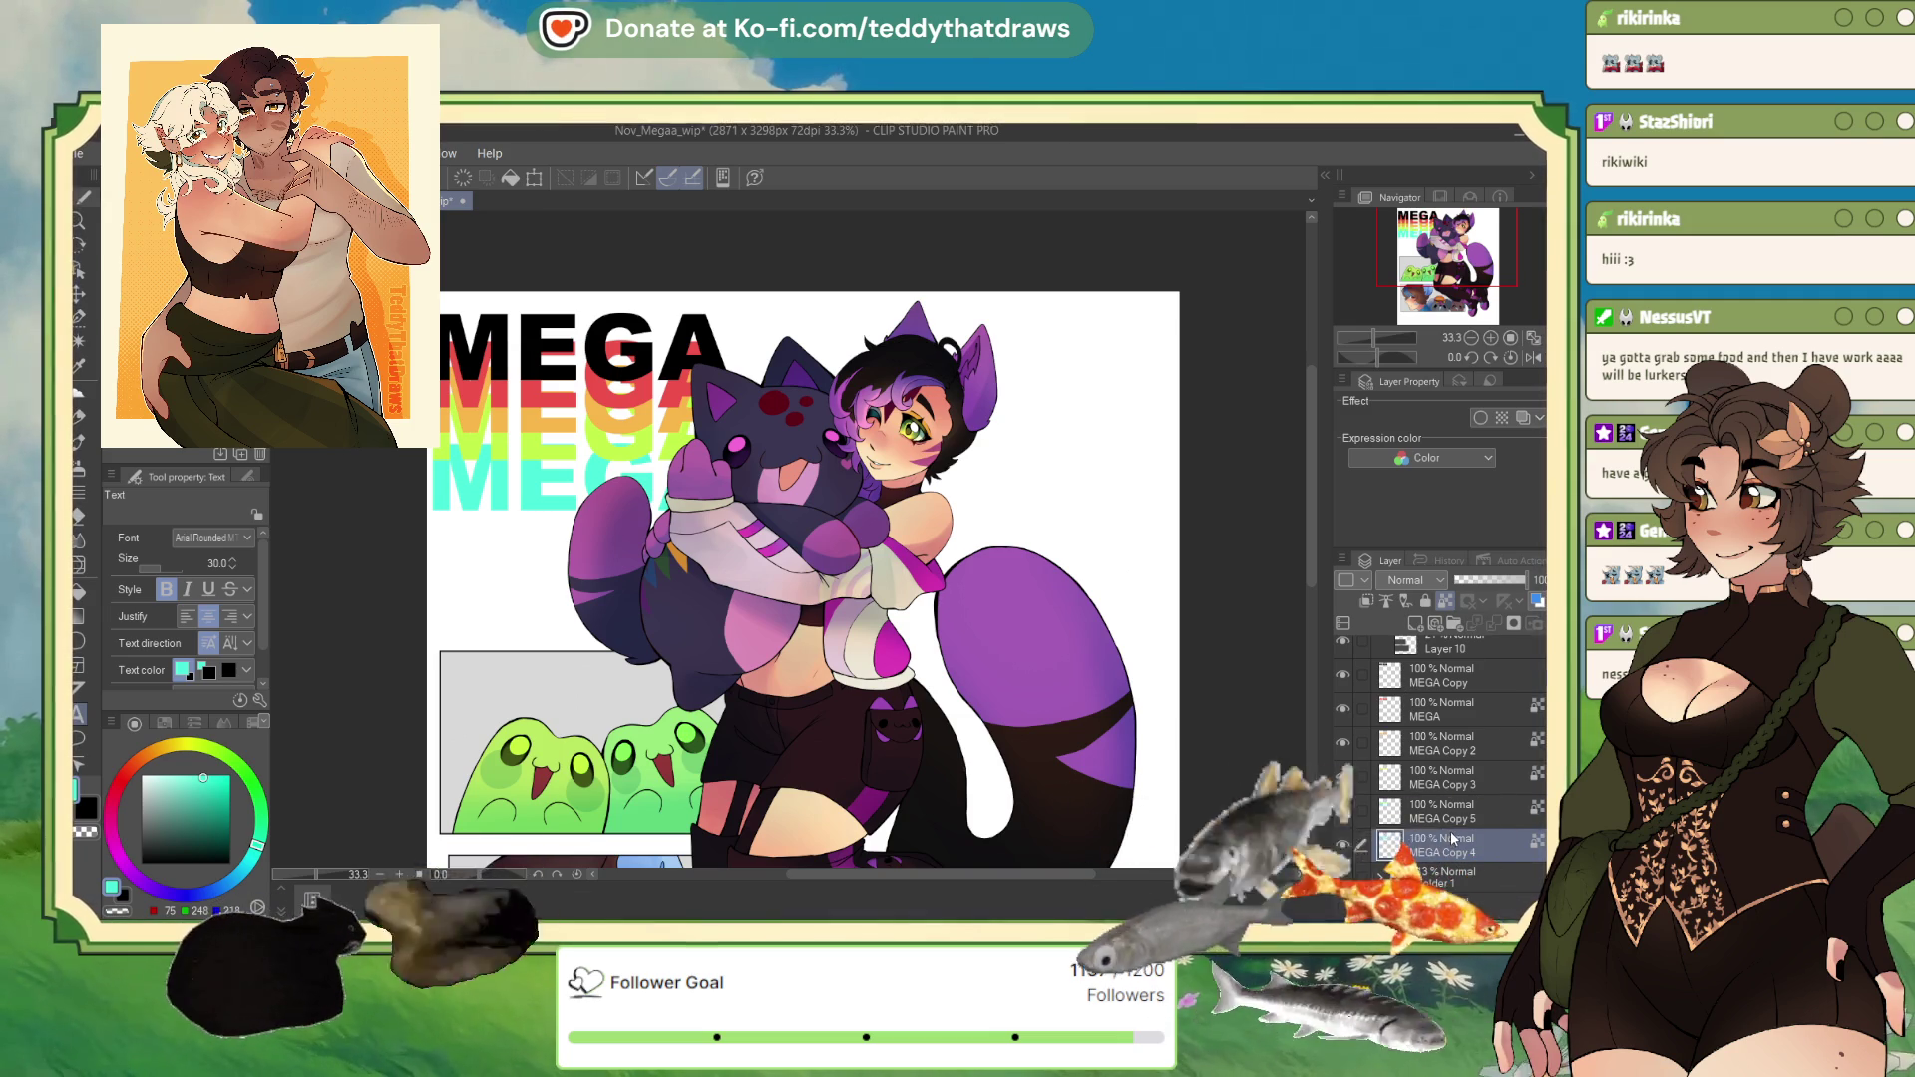
# Step: Try purple and then orange shades with MEGA Copy 4 selected
pyautogui.click(110, 814)
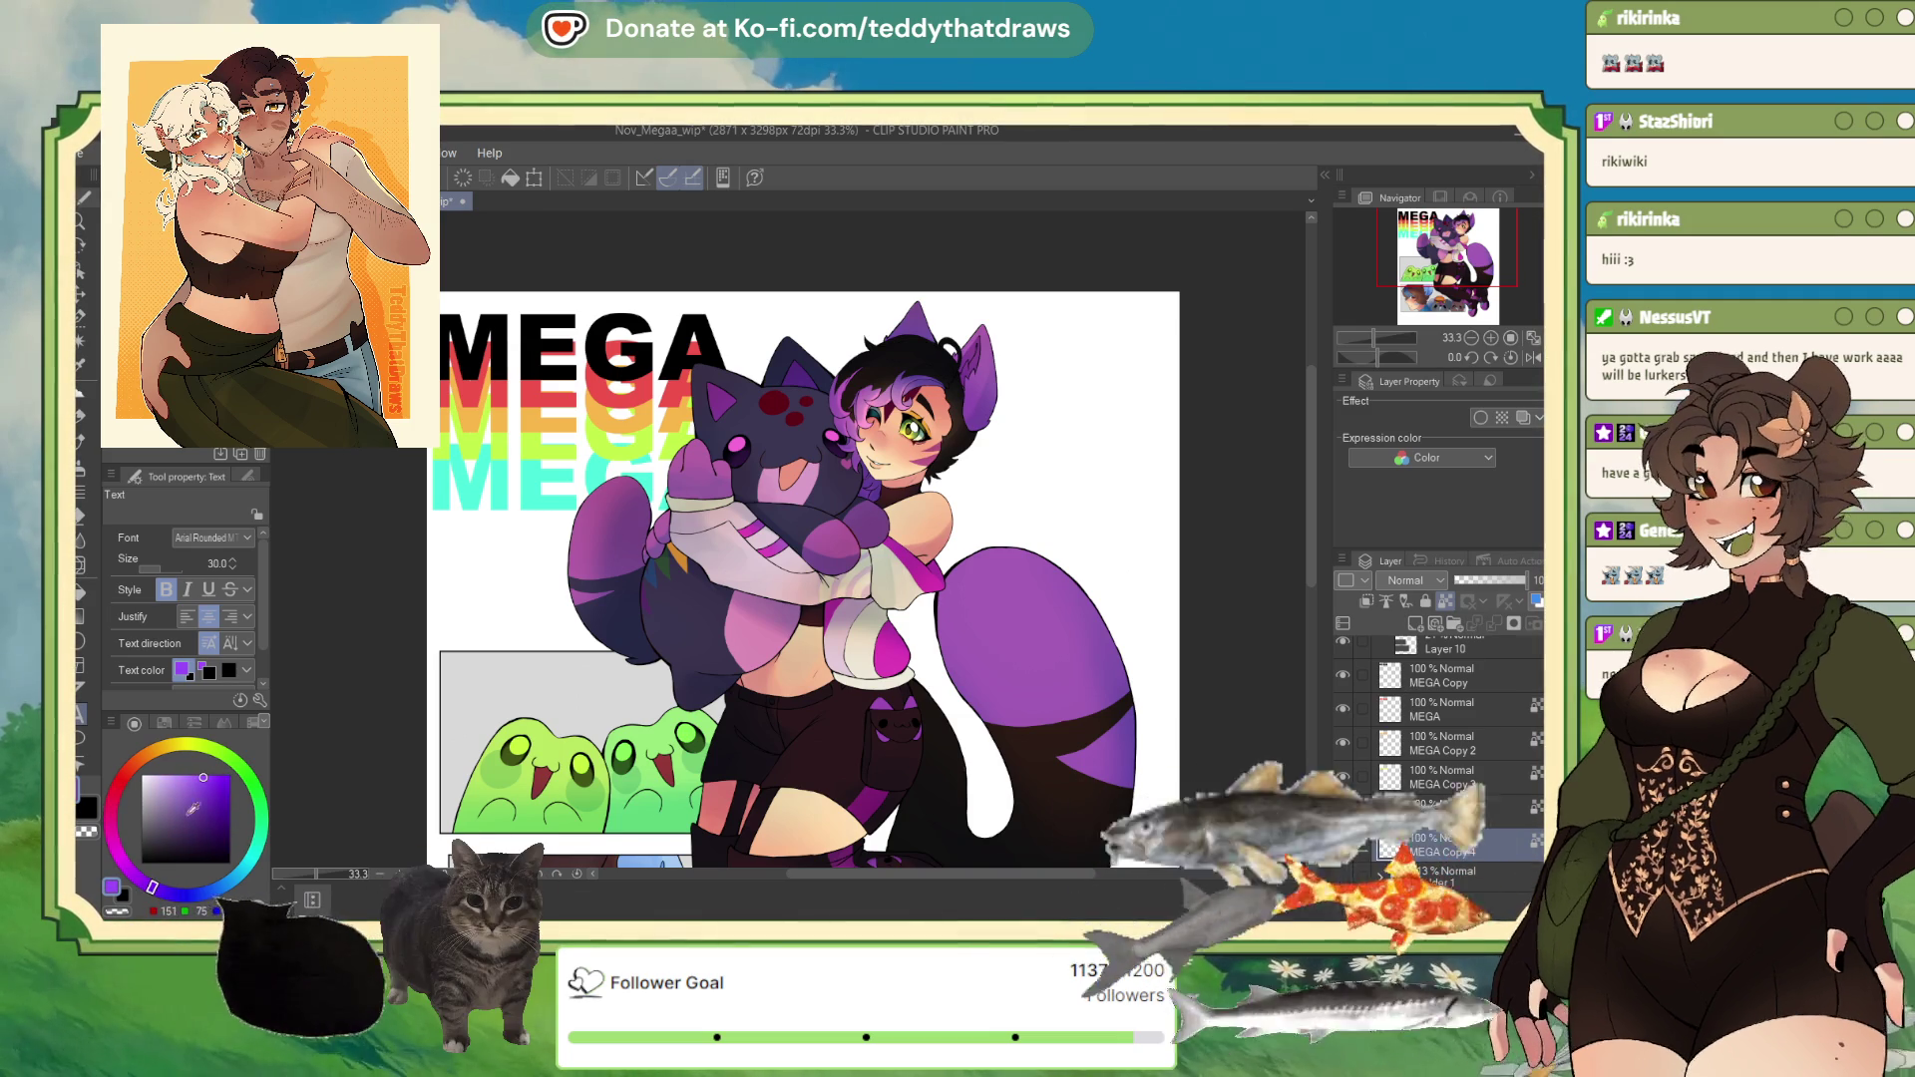
pyautogui.click(197, 795)
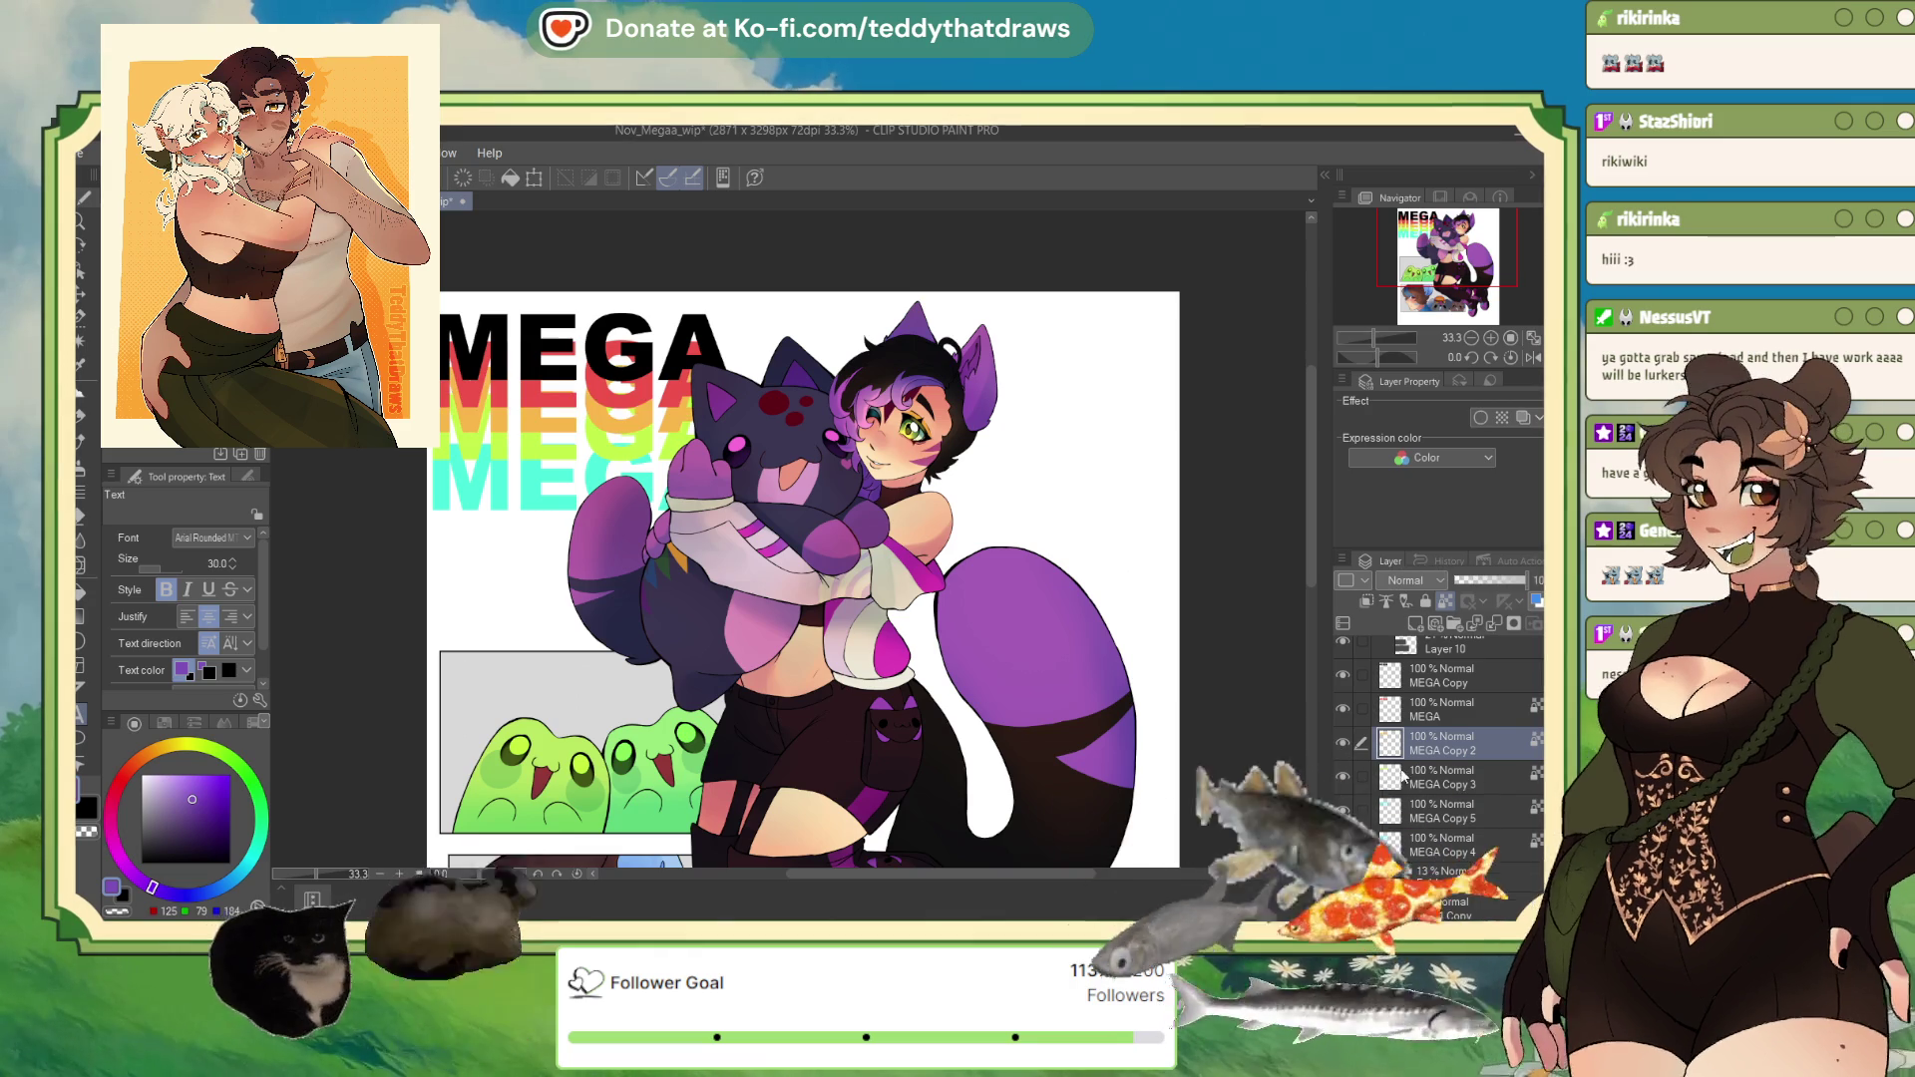
pyautogui.click(1451, 844)
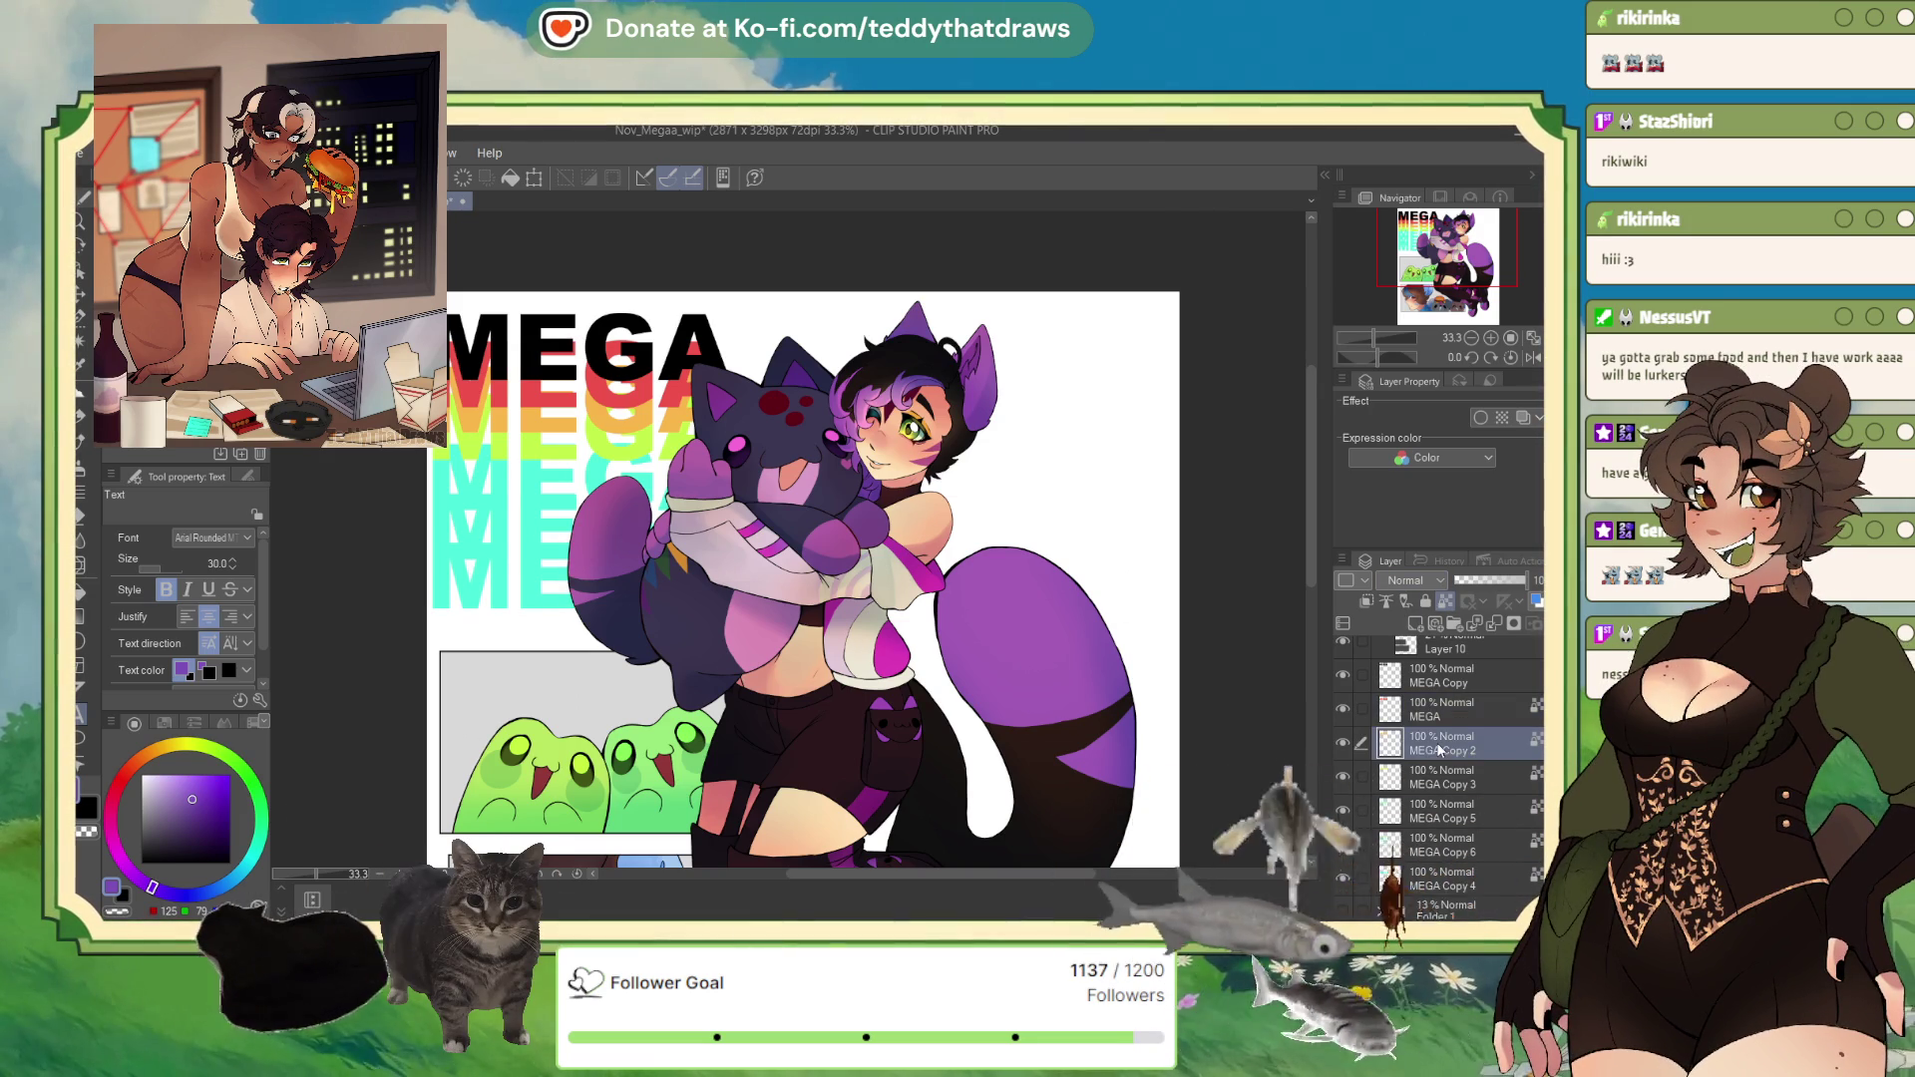
pyautogui.click(146, 765)
pyautogui.click(212, 780)
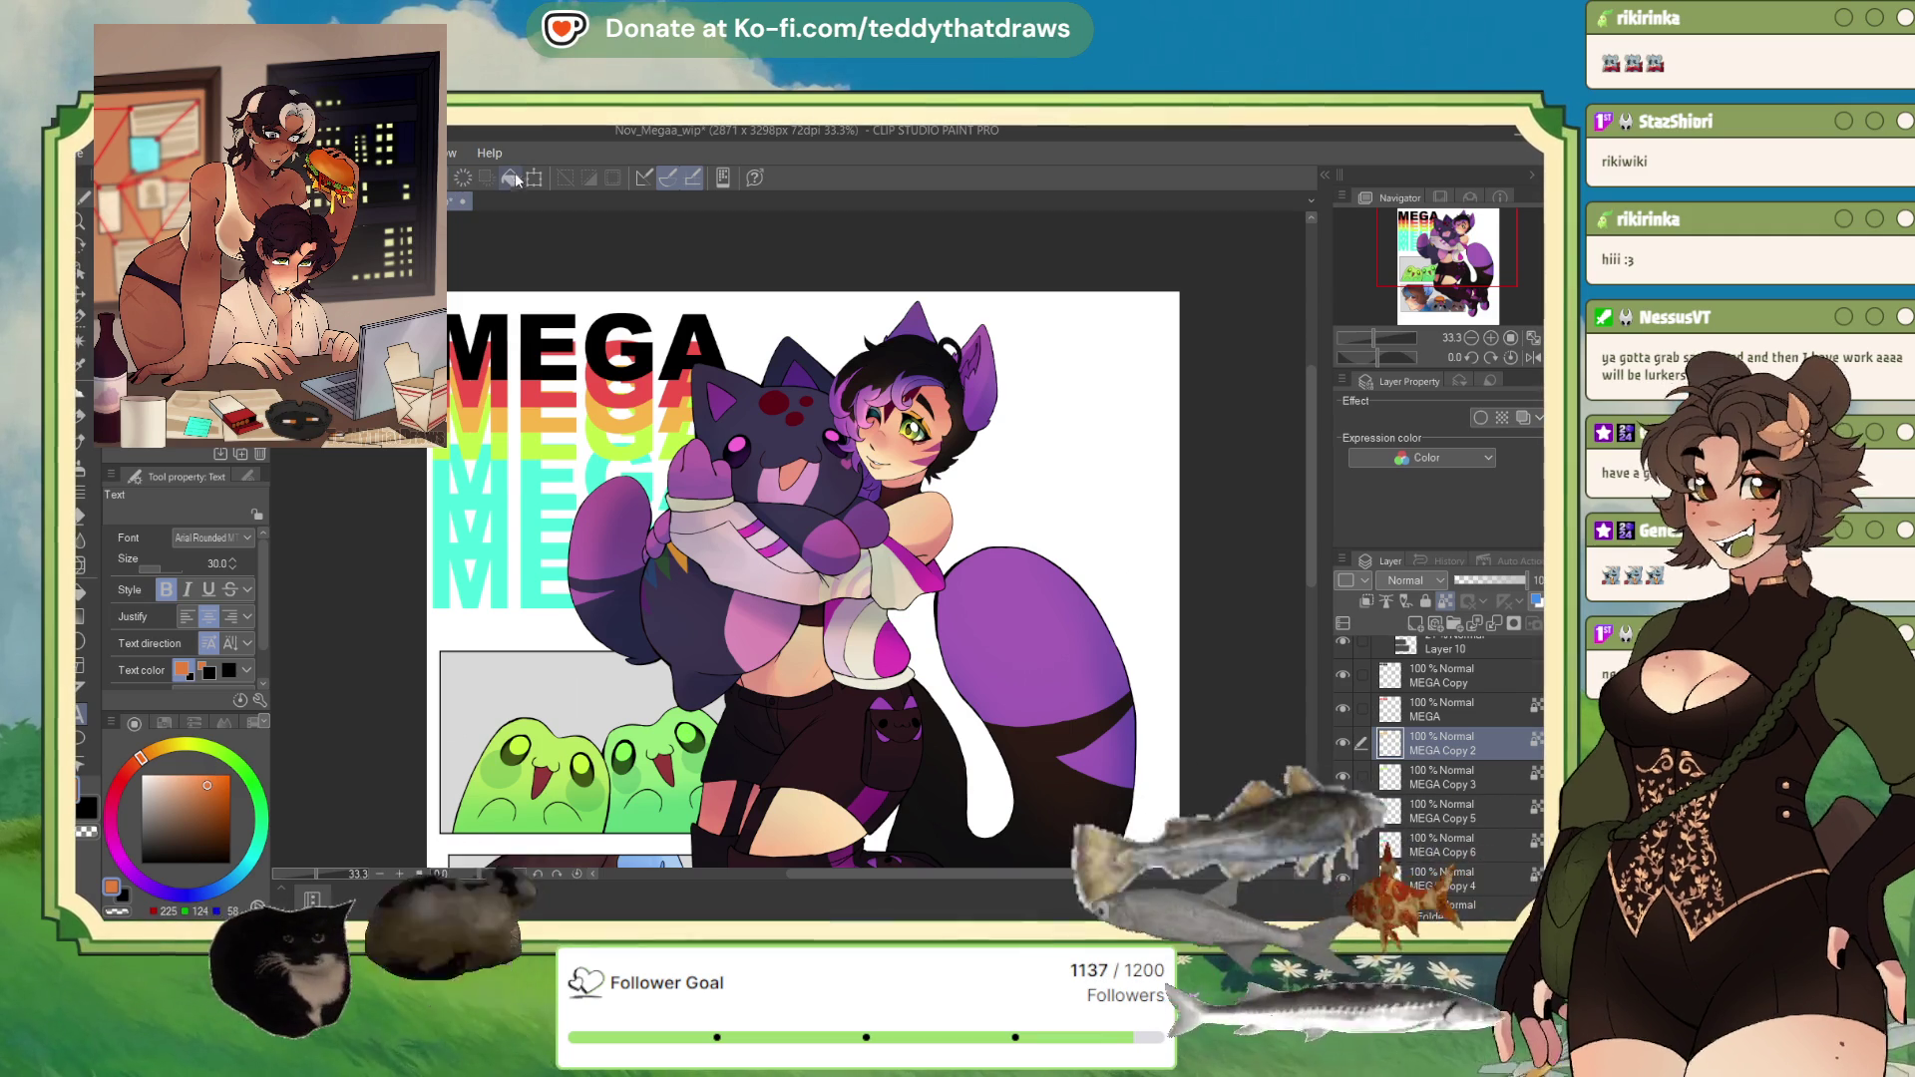
pyautogui.click(211, 777)
pyautogui.click(206, 776)
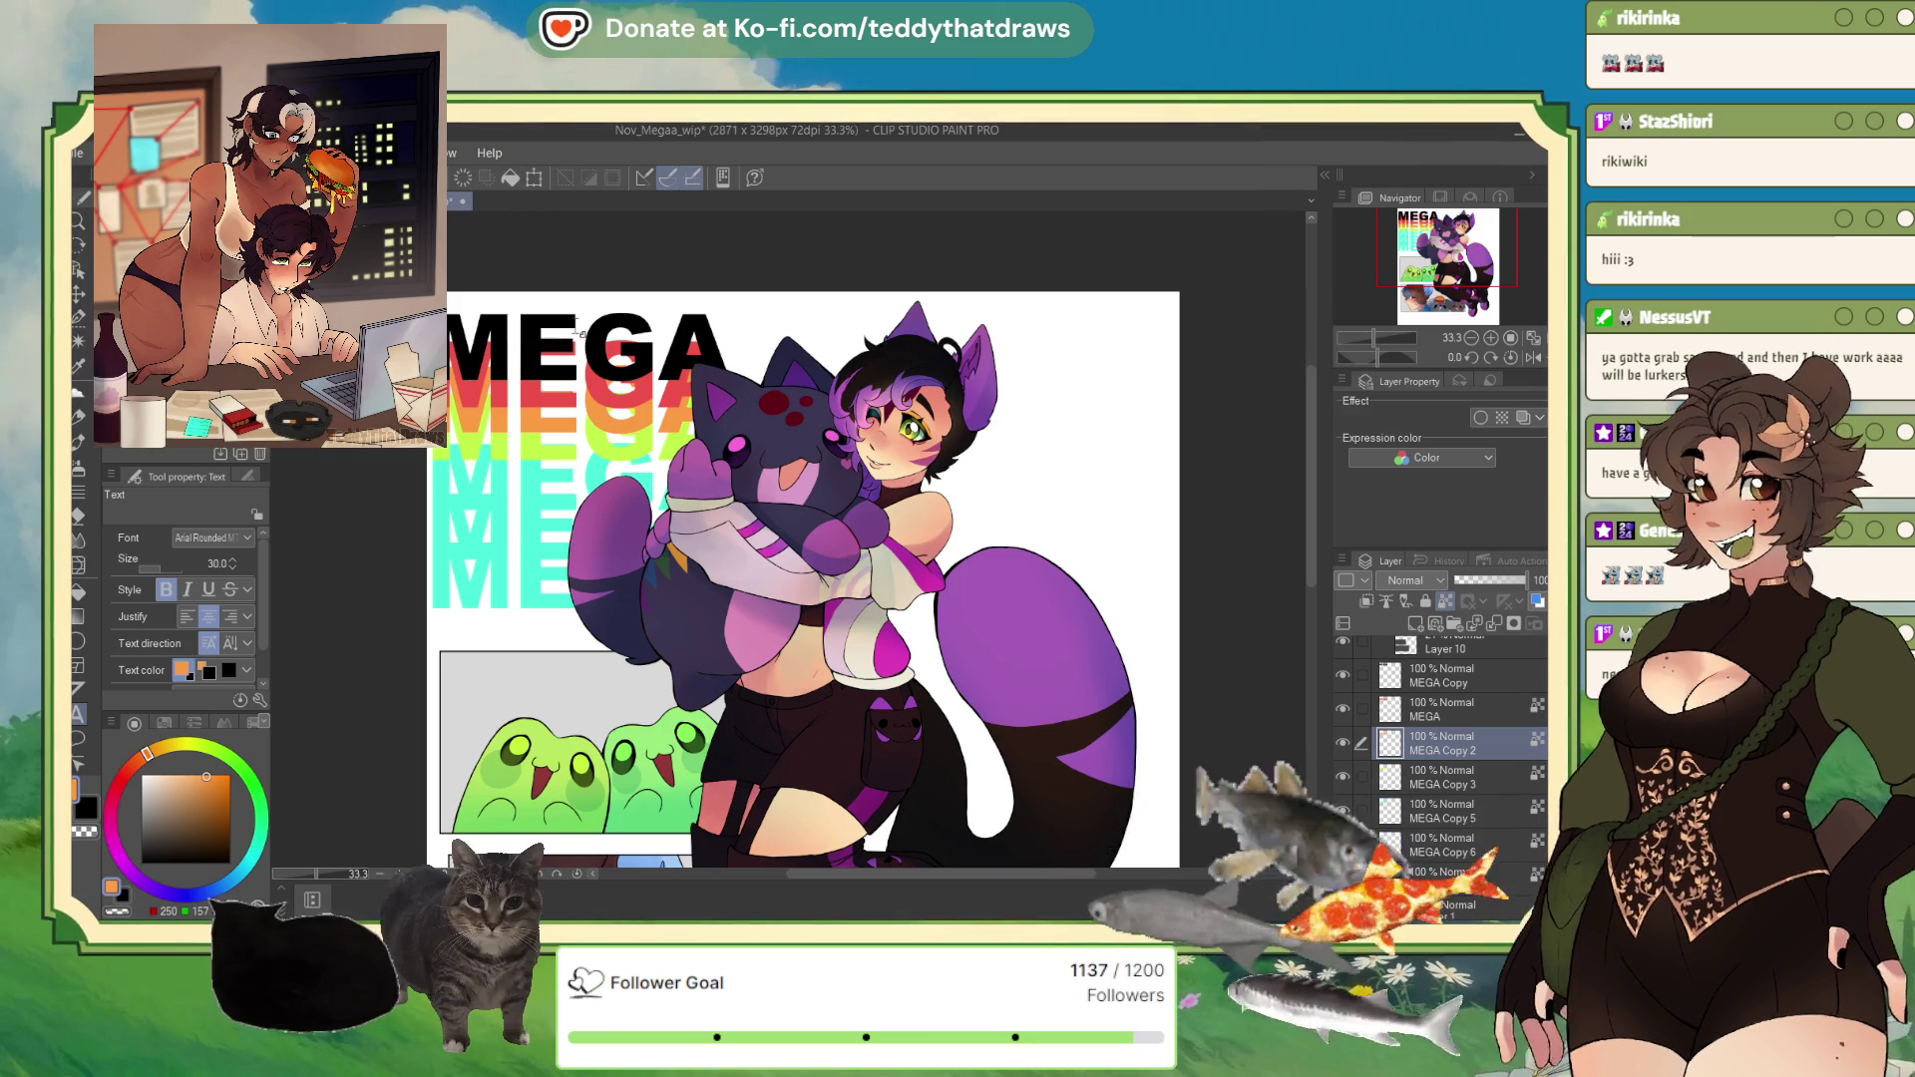
# Step: Pick a deeper yellow for MEGA Copy 3 and fine-tune the hue on MEGA Copy 5
pyautogui.click(1464, 788)
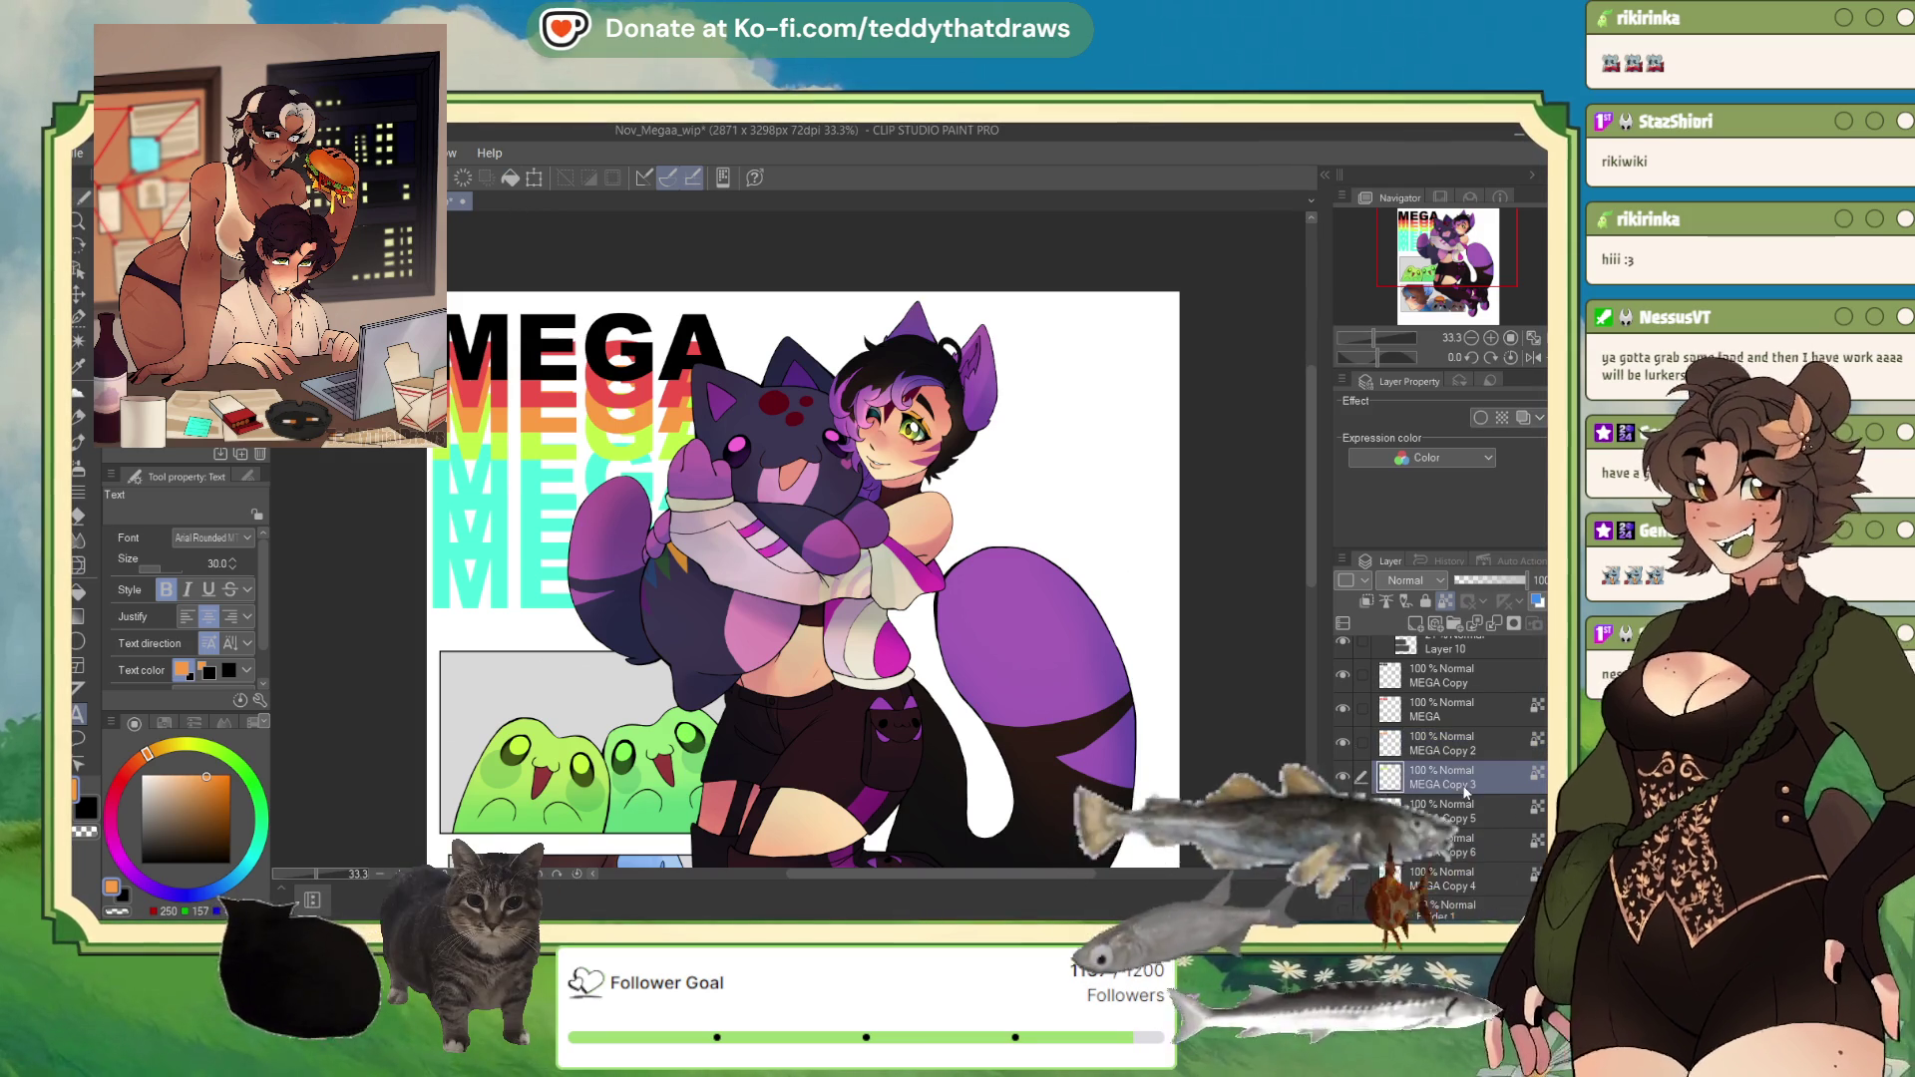
pyautogui.click(173, 751)
pyautogui.moveTo(174, 753); pyautogui.dragTo(183, 750)
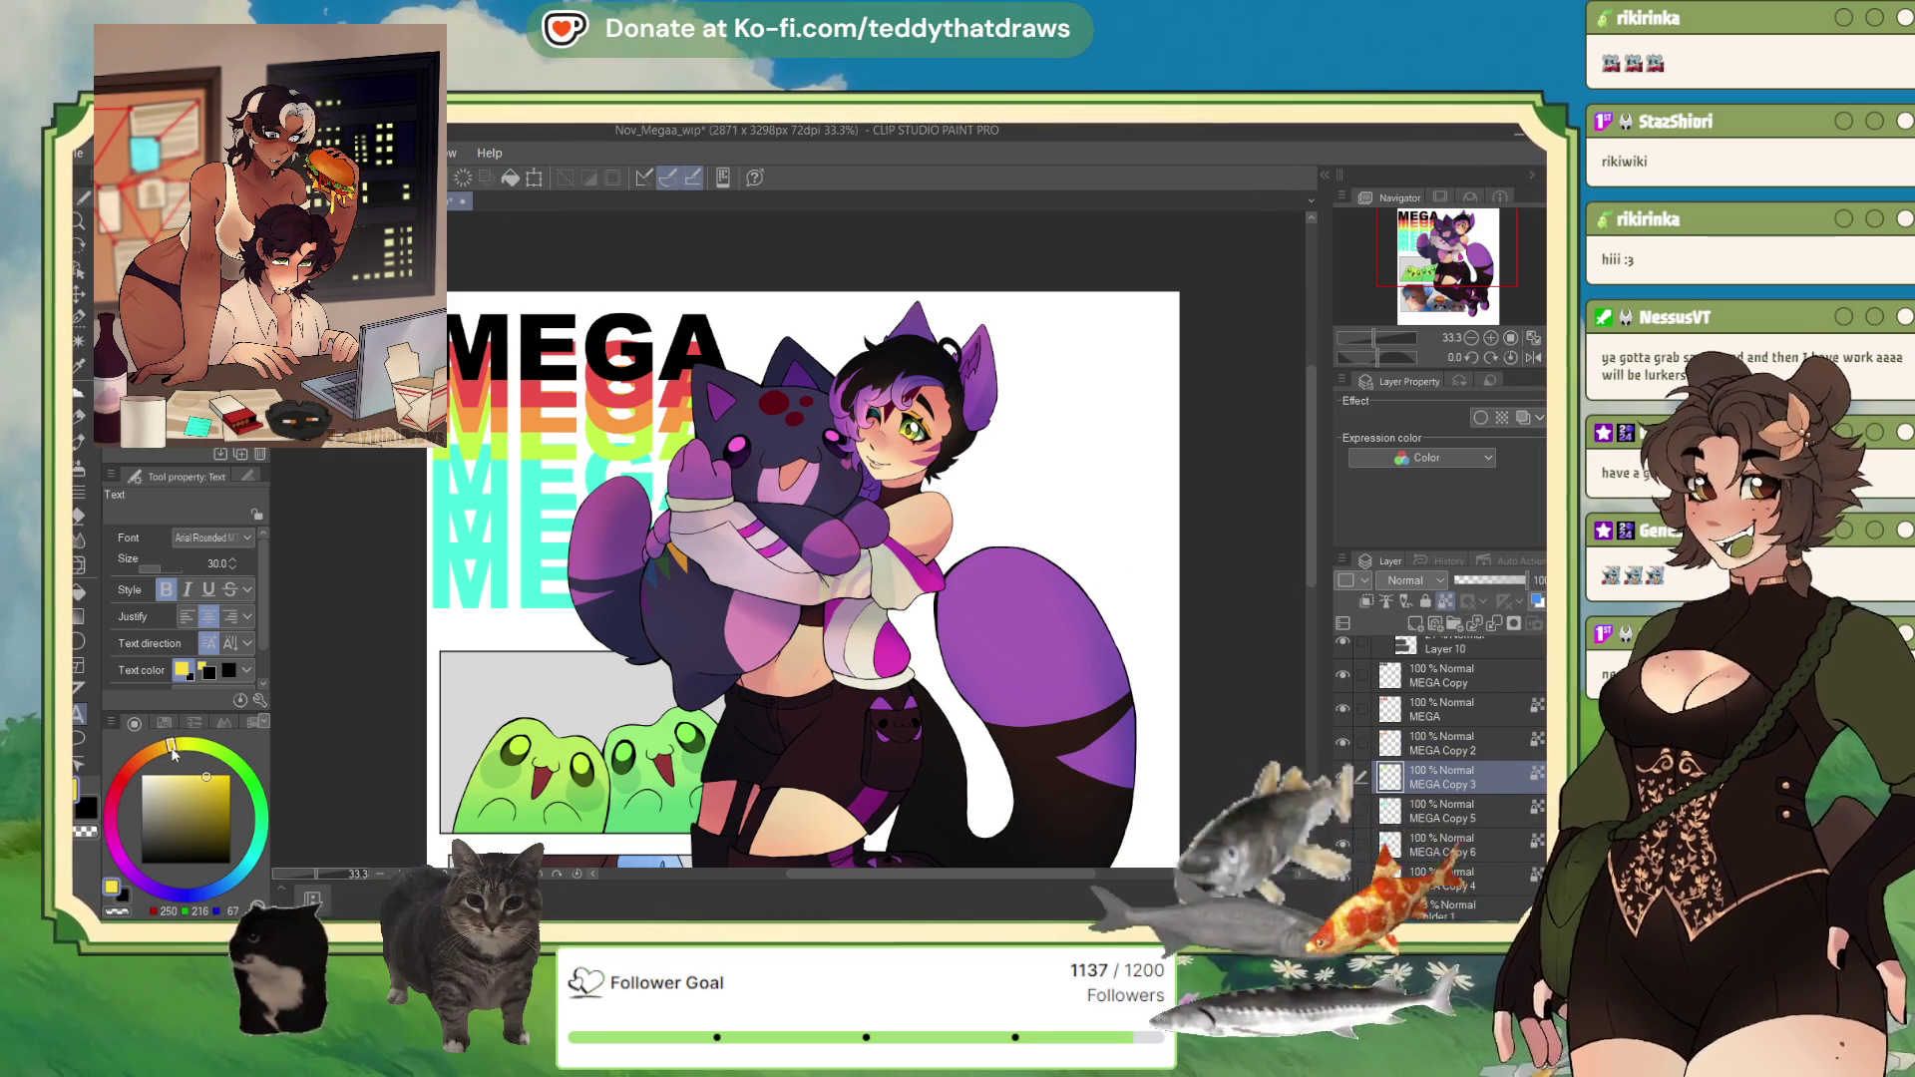
pyautogui.click(208, 773)
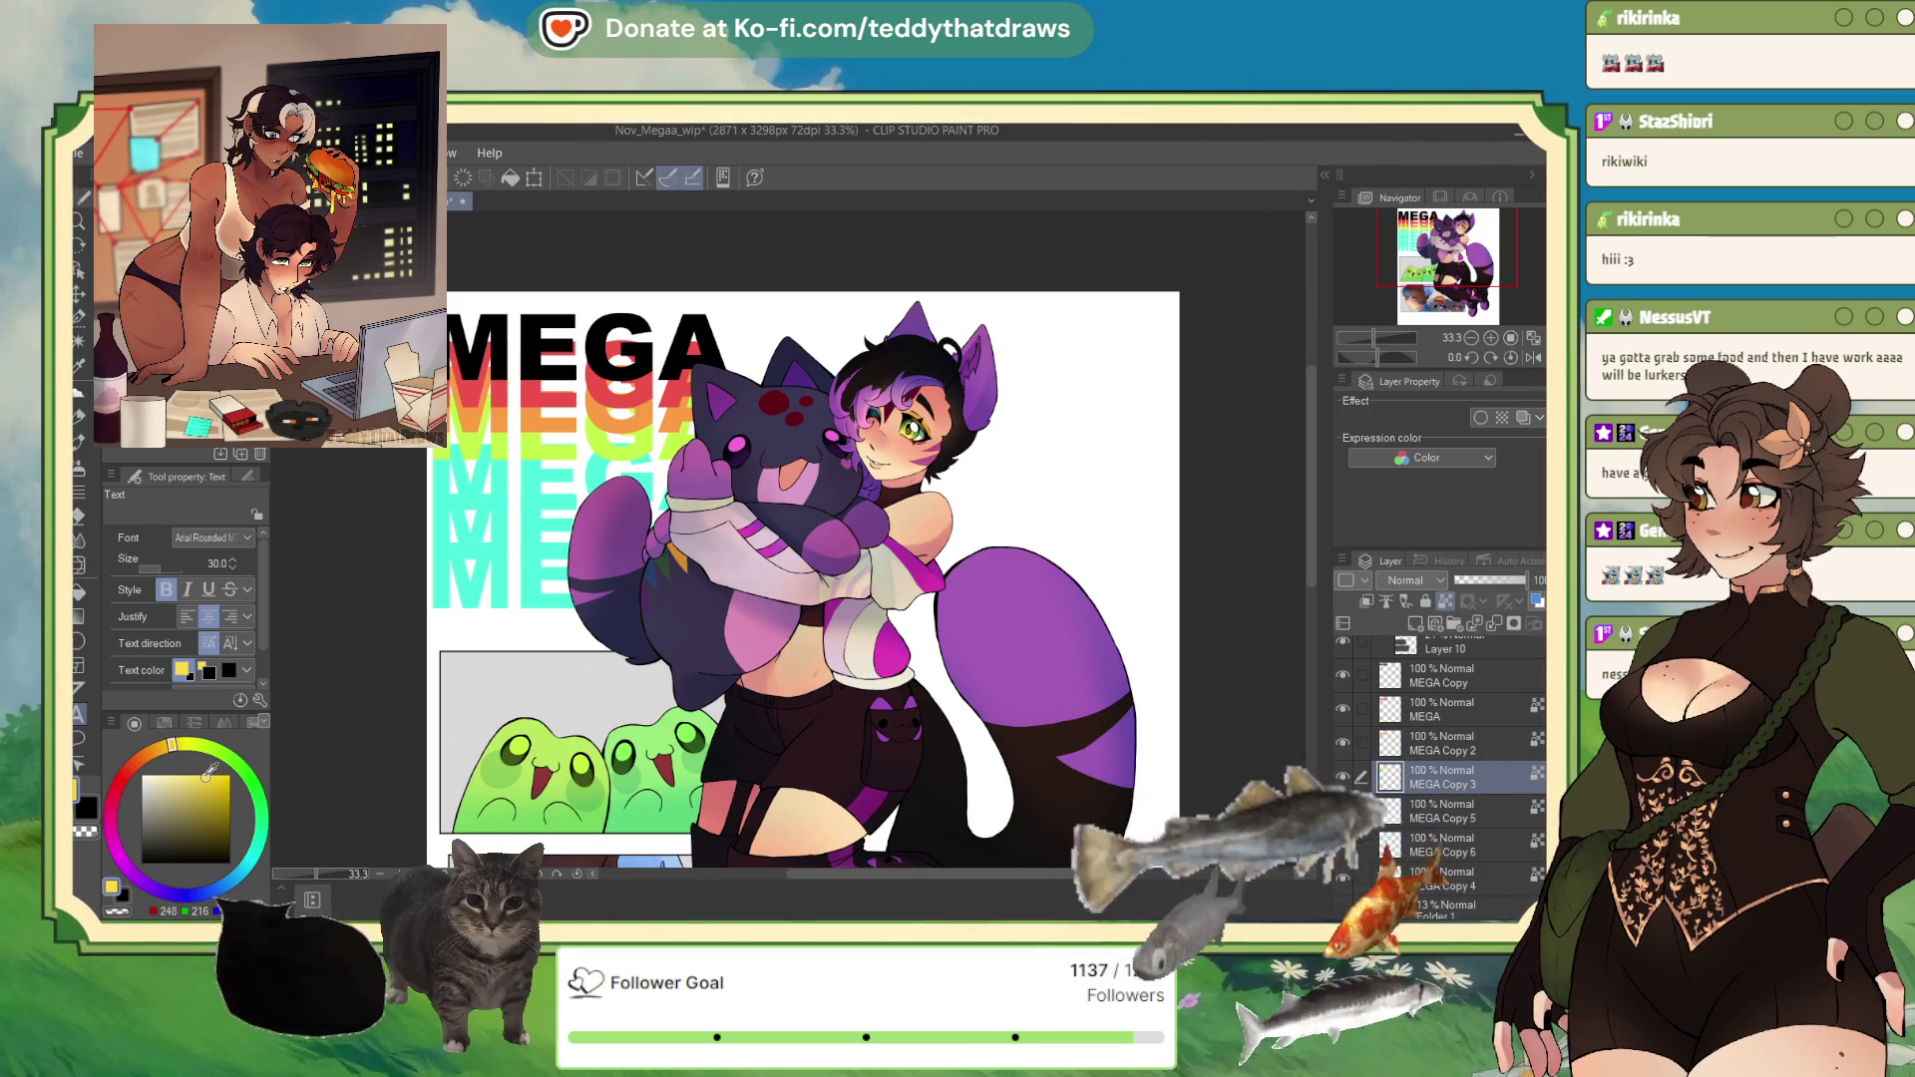
pyautogui.click(1446, 811)
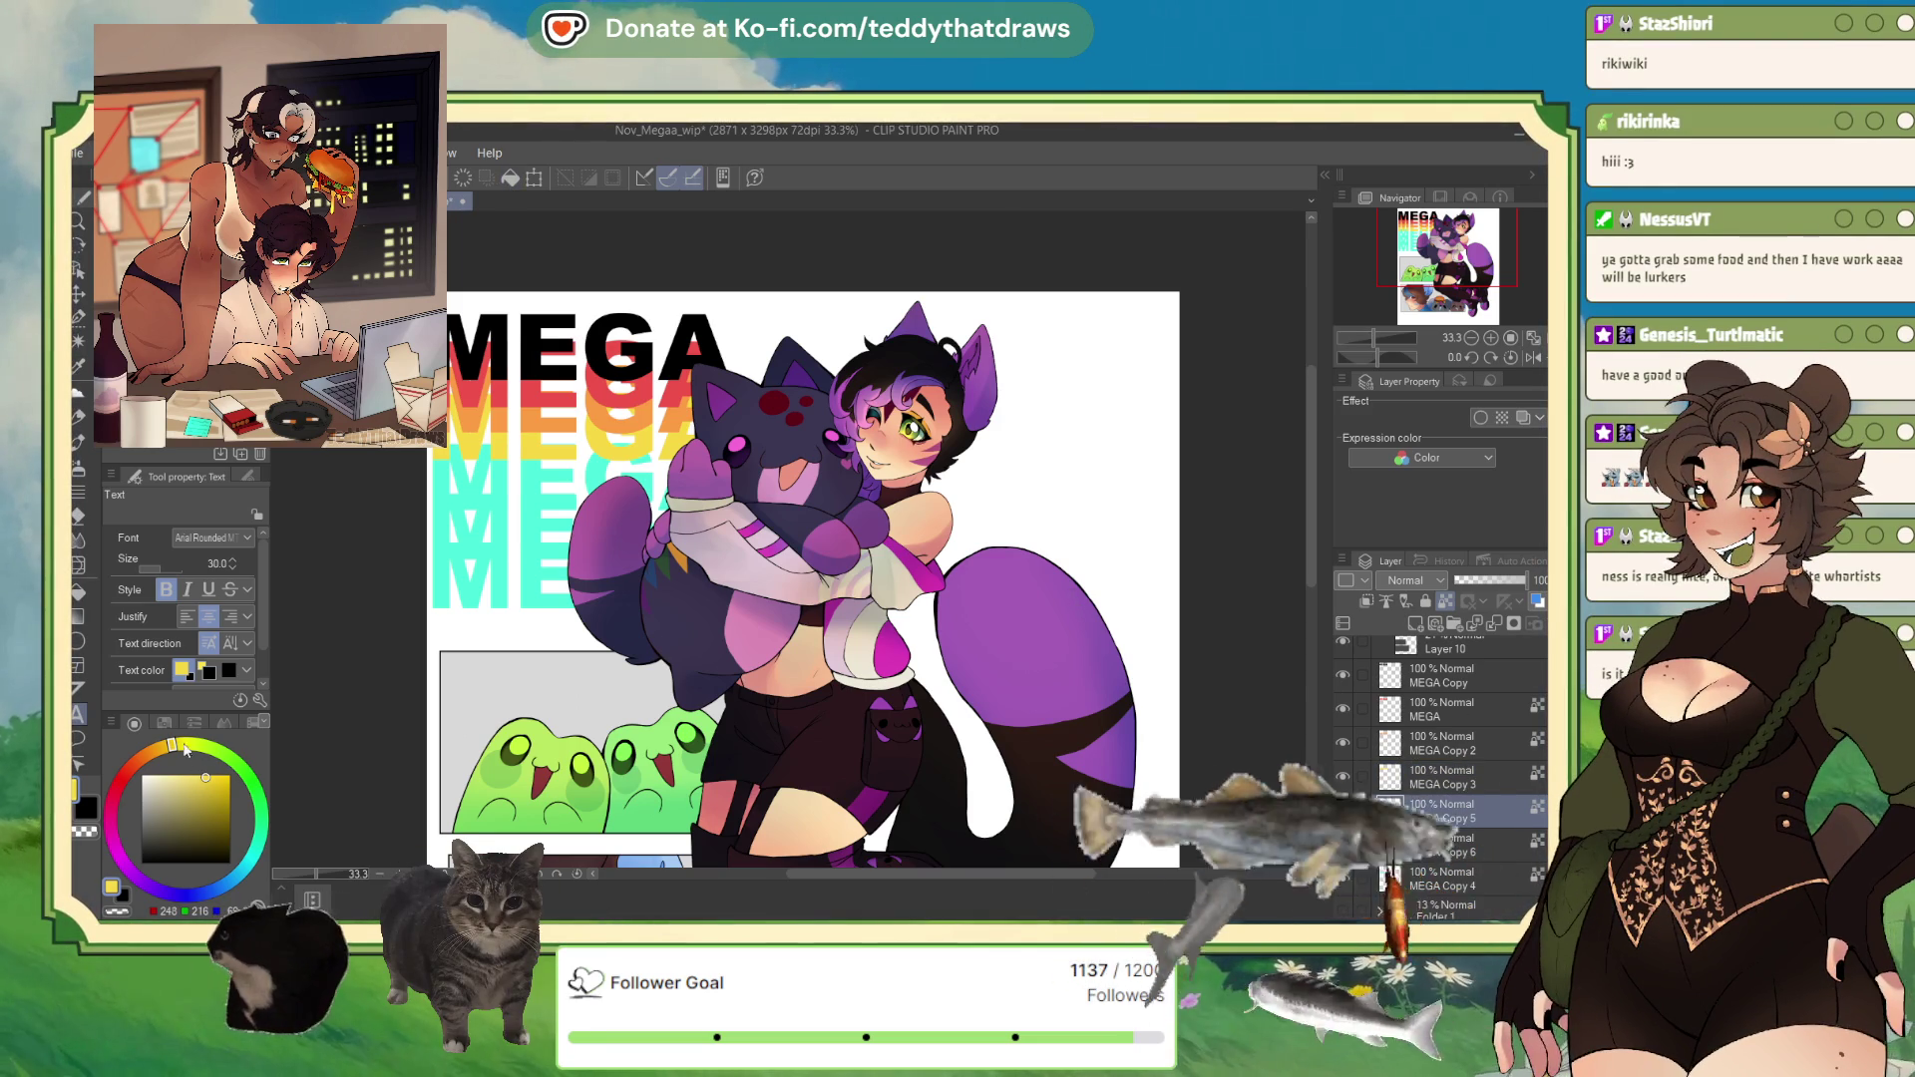
pyautogui.click(237, 763)
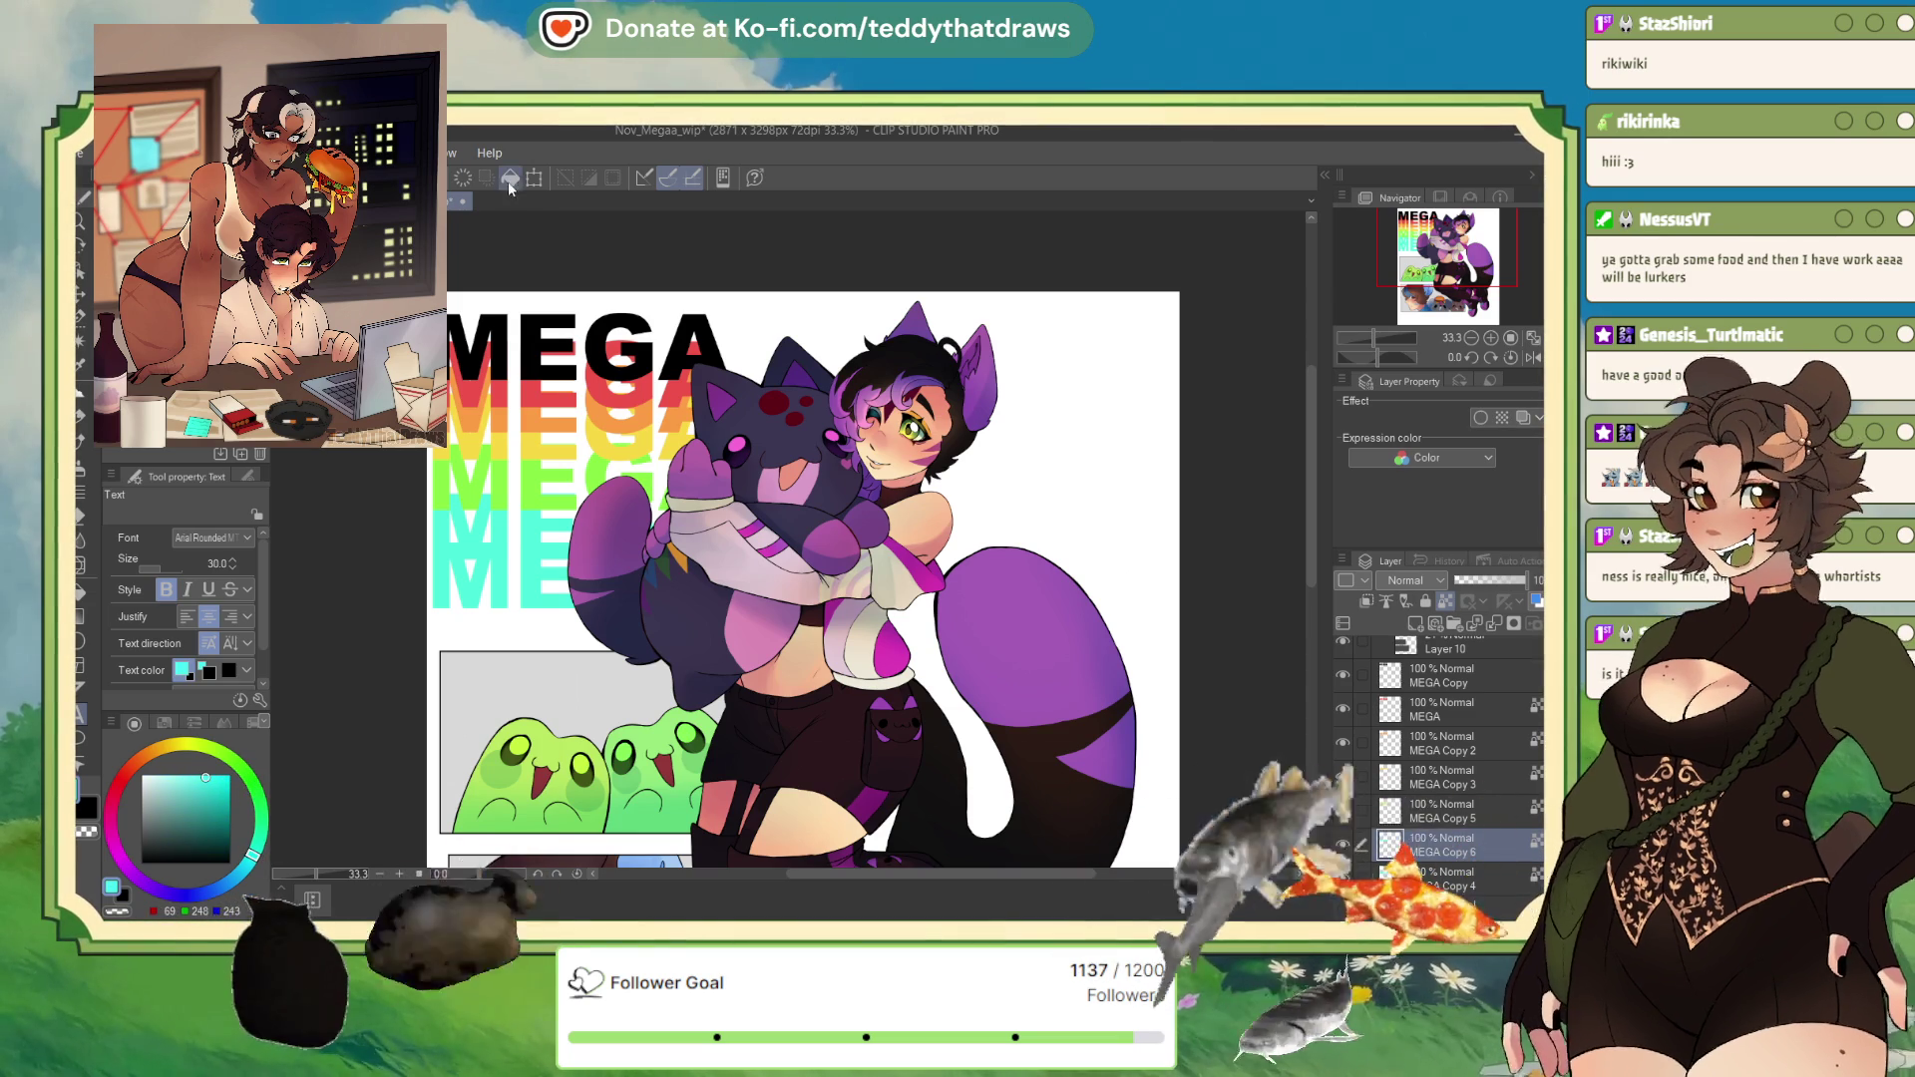
# Step: Fill MEGA Copy 4 with purple and make the bottom MEGA Copy 6 purple
pyautogui.click(1484, 883)
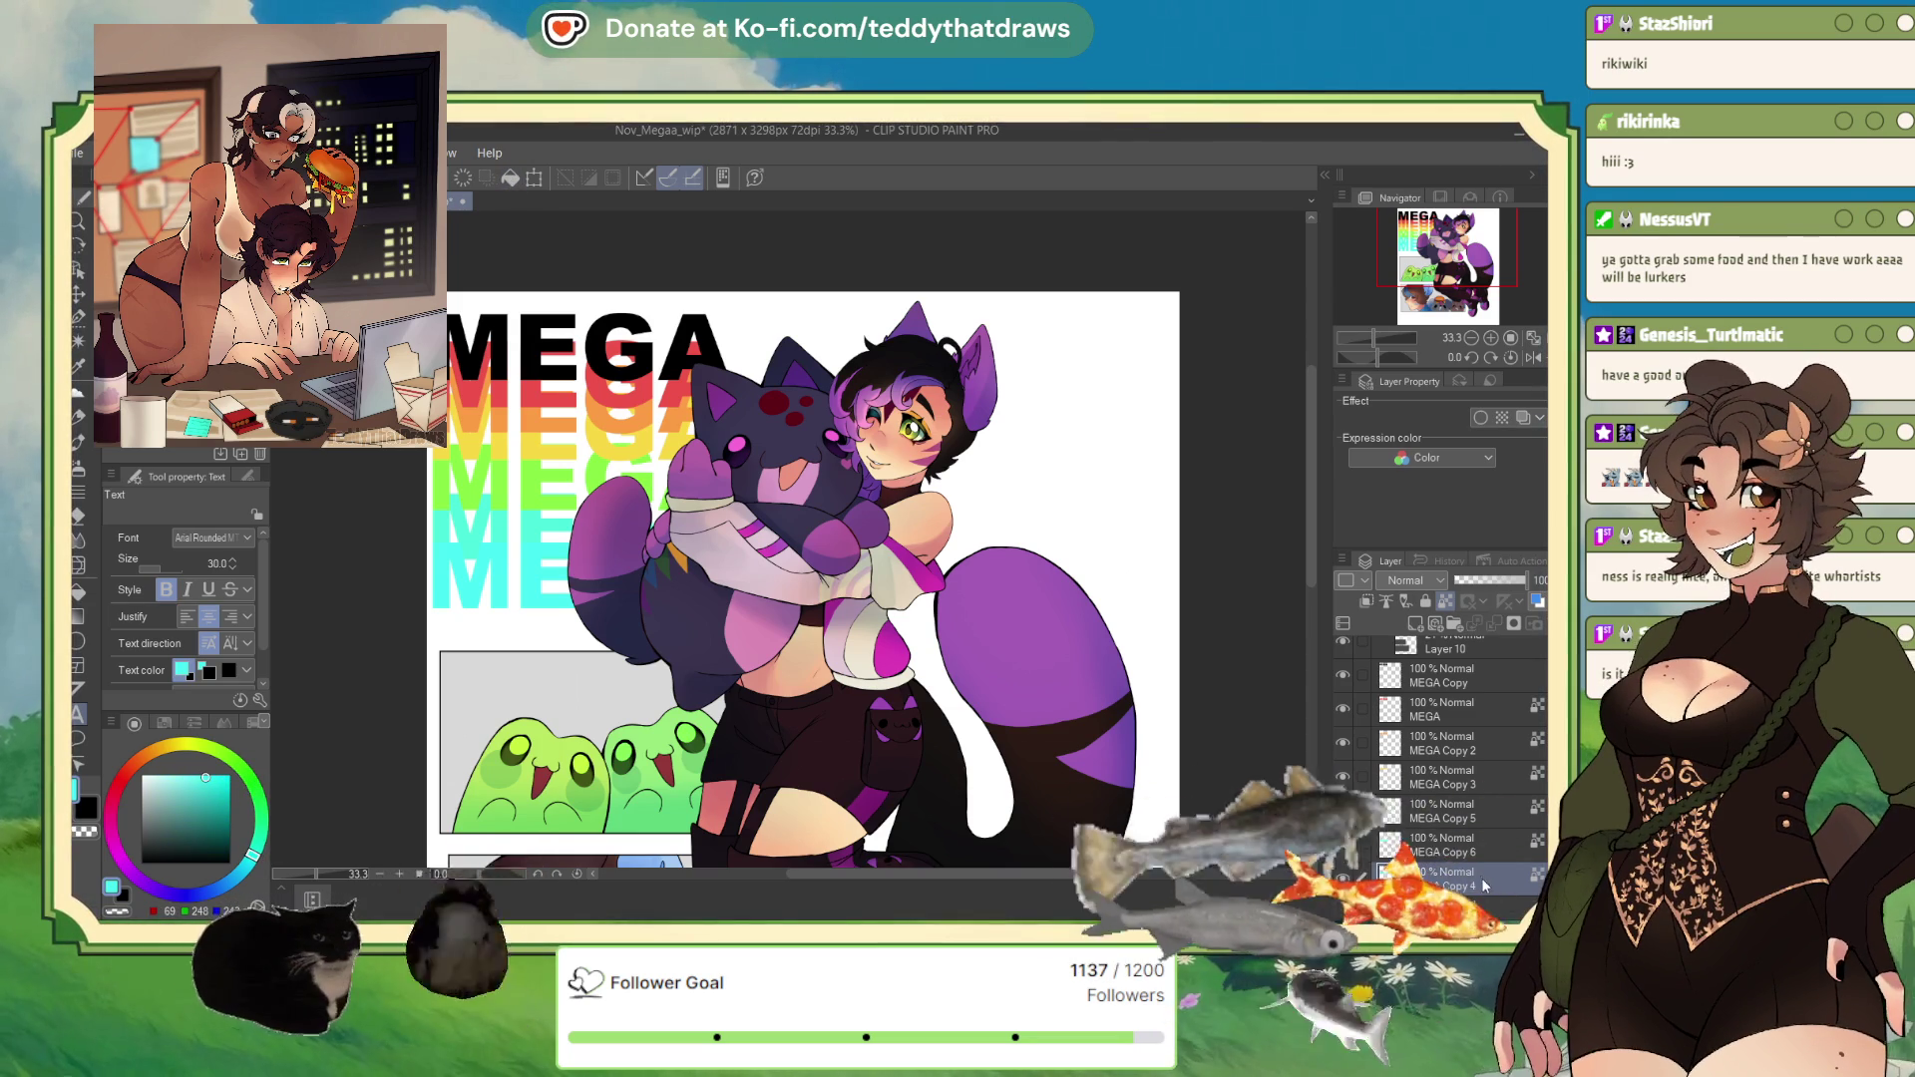
pyautogui.moveTo(249, 855)
pyautogui.mouseDown()
pyautogui.moveTo(199, 900)
pyautogui.moveTo(157, 890)
pyautogui.mouseUp()
pyautogui.click(518, 183)
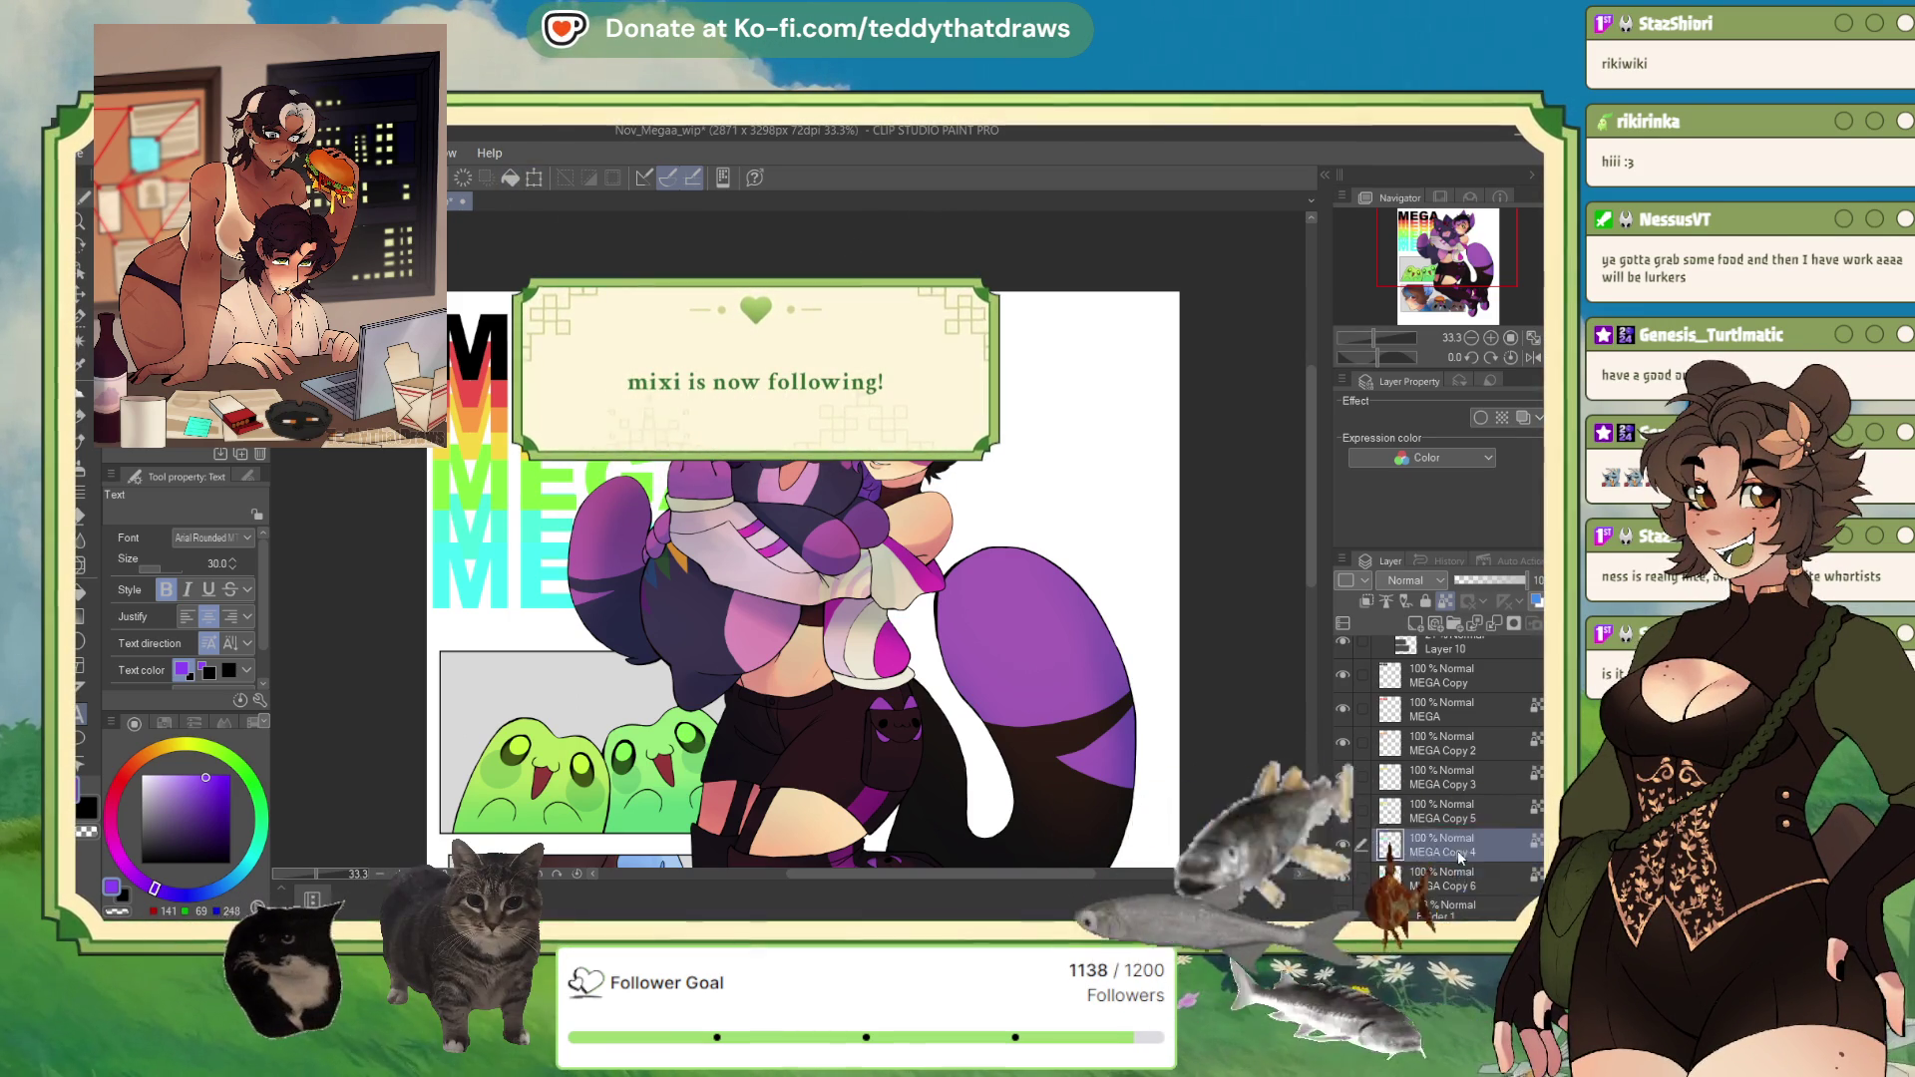
pyautogui.click(1449, 626)
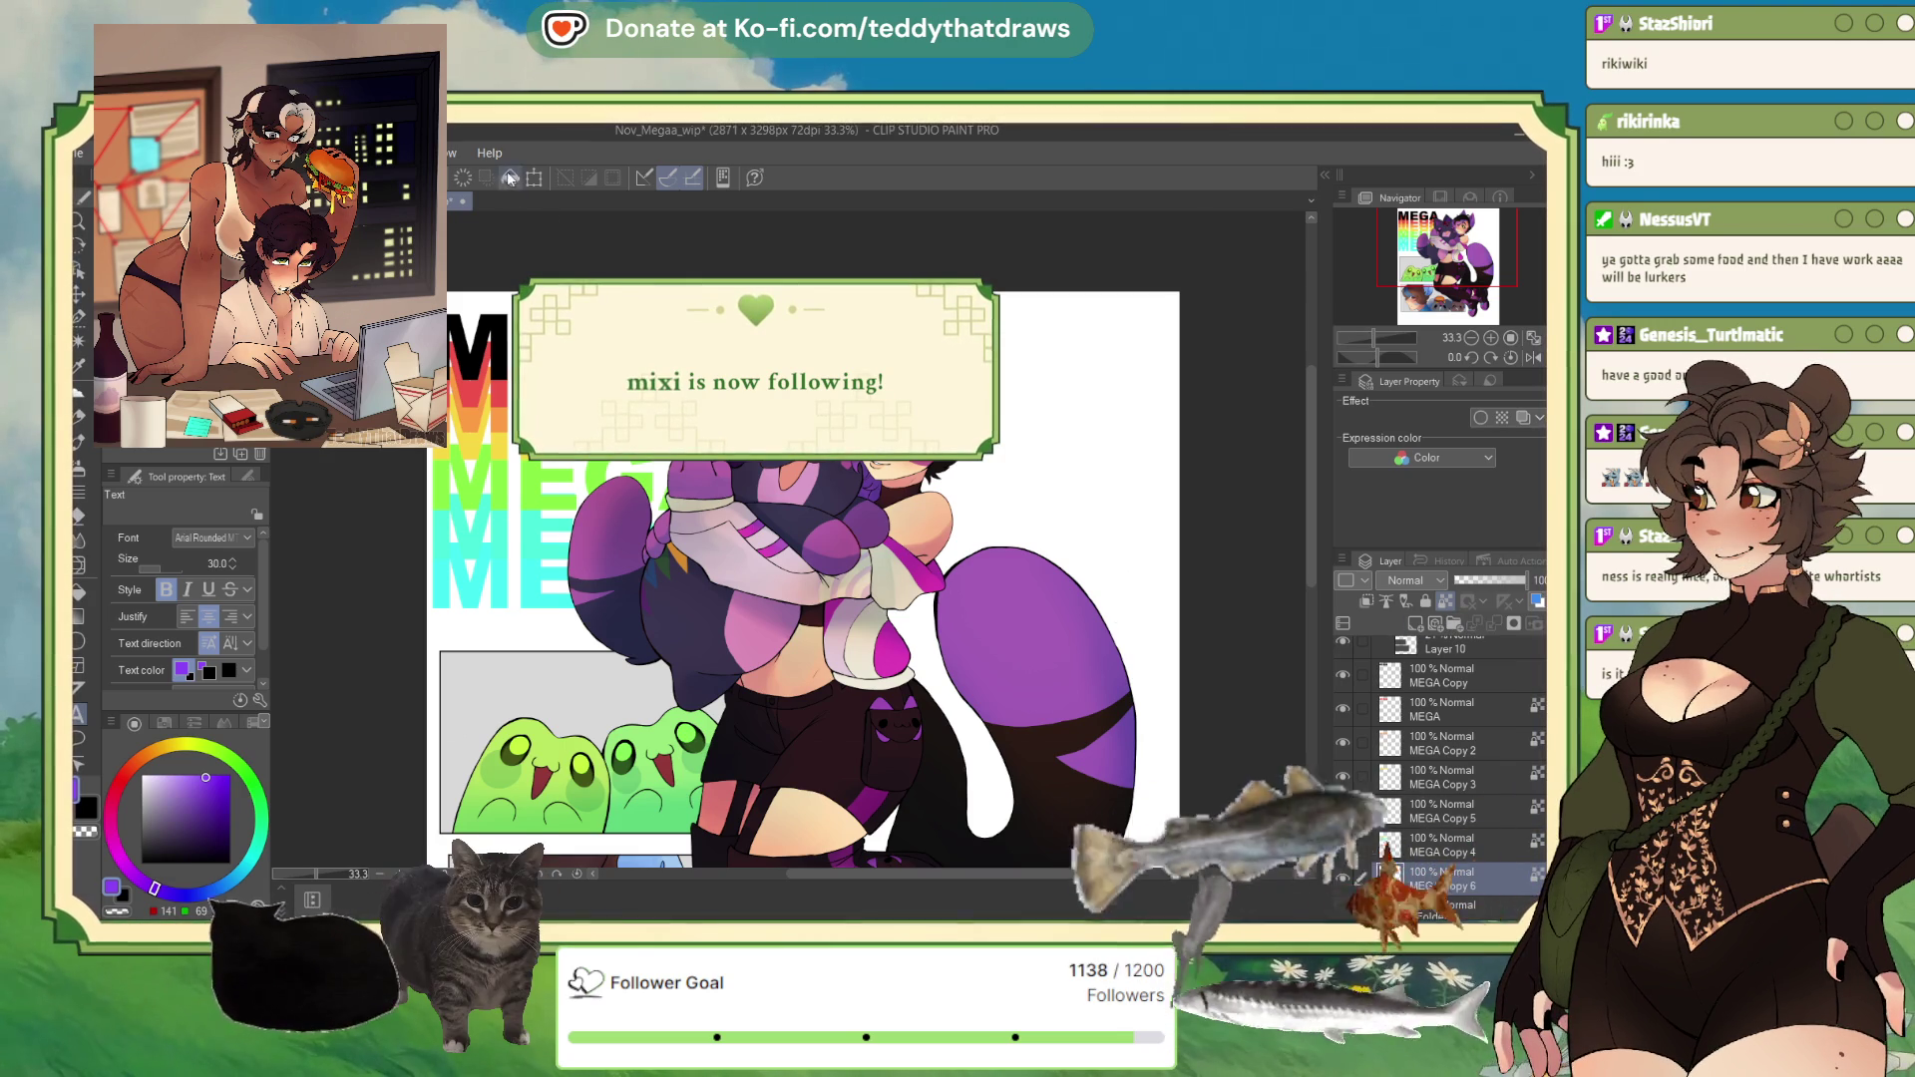
pyautogui.click(1342, 877)
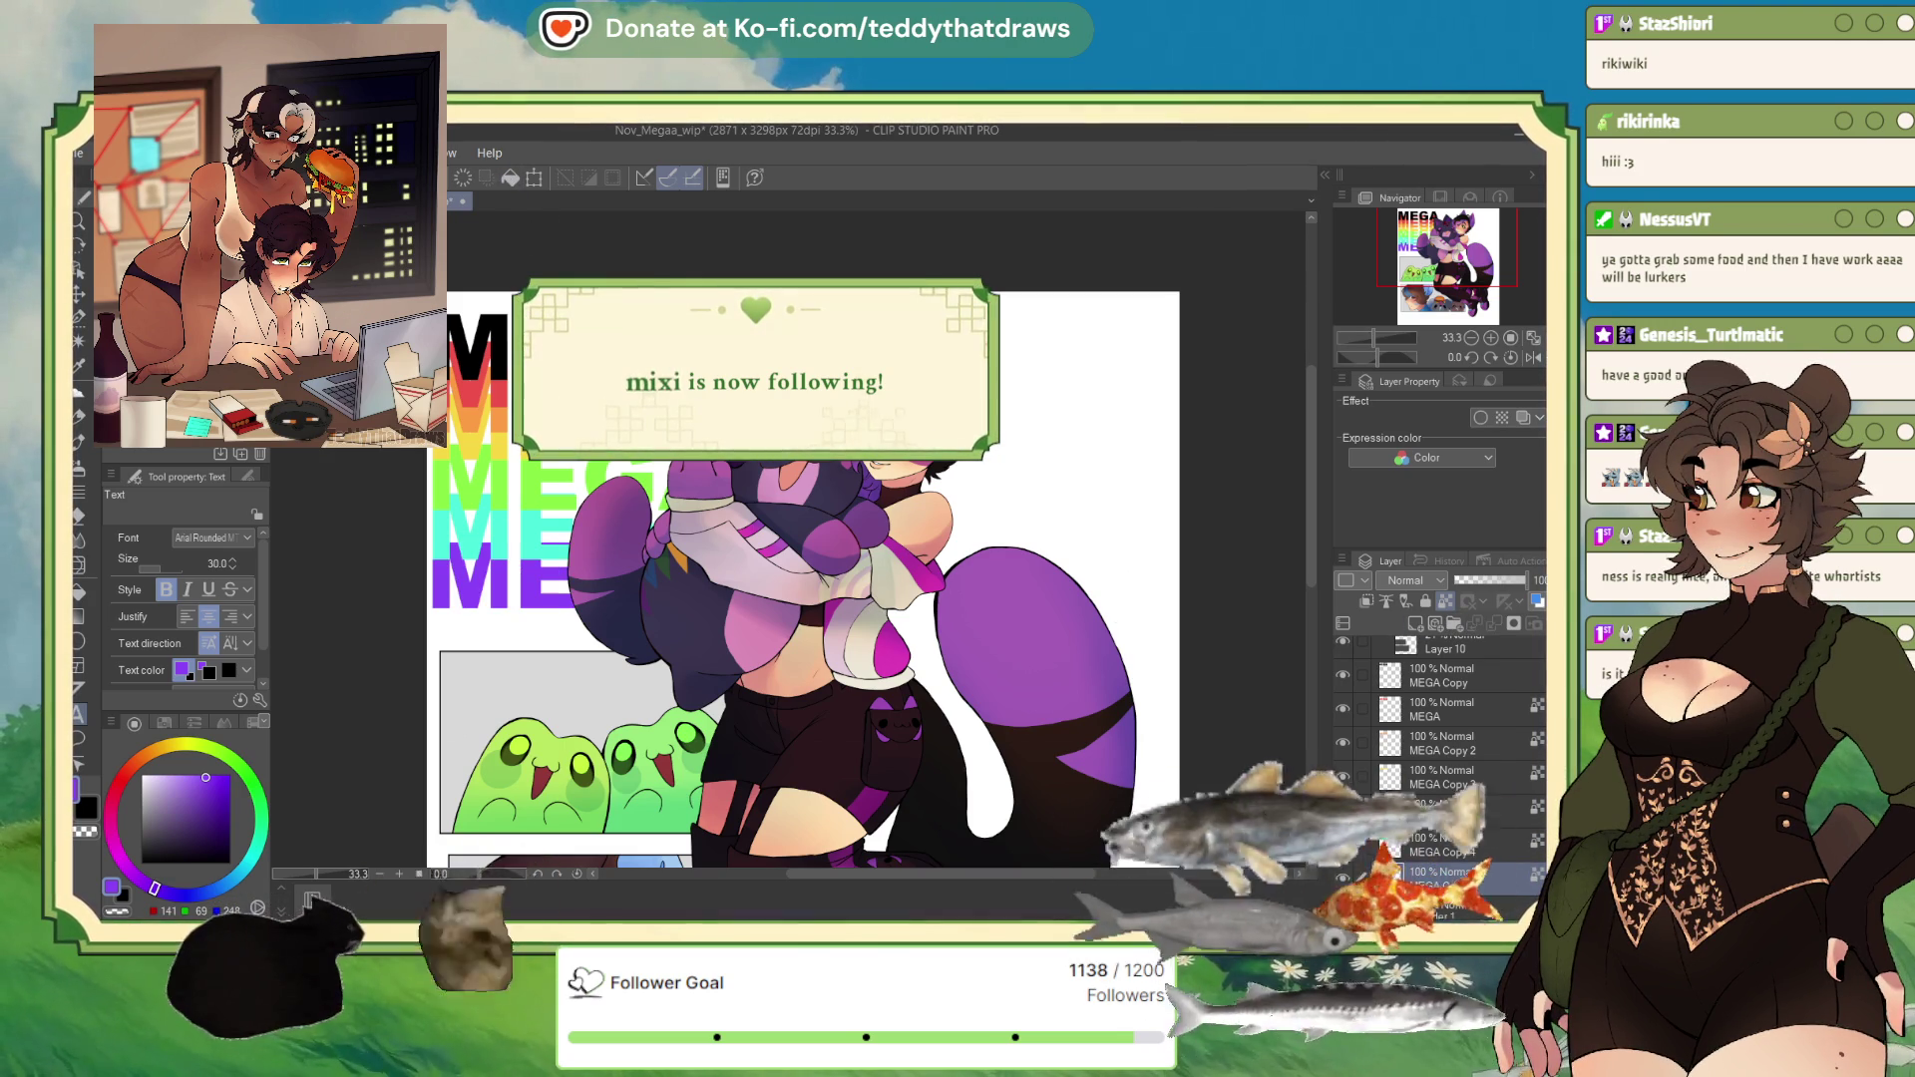
# Step: Shift the colour from blue to cyan for MEGA Copy 4, then check MEGA Copy 6
pyautogui.click(1446, 845)
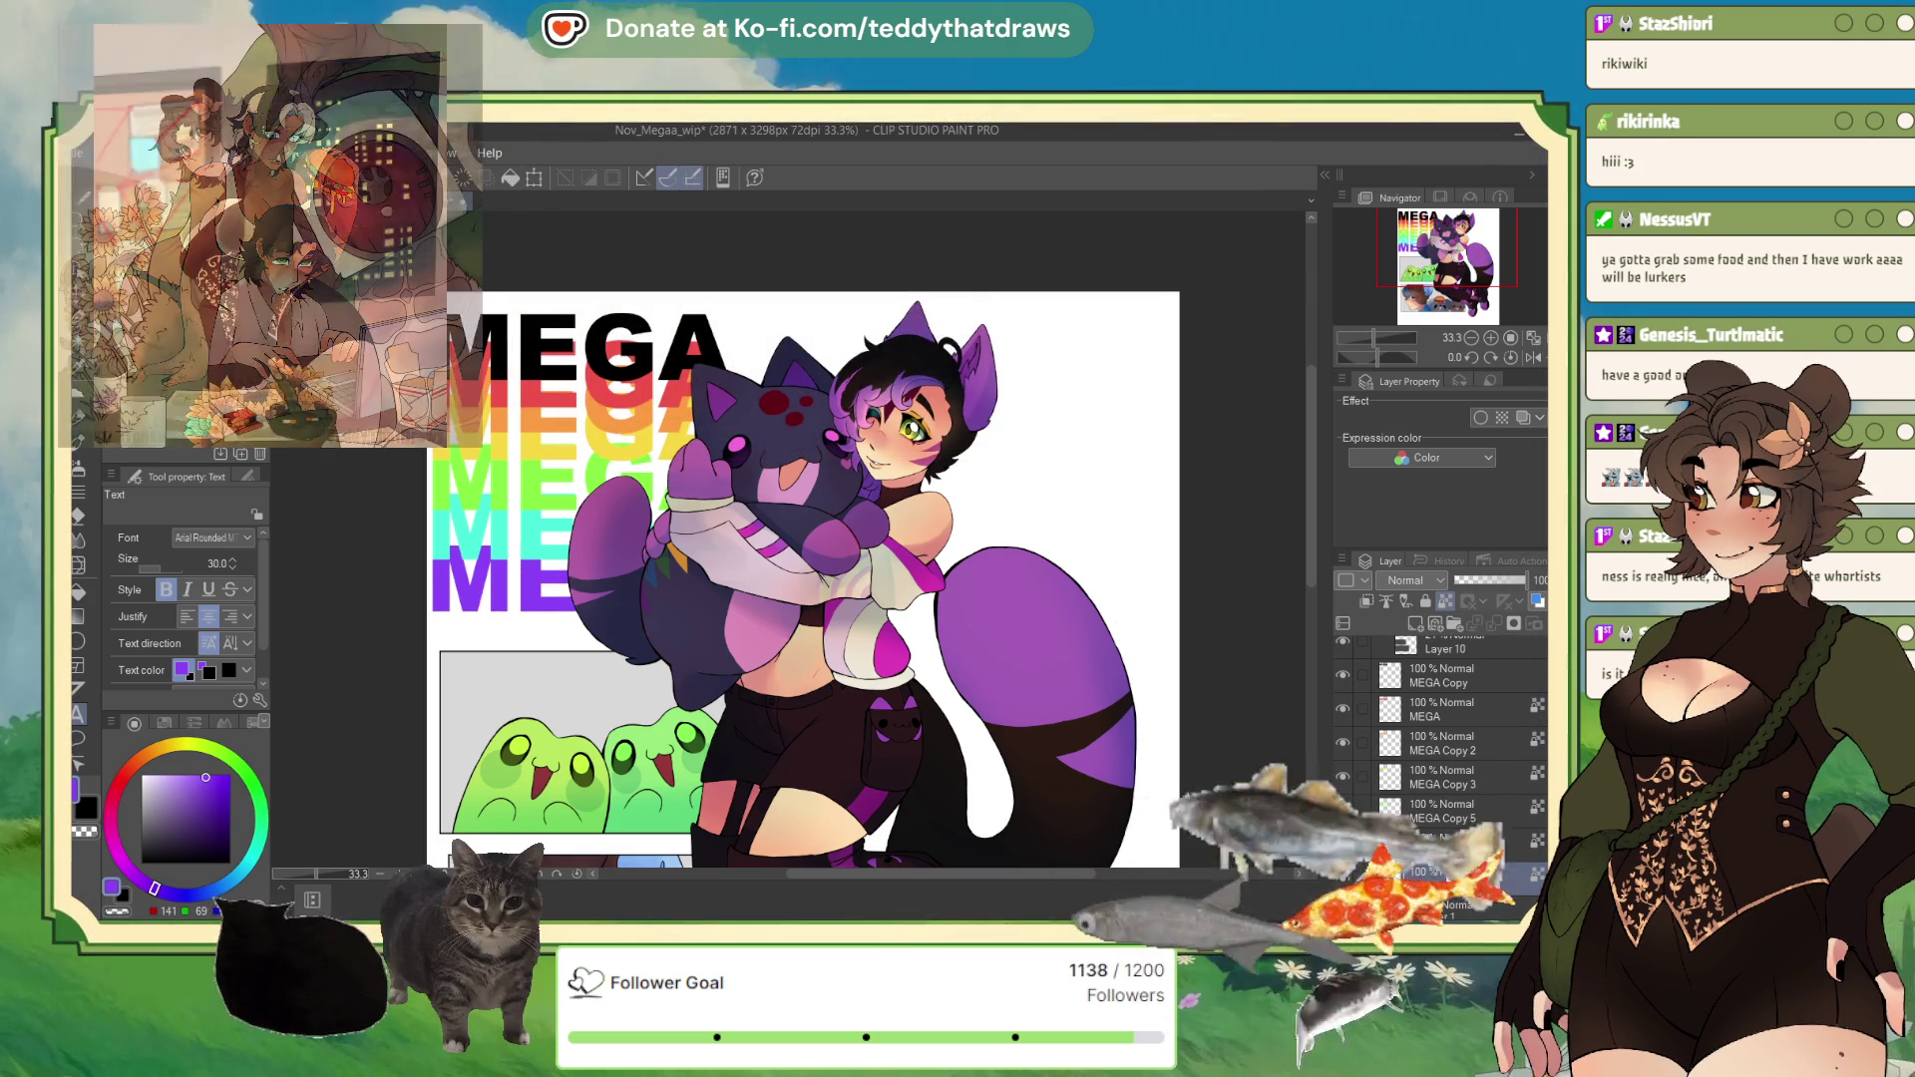
pyautogui.click(205, 890)
pyautogui.moveTo(207, 902); pyautogui.dragTo(248, 863)
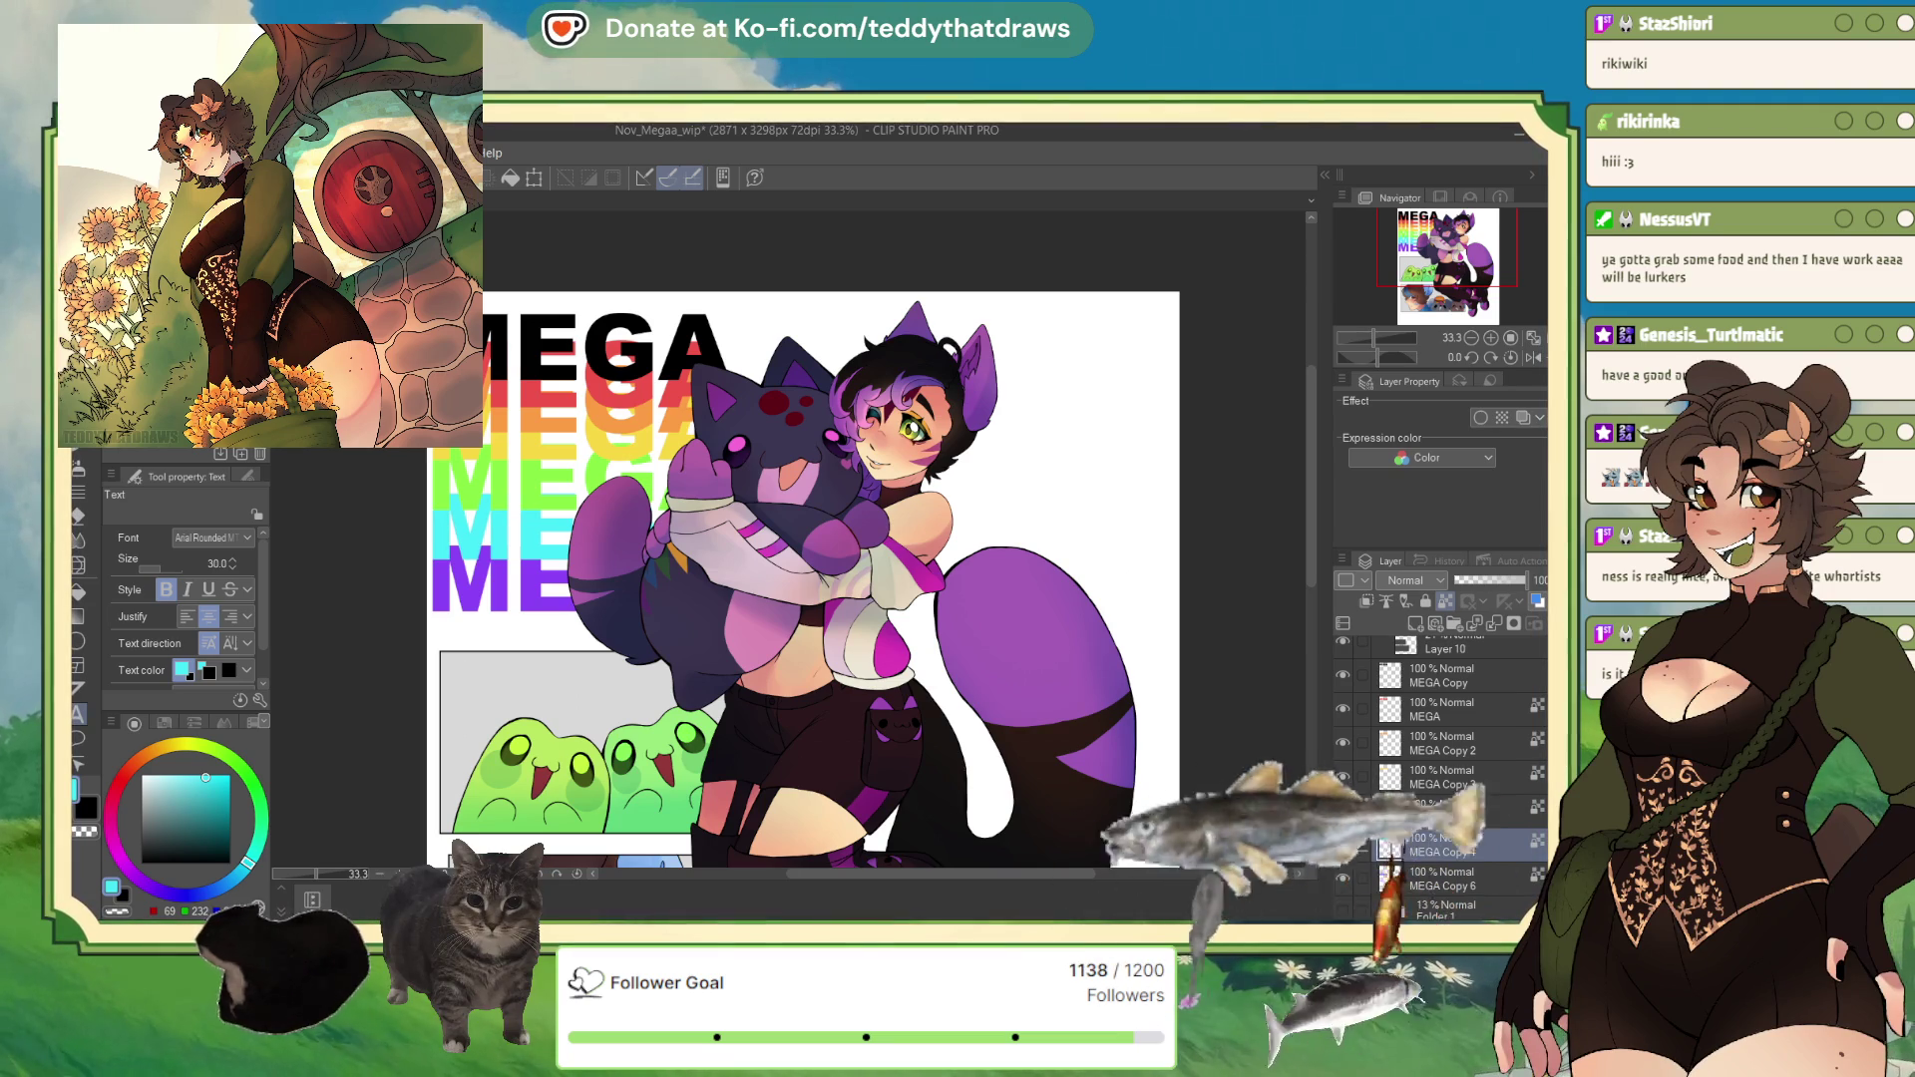
pyautogui.click(1463, 845)
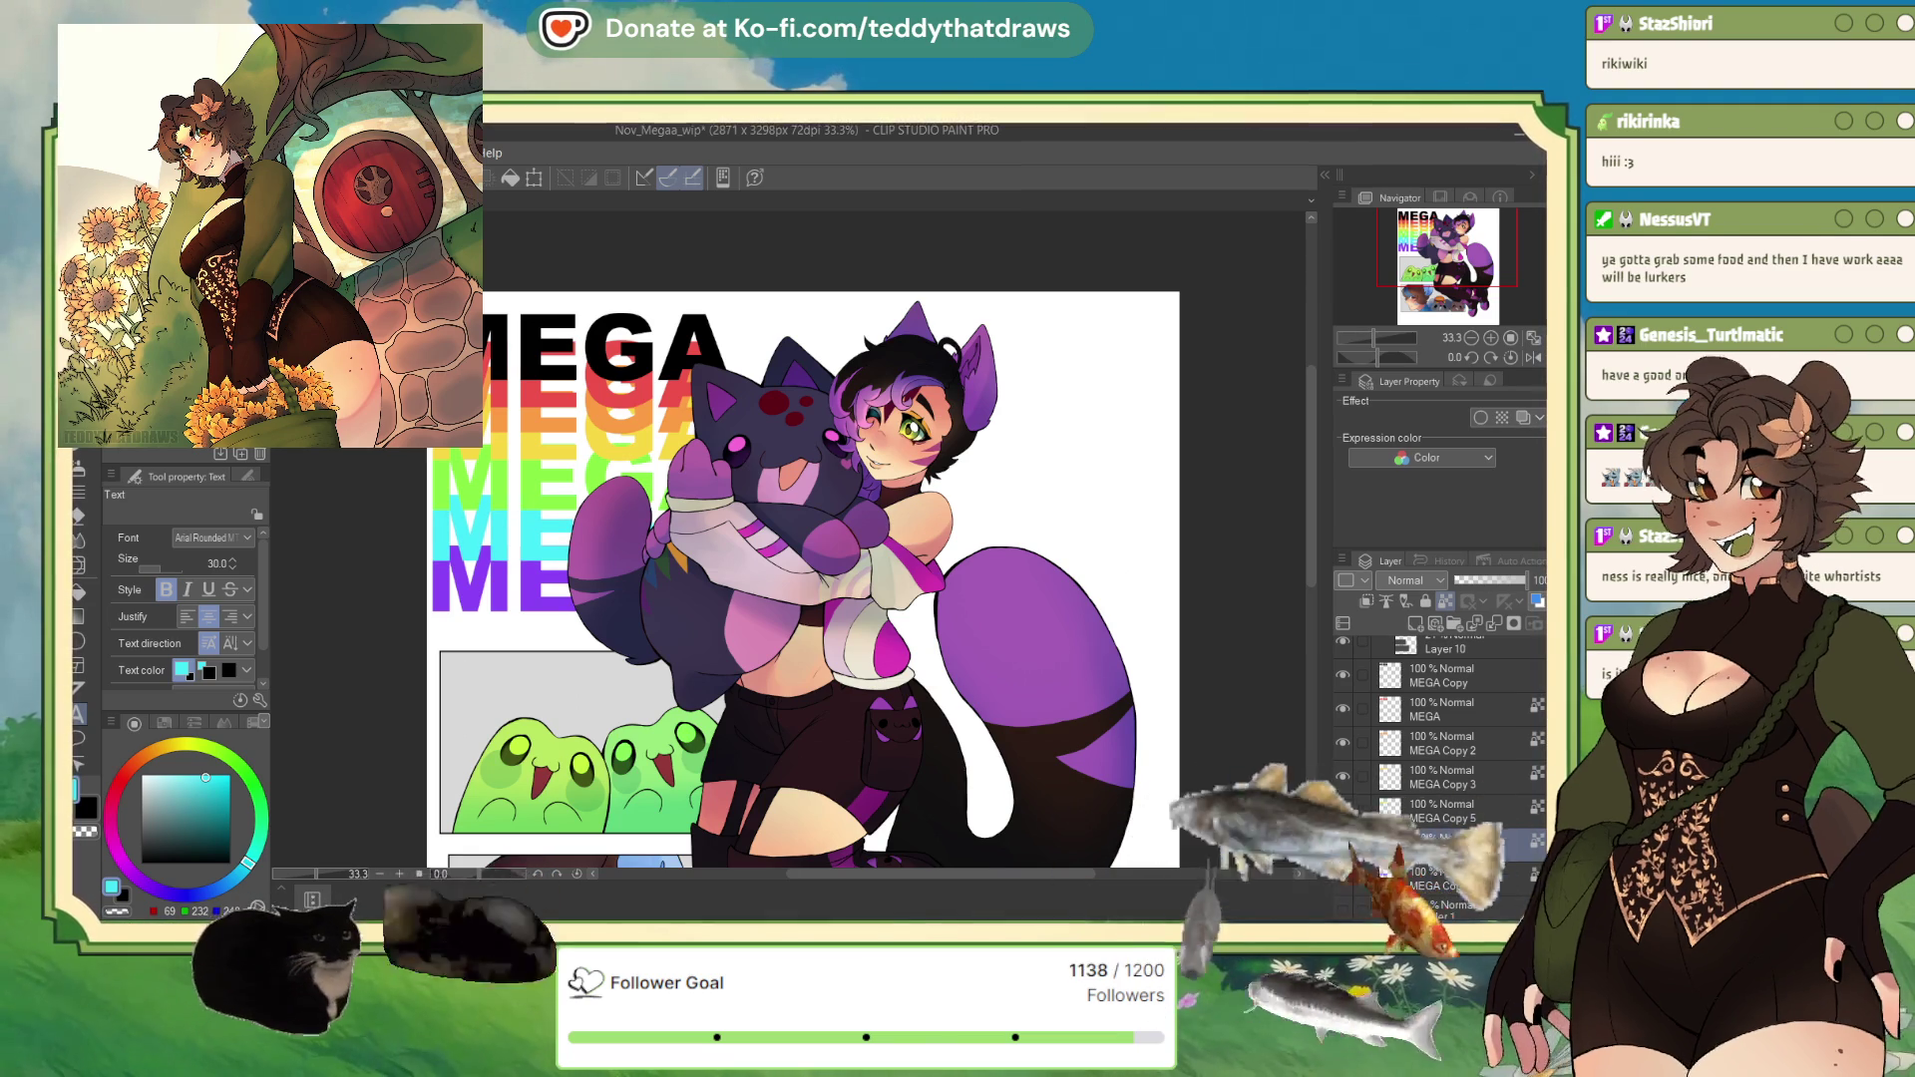
pyautogui.click(1456, 883)
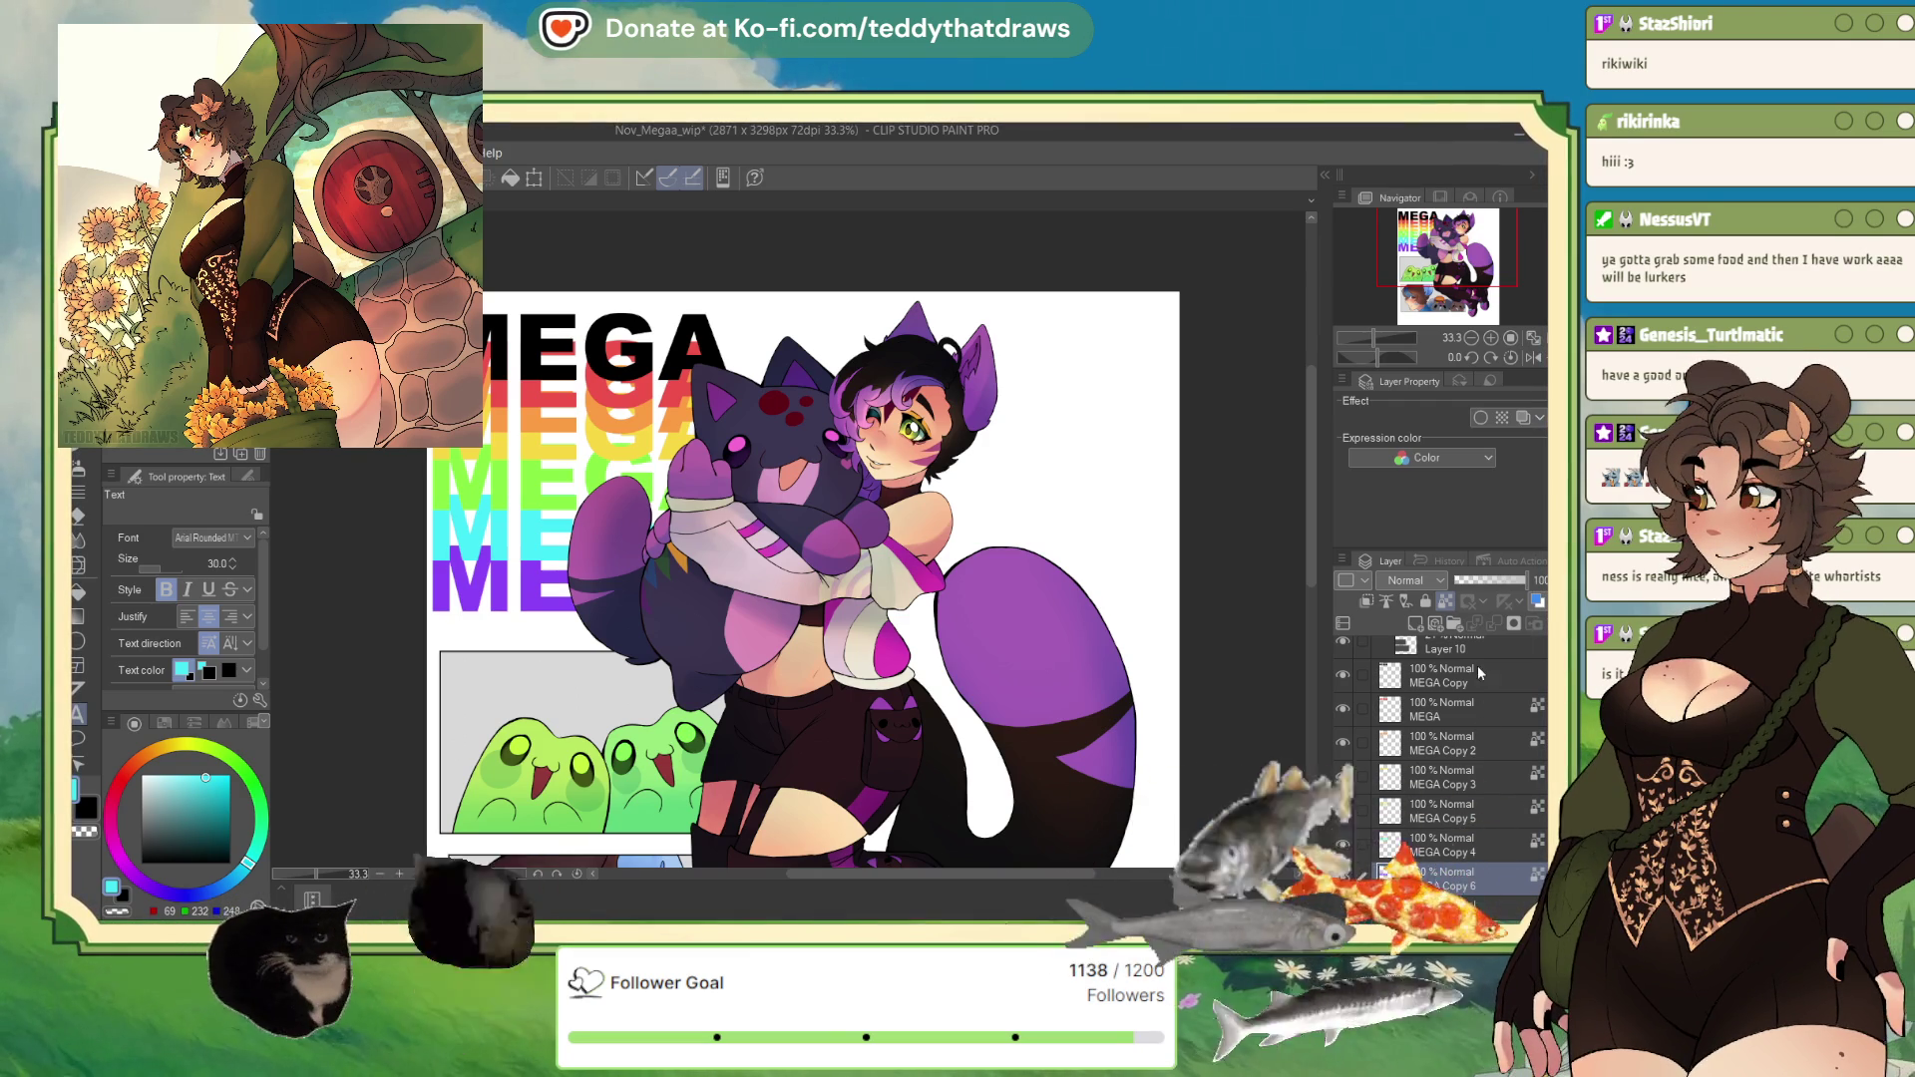
# Step: Select the black MEGA title and the rainbow copies to lower their opacity
pyautogui.click(1469, 708)
pyautogui.click(1492, 620)
pyautogui.click(1492, 620)
pyautogui.click(1492, 621)
pyautogui.click(1492, 621)
pyautogui.click(1492, 620)
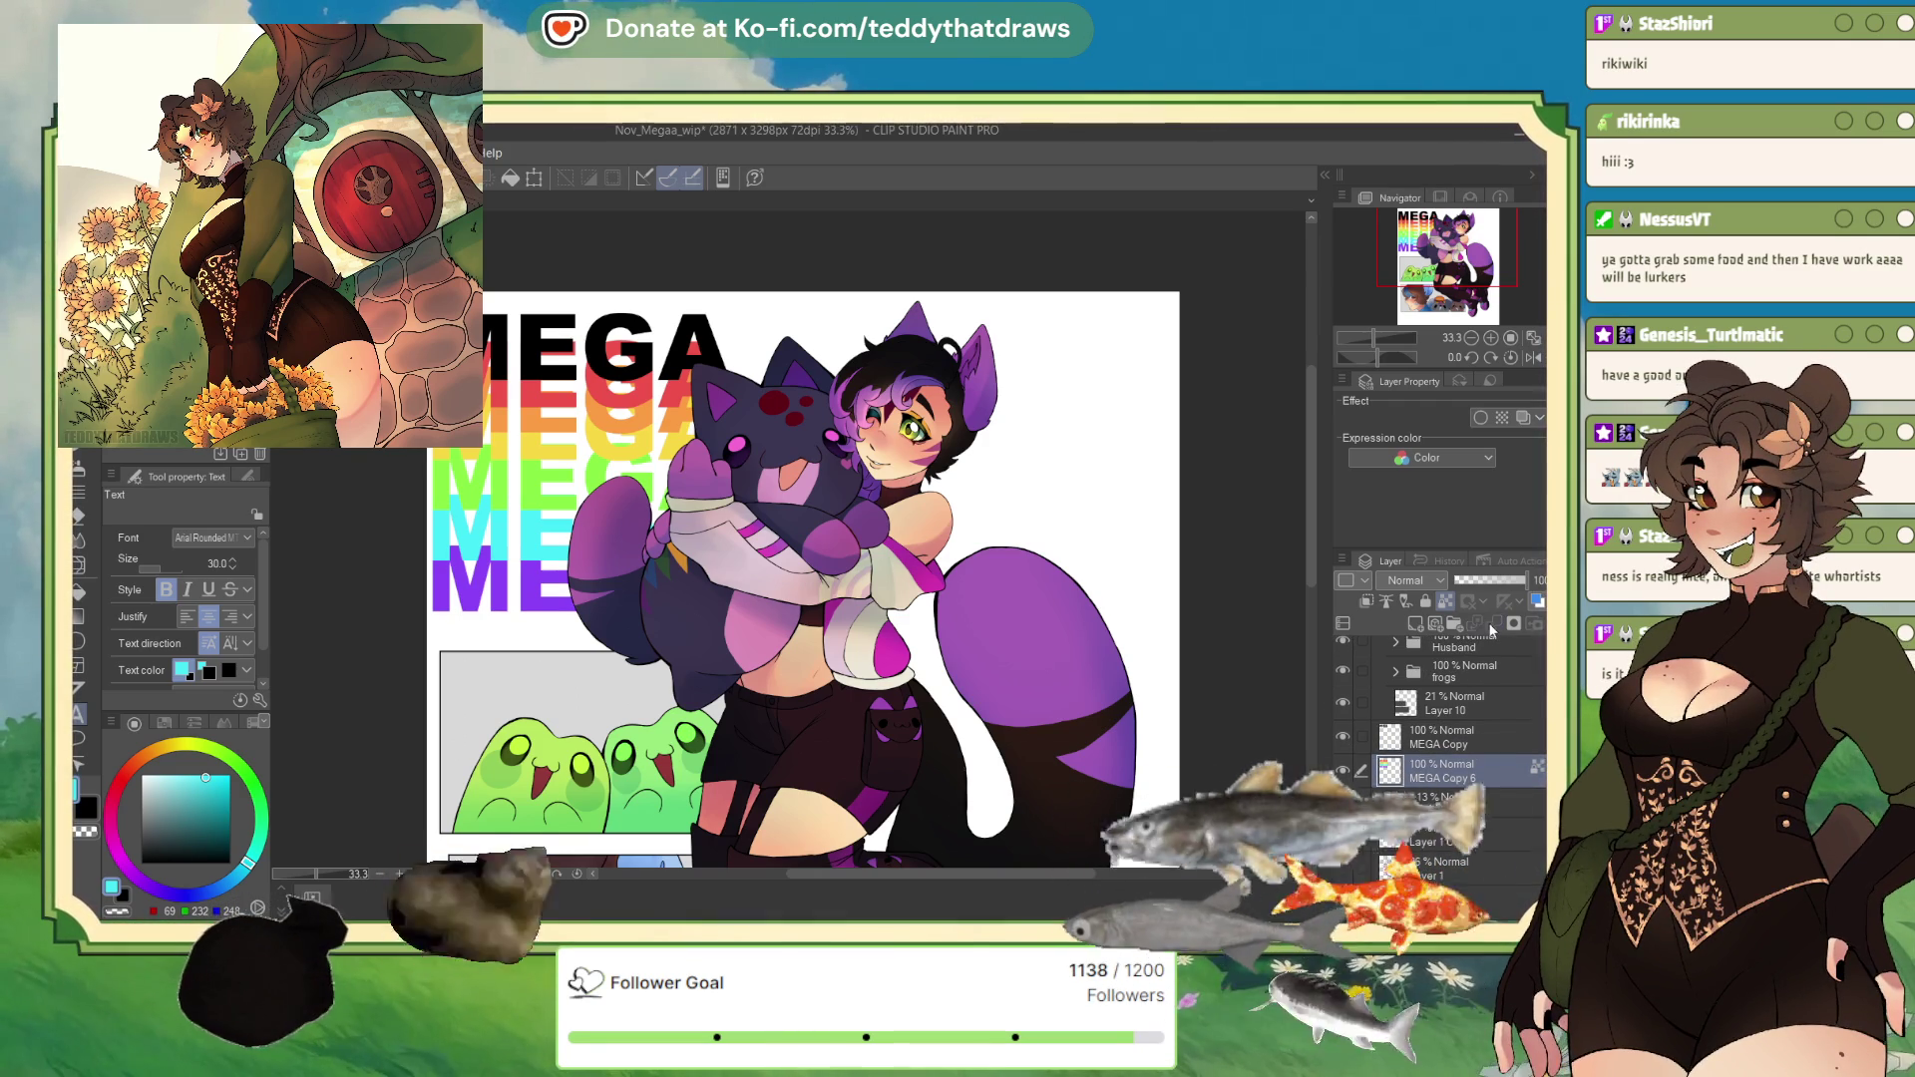
# Step: Try lowering the rainbow copies' opacity, then undo to keep them at full opacity
pyautogui.moveTo(1494, 586); pyautogui.dragTo(1499, 586)
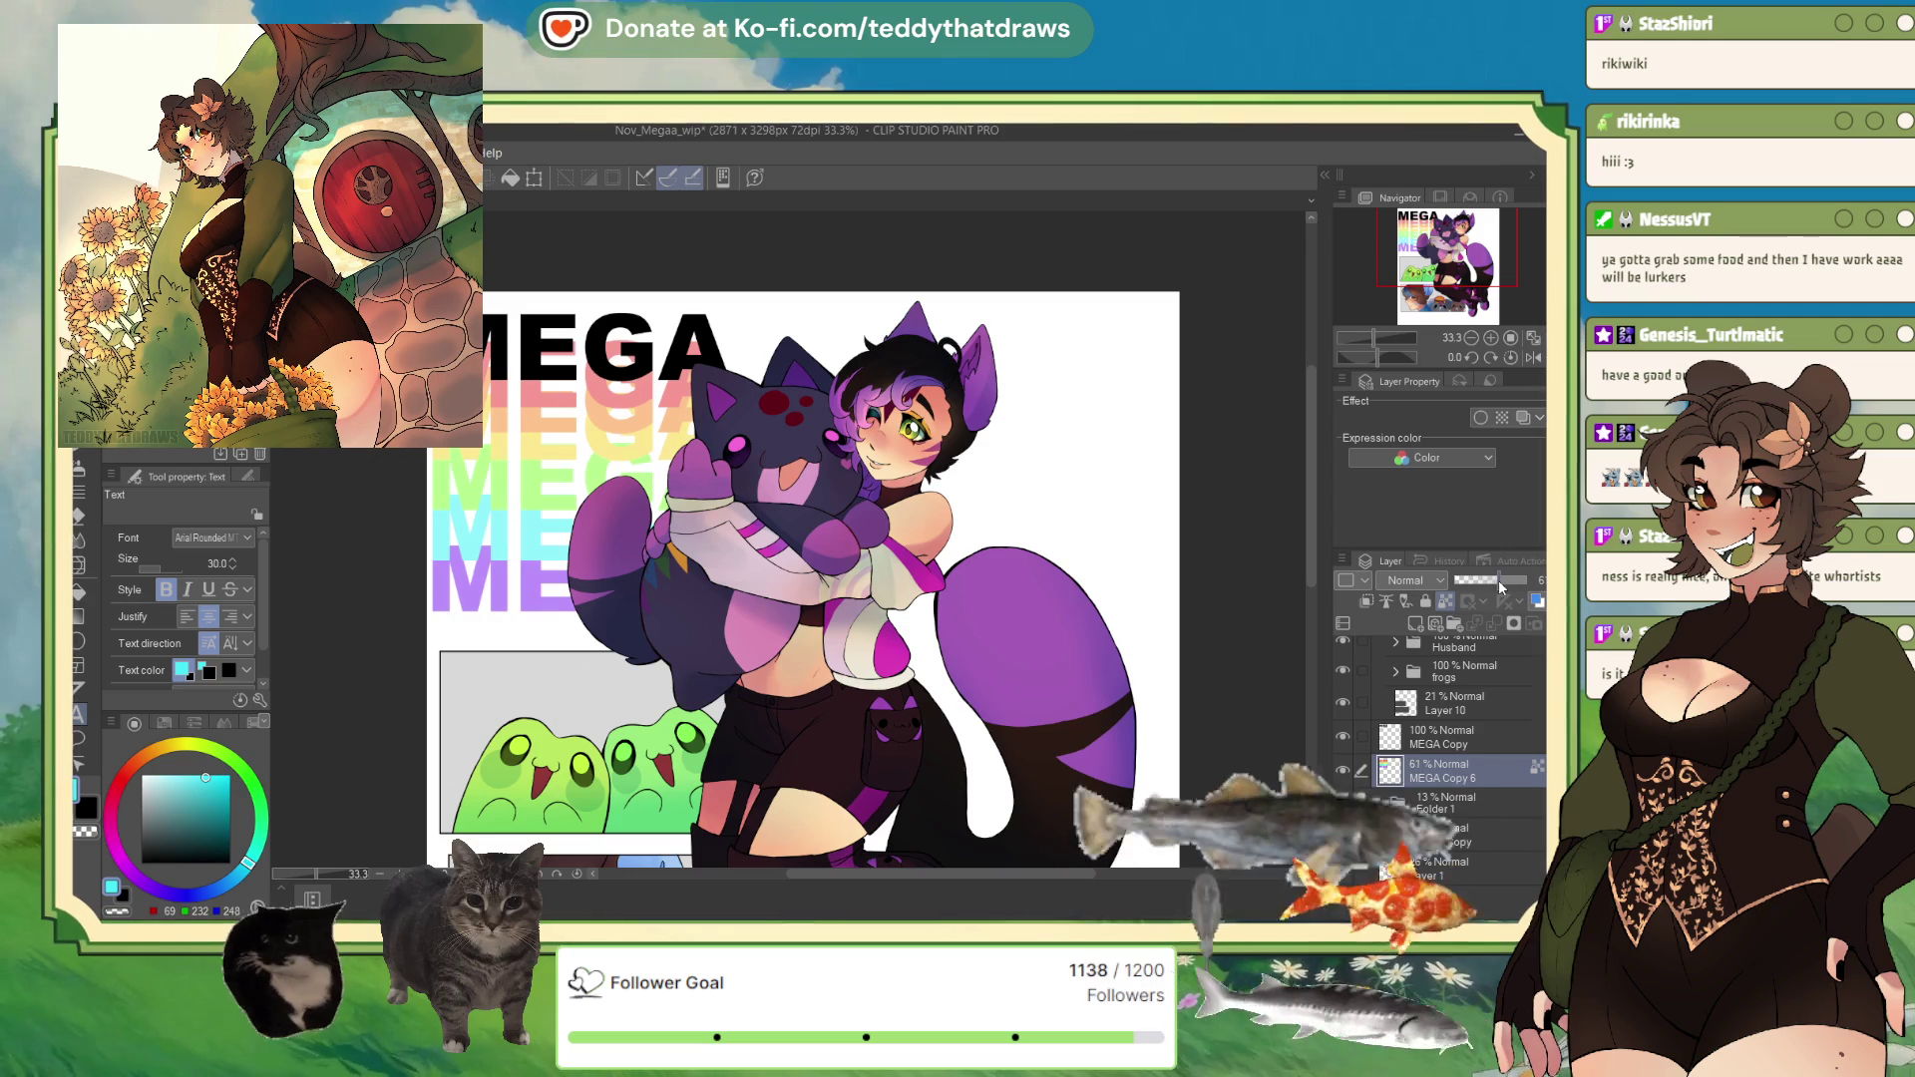
pyautogui.scroll(-1, 798, 578)
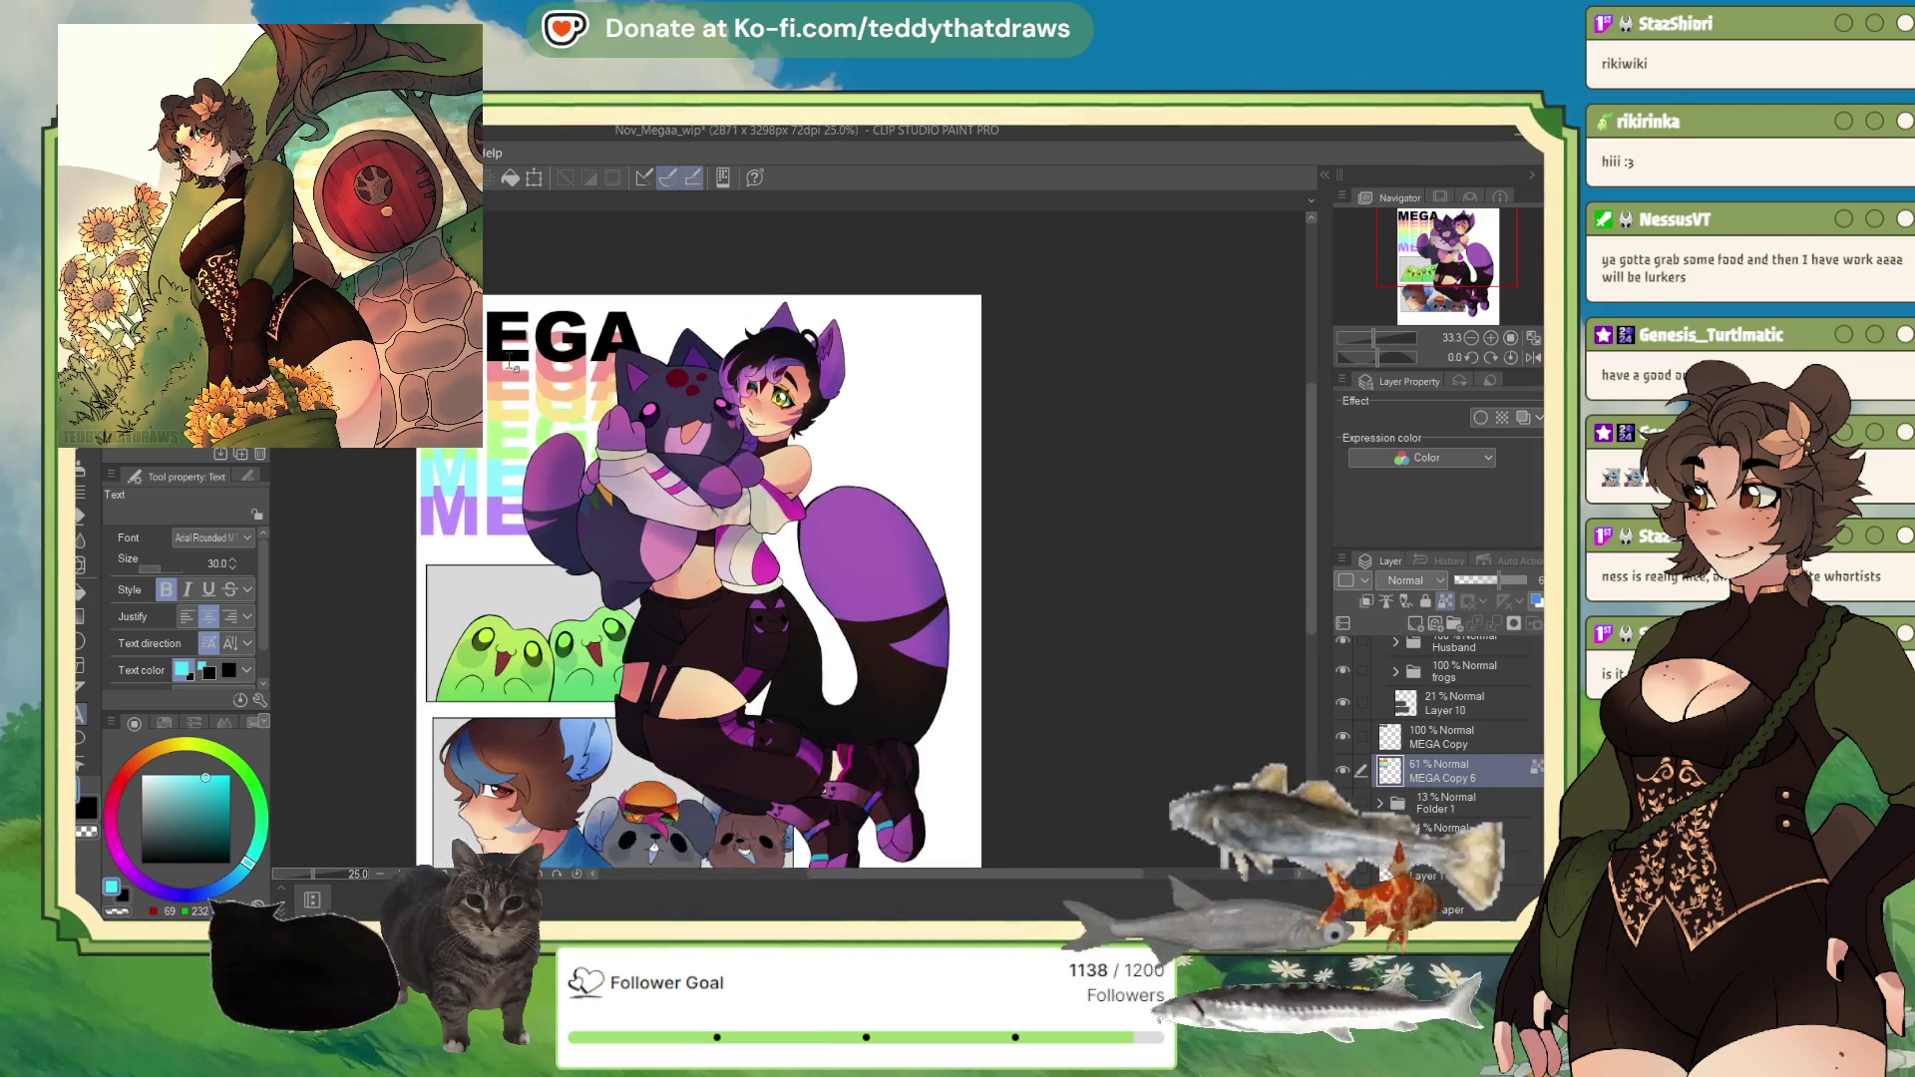
pyautogui.click(1447, 737)
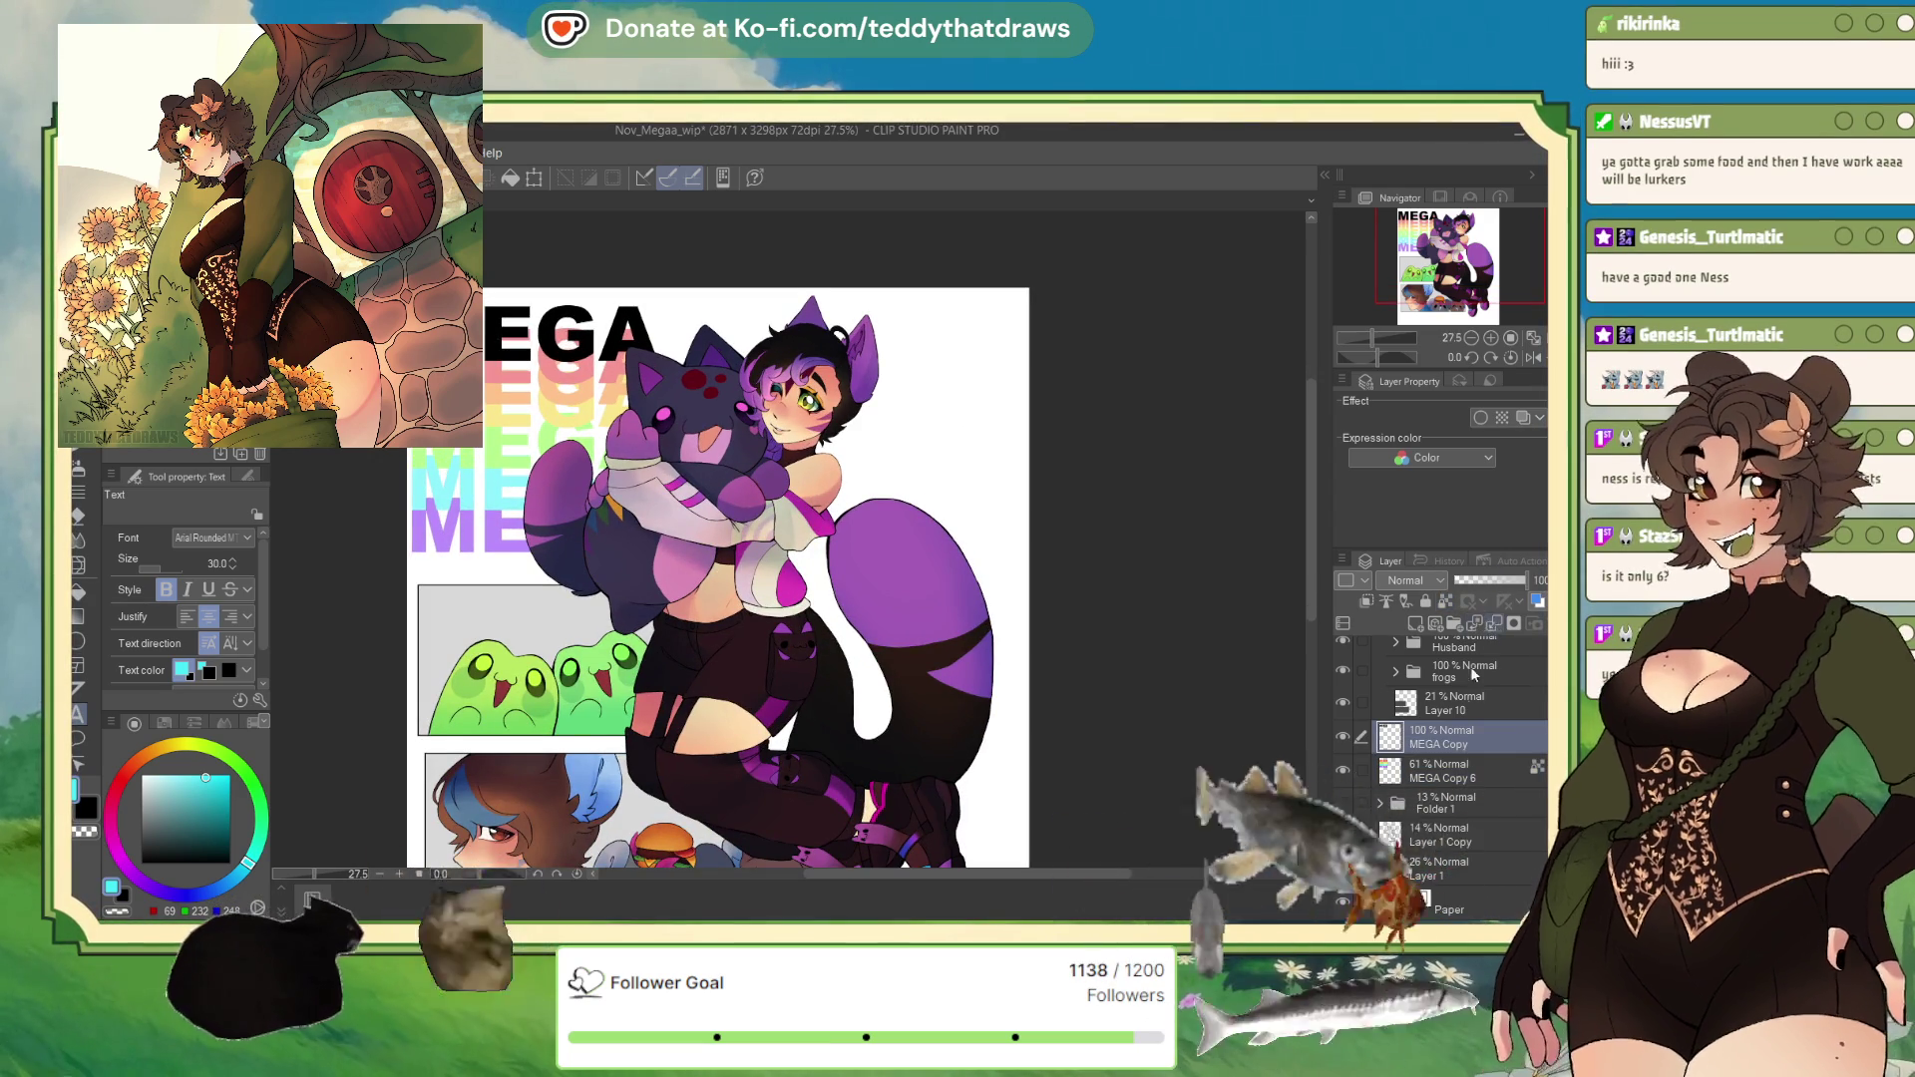
pyautogui.click(1493, 622)
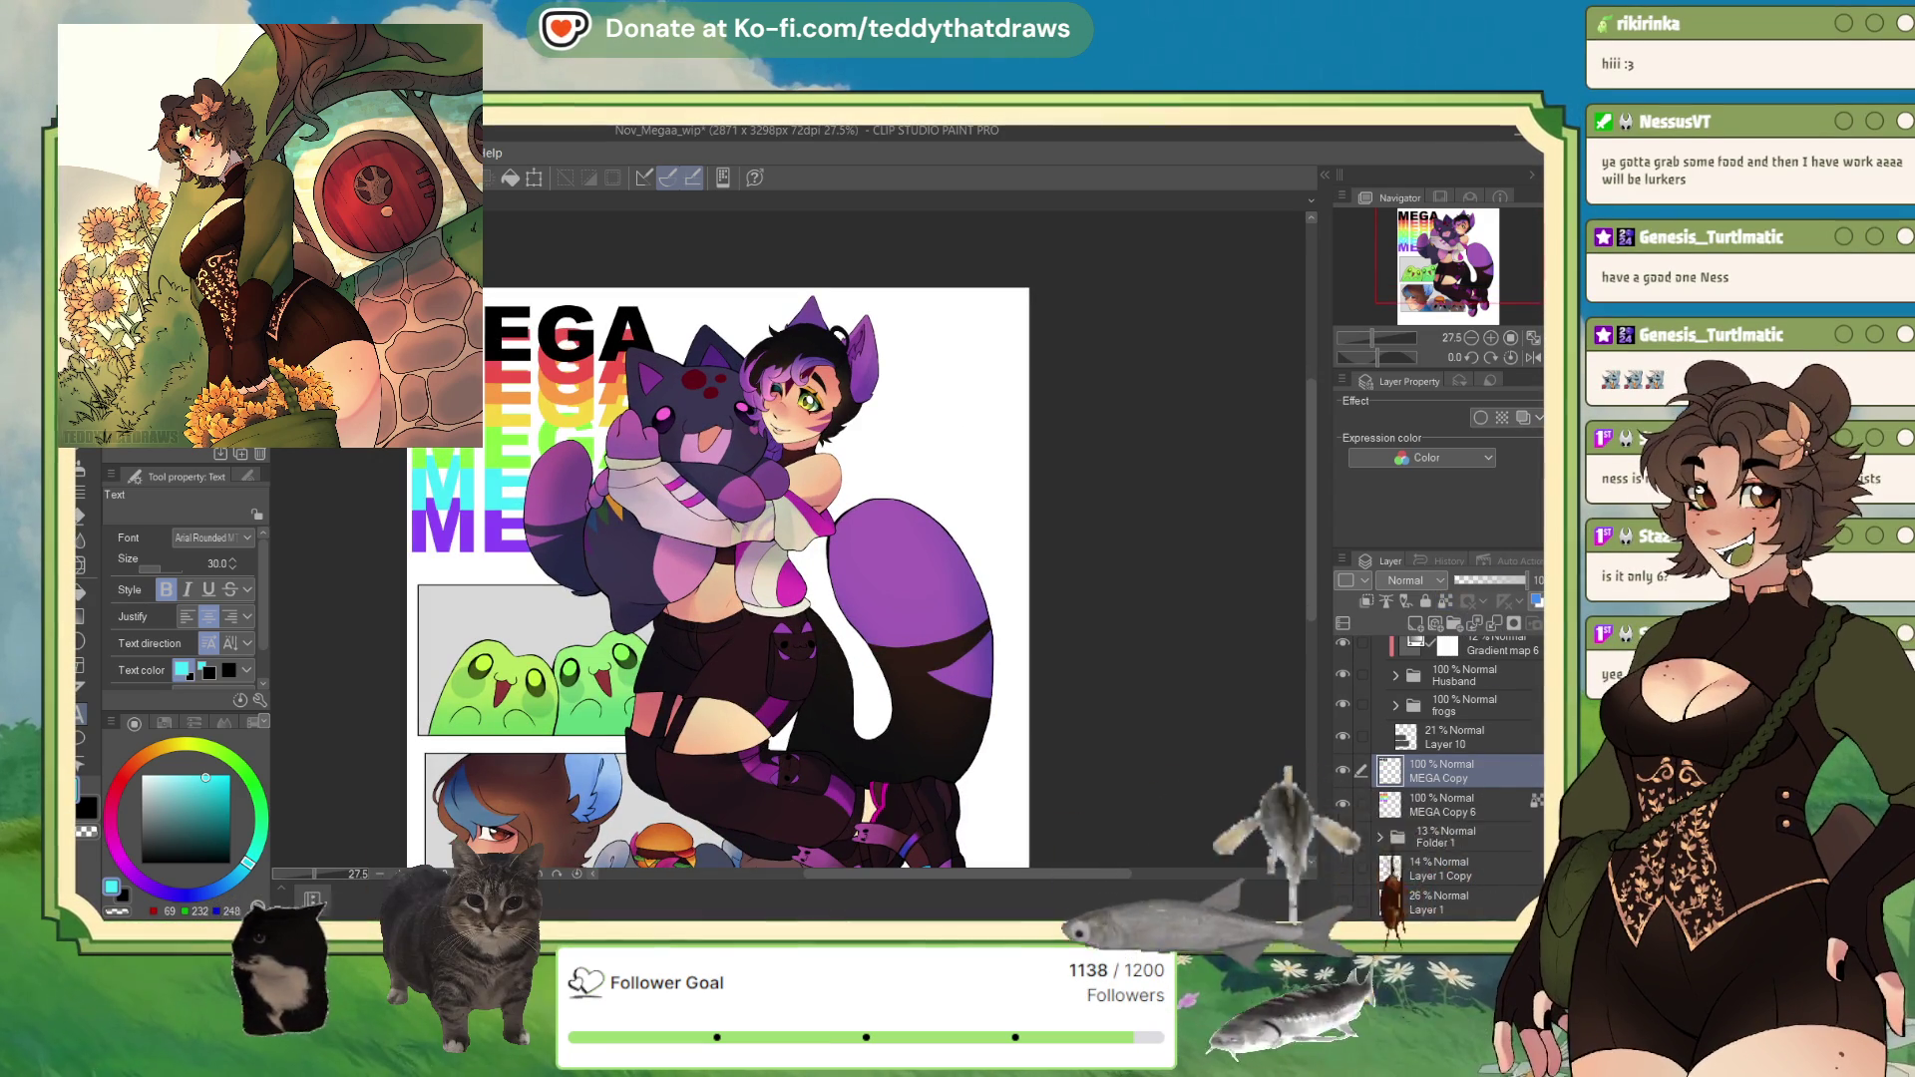
pyautogui.hotkey('ctrl', 'z')
pyautogui.hotkey('ctrl', 'z')
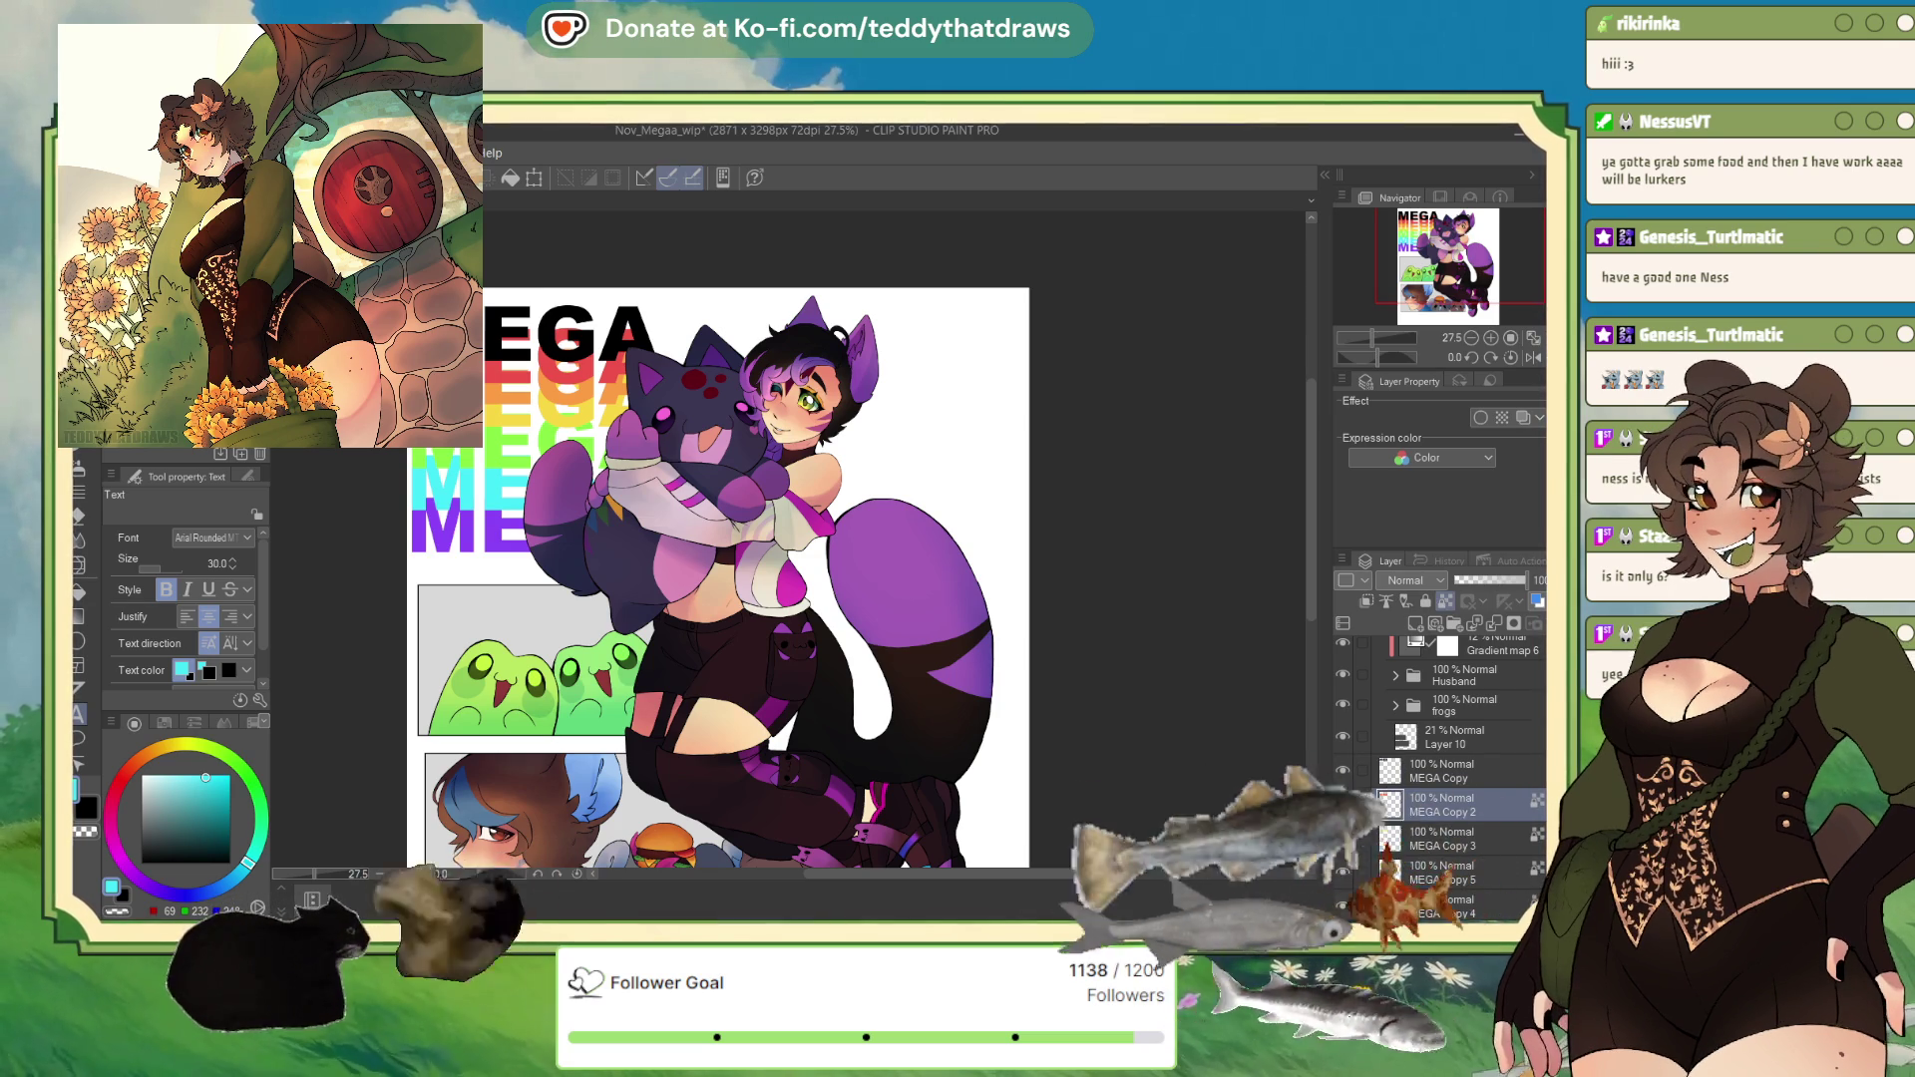
# Step: Create a new folder for the MEGA layers with Ctrl+G
pyautogui.scroll(-2, 1441, 758)
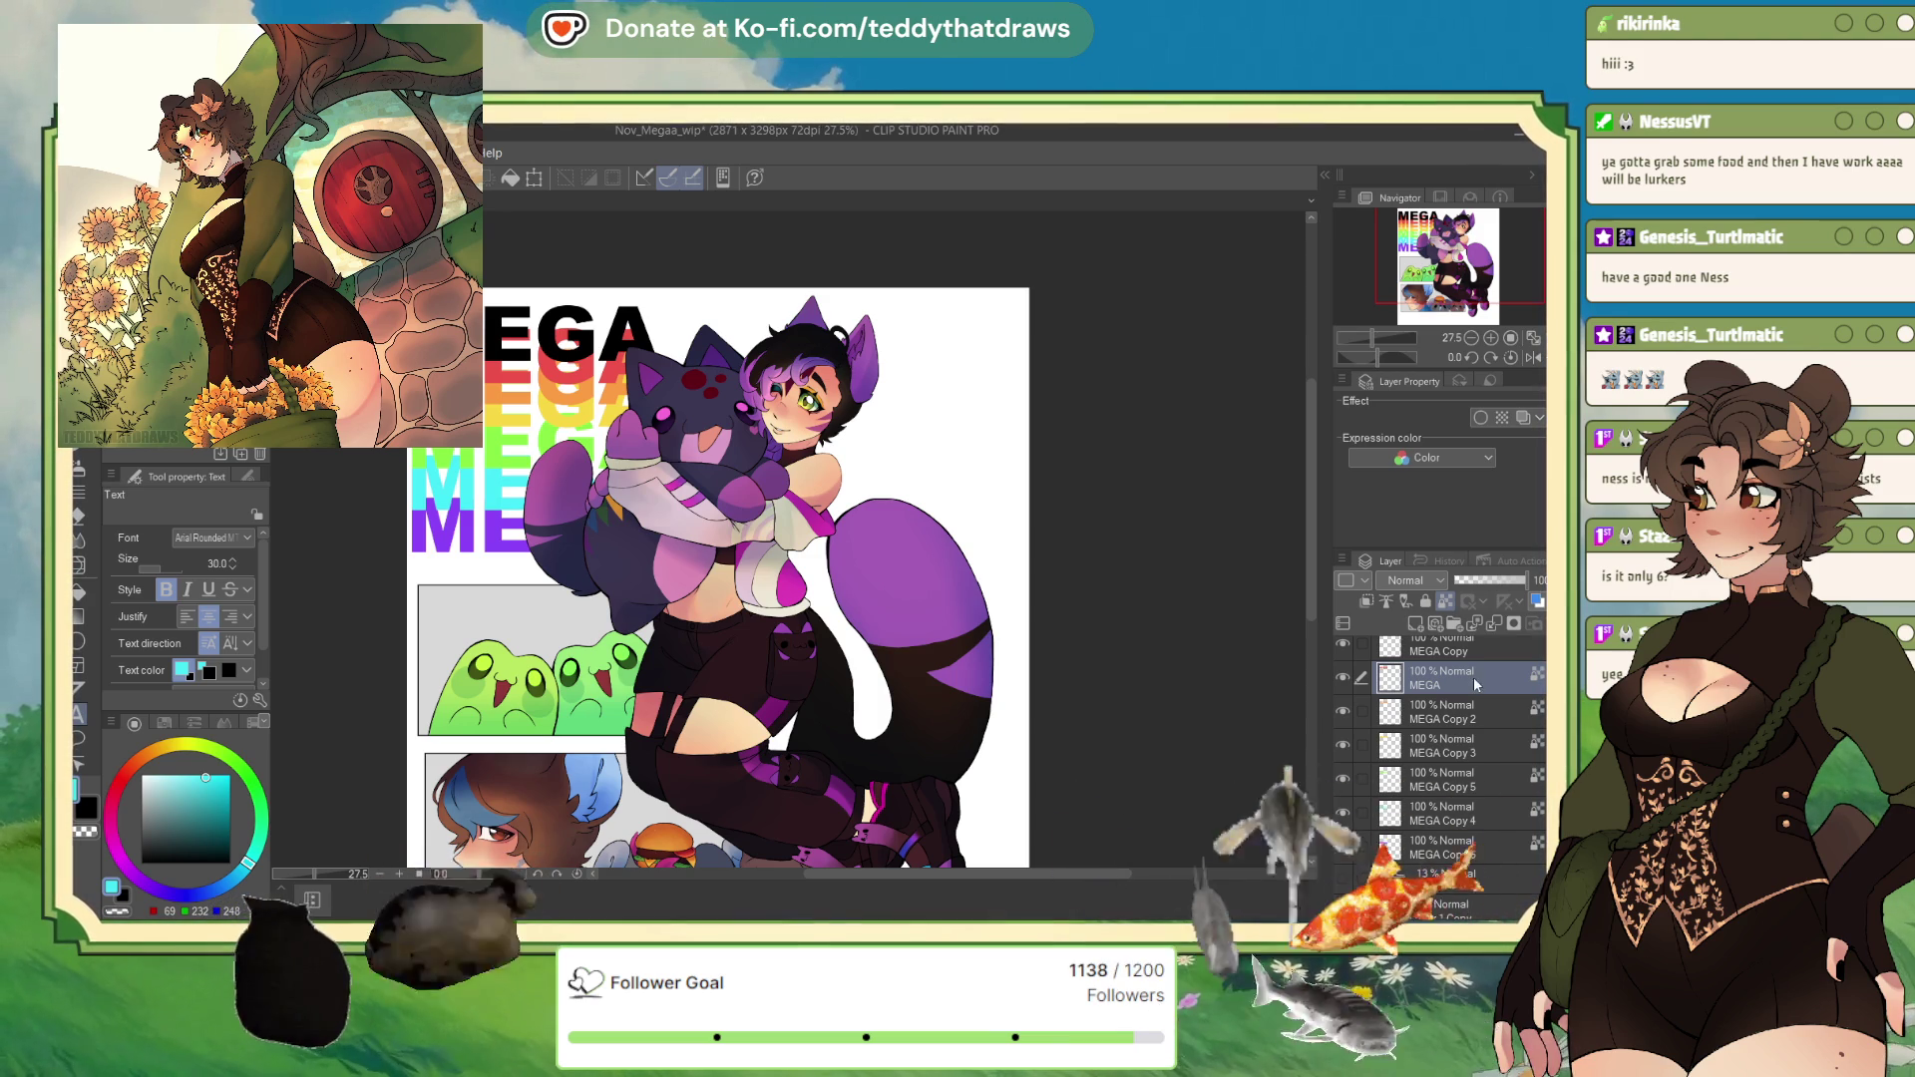
pyautogui.scroll(1, 1441, 758)
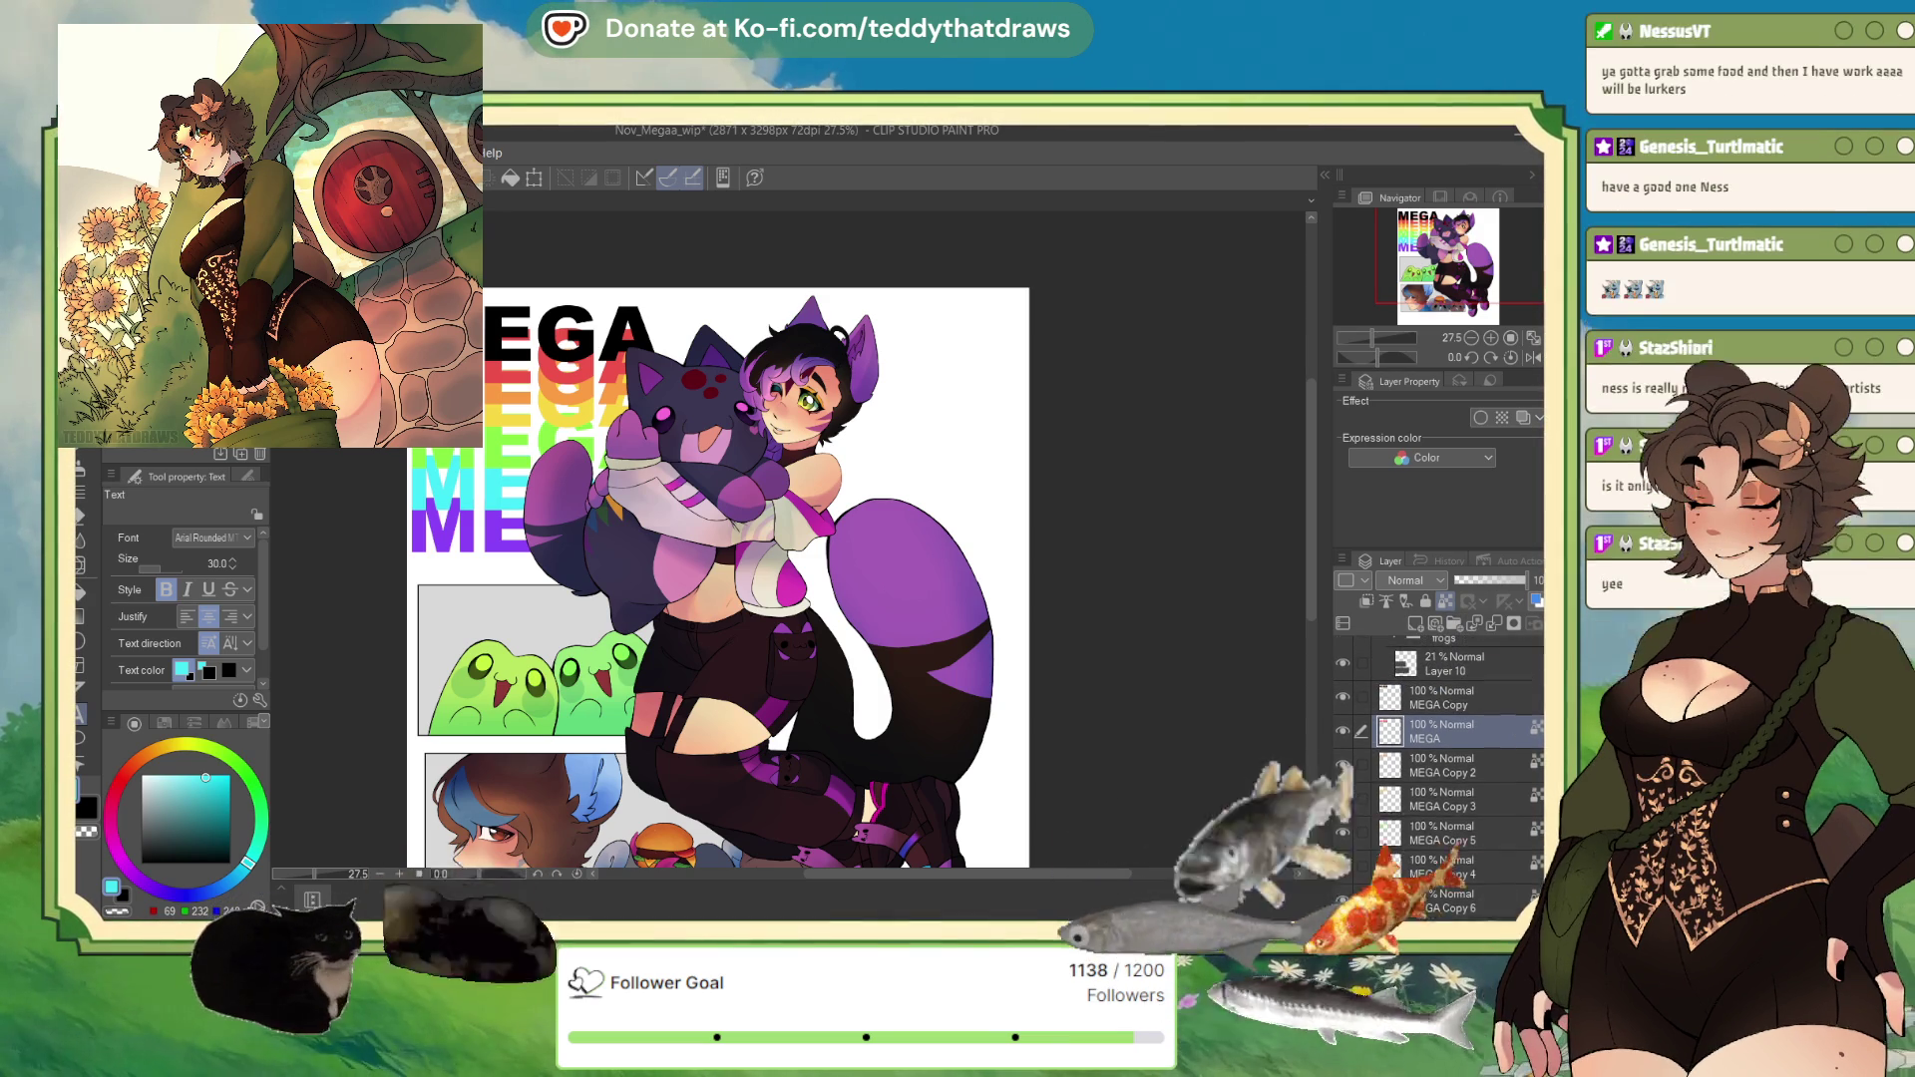
pyautogui.hotkey('ctrl', 'g')
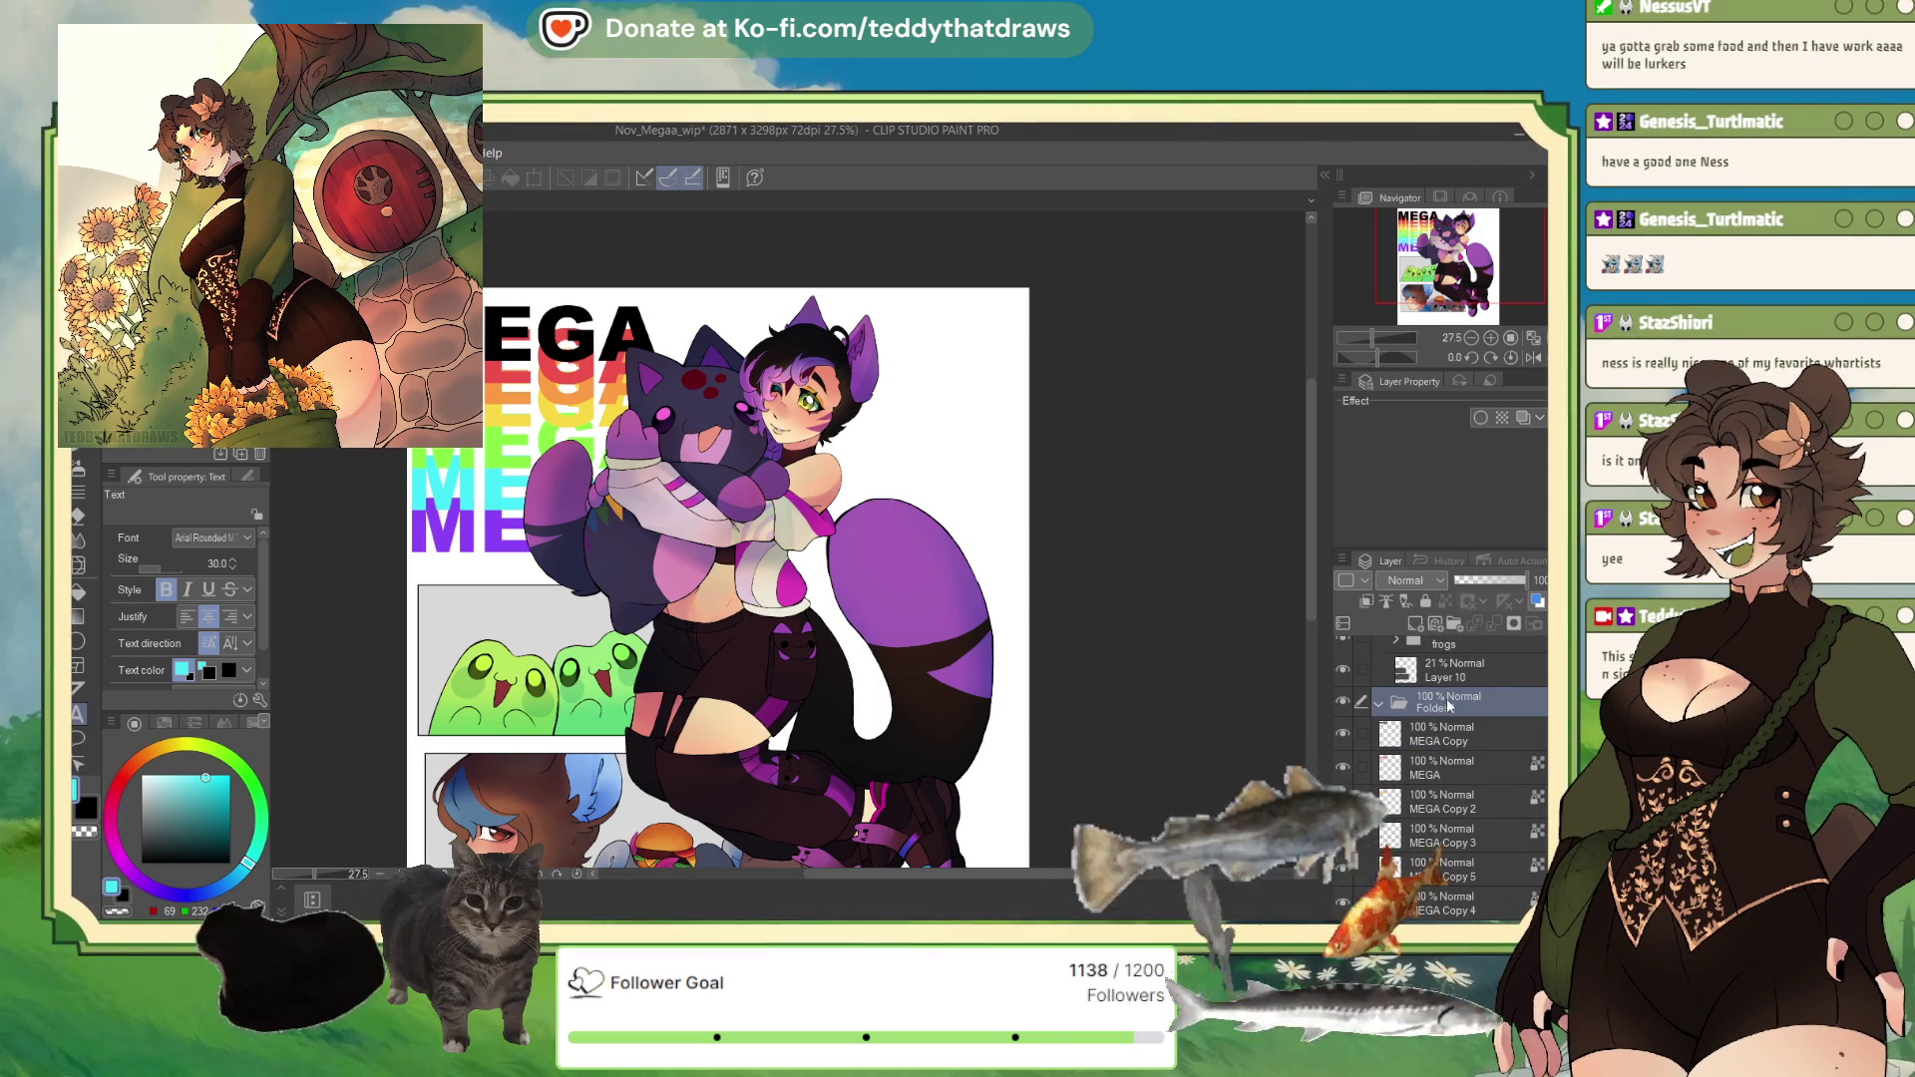
# Step: Move MEGA, MEGA Copy, Copy 2, Copy 5 and Copy 4 into Folder 2, then select the folder with Move layer active
pyautogui.click(1451, 768)
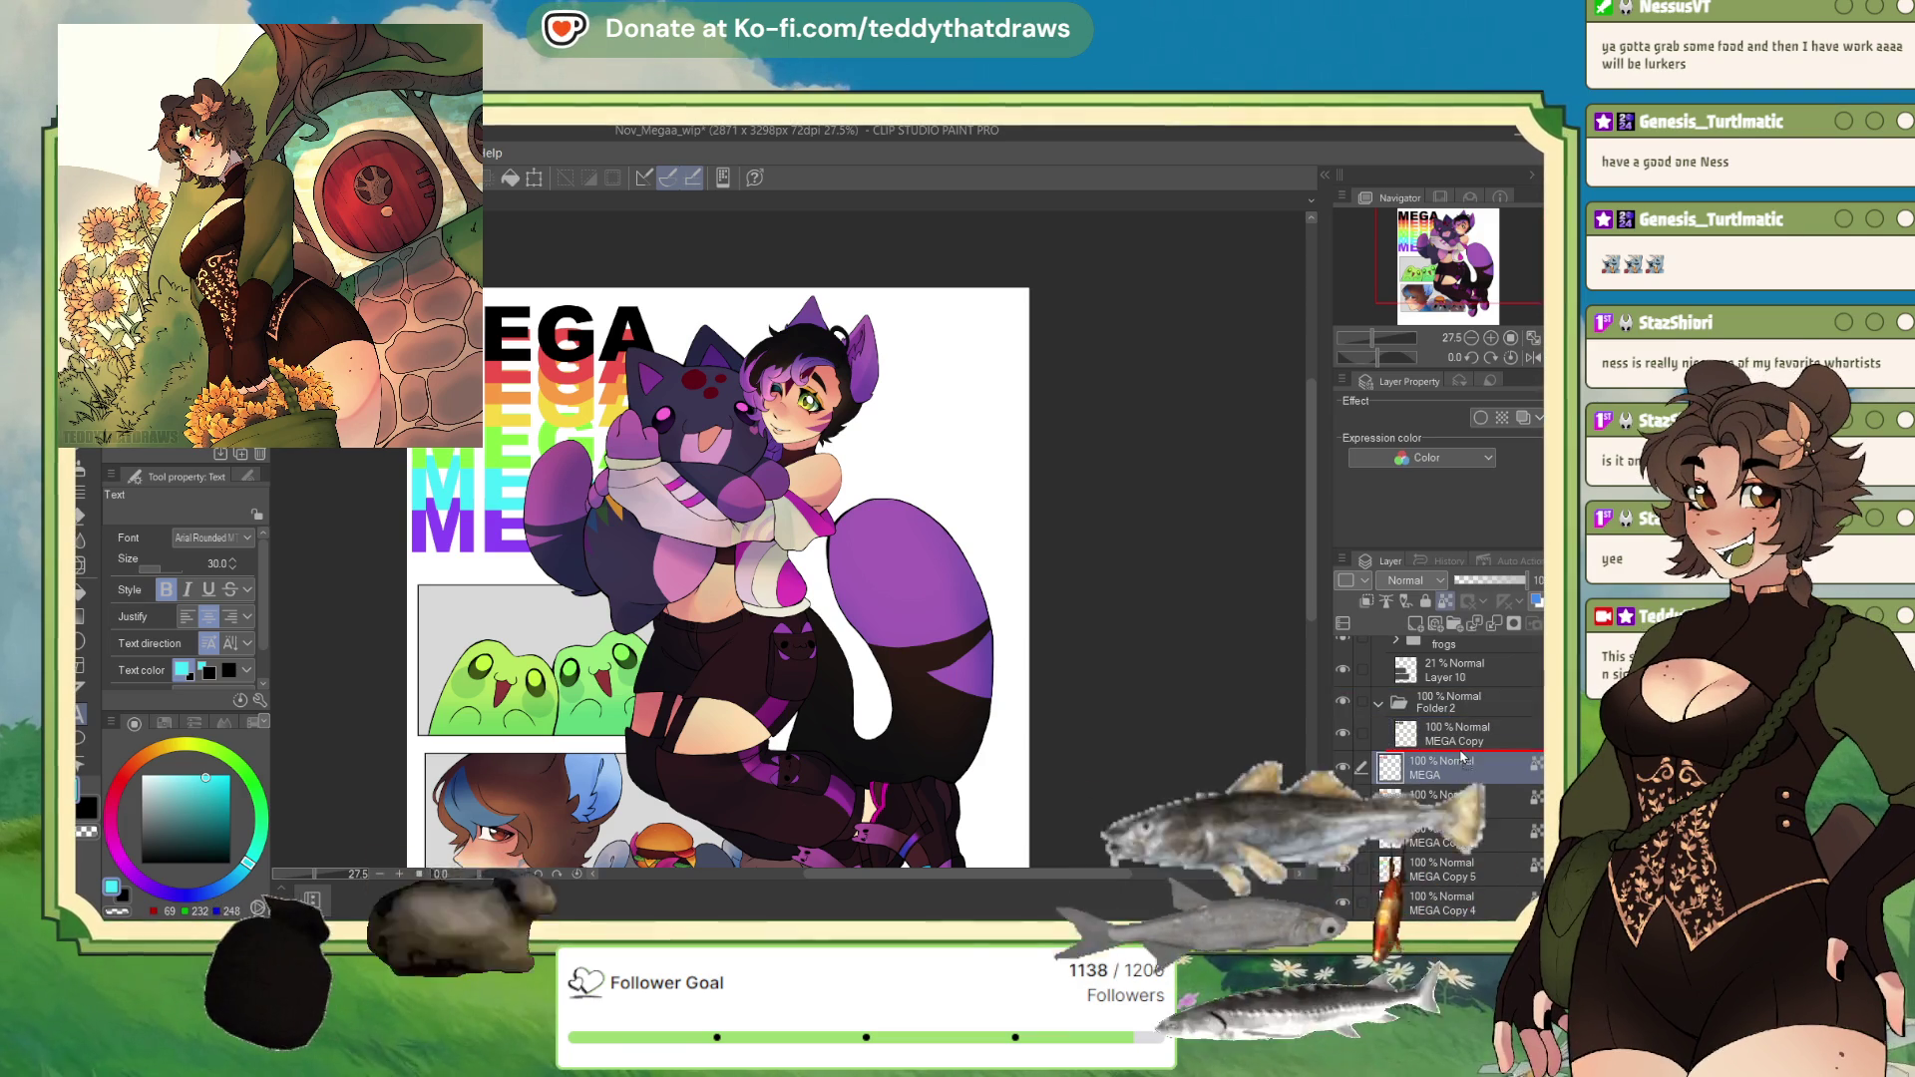
pyautogui.moveTo(1455, 818); pyautogui.dragTo(1459, 791)
pyautogui.moveTo(1464, 868); pyautogui.dragTo(1471, 850)
pyautogui.click(1468, 897)
pyautogui.scroll(-3, 1486, 848)
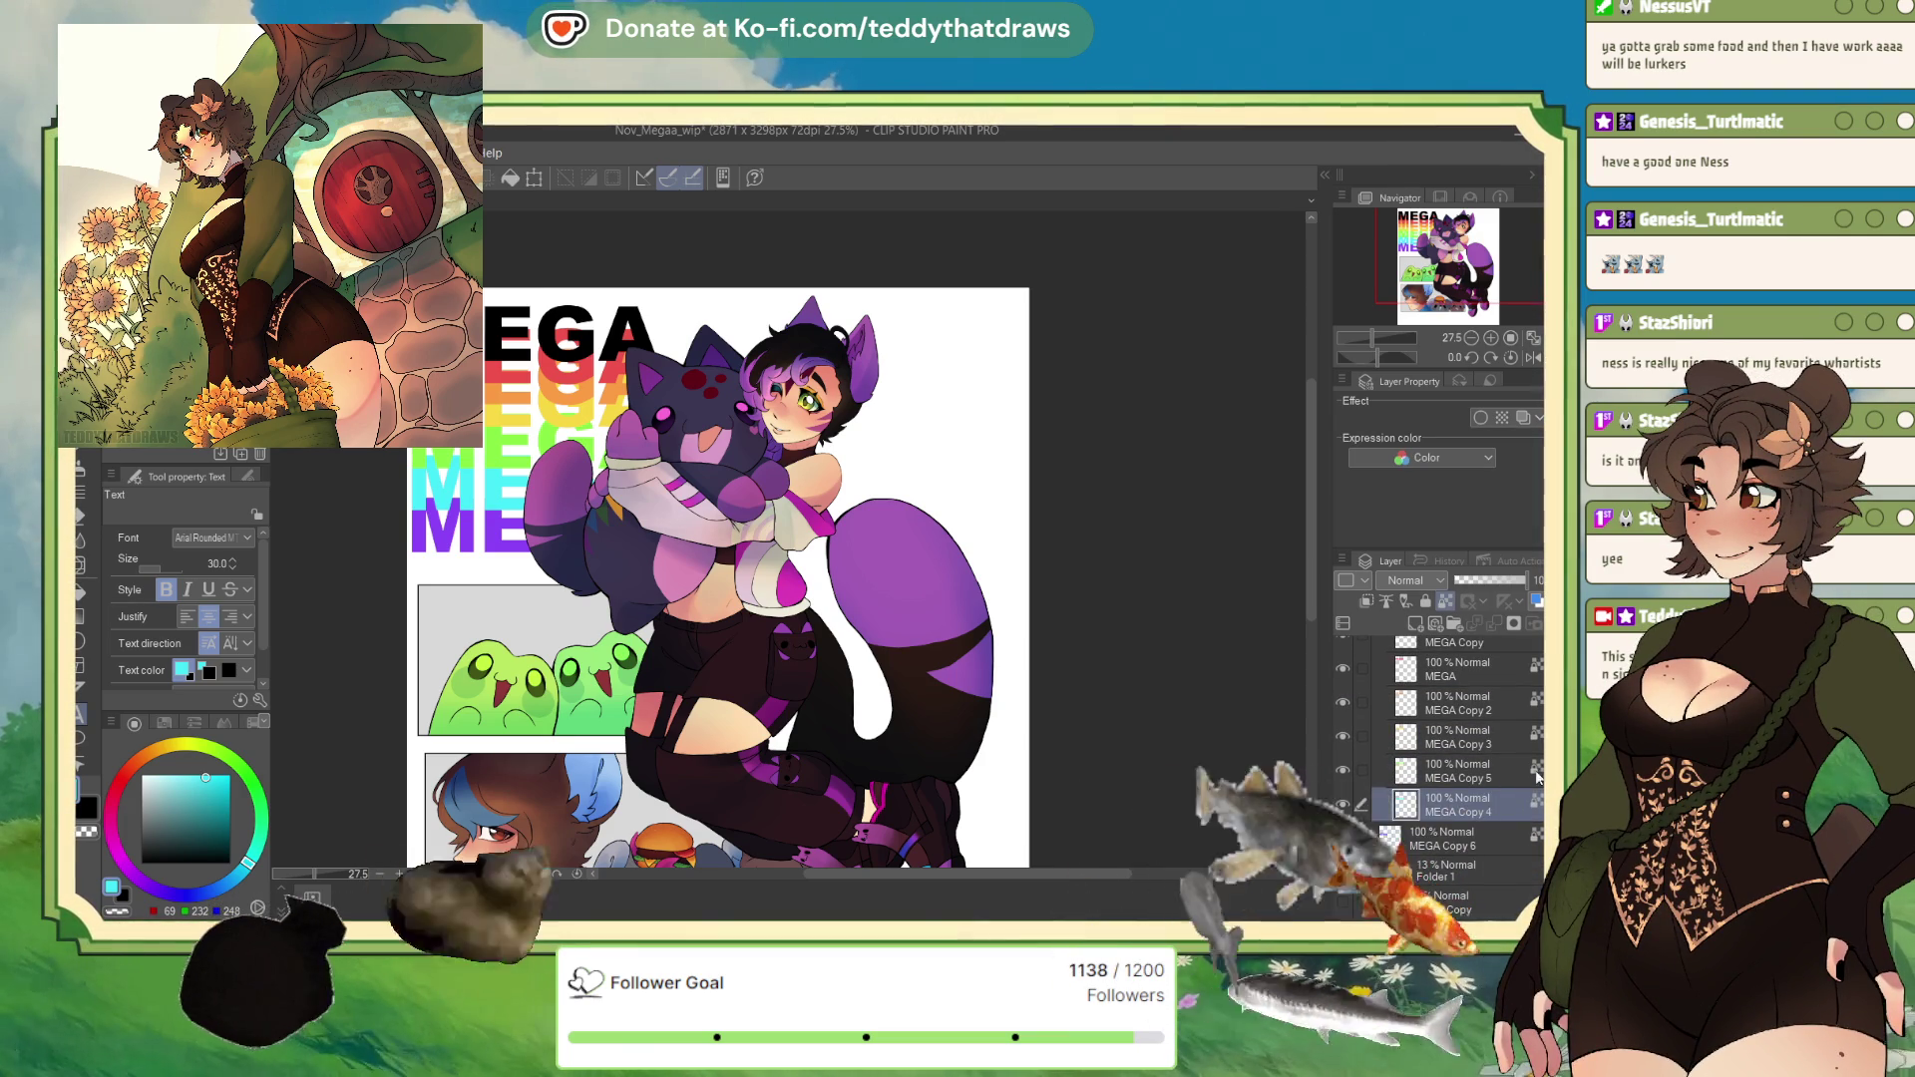
pyautogui.scroll(3, 1496, 758)
pyautogui.click(1486, 718)
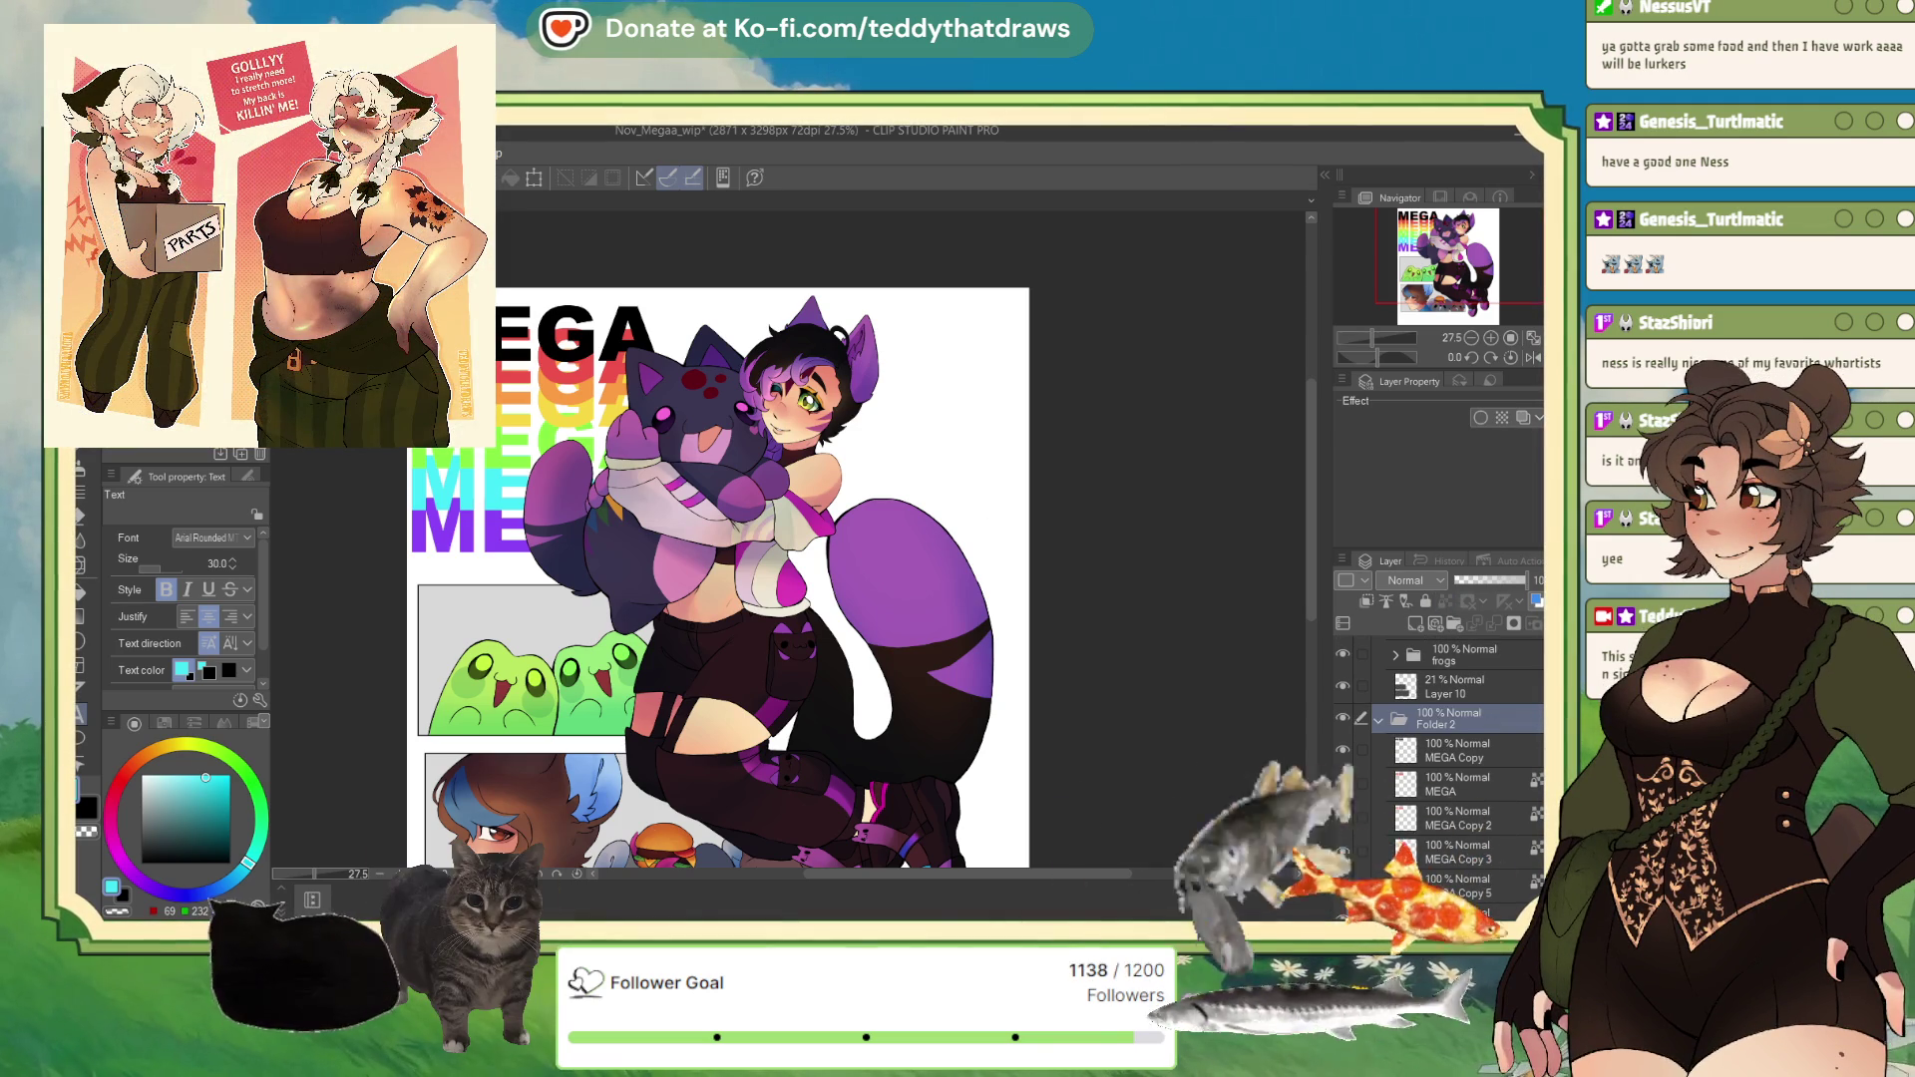
pyautogui.press('k')
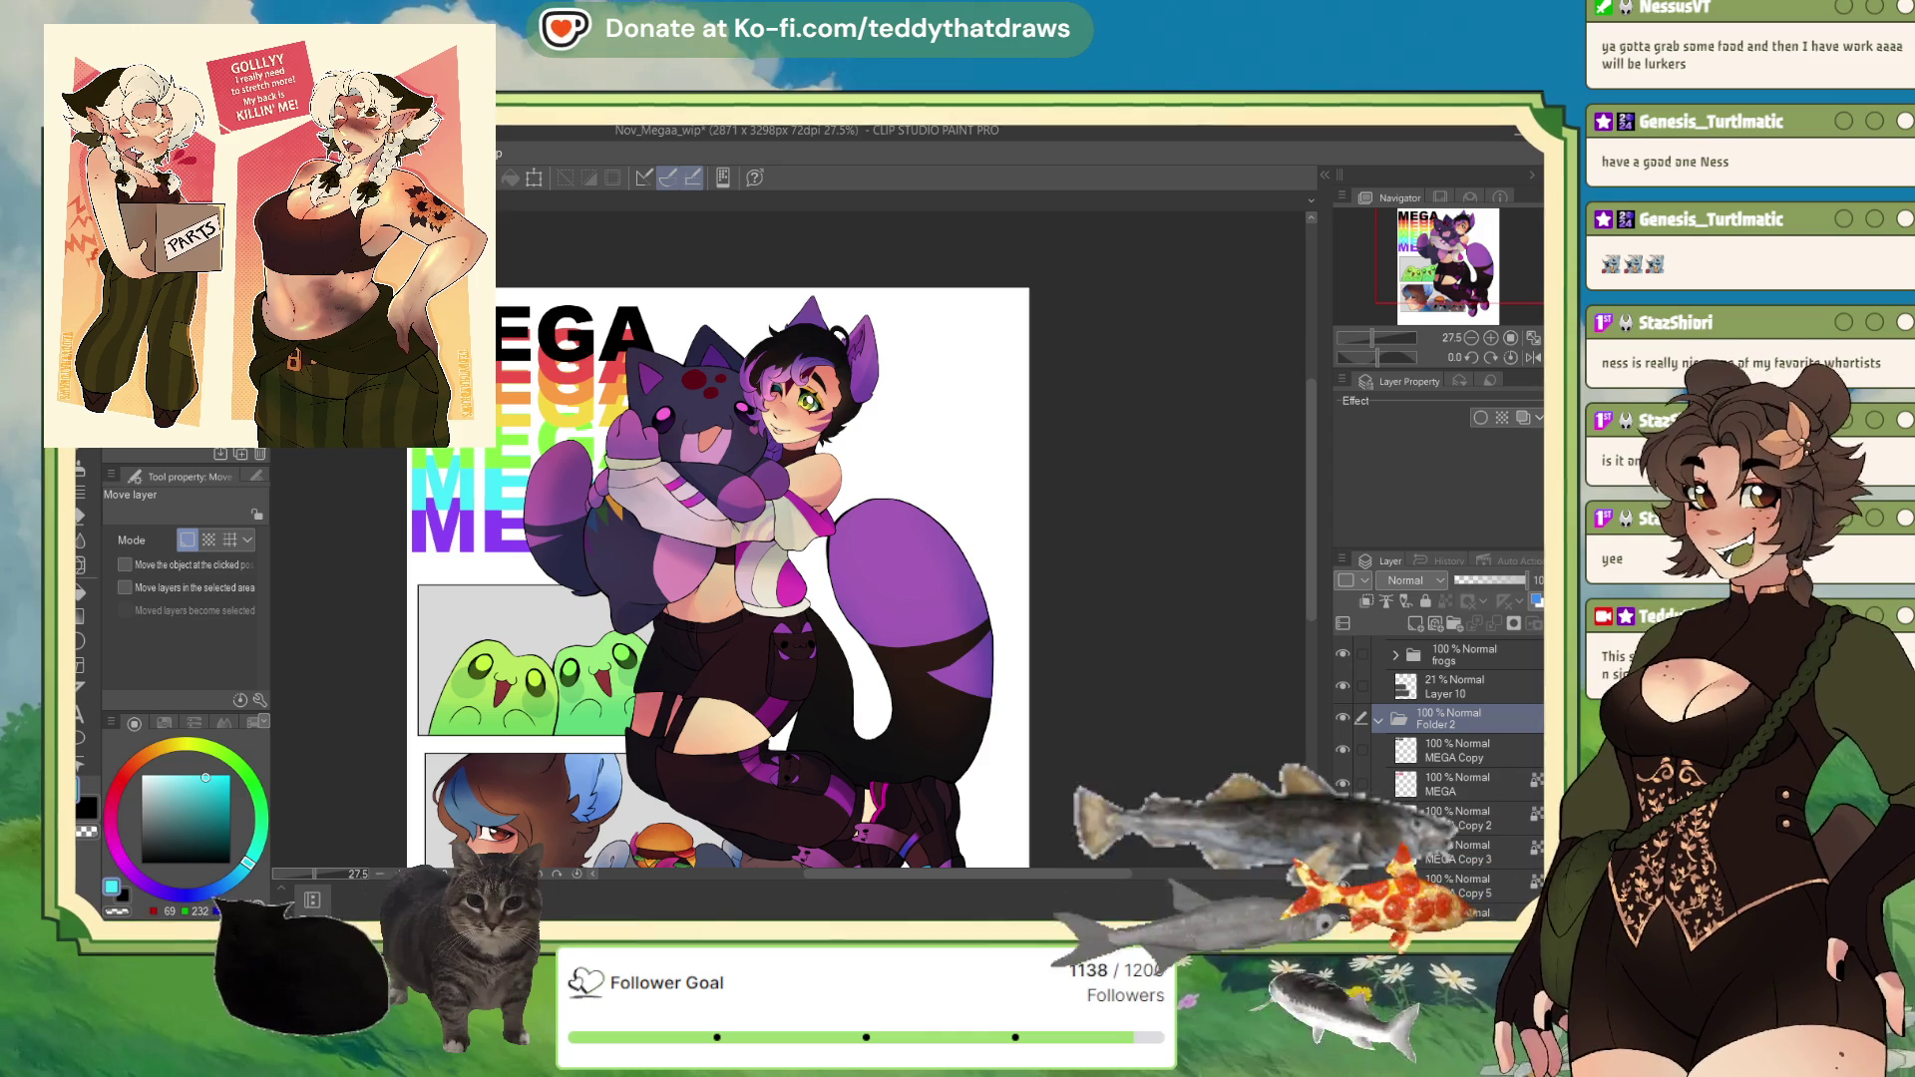
# Step: Move MEGA Copy 6 into Folder 2 and select the folder
pyautogui.scroll(-5, 1503, 816)
pyautogui.moveTo(1503, 816)
pyautogui.mouseDown()
pyautogui.moveTo(1486, 790)
pyautogui.moveTo(1510, 743)
pyautogui.mouseUp()
pyautogui.scroll(4, 1501, 738)
pyautogui.click(1498, 729)
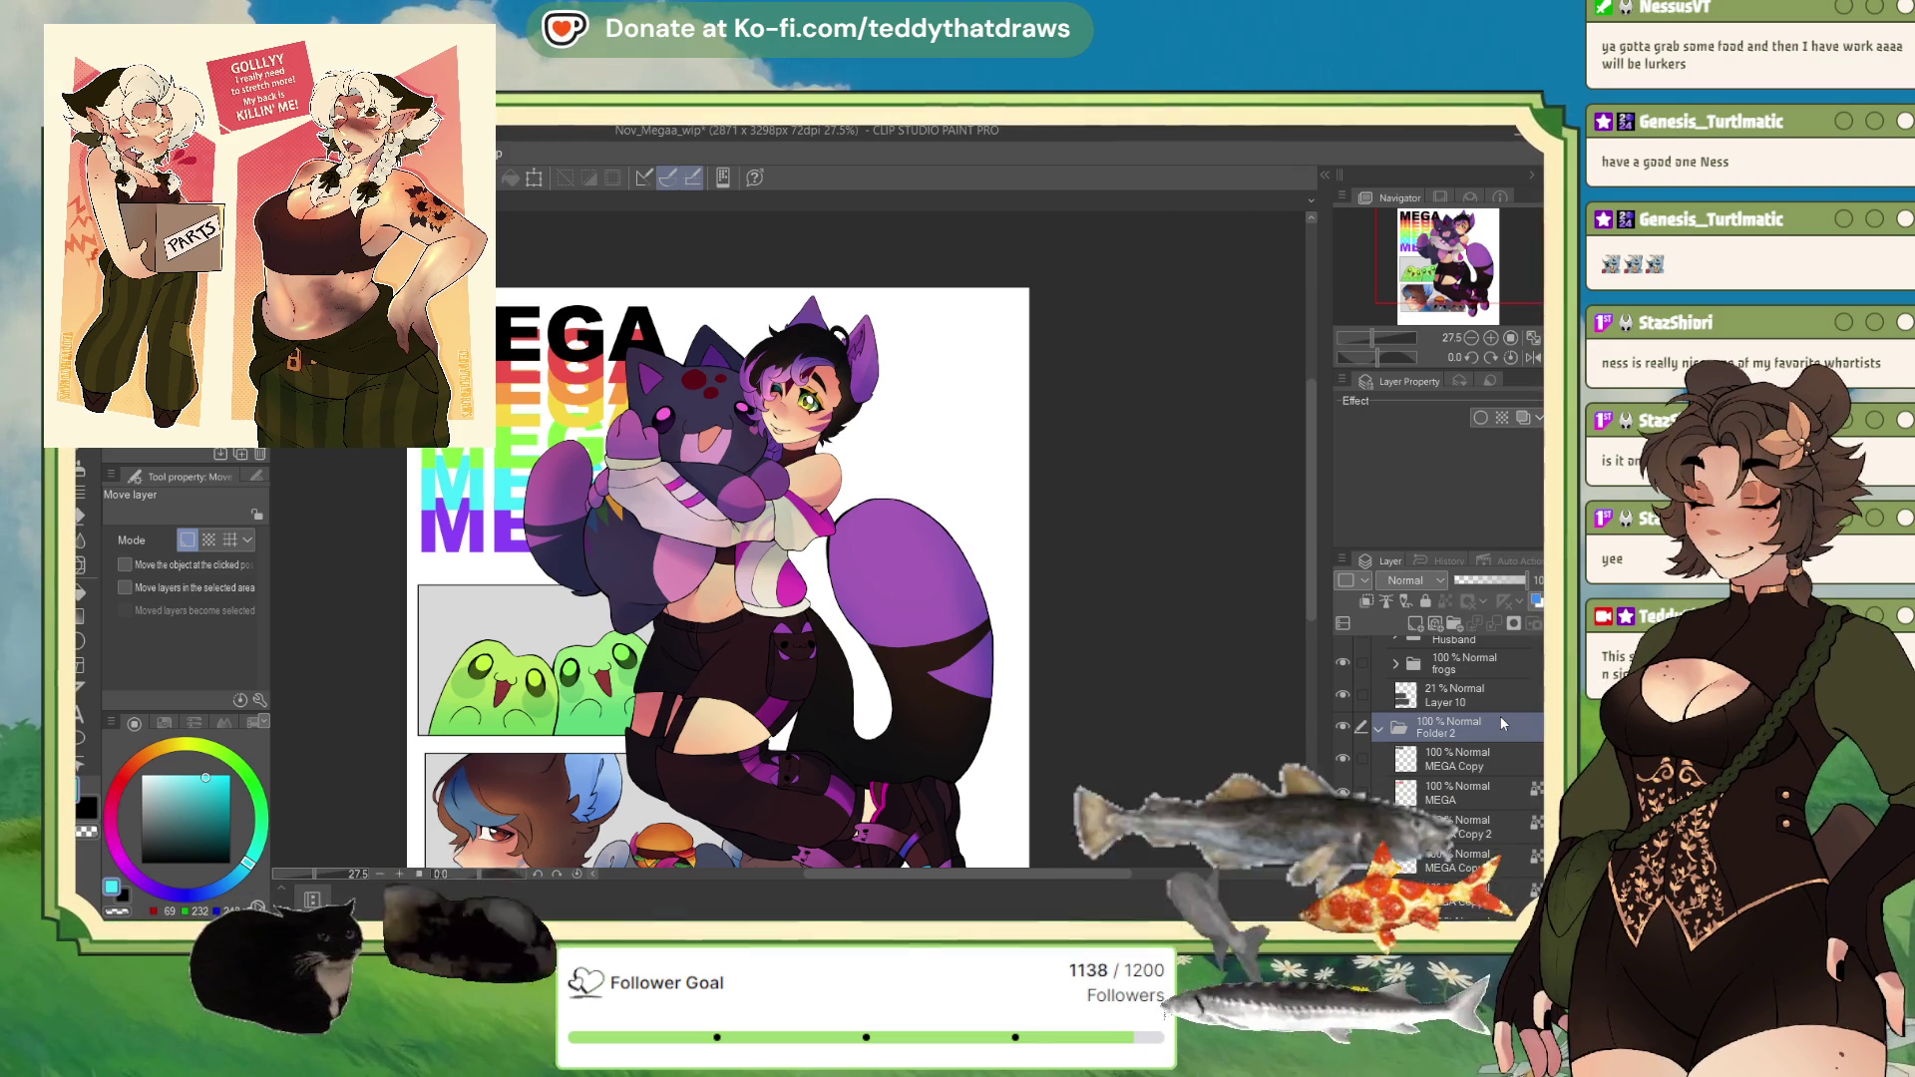
# Step: Zoom in and out to check the grouped MEGA title, then switch back to the G-pen
pyautogui.scroll(-1, 1500, 716)
pyautogui.scroll(-2, 655, 675)
pyautogui.scroll(1, 654, 674)
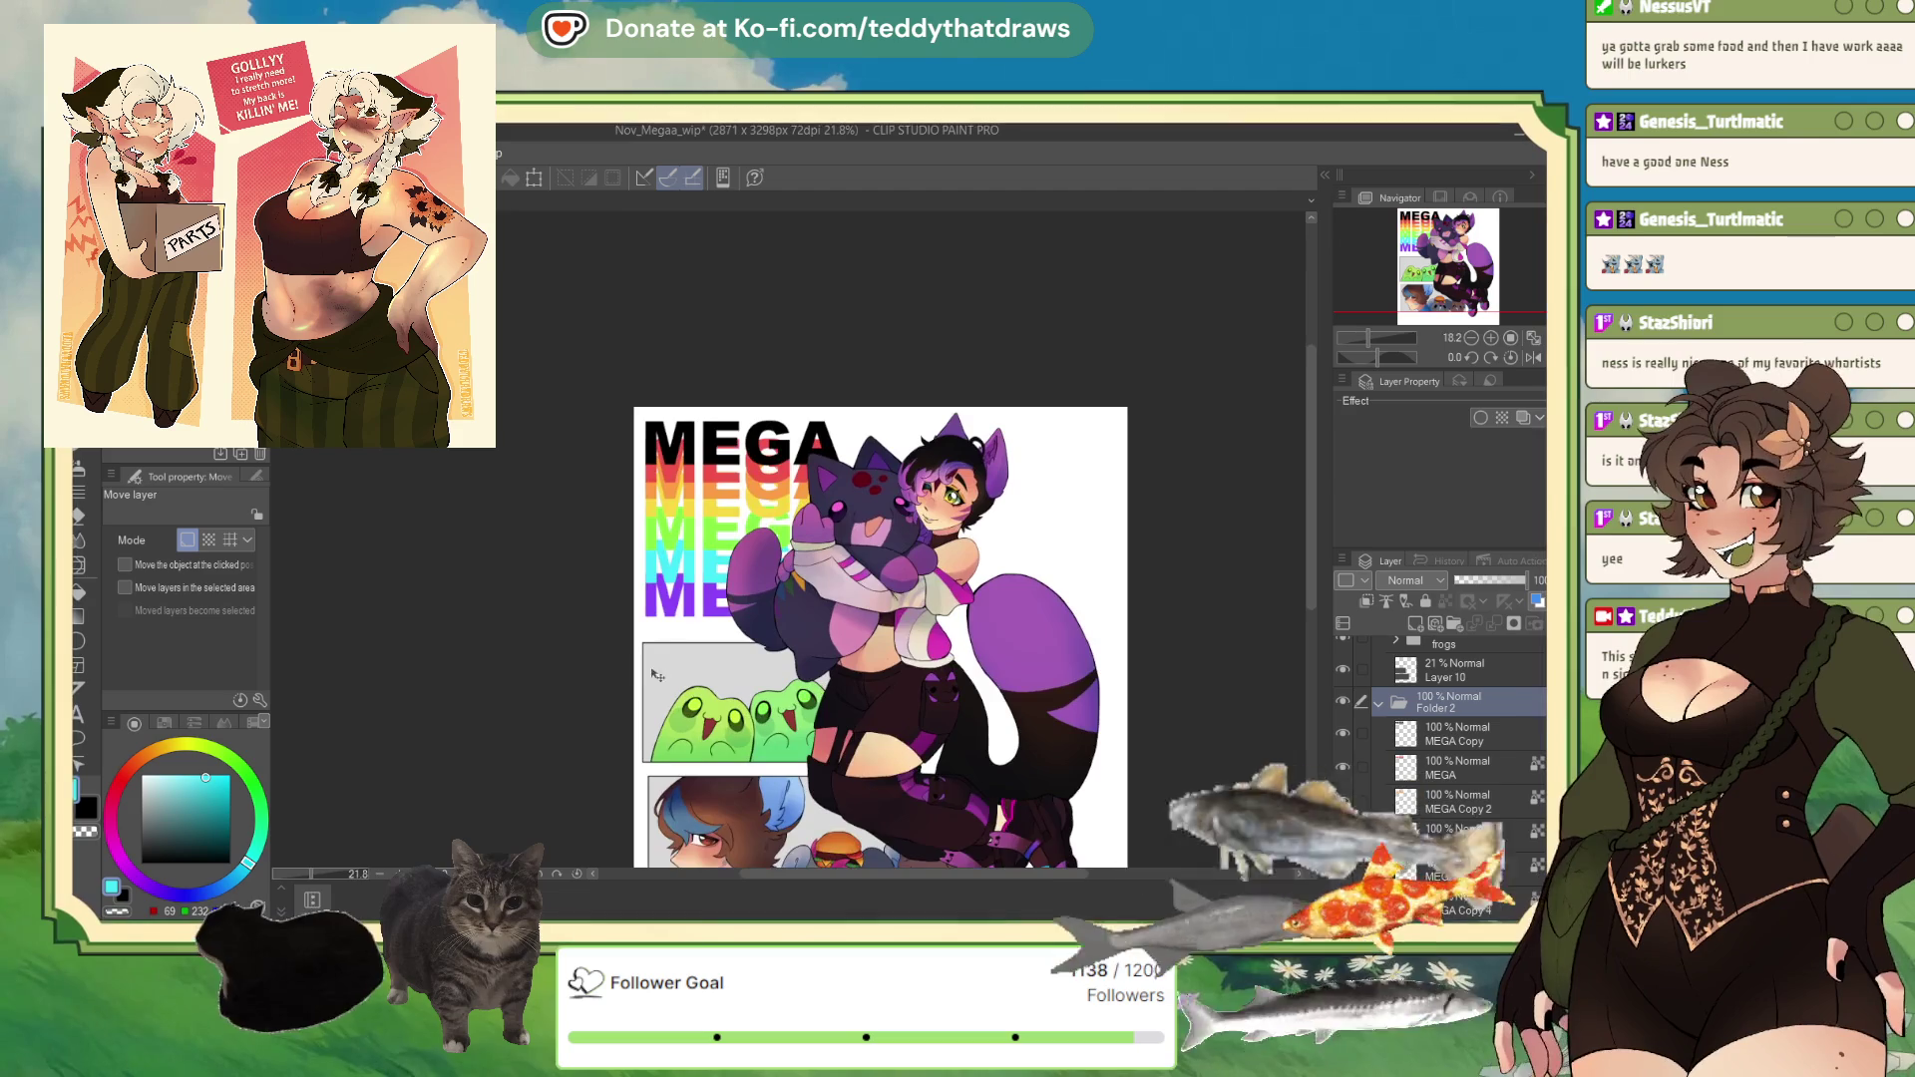
pyautogui.scroll(3, 654, 674)
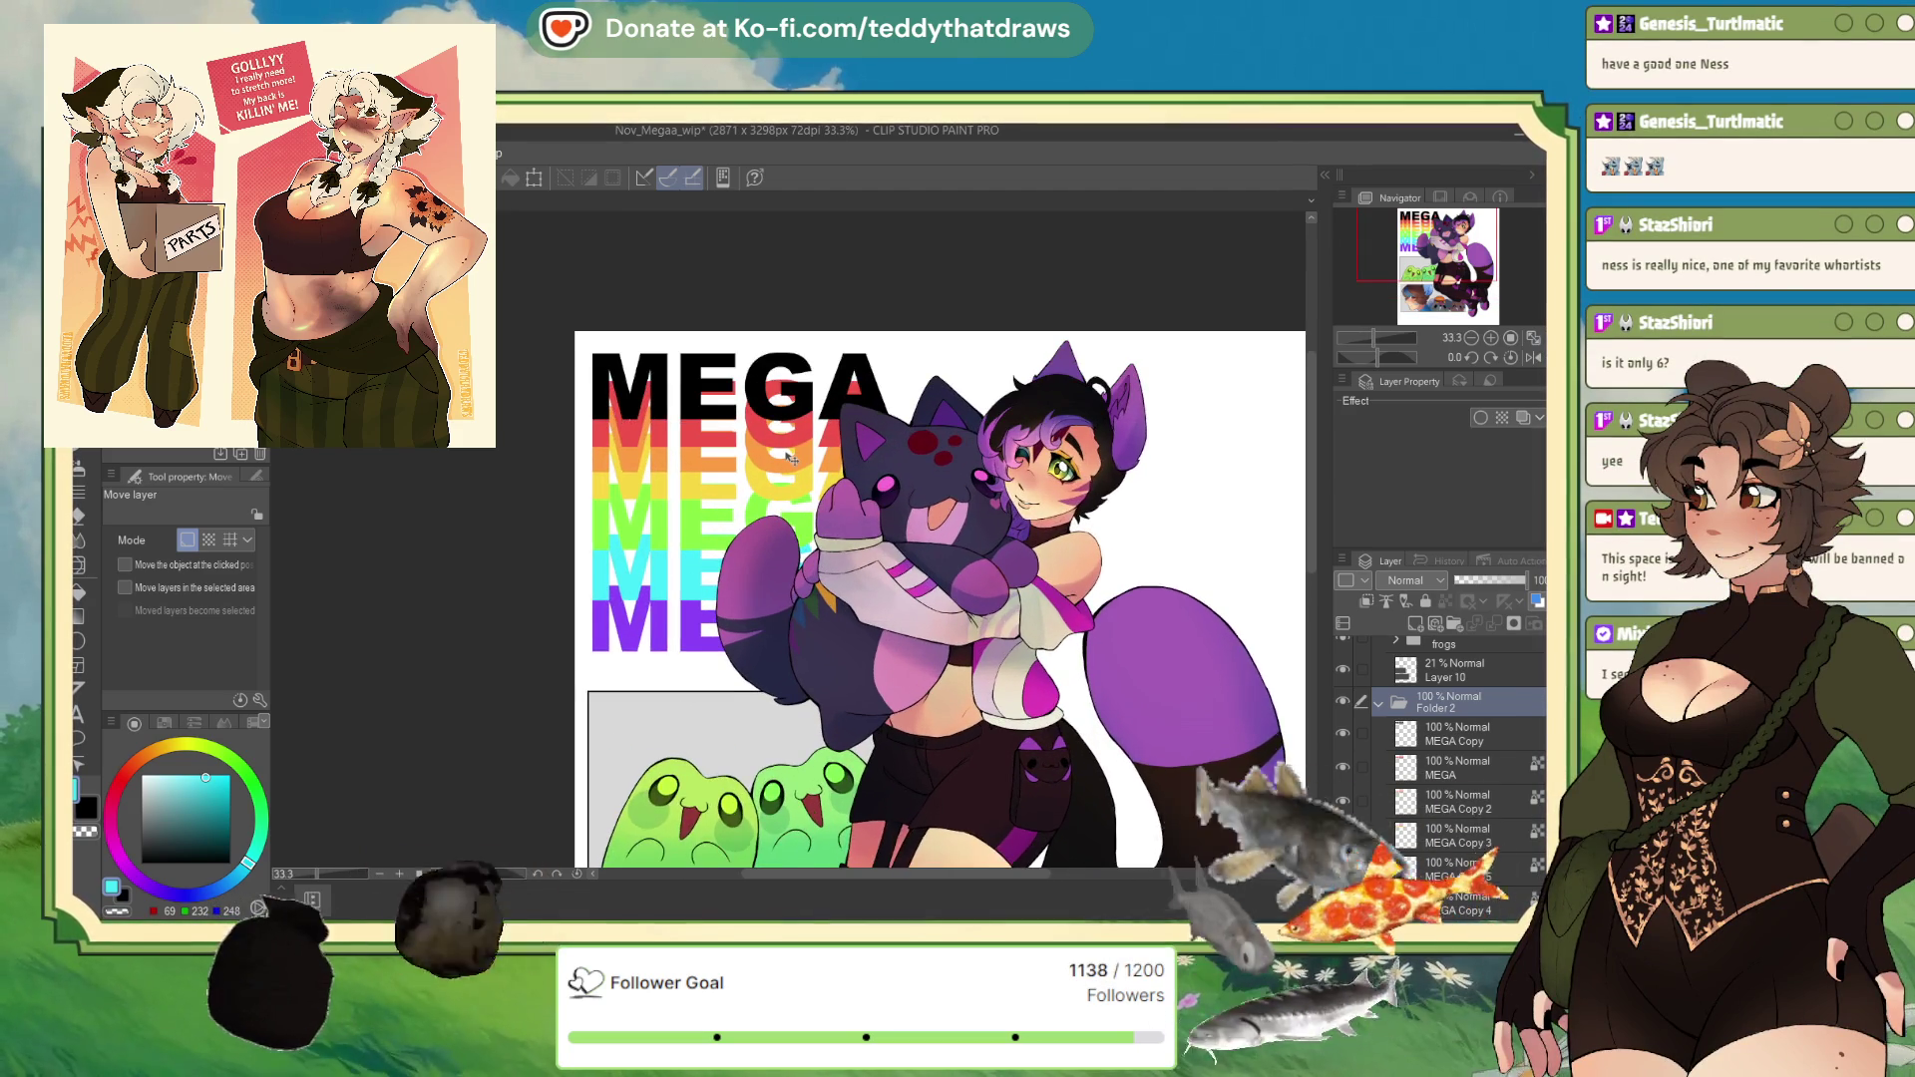
pyautogui.scroll(1, 788, 456)
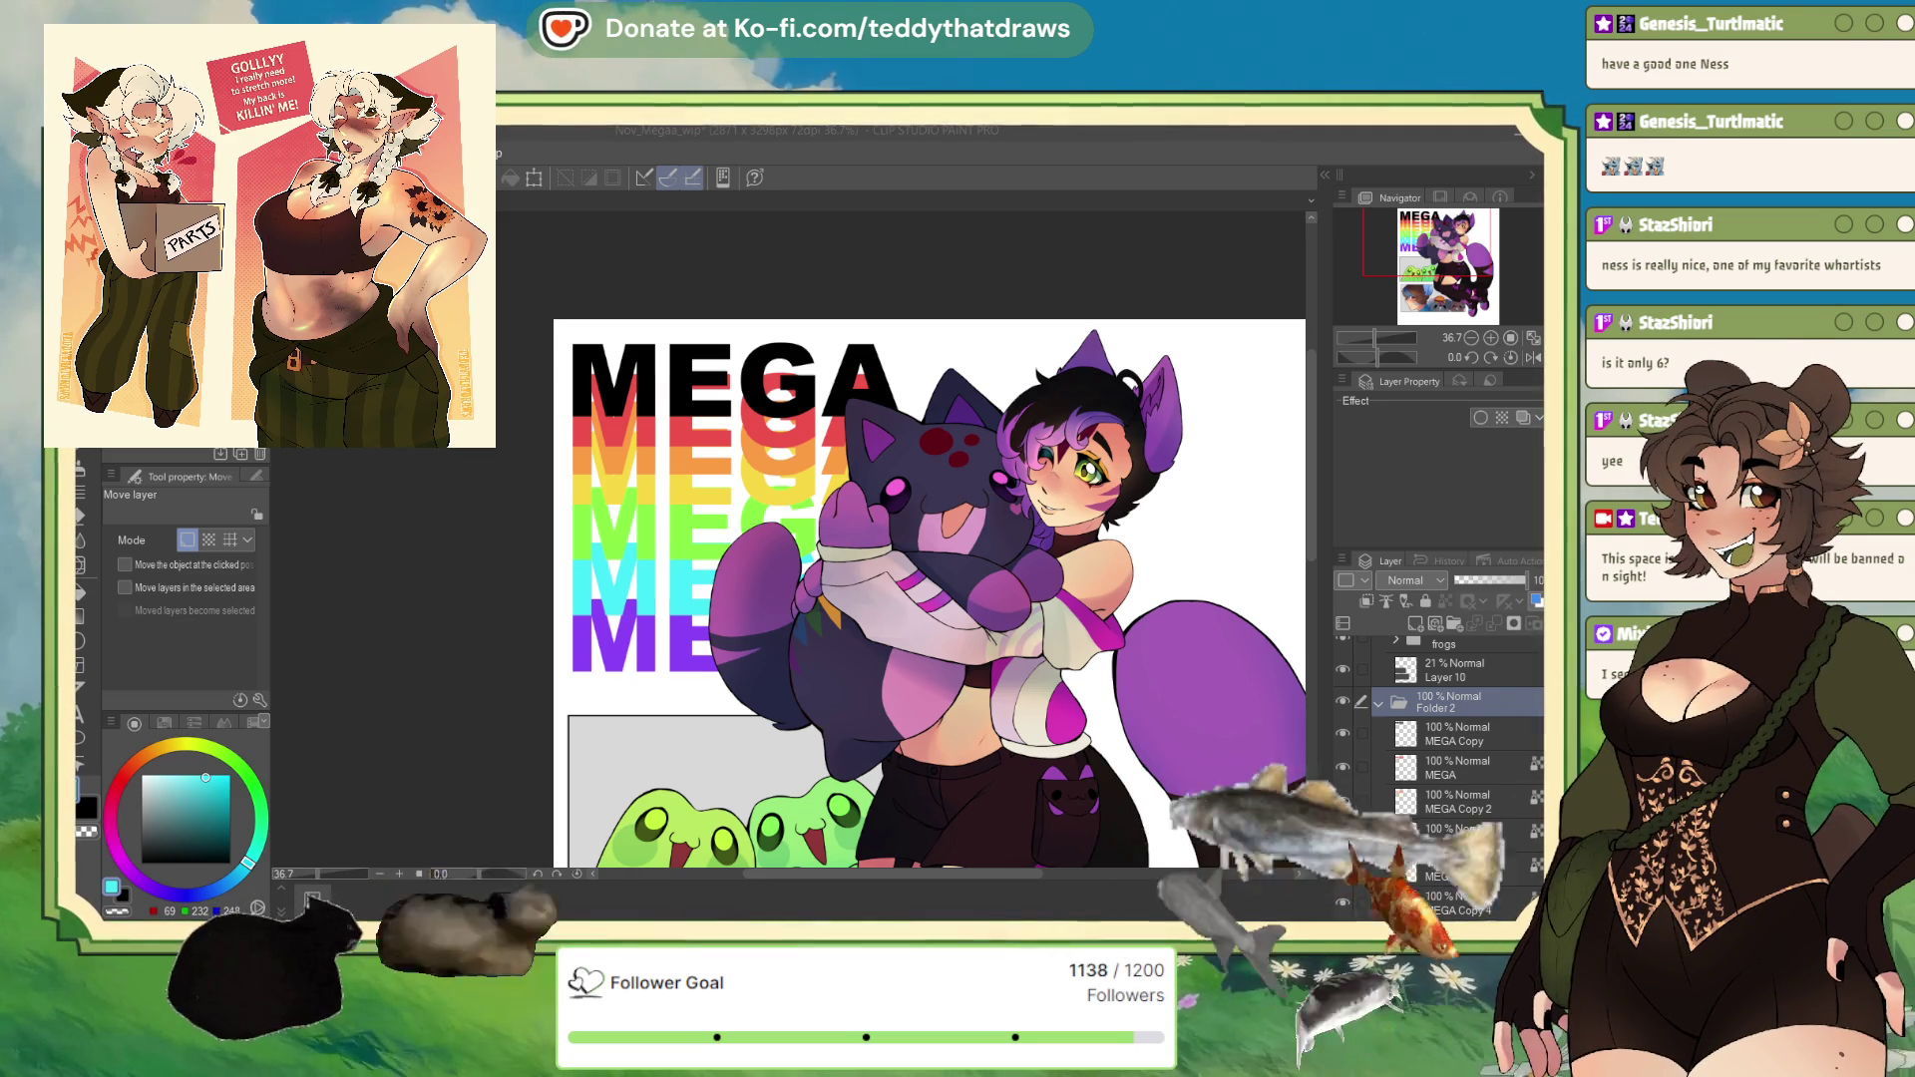
pyautogui.scroll(-3, 558, 359)
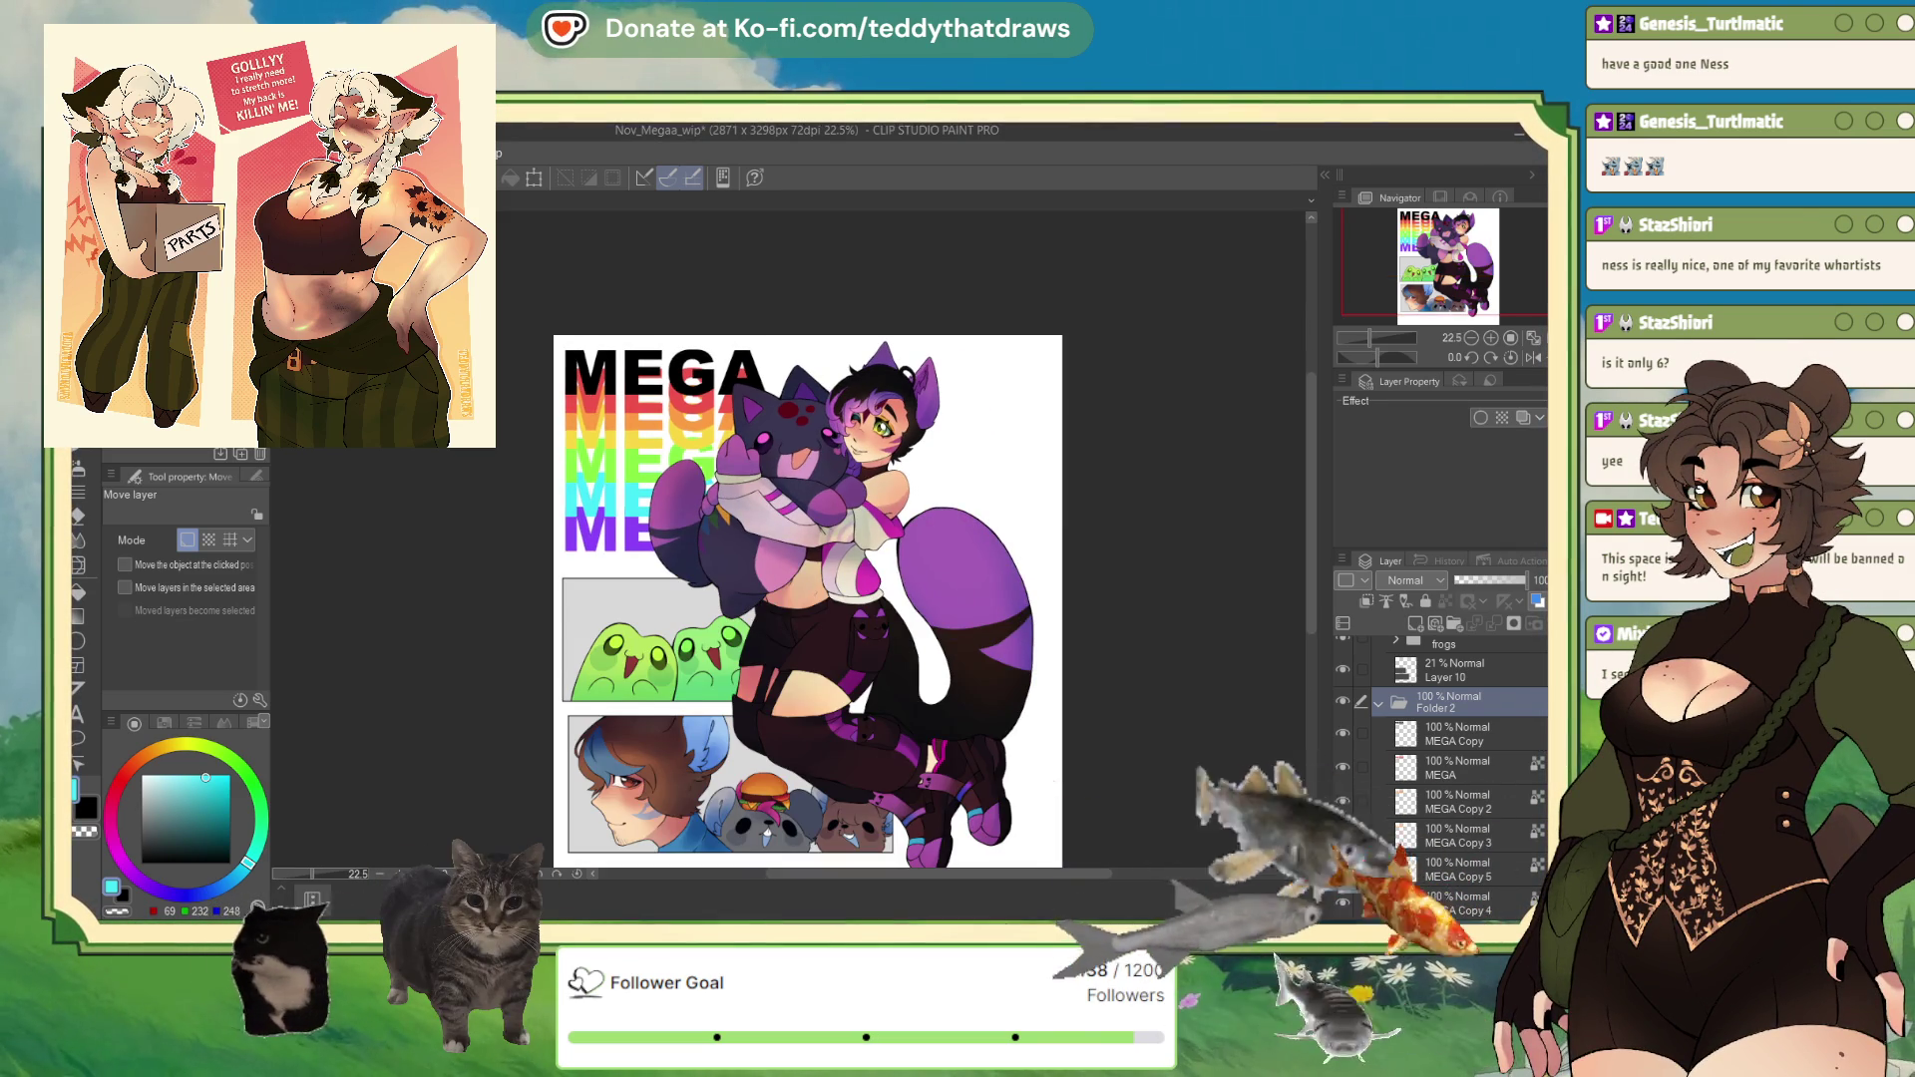
pyautogui.press('p')
pyautogui.scroll(1, 613, 409)
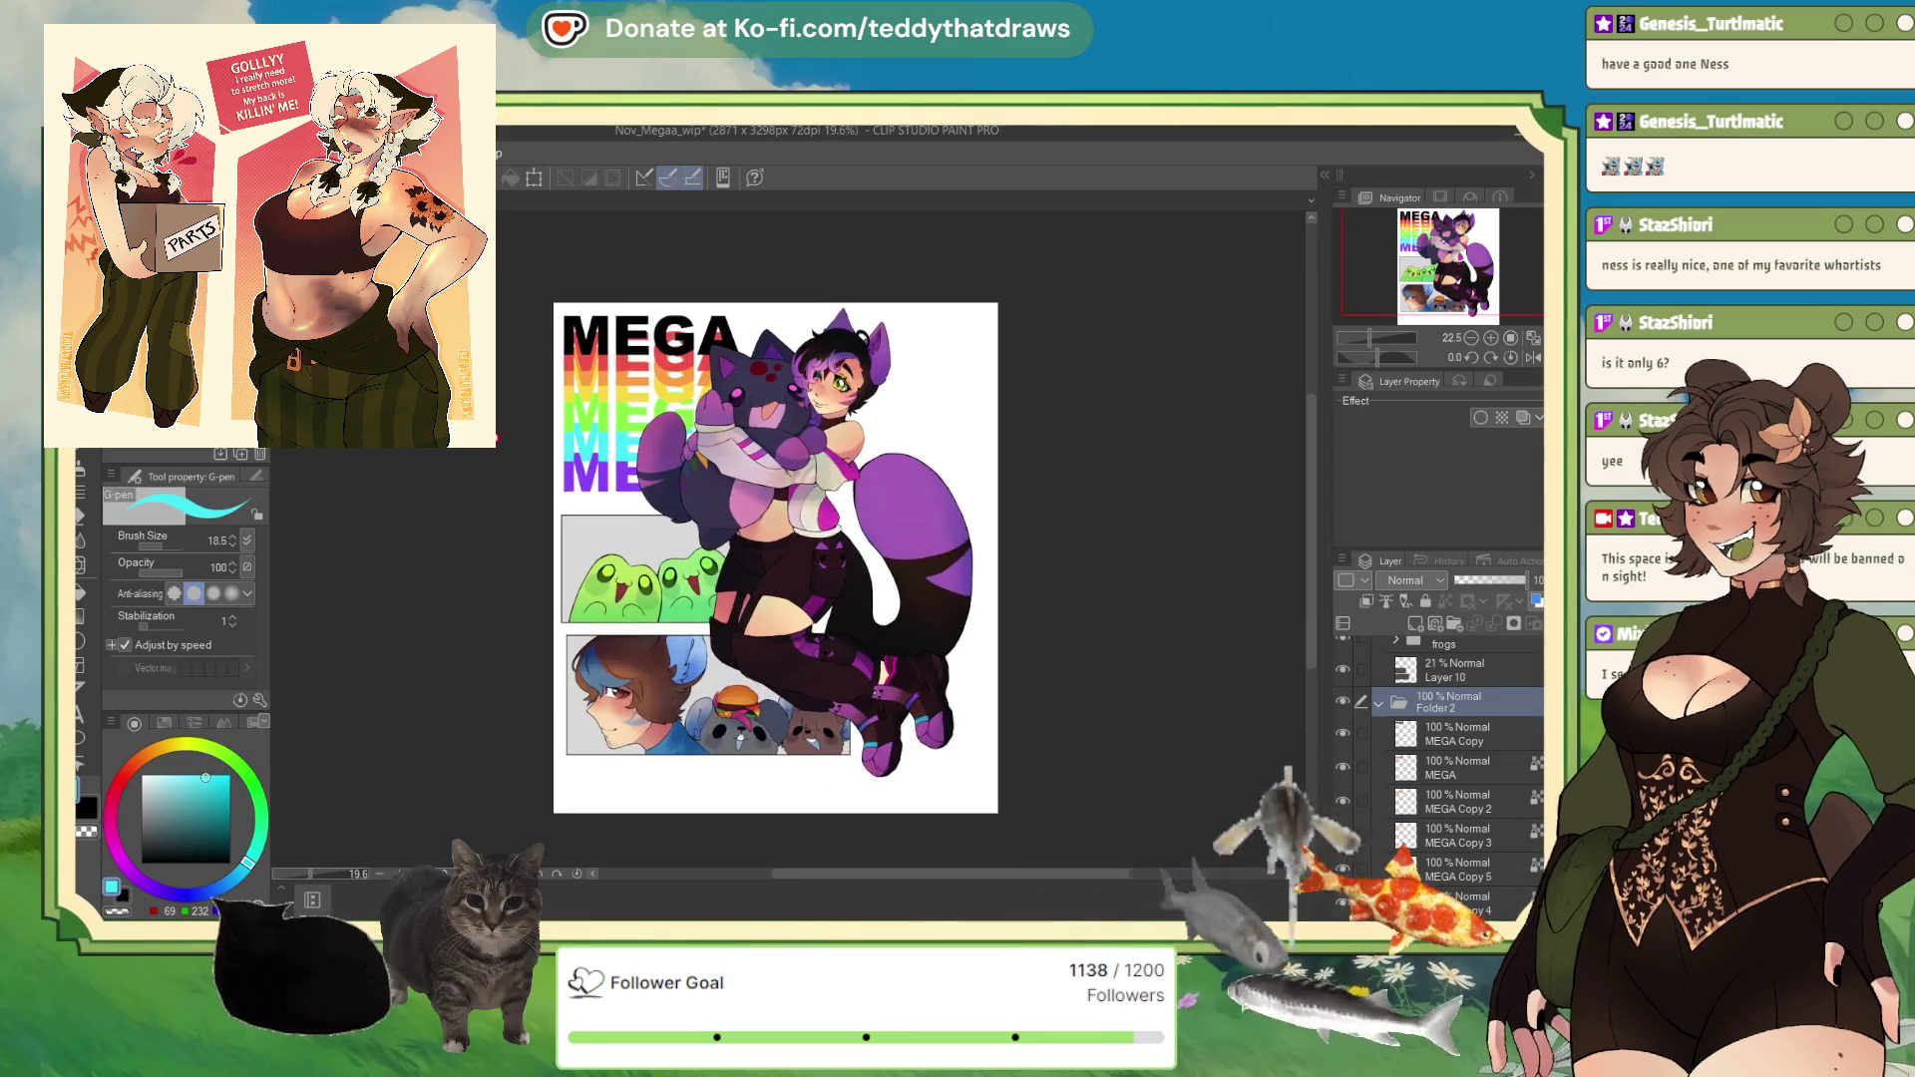
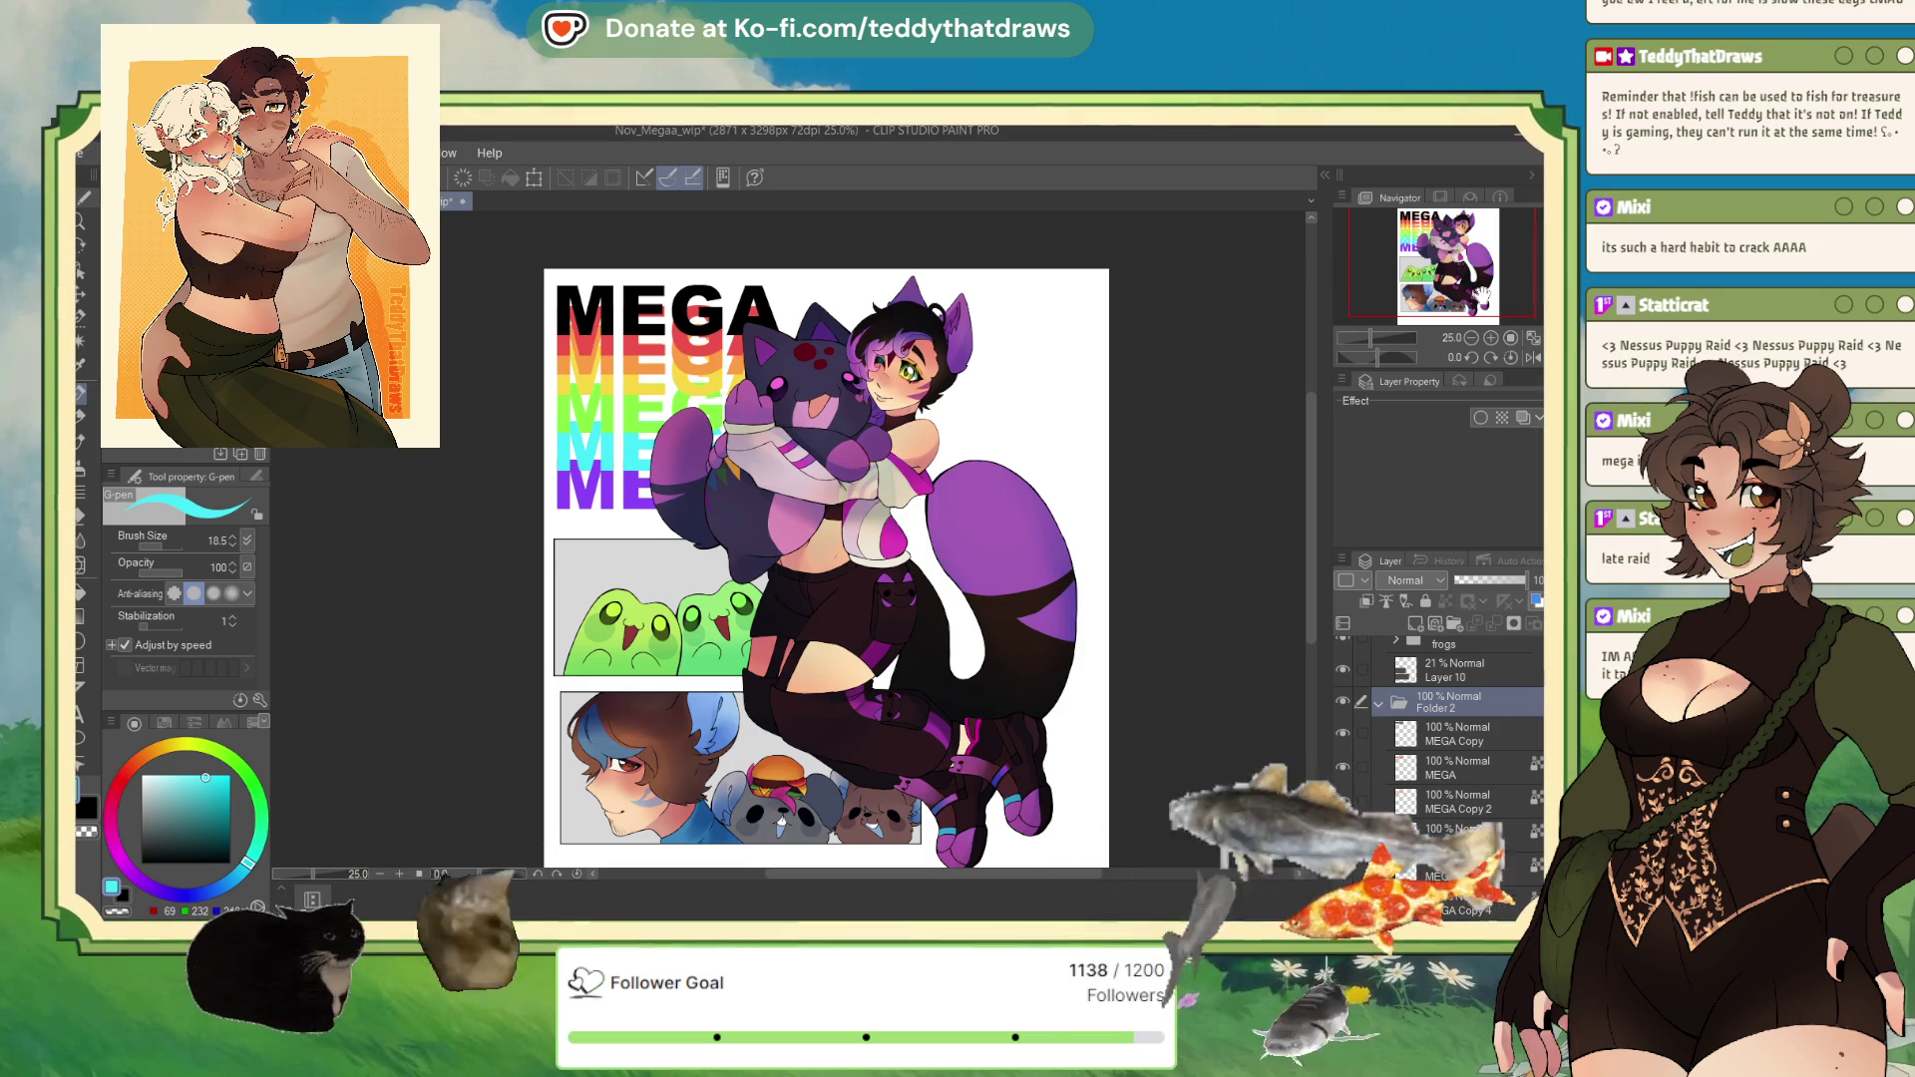
# Step: Collapse Folder 2 in the Layer palette to tuck away its MEGA text layers
pyautogui.scroll(-2, 994, 433)
pyautogui.scroll(3, 995, 433)
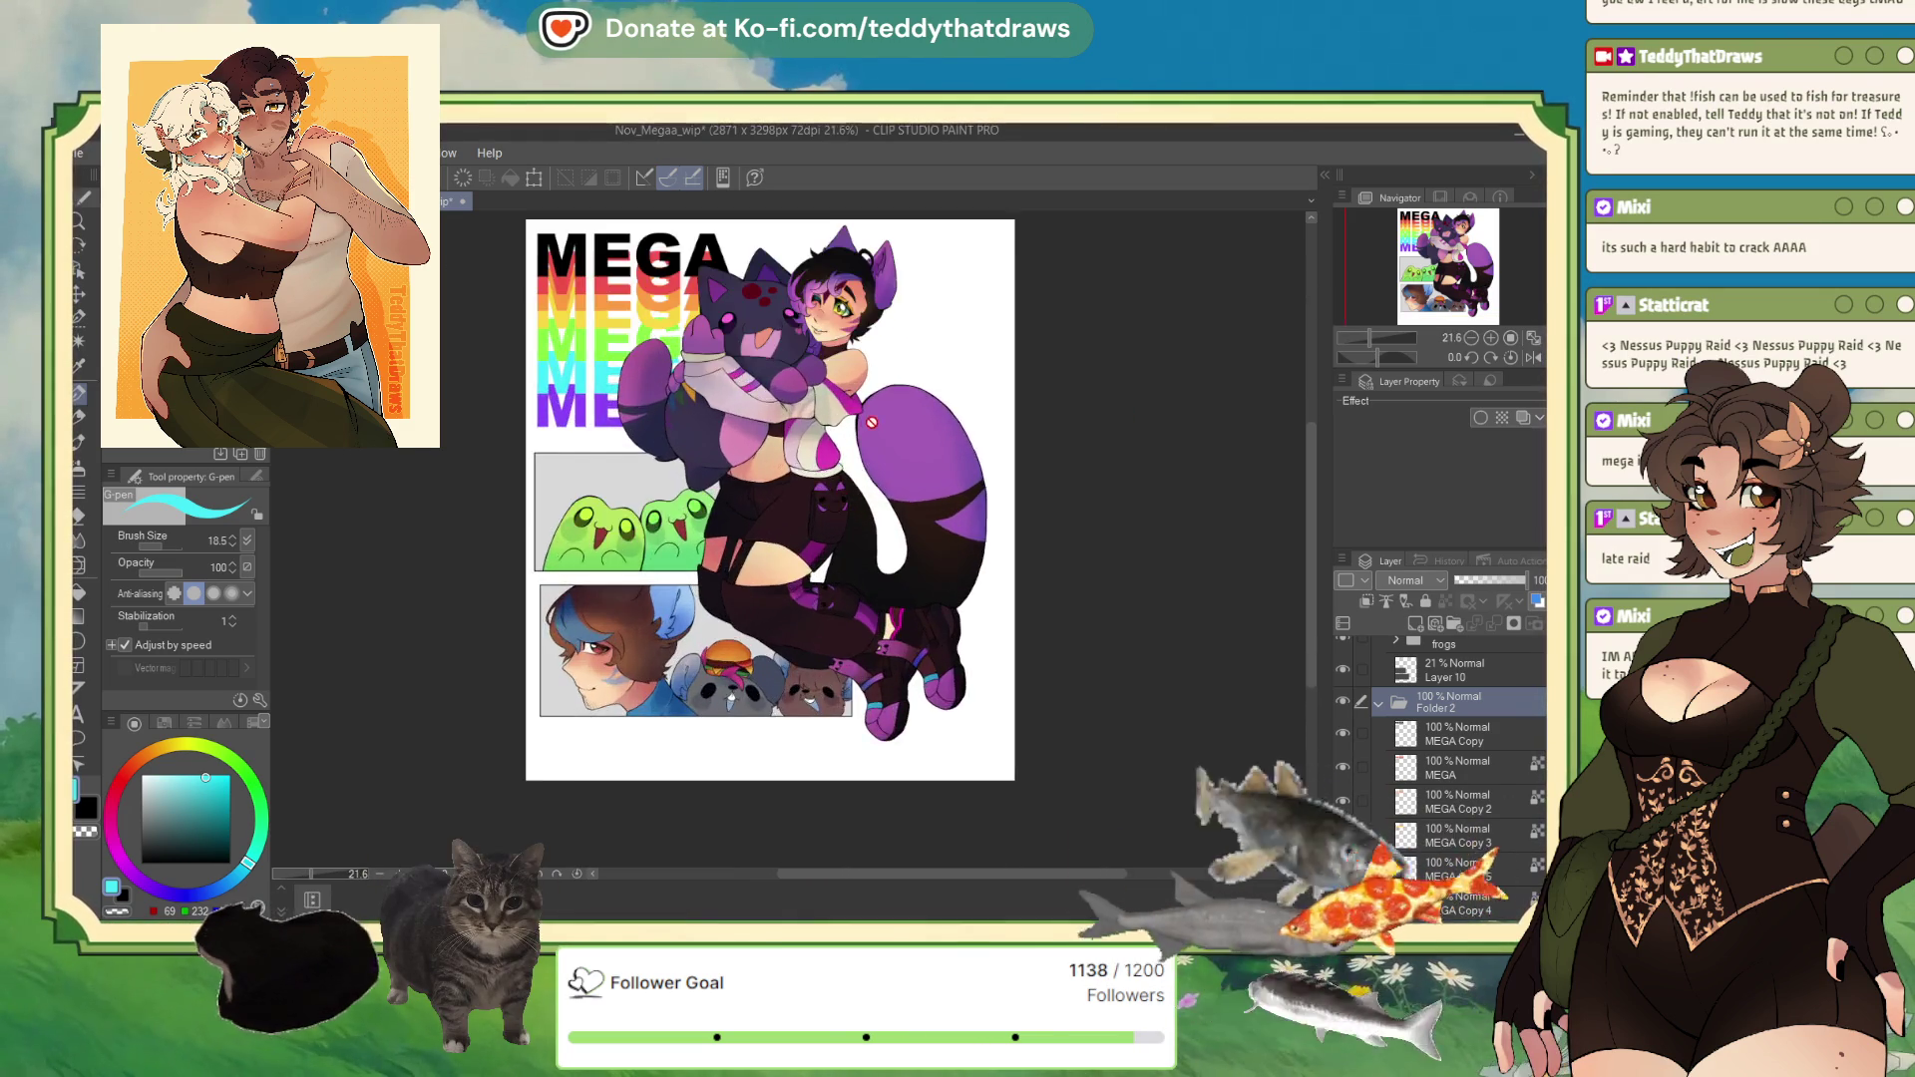
pyautogui.scroll(-1, 916, 331)
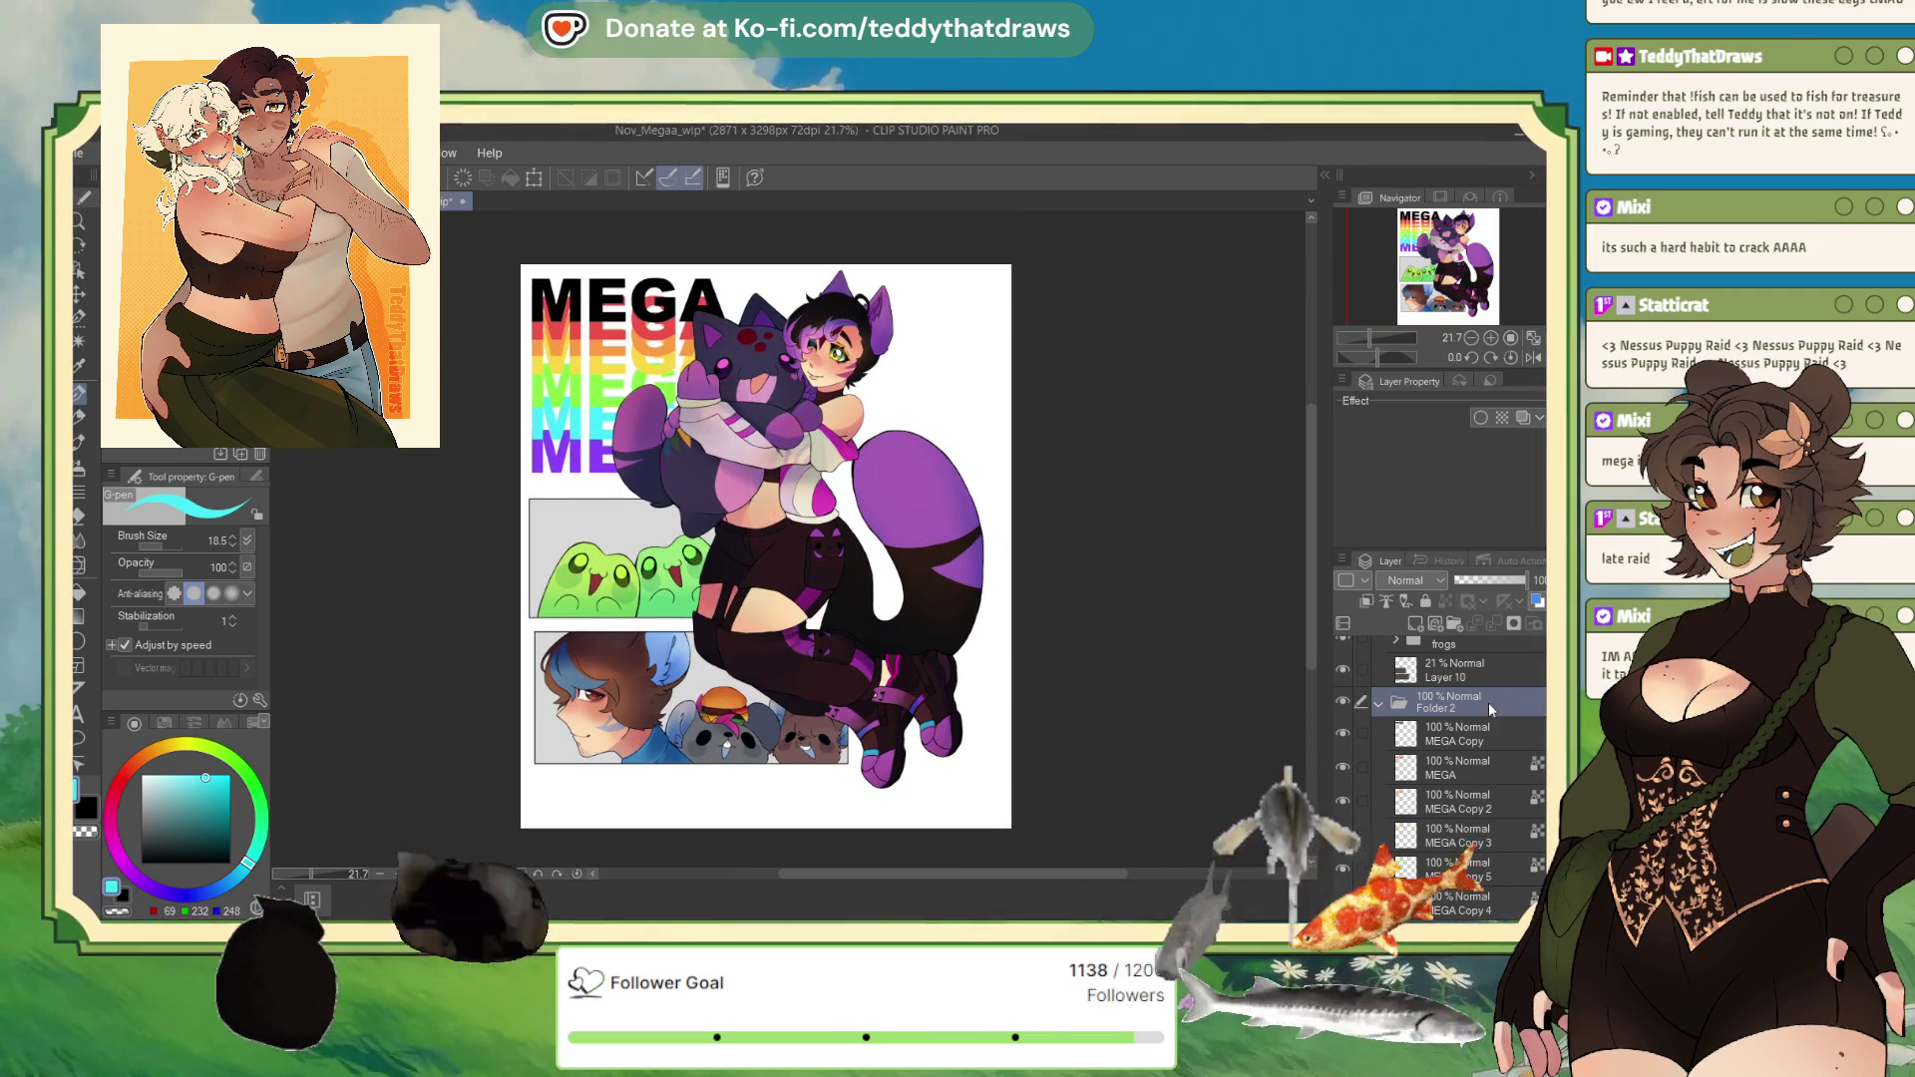
pyautogui.click(1378, 703)
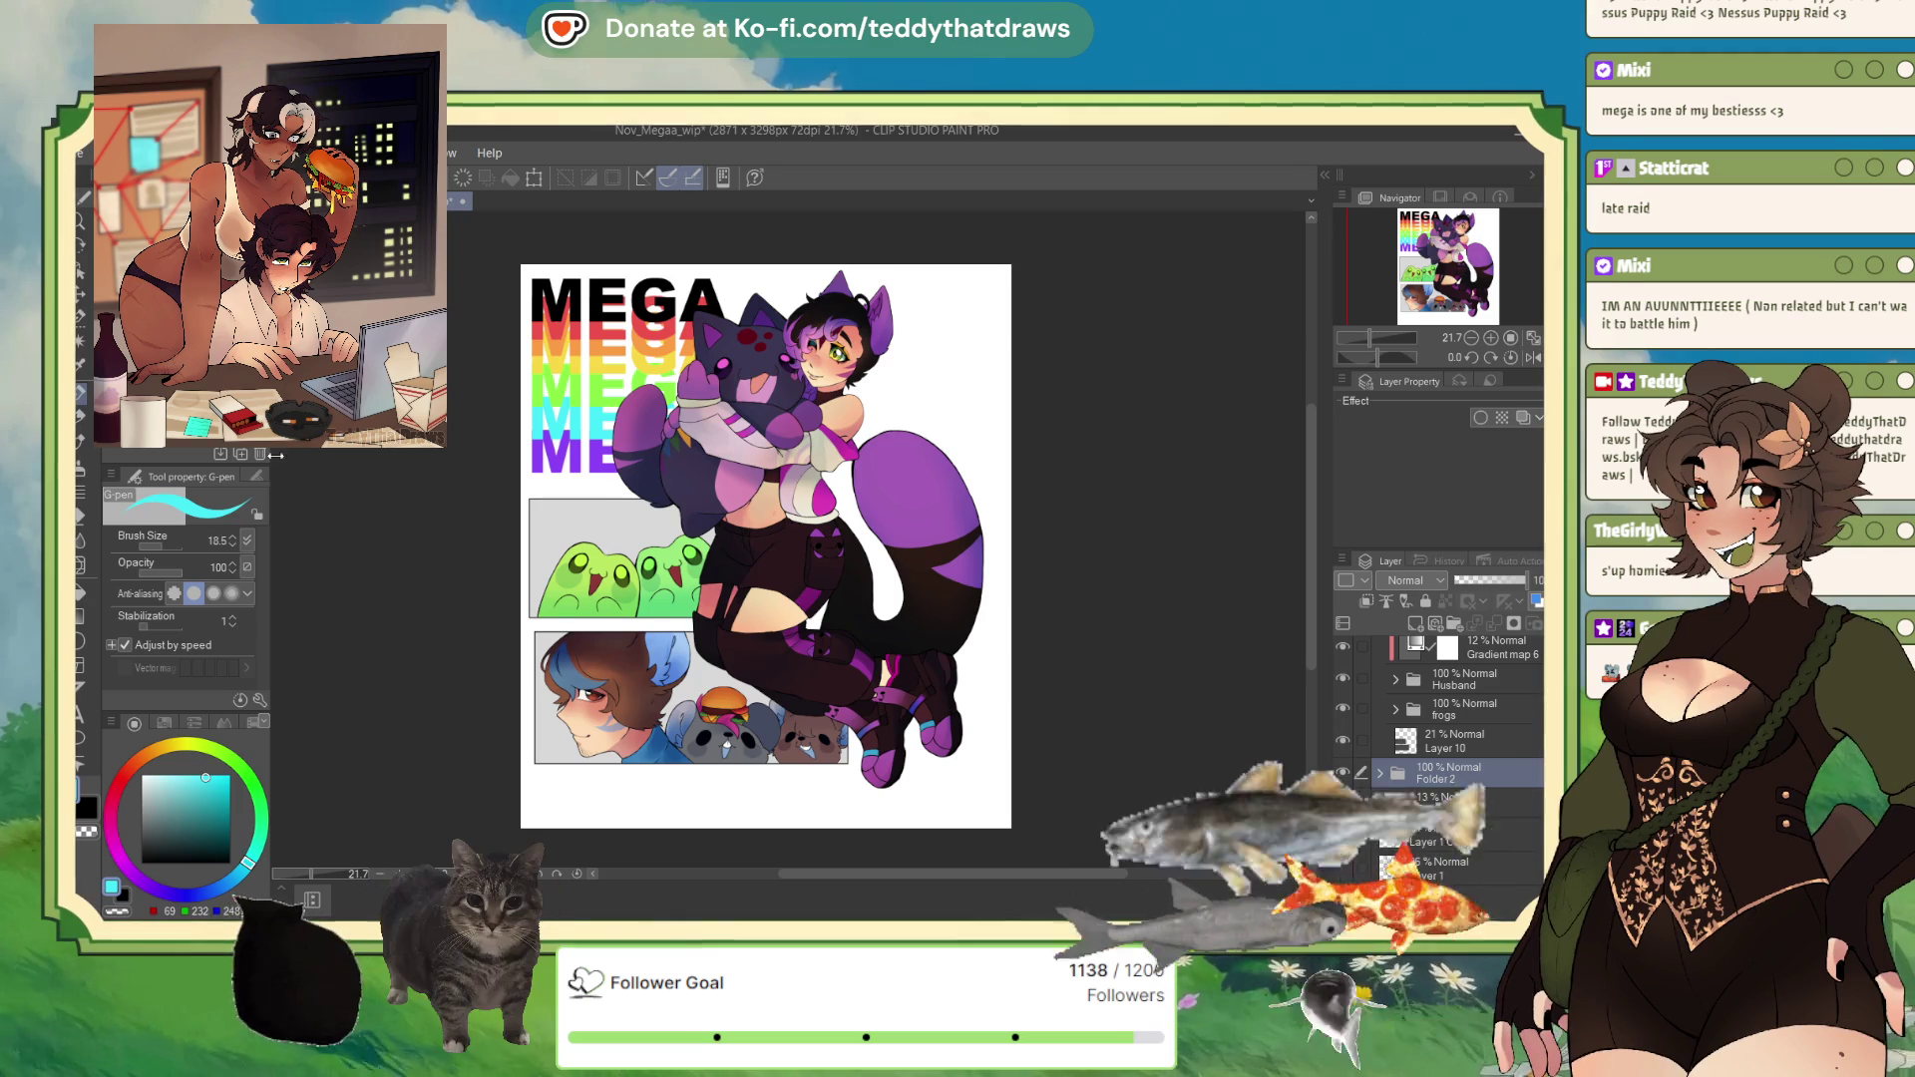
# Step: Add a new blank raster layer directly above Folder 1
pyautogui.scroll(-2, 818, 273)
pyautogui.scroll(2, 659, 412)
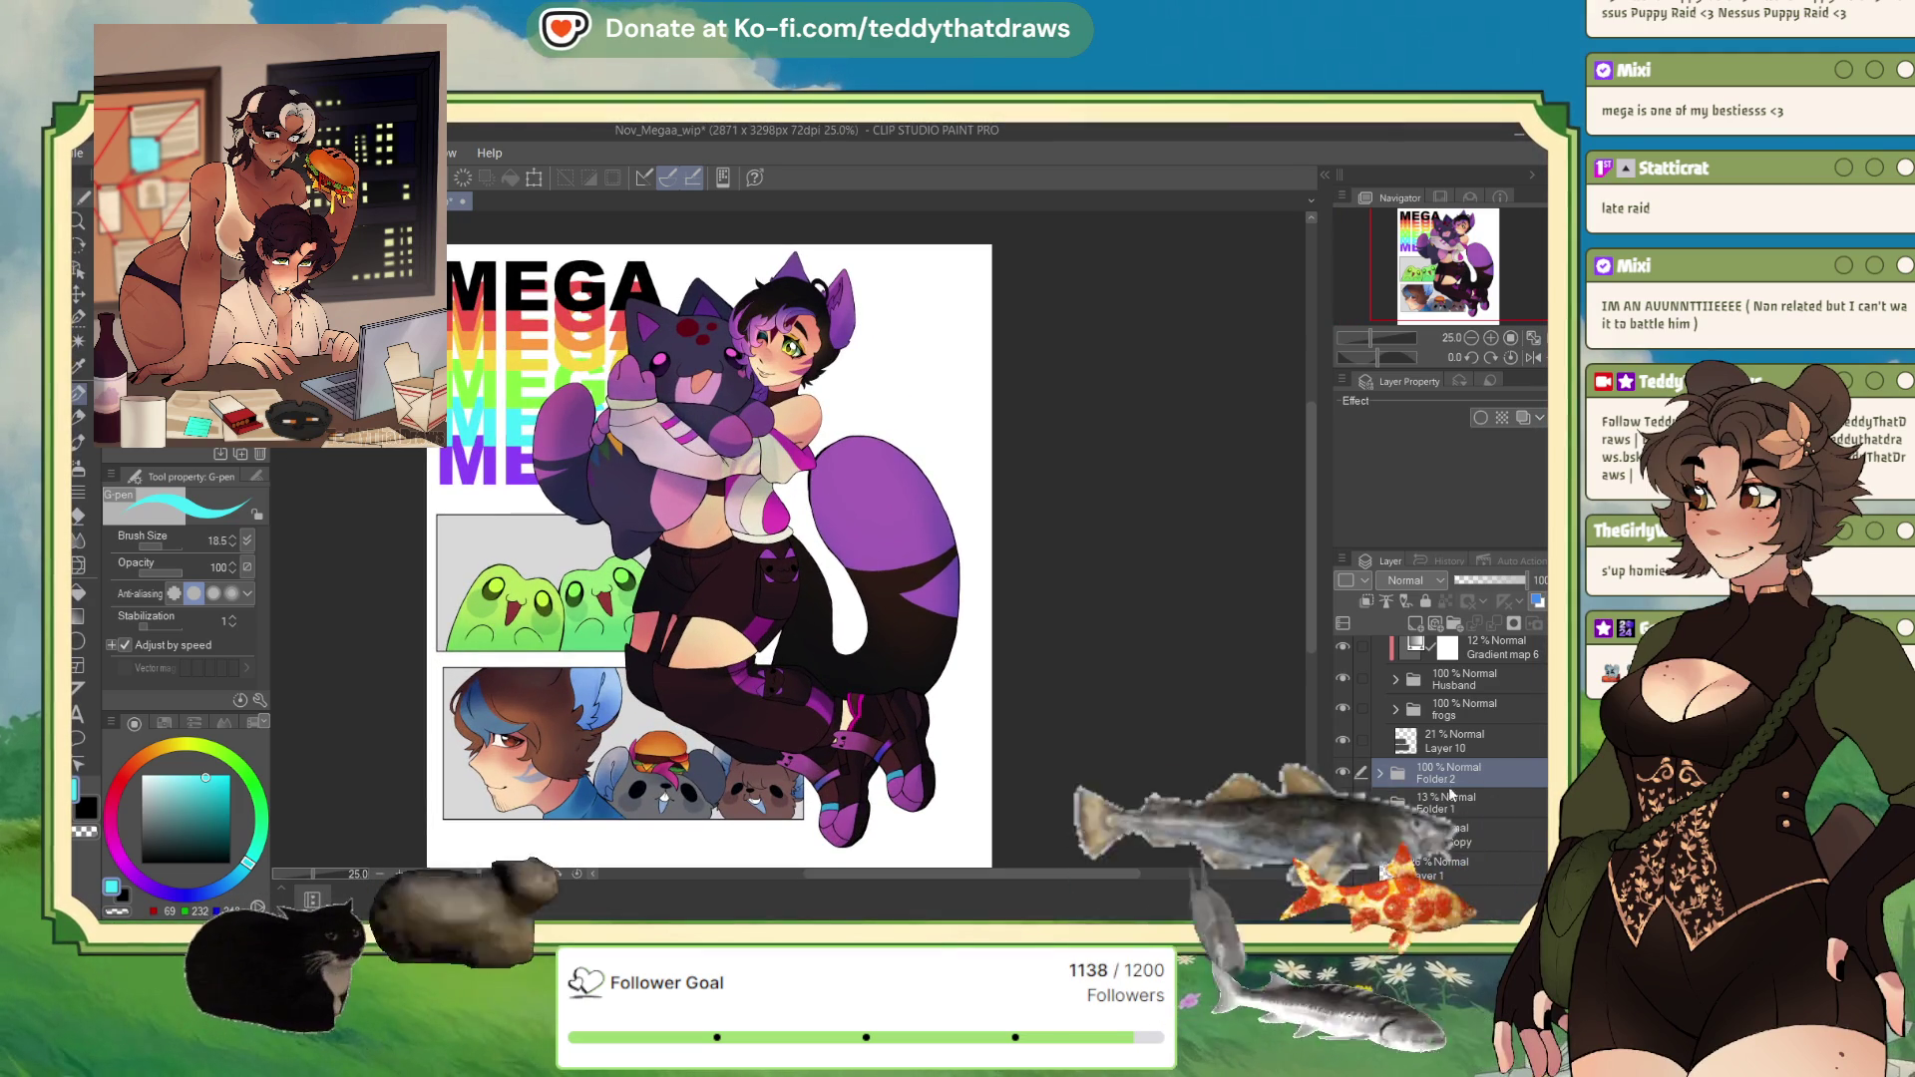
pyautogui.click(1448, 803)
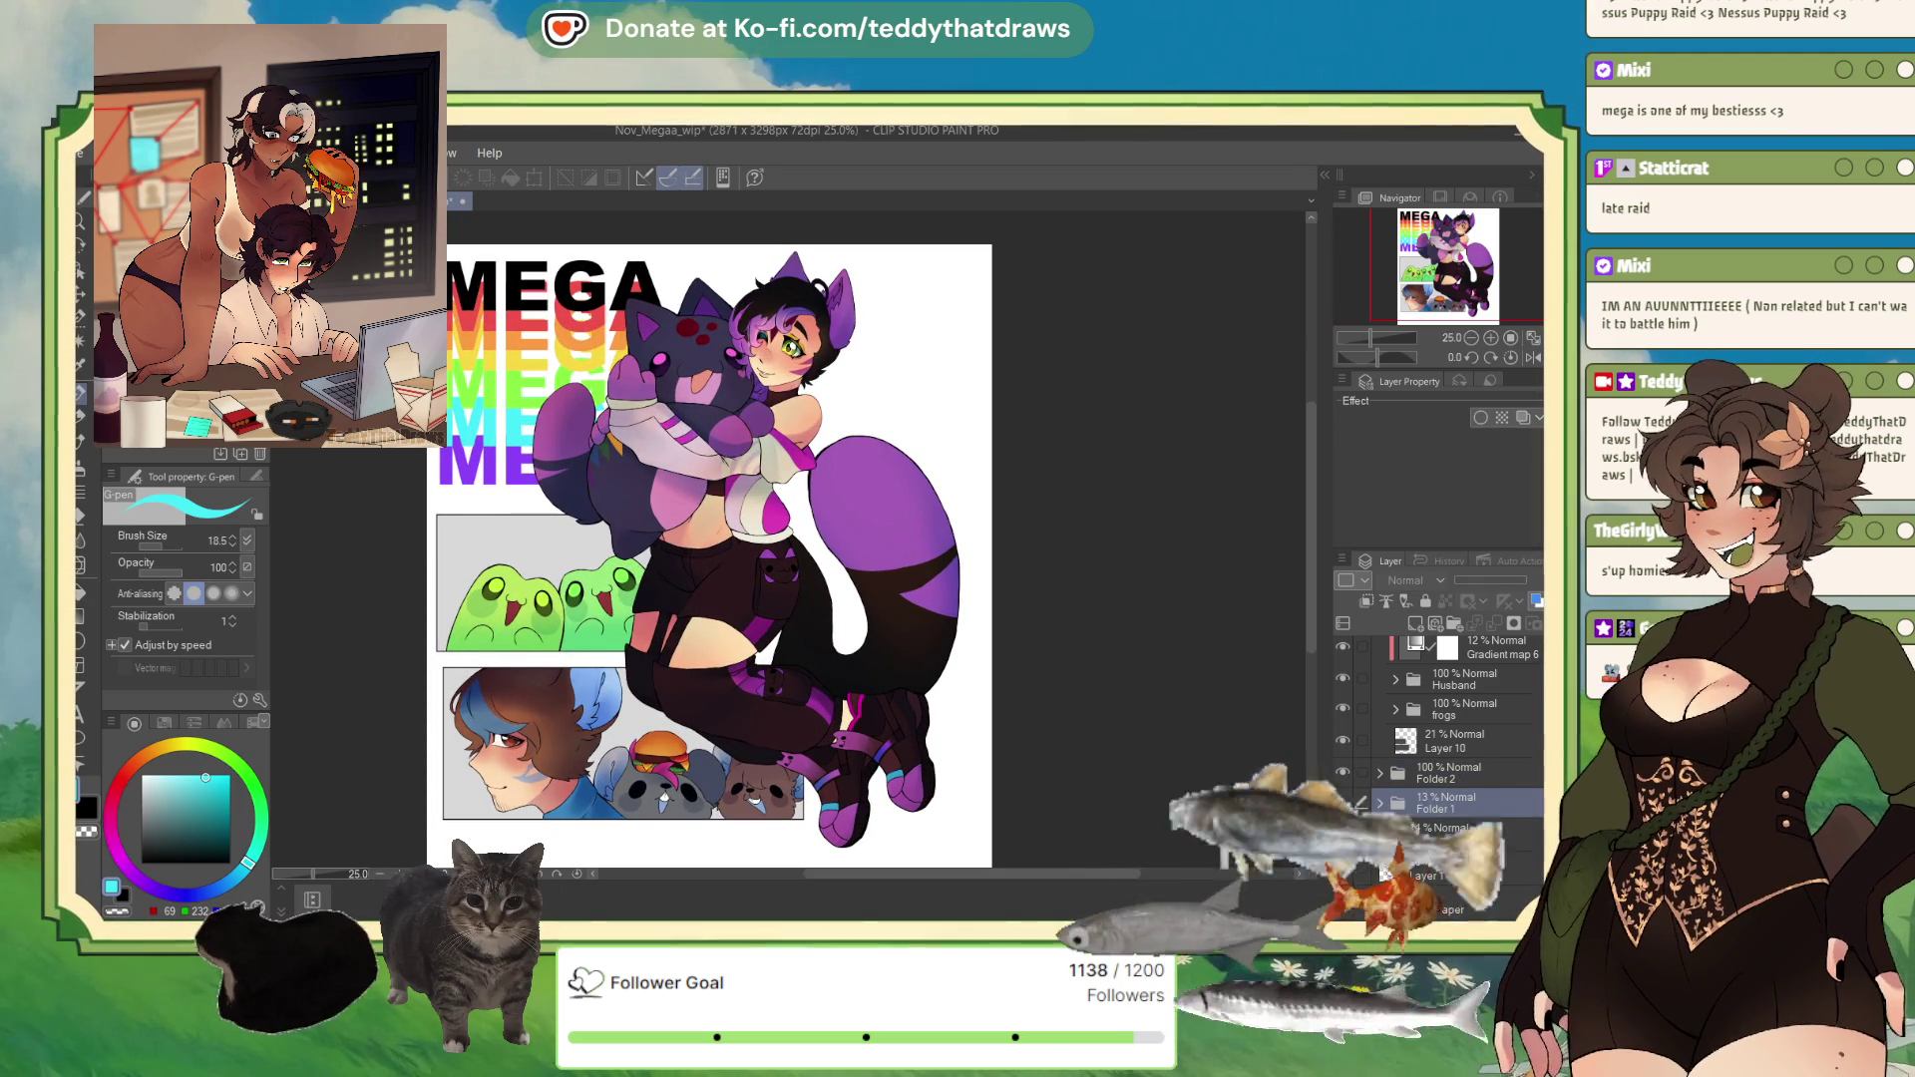
pyautogui.click(1416, 625)
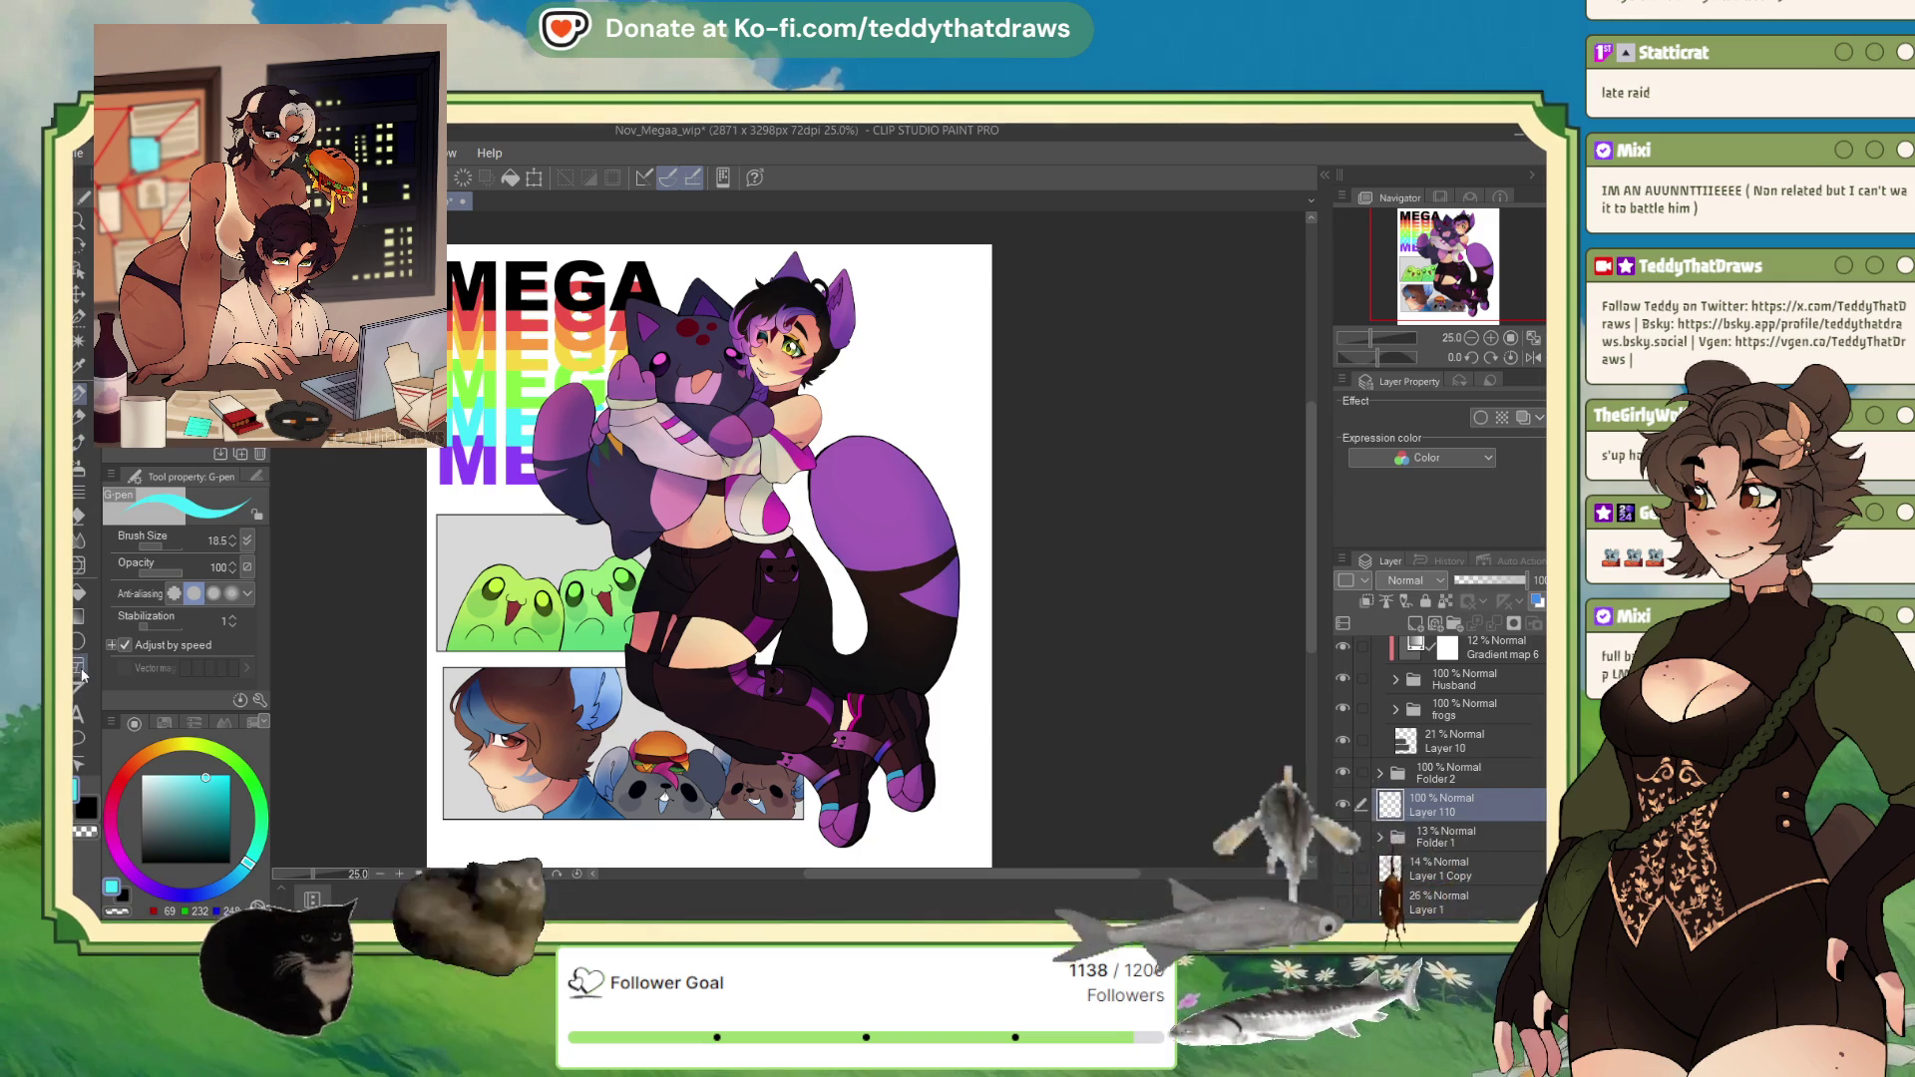
# Step: Draw a tilted polyline selection behind the character
pyautogui.click(80, 641)
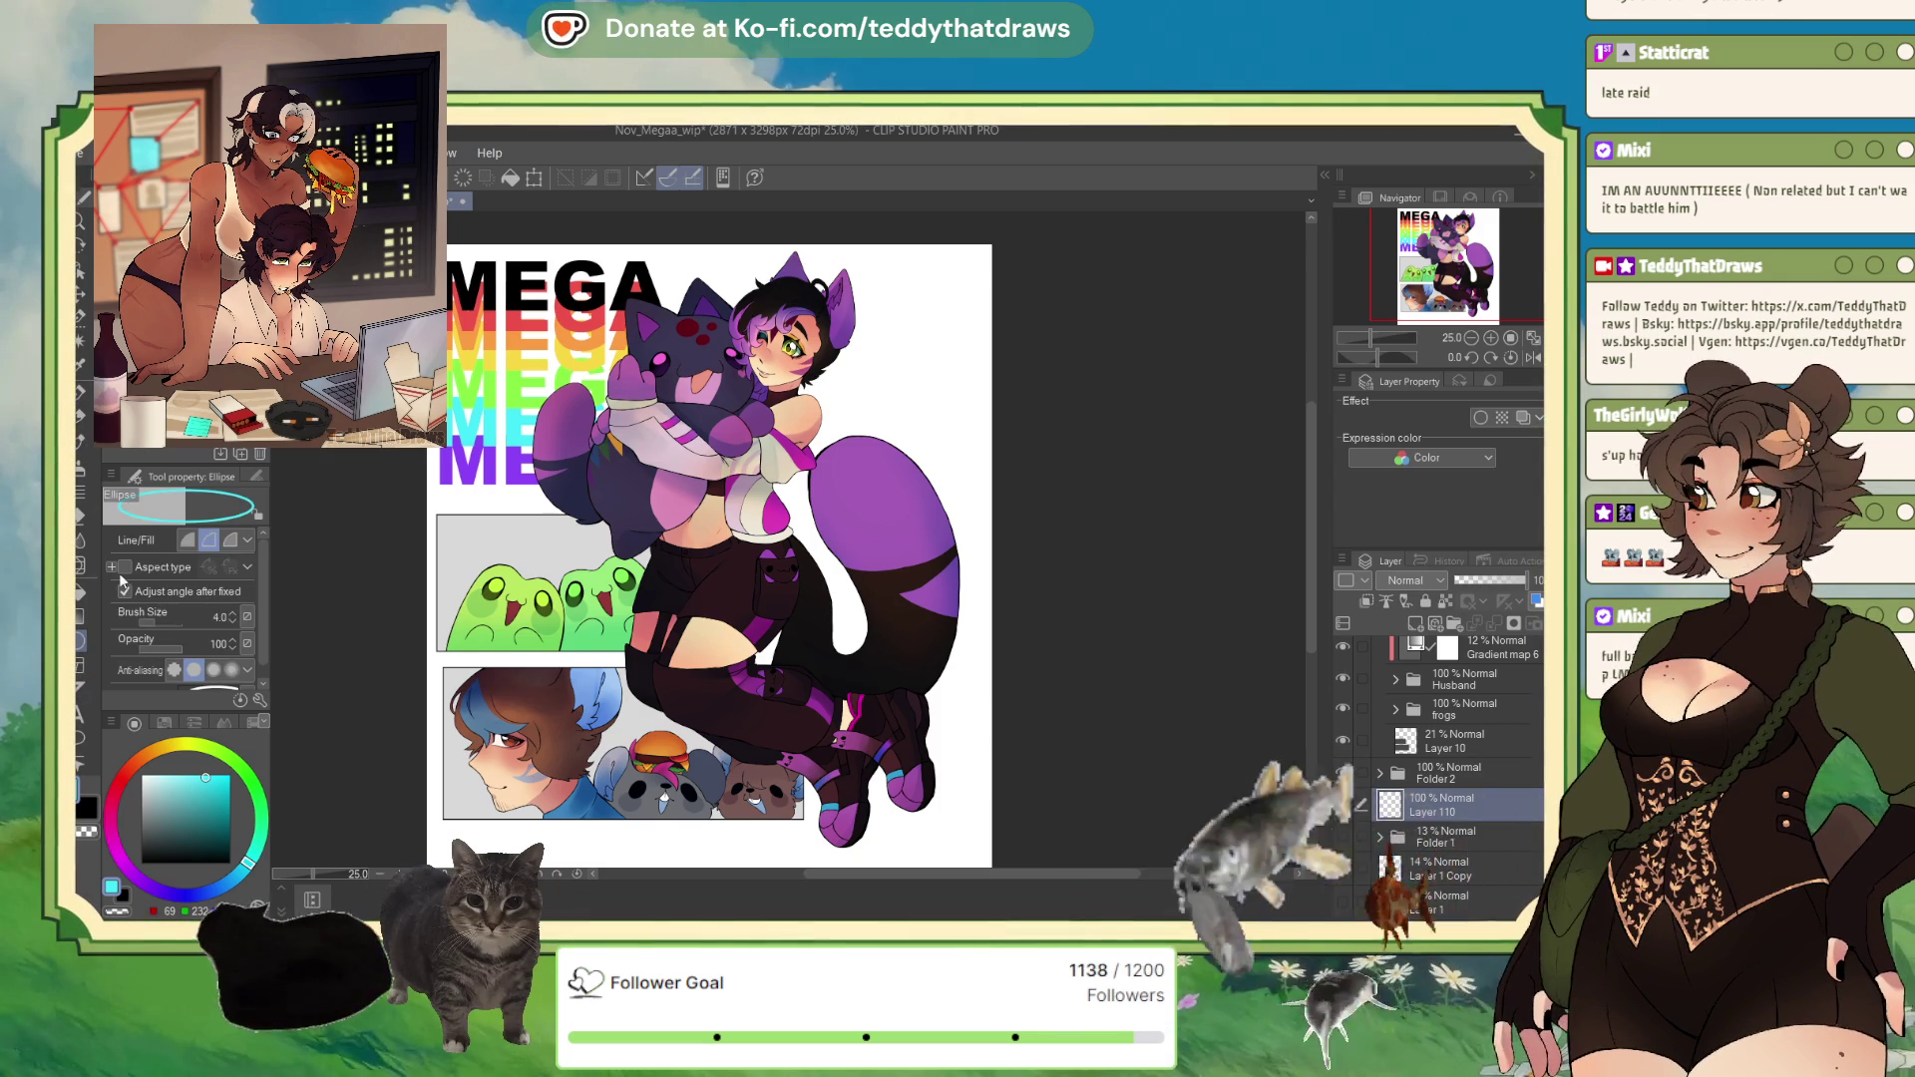
pyautogui.click(86, 304)
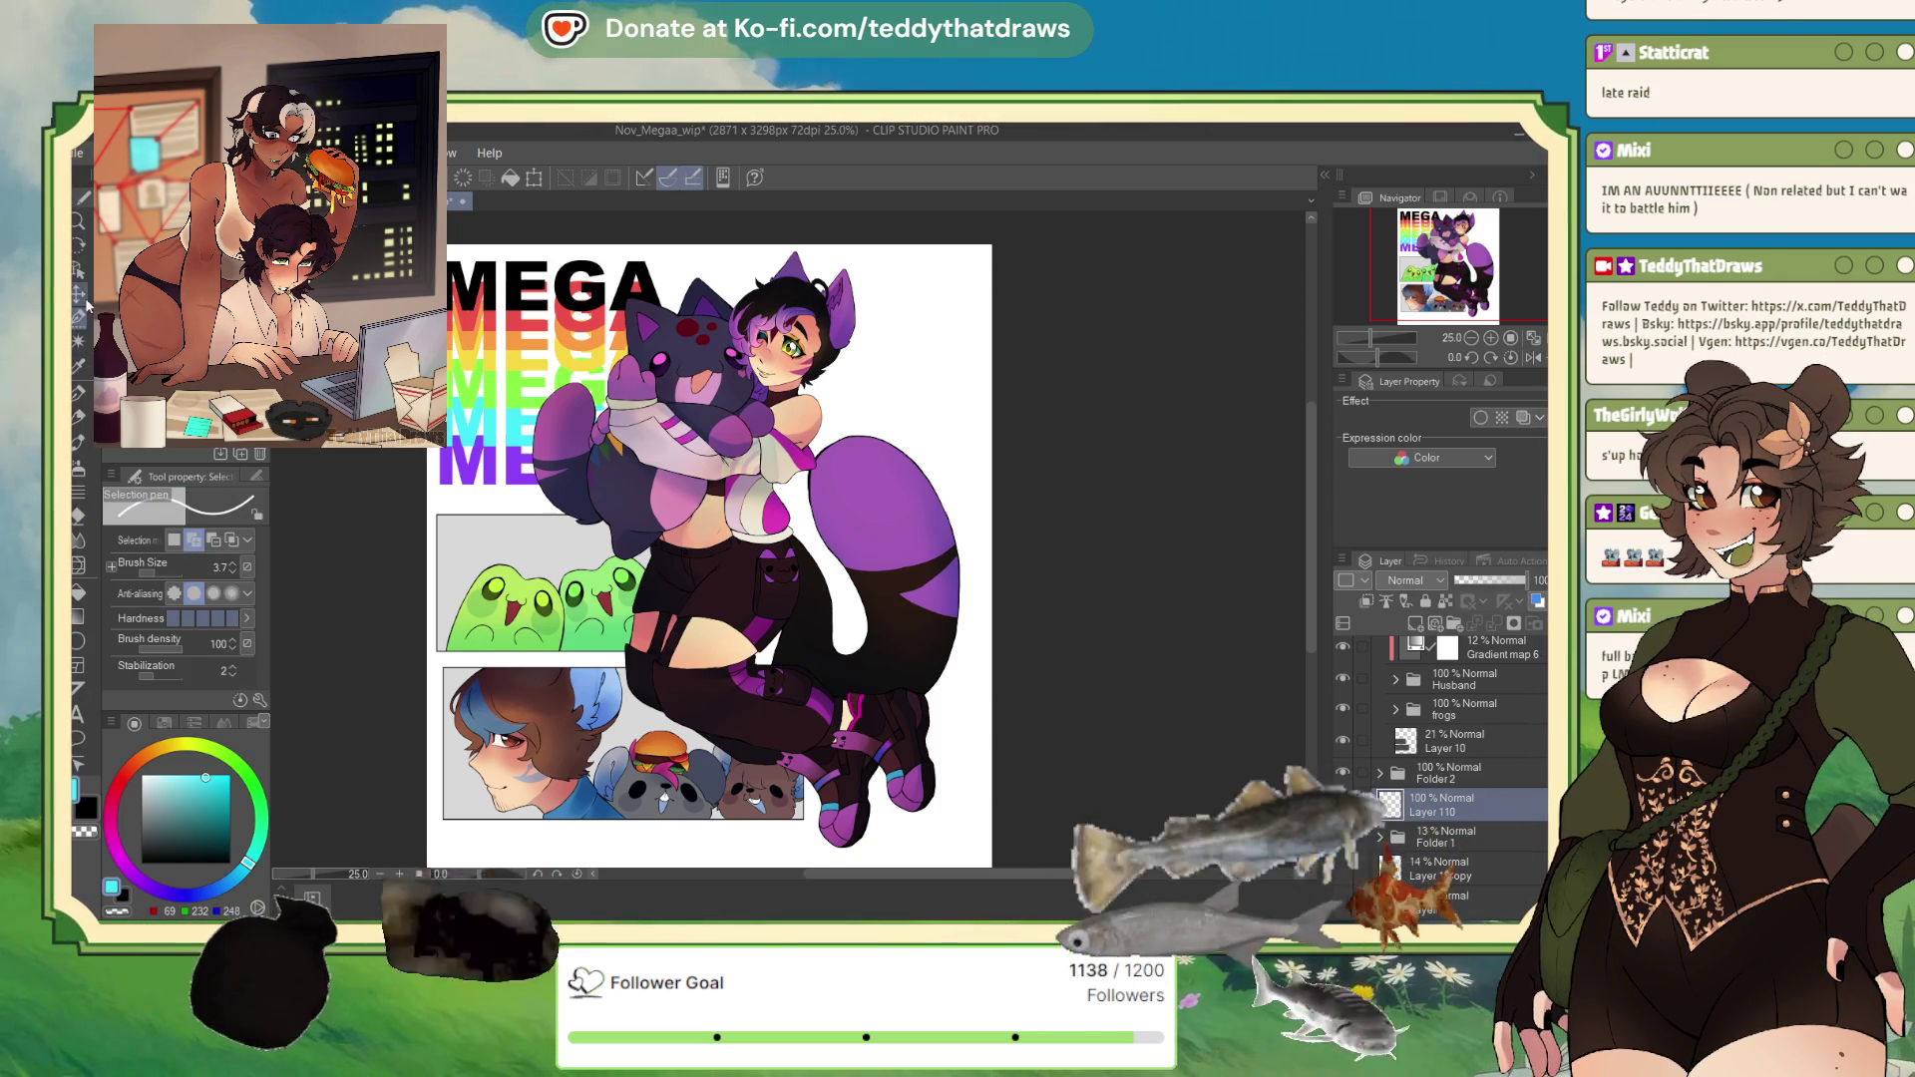
pyautogui.click(150, 264)
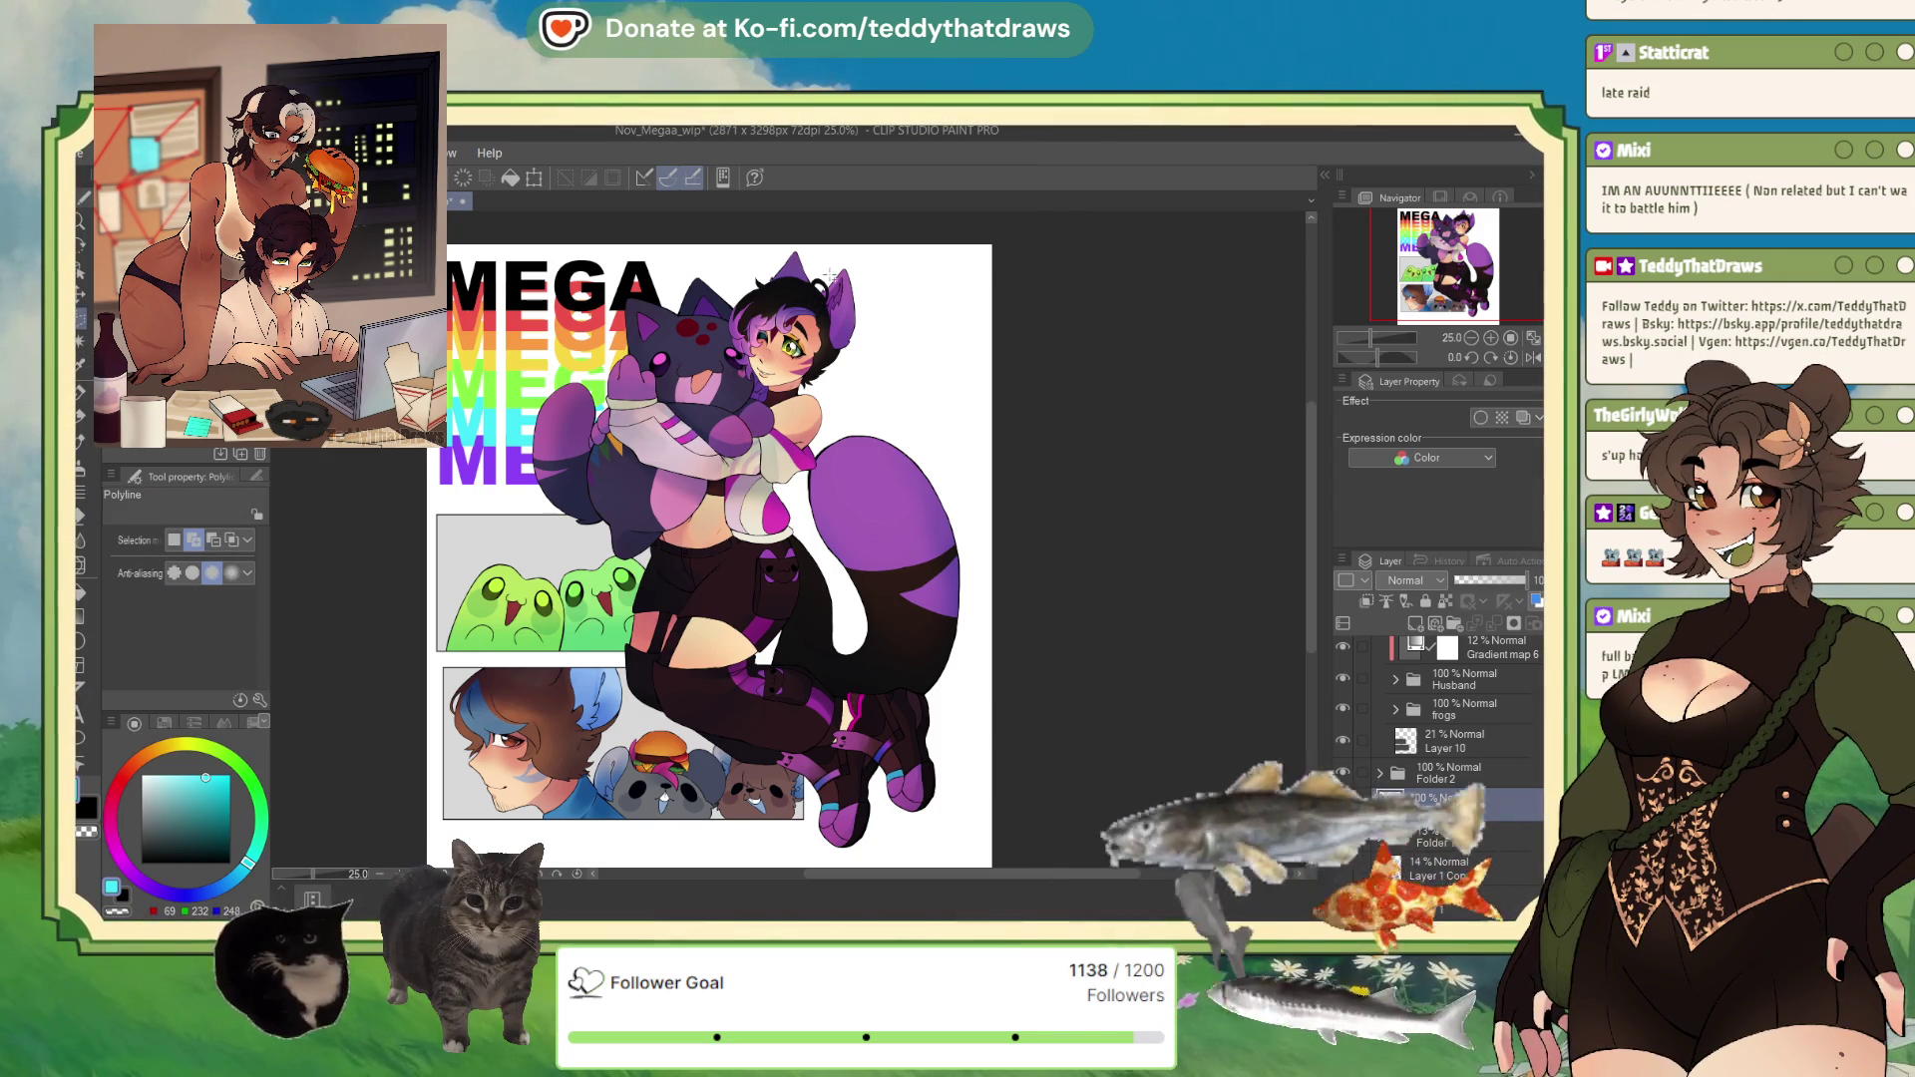
pyautogui.click(821, 259)
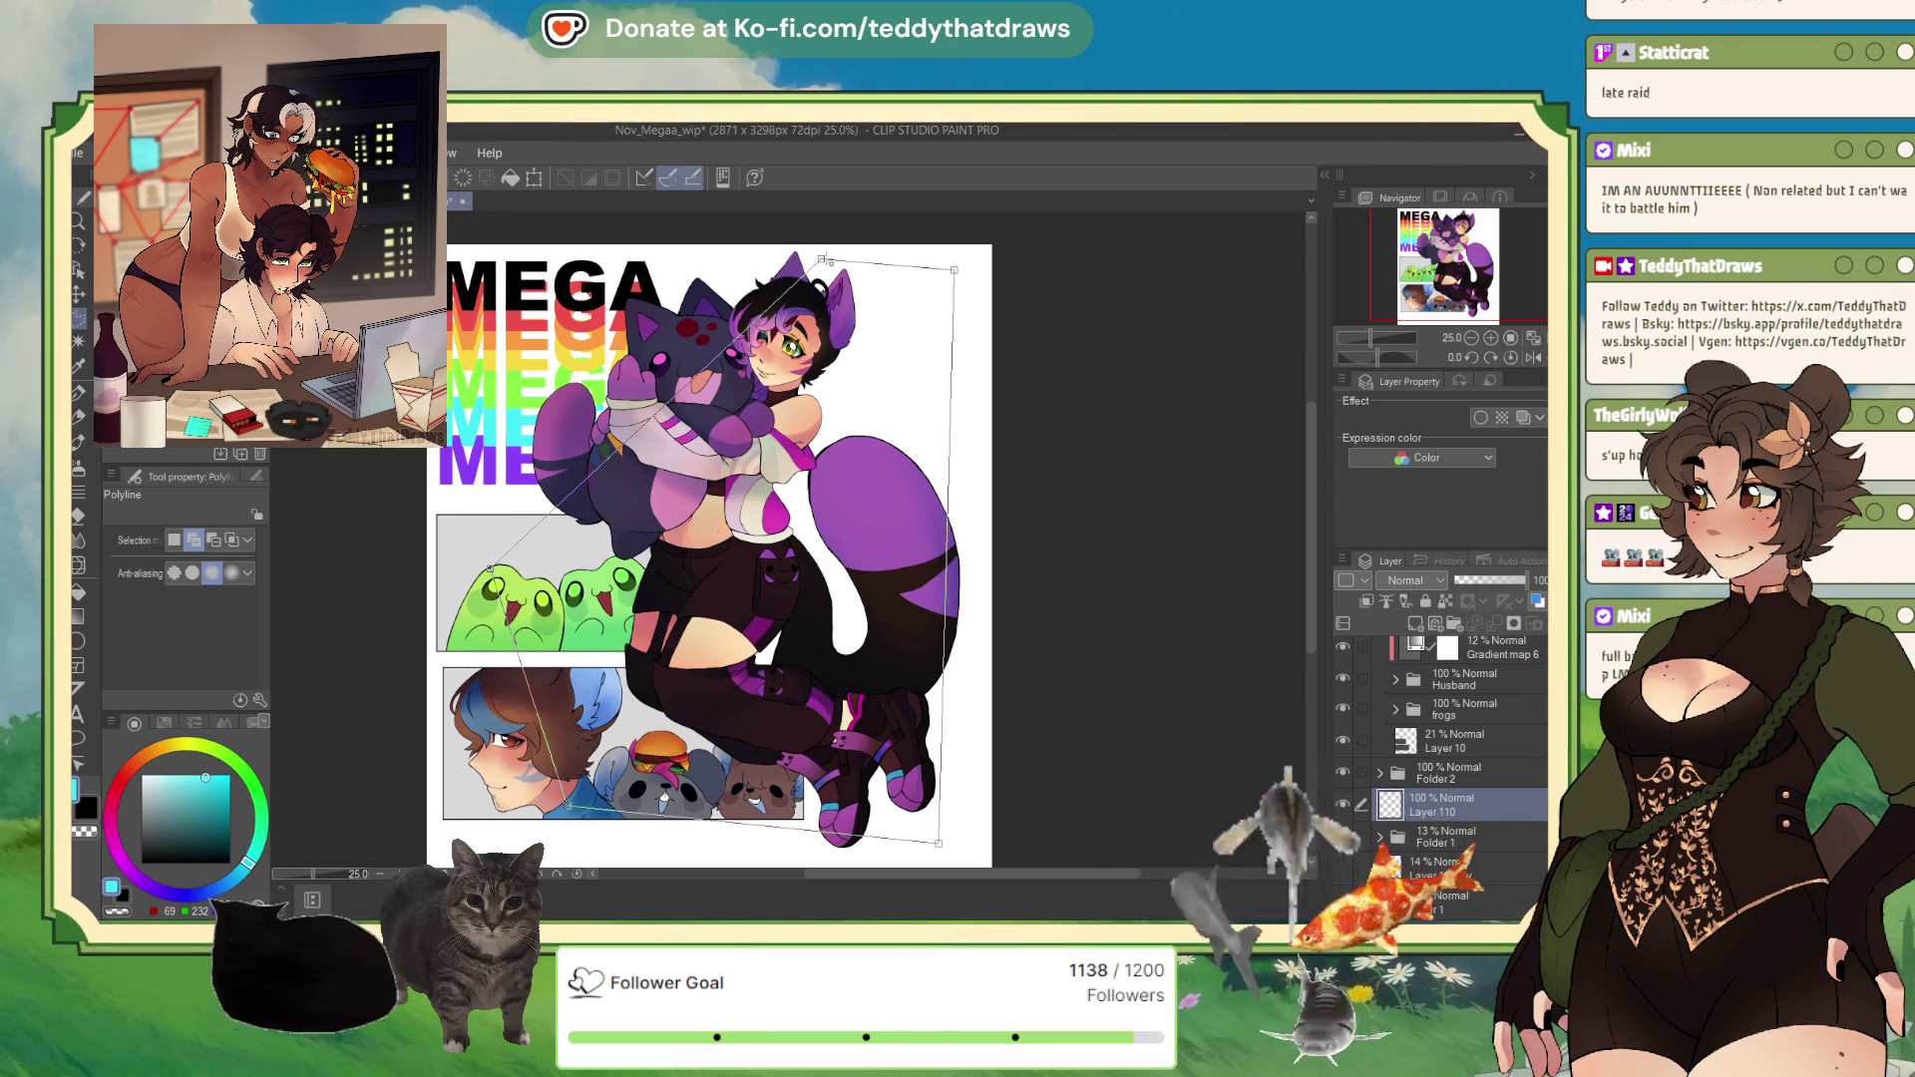
pyautogui.click(822, 257)
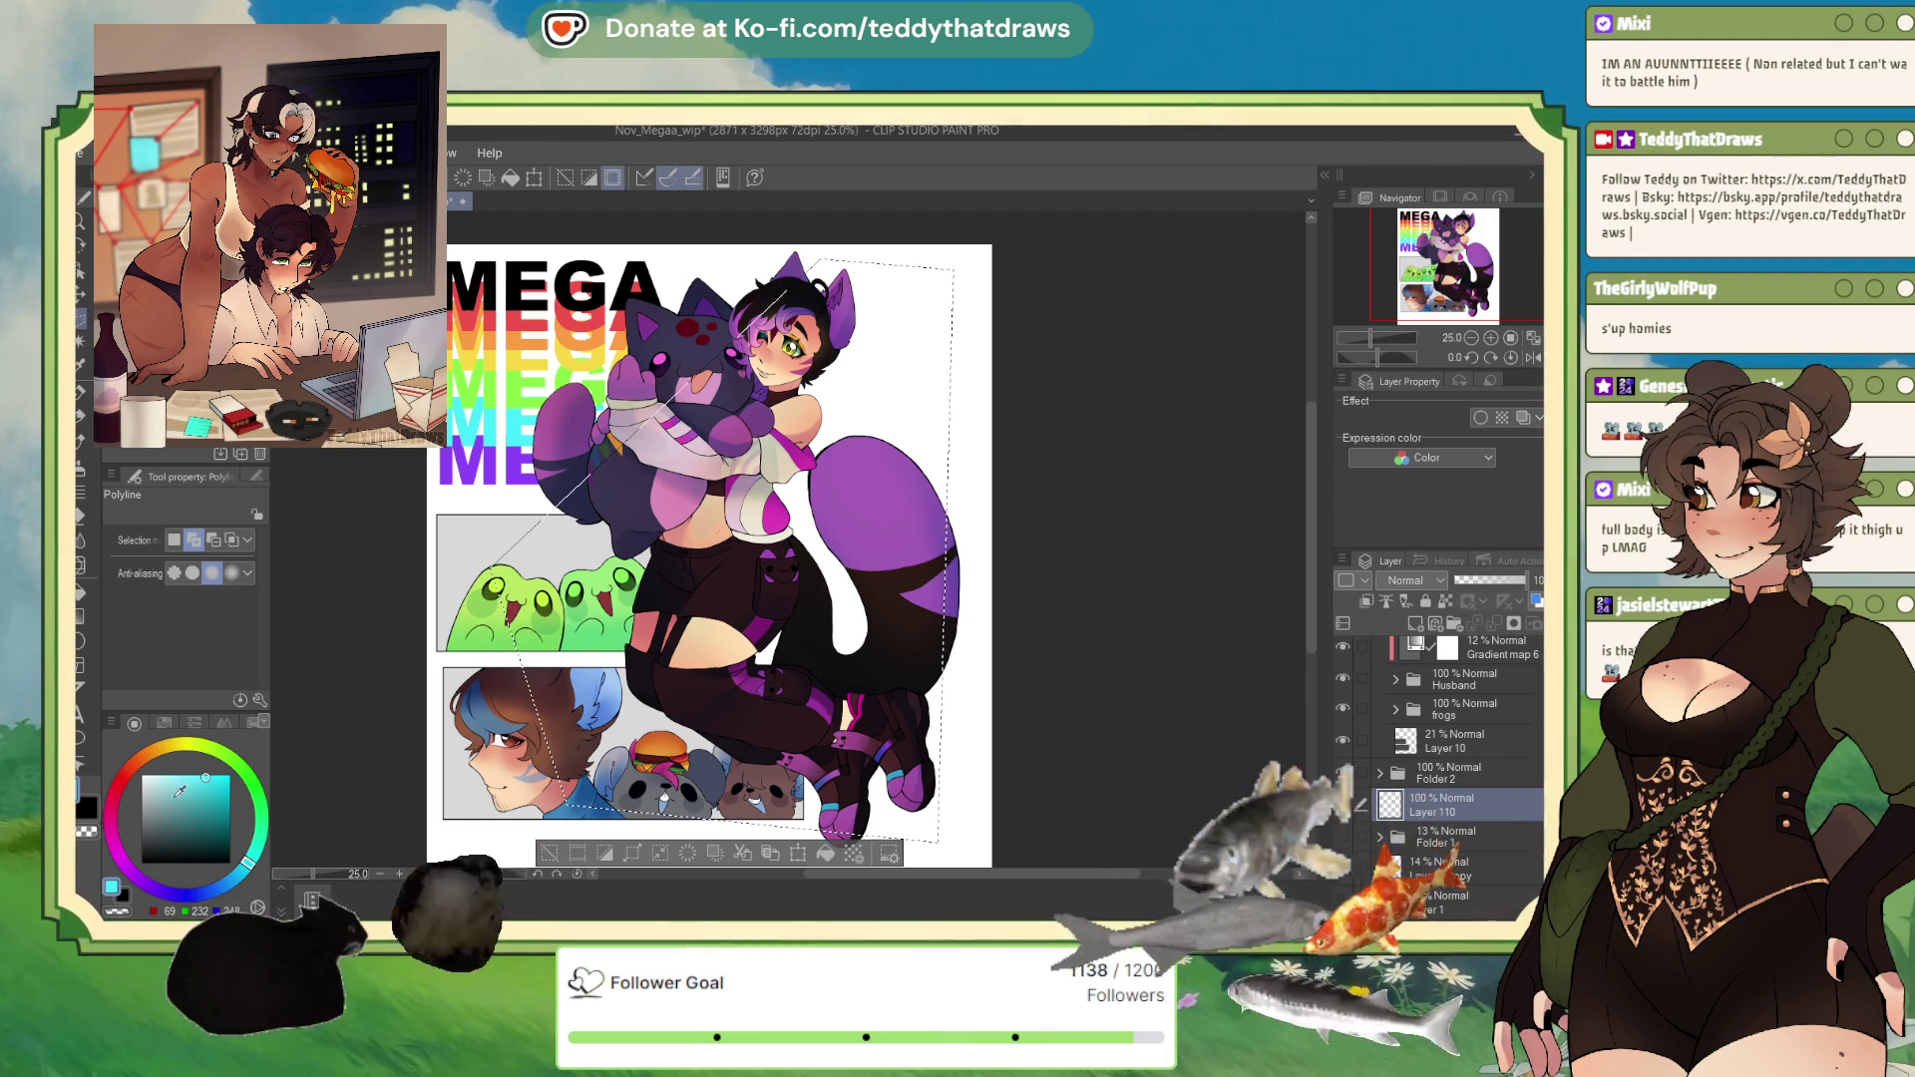
# Step: Try filling the tilted selection with pale grey-blue, then purple, then yellow
pyautogui.click(157, 786)
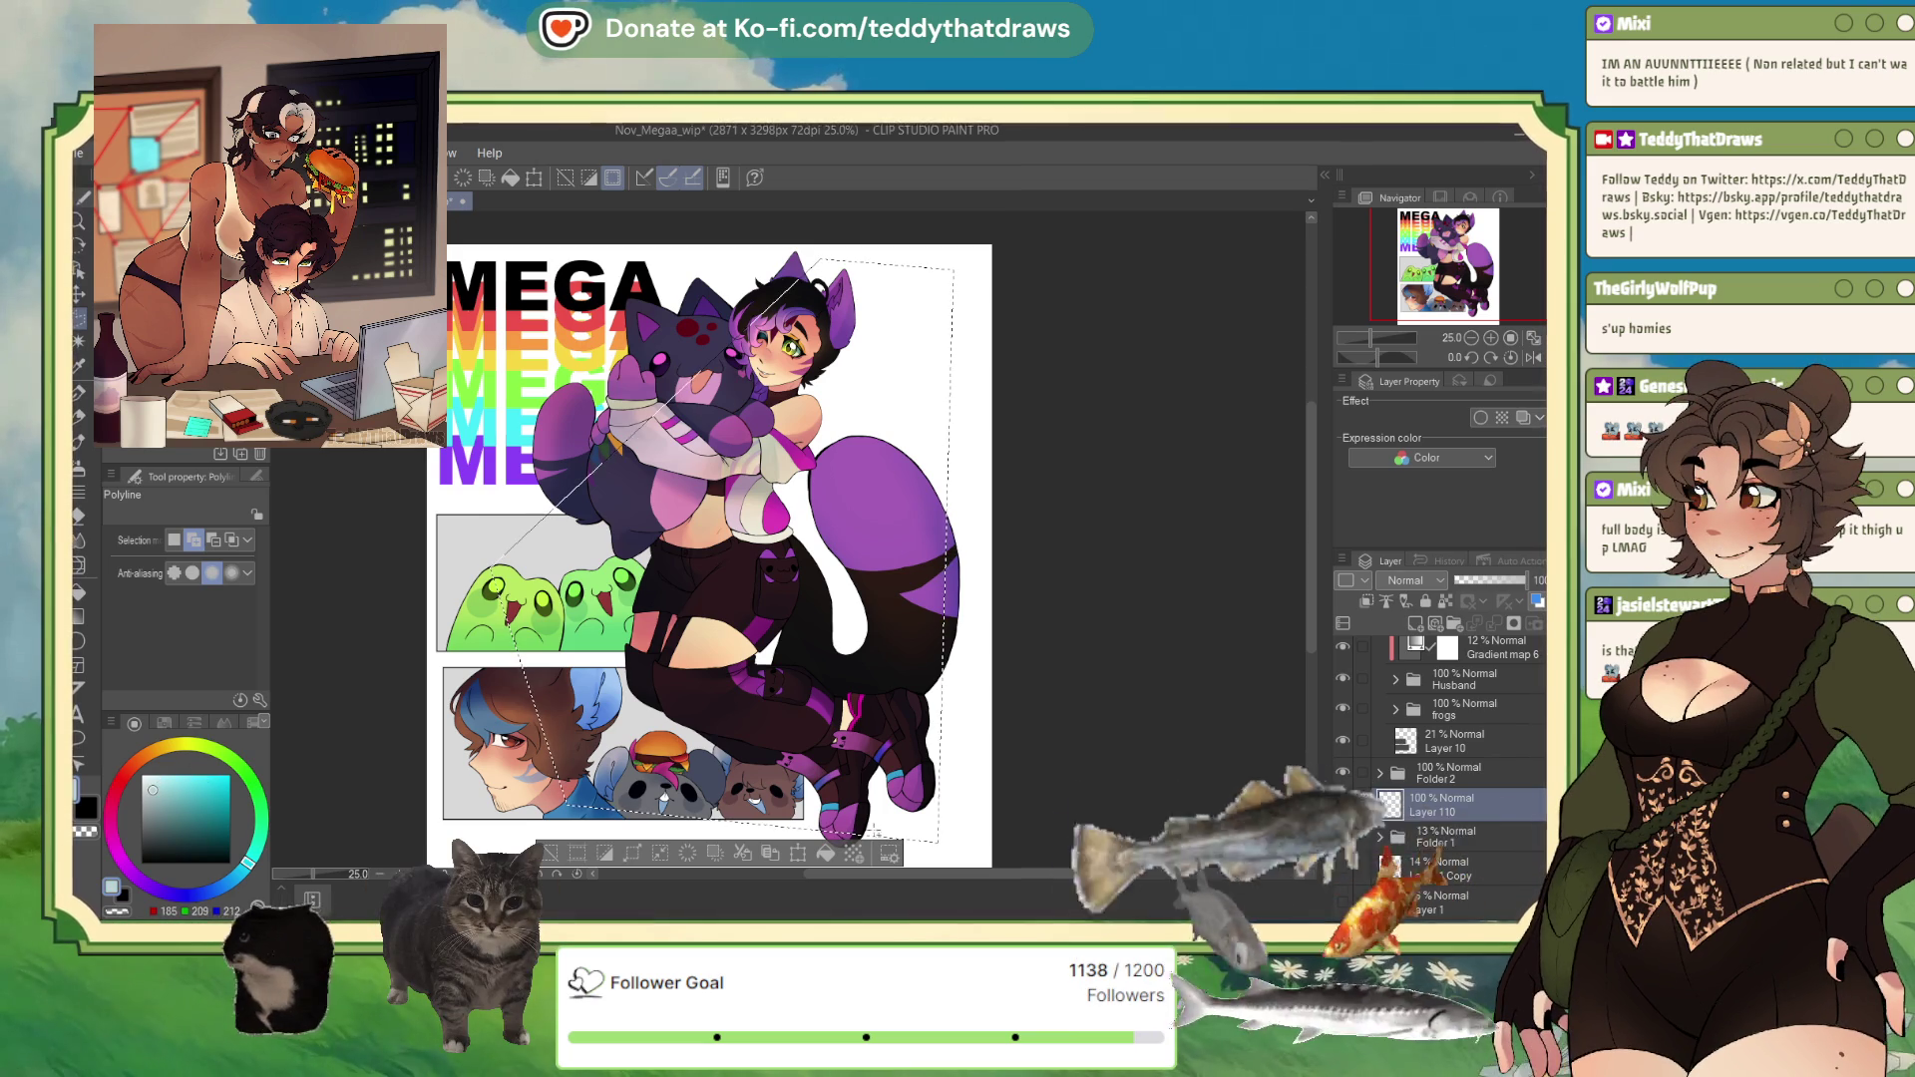
pyautogui.click(829, 861)
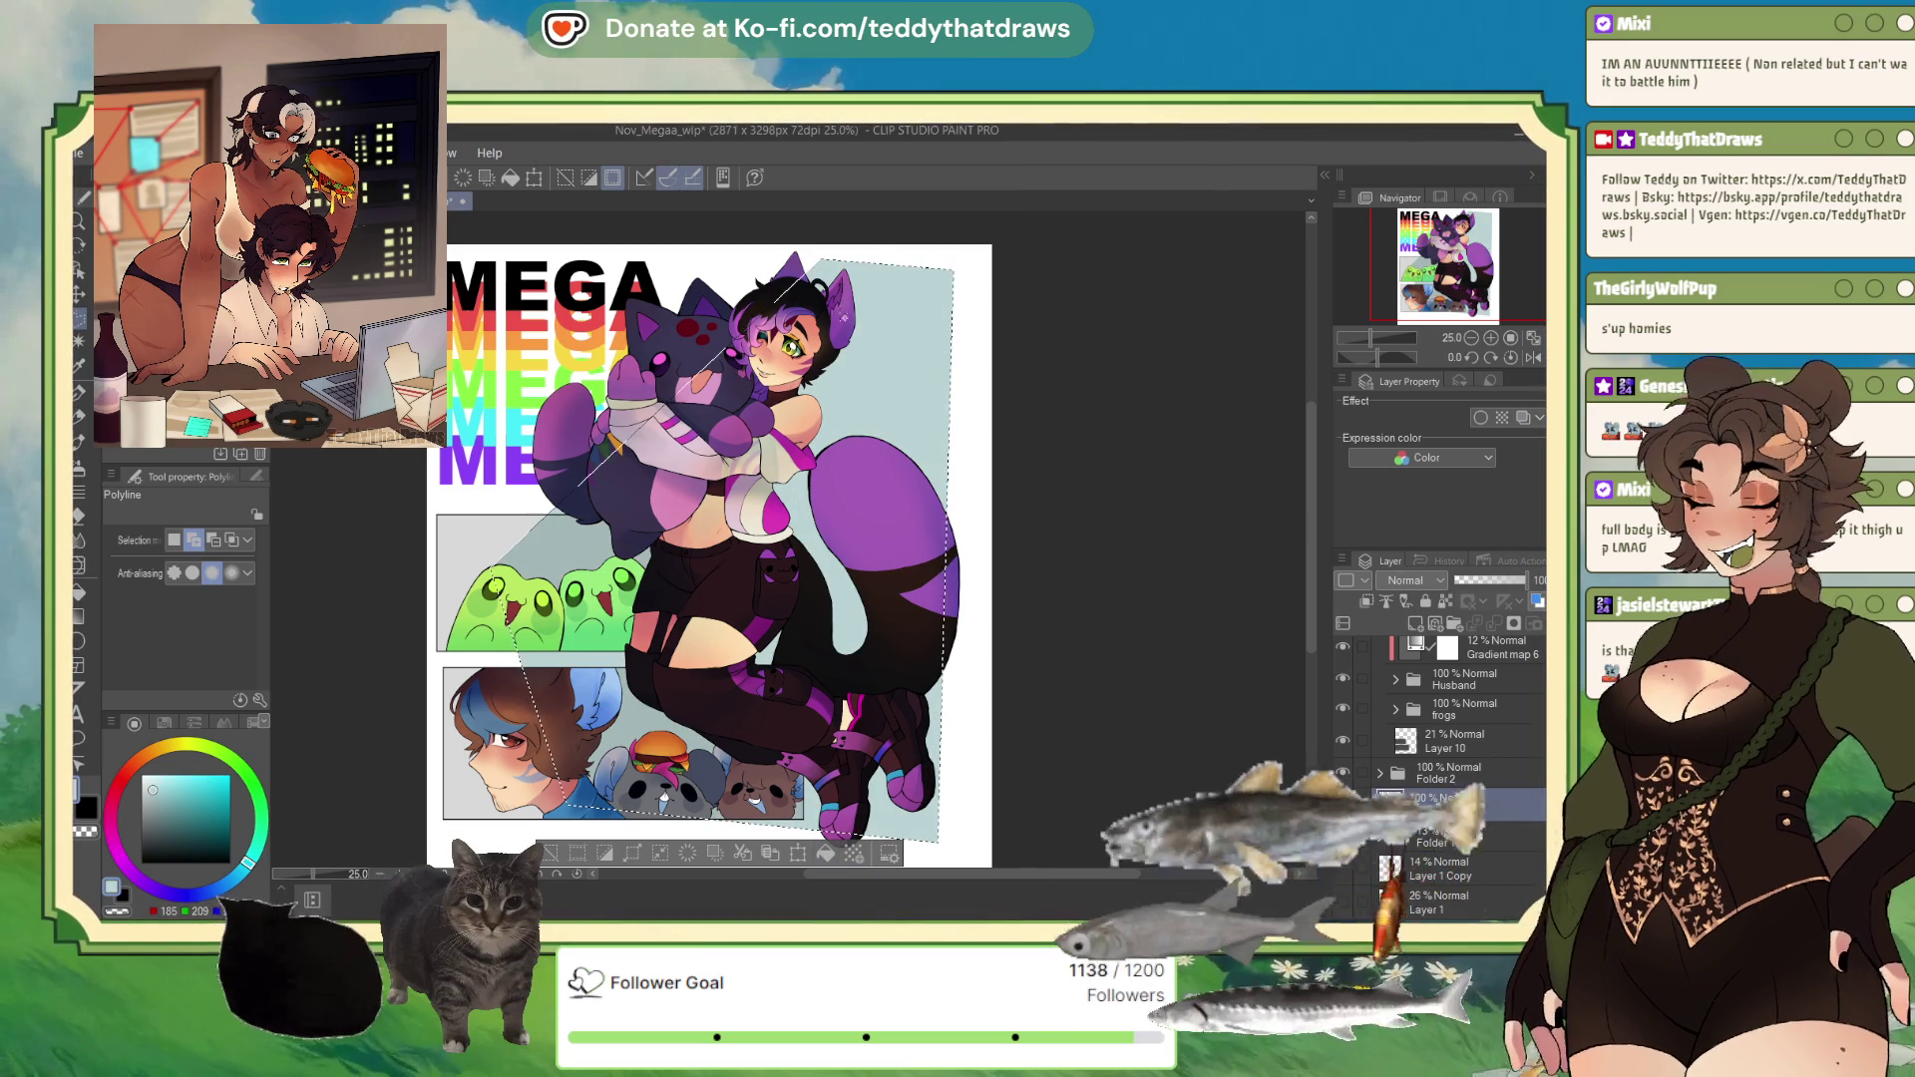
pyautogui.keyDown('alt'); pyautogui.click(818, 351); pyautogui.keyUp('alt')
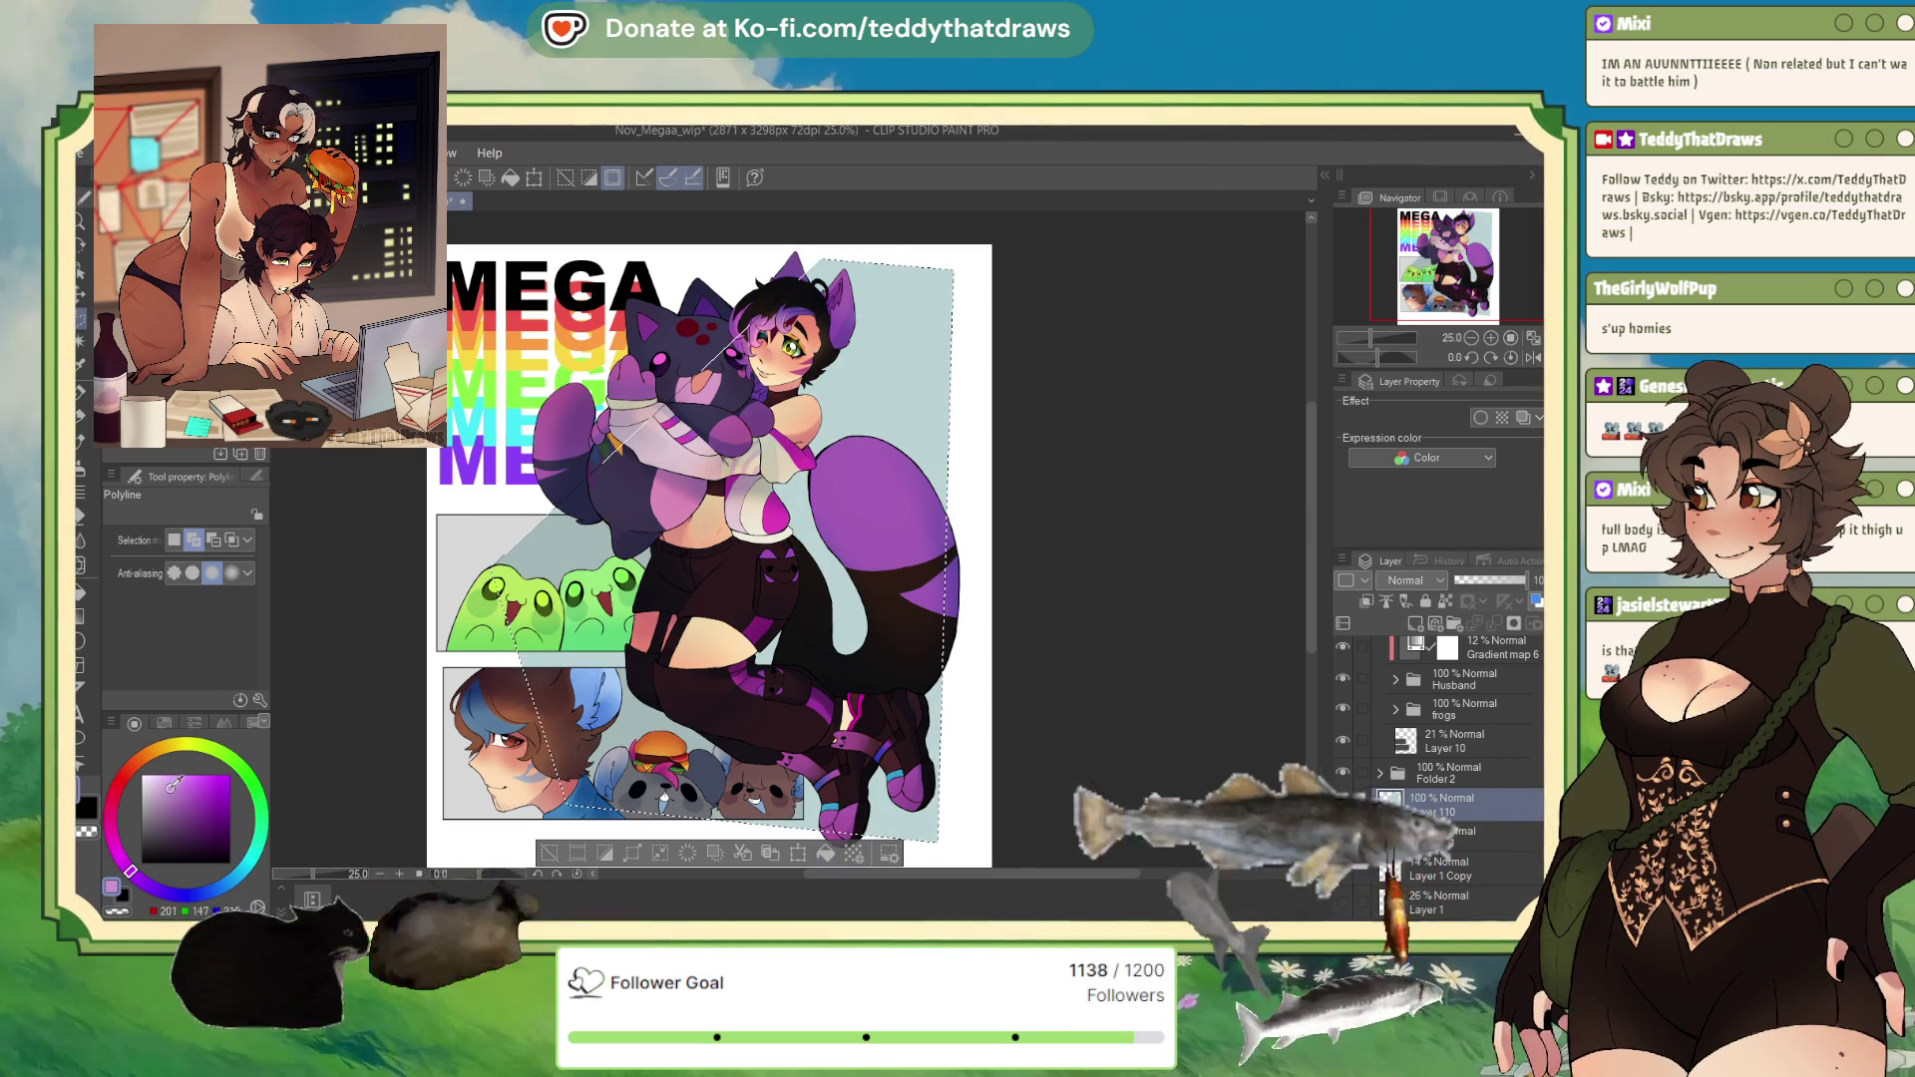
pyautogui.click(830, 858)
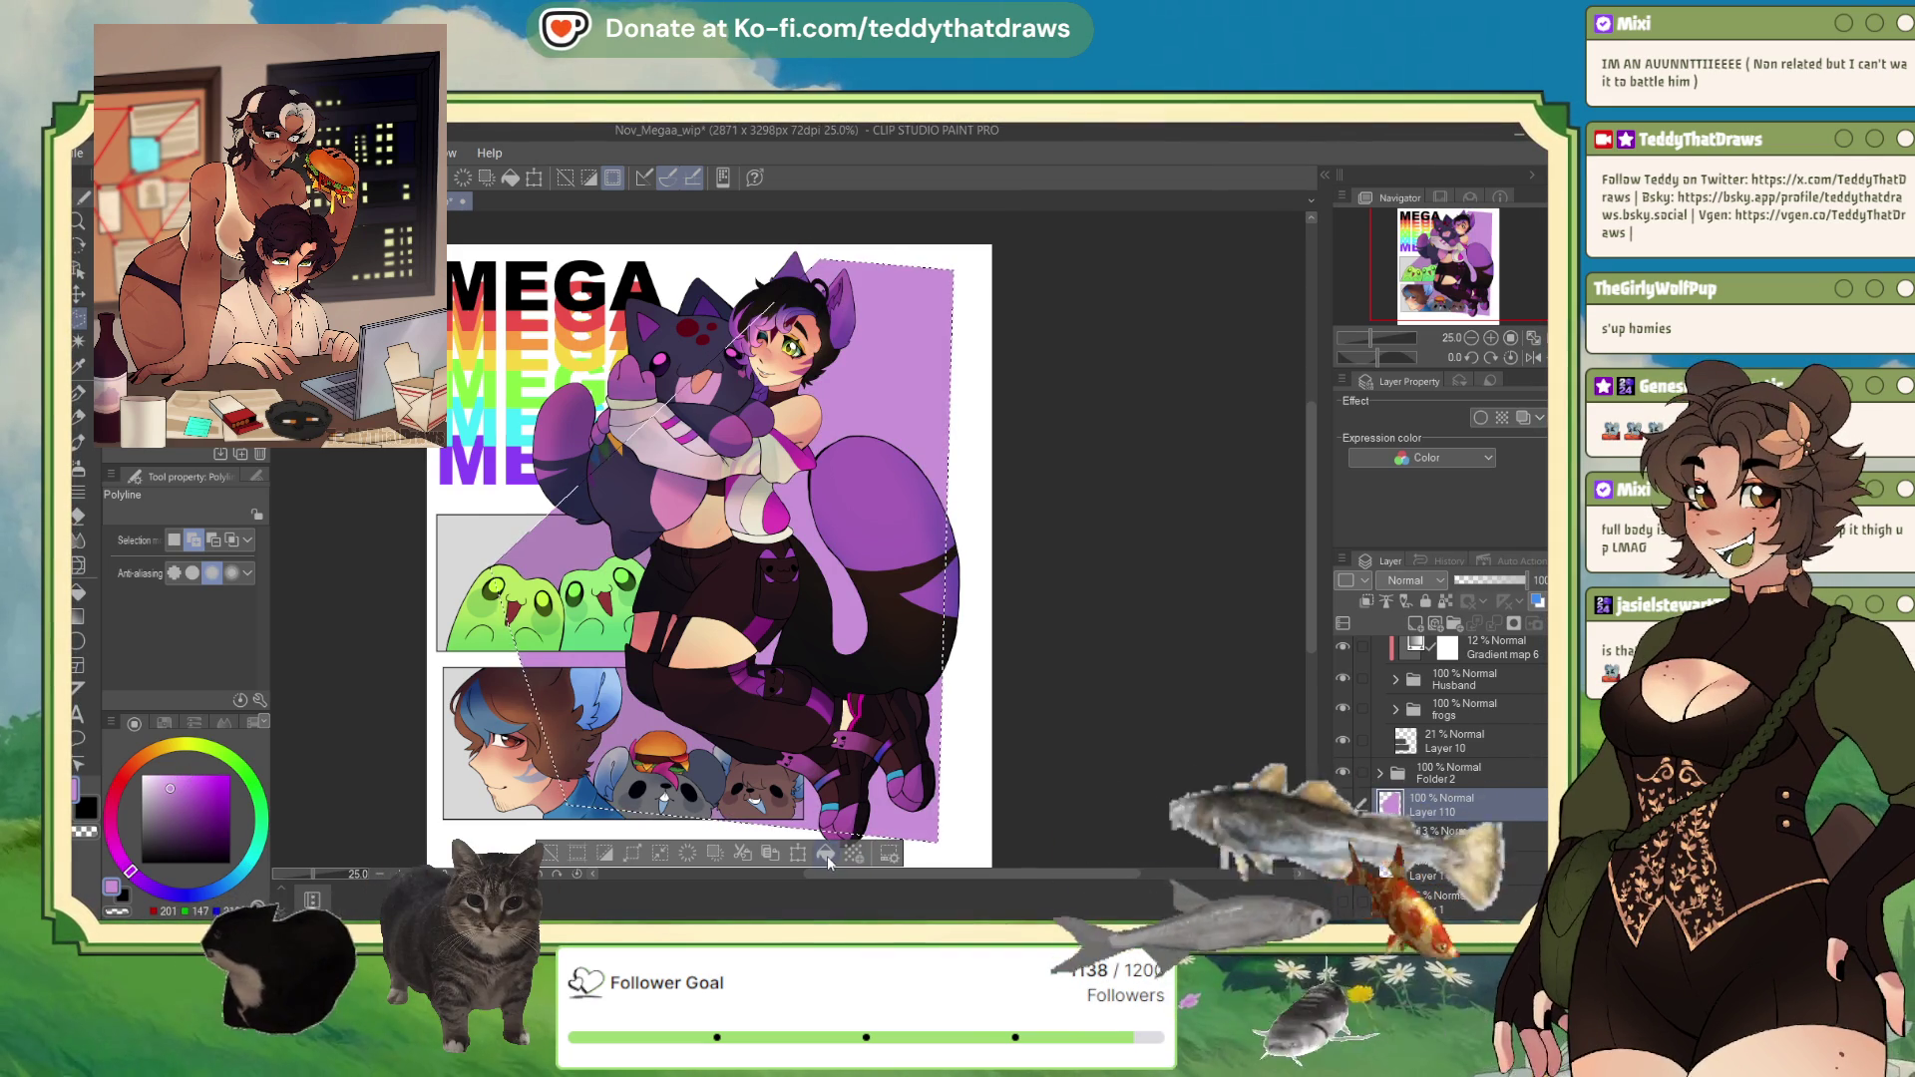
pyautogui.click(166, 755)
pyautogui.click(191, 781)
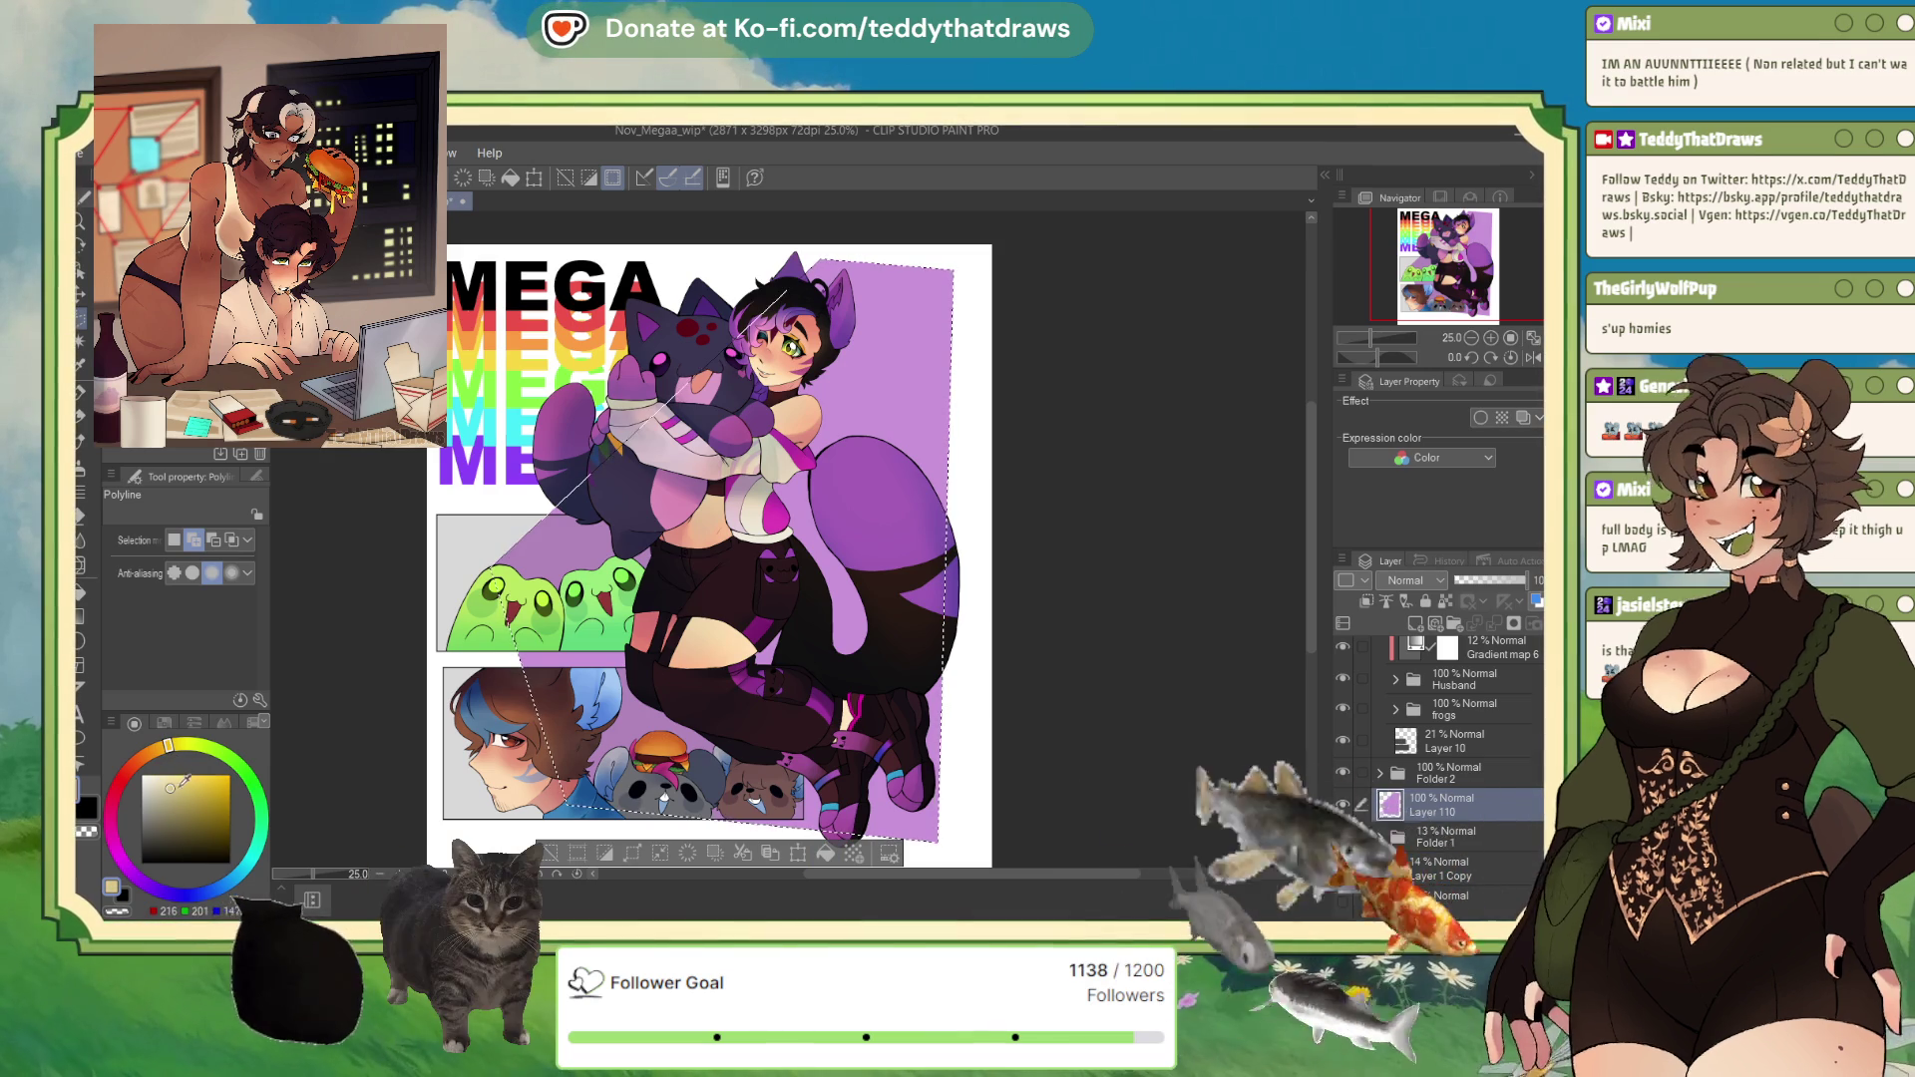
pyautogui.click(826, 854)
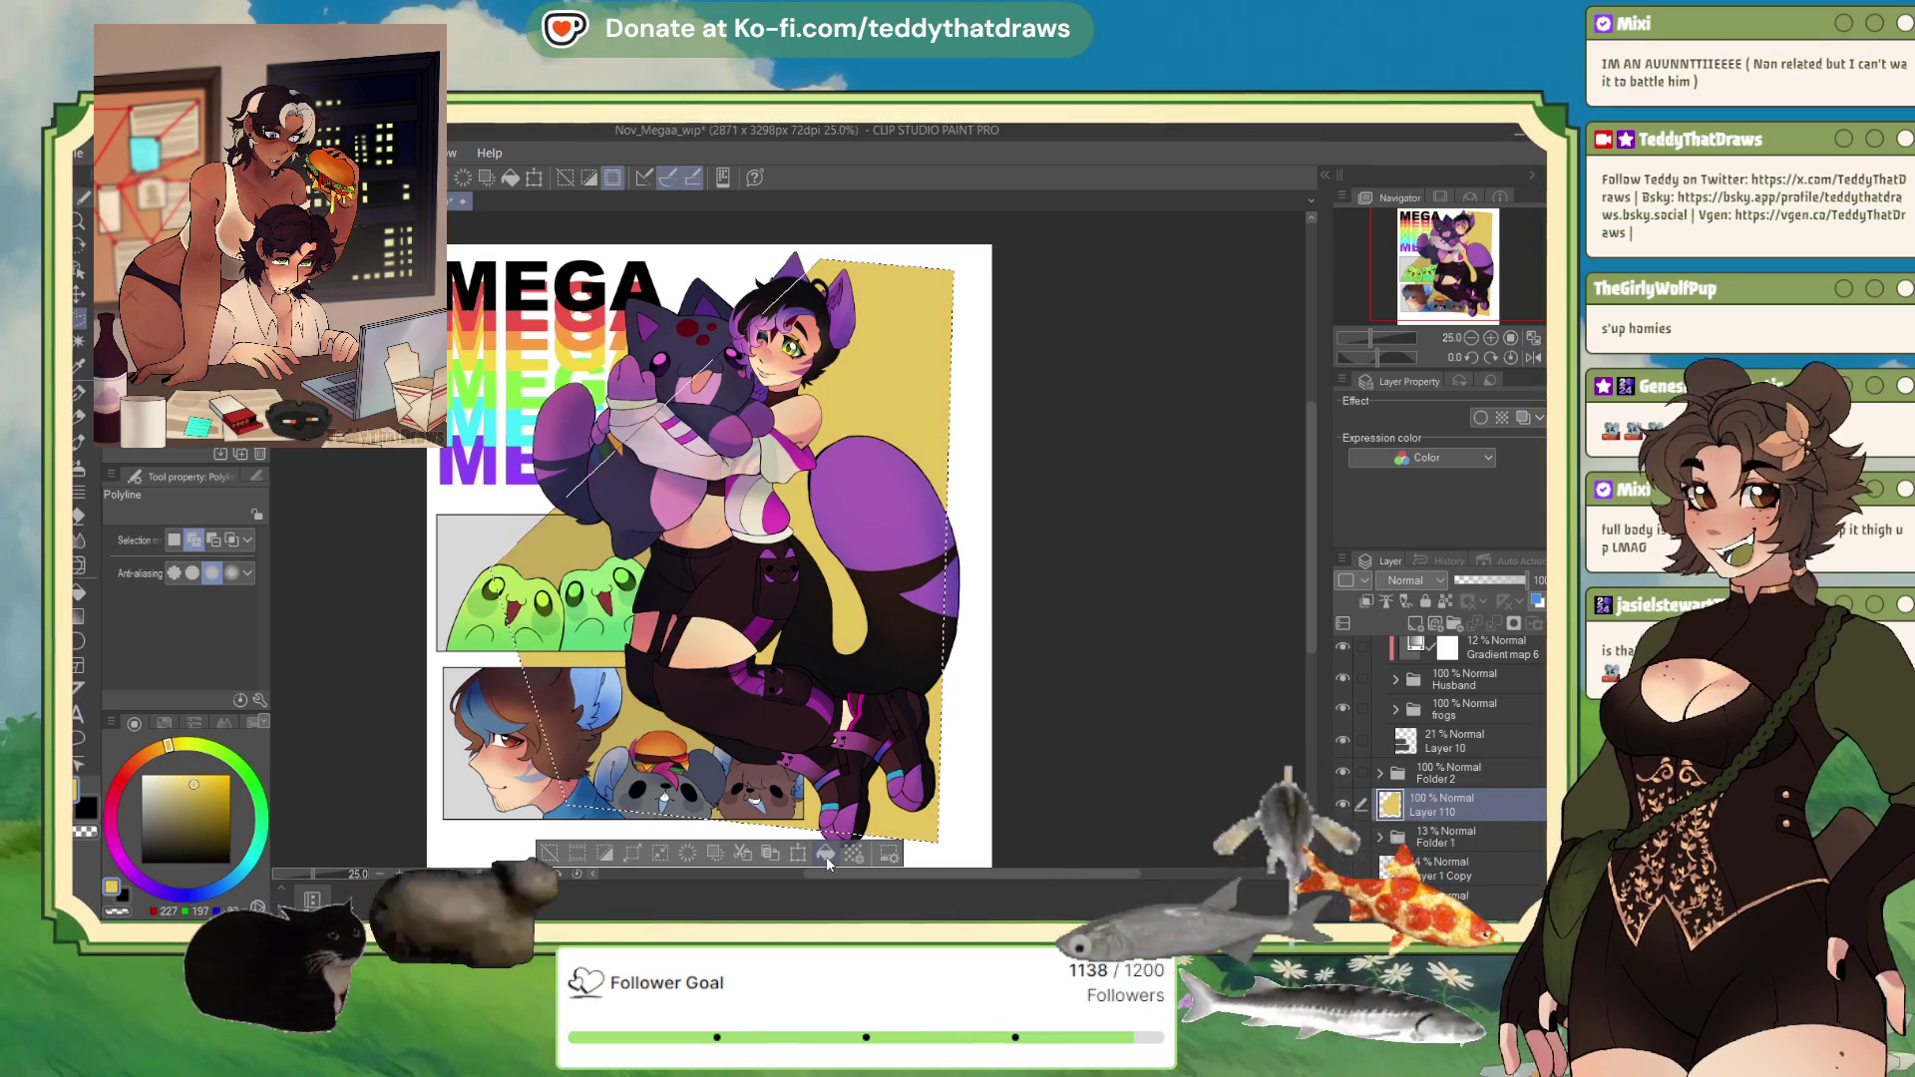
# Step: Refill the tilted shape with orange, then settle on cyan
pyautogui.click(205, 777)
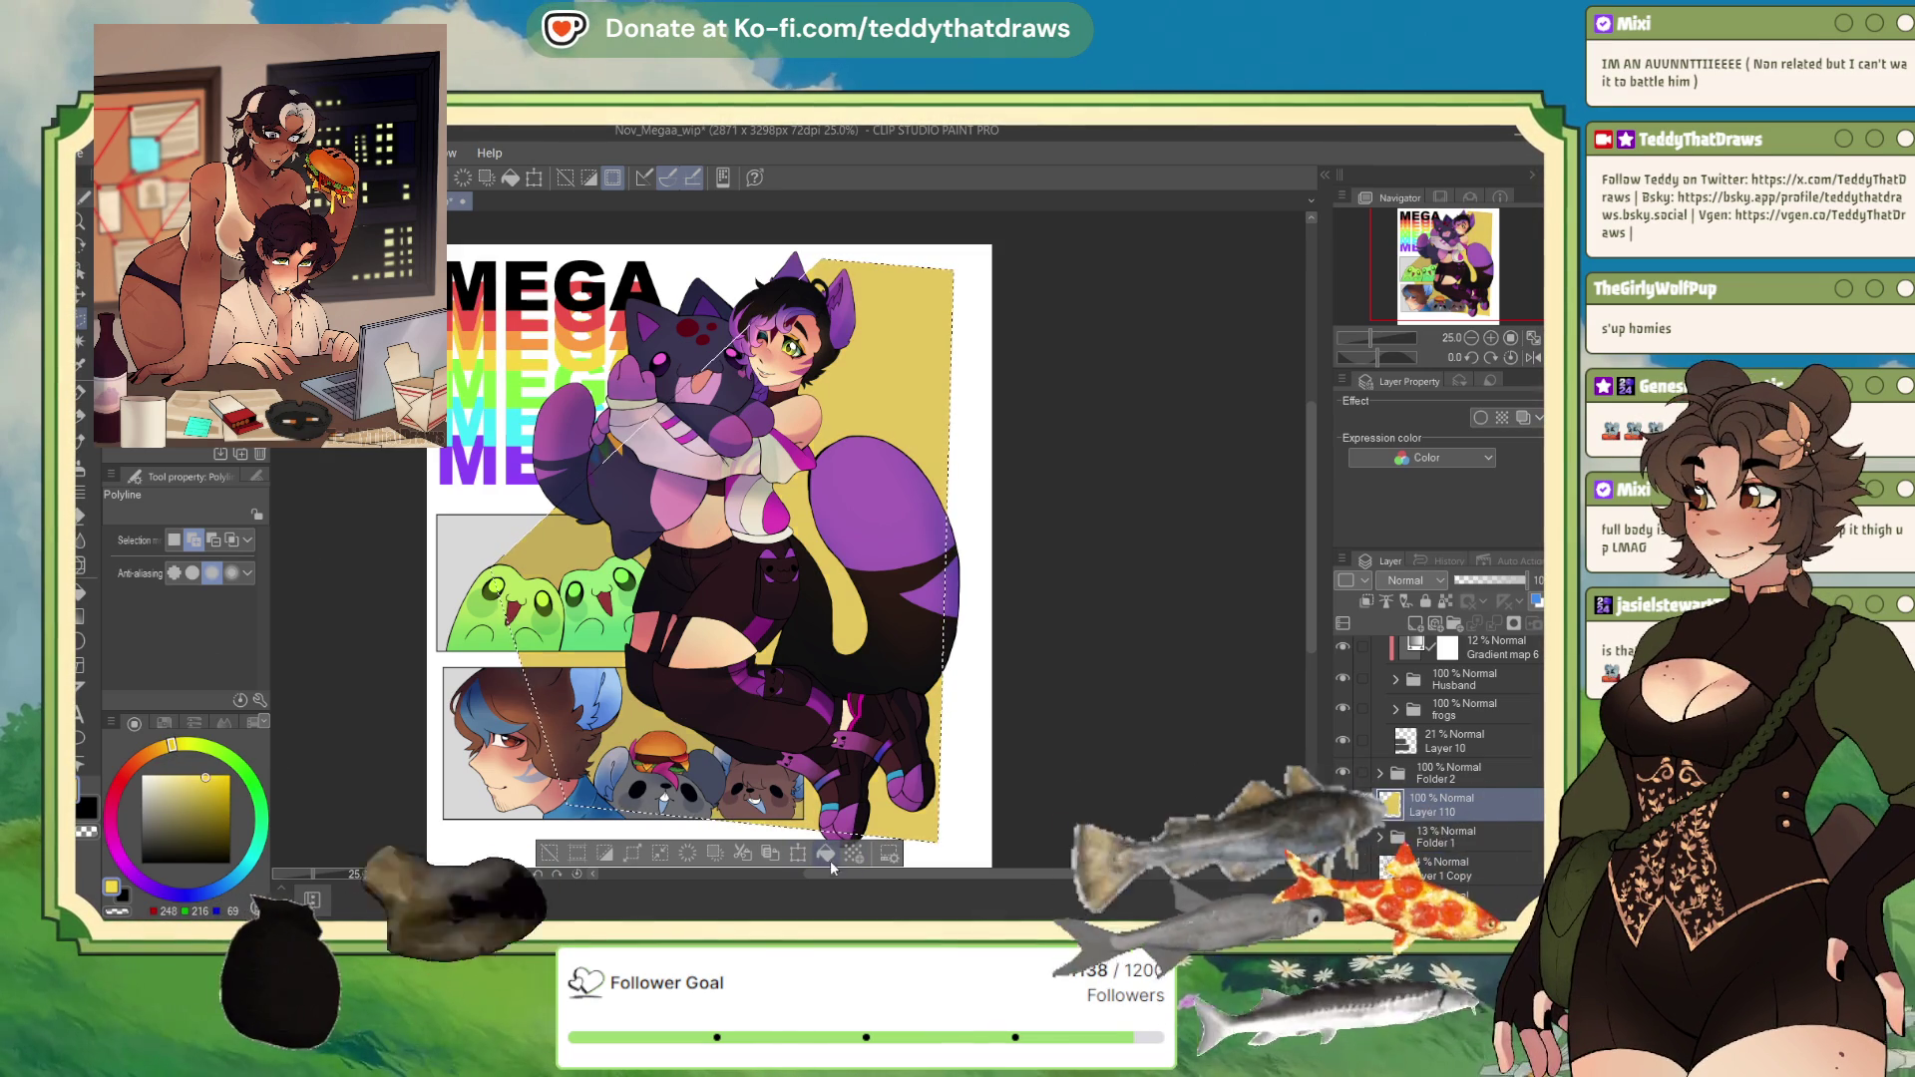
pyautogui.click(156, 756)
pyautogui.click(145, 768)
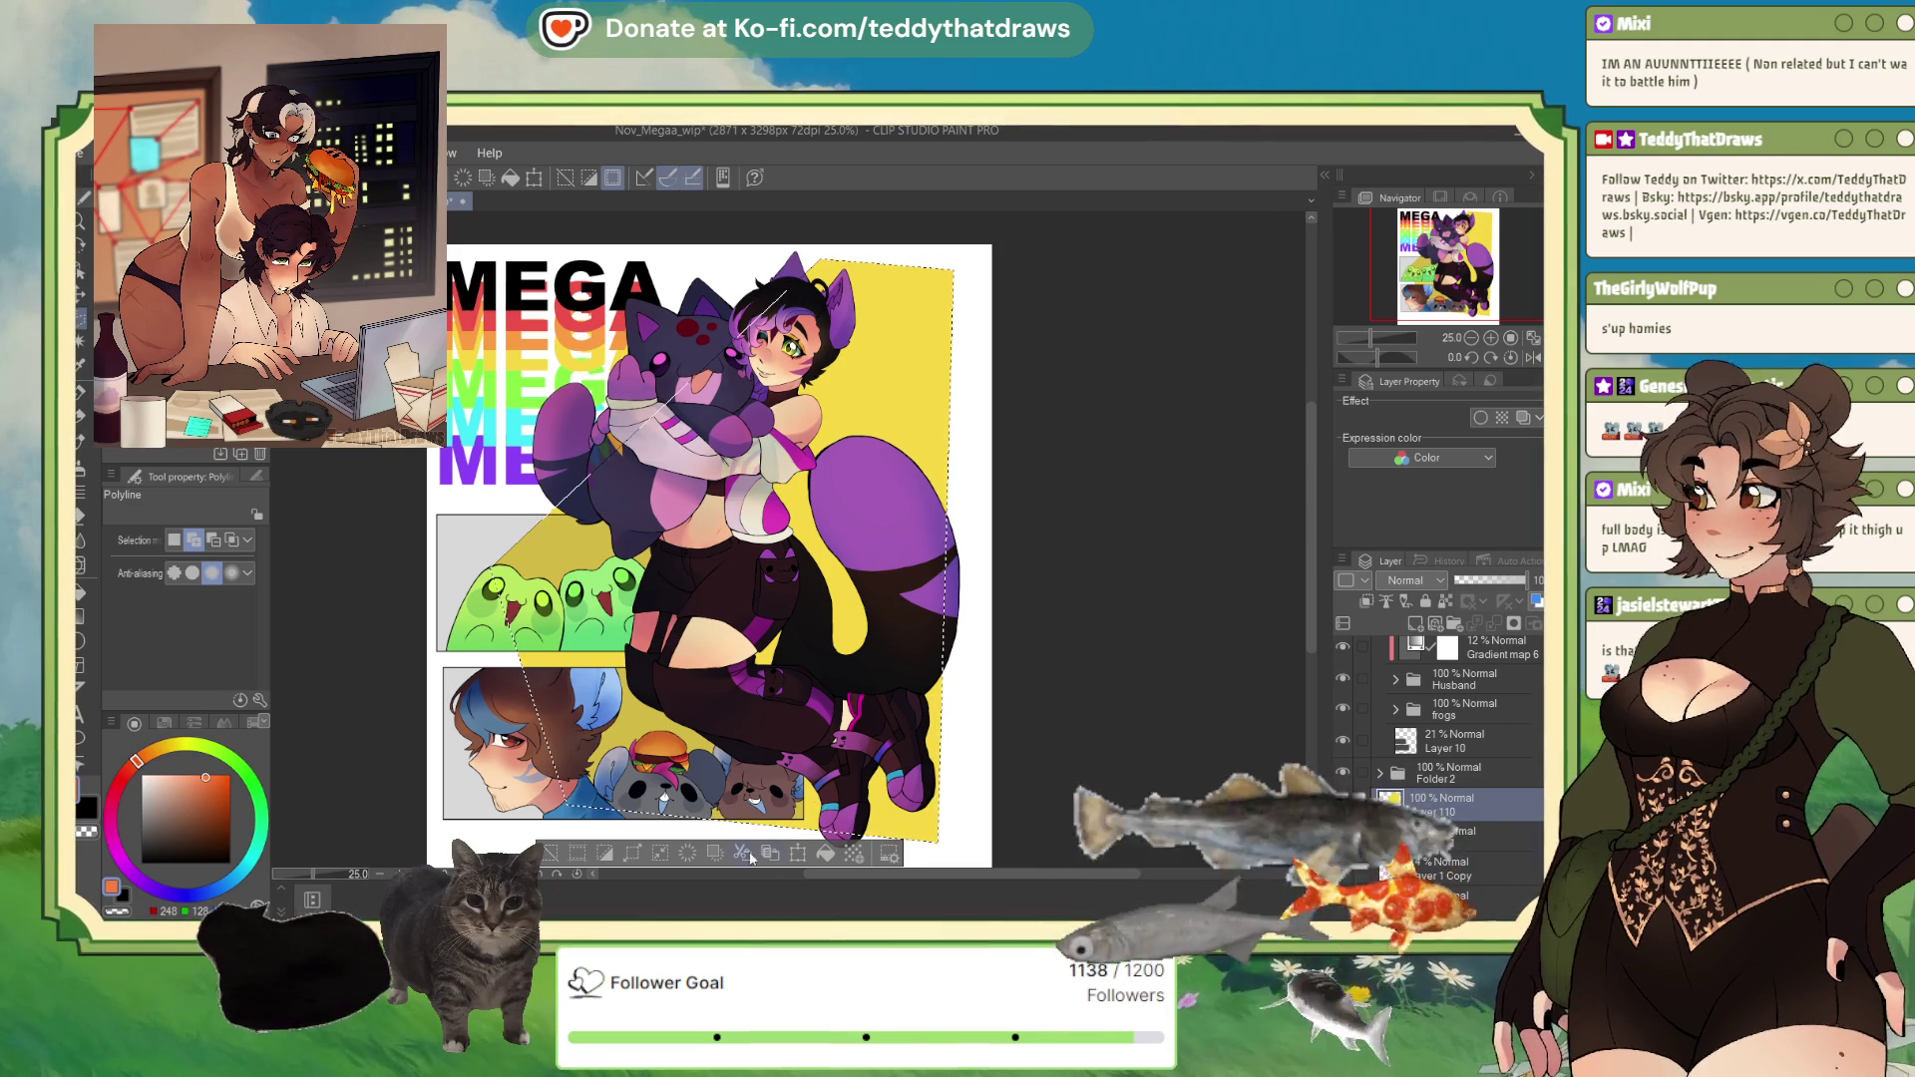
pyautogui.click(827, 855)
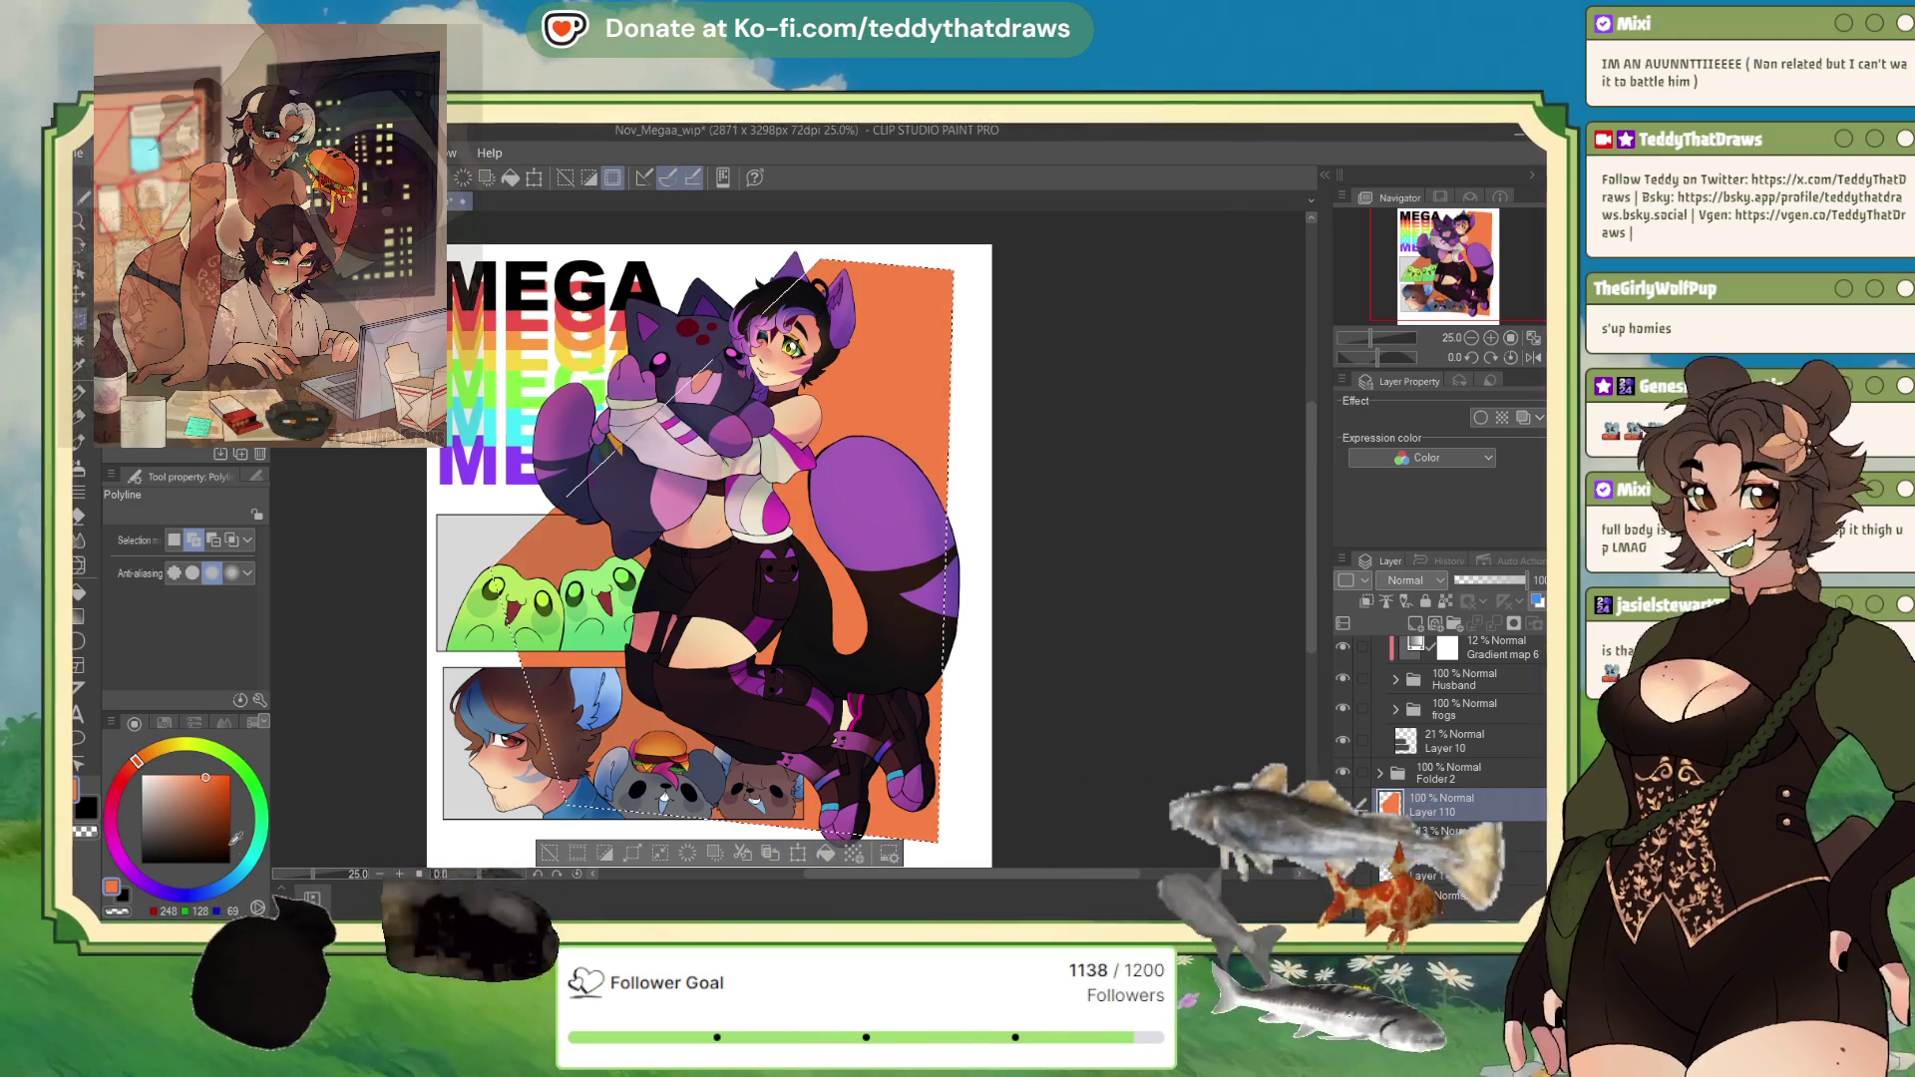
pyautogui.click(245, 863)
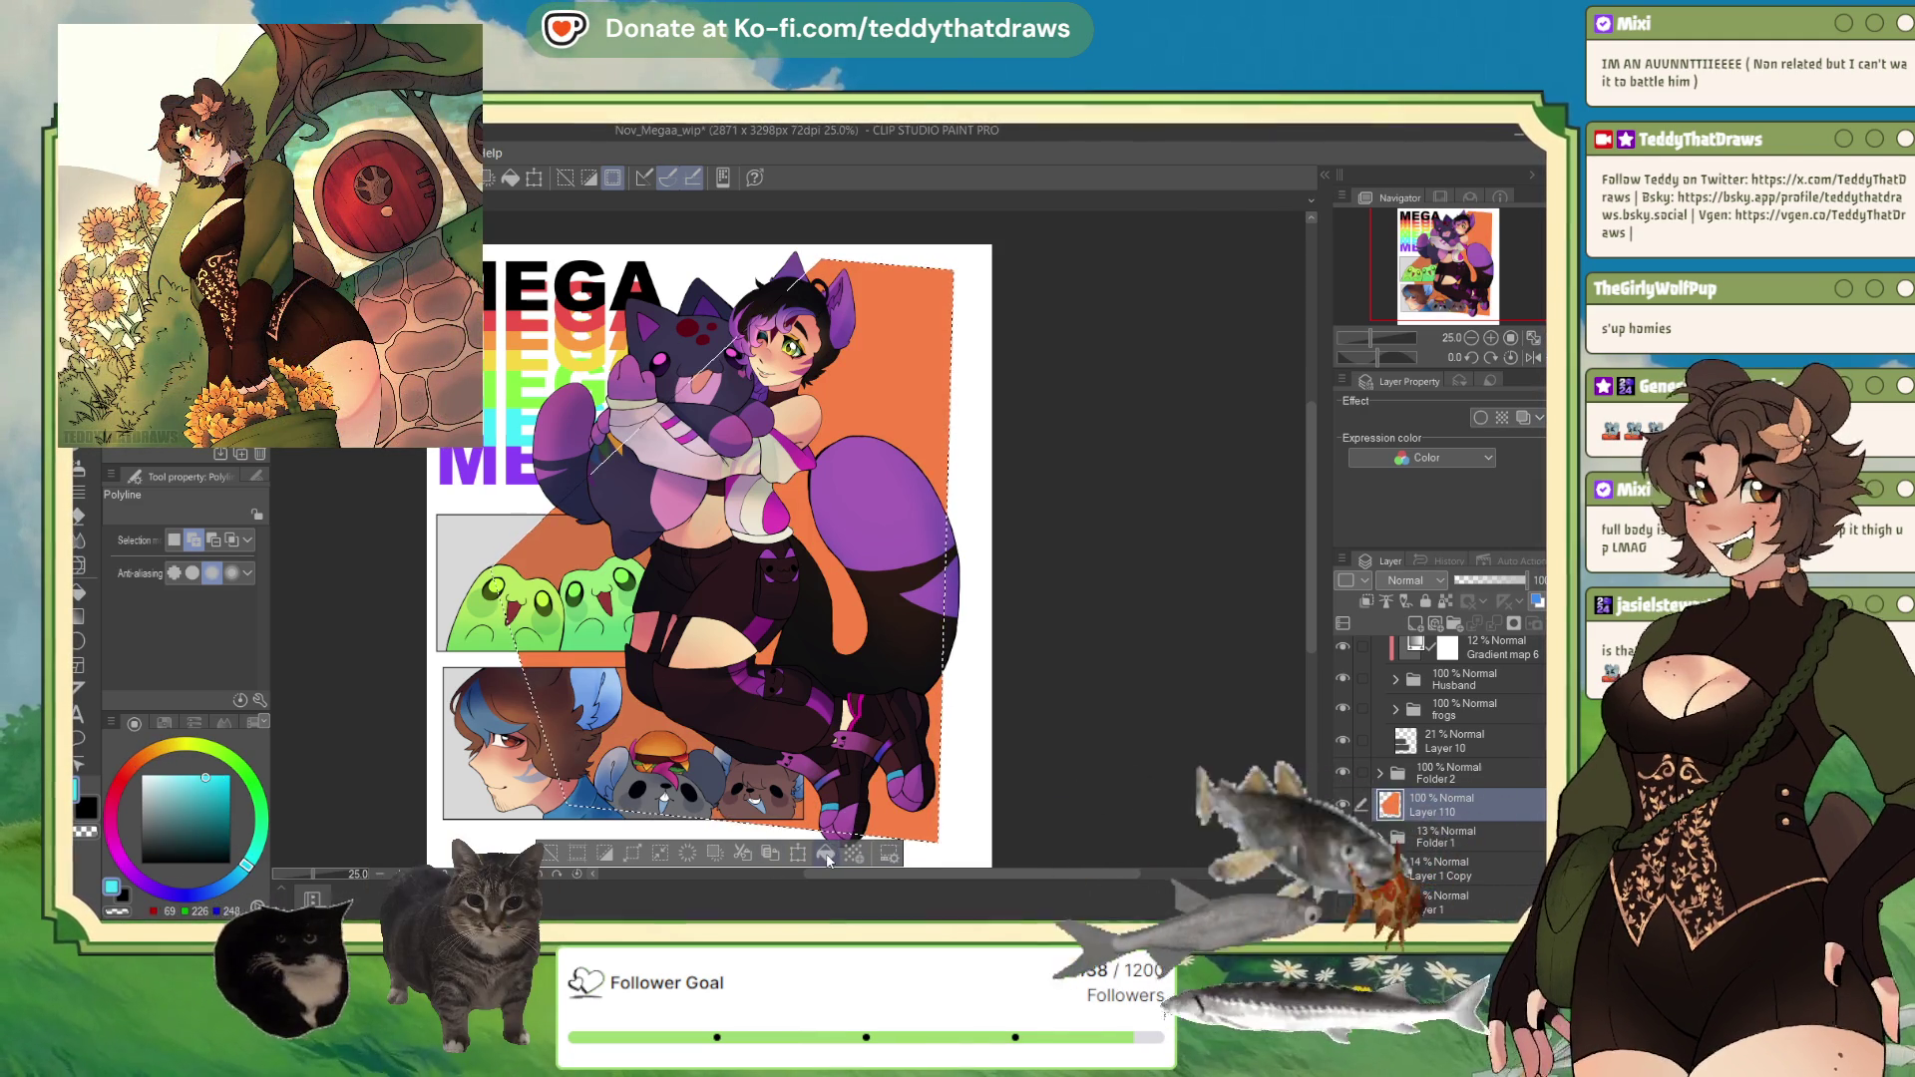
pyautogui.click(827, 855)
pyautogui.scroll(-1, 816, 758)
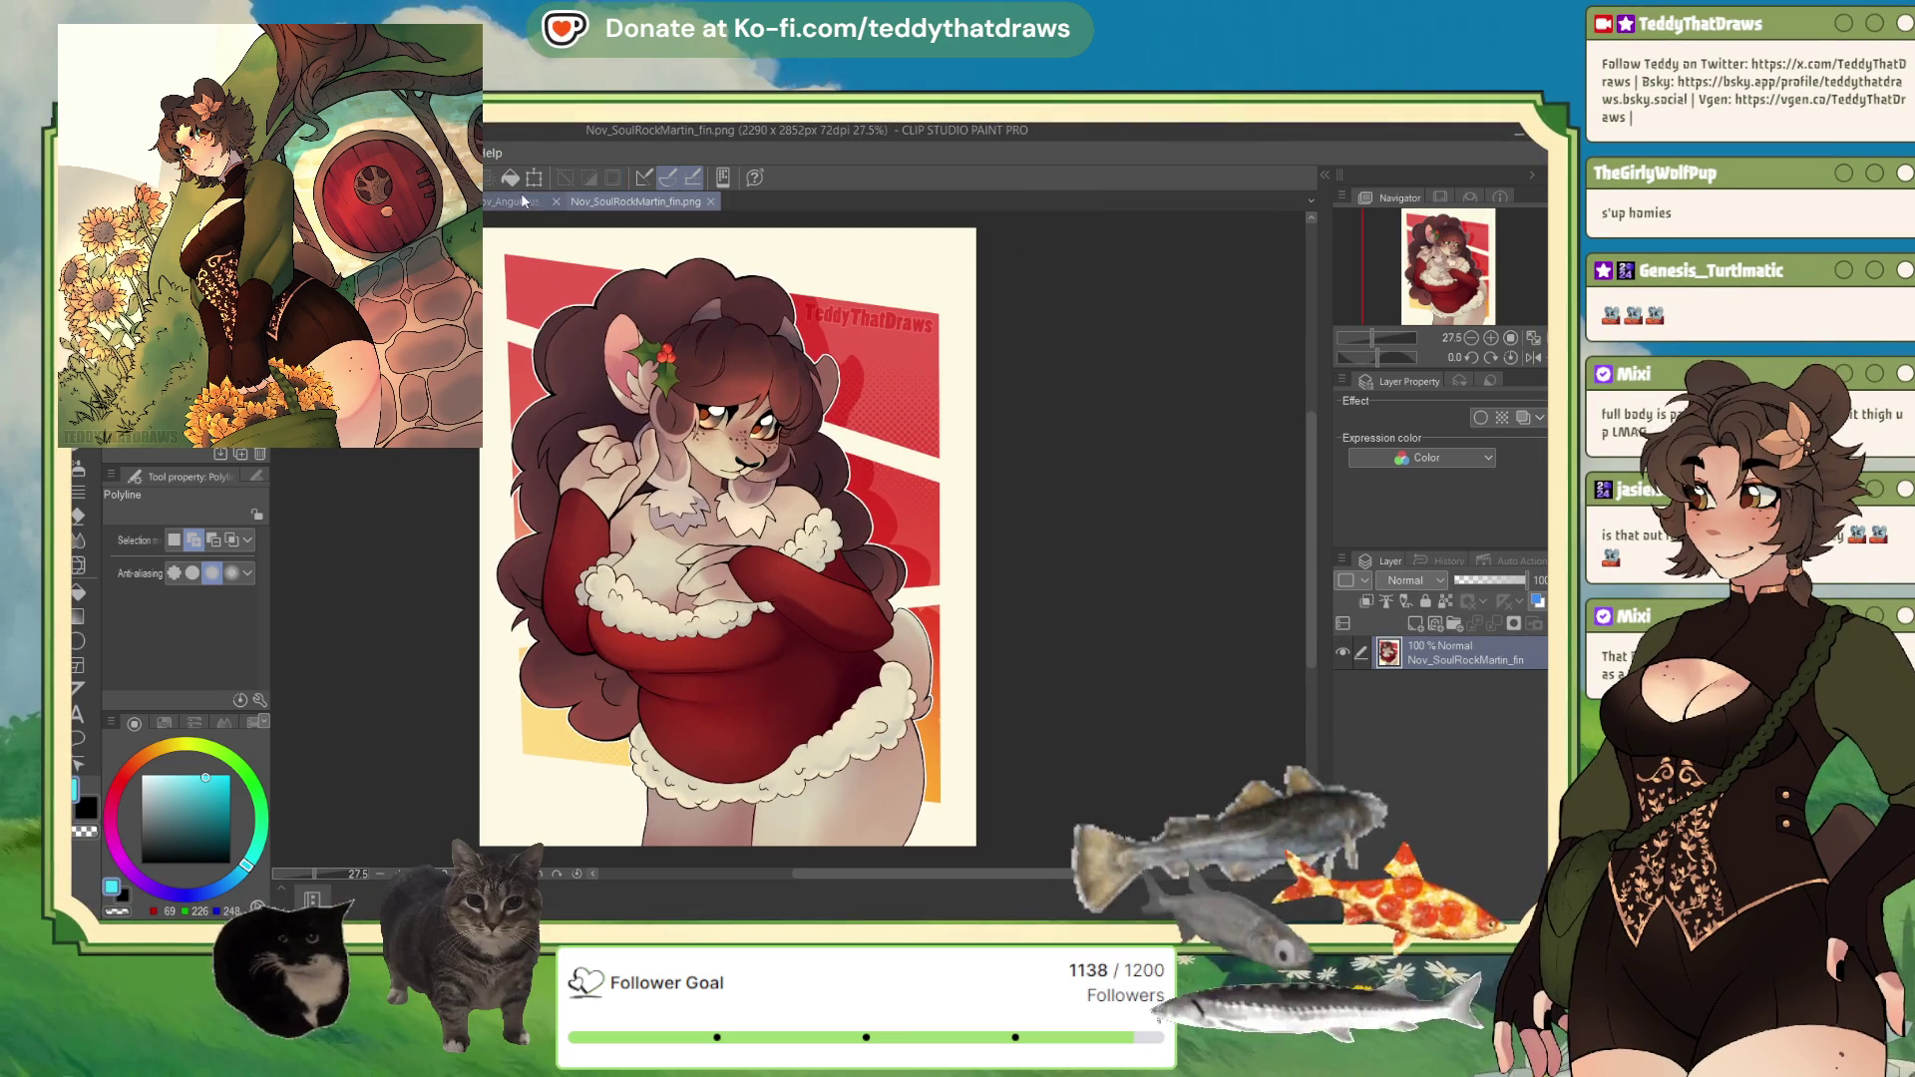
# Step: Close the Nov_Anguelius_fin and Nov_SoulRockMartin_fin documents
pyautogui.hotkey('ctrl', 'shift', 'Tab')
pyautogui.hotkey('ctrl', '-')
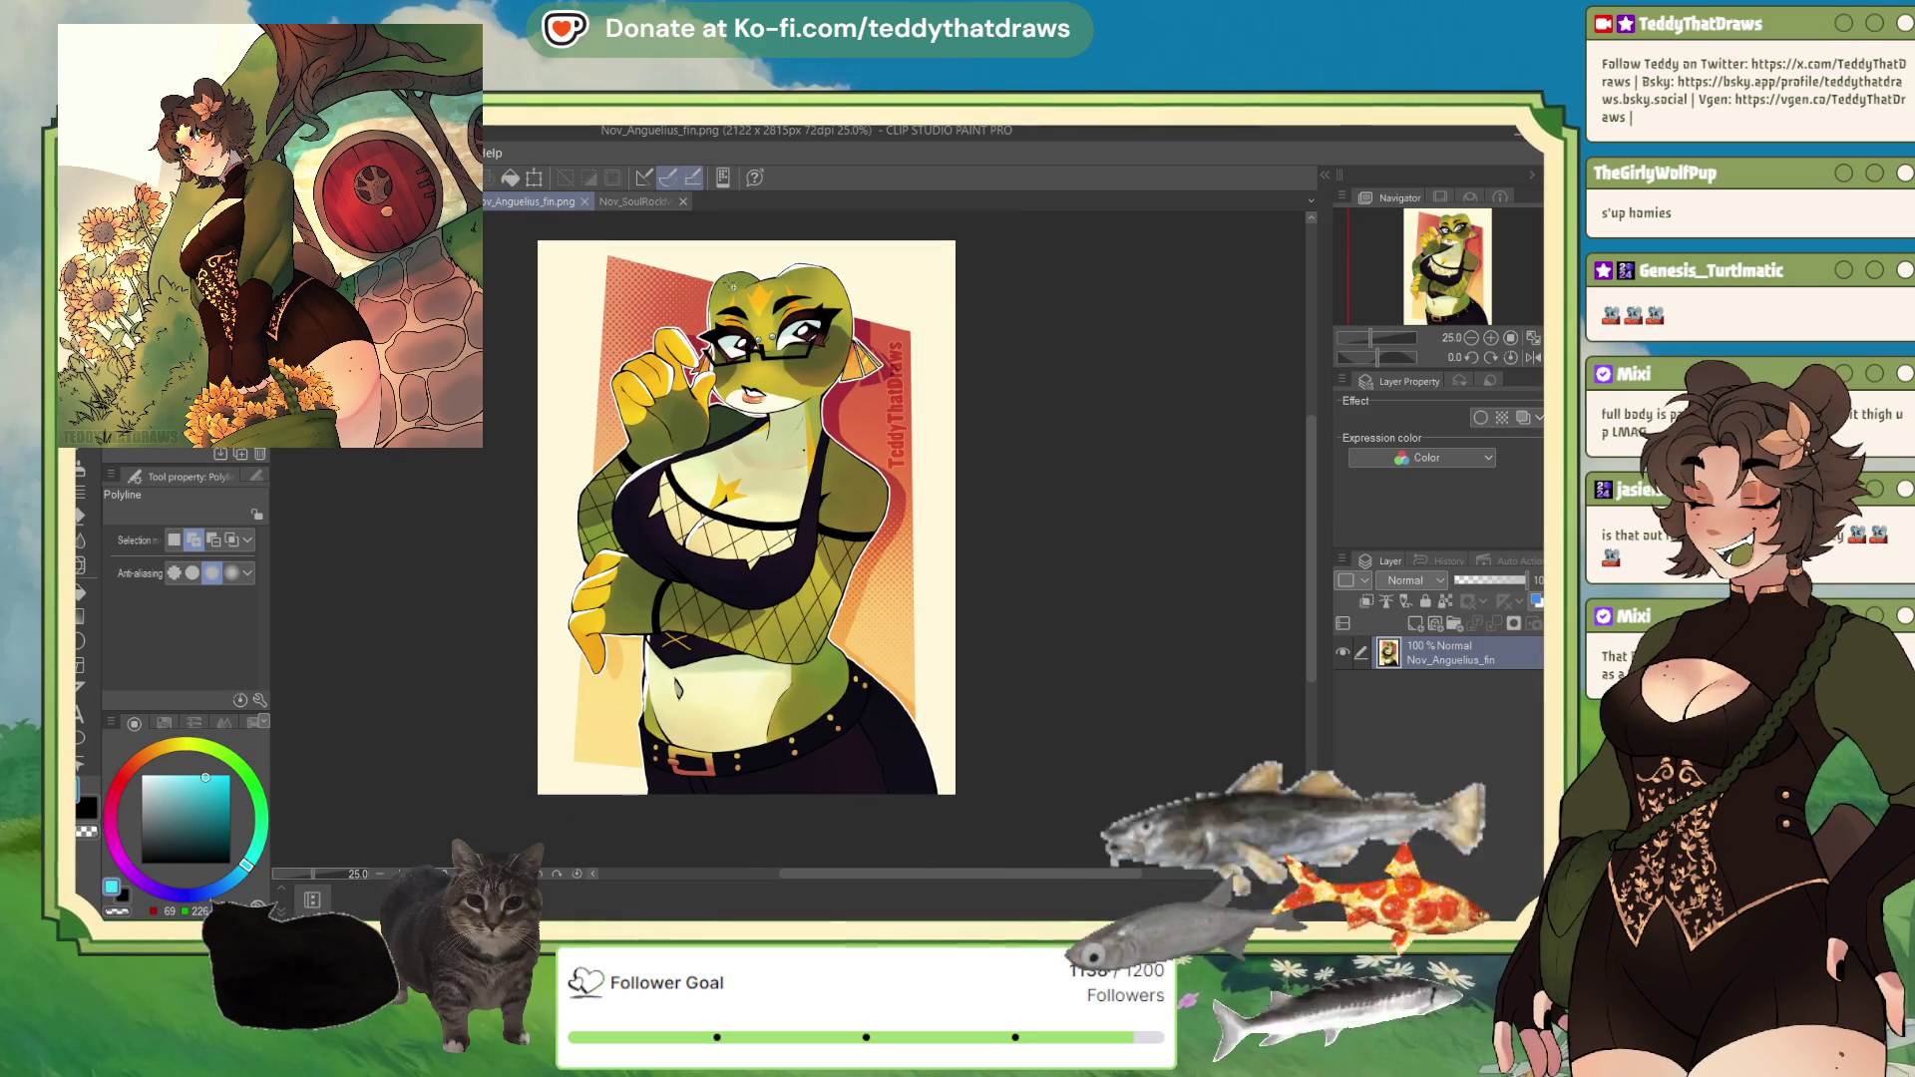
pyautogui.click(584, 201)
pyautogui.click(607, 200)
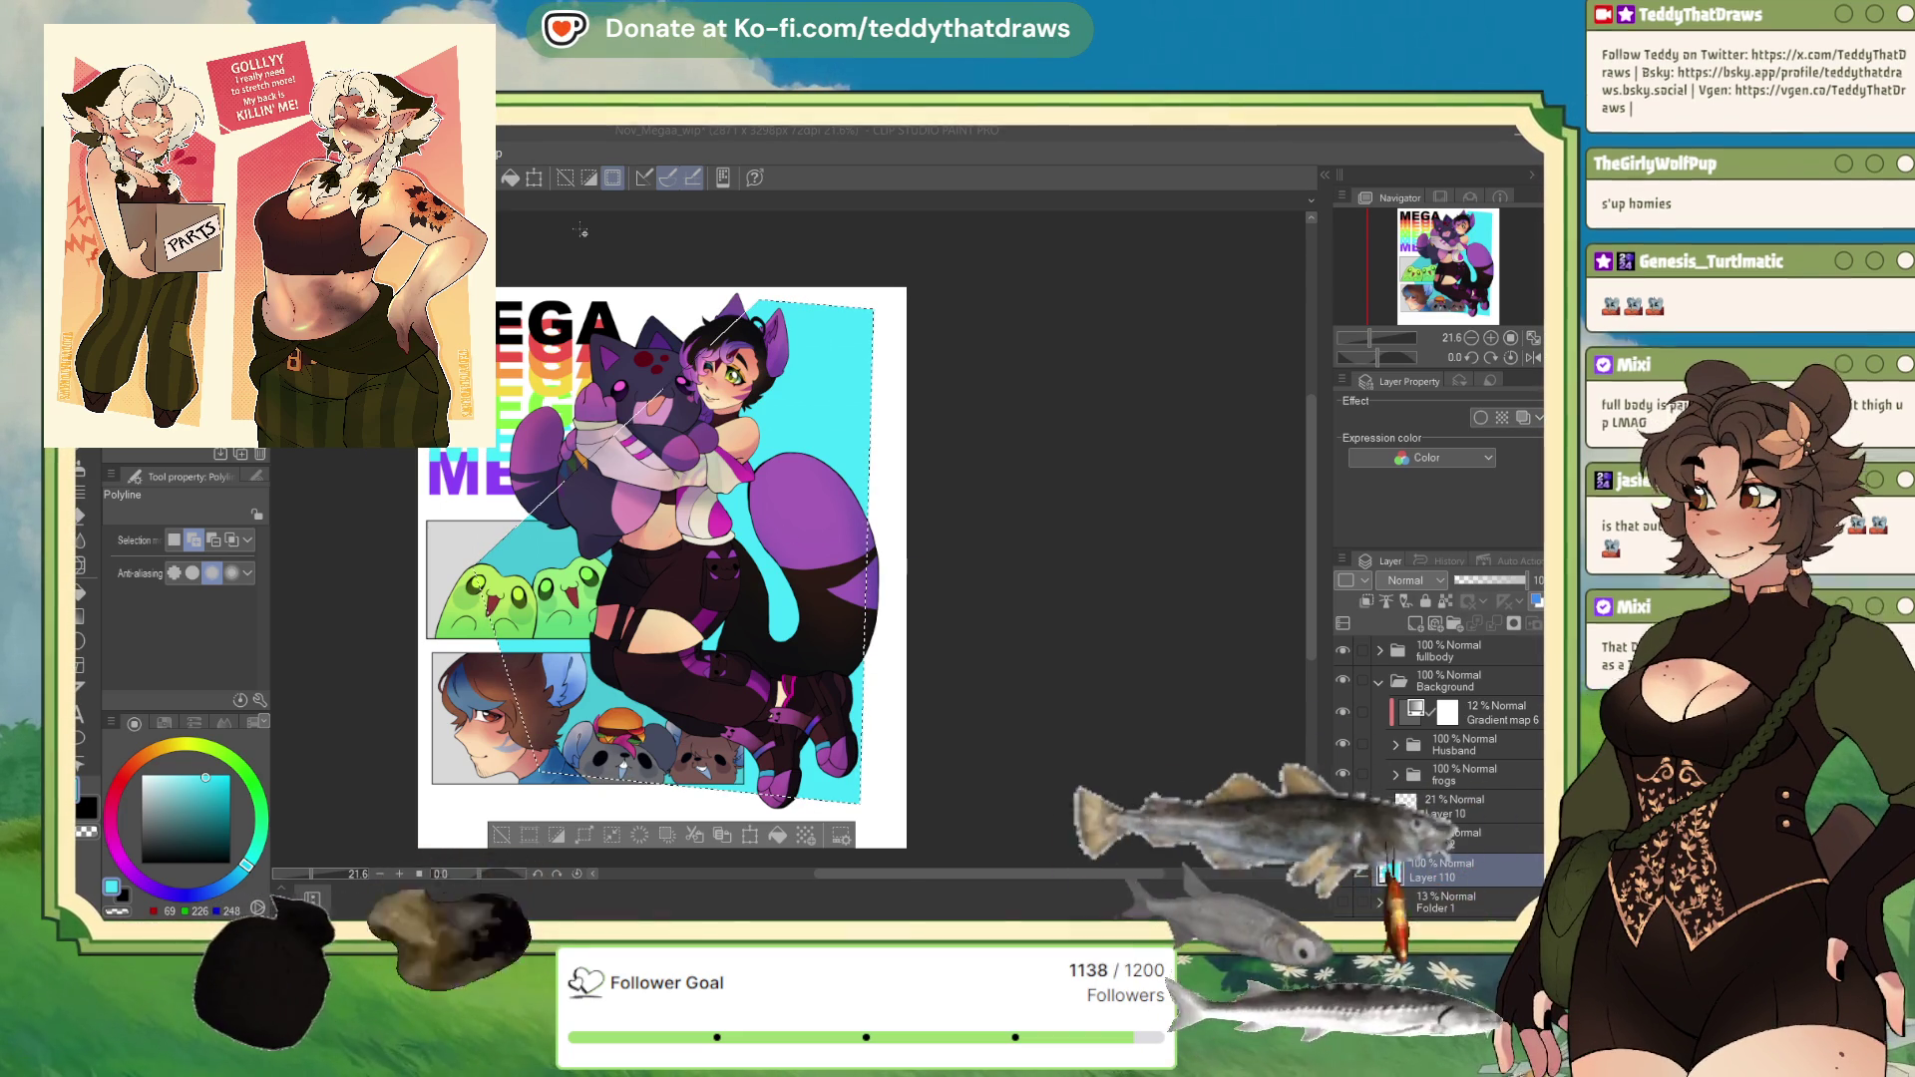
# Step: Cycle past Nov_streamingpanel_wip back to the Nov_Megaa_wip document with Ctrl+Tab
pyautogui.hotkey('ctrl', 'Tab')
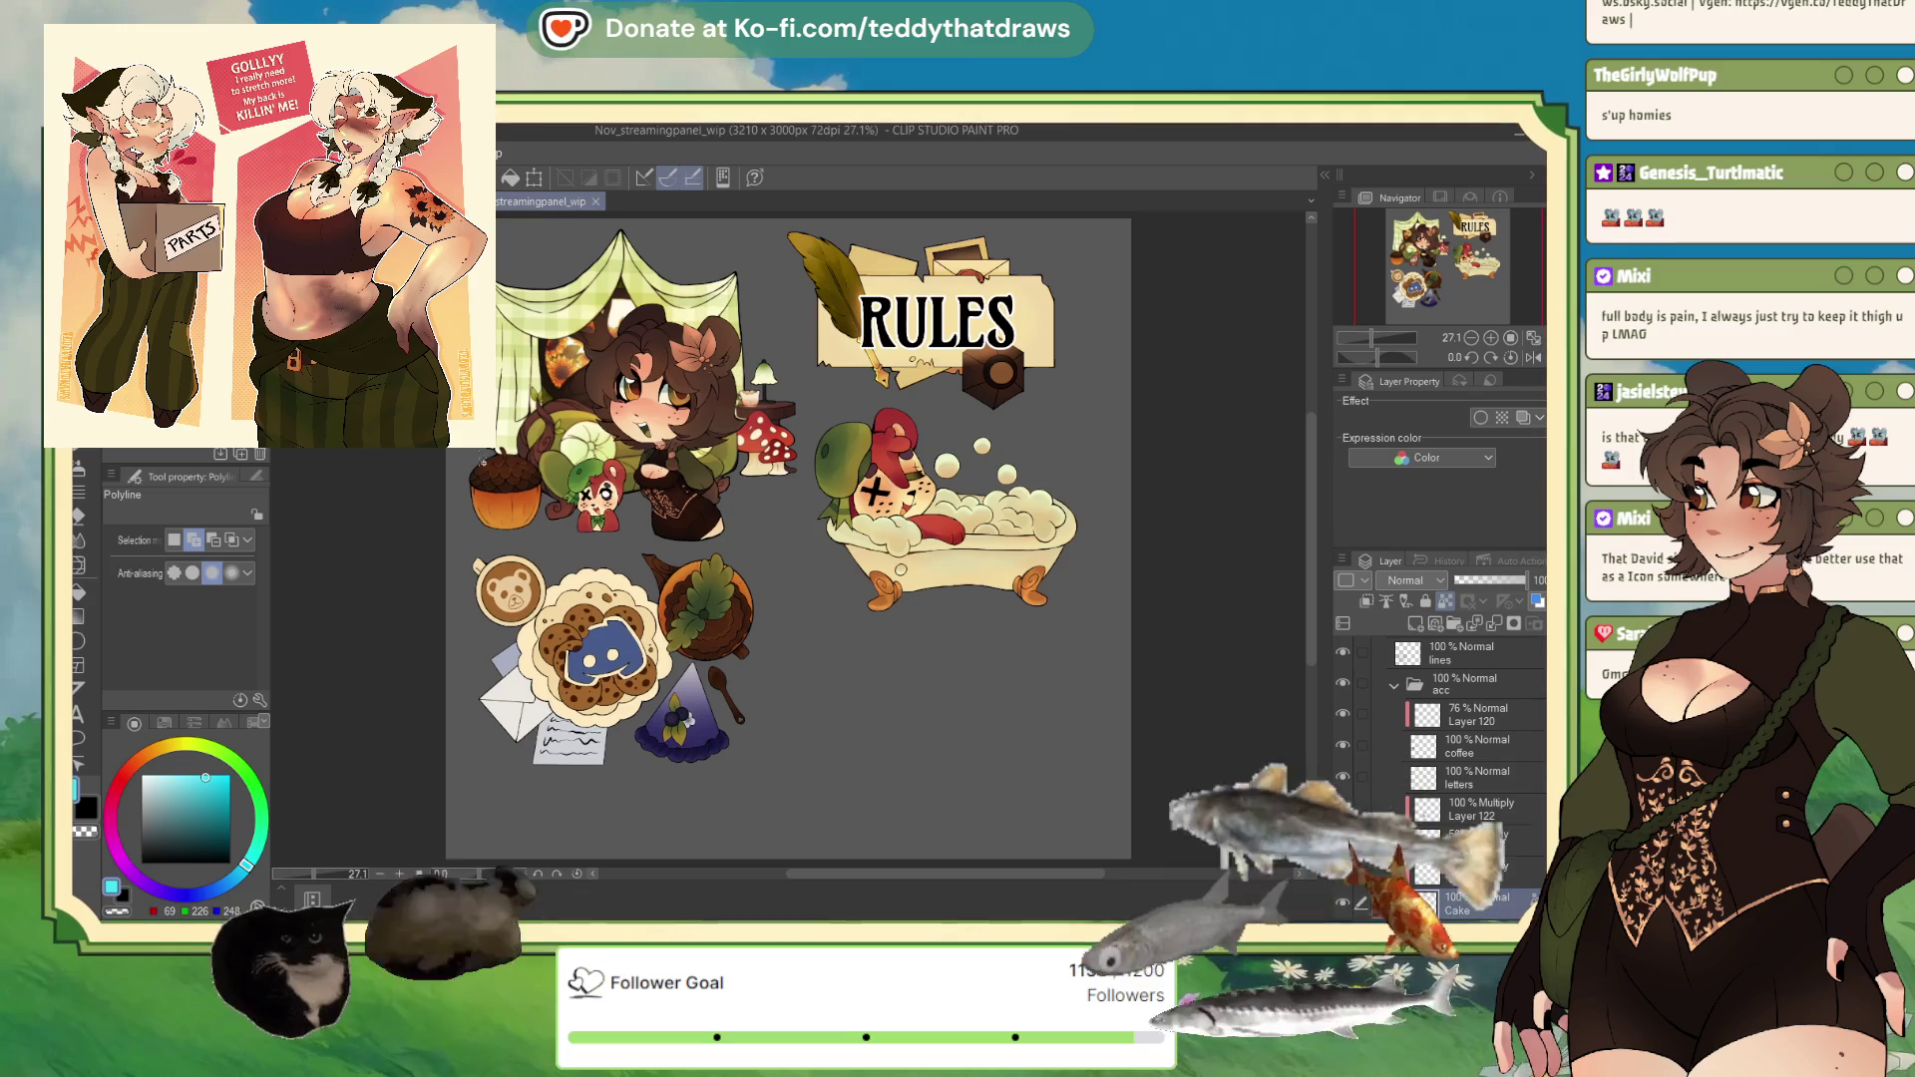
pyautogui.scroll(-1, 755, 492)
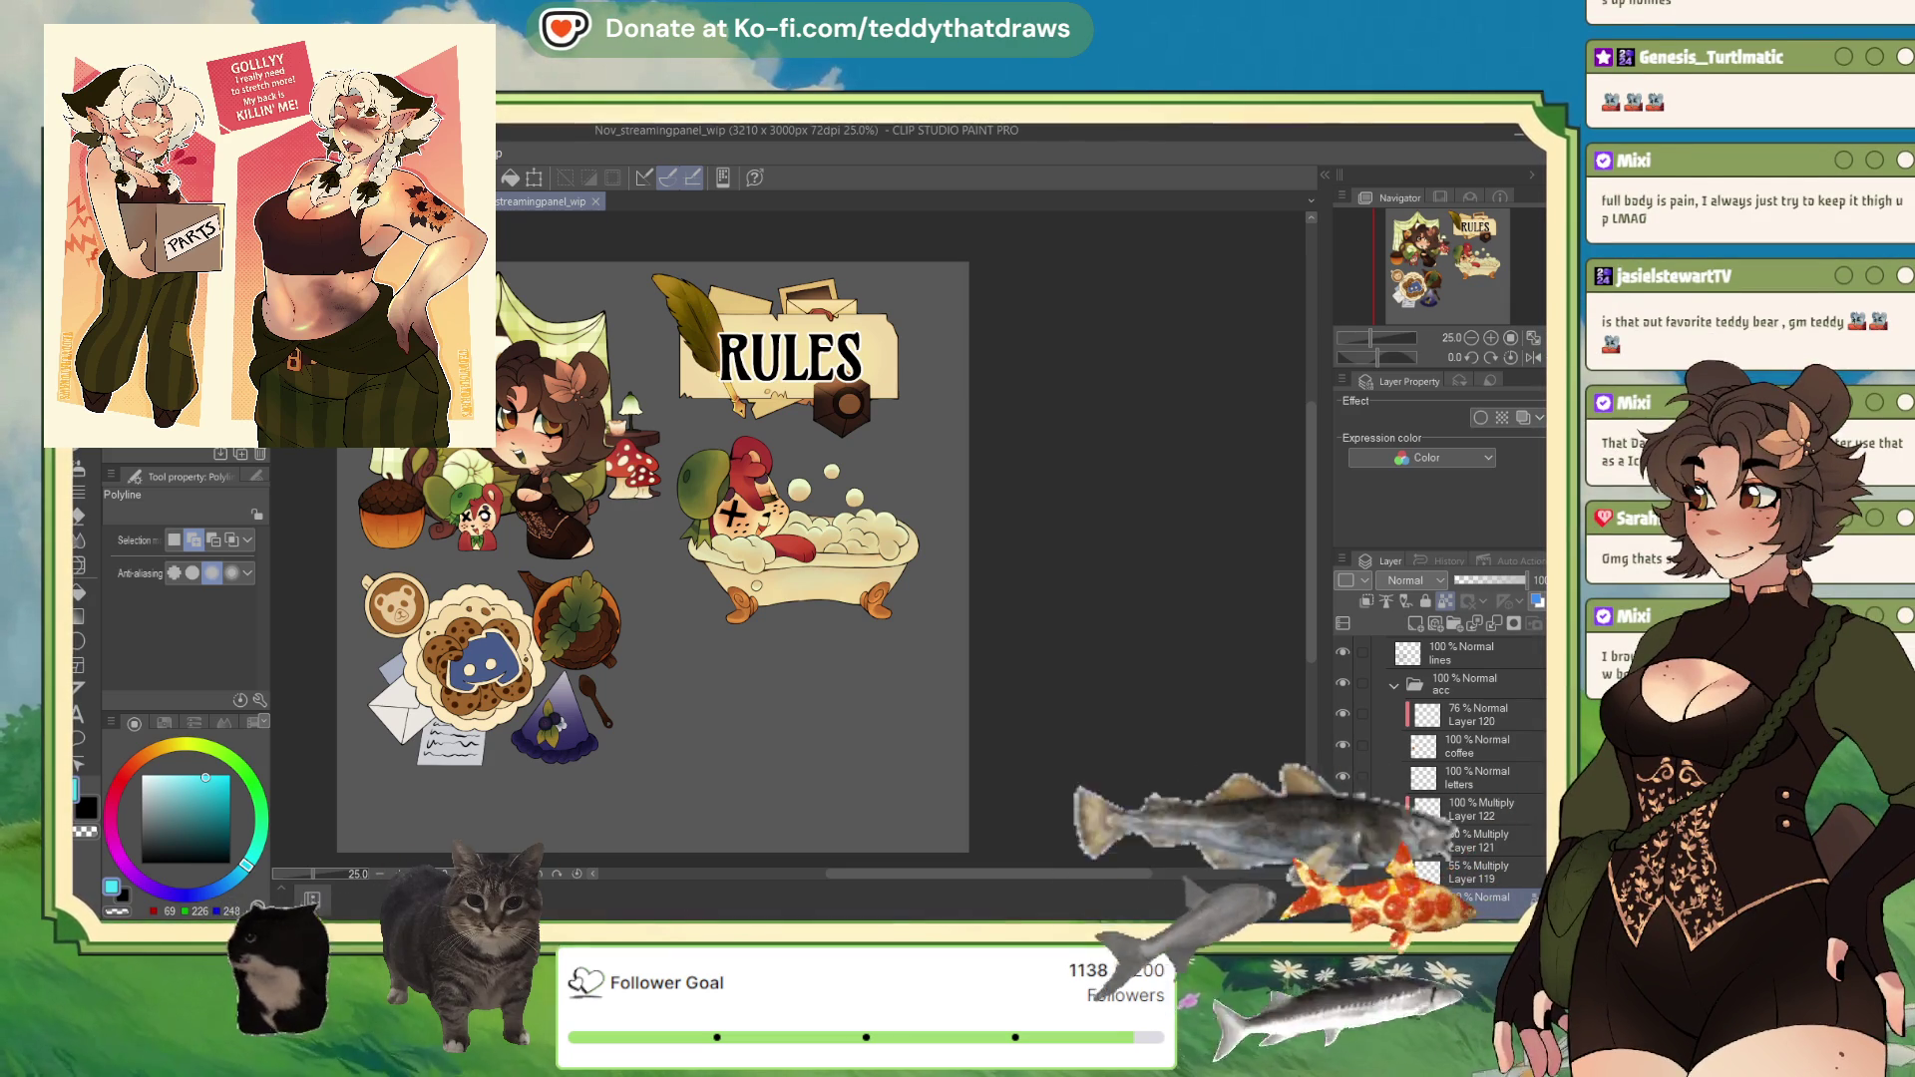
pyautogui.hotkey('ctrl', 'Tab')
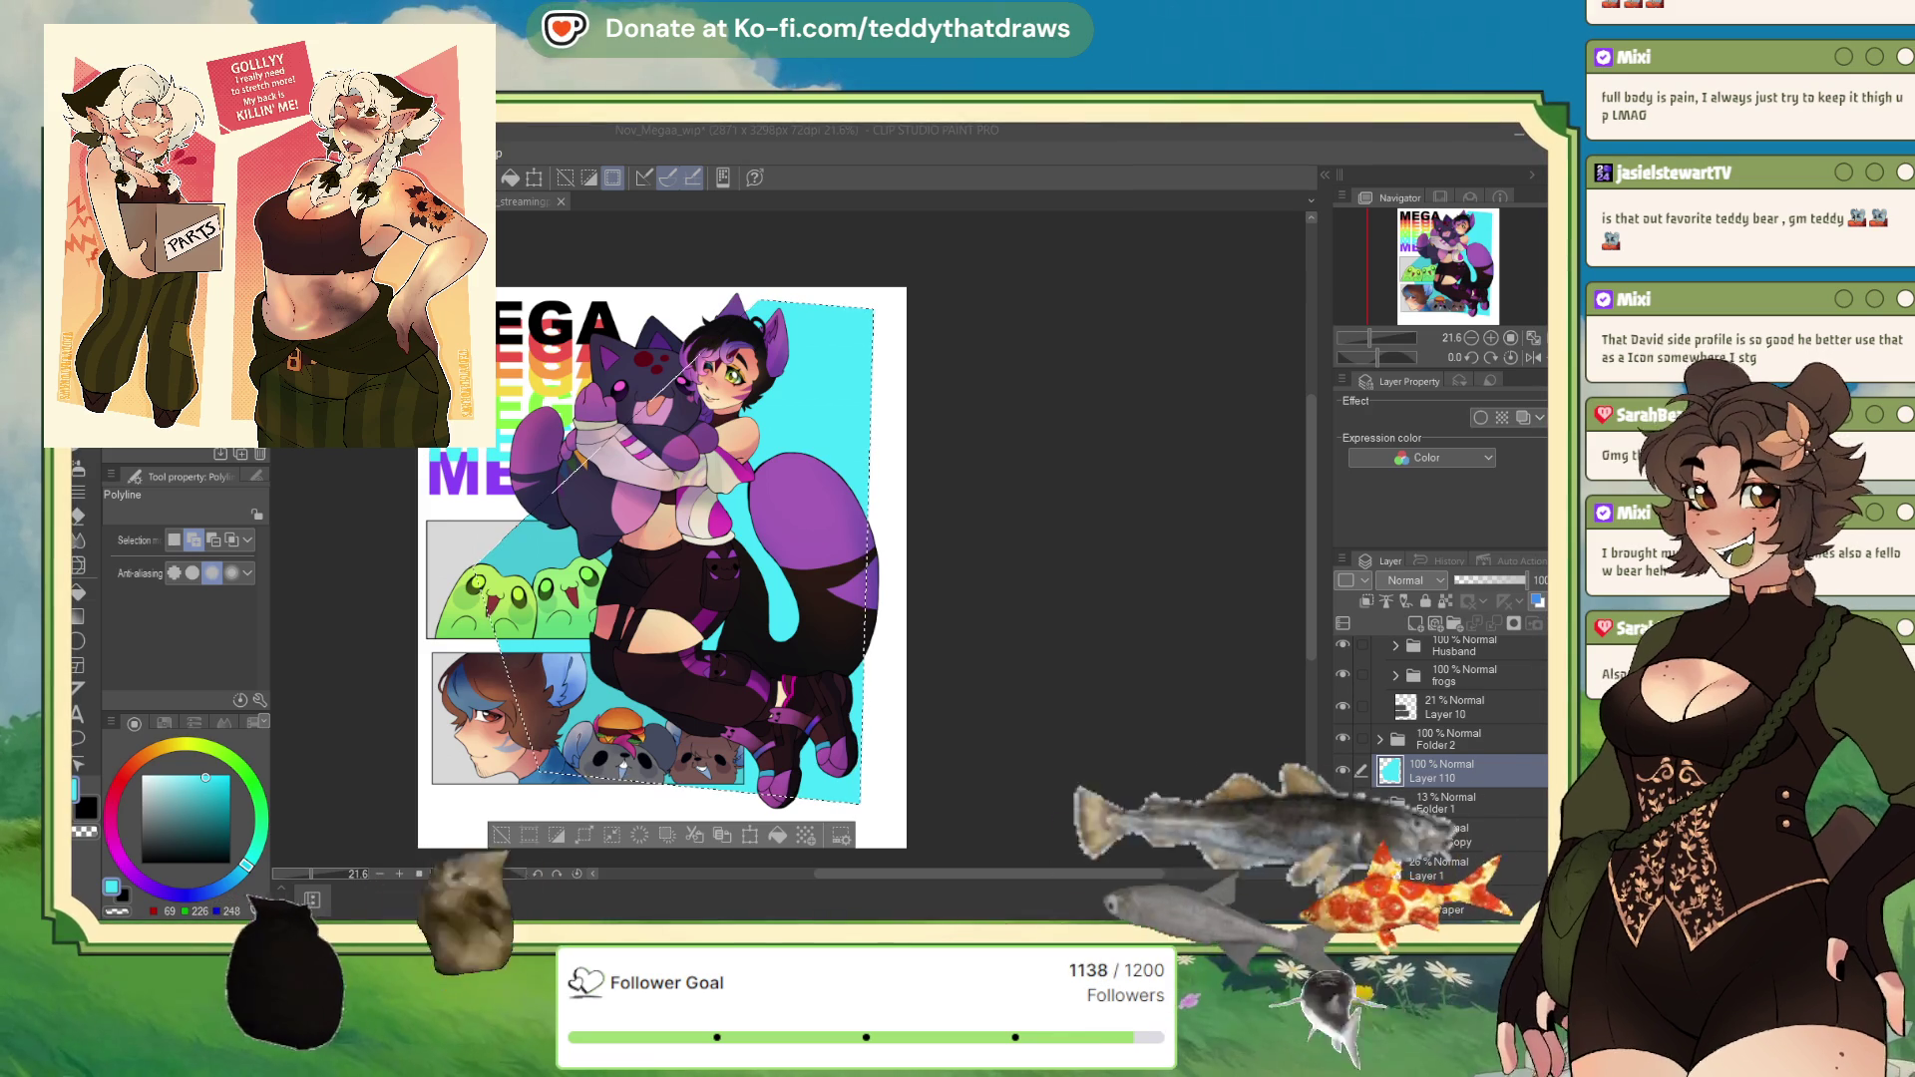
# Step: Browse Folder 1, Layer 10 and the frogs folder in the Layer palette
pyautogui.click(1446, 803)
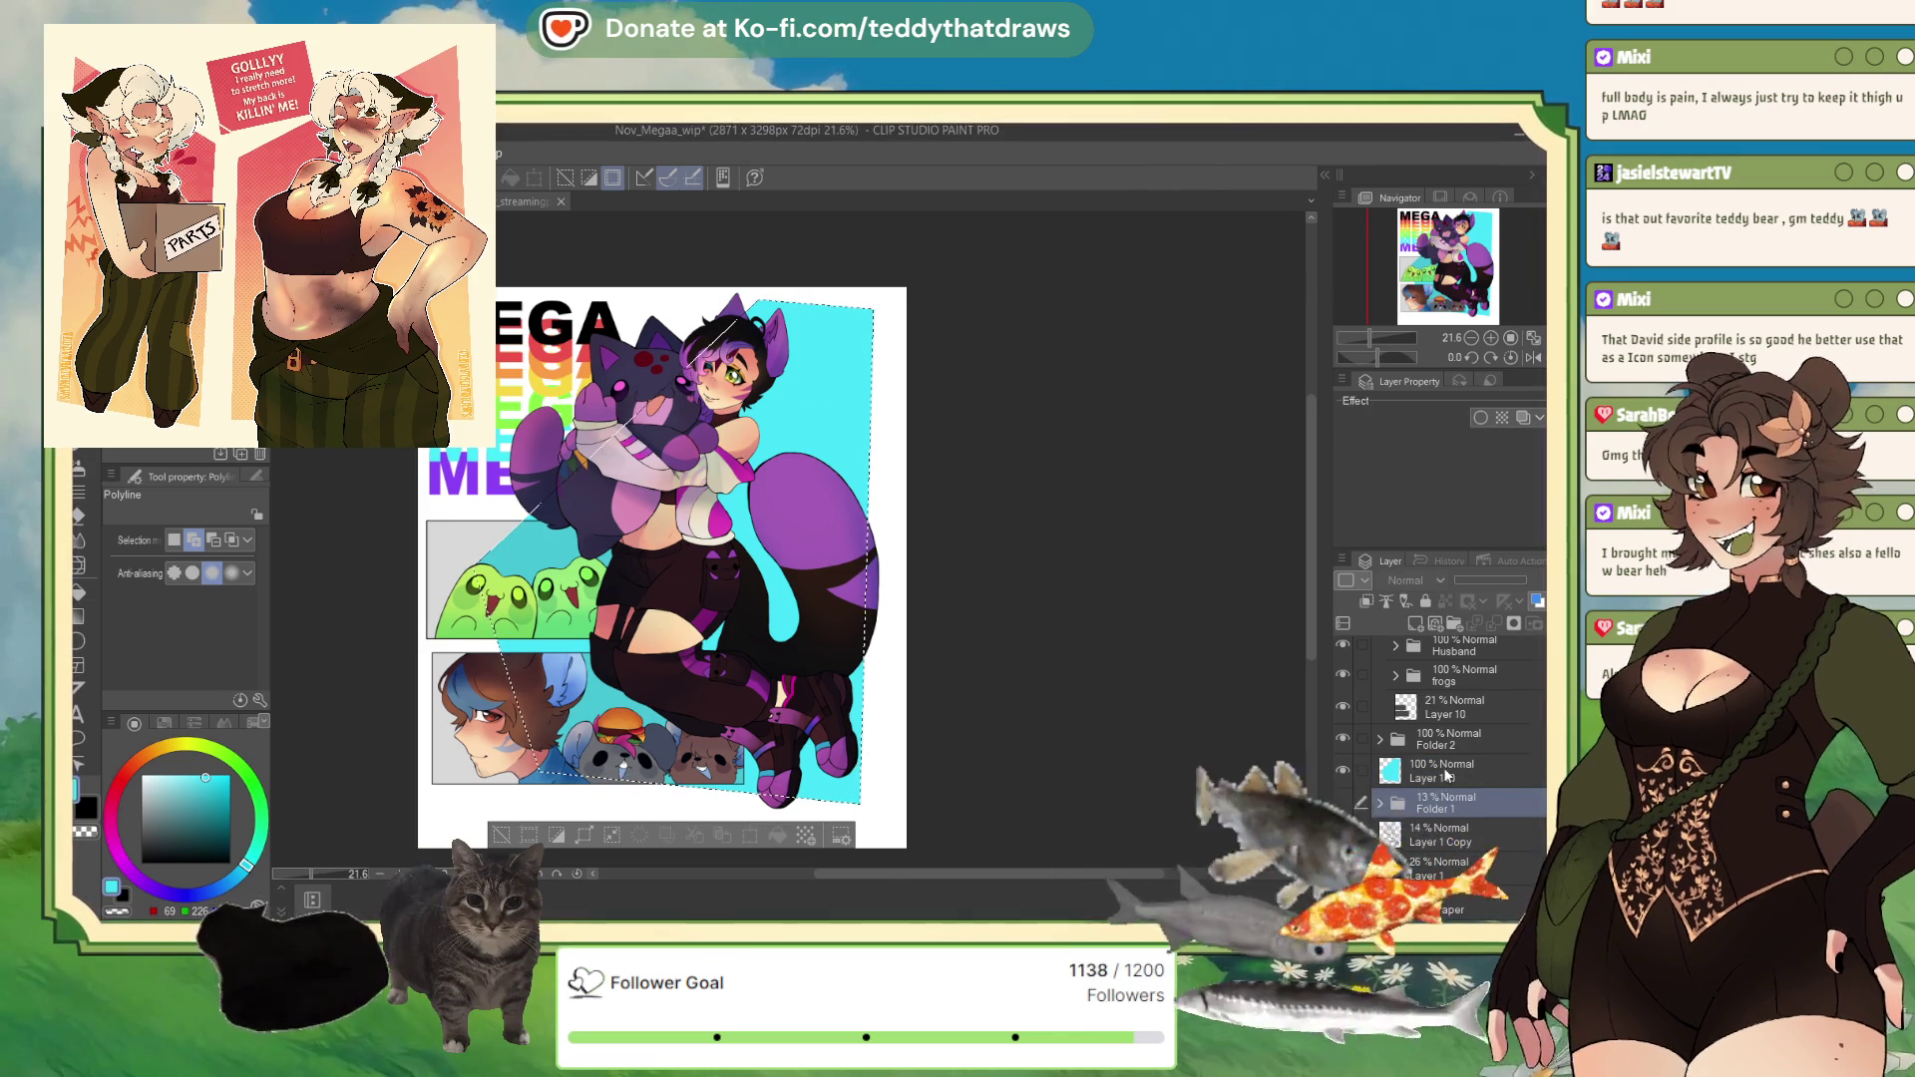
pyautogui.click(1420, 699)
pyautogui.click(1492, 685)
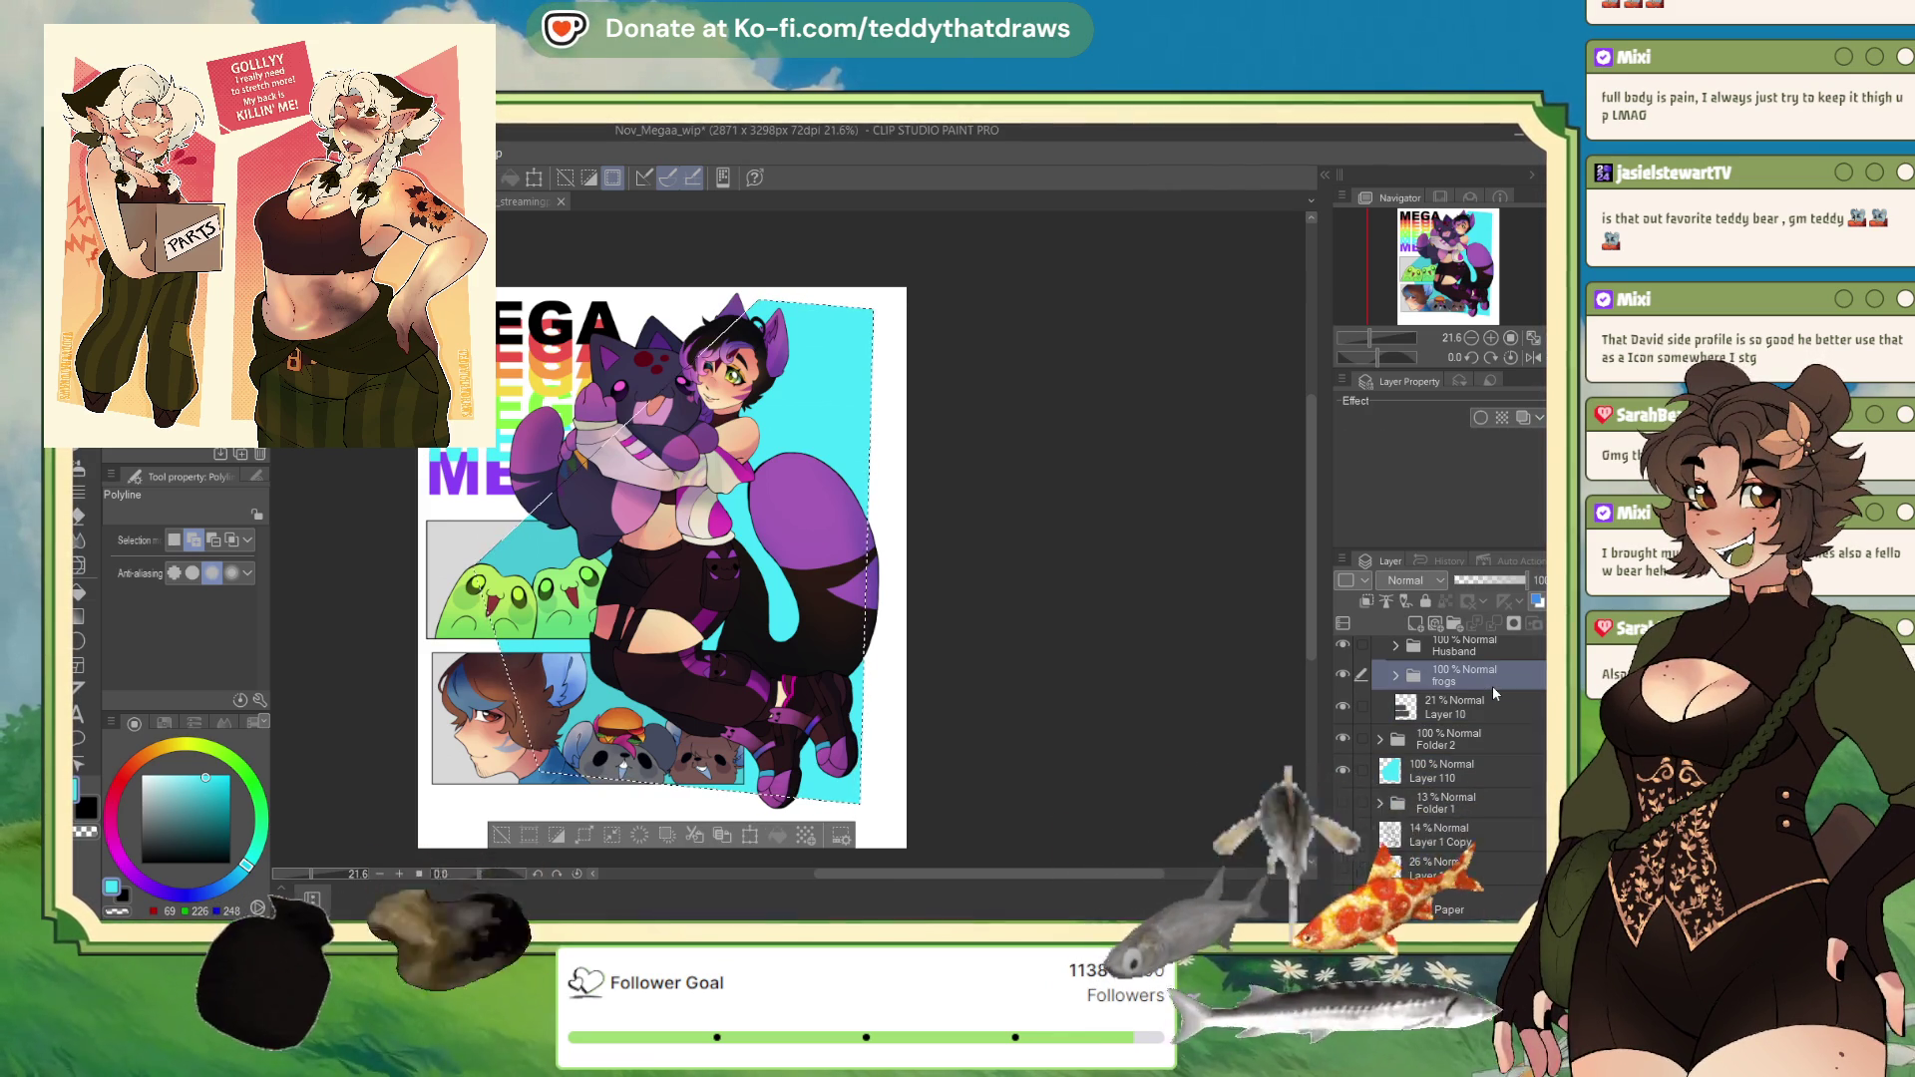
pyautogui.scroll(5, 698, 559)
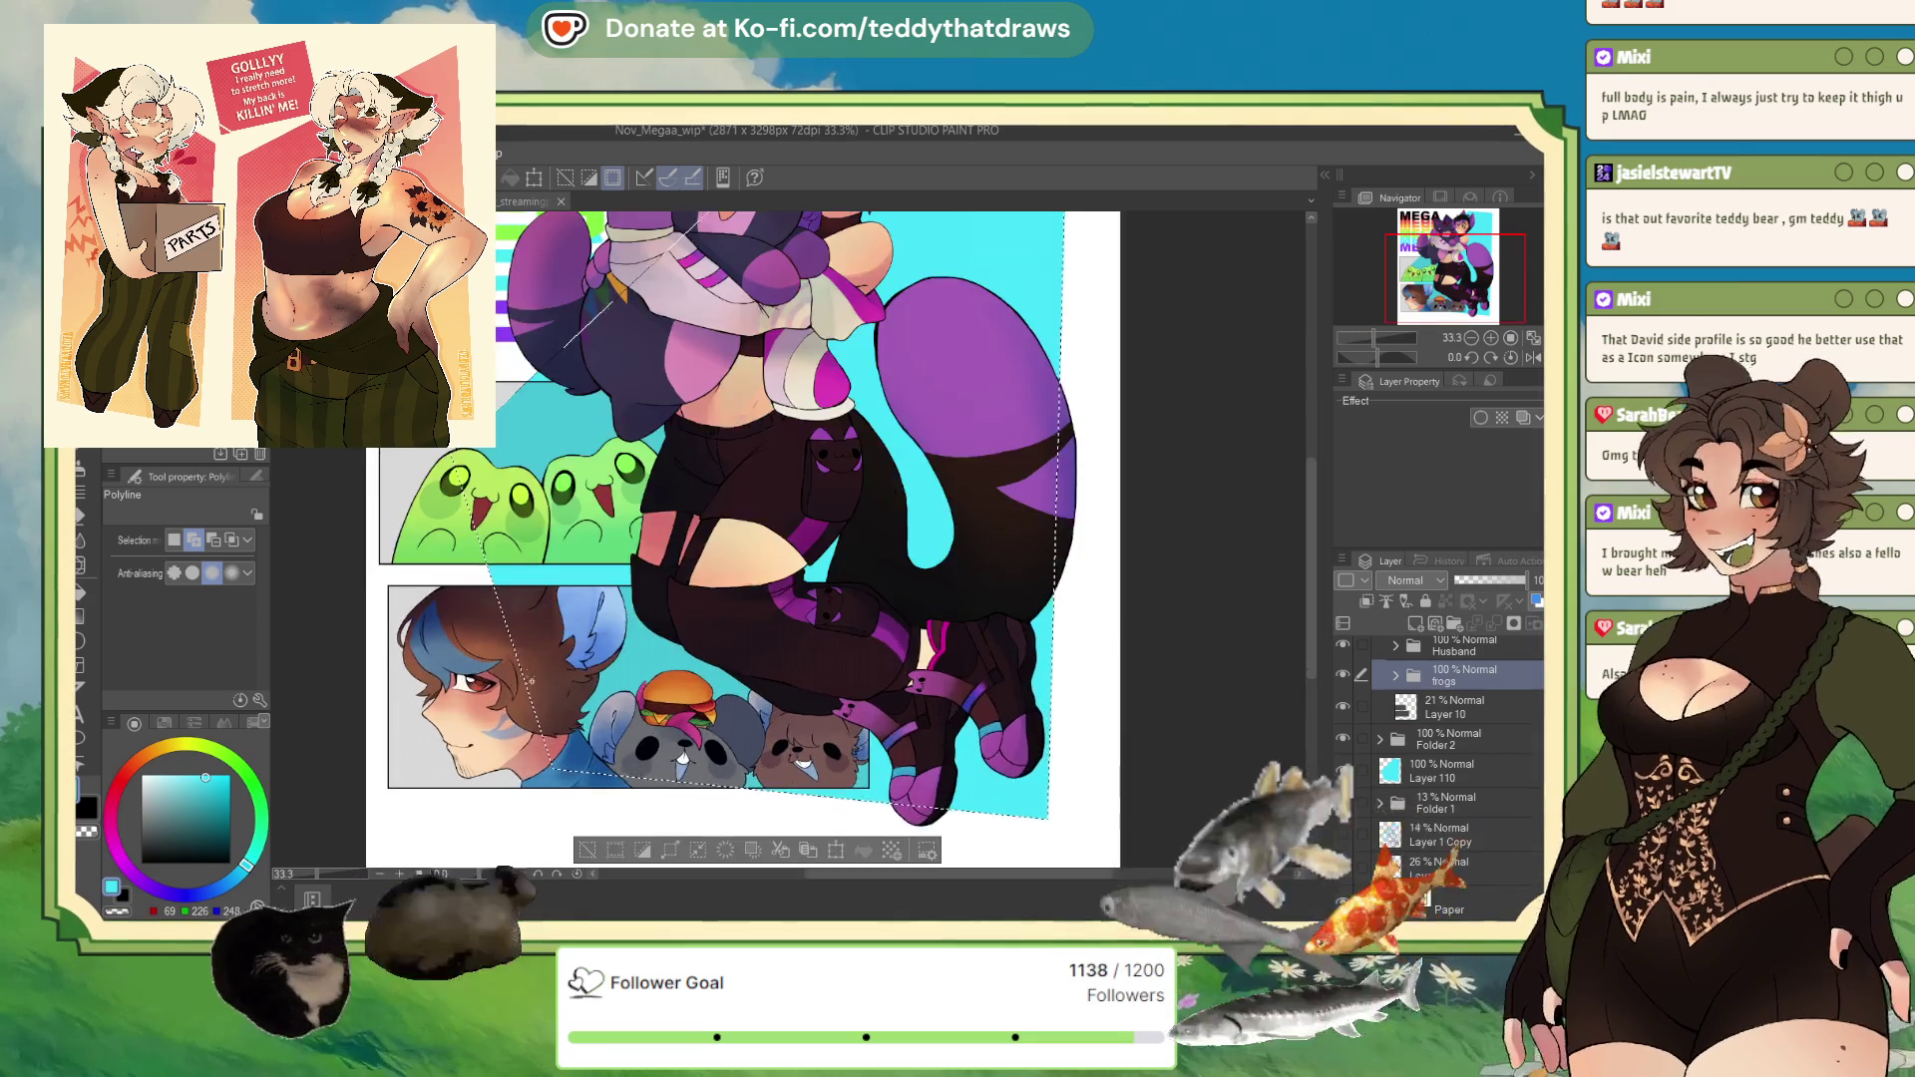
pyautogui.scroll(-8, 698, 558)
pyautogui.scroll(2, 579, 368)
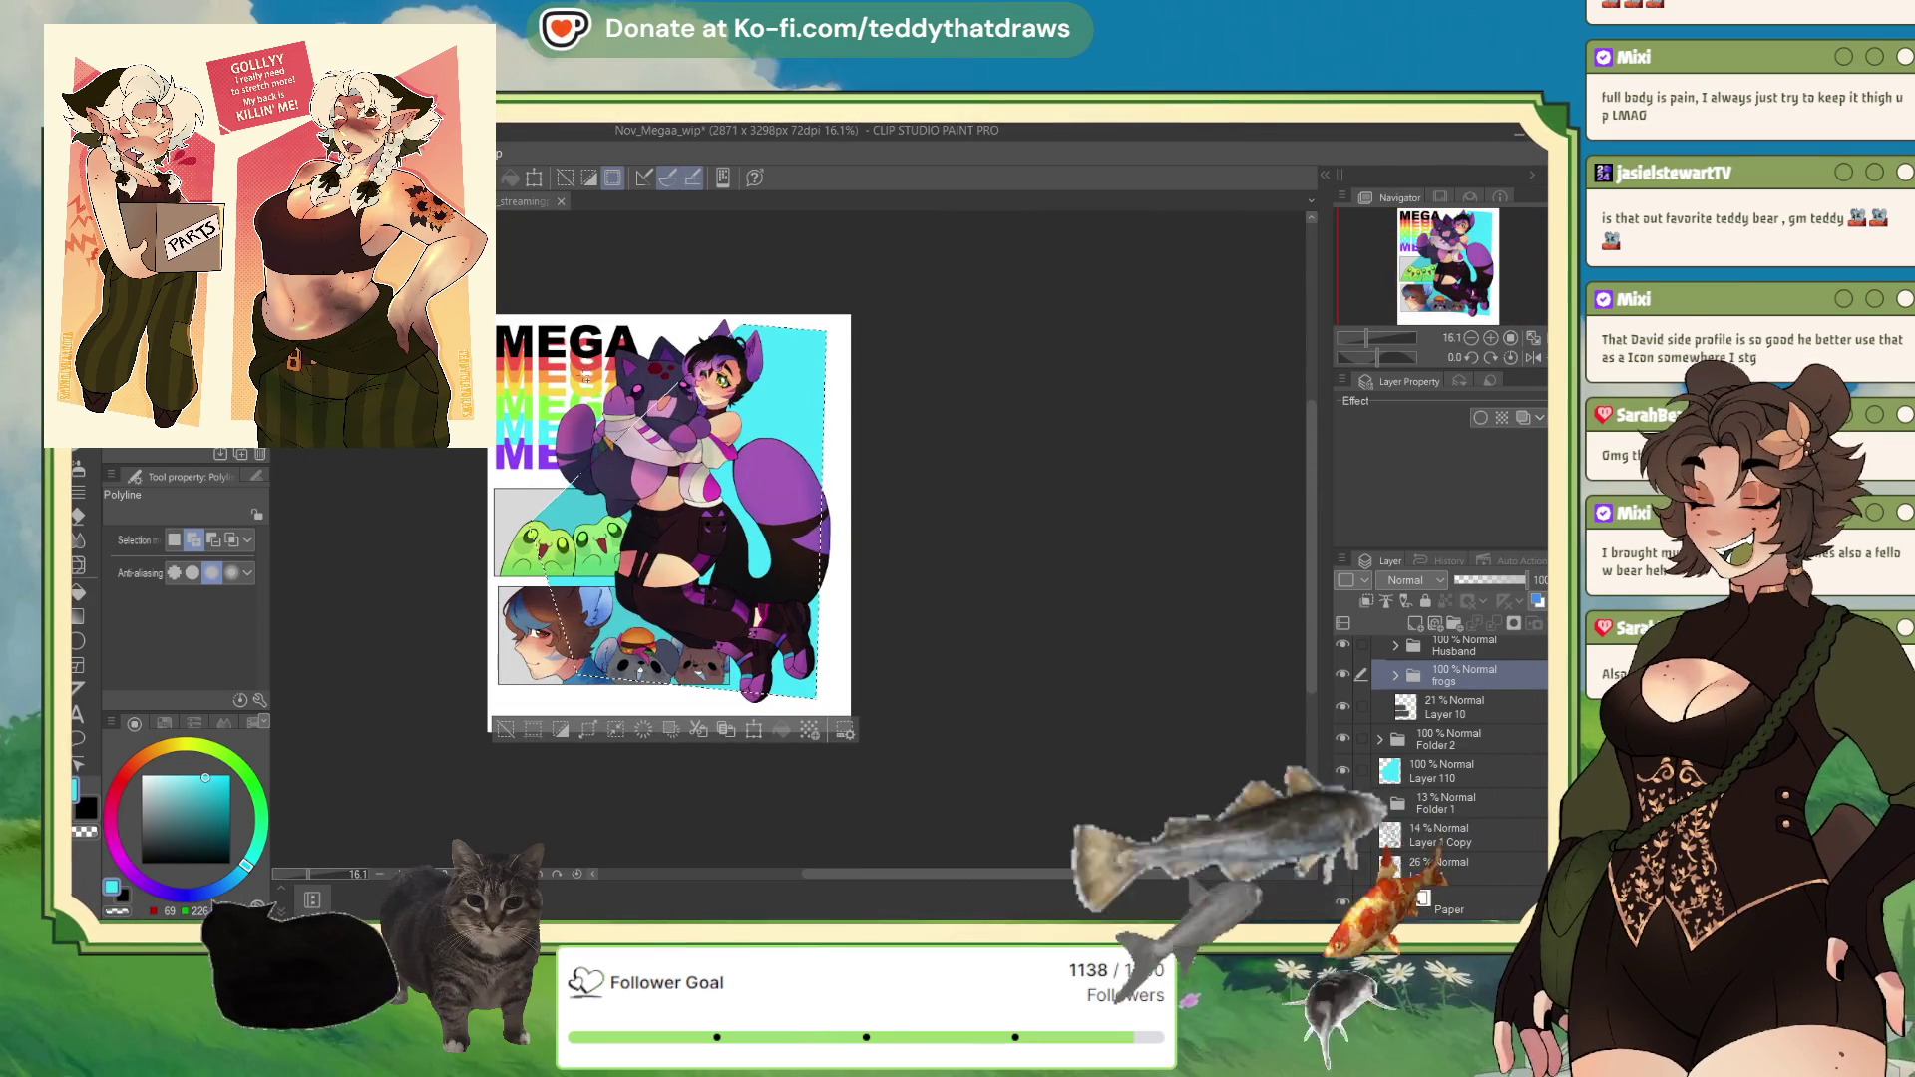
pyautogui.scroll(2, 709, 494)
# Step: Reselect Layer 110 and clear the selection around the character
pyautogui.click(1426, 778)
pyautogui.click(491, 827)
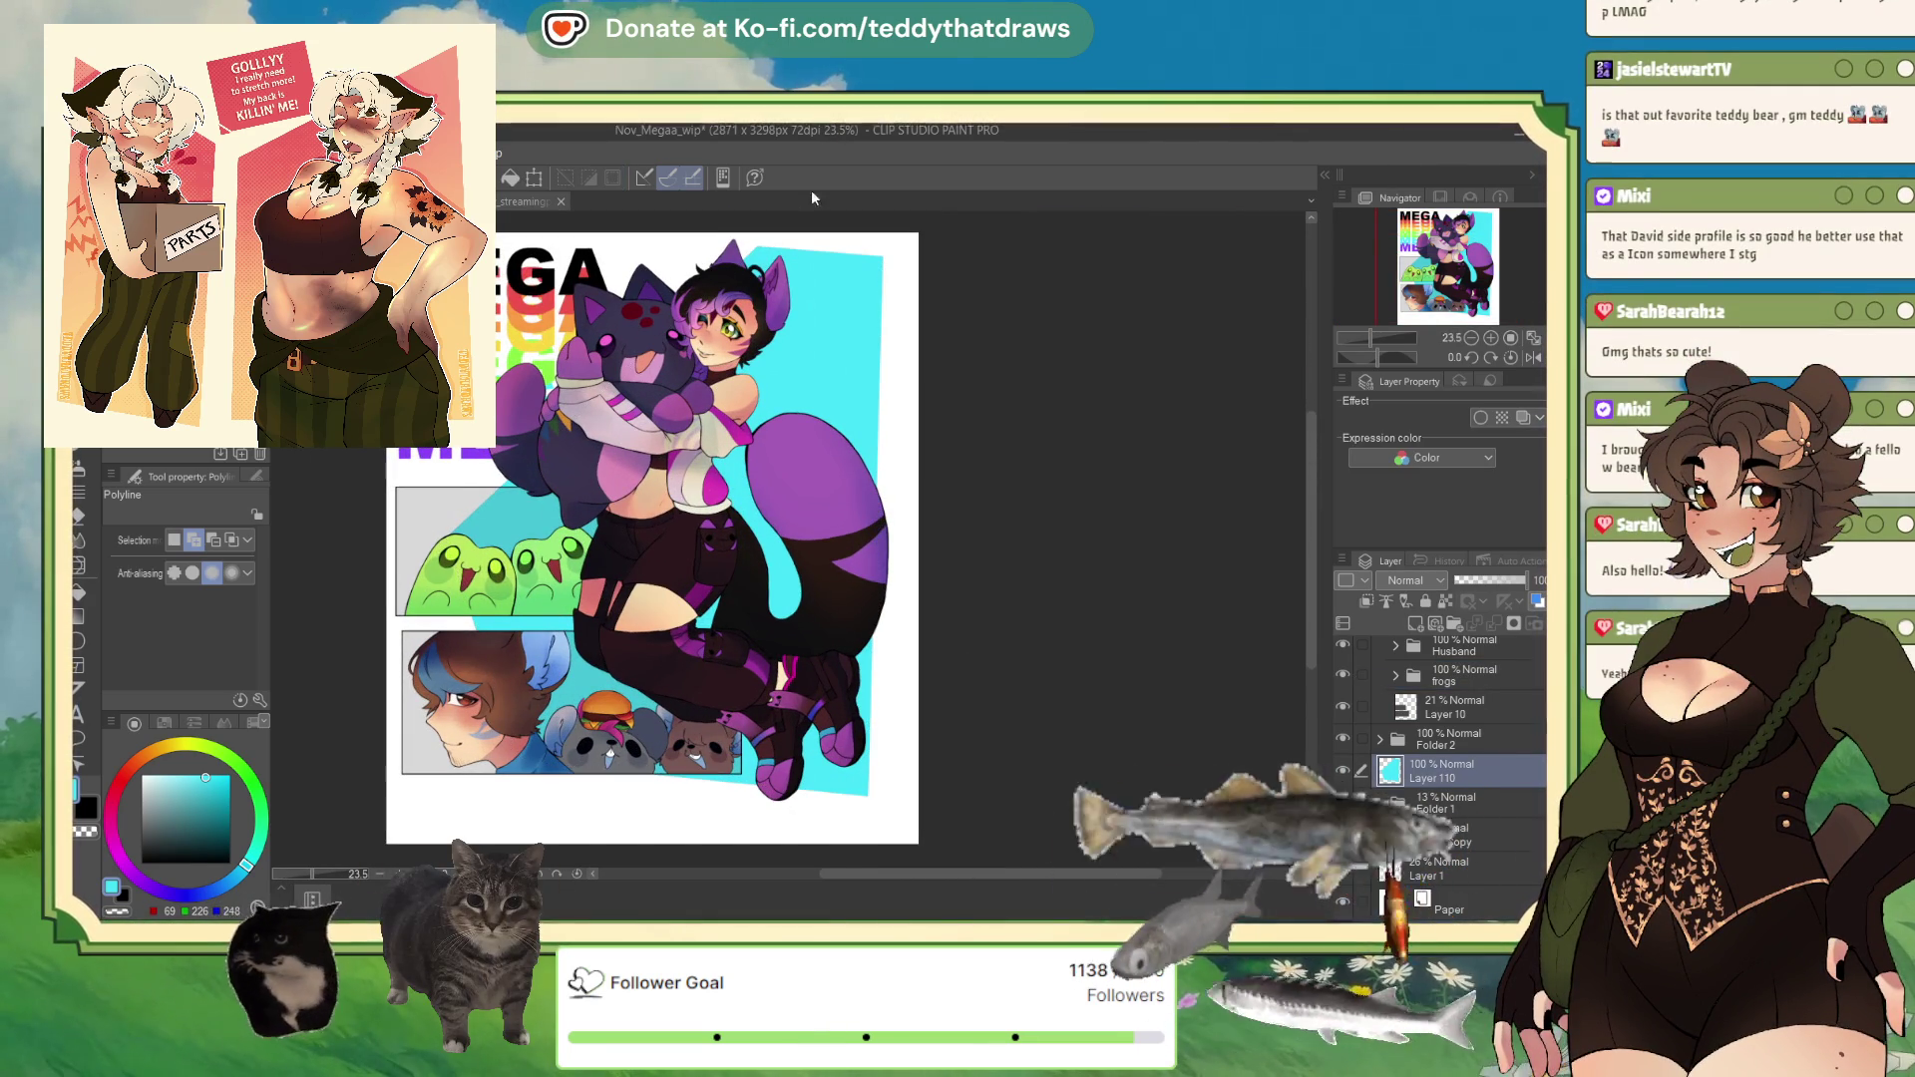
pyautogui.scroll(-2, 738, 516)
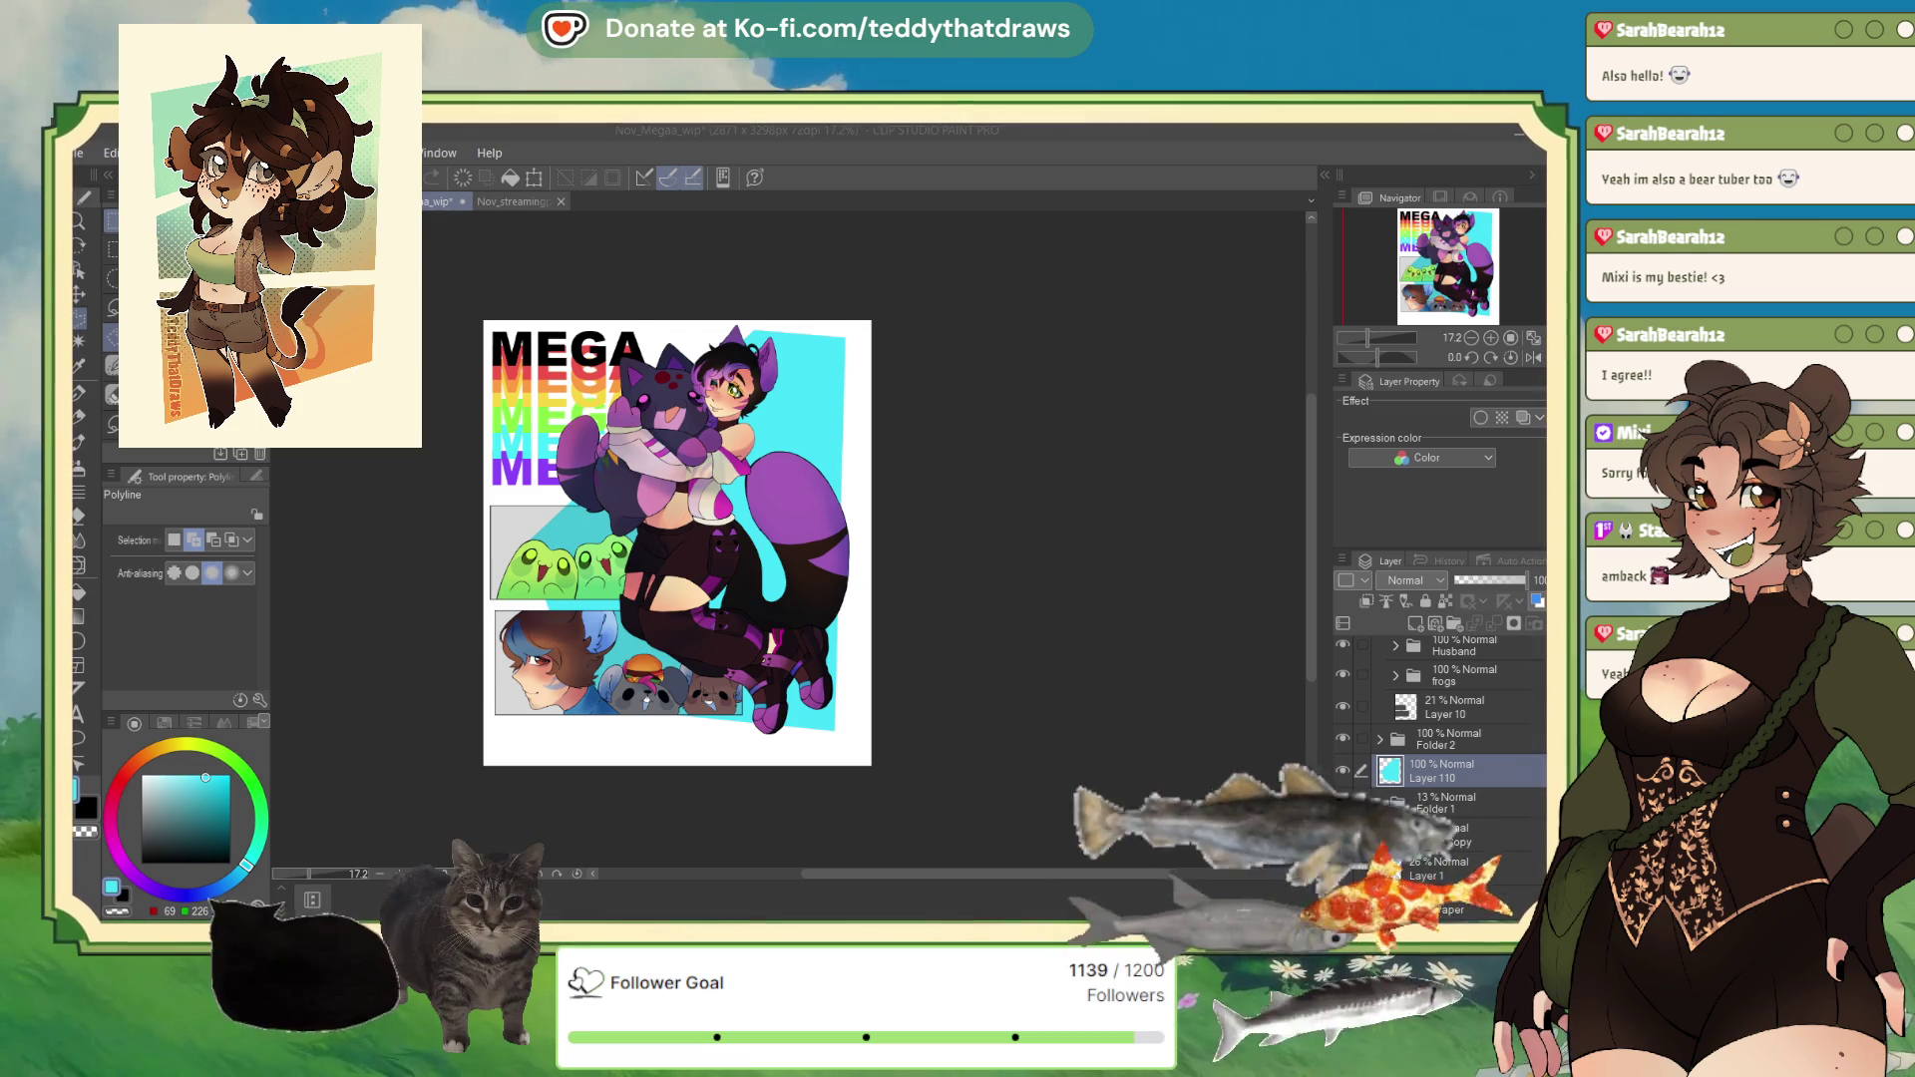
# Step: Switch to the Nov_streamingpanel_wip document tab
pyautogui.scroll(5, 683, 424)
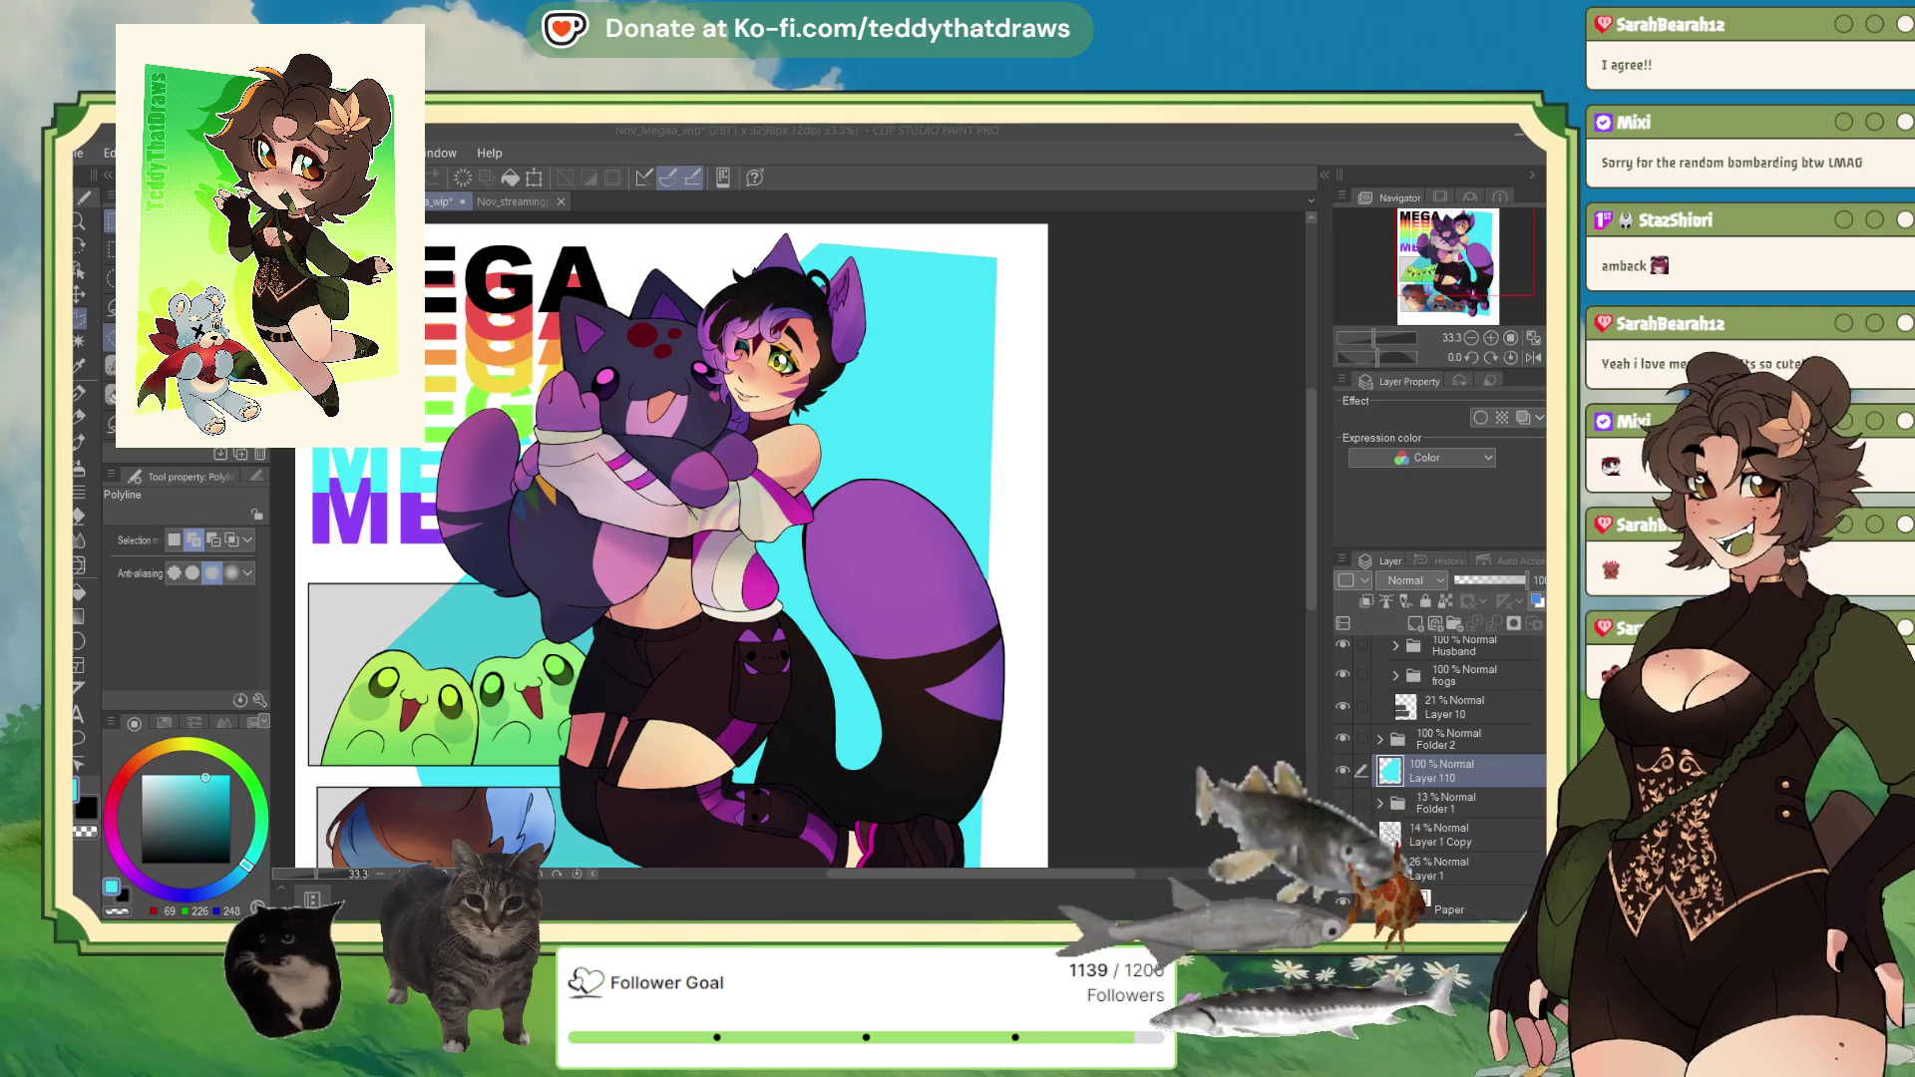
pyautogui.click(528, 202)
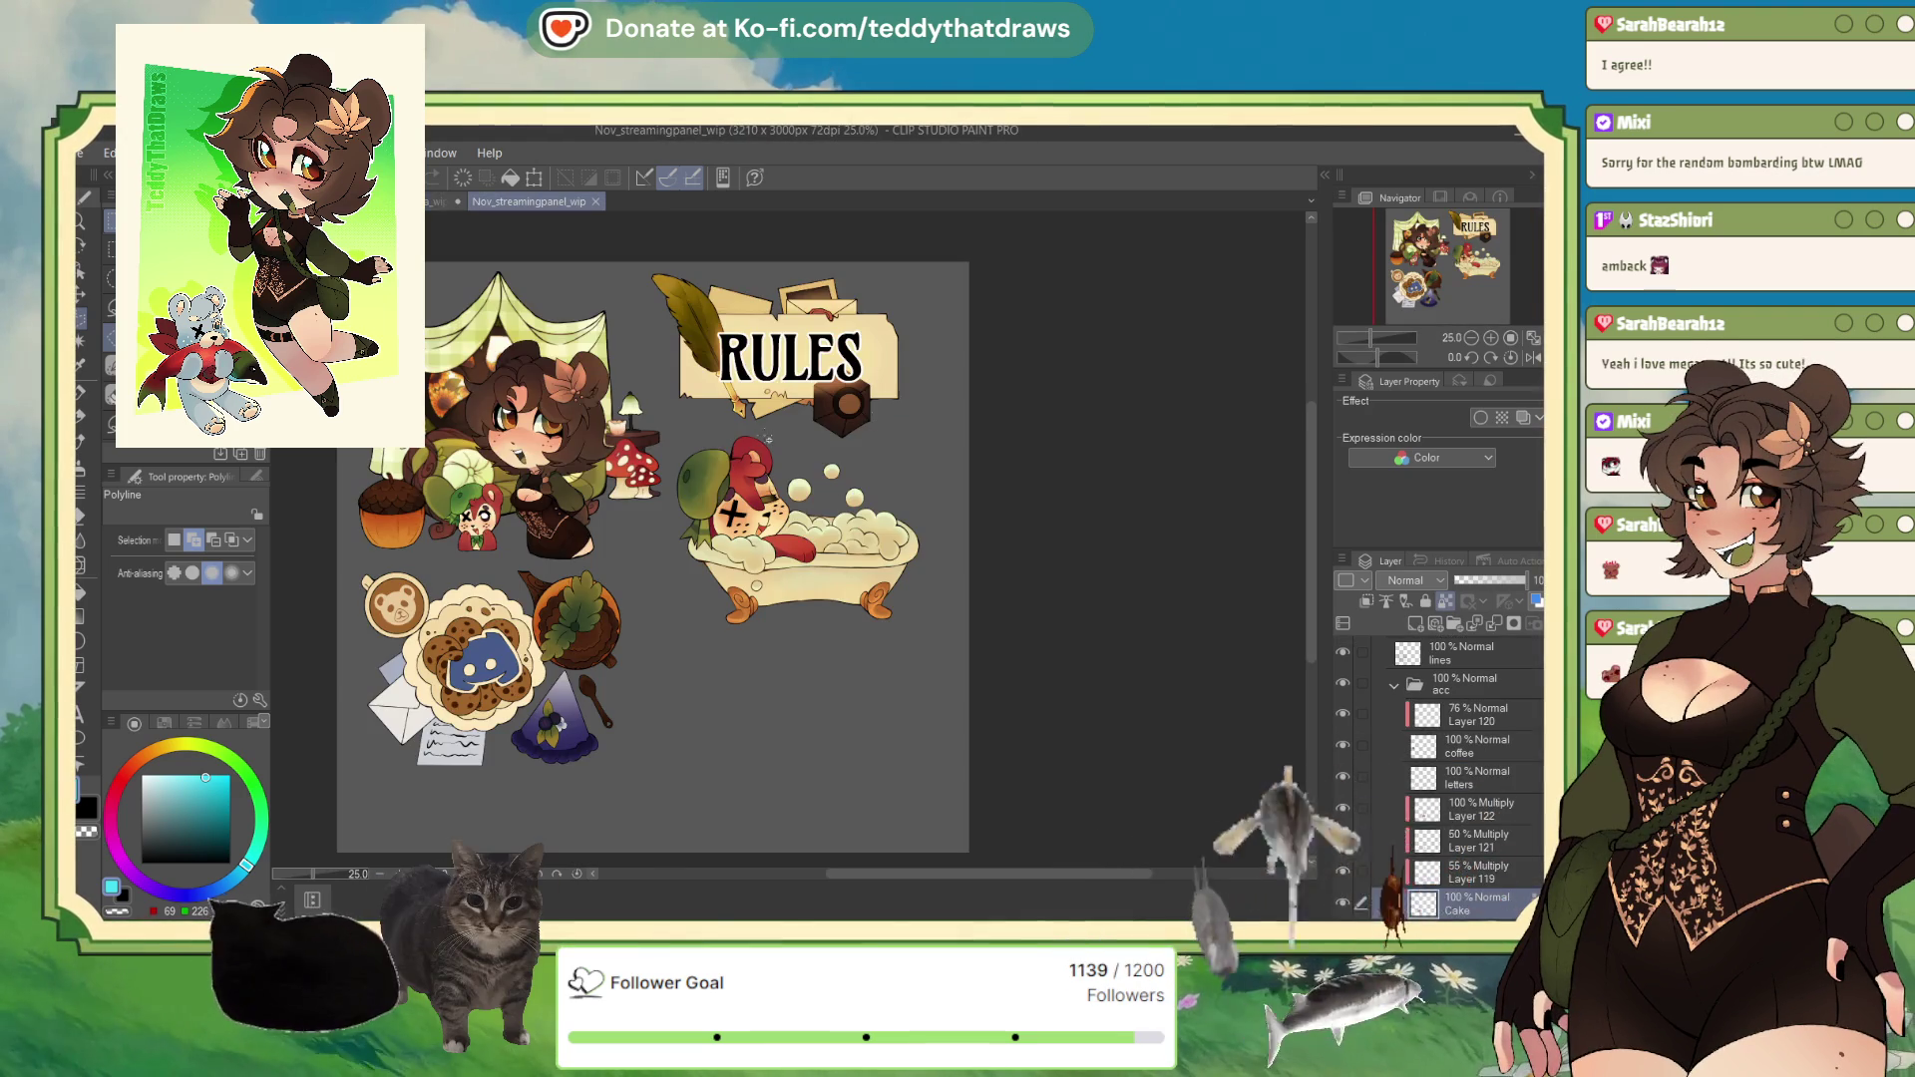
# Step: Zoom around the RULES panel artwork, then return to Nov_Megaa_wip with Ctrl+Tab
pyautogui.scroll(2, 766, 438)
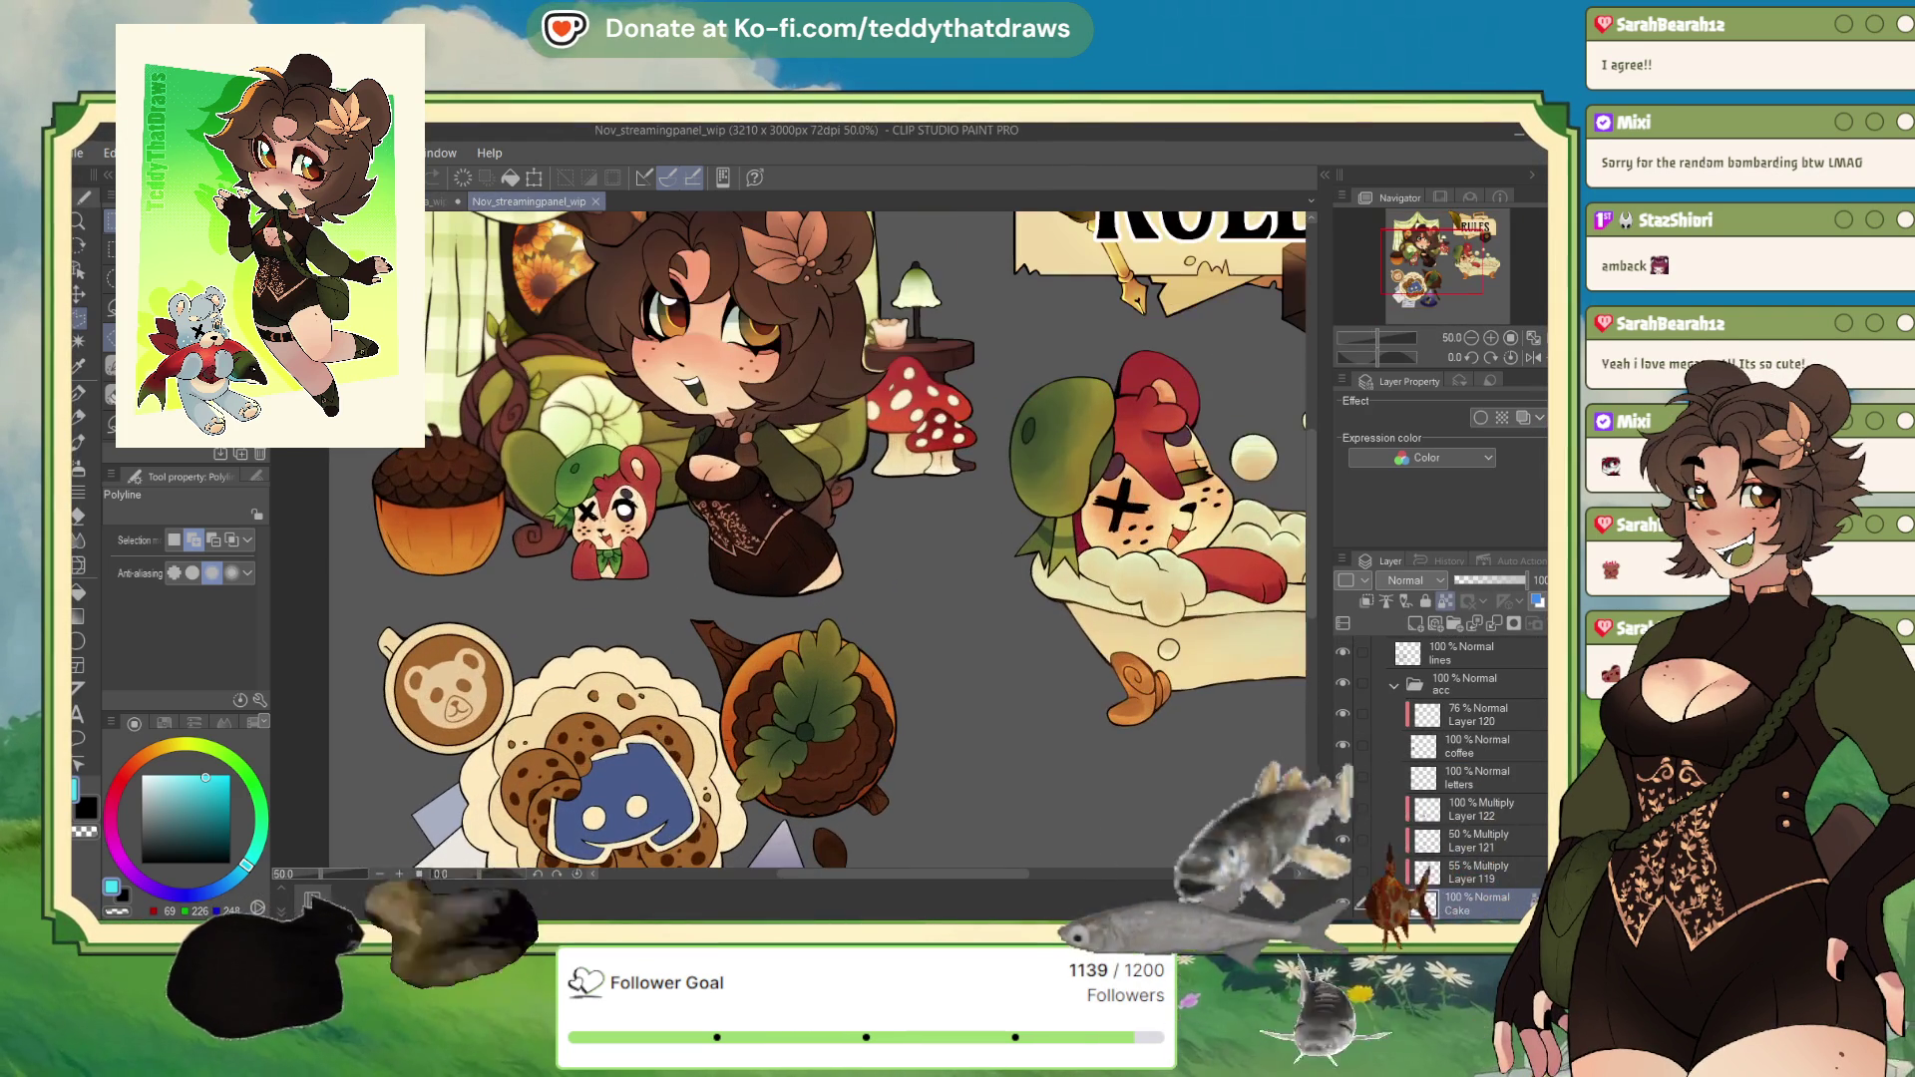
pyautogui.scroll(5, 588, 506)
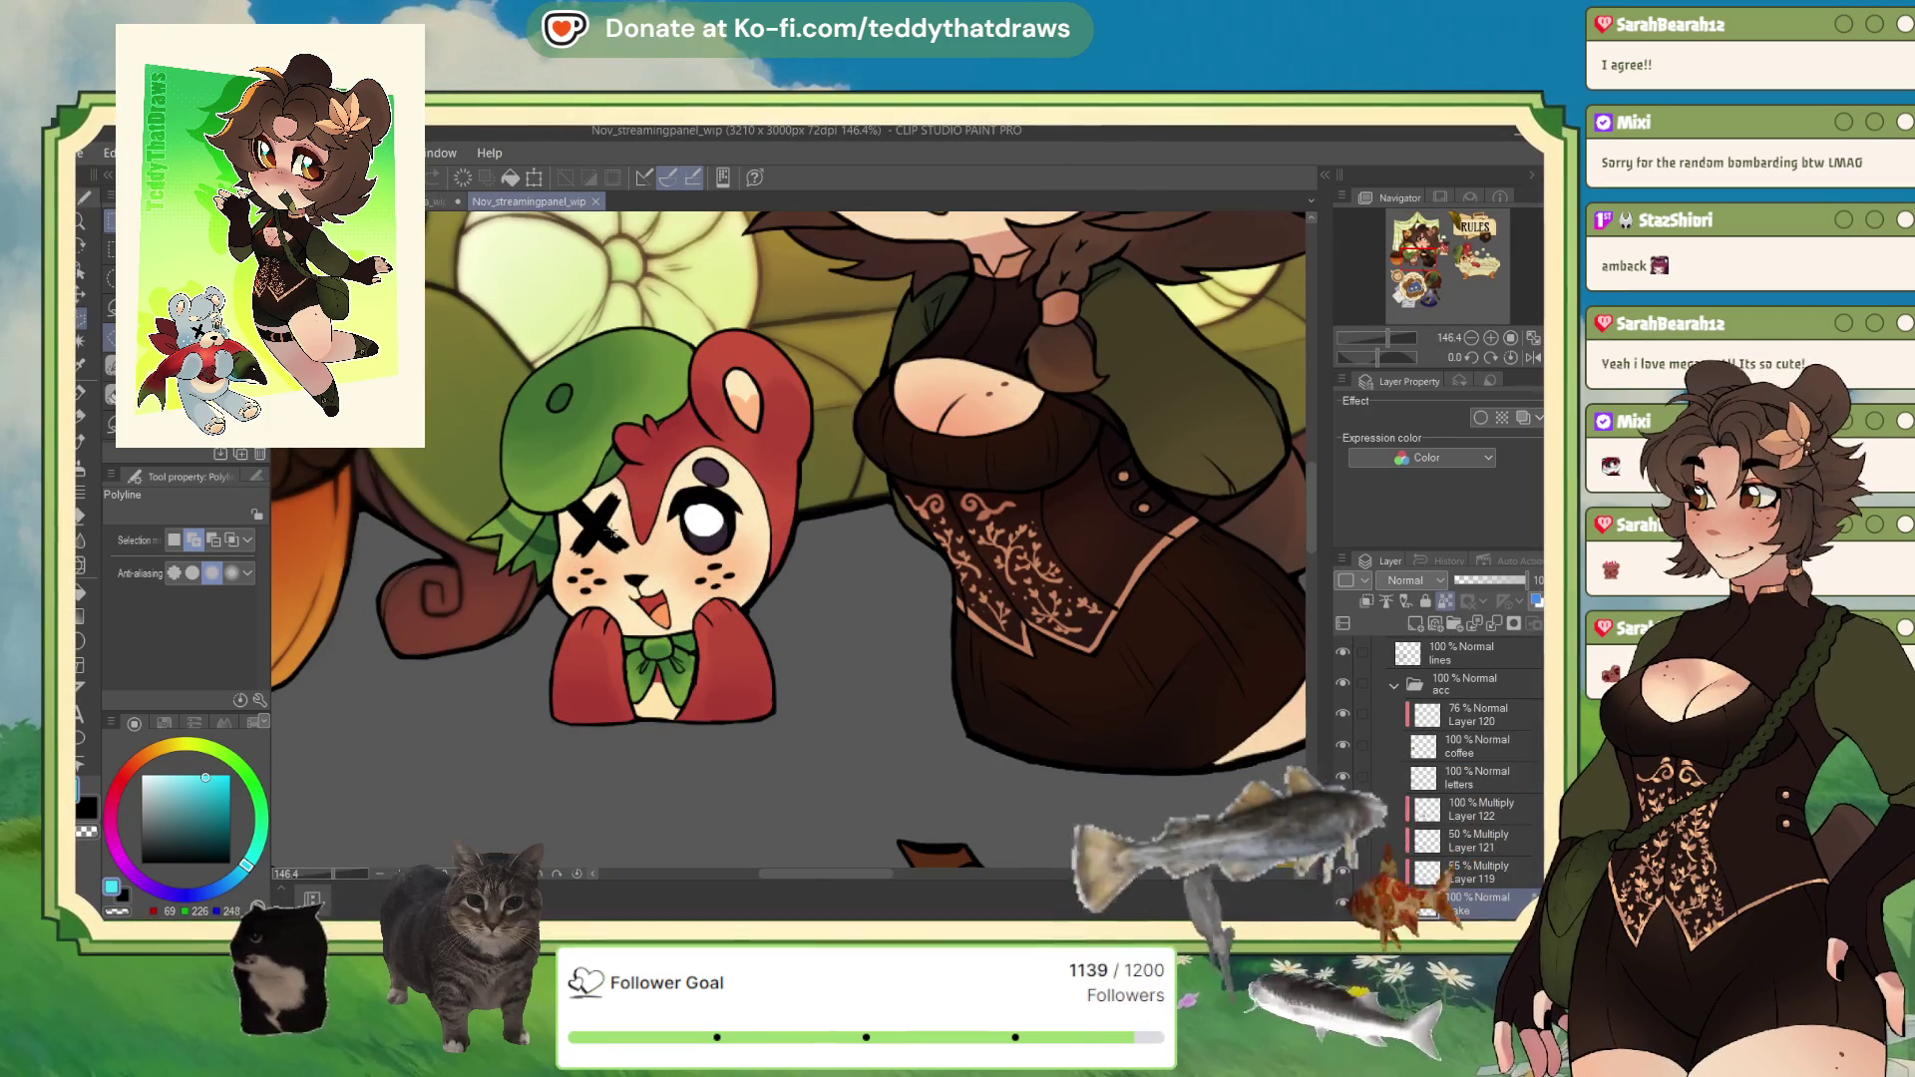
pyautogui.scroll(-5, 611, 534)
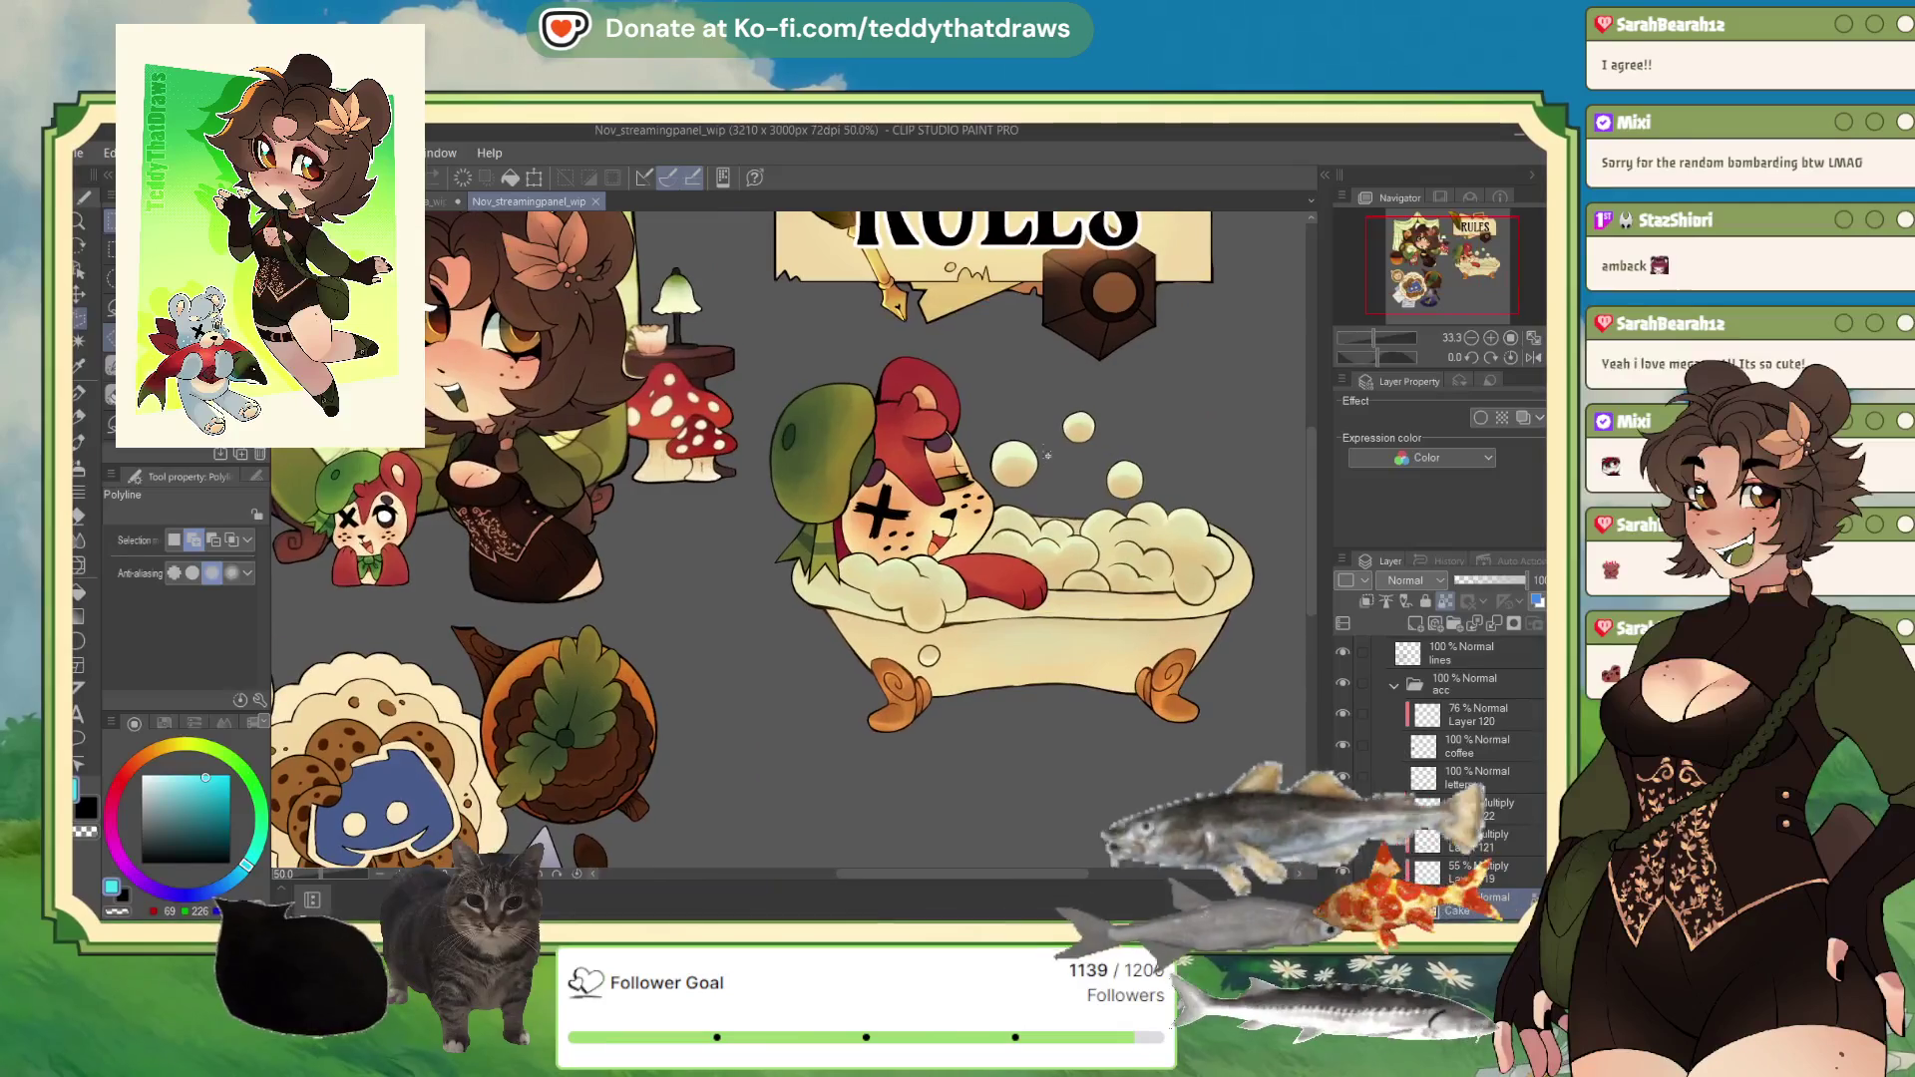
pyautogui.scroll(-3, 1047, 455)
pyautogui.scroll(3, 859, 423)
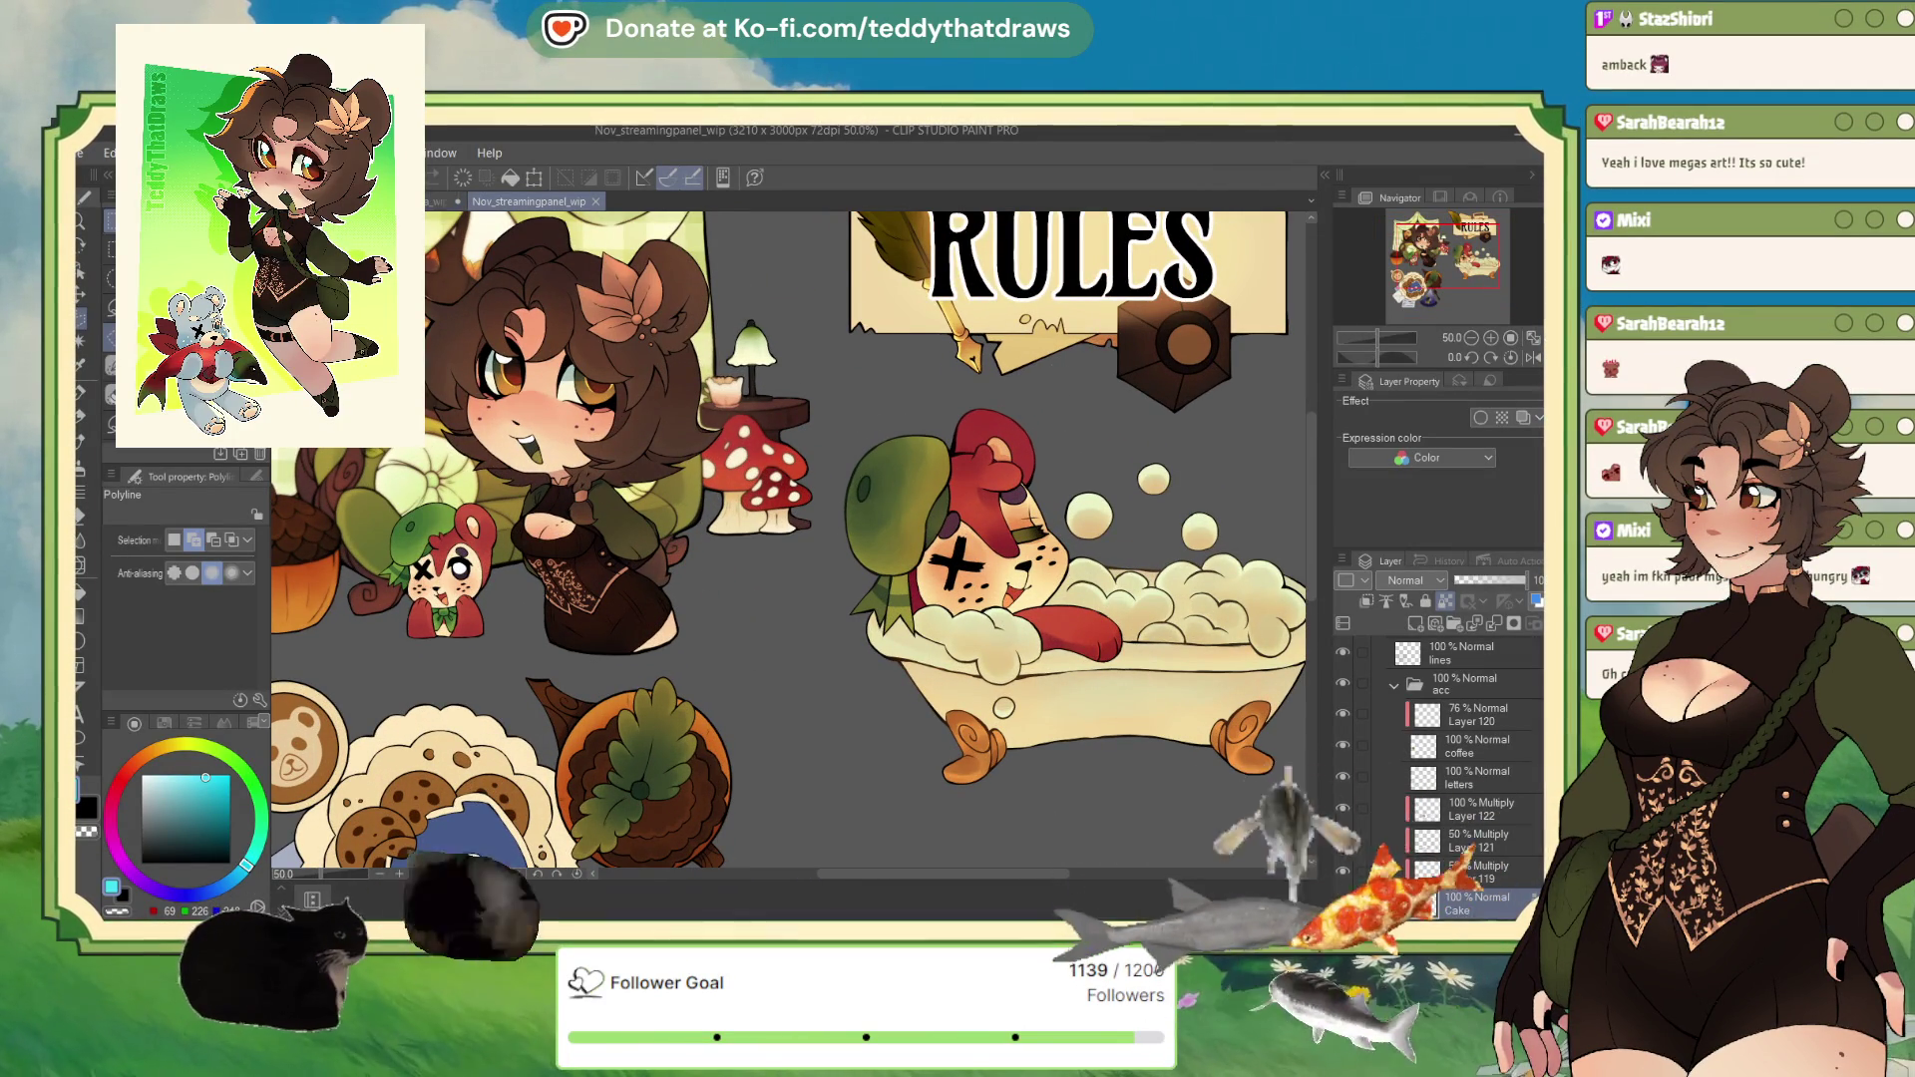
pyautogui.hotkey('ctrl', 'Tab')
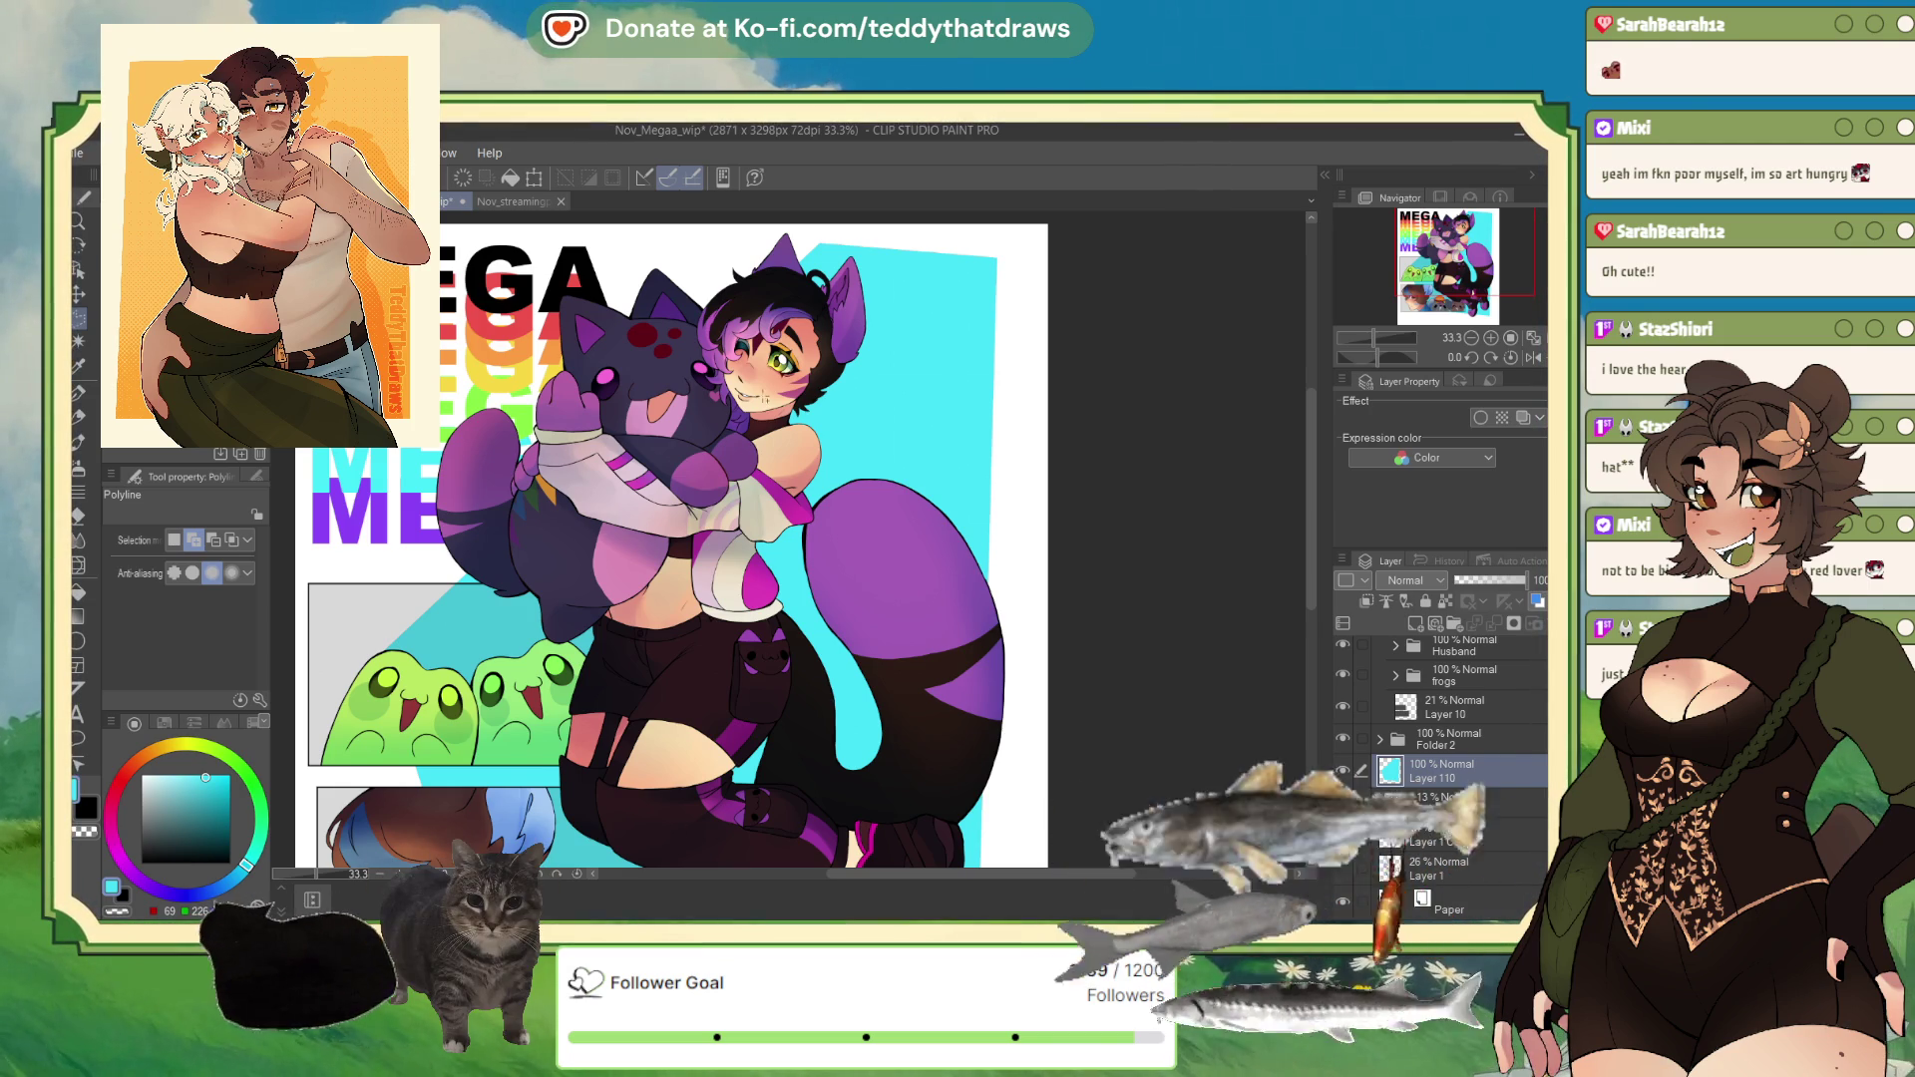
# Step: Zoom in on the MEGA character's details, zoom back out, then switch to Nov_streamingpanel_wip
pyautogui.scroll(-2, 538, 528)
pyautogui.scroll(3, 674, 319)
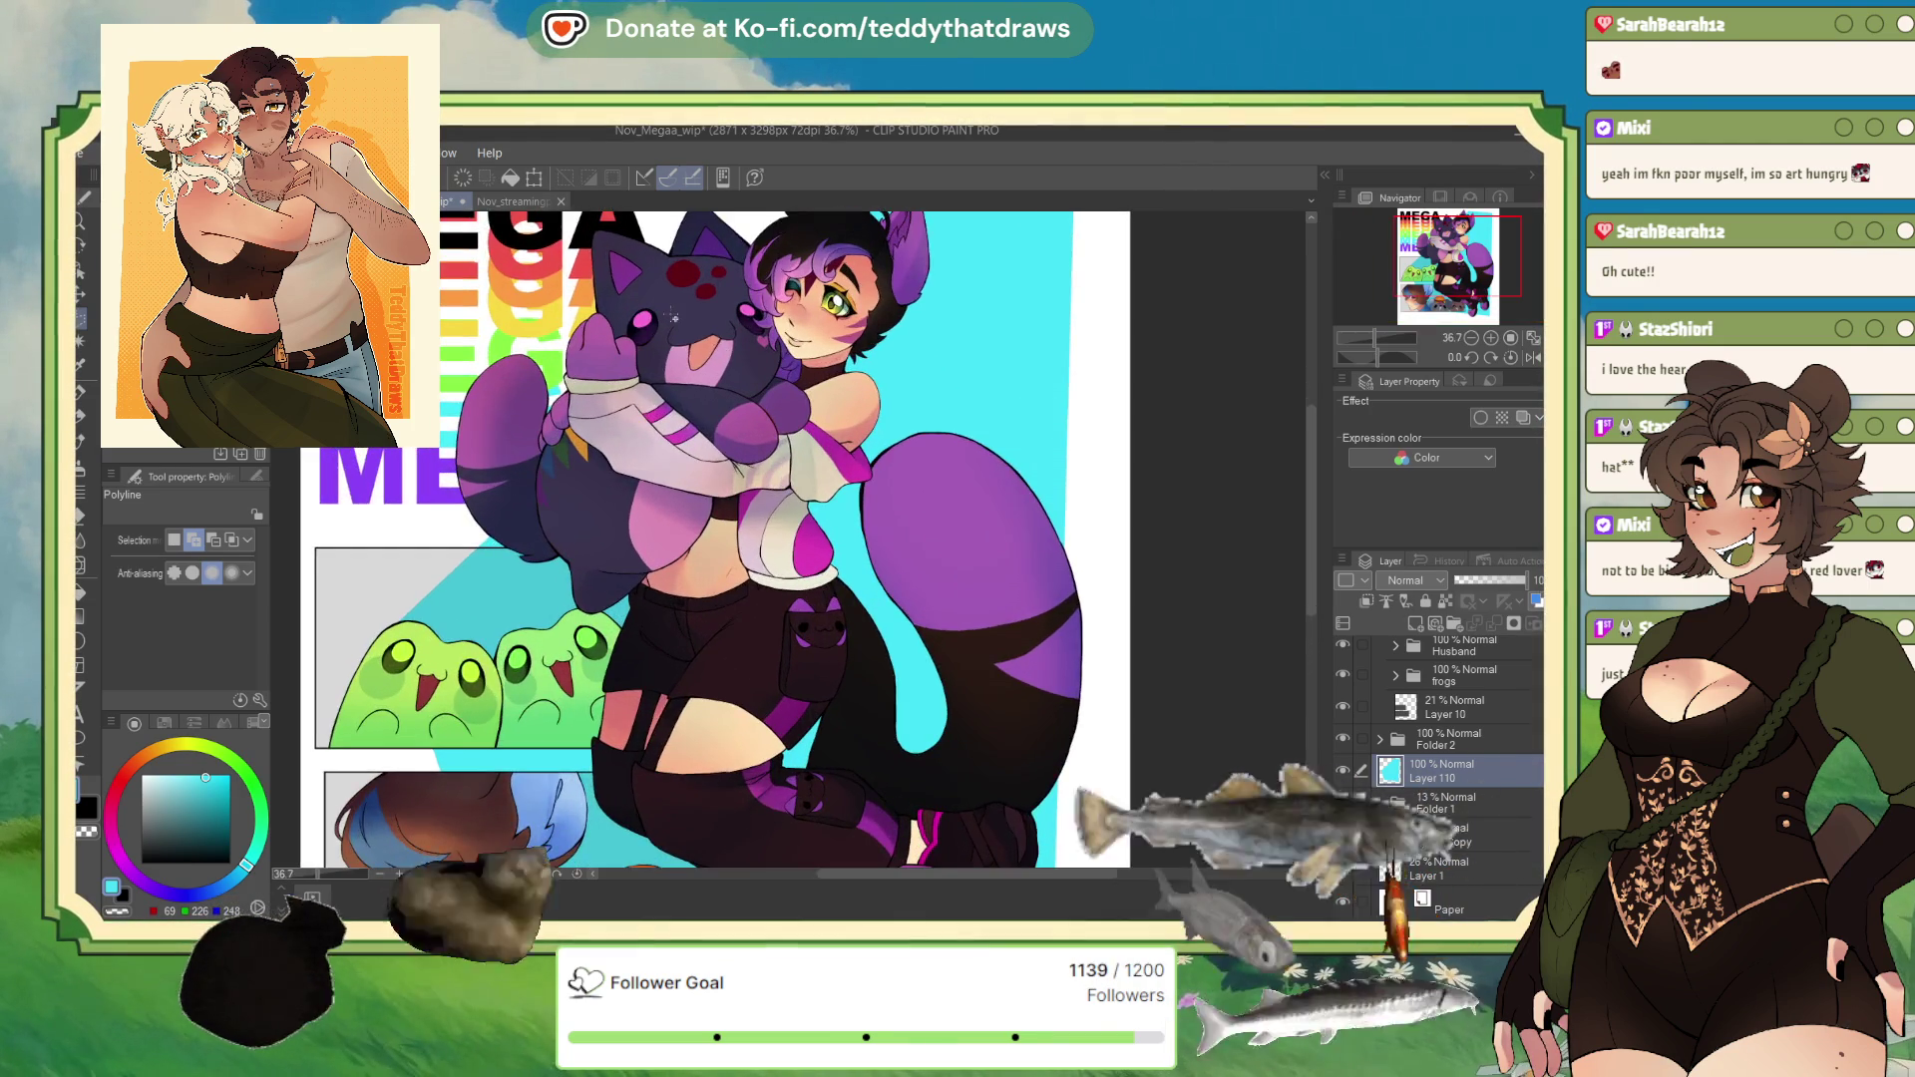
pyautogui.scroll(-3, 674, 319)
pyautogui.scroll(2, 674, 319)
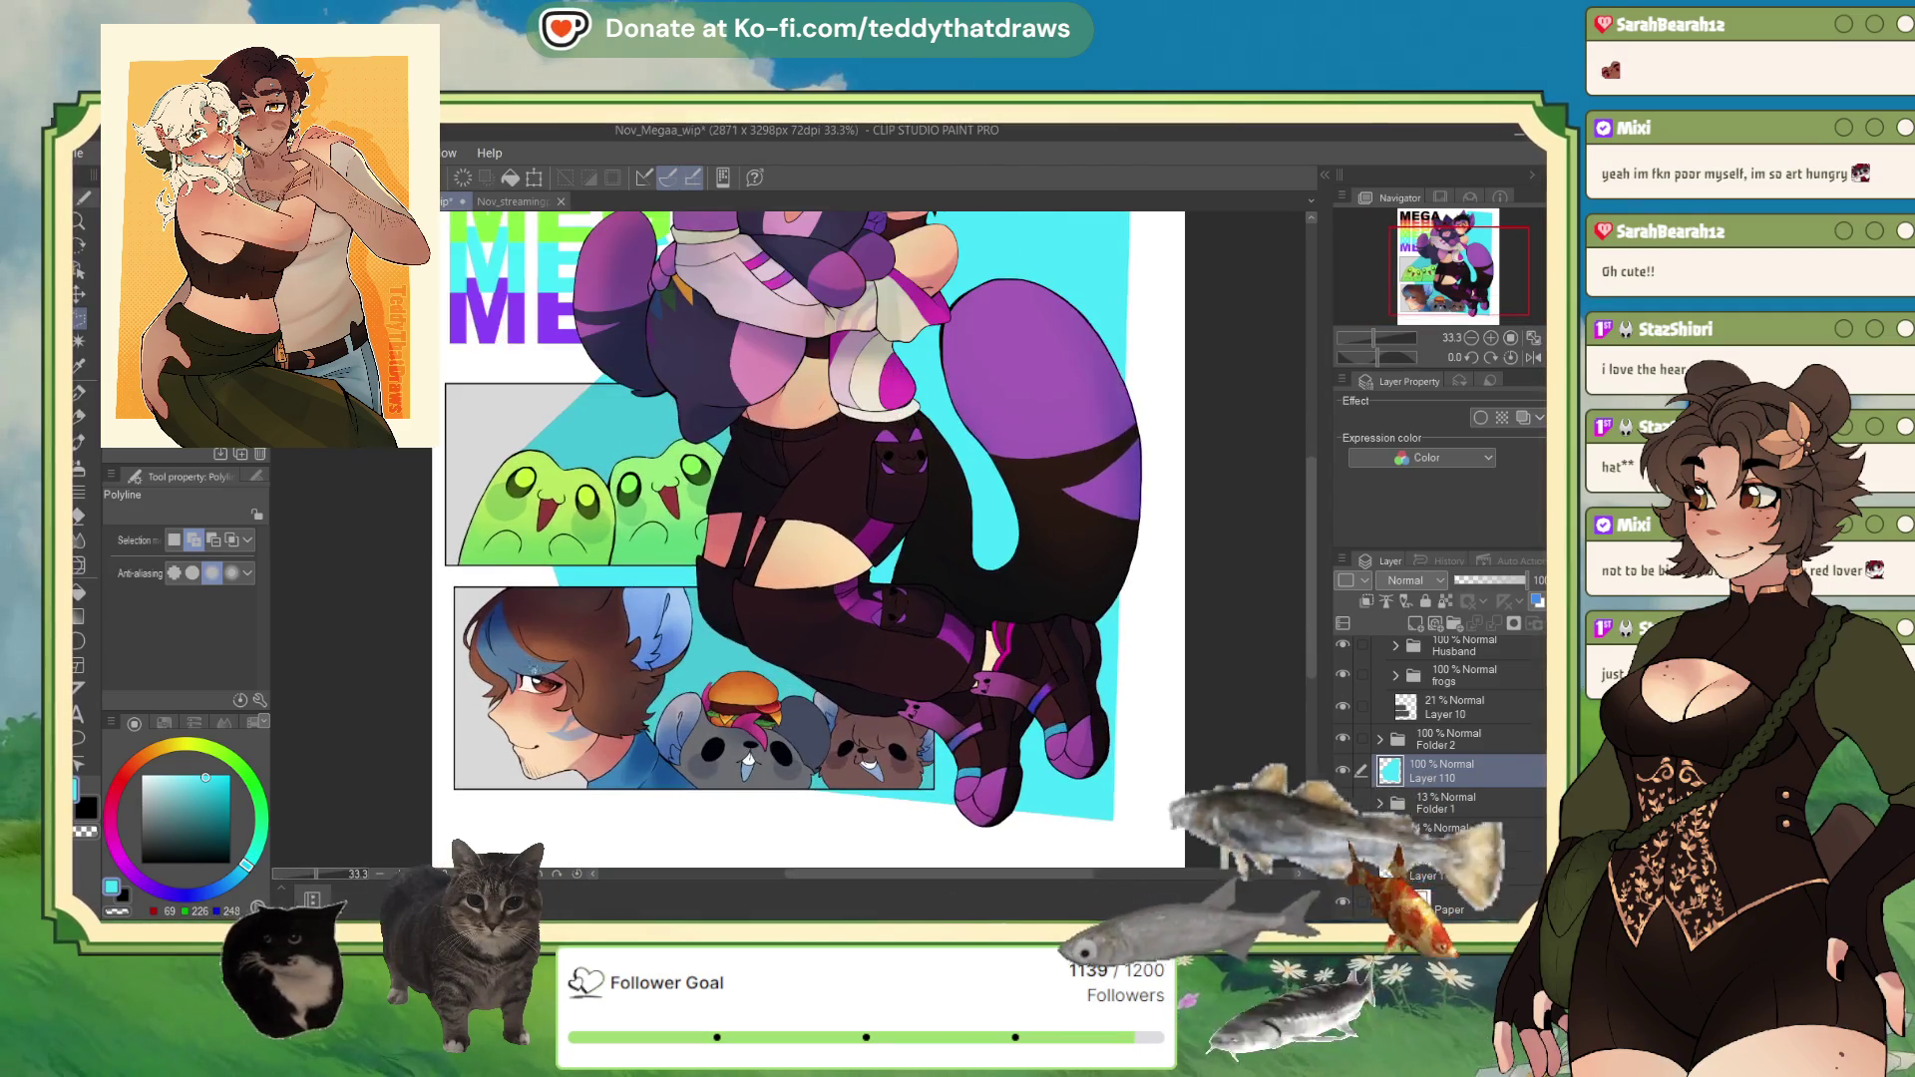
pyautogui.scroll(-2, 582, 486)
pyautogui.scroll(4, 581, 485)
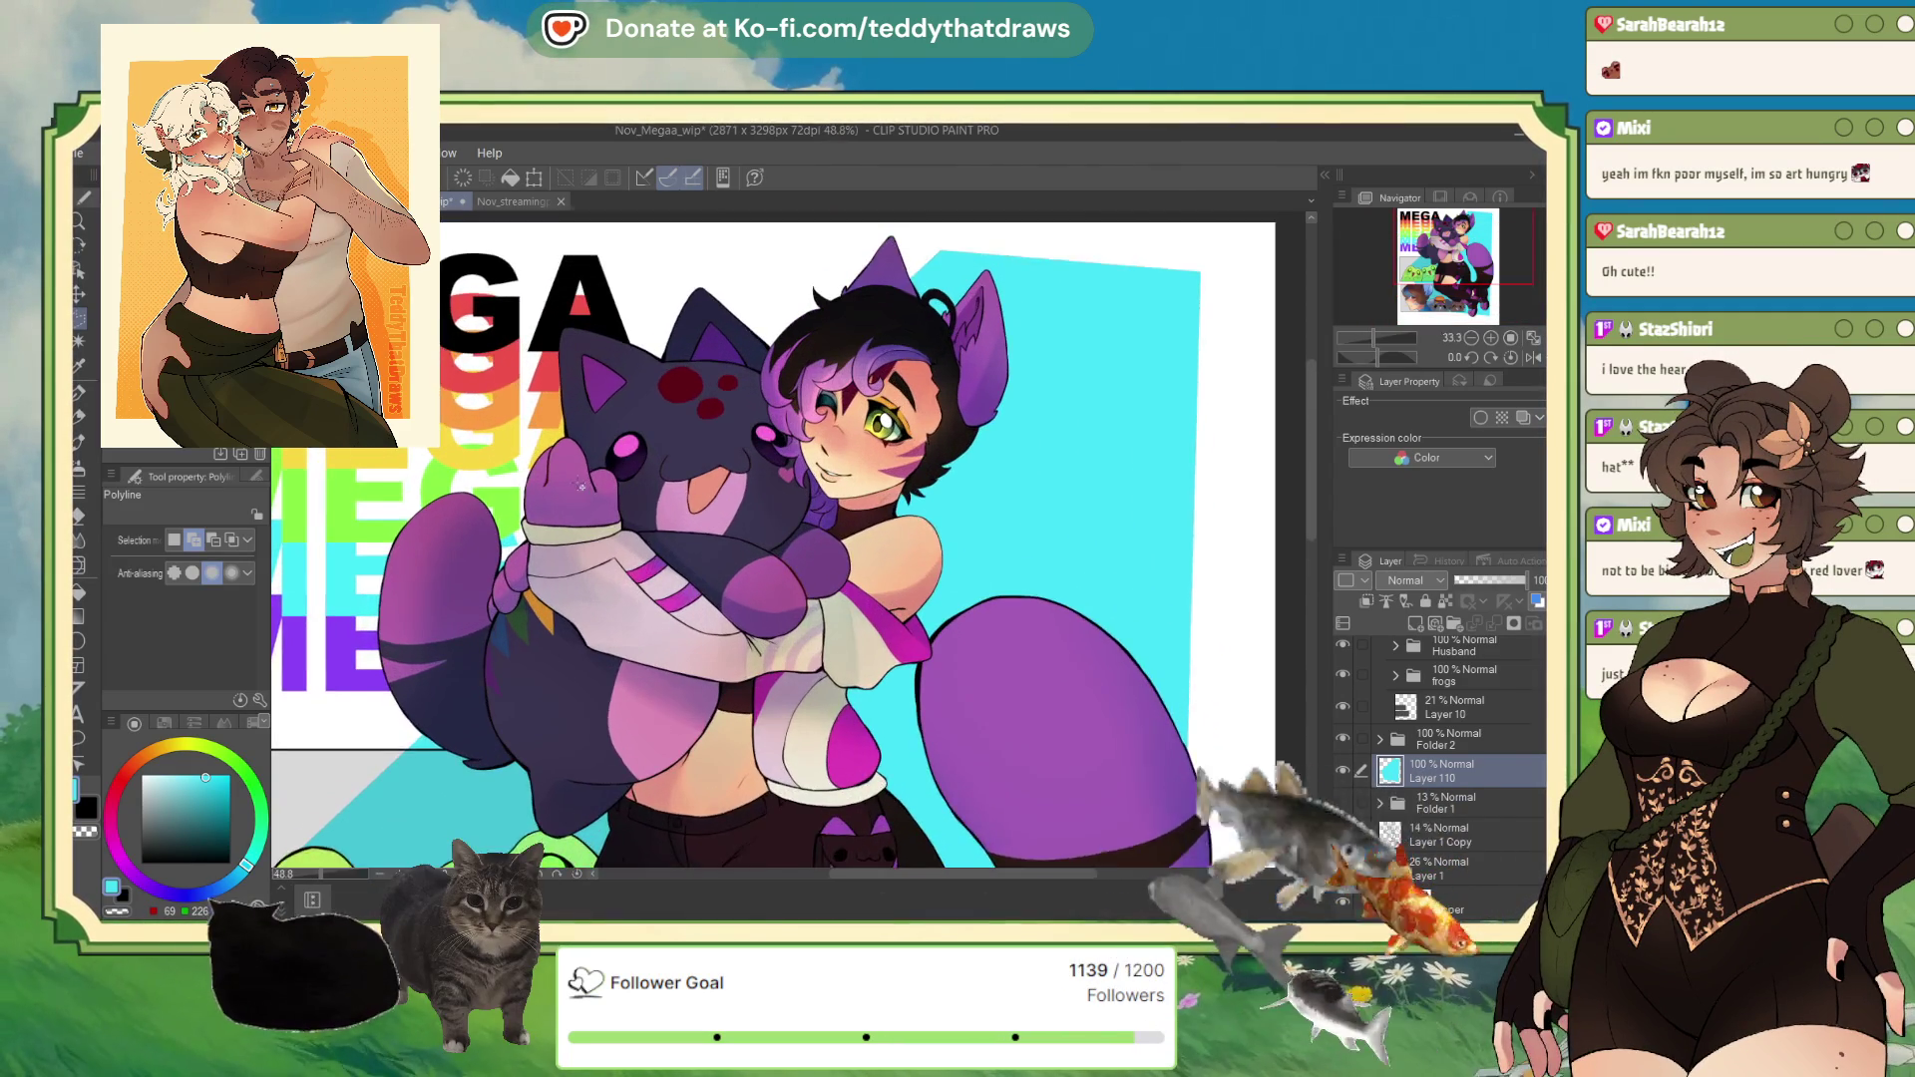
pyautogui.scroll(2, 743, 291)
pyautogui.scroll(-1, 743, 291)
pyautogui.scroll(-4, 743, 291)
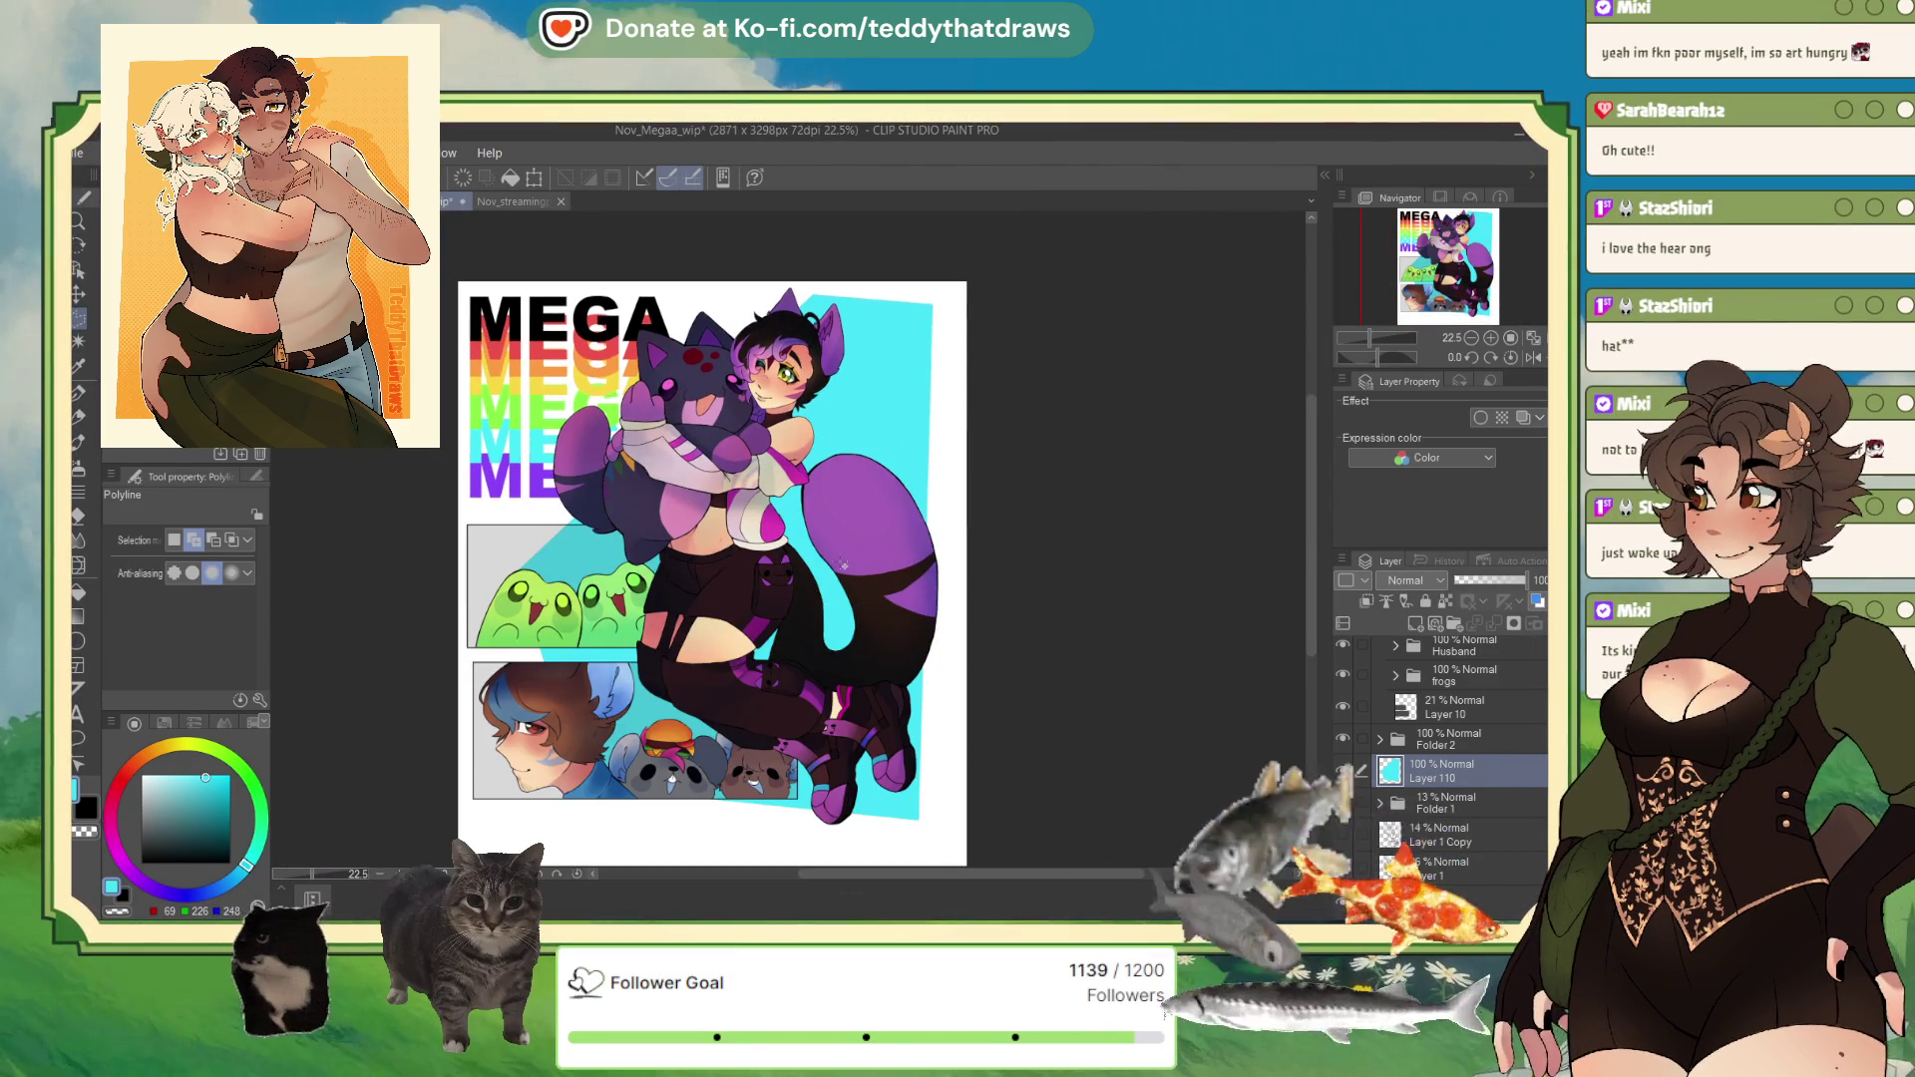
pyautogui.scroll(5, 843, 565)
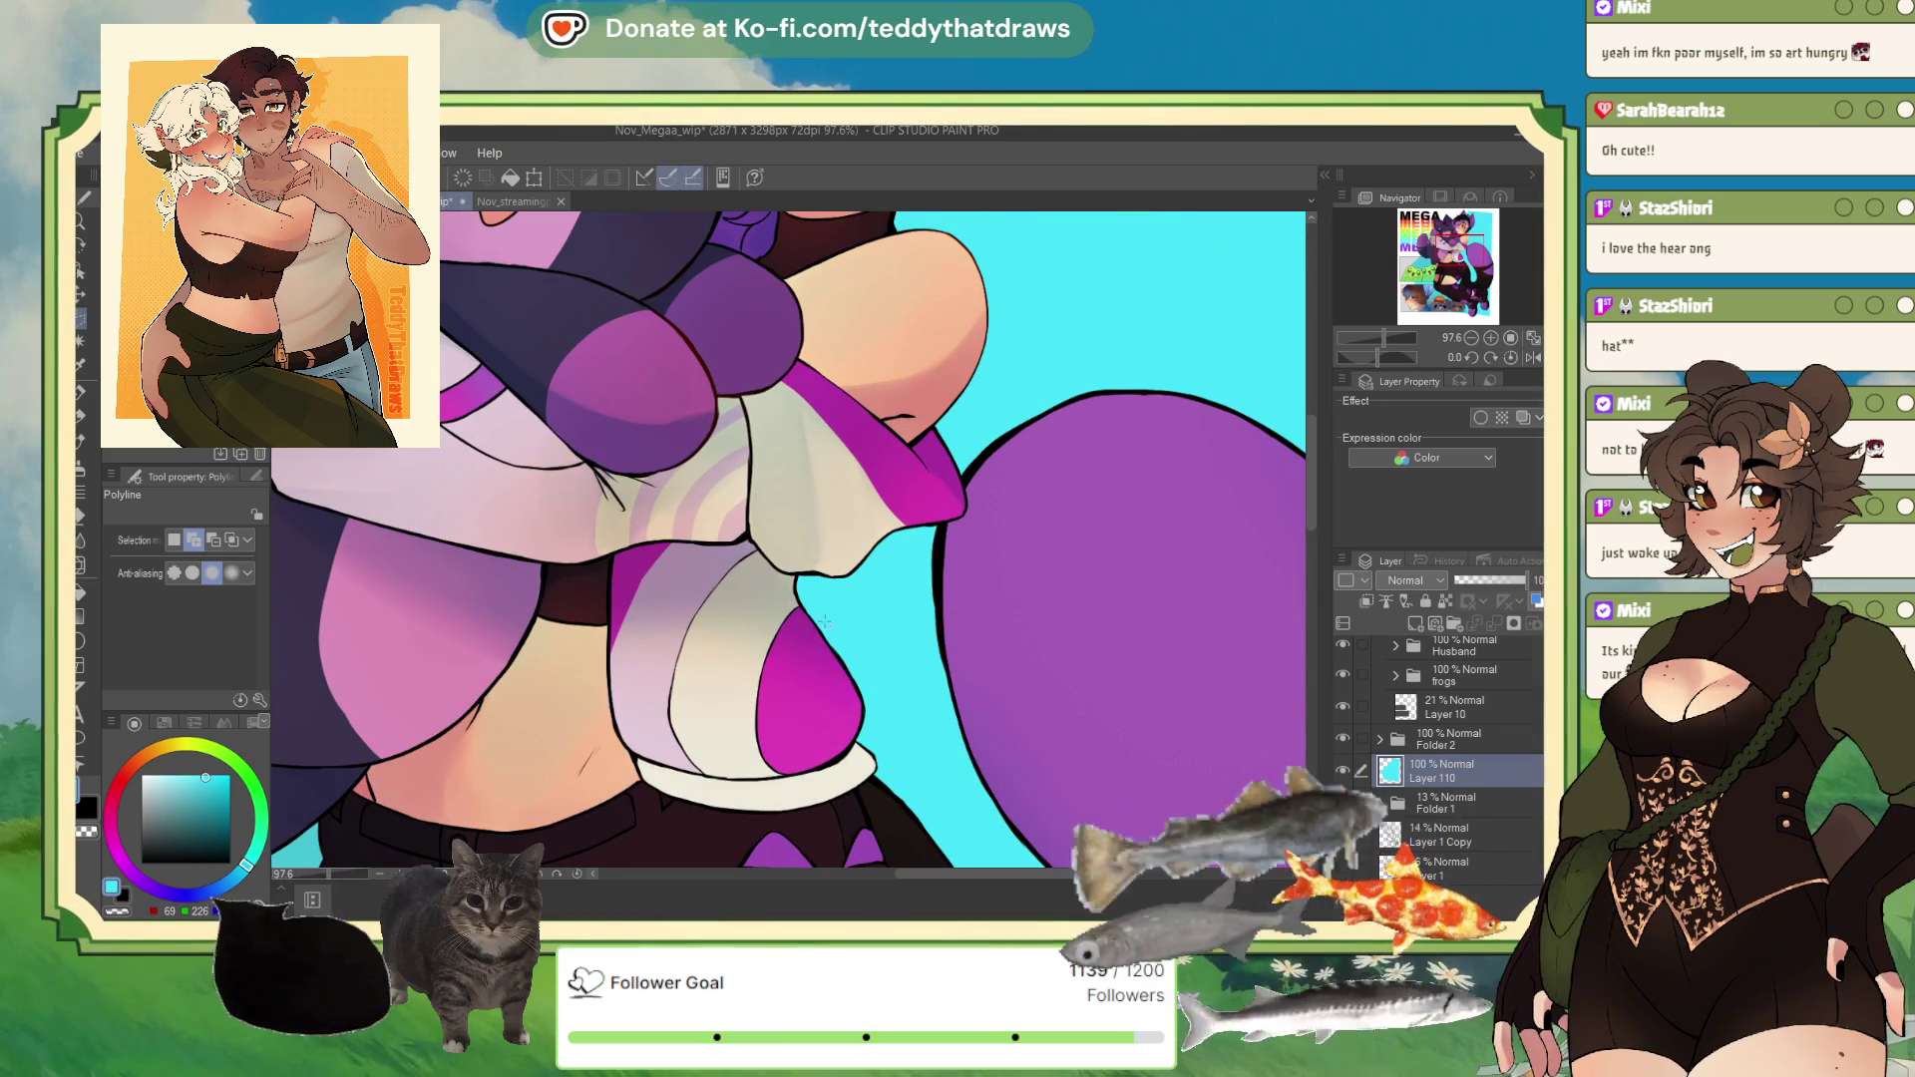
pyautogui.scroll(-3, 698, 599)
pyautogui.scroll(2, 642, 441)
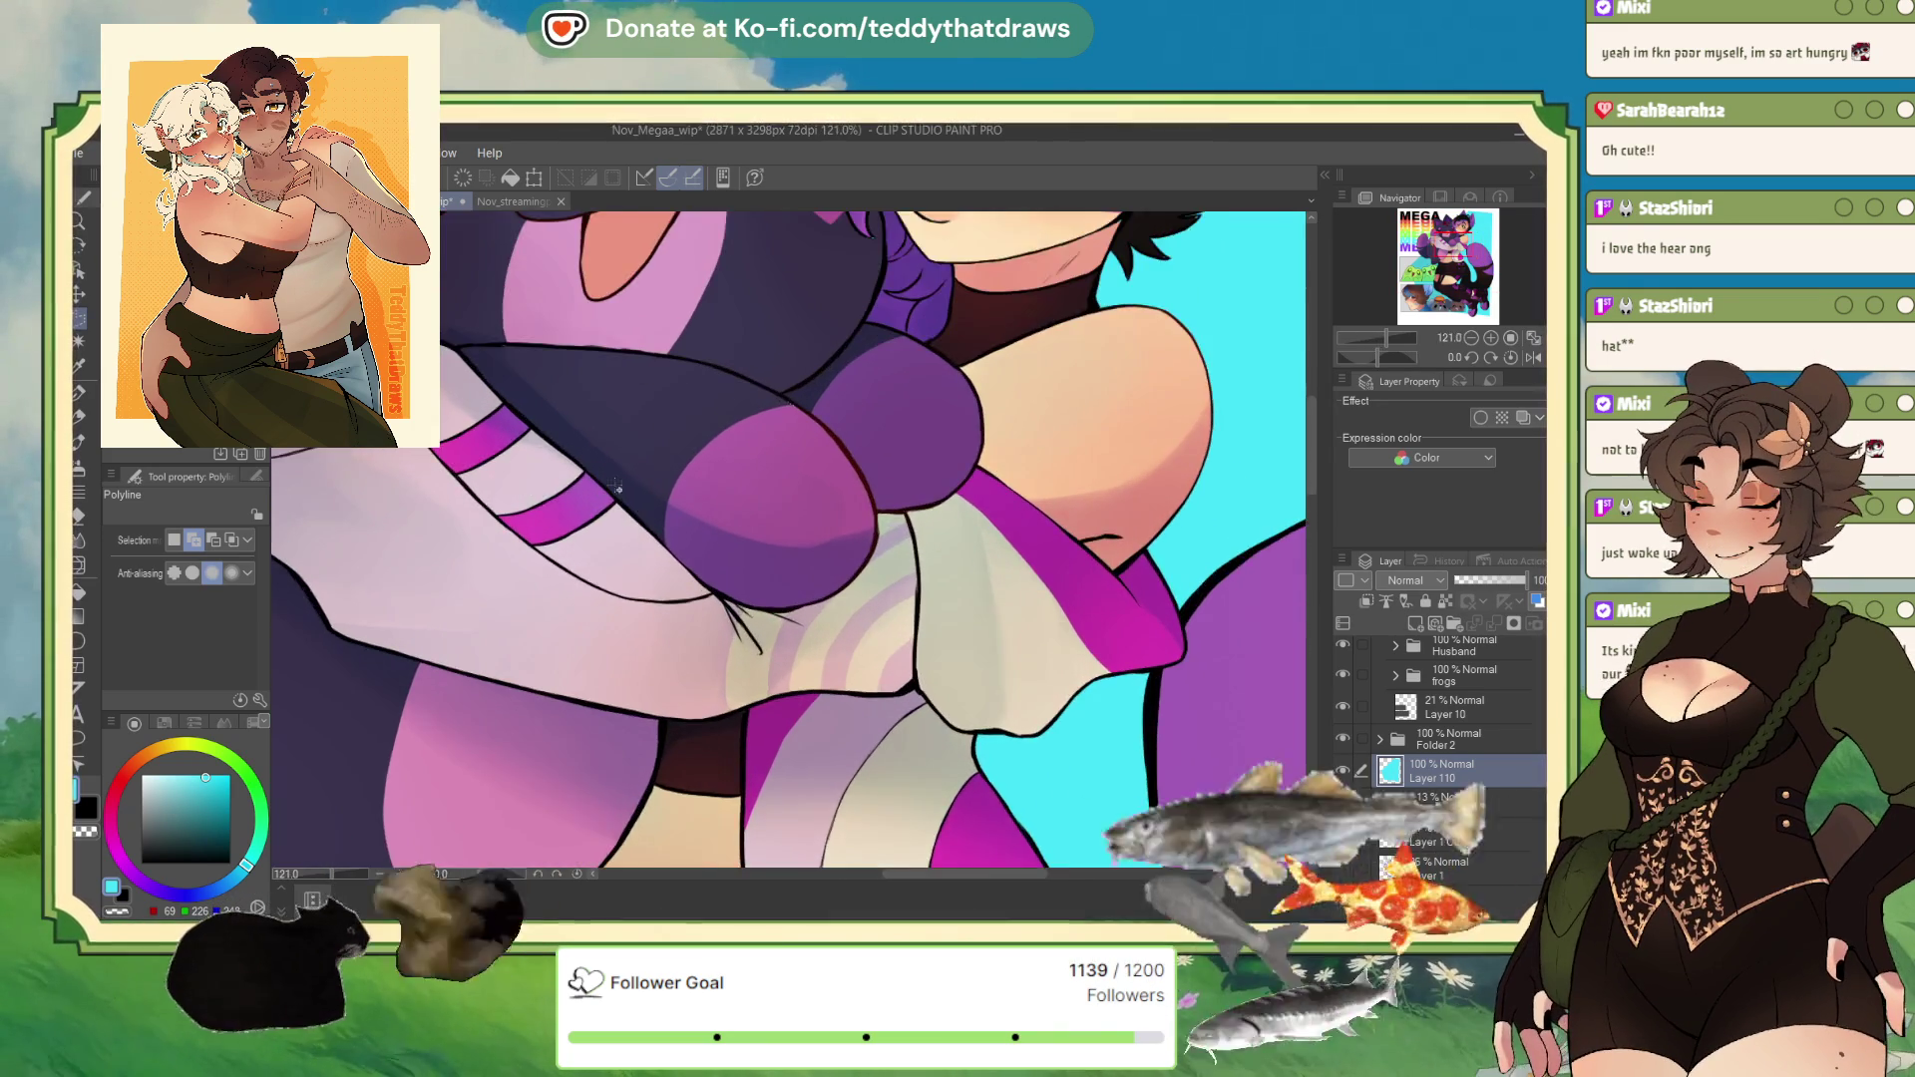
pyautogui.scroll(-3, 642, 440)
pyautogui.scroll(-3, 642, 441)
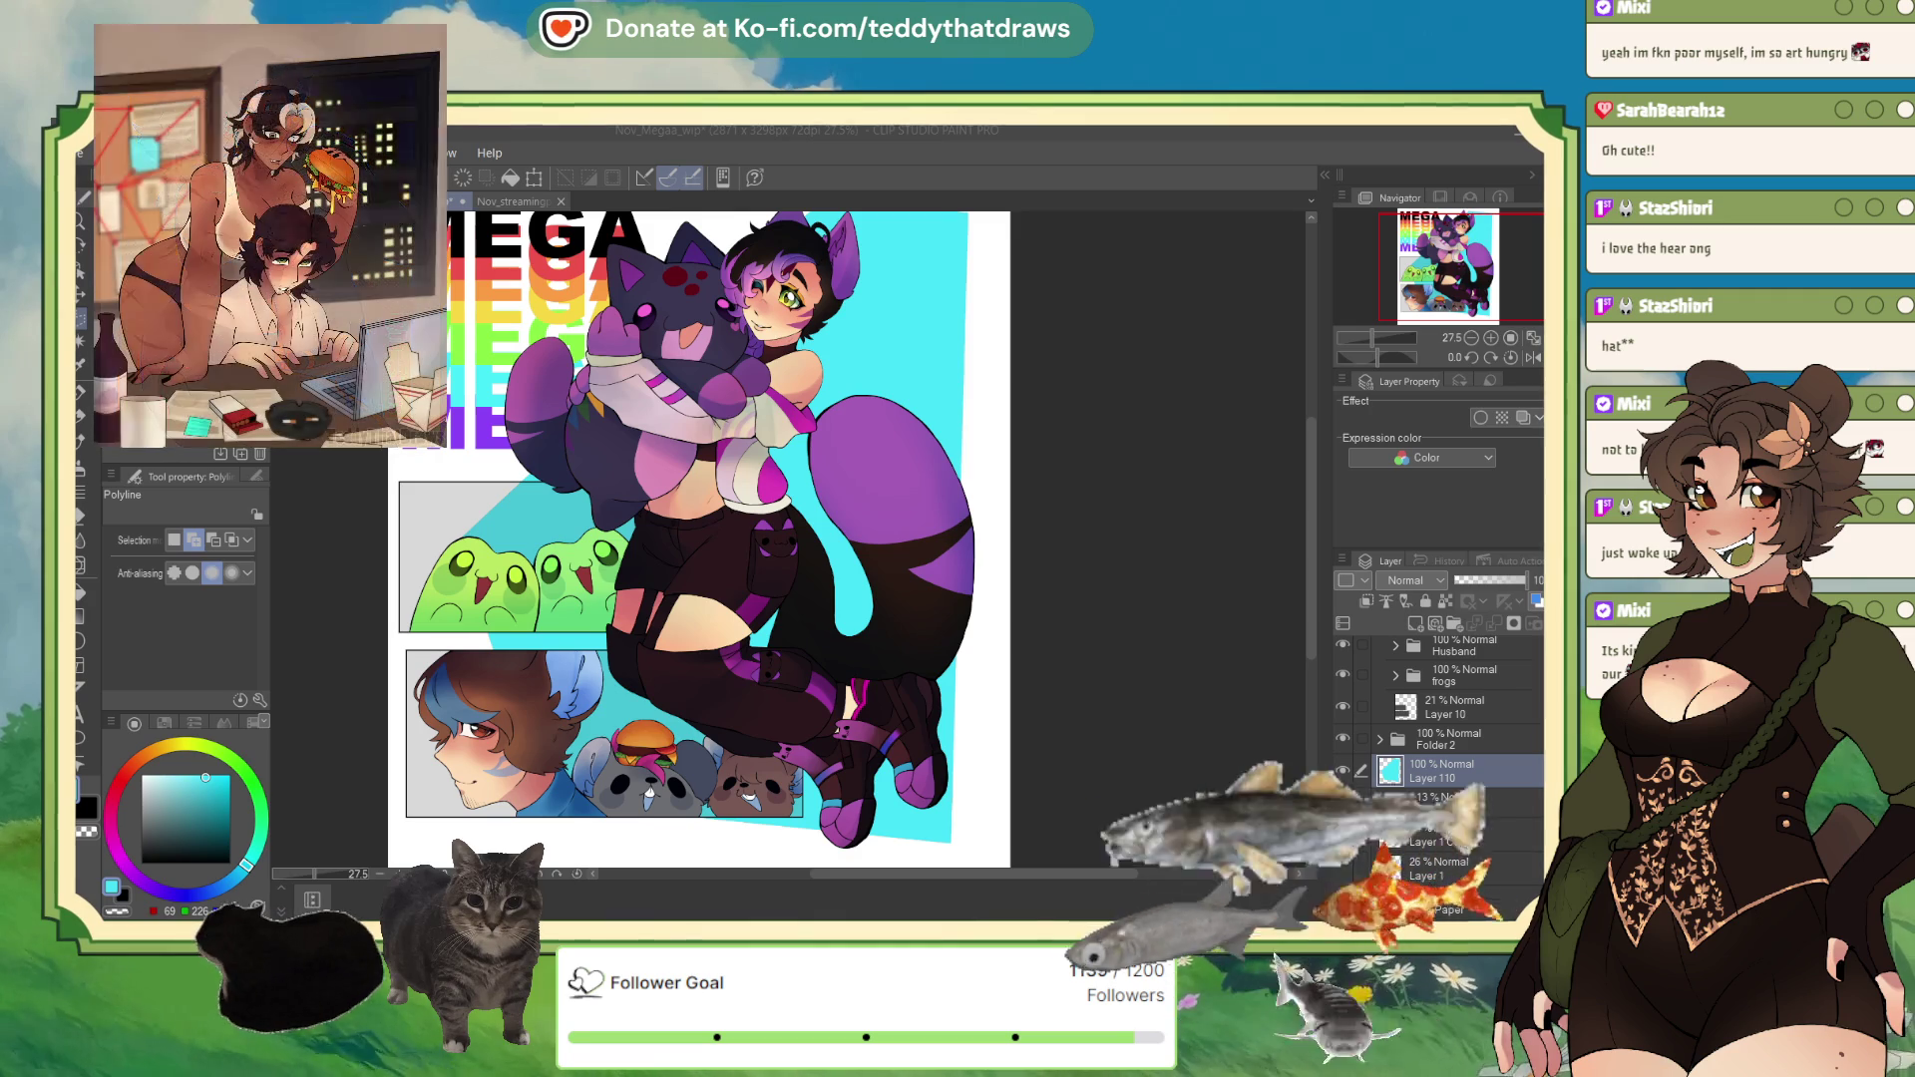
pyautogui.hotkey('ctrl', '-')
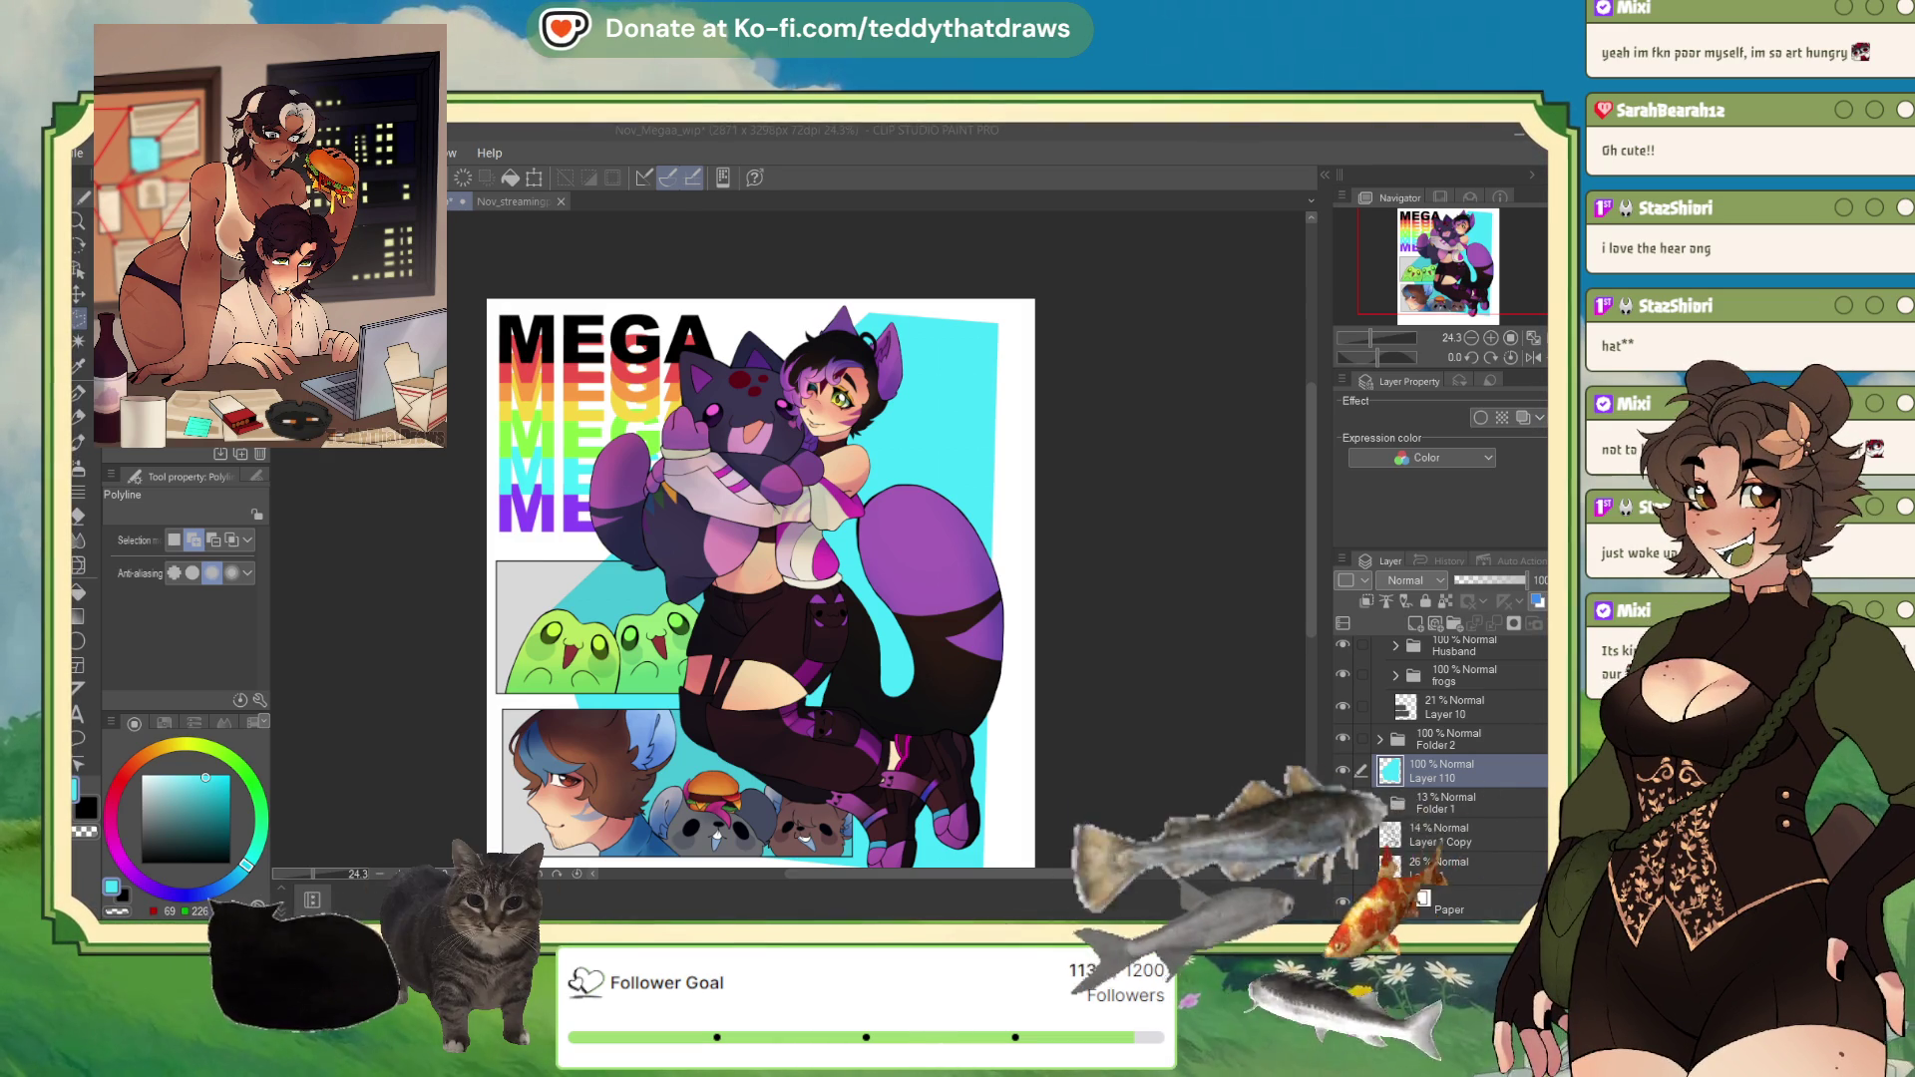
pyautogui.click(519, 202)
pyautogui.scroll(-1, 775, 477)
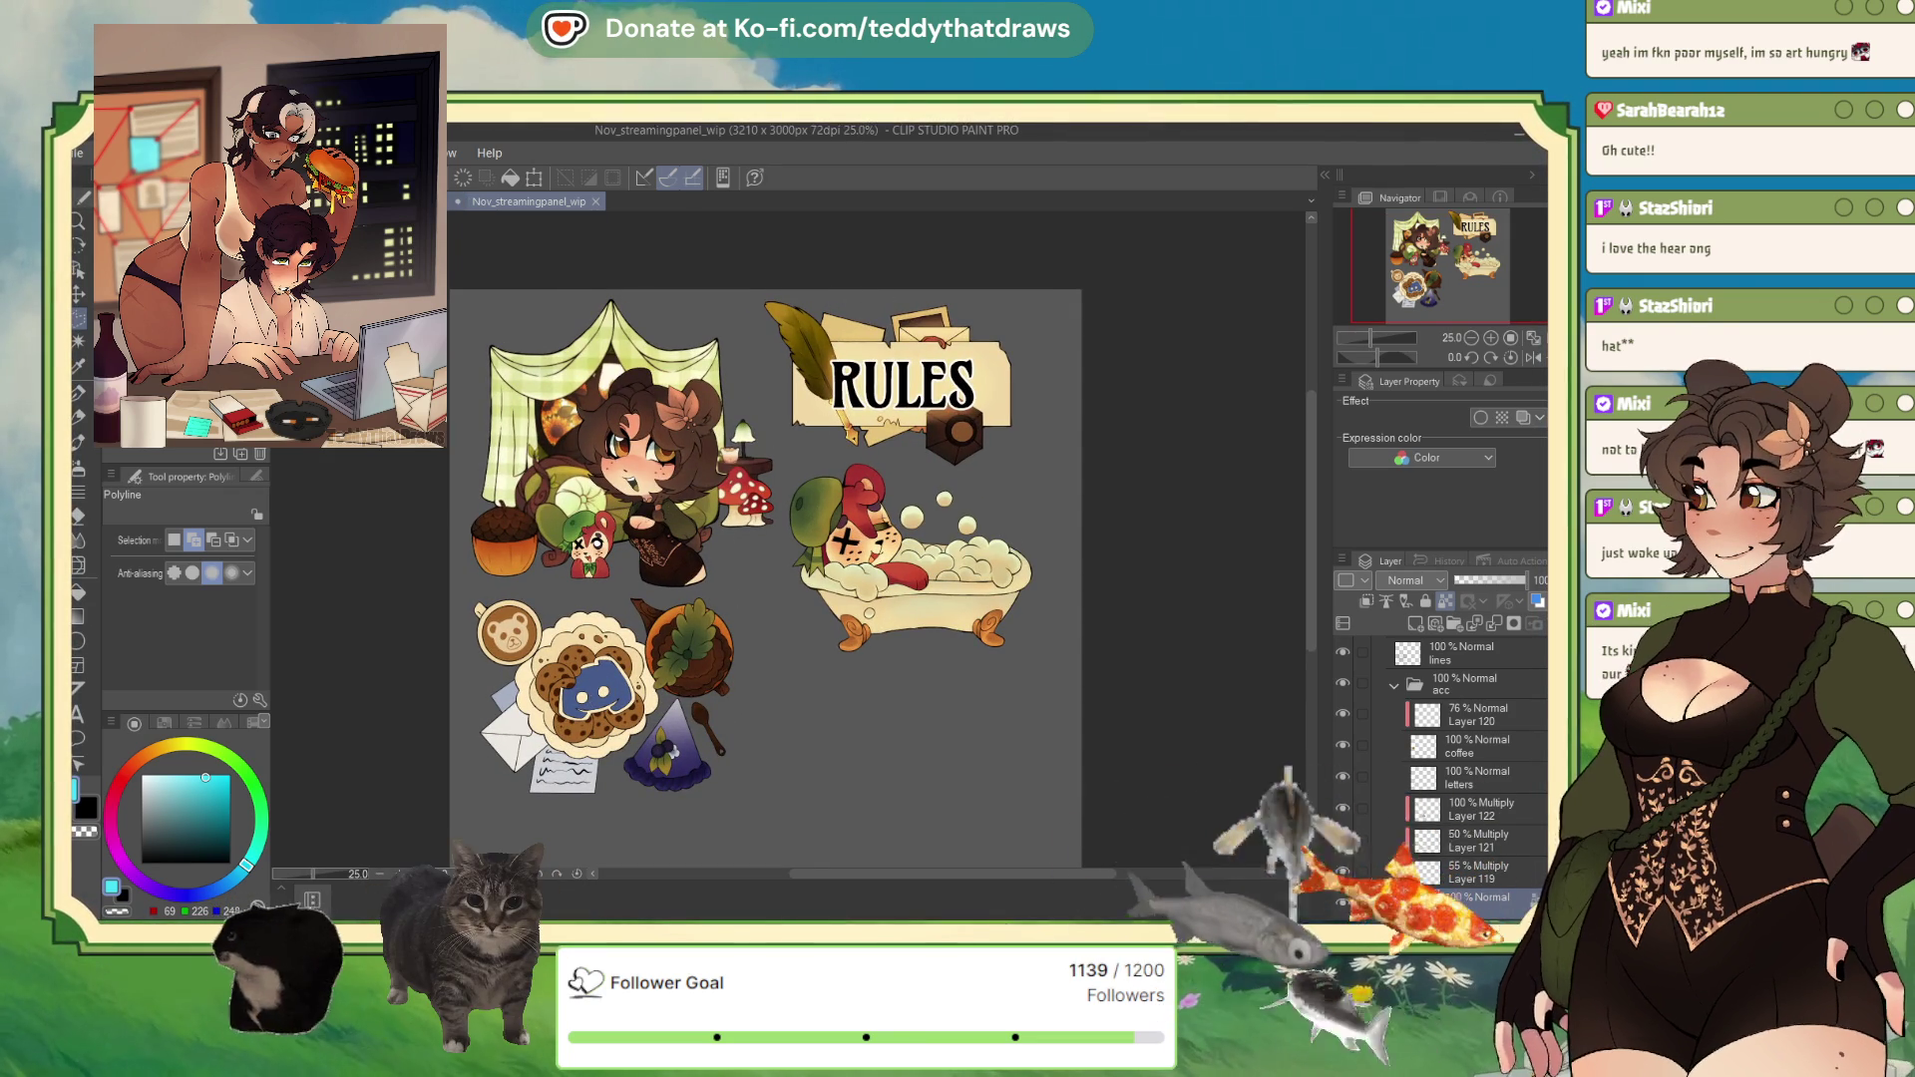
# Step: Return to the Nov_Megaa_wip document with Ctrl+Tab
pyautogui.hotkey('ctrl', 'Tab')
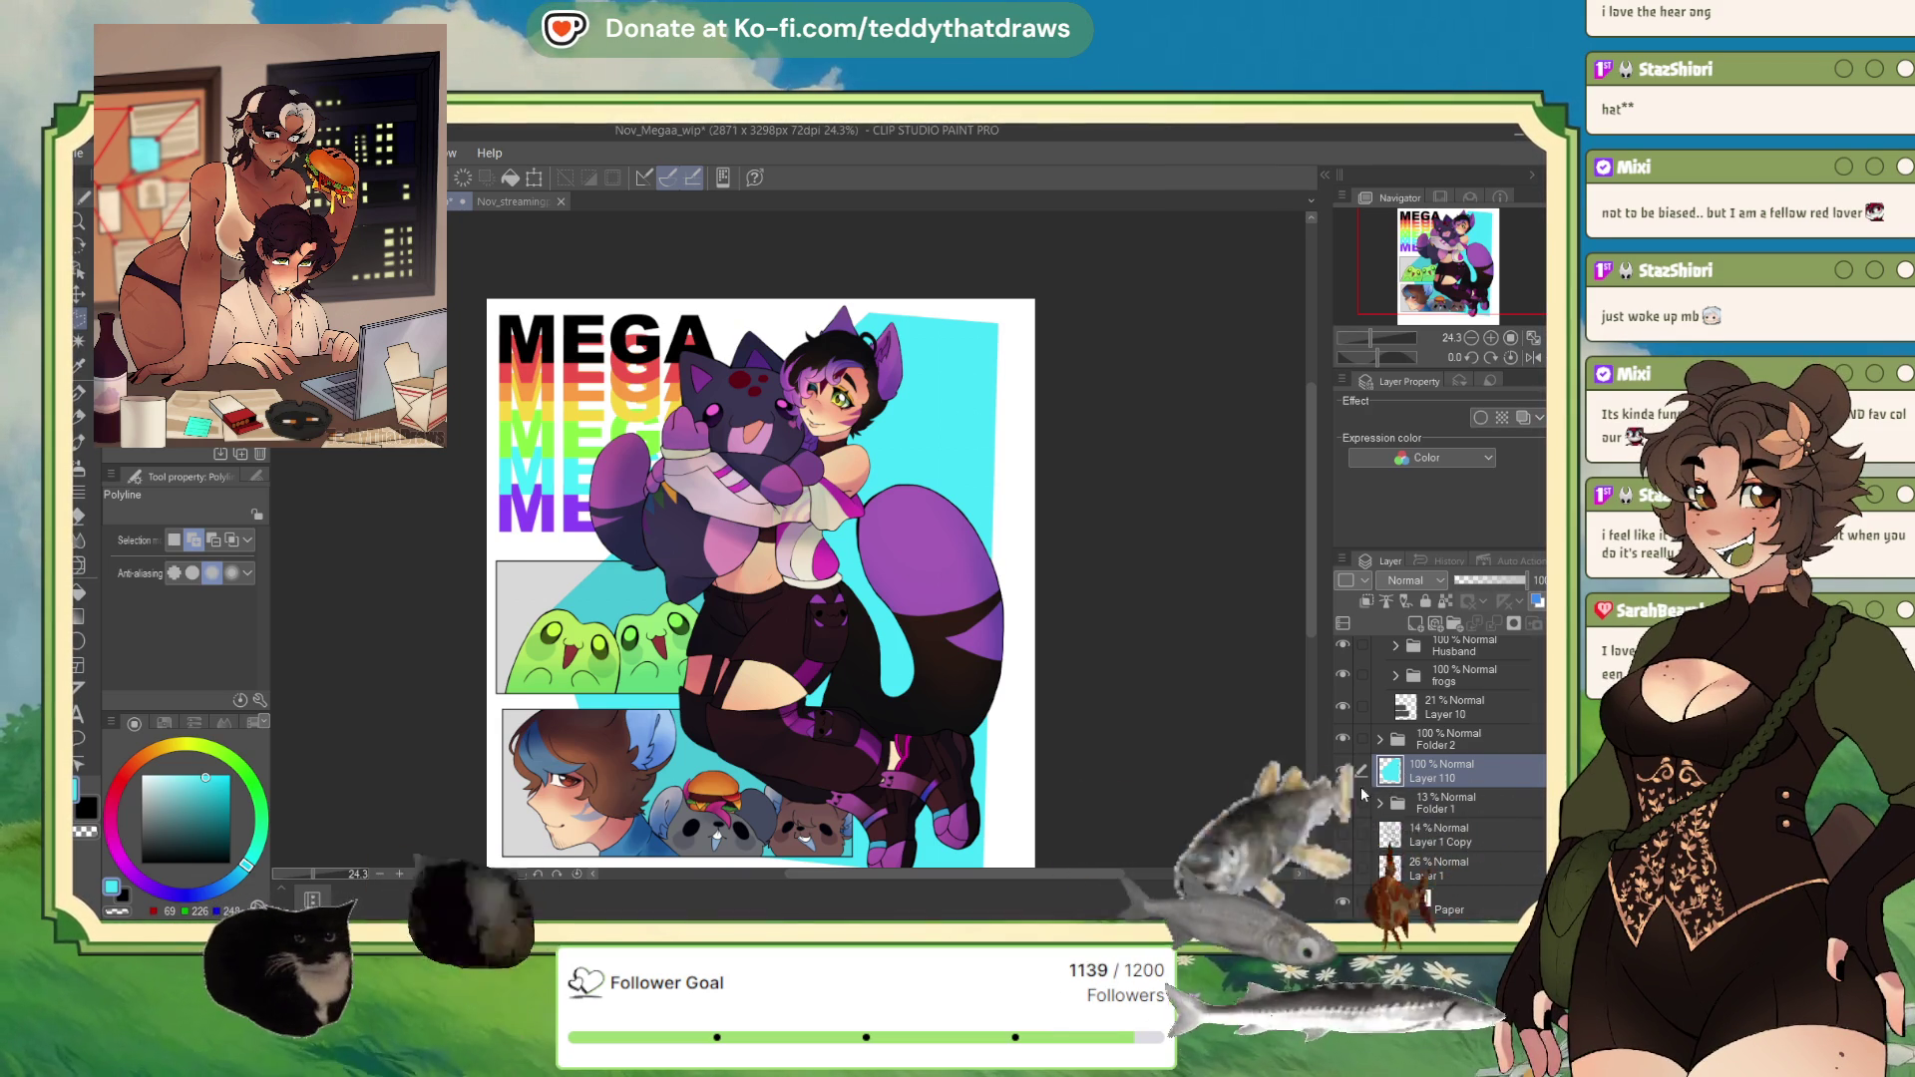
# Step: Refill the Layer 110 backdrop with teal-green, then with a brighter mint-green
pyautogui.click(1446, 602)
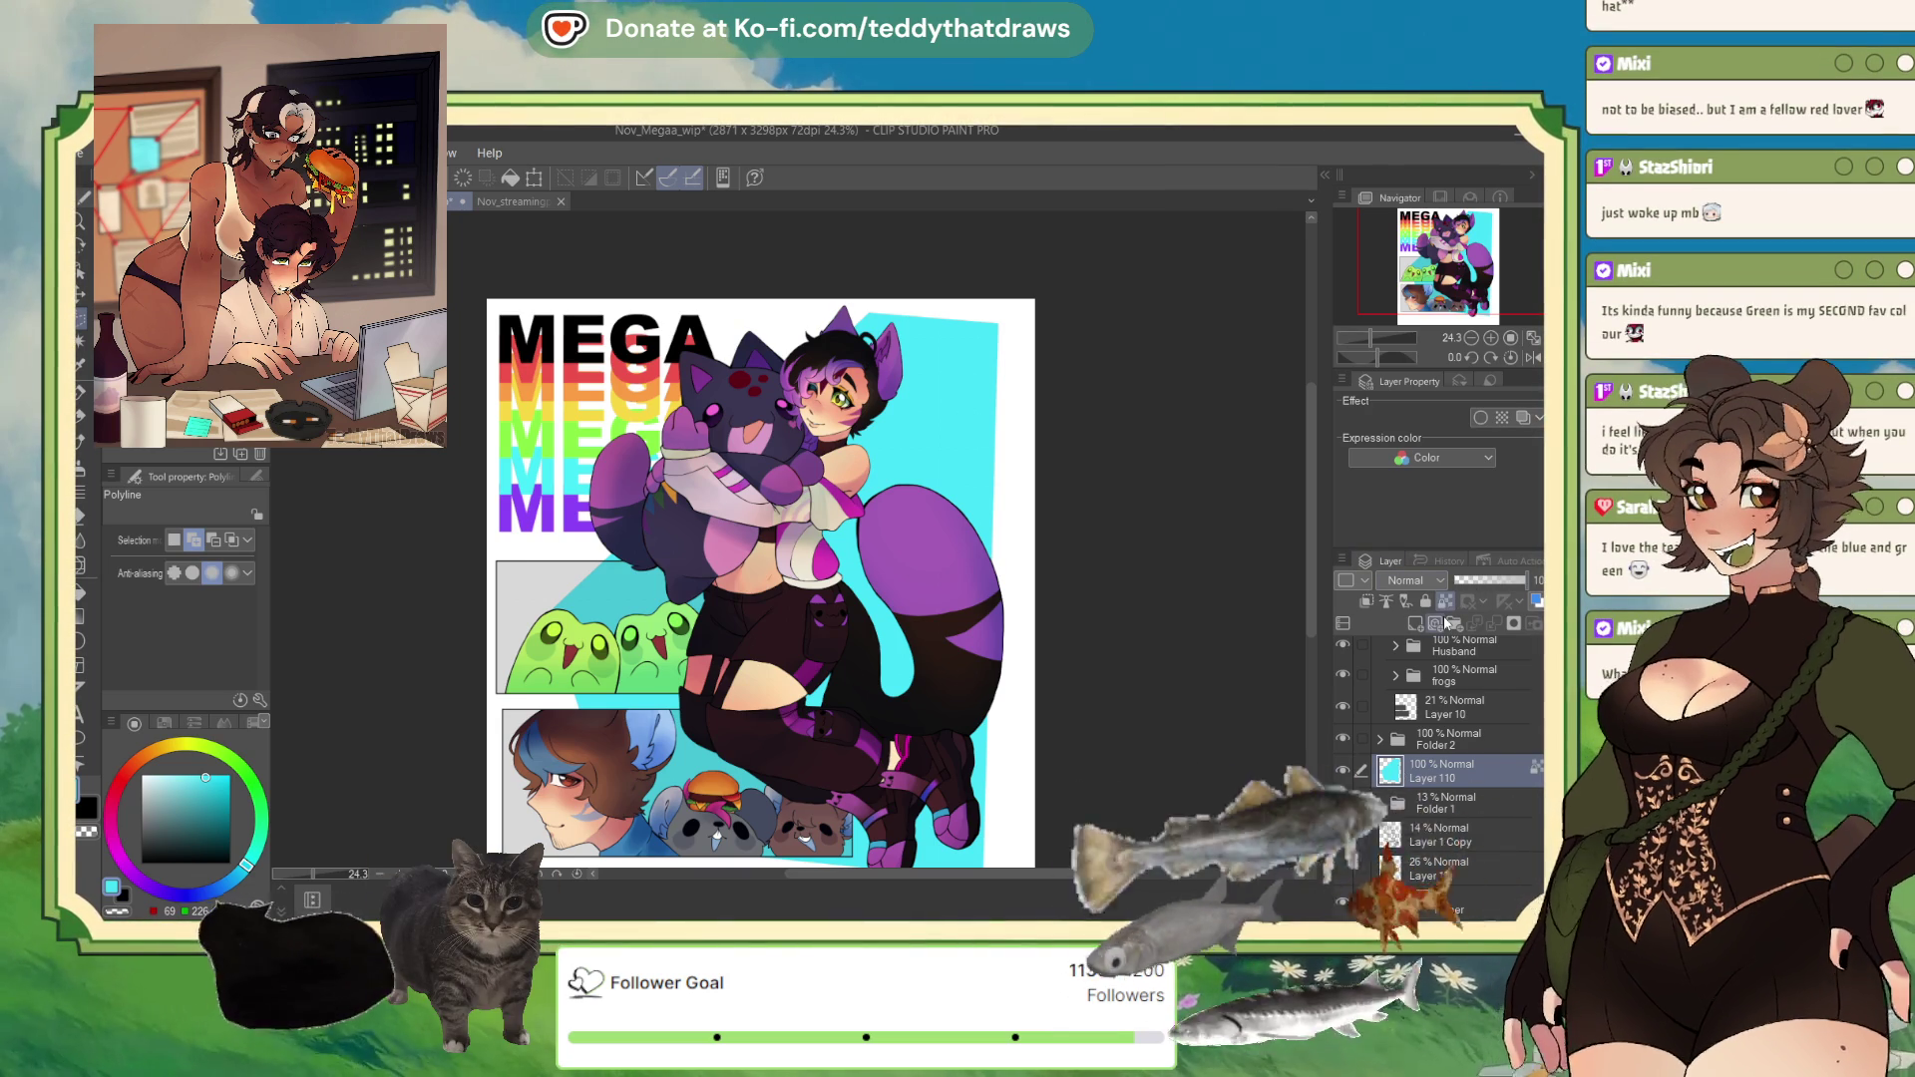
pyautogui.click(184, 805)
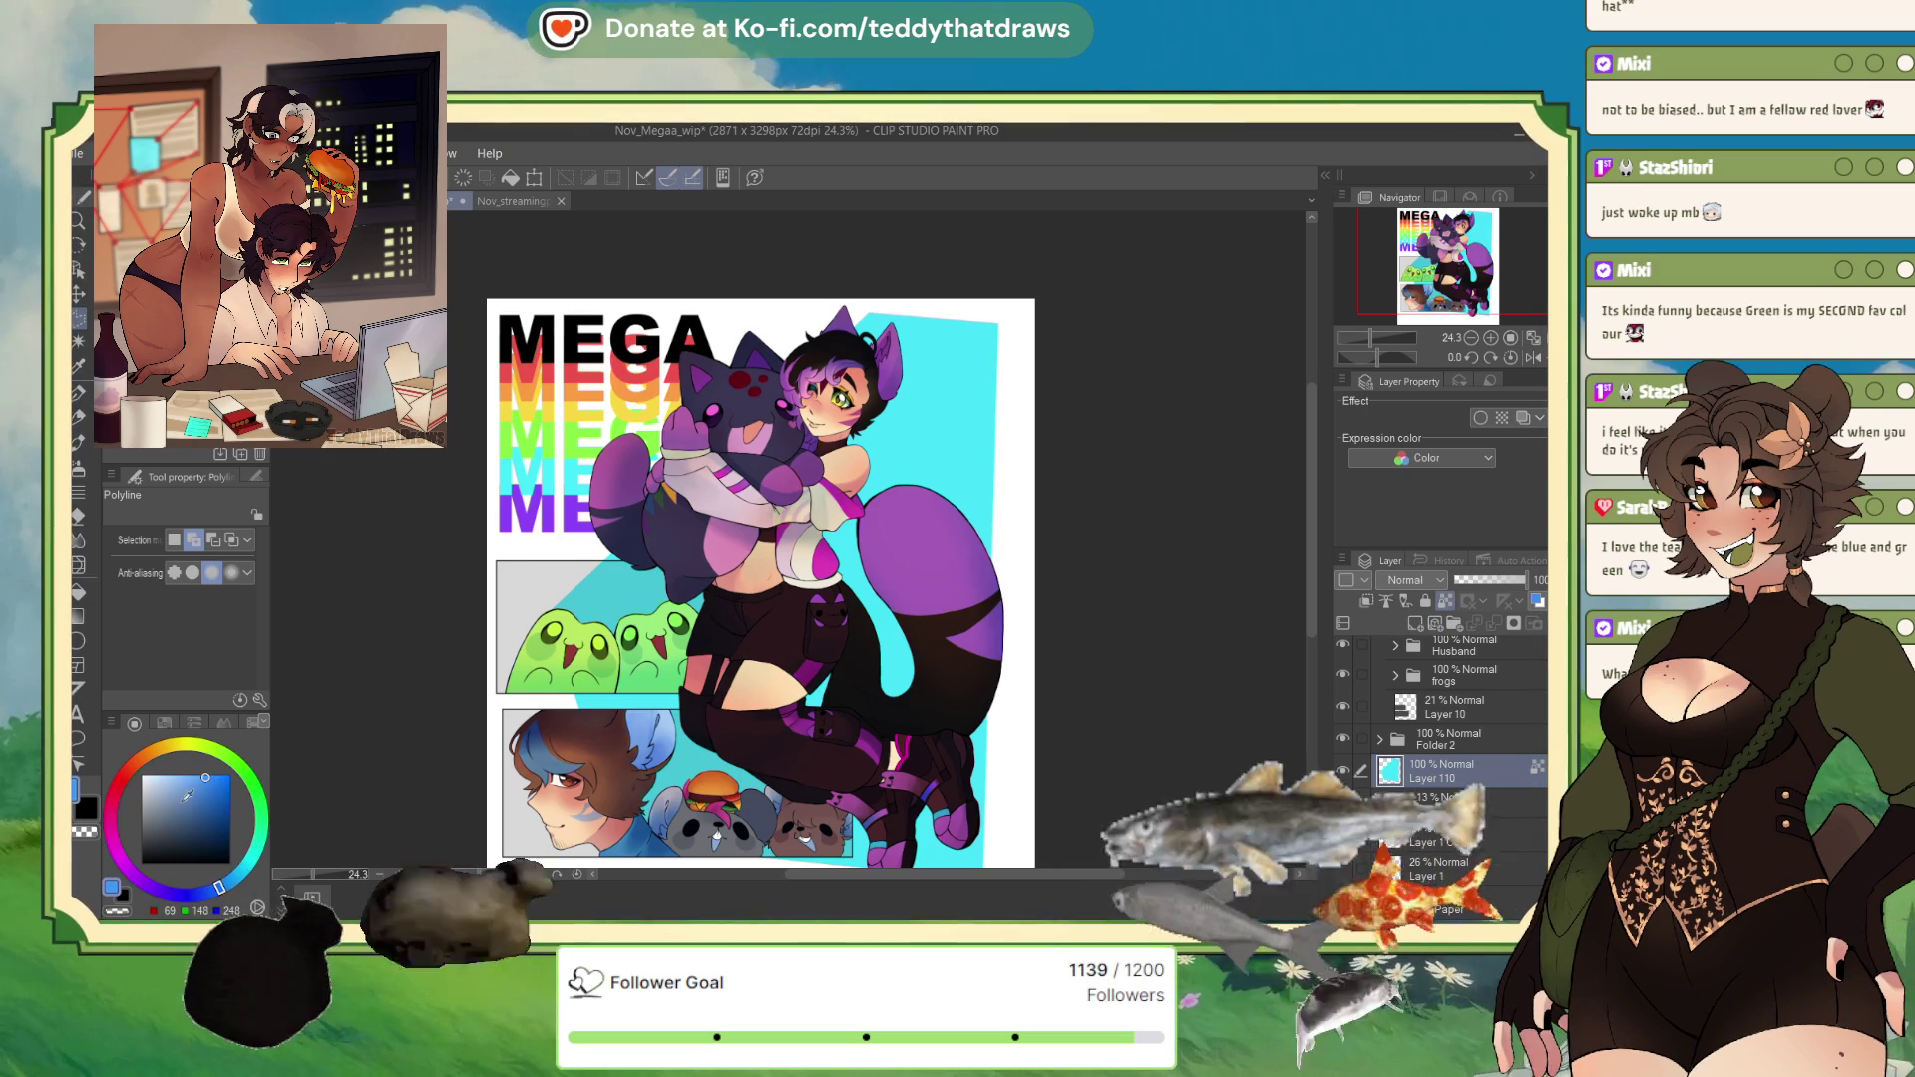
pyautogui.click(232, 885)
pyautogui.moveTo(232, 886); pyautogui.dragTo(257, 841)
pyautogui.click(182, 805)
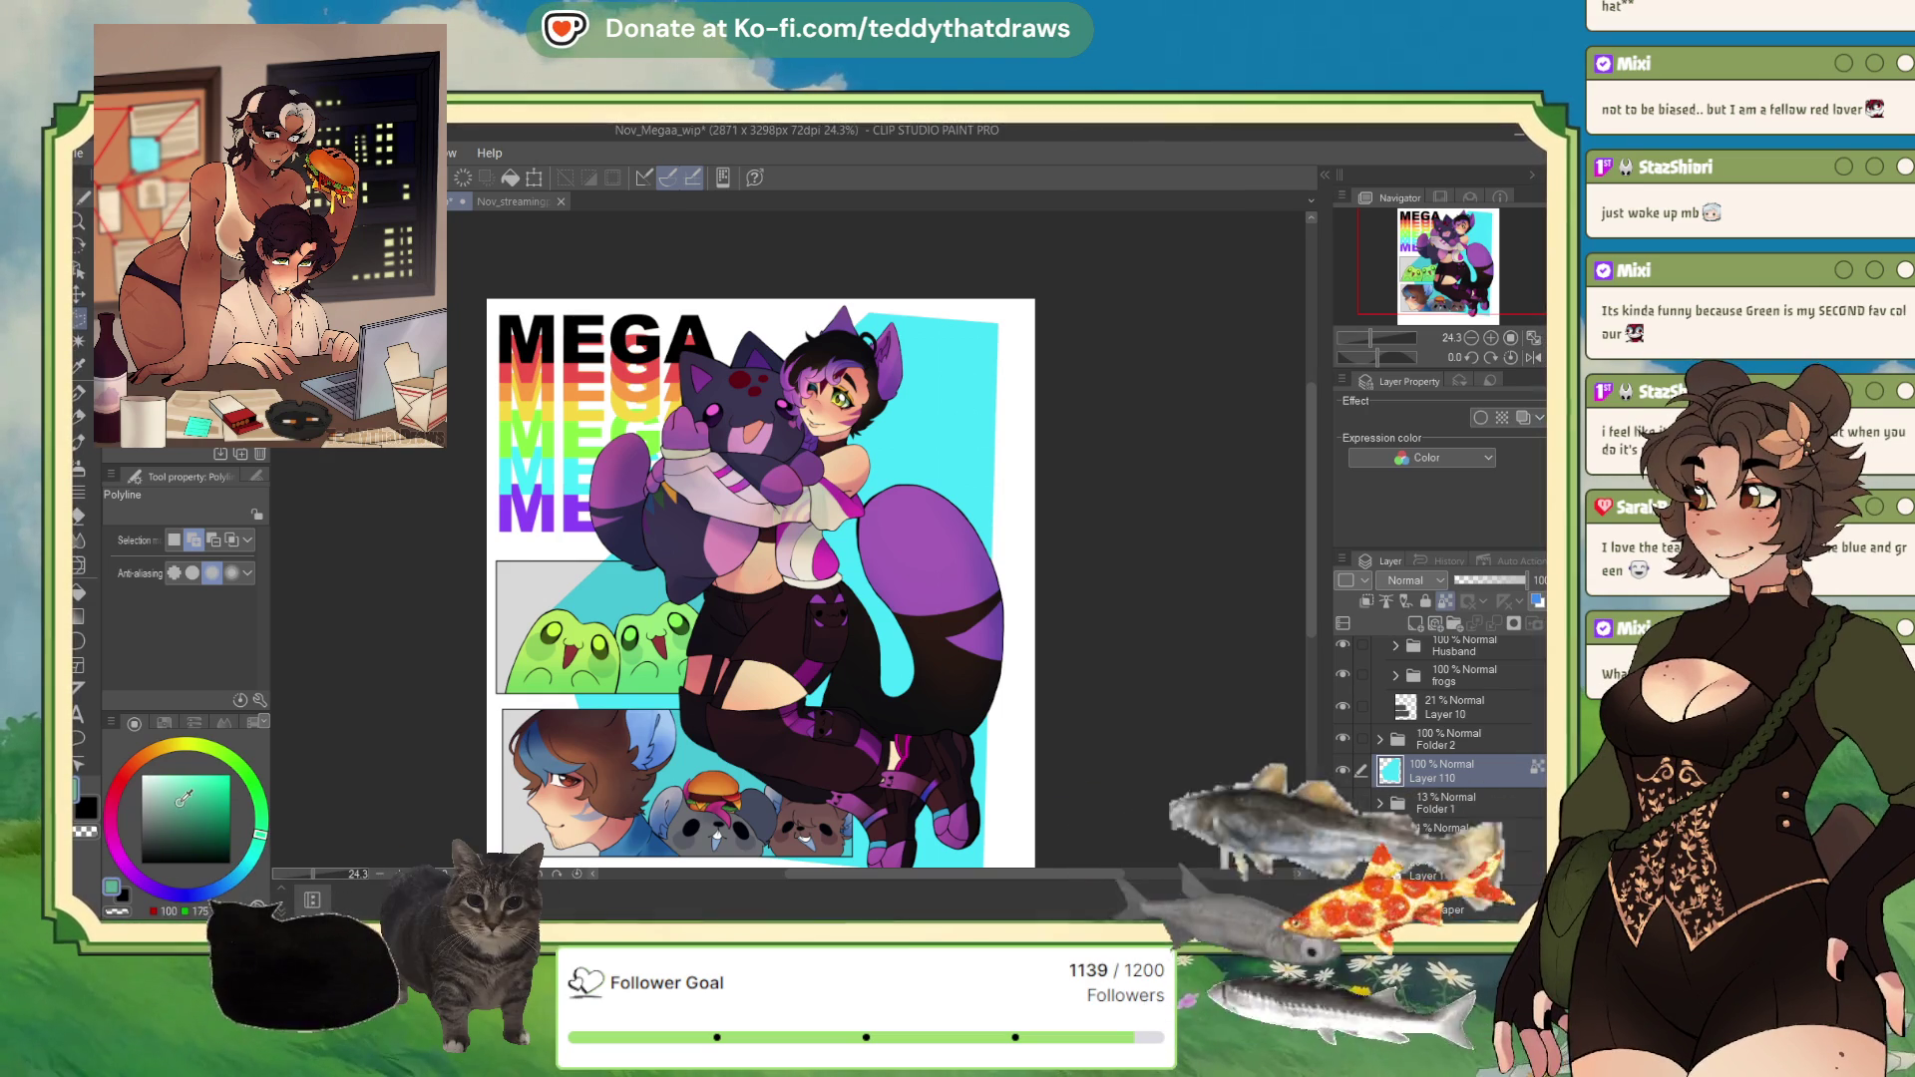
pyautogui.hotkey('alt', 'BackSpace')
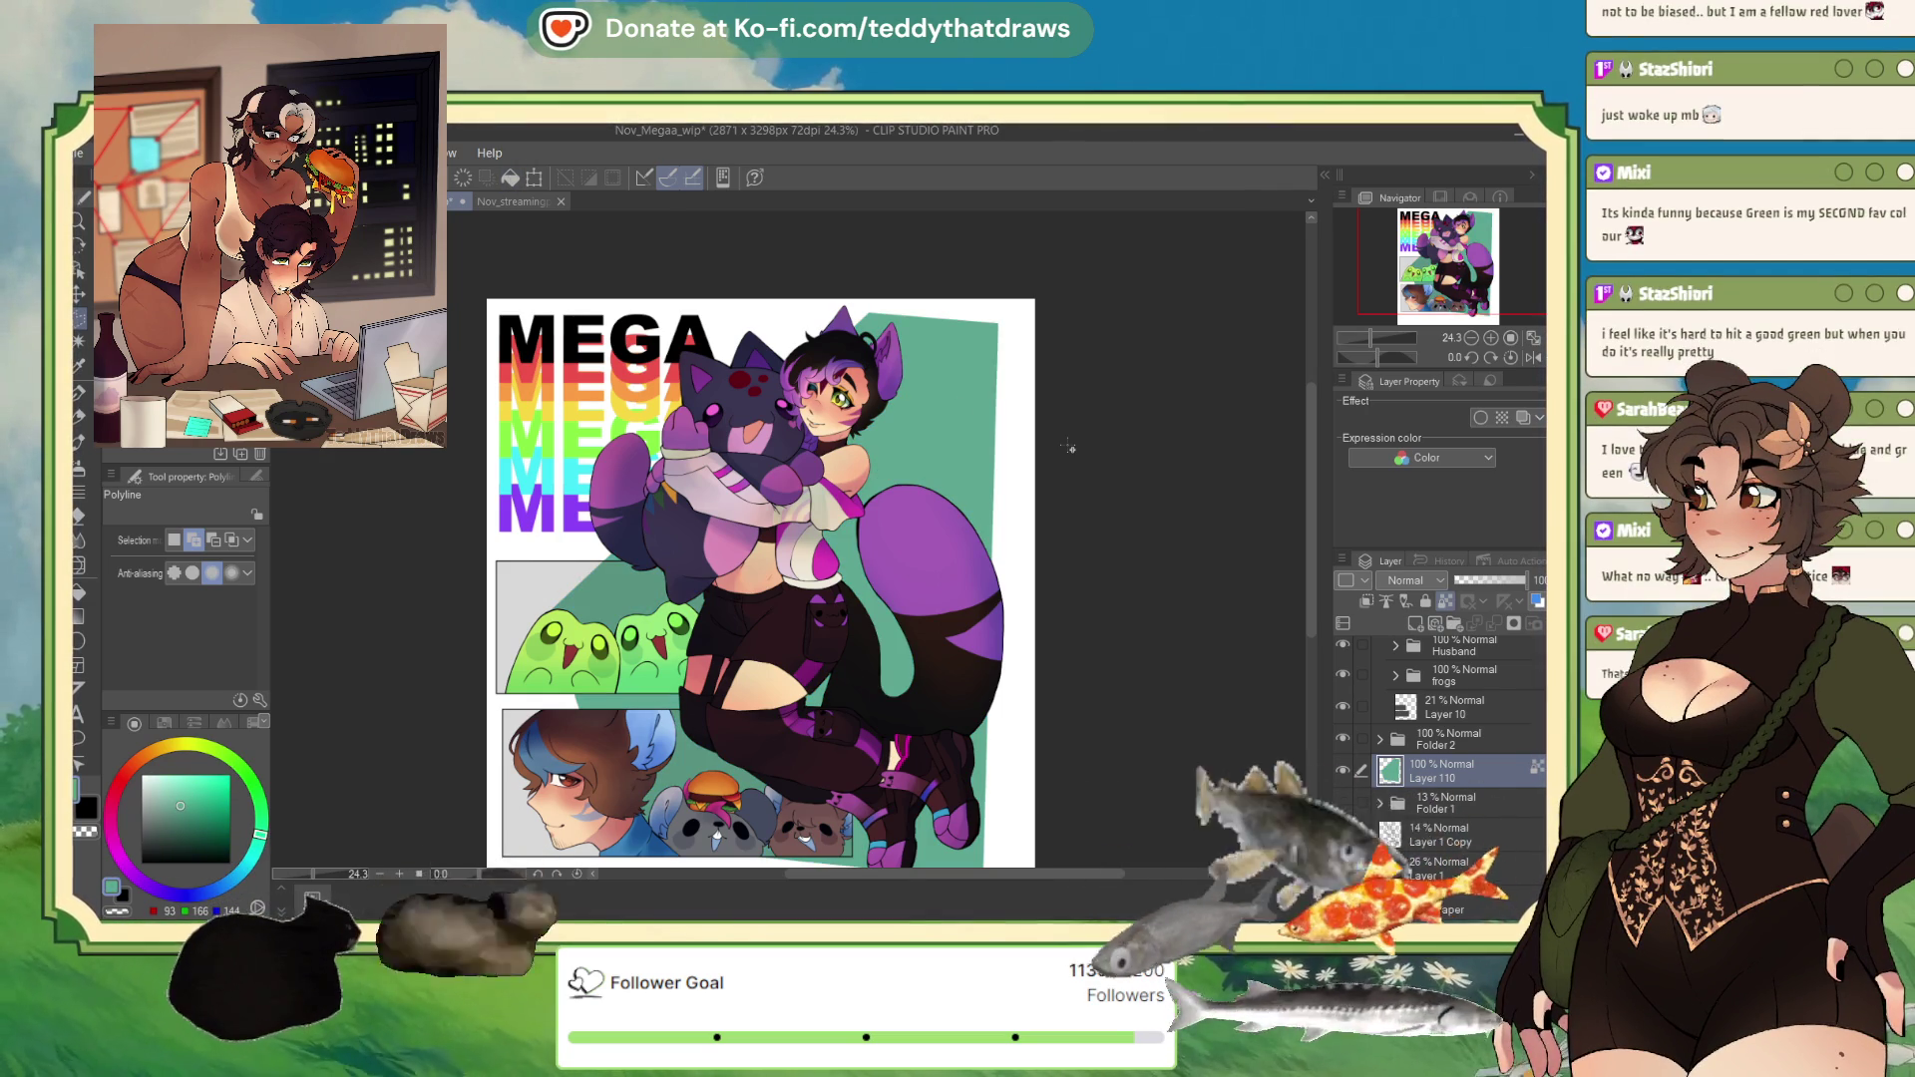
pyautogui.click(191, 794)
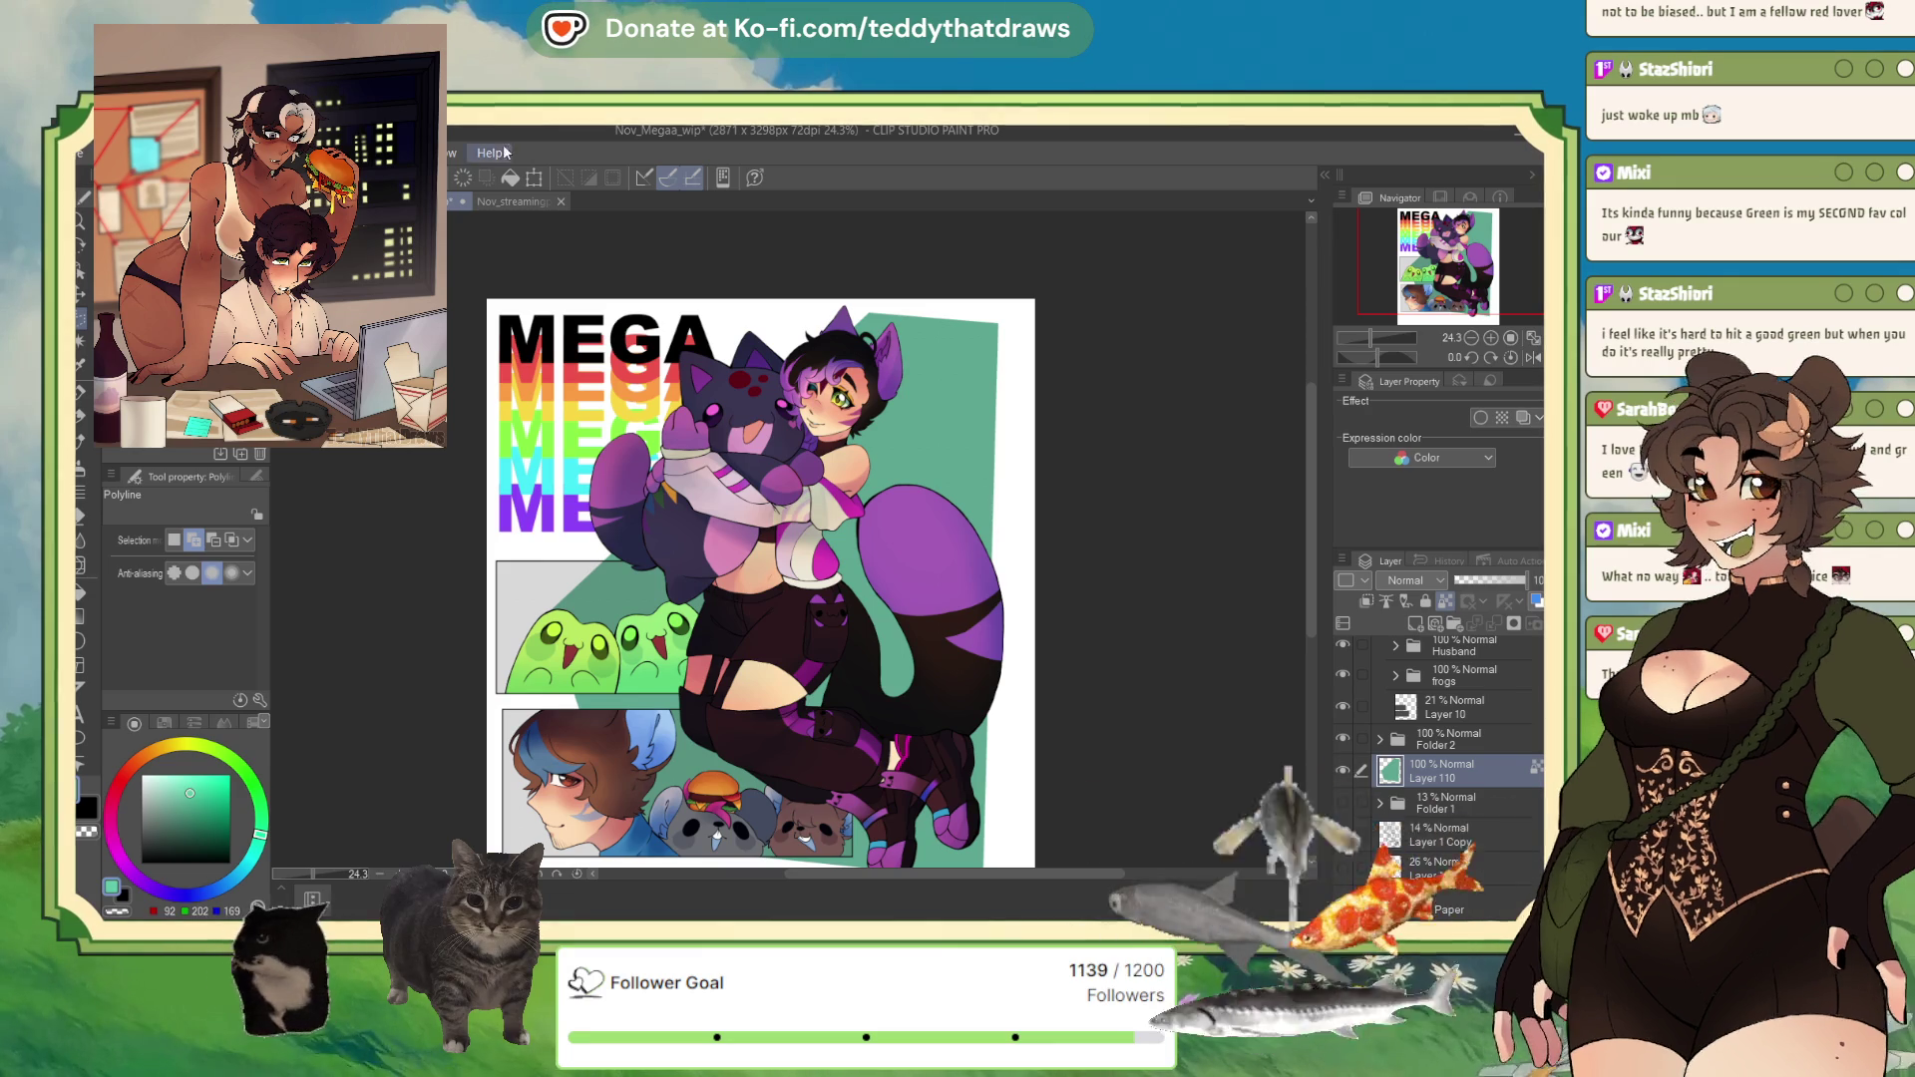
pyautogui.hotkey('alt', 'BackSpace')
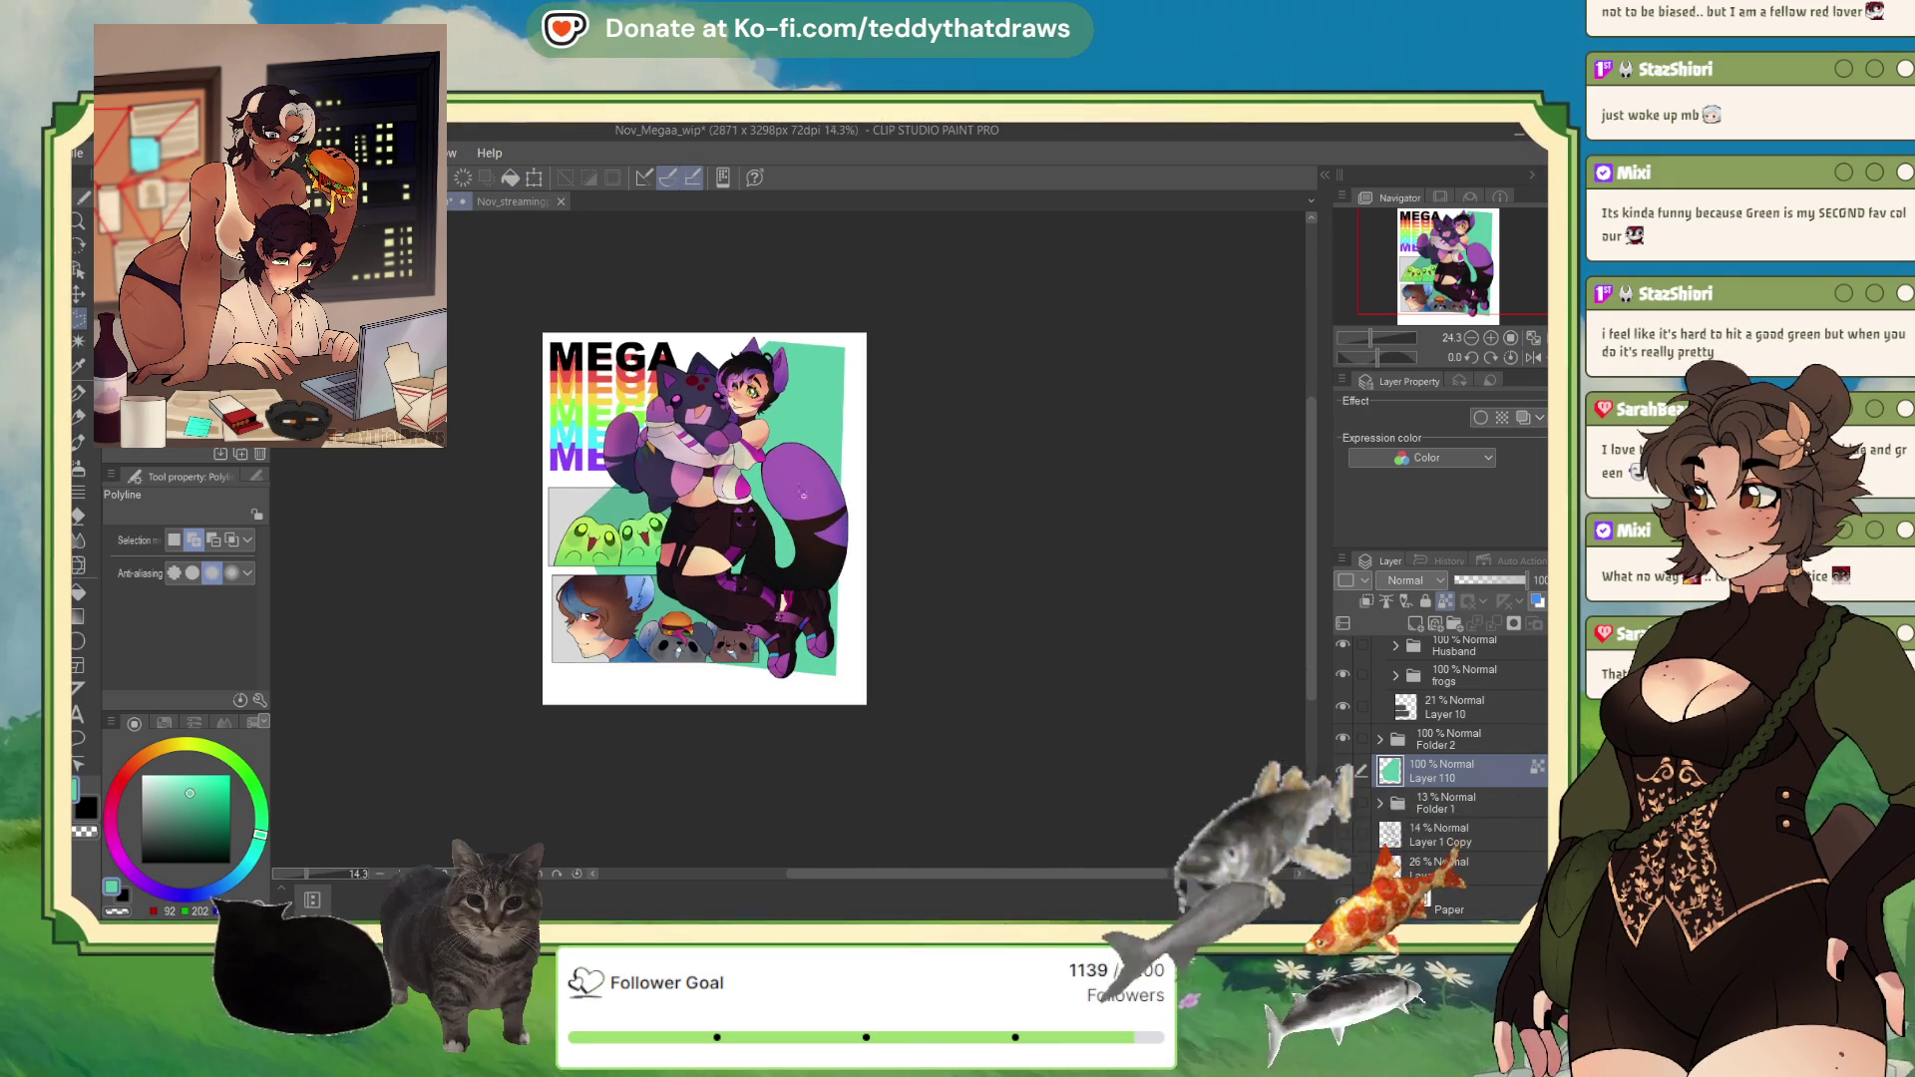
# Step: Outline an angled polyline area above the background shape, fill it with teal, and deselect
pyautogui.scroll(2, 824, 355)
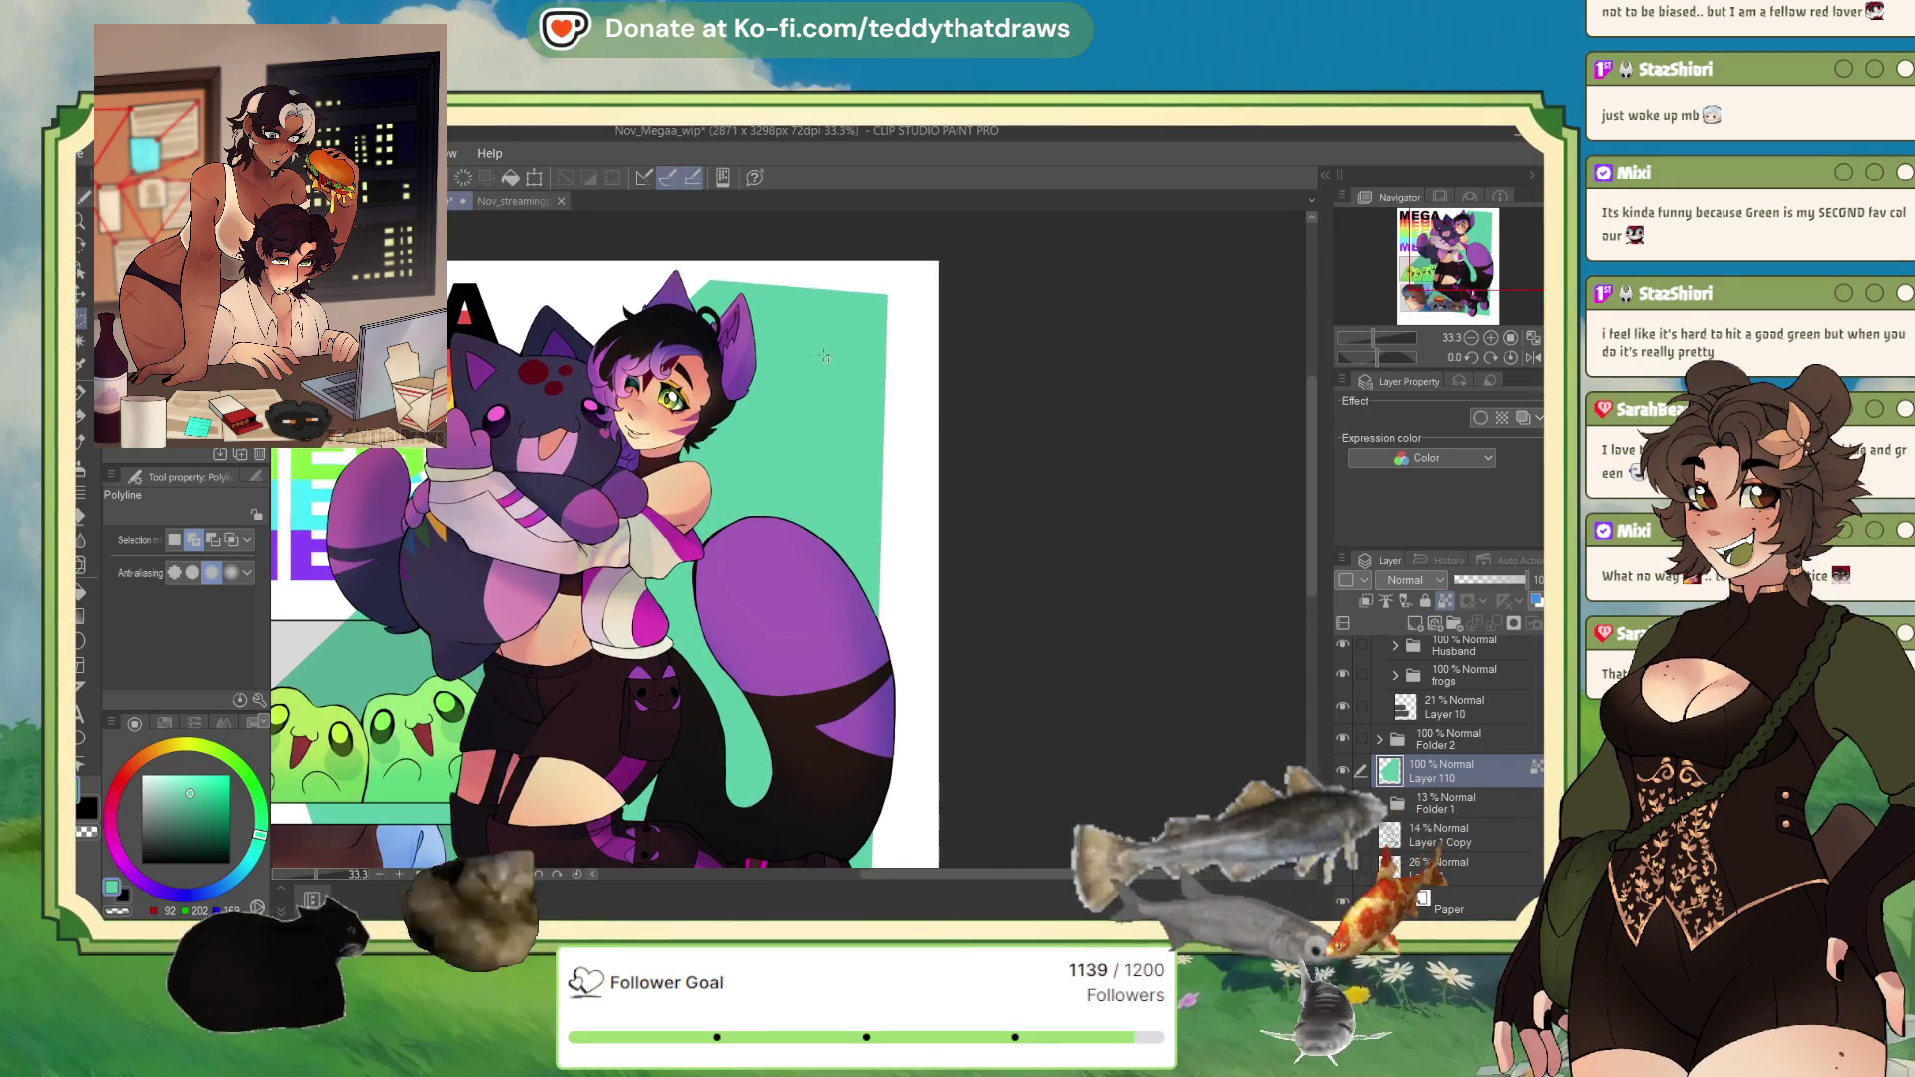
pyautogui.scroll(-4, 824, 355)
pyautogui.scroll(4, 784, 324)
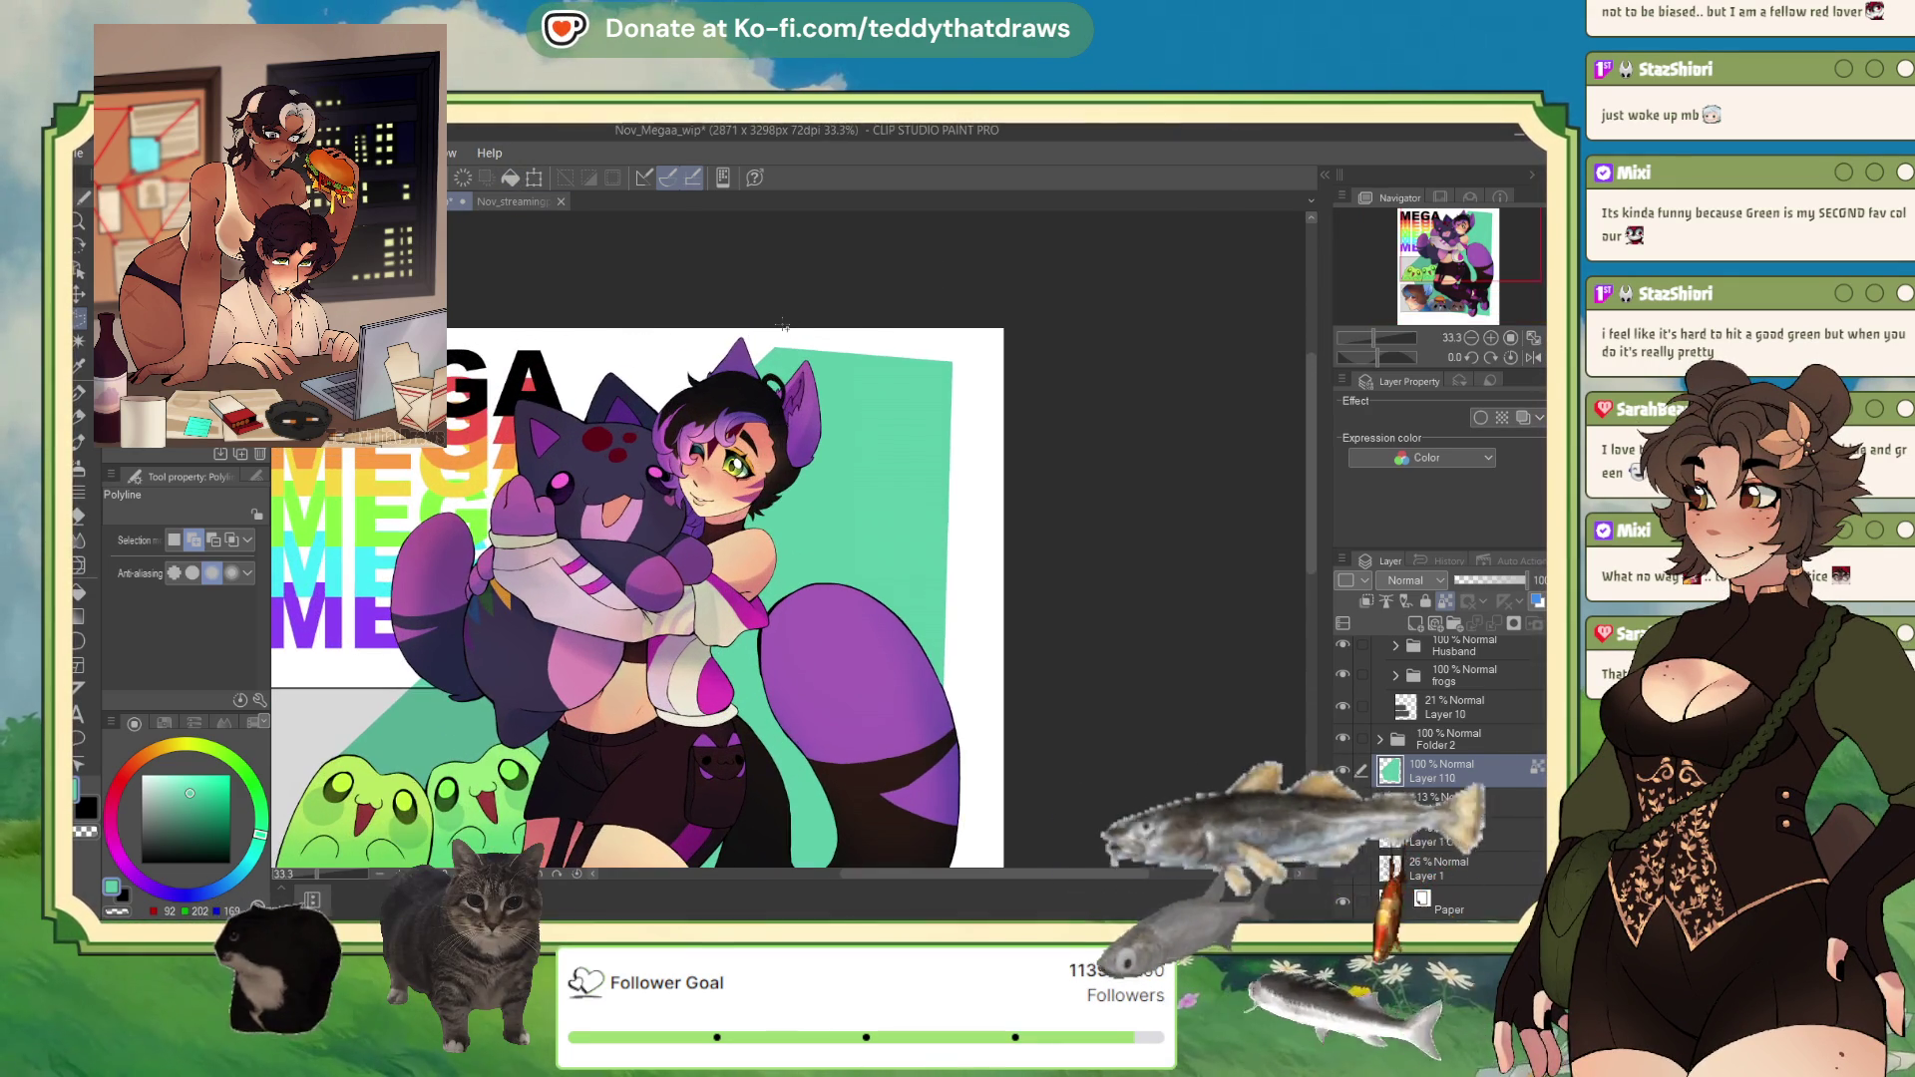
pyautogui.click(569, 426)
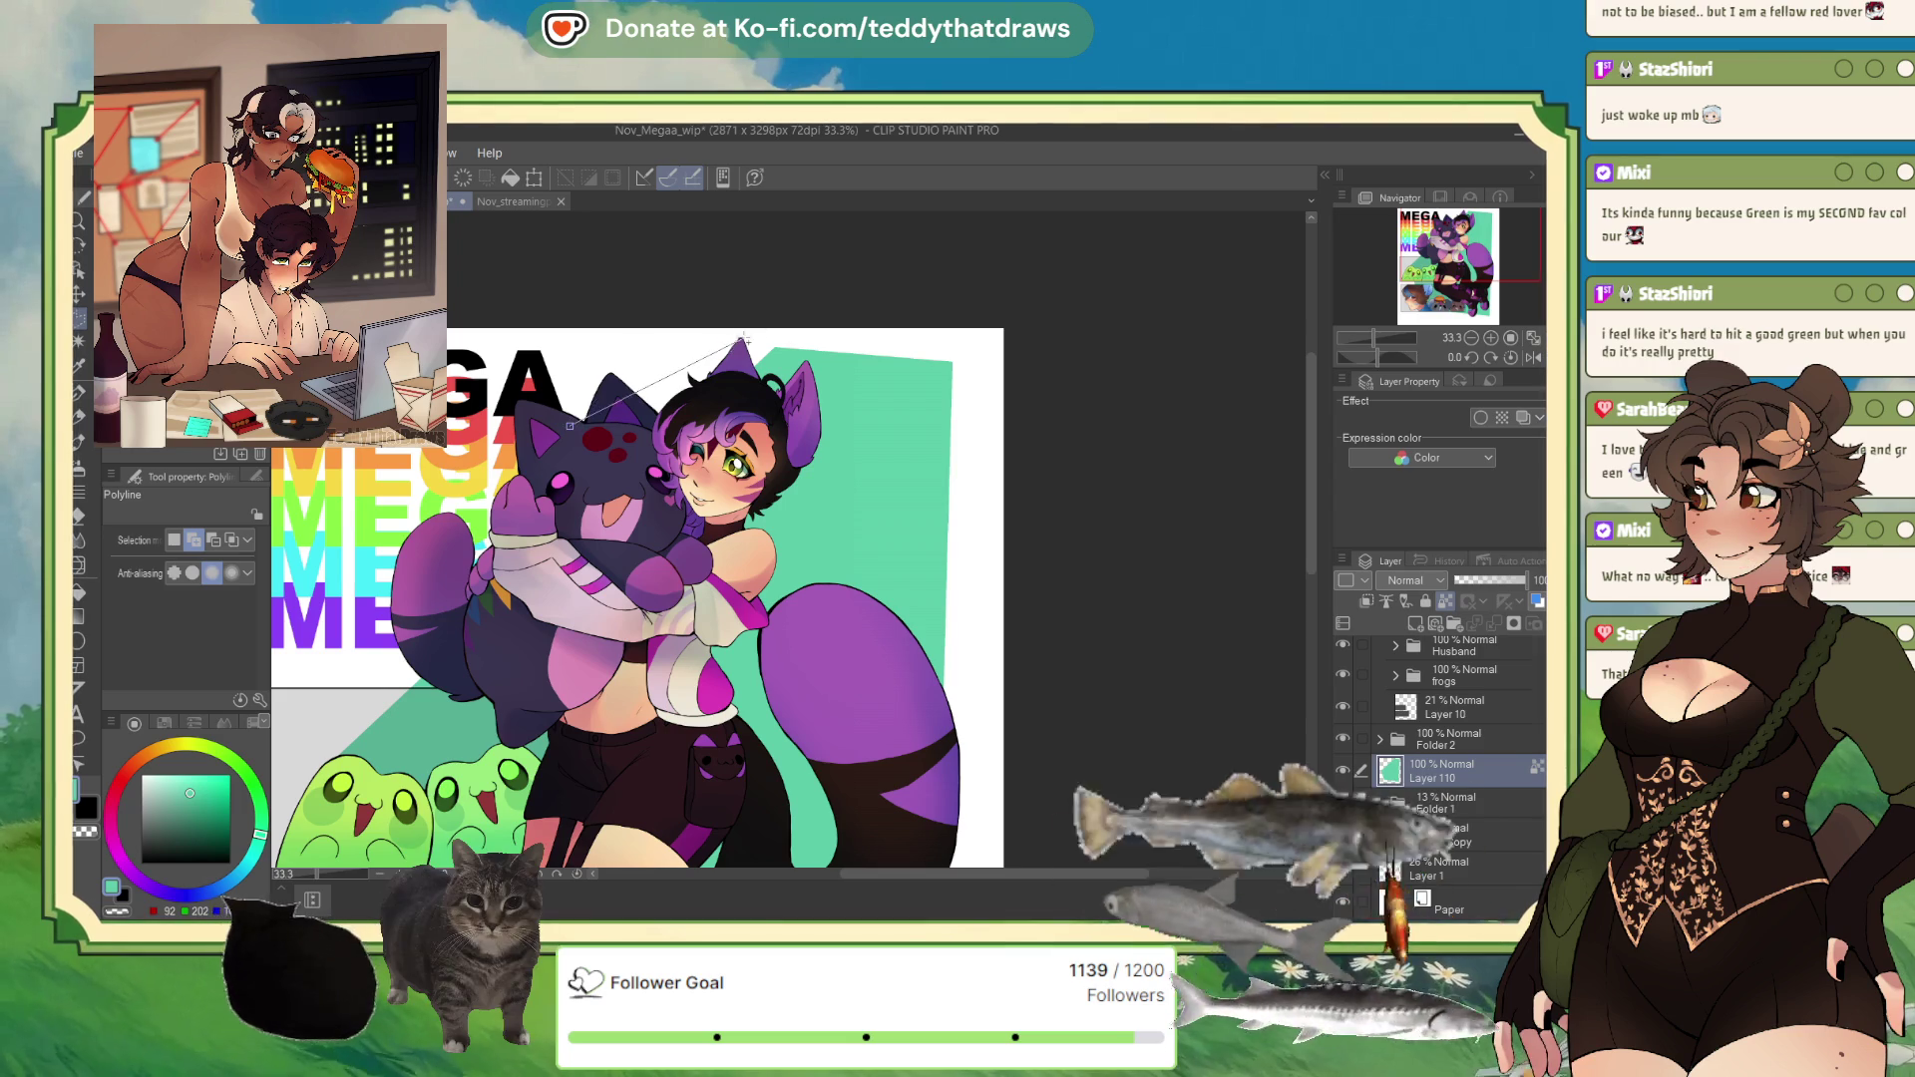
pyautogui.click(773, 348)
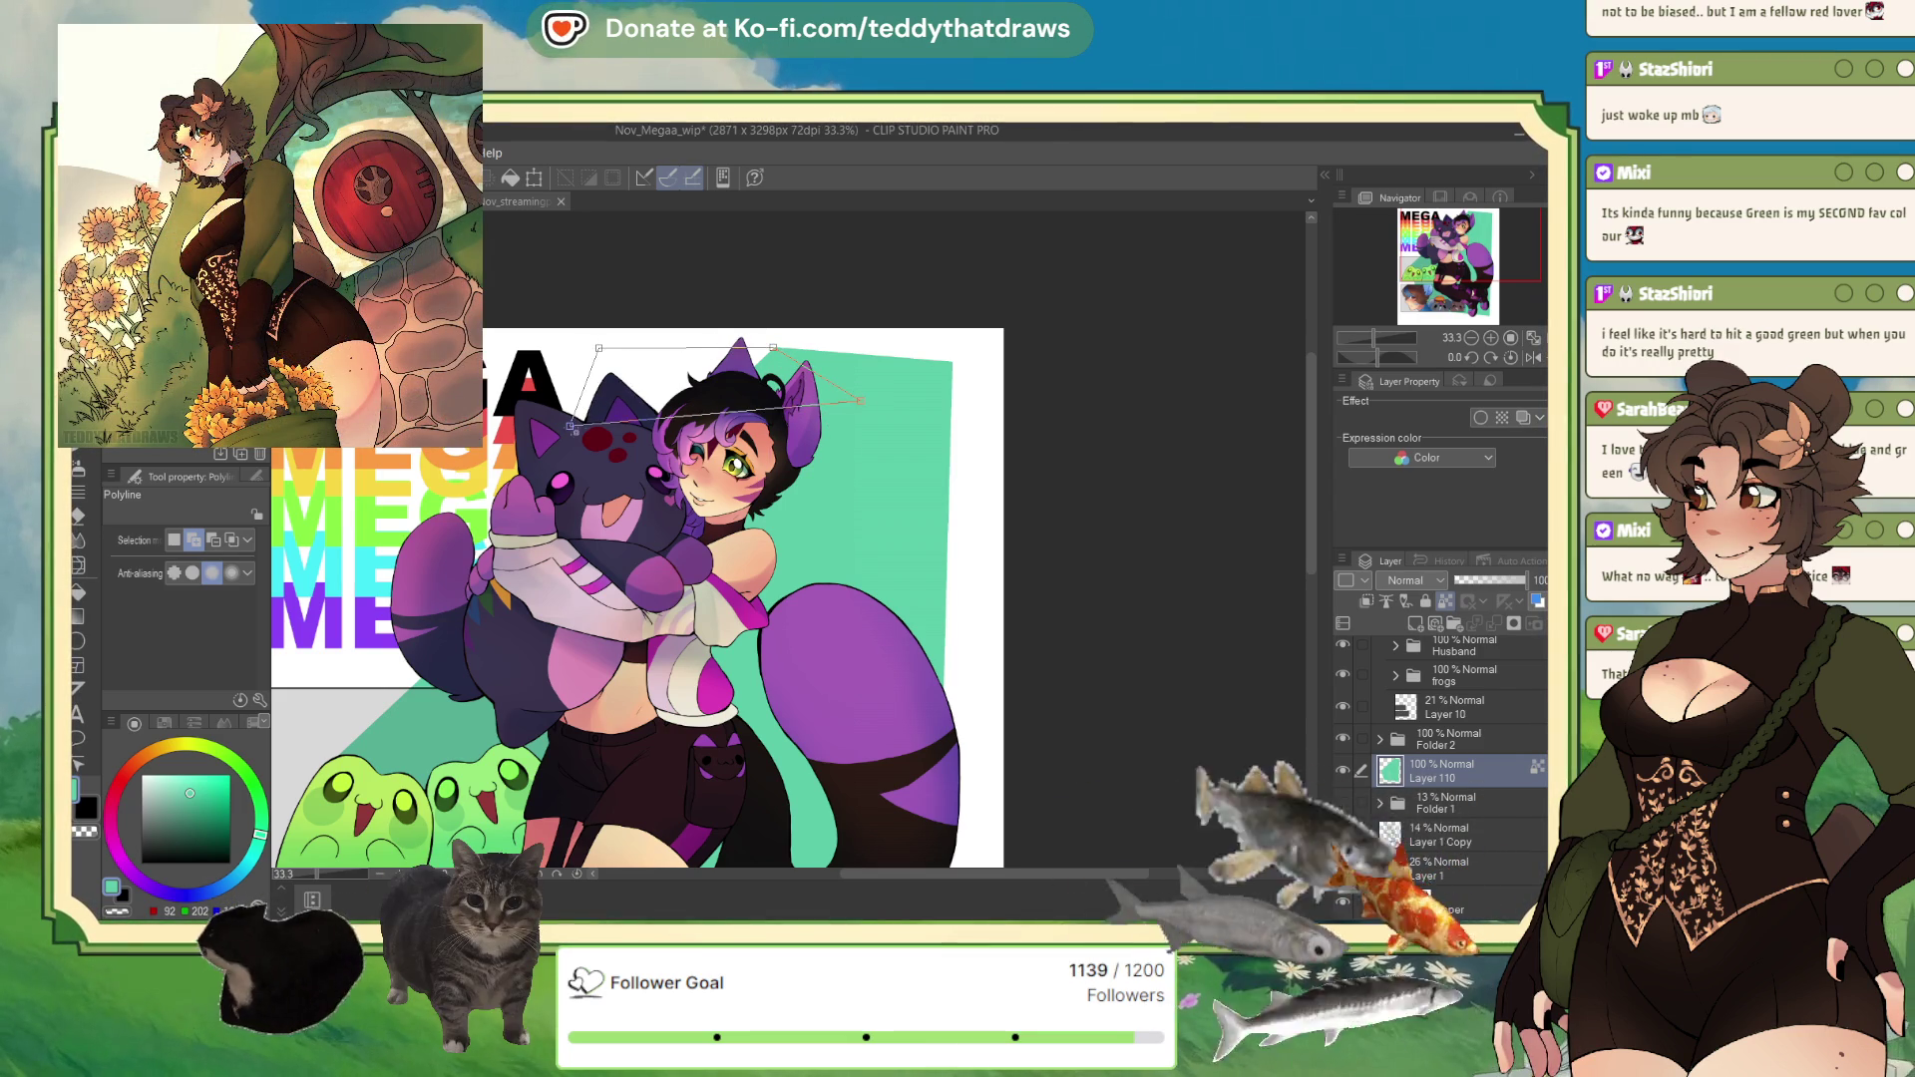
pyautogui.doubleClick(859, 401)
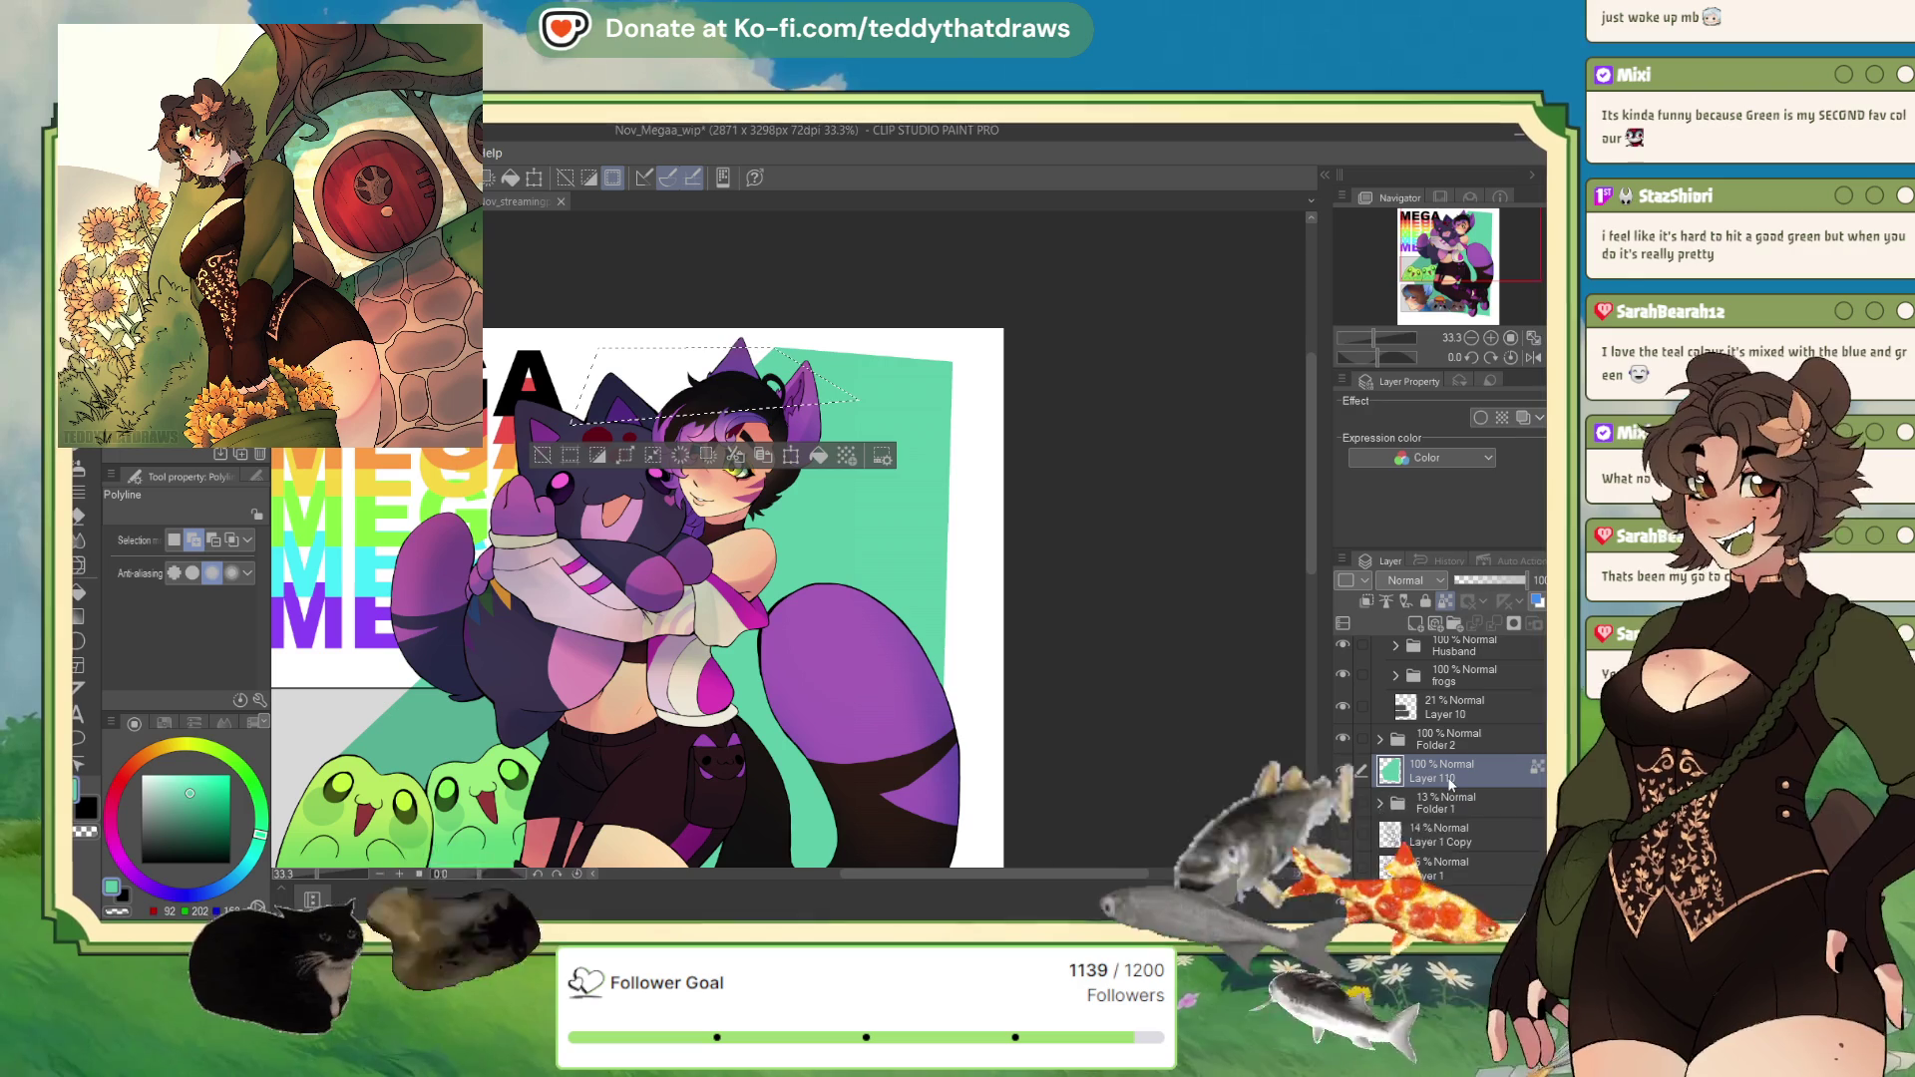
pyautogui.hotkey('alt', 'BackSpace')
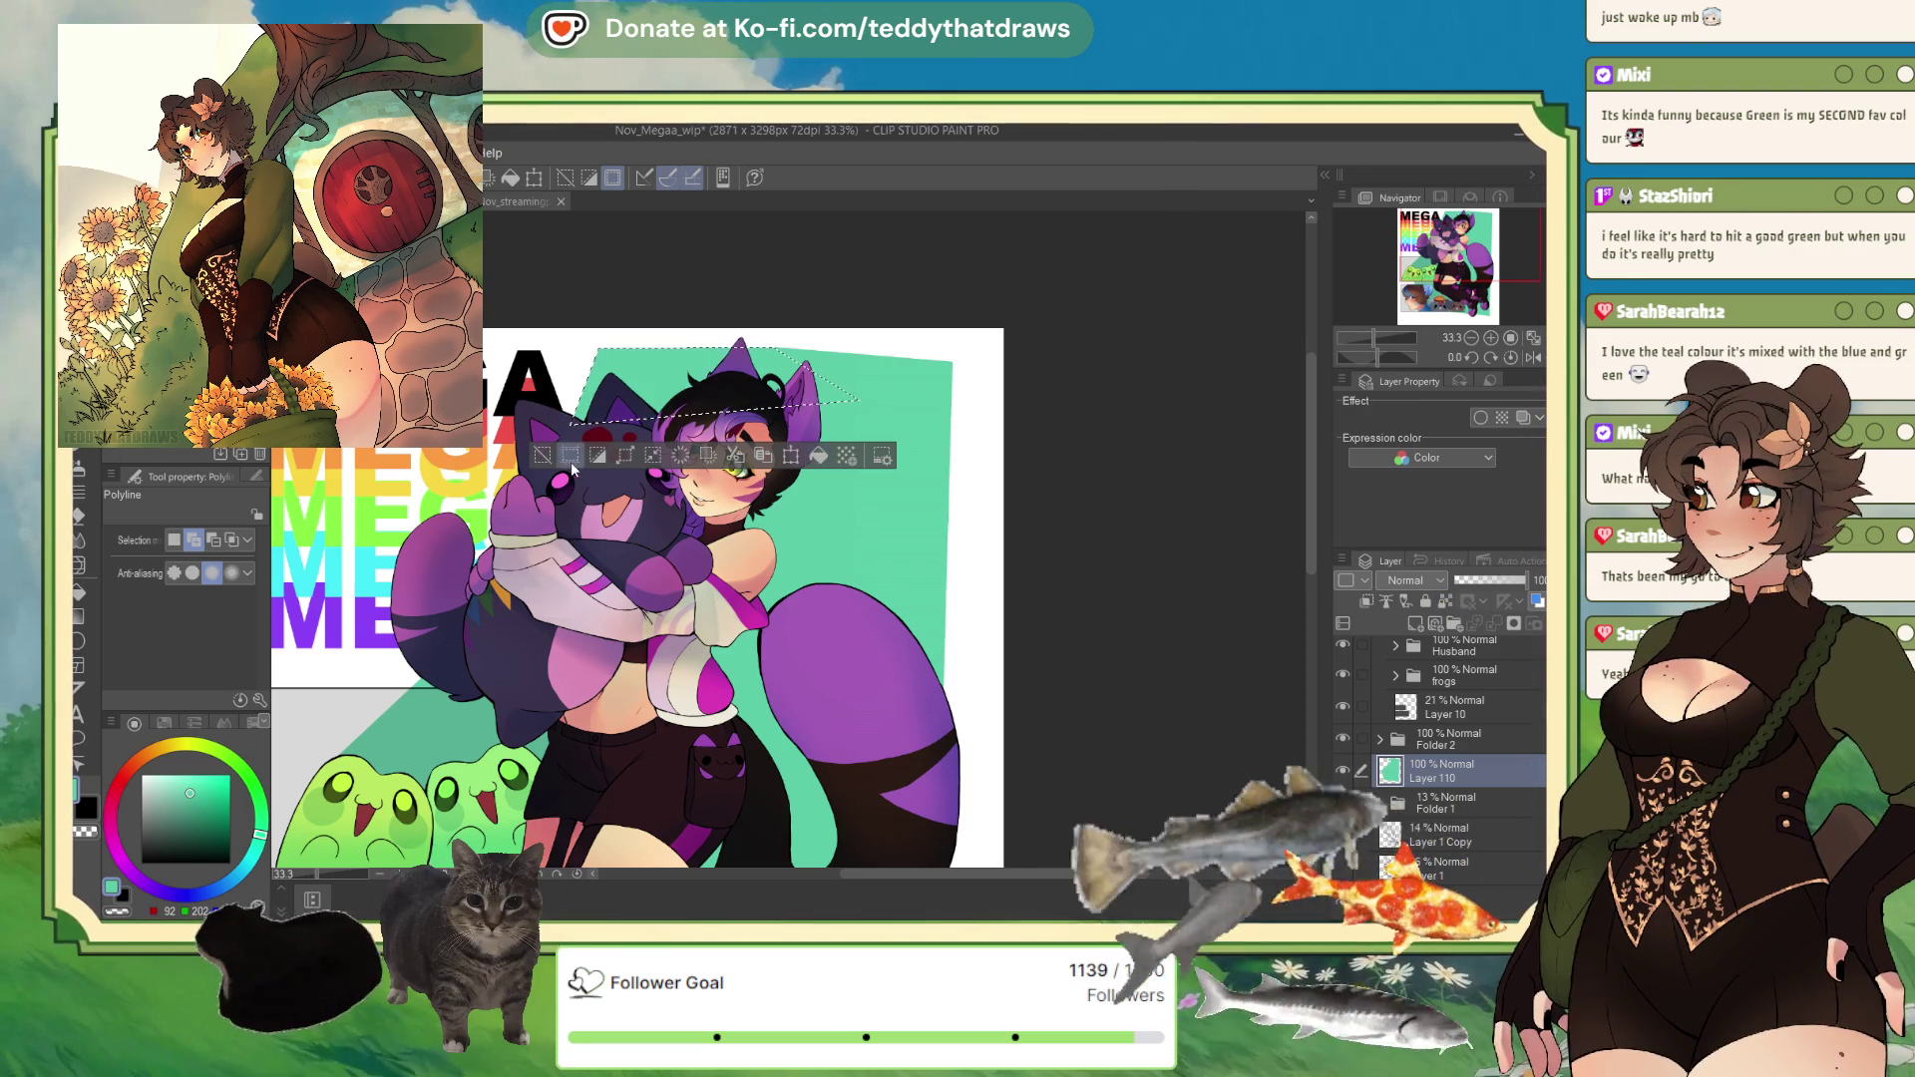
pyautogui.hotkey('ctrl', 'd')
# Step: Draw a second polyline outline along the top edge, then clear it without filling
pyautogui.scroll(-3, 766, 348)
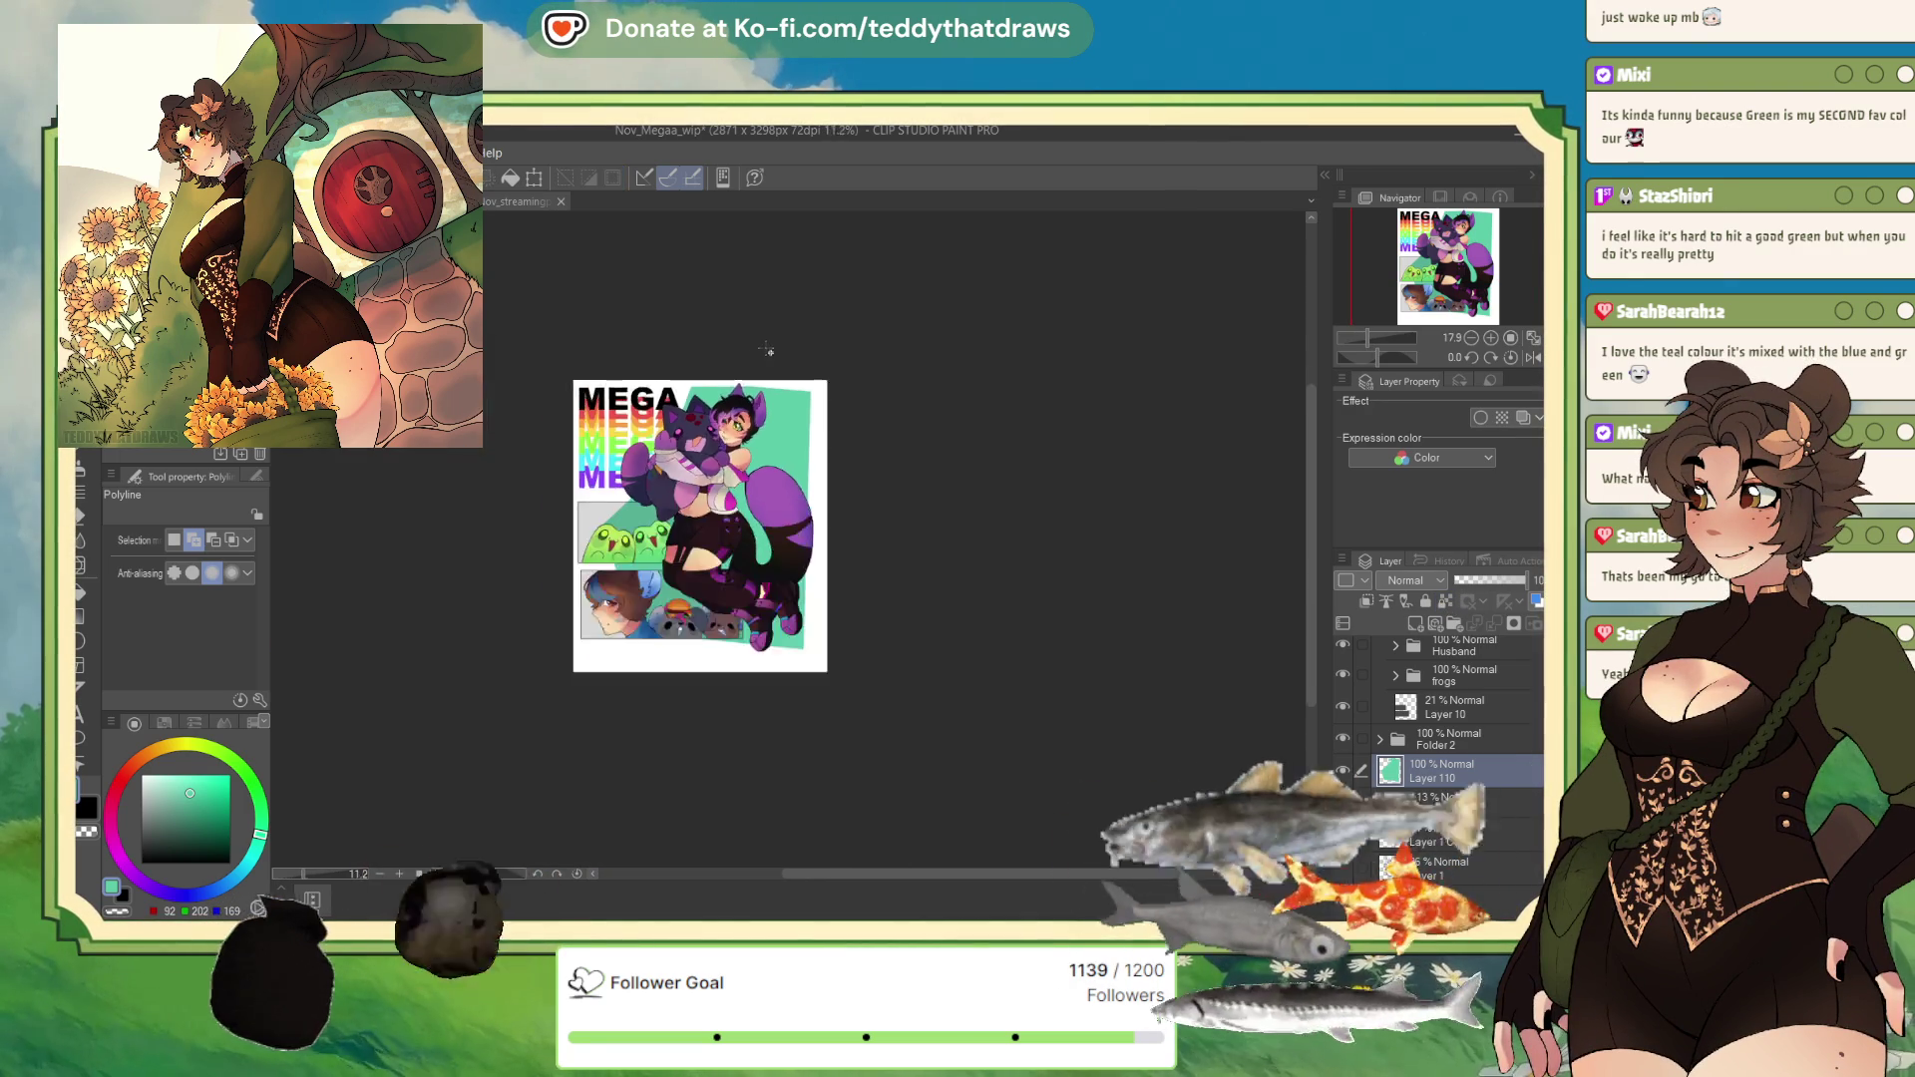
pyautogui.scroll(3, 766, 348)
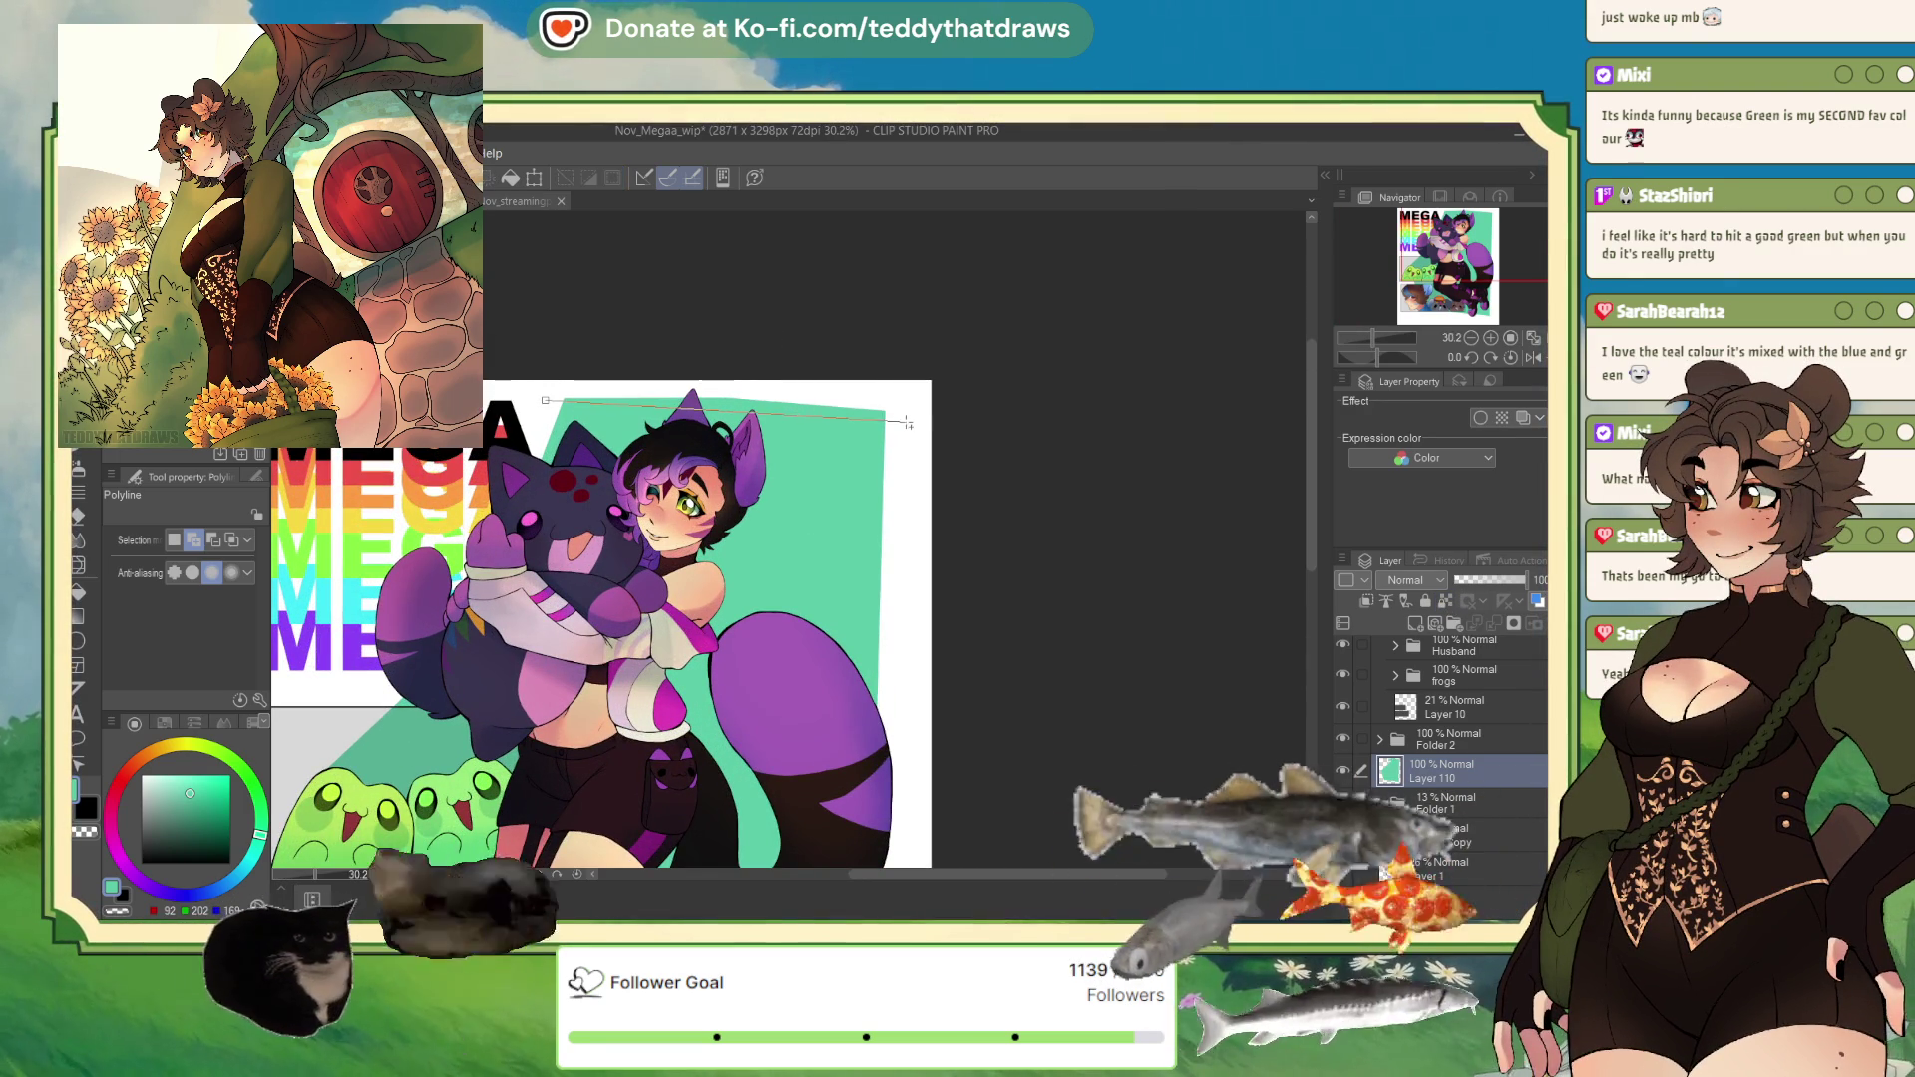
pyautogui.click(897, 378)
pyautogui.click(547, 382)
pyautogui.click(546, 401)
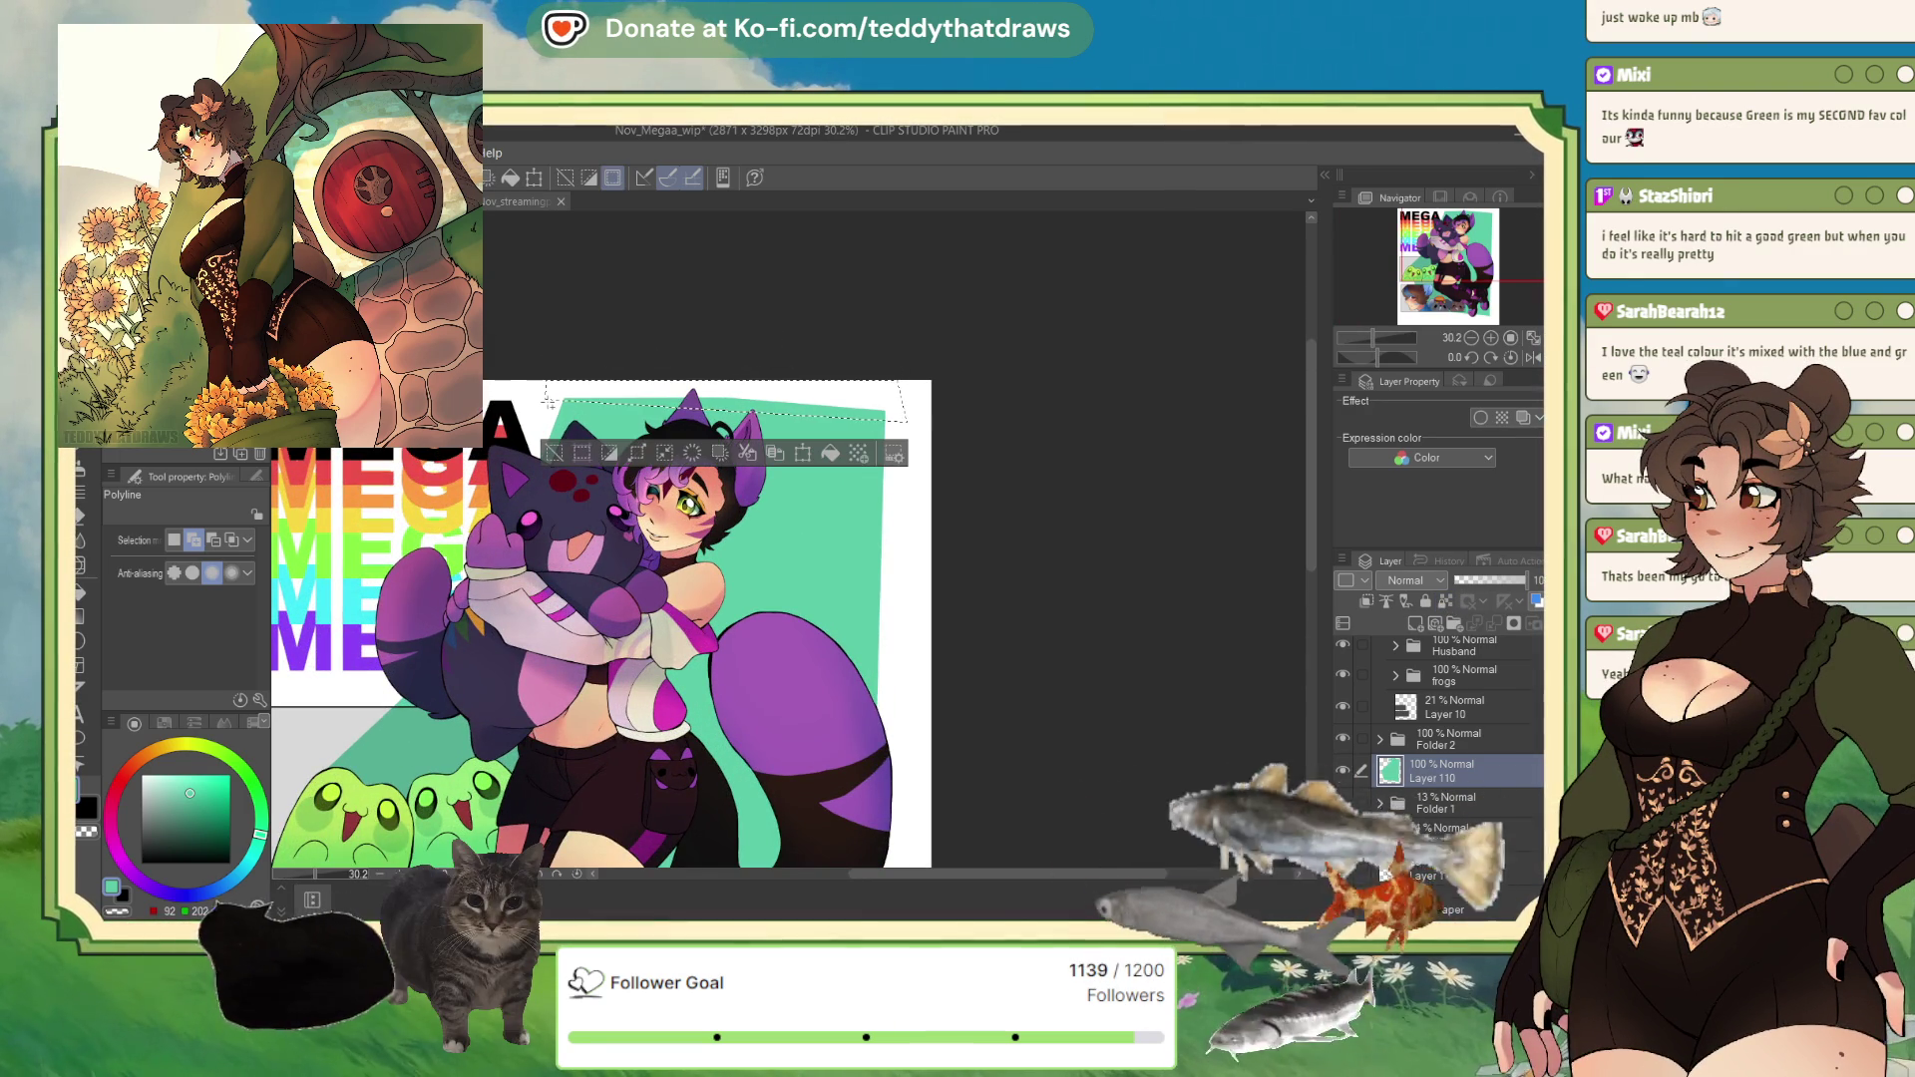
pyautogui.hotkey('ctrl', 'd')
pyautogui.scroll(-3, 970, 432)
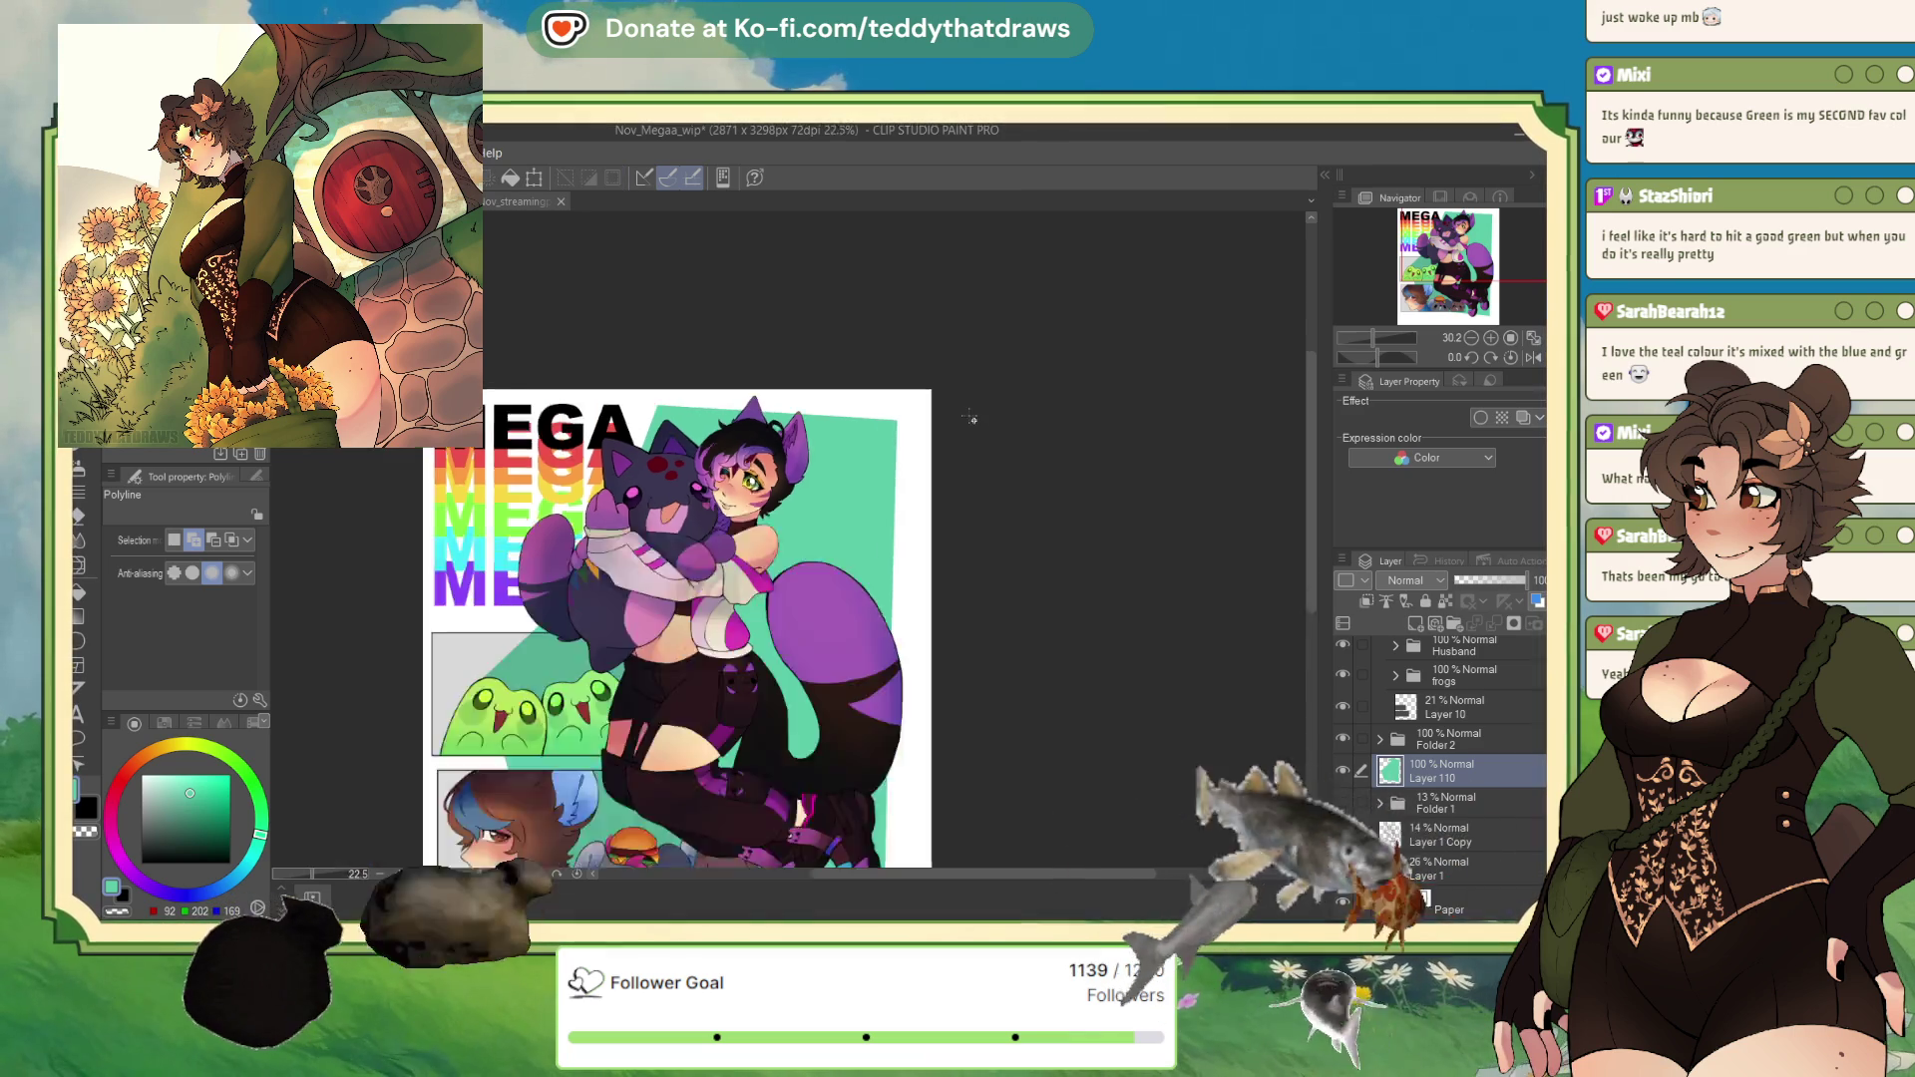
pyautogui.scroll(2, 750, 457)
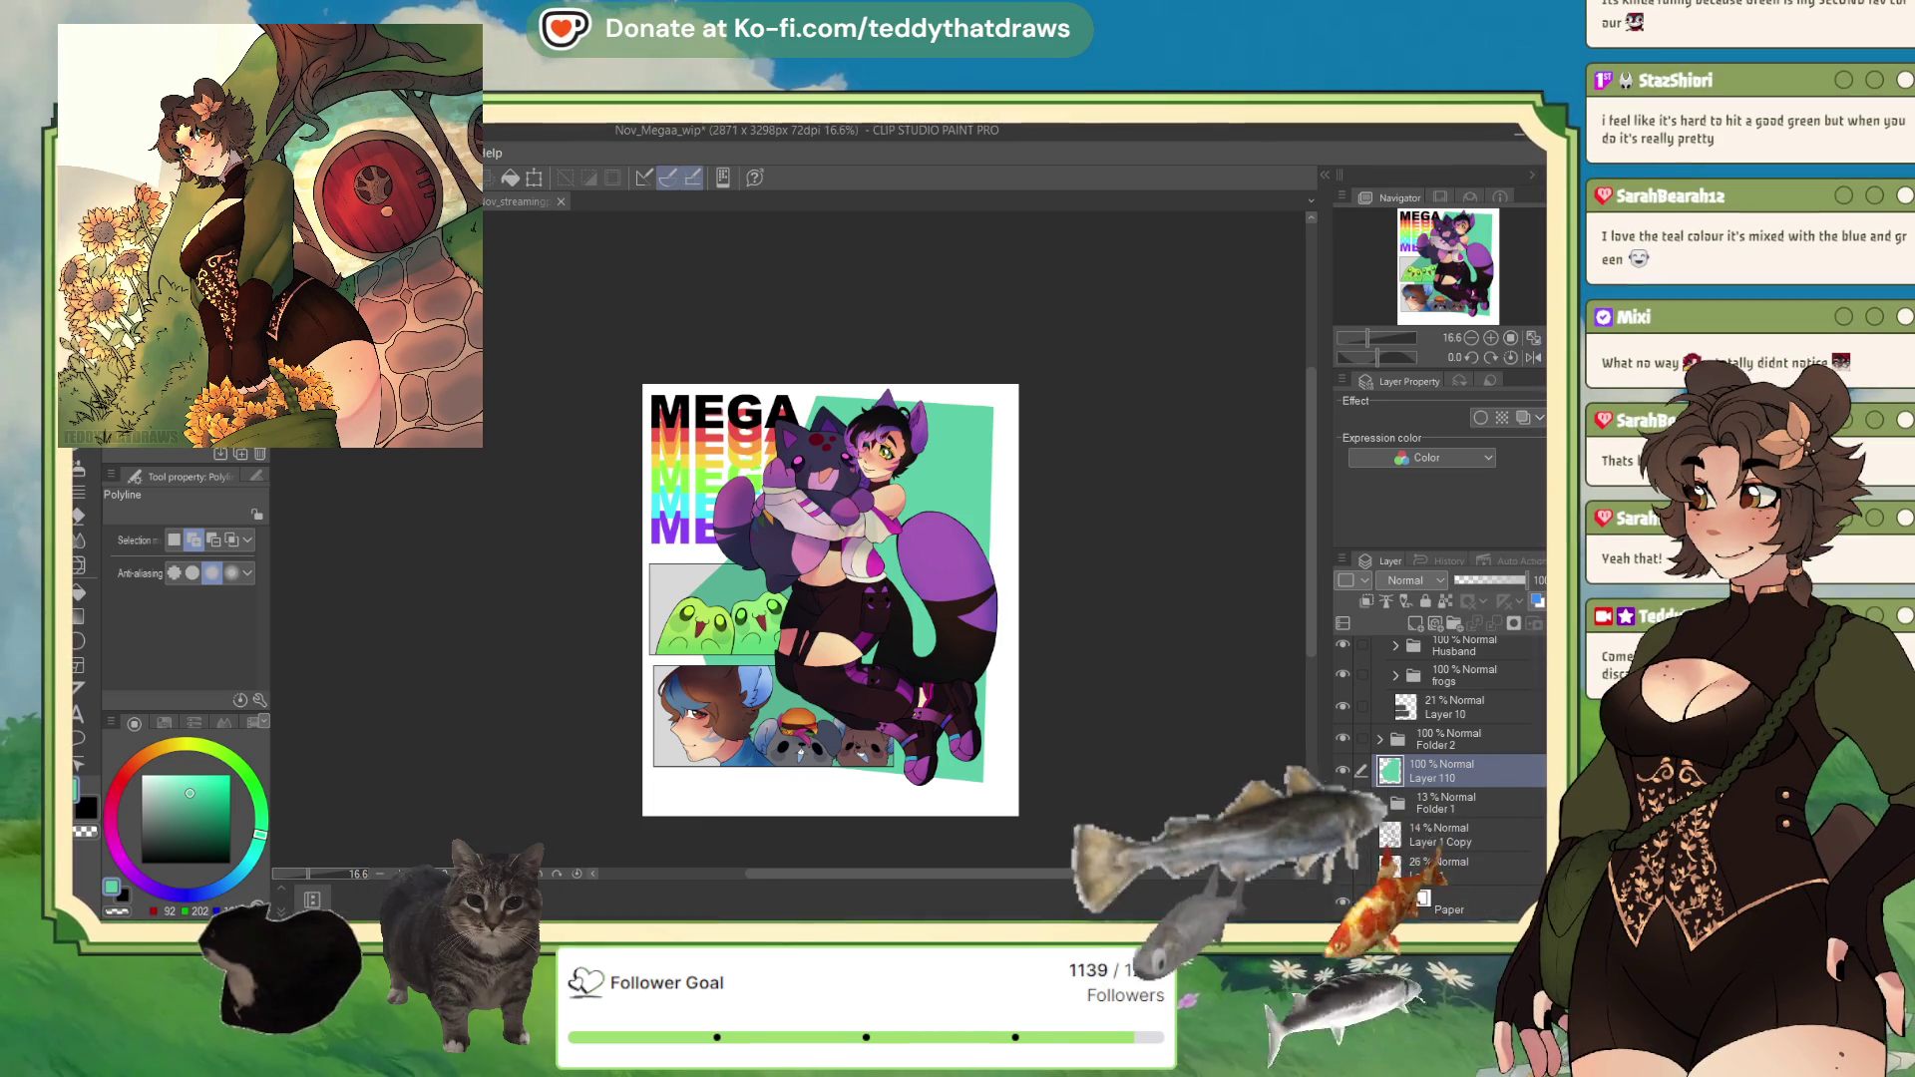
# Step: Lock Layer 110's transparent pixels, test a greener fill, undo it and revert to teal
pyautogui.scroll(3, 896, 460)
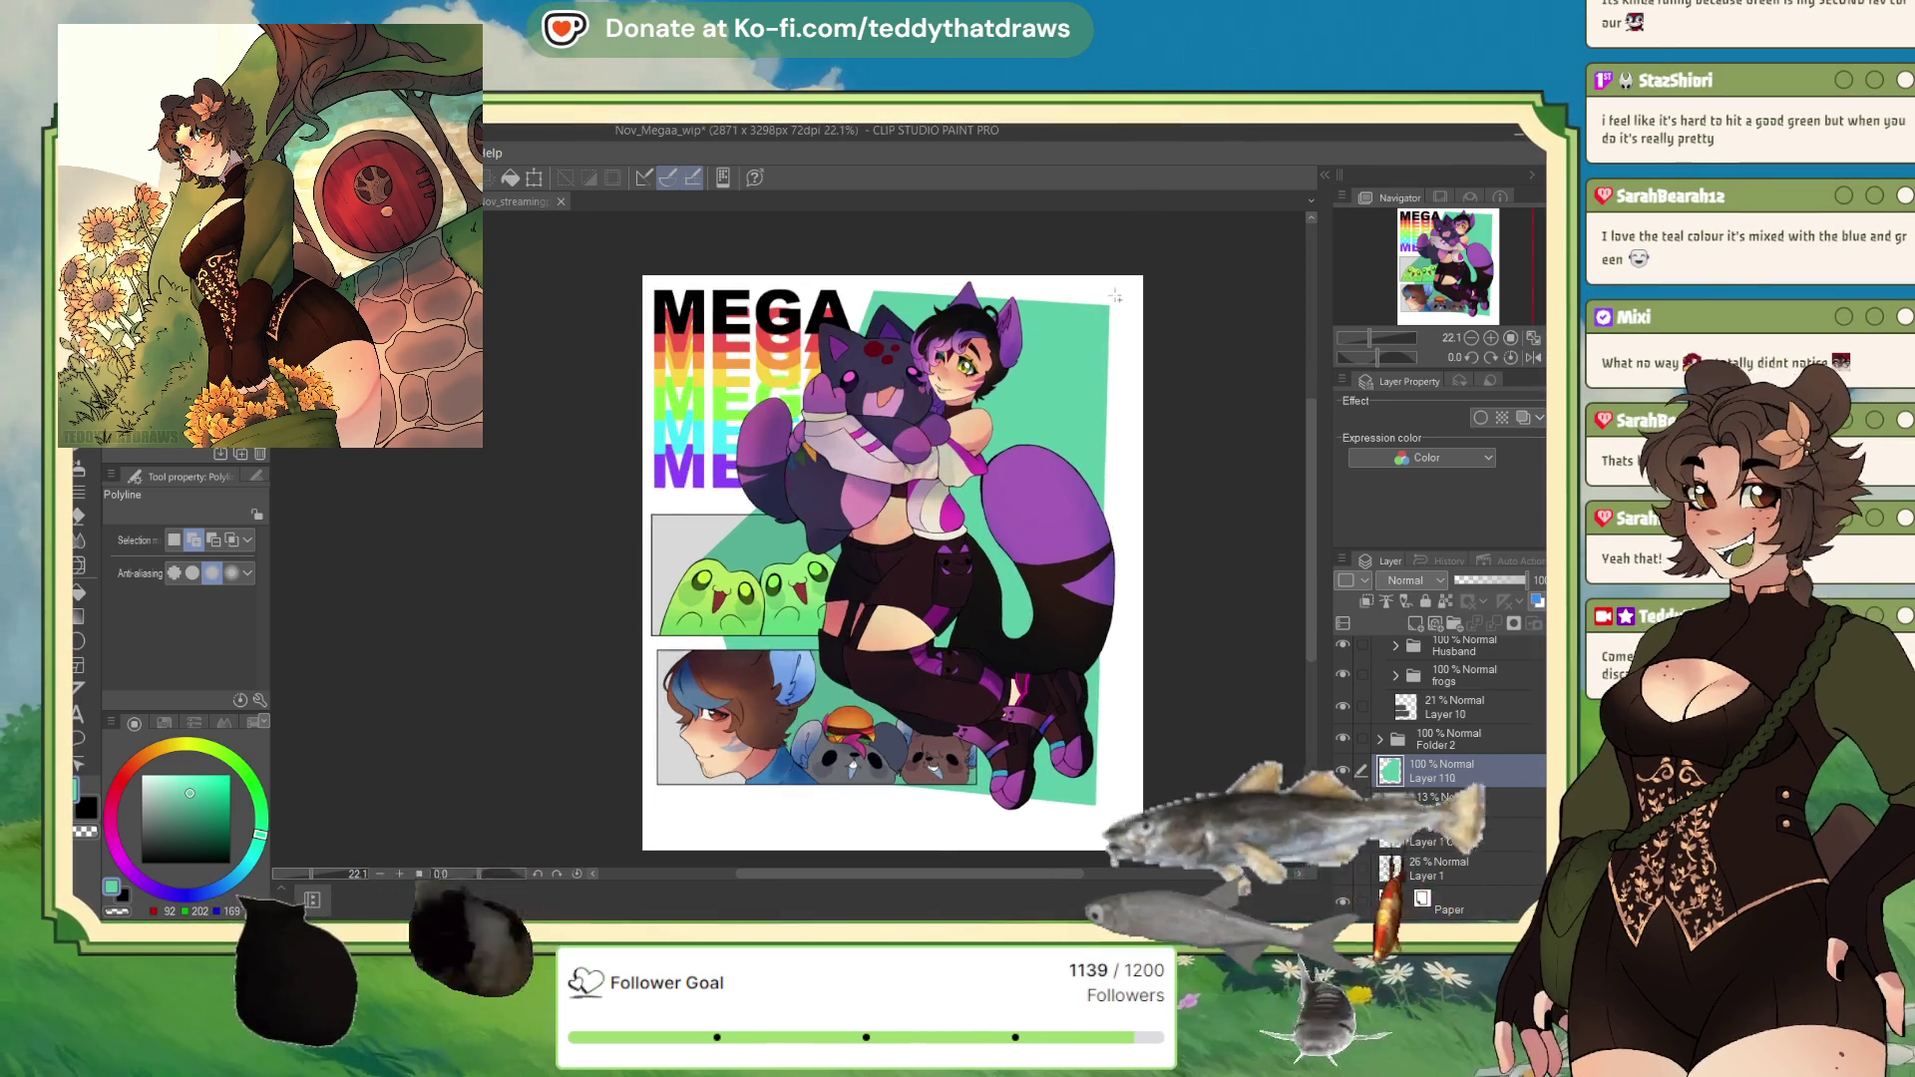
pyautogui.scroll(-4, 1075, 380)
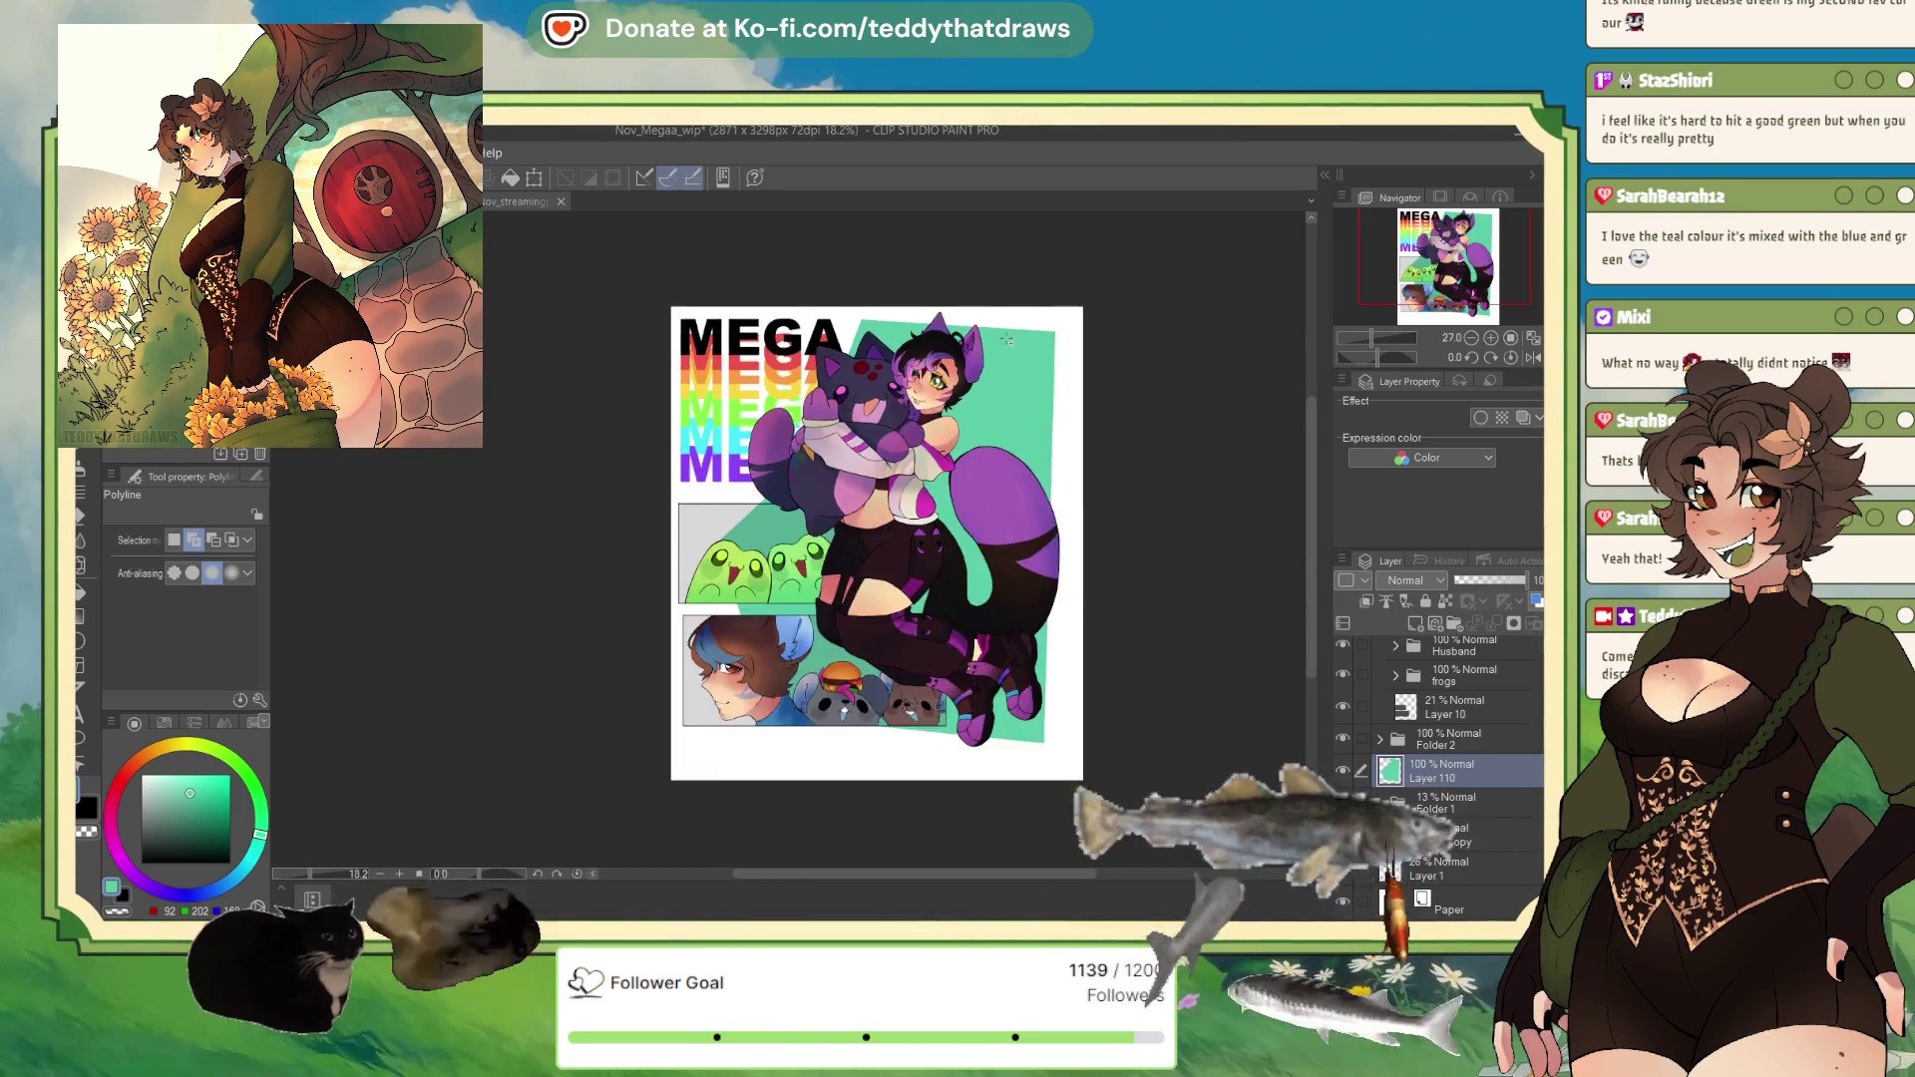
pyautogui.scroll(1, 1029, 348)
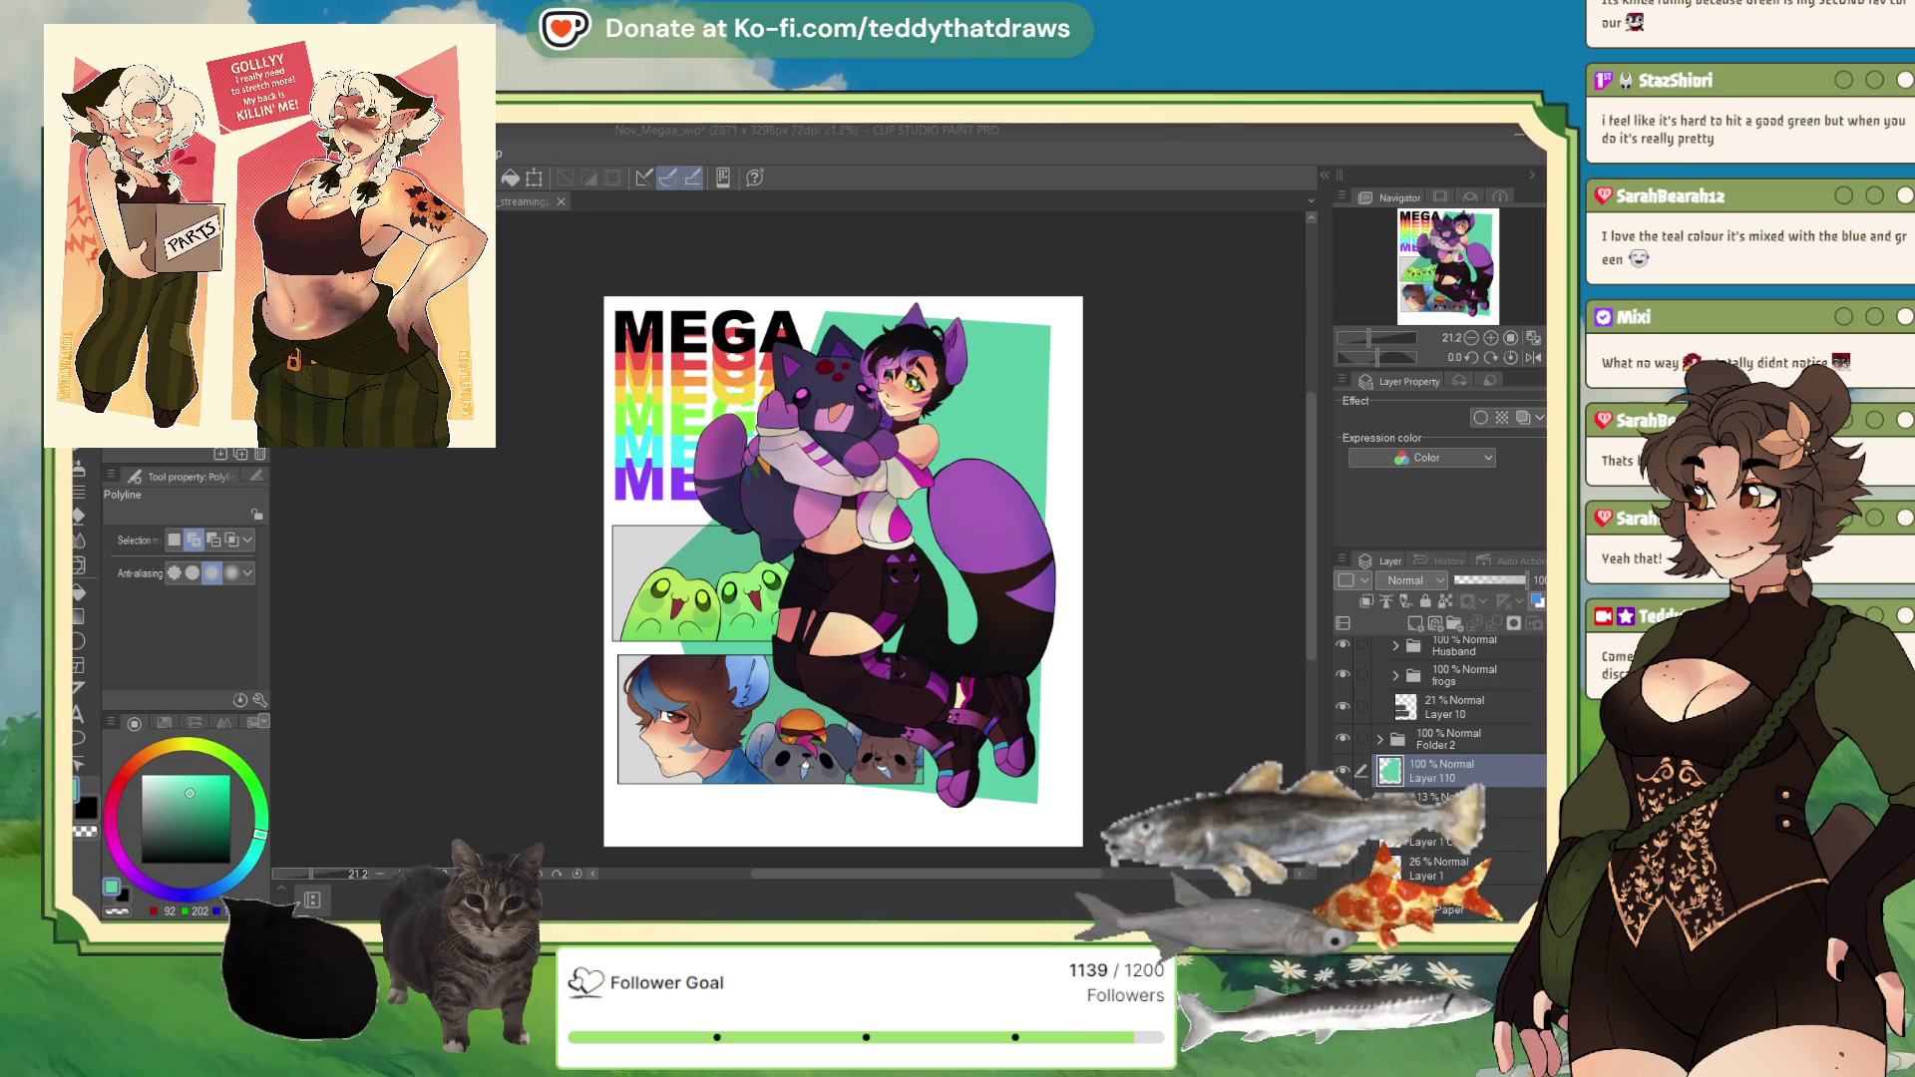
pyautogui.scroll(1, 797, 579)
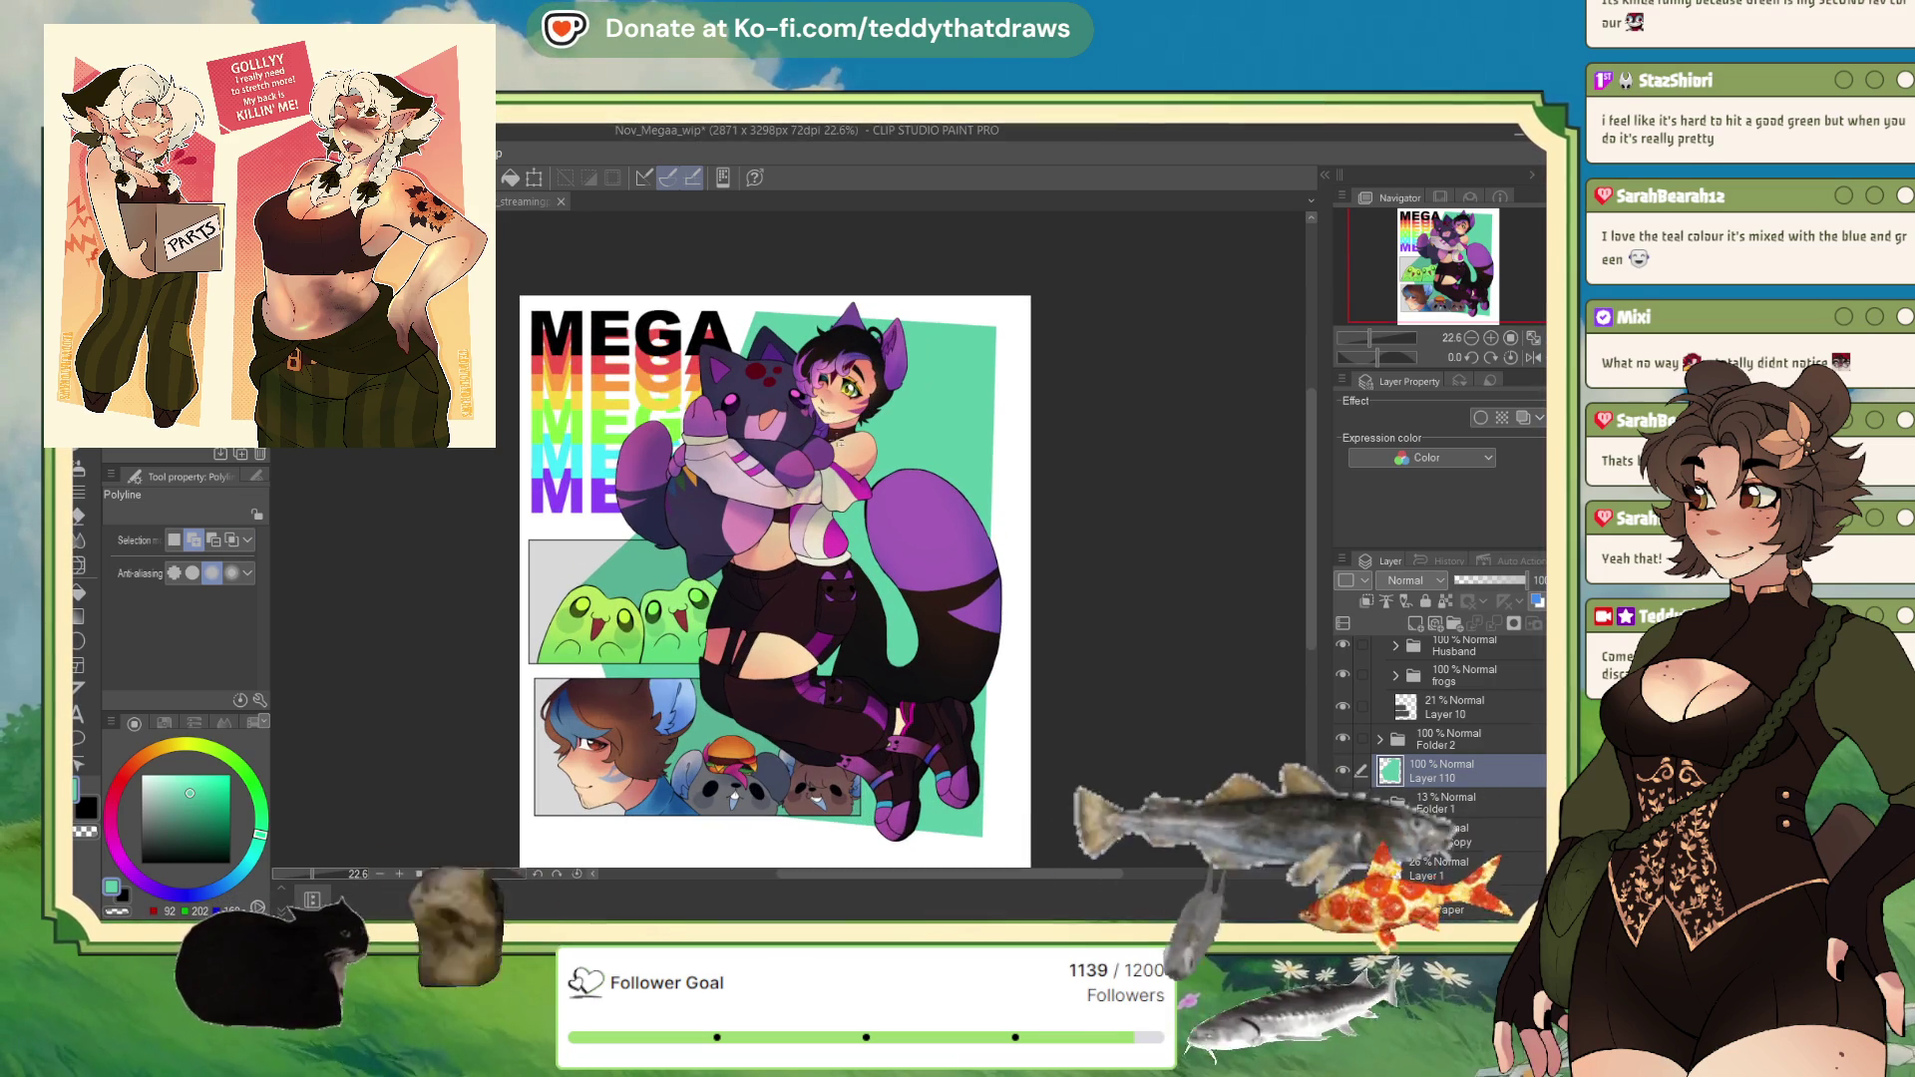
pyautogui.click(1445, 603)
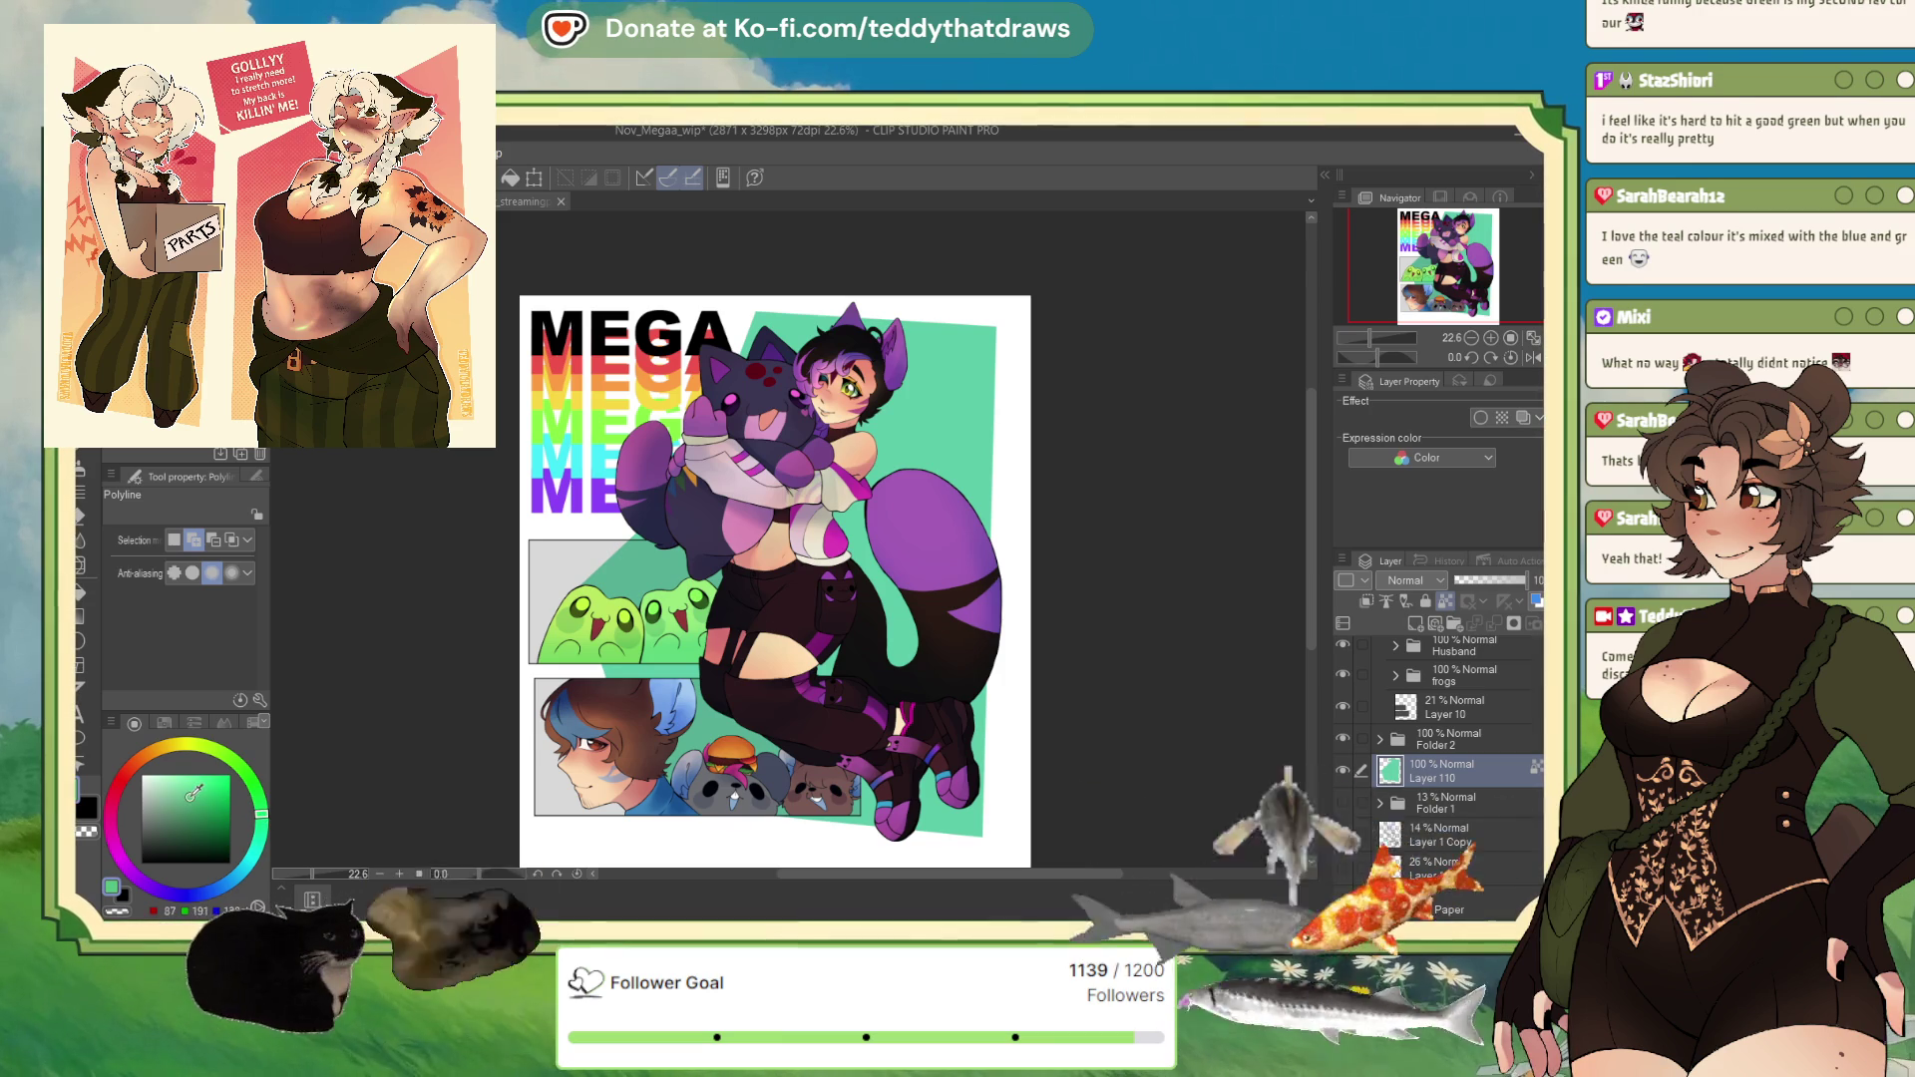
pyautogui.click(191, 798)
pyautogui.hotkey('alt', 'Delete')
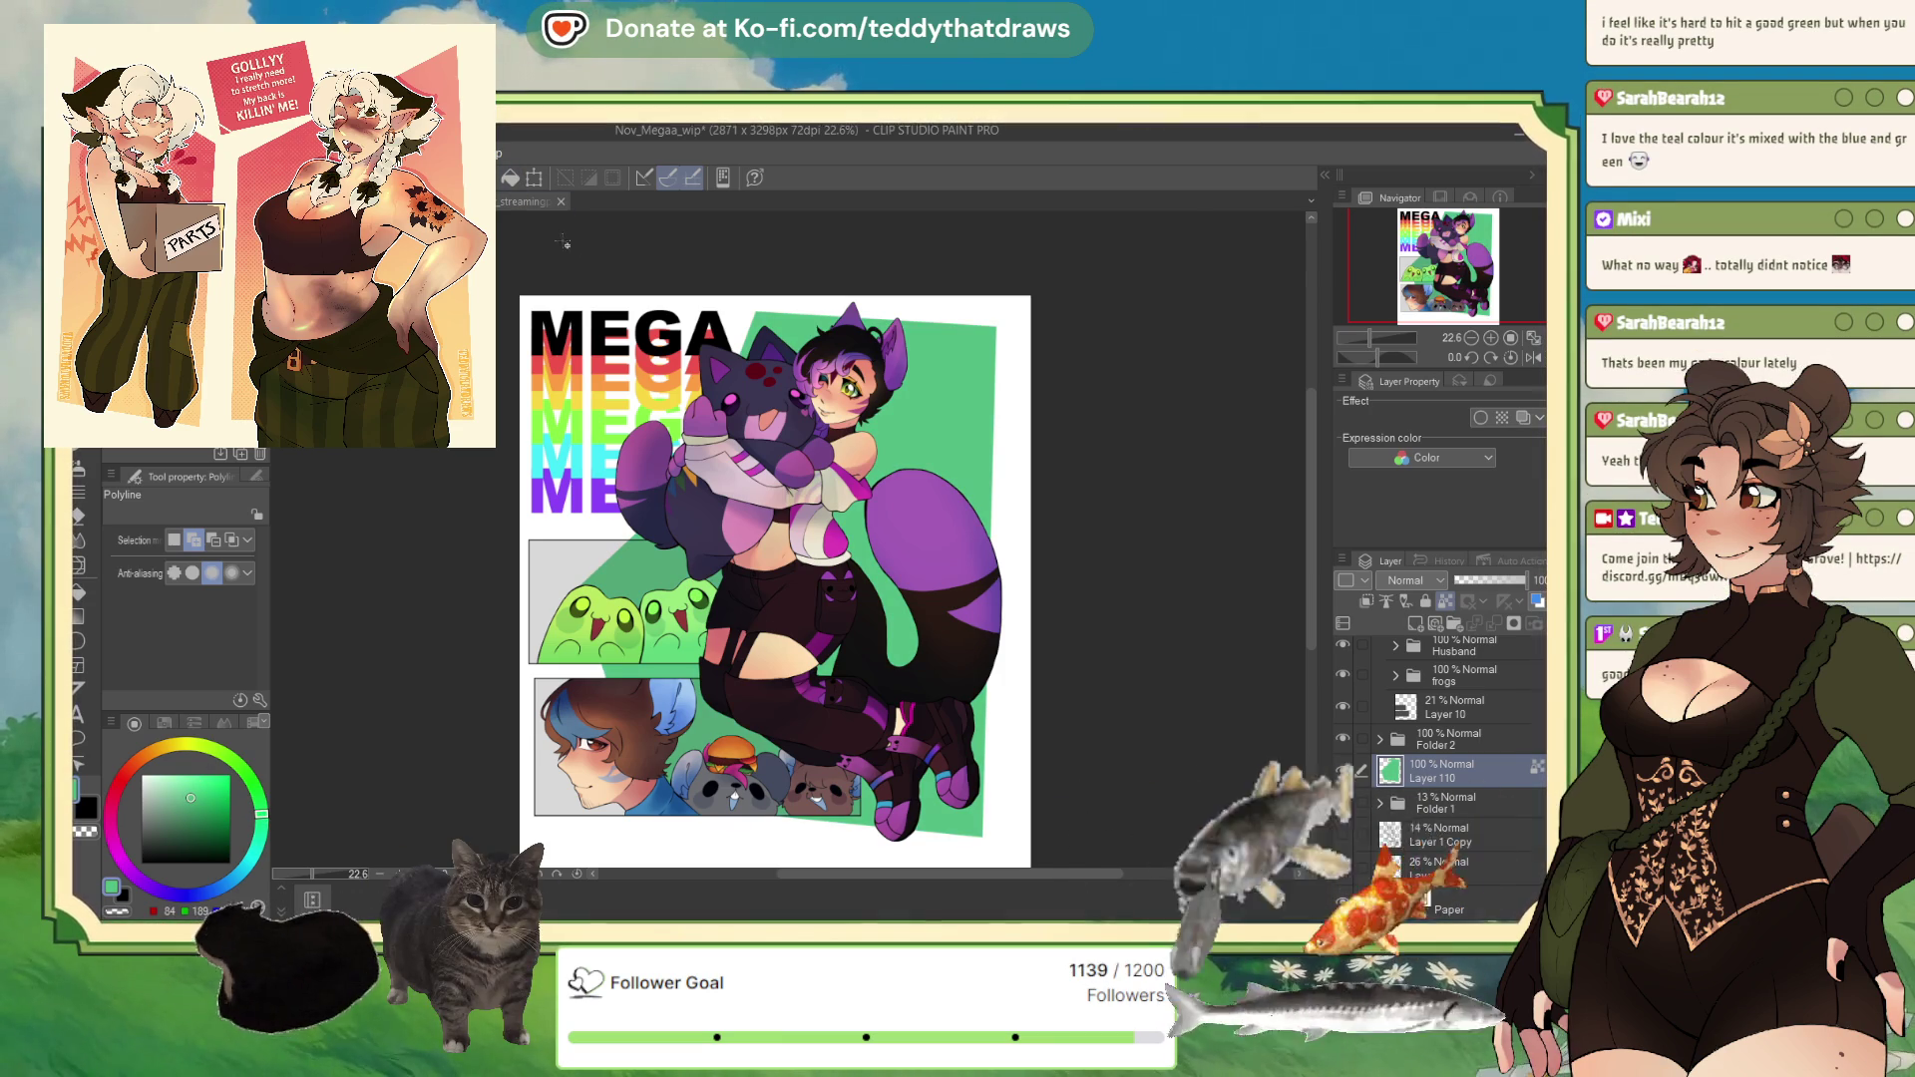
pyautogui.hotkey('ctrl', 'z')
pyautogui.keyDown('alt'); pyautogui.click(960, 456); pyautogui.keyUp('alt')
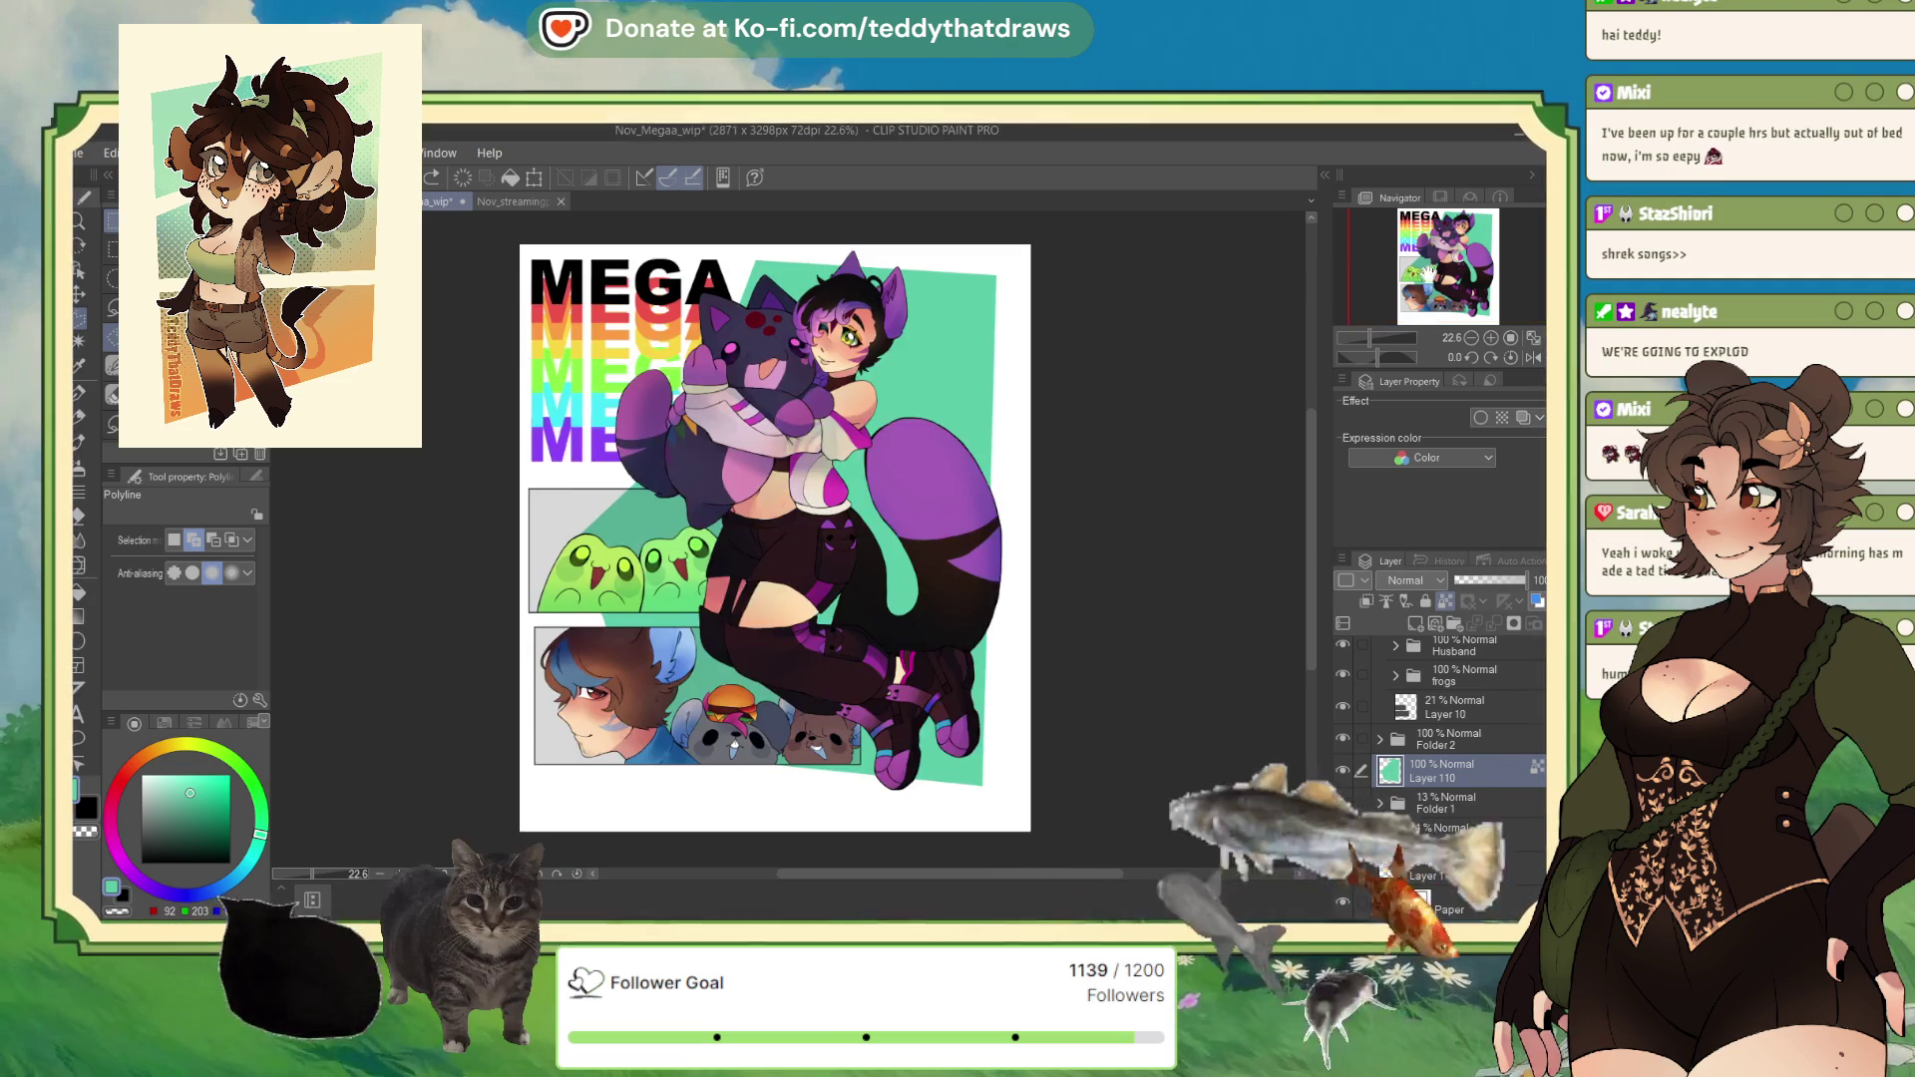
# Step: Expand the fullbody and Mascot folders, select Layer 66 and add a new layer above it
pyautogui.scroll(-2, 845, 500)
pyautogui.scroll(4, 846, 500)
pyautogui.scroll(5, 715, 276)
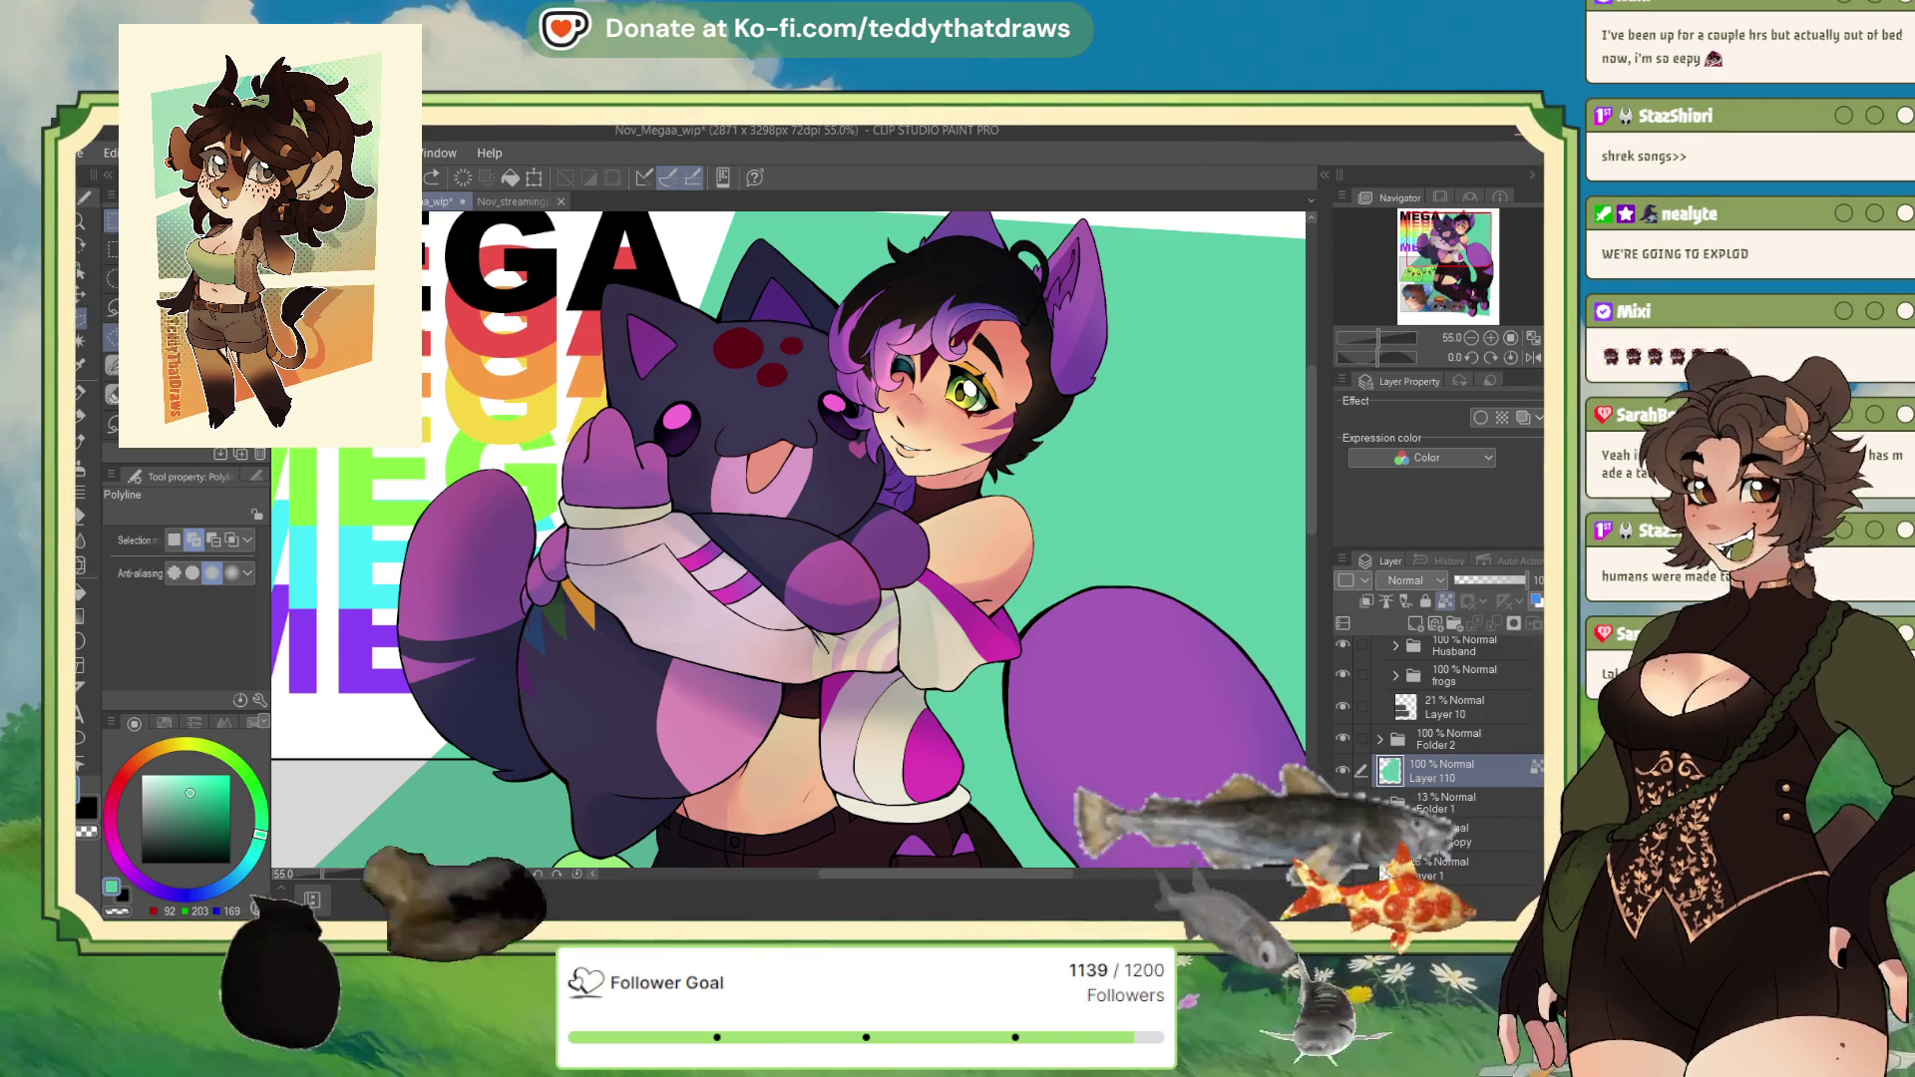
pyautogui.scroll(3, 1459, 666)
pyautogui.click(1448, 650)
pyautogui.click(1380, 650)
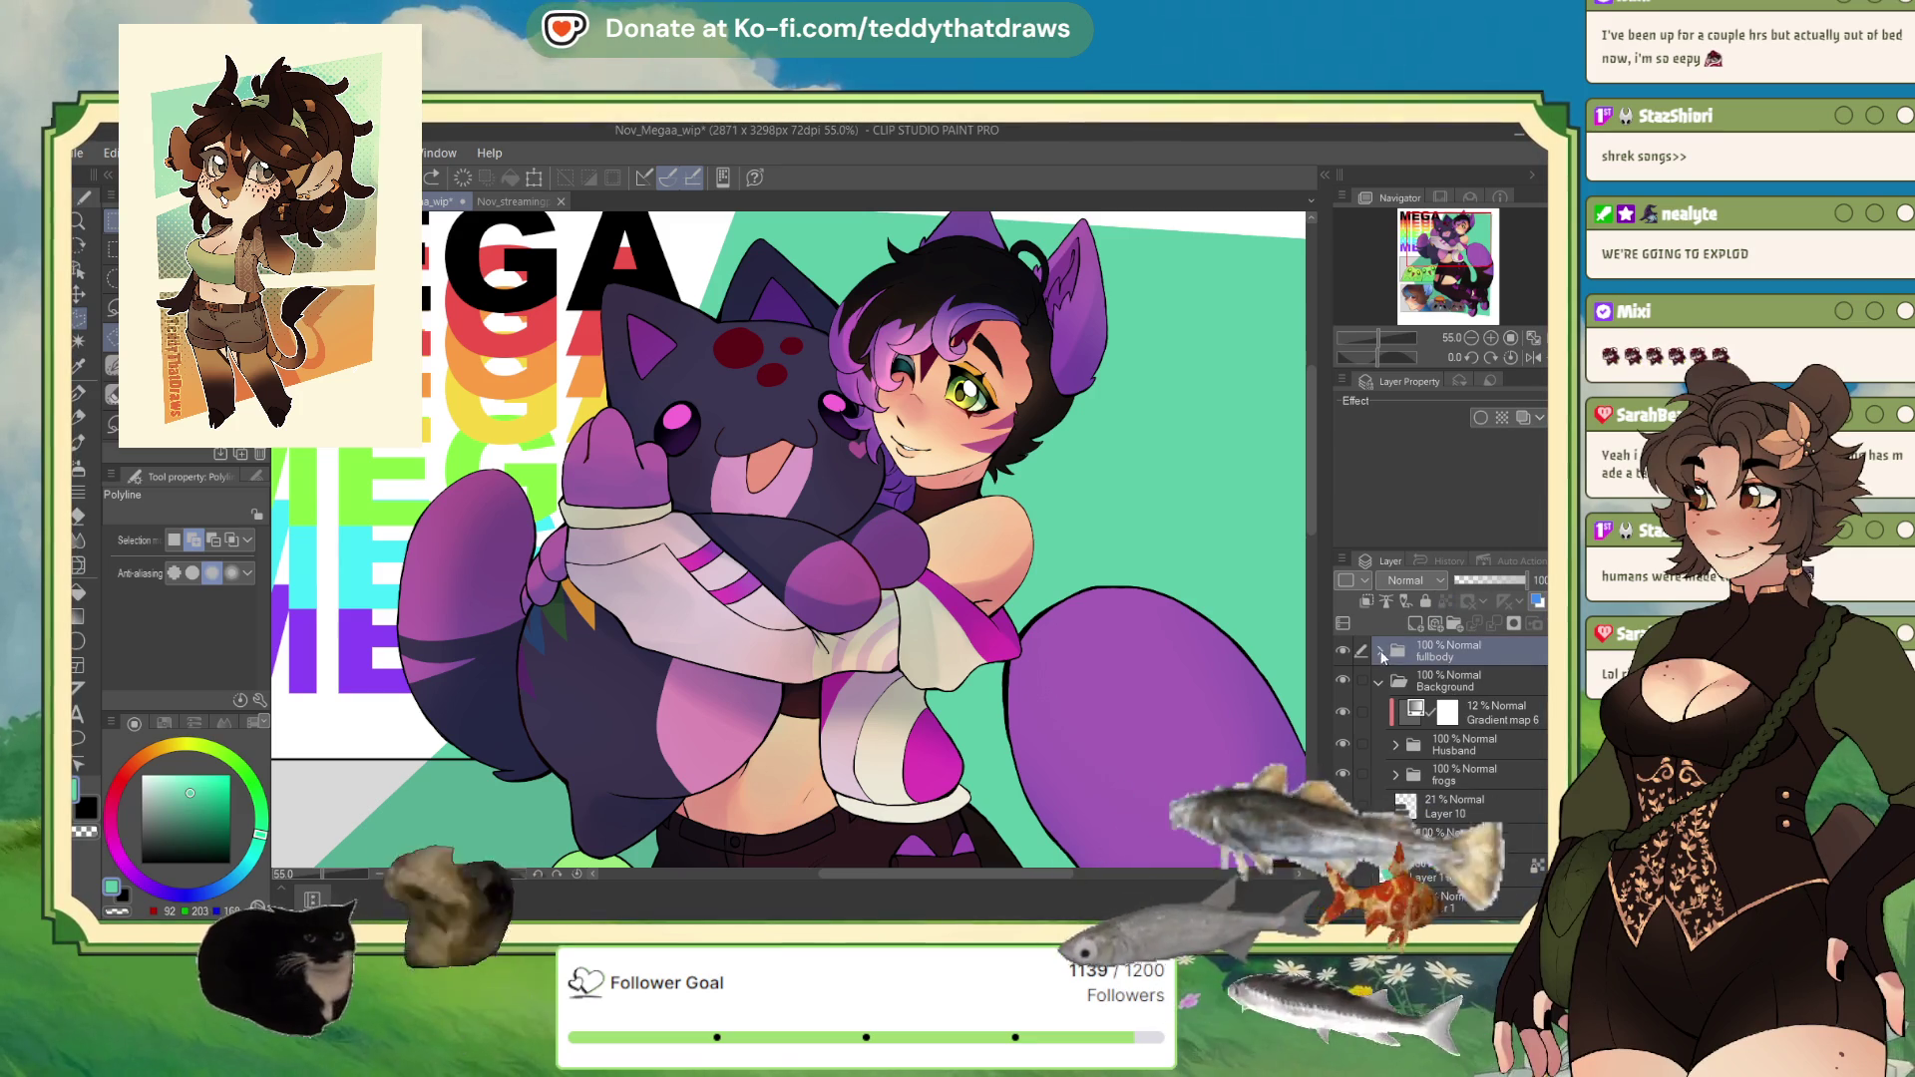
pyautogui.click(1395, 816)
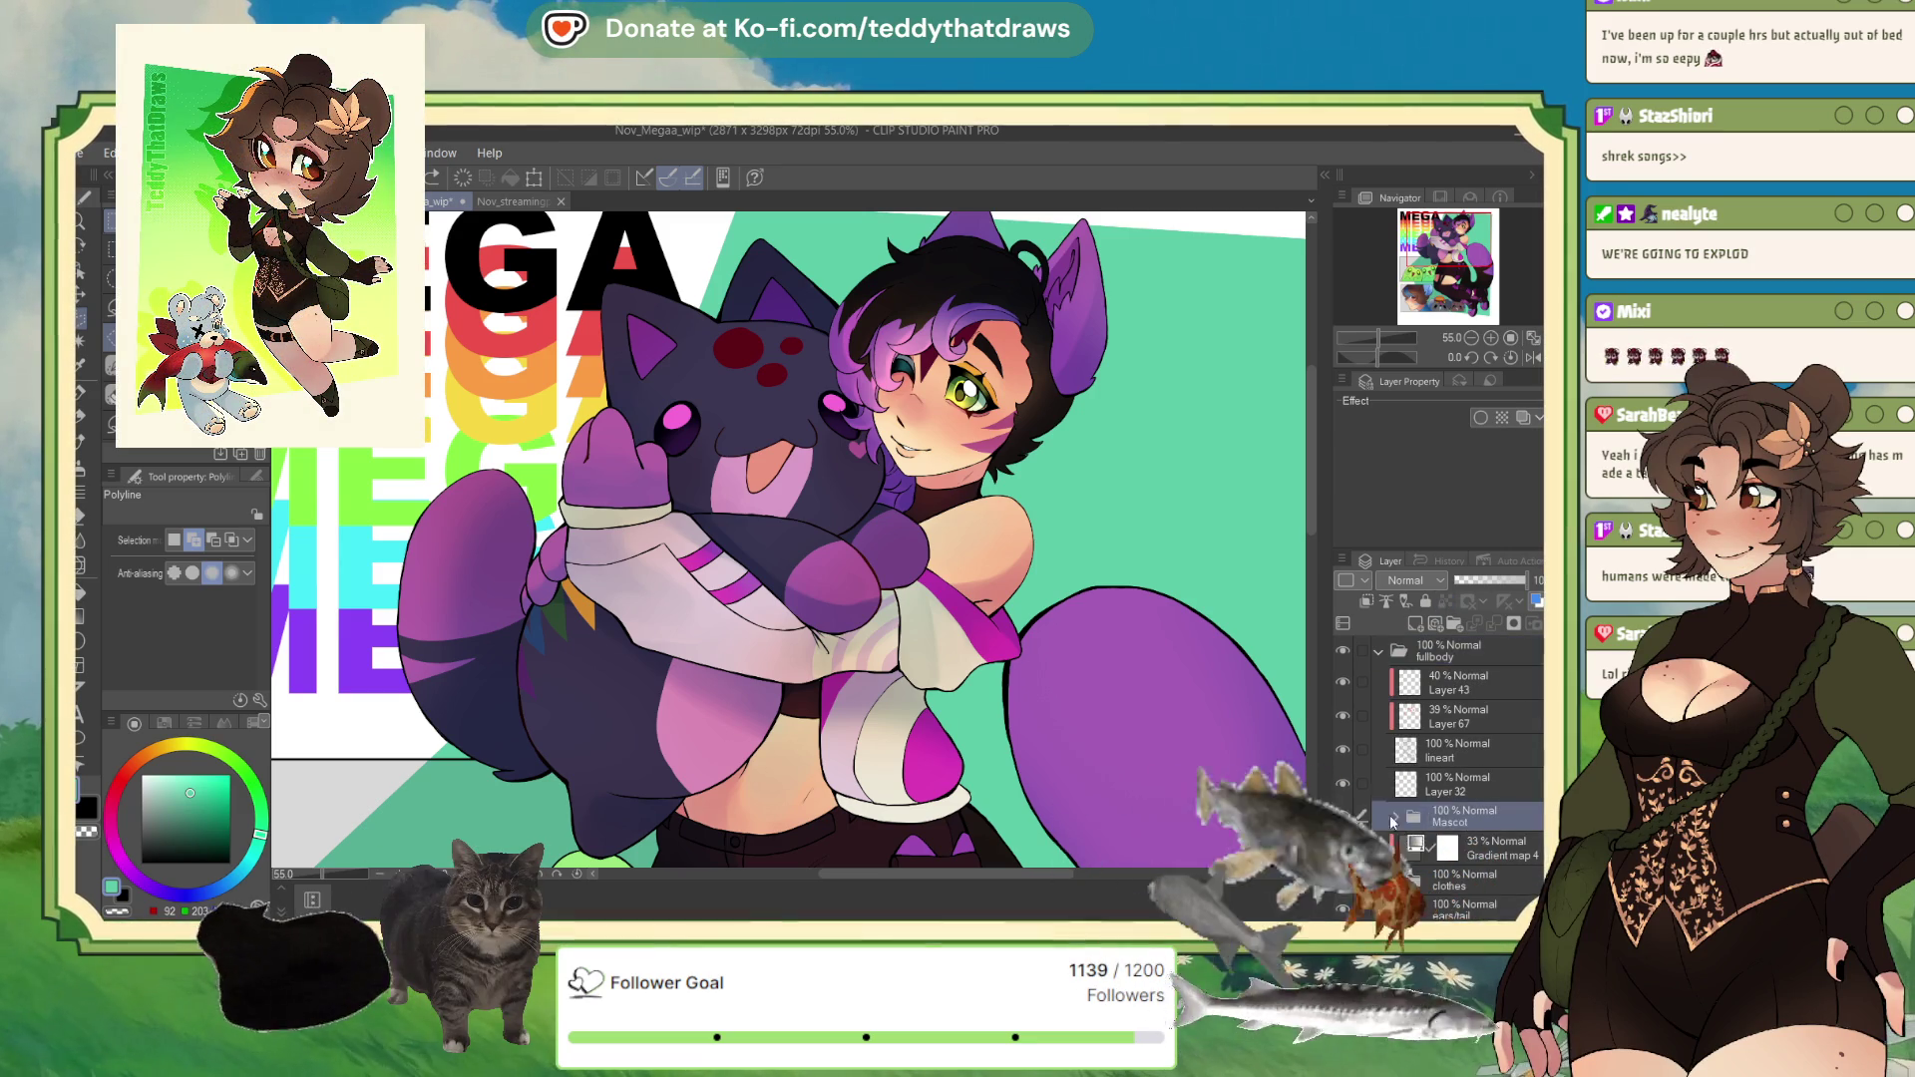
pyautogui.scroll(-3, 1511, 788)
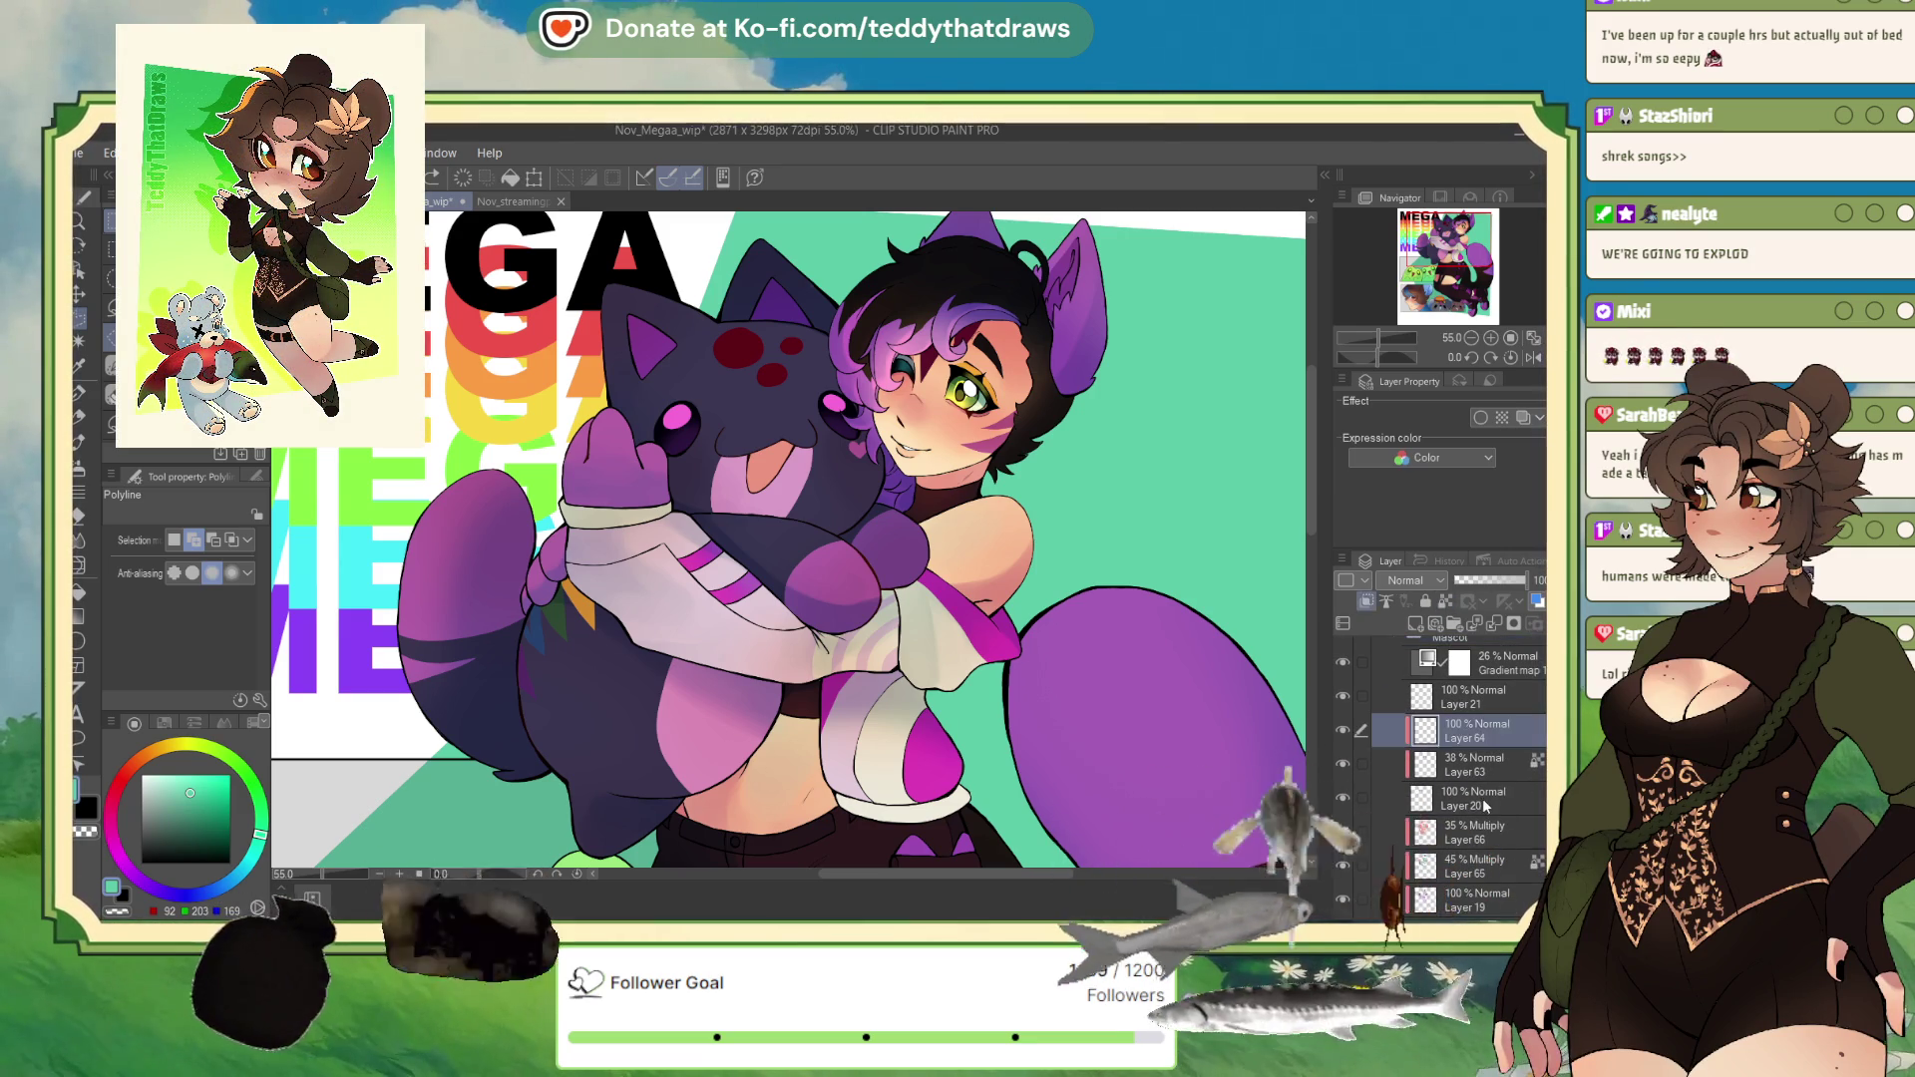
pyautogui.click(1476, 798)
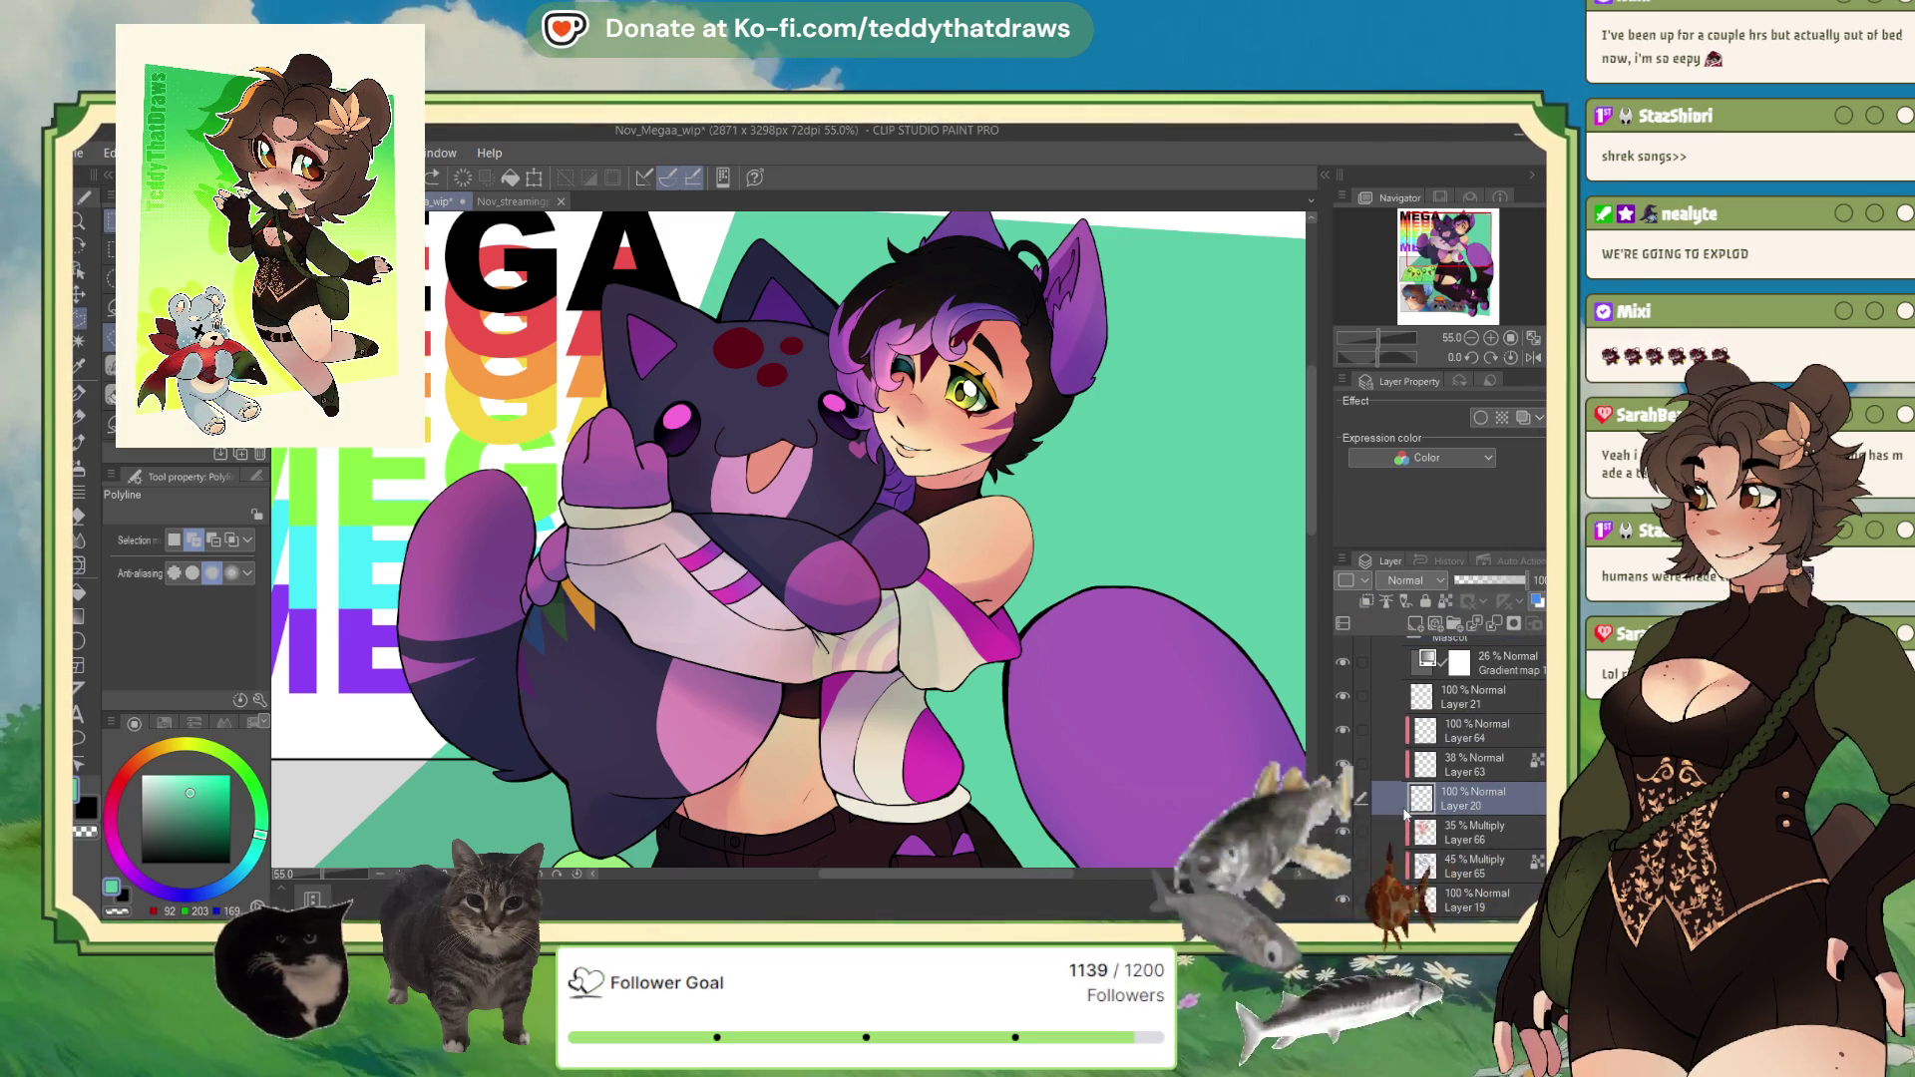
pyautogui.click(1476, 832)
pyautogui.click(1366, 601)
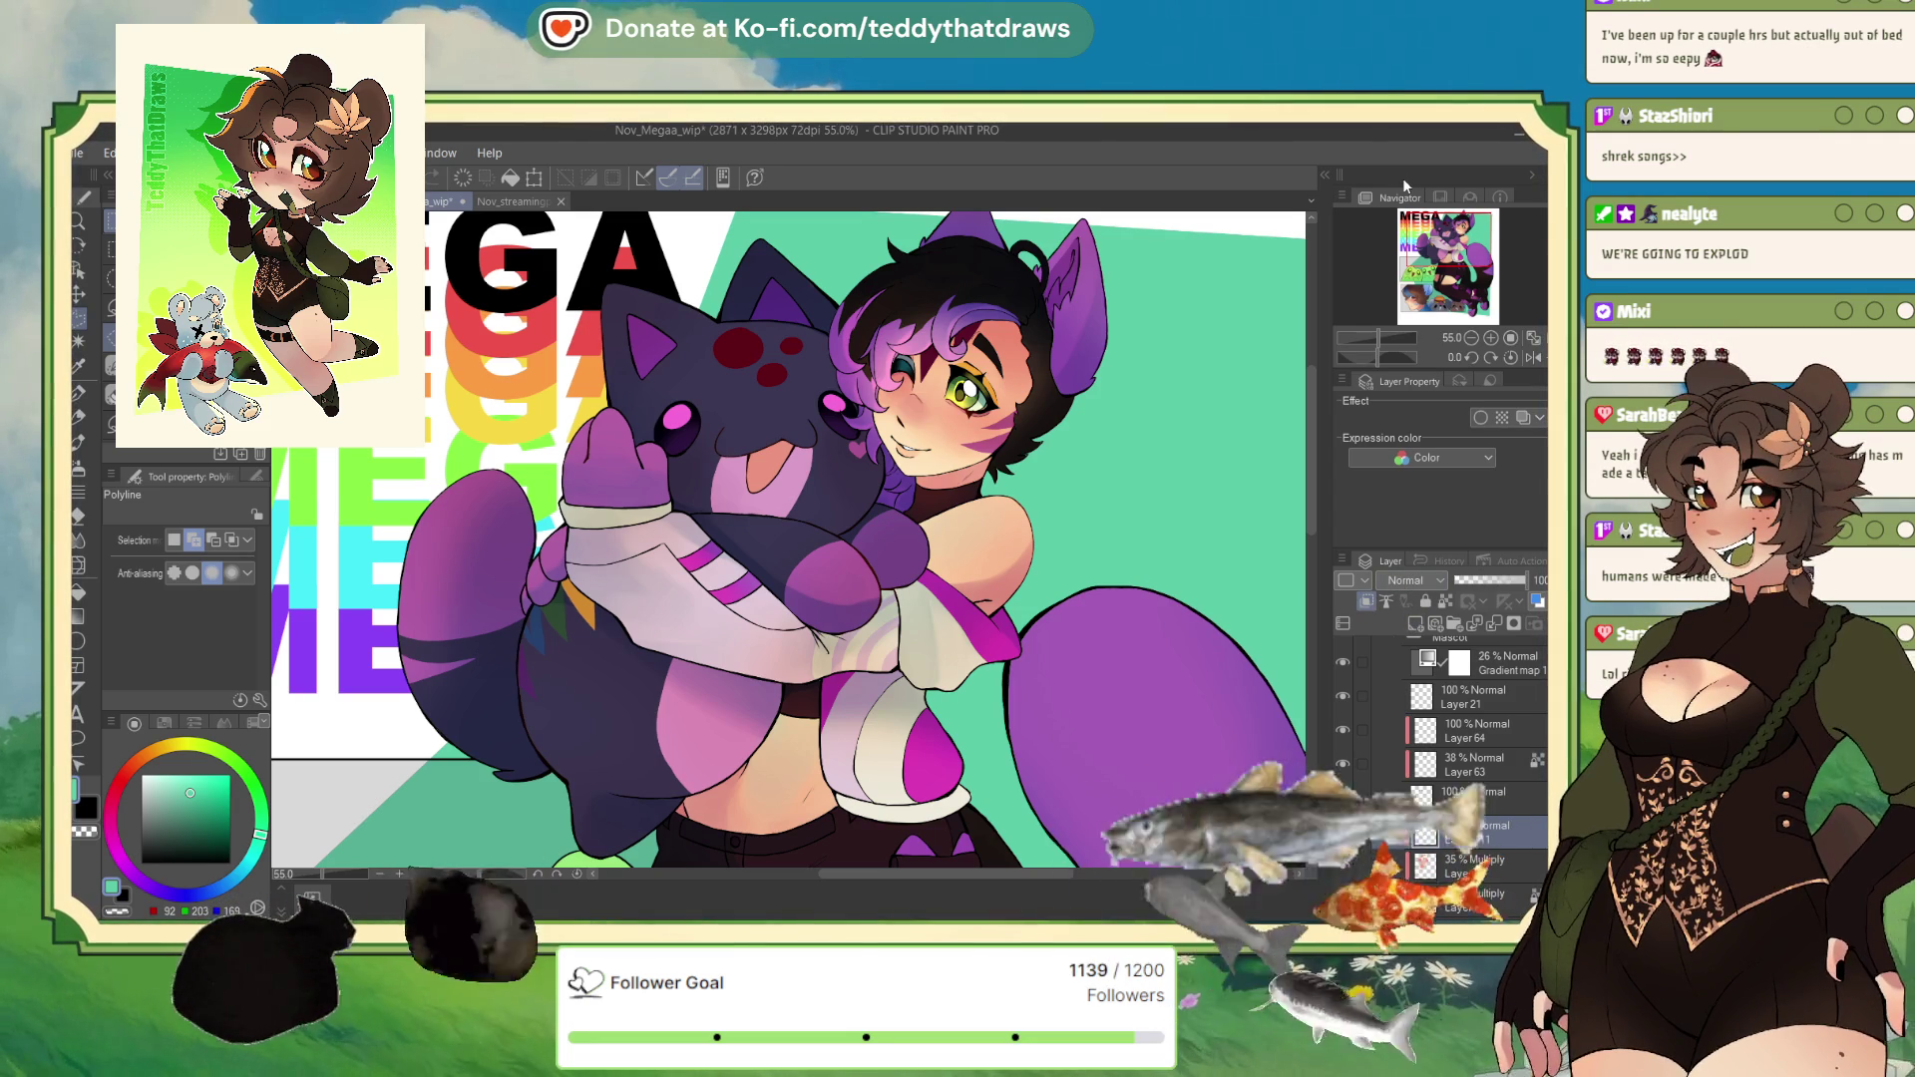
# Step: Airbrush blue-grey shading over the white sleeve and lower that layer to 47% opacity
pyautogui.click(94, 459)
pyautogui.click(204, 891)
pyautogui.click(177, 794)
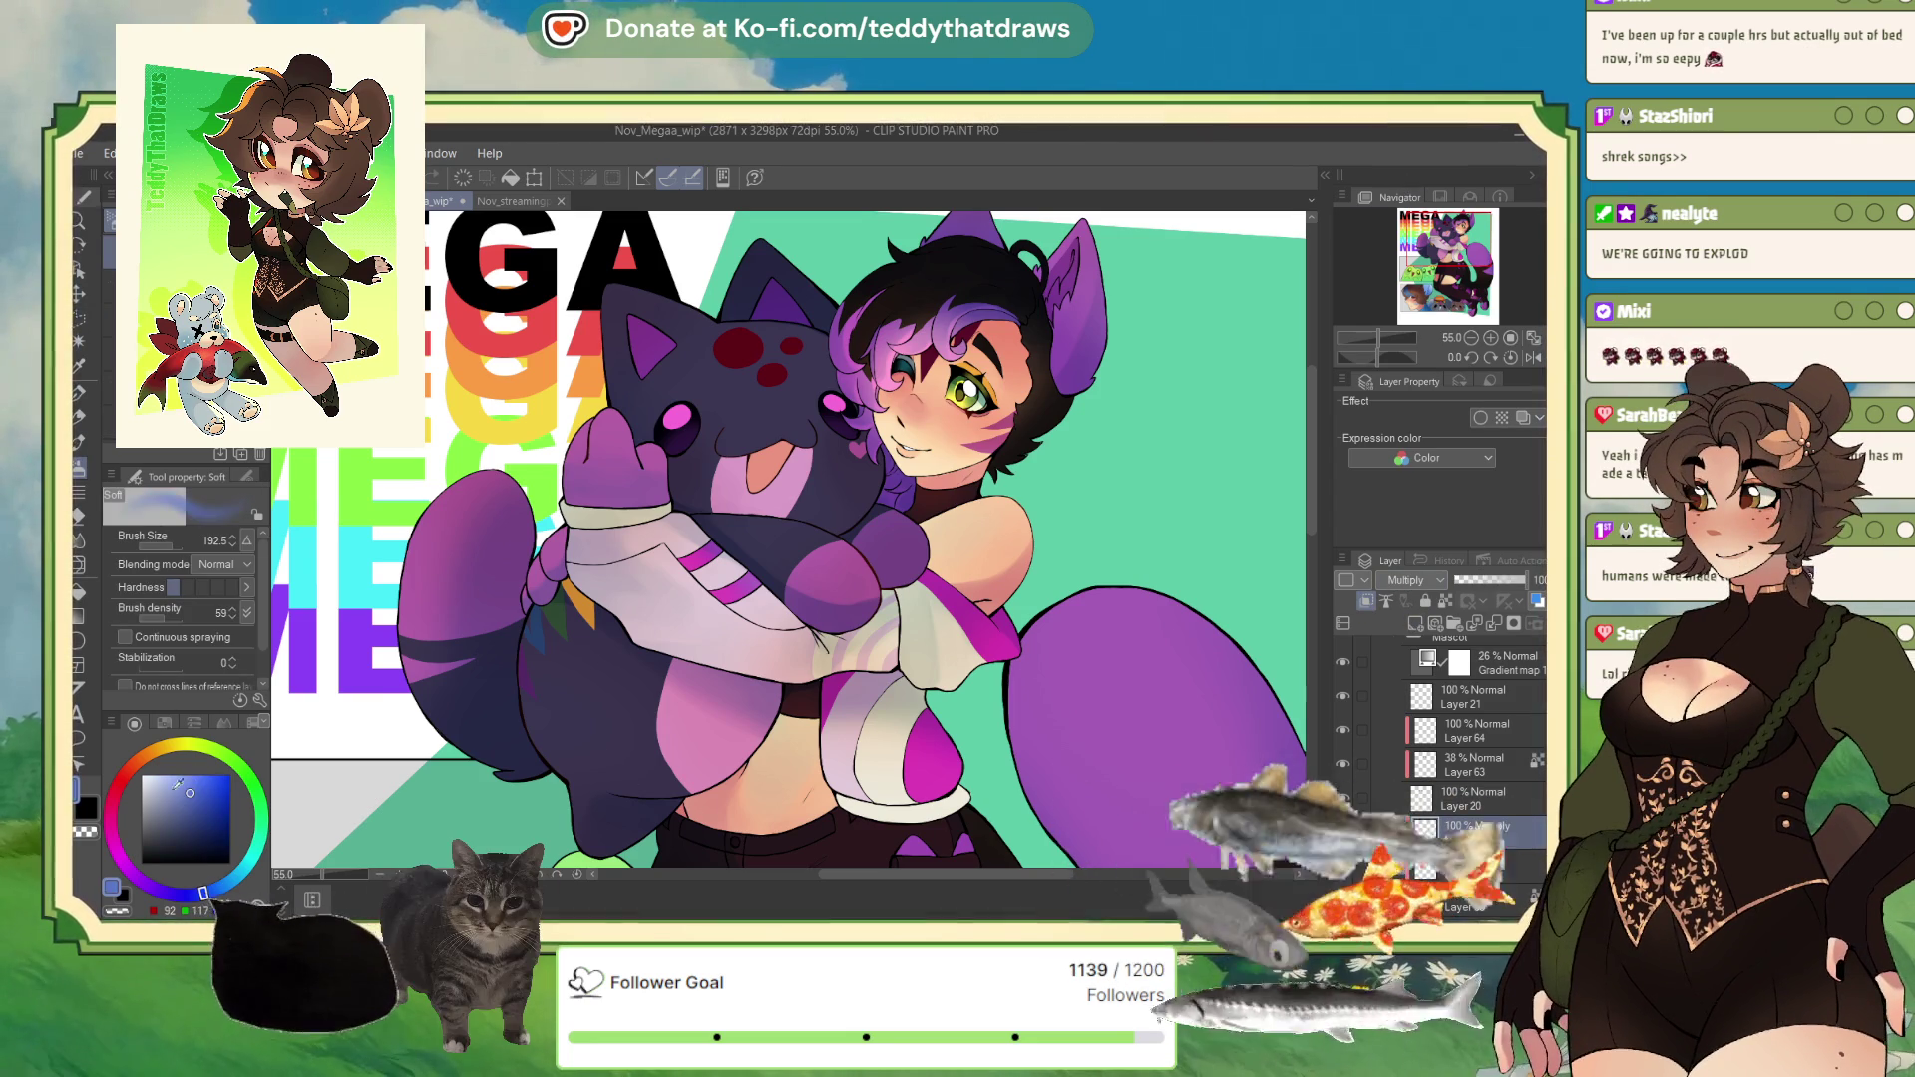
pyautogui.moveTo(715, 643); pyautogui.dragTo(788, 688)
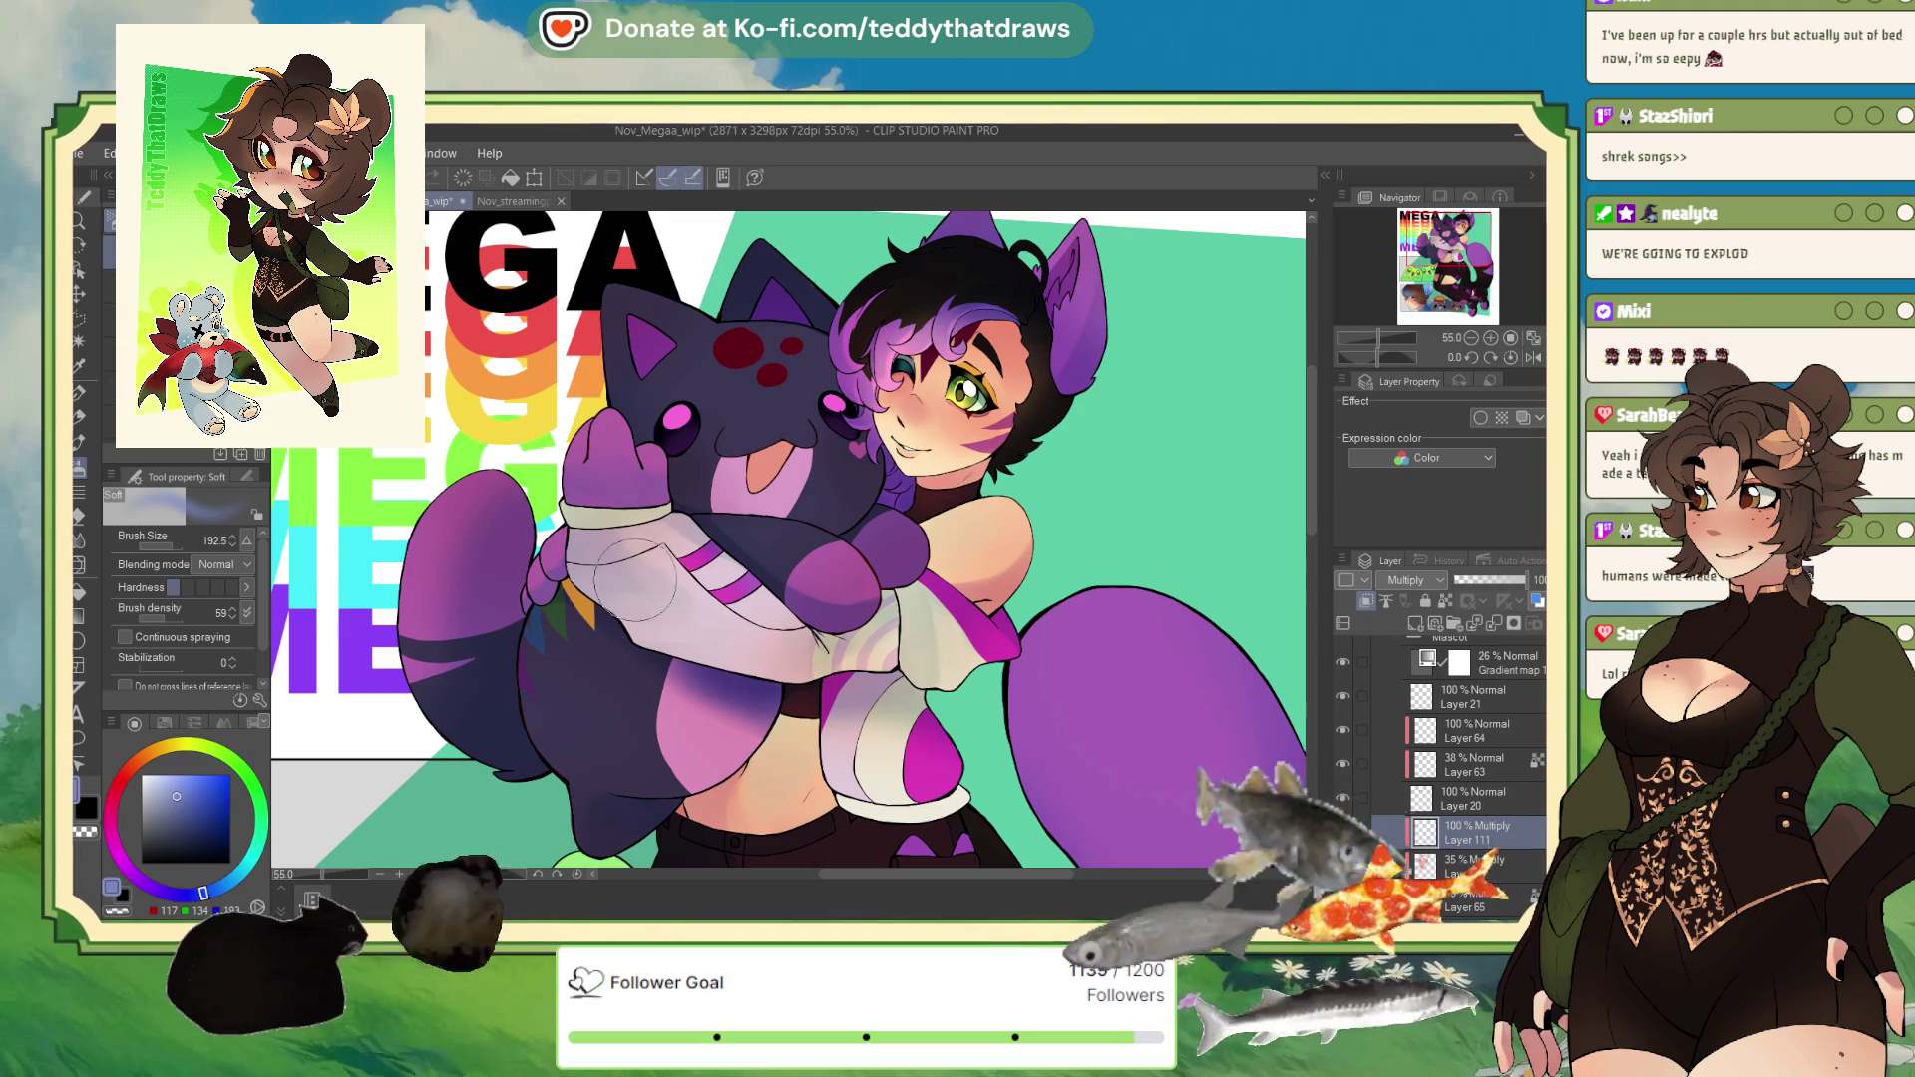
pyautogui.press('p')
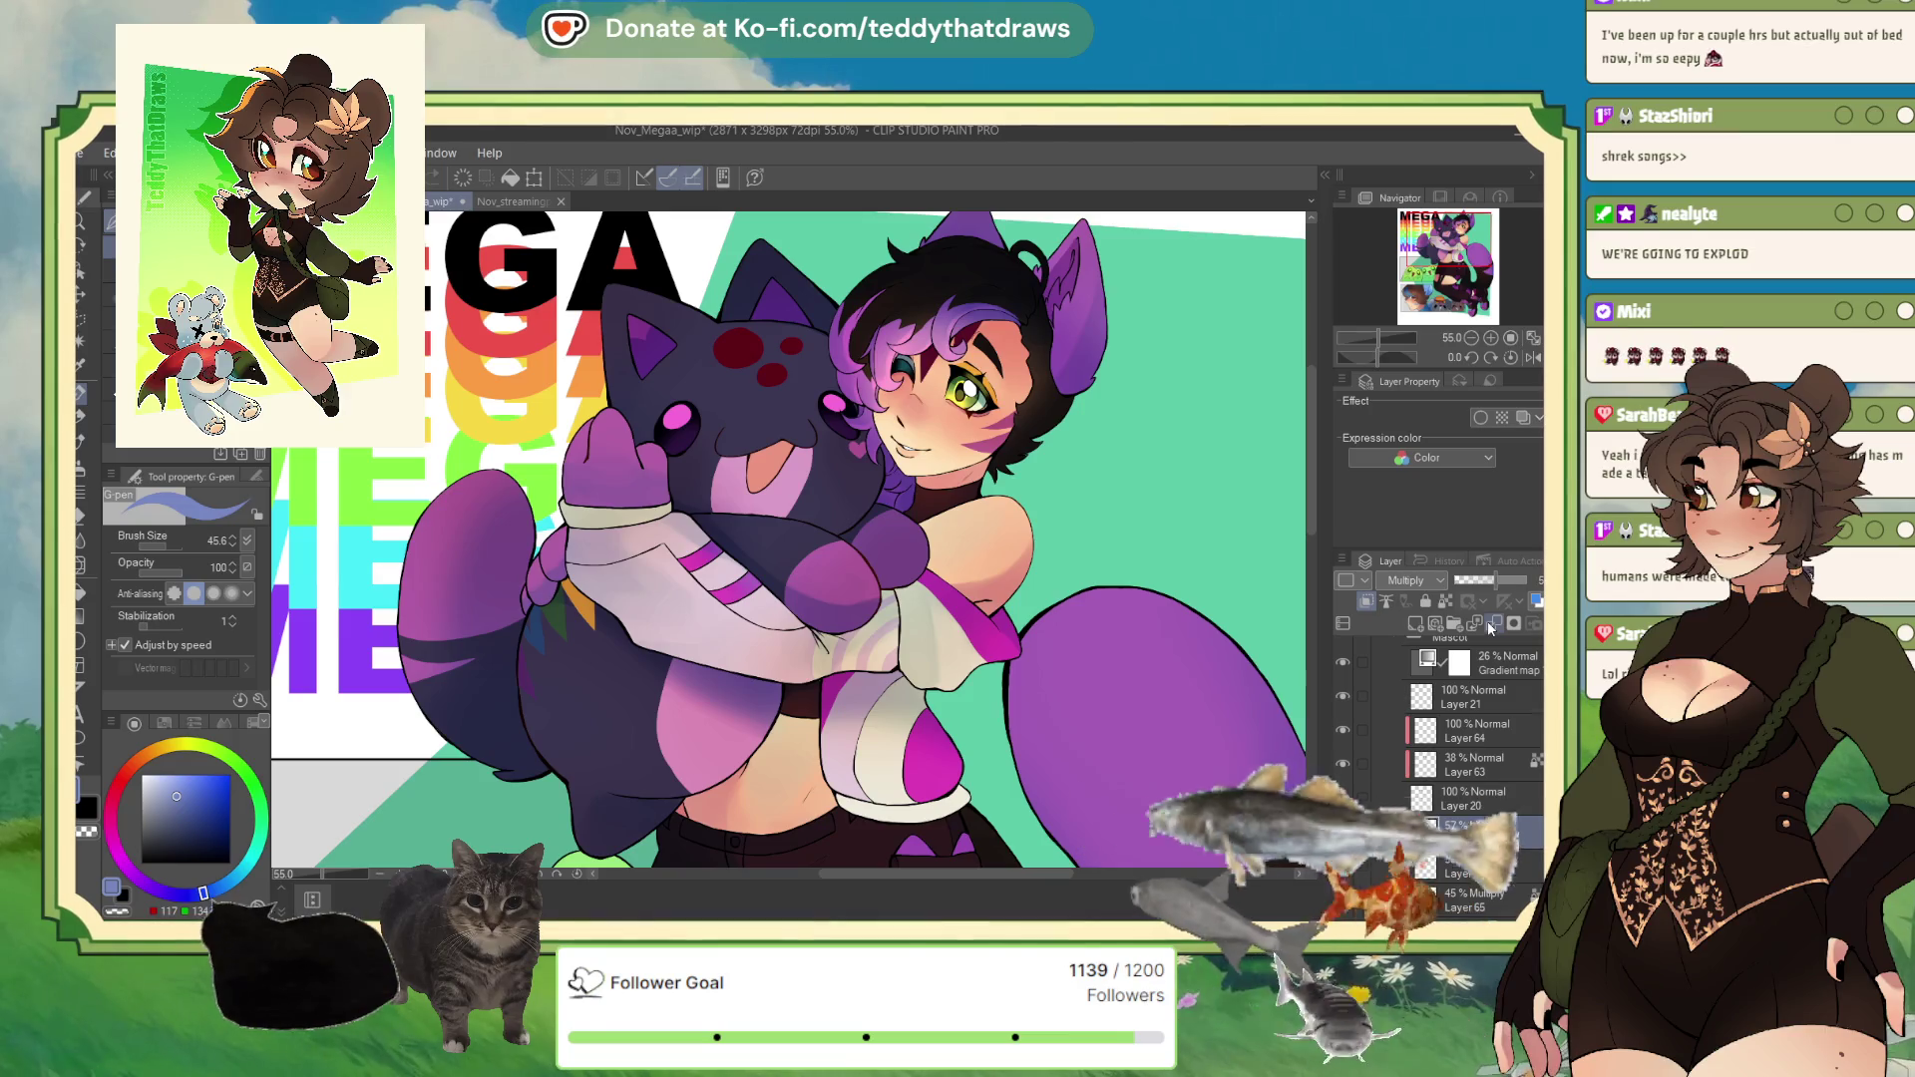
pyautogui.scroll(2, 681, 471)
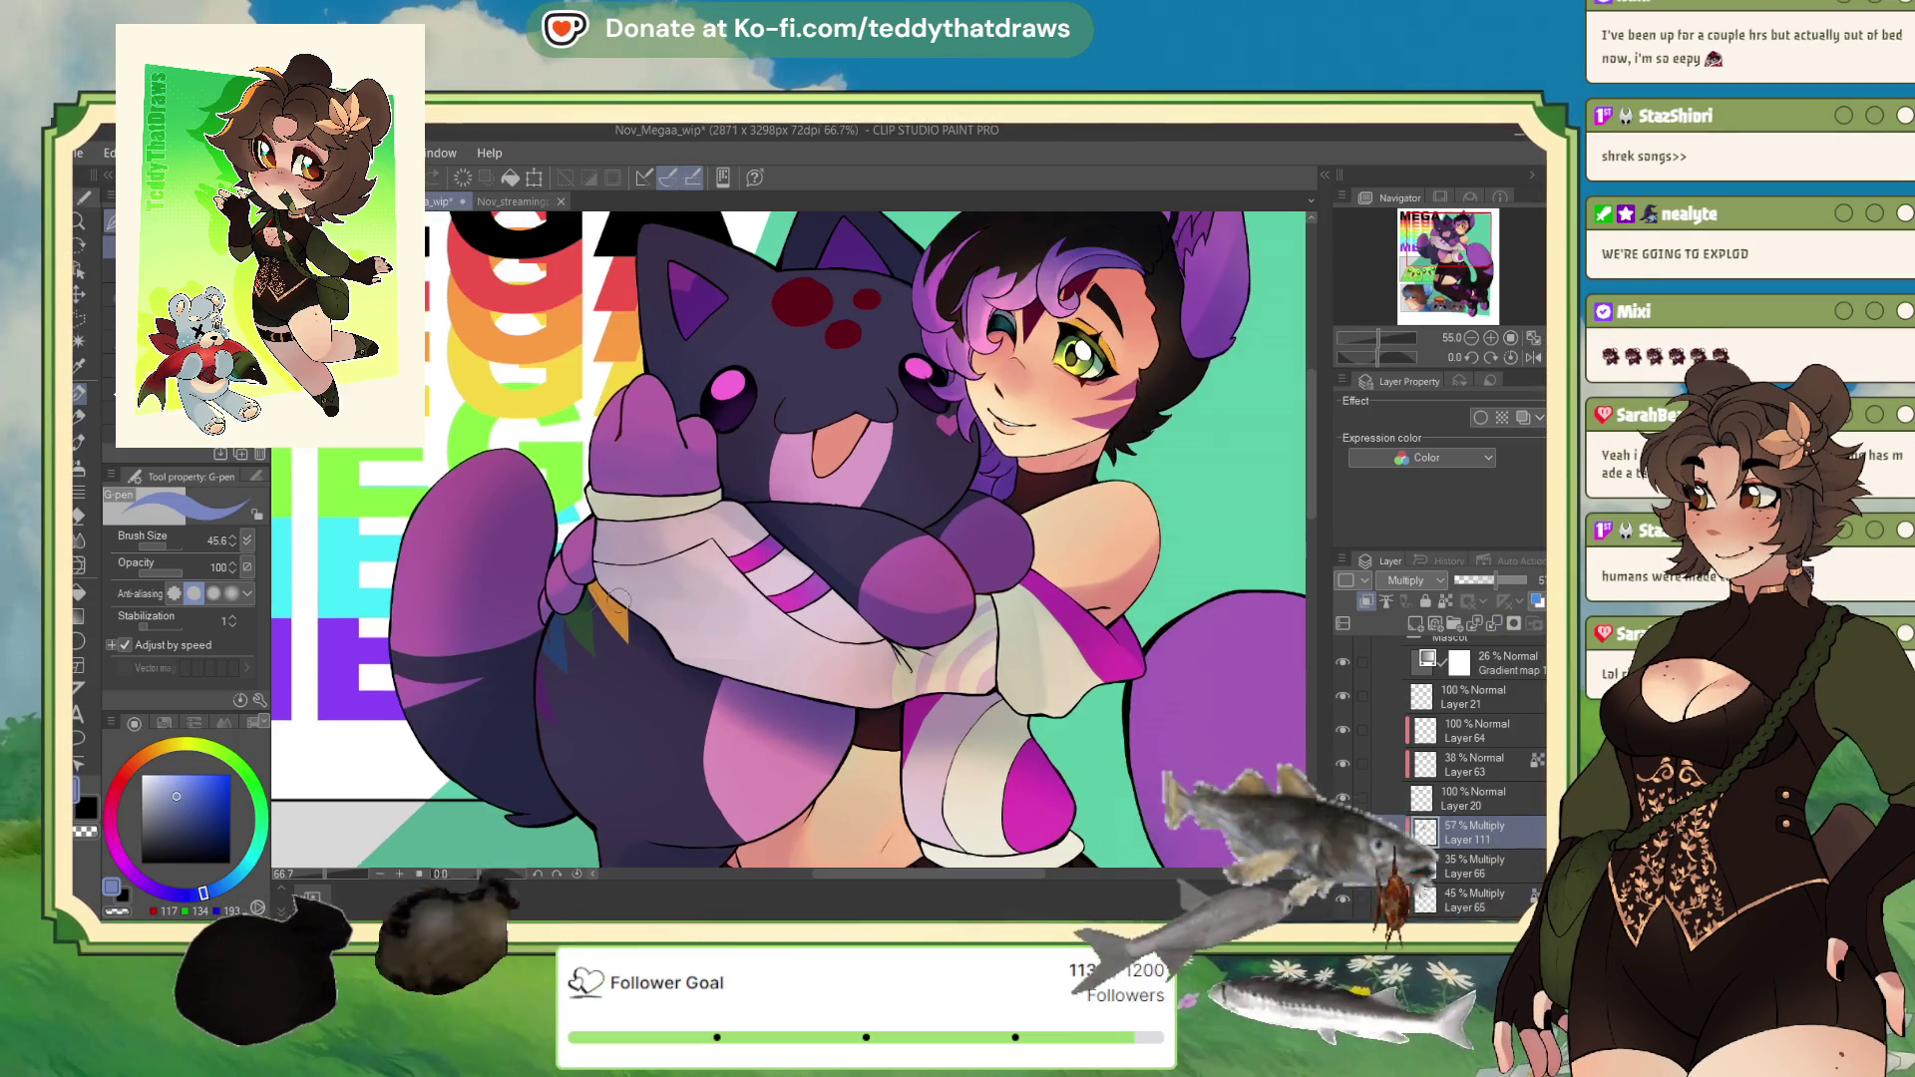
pyautogui.click(1486, 580)
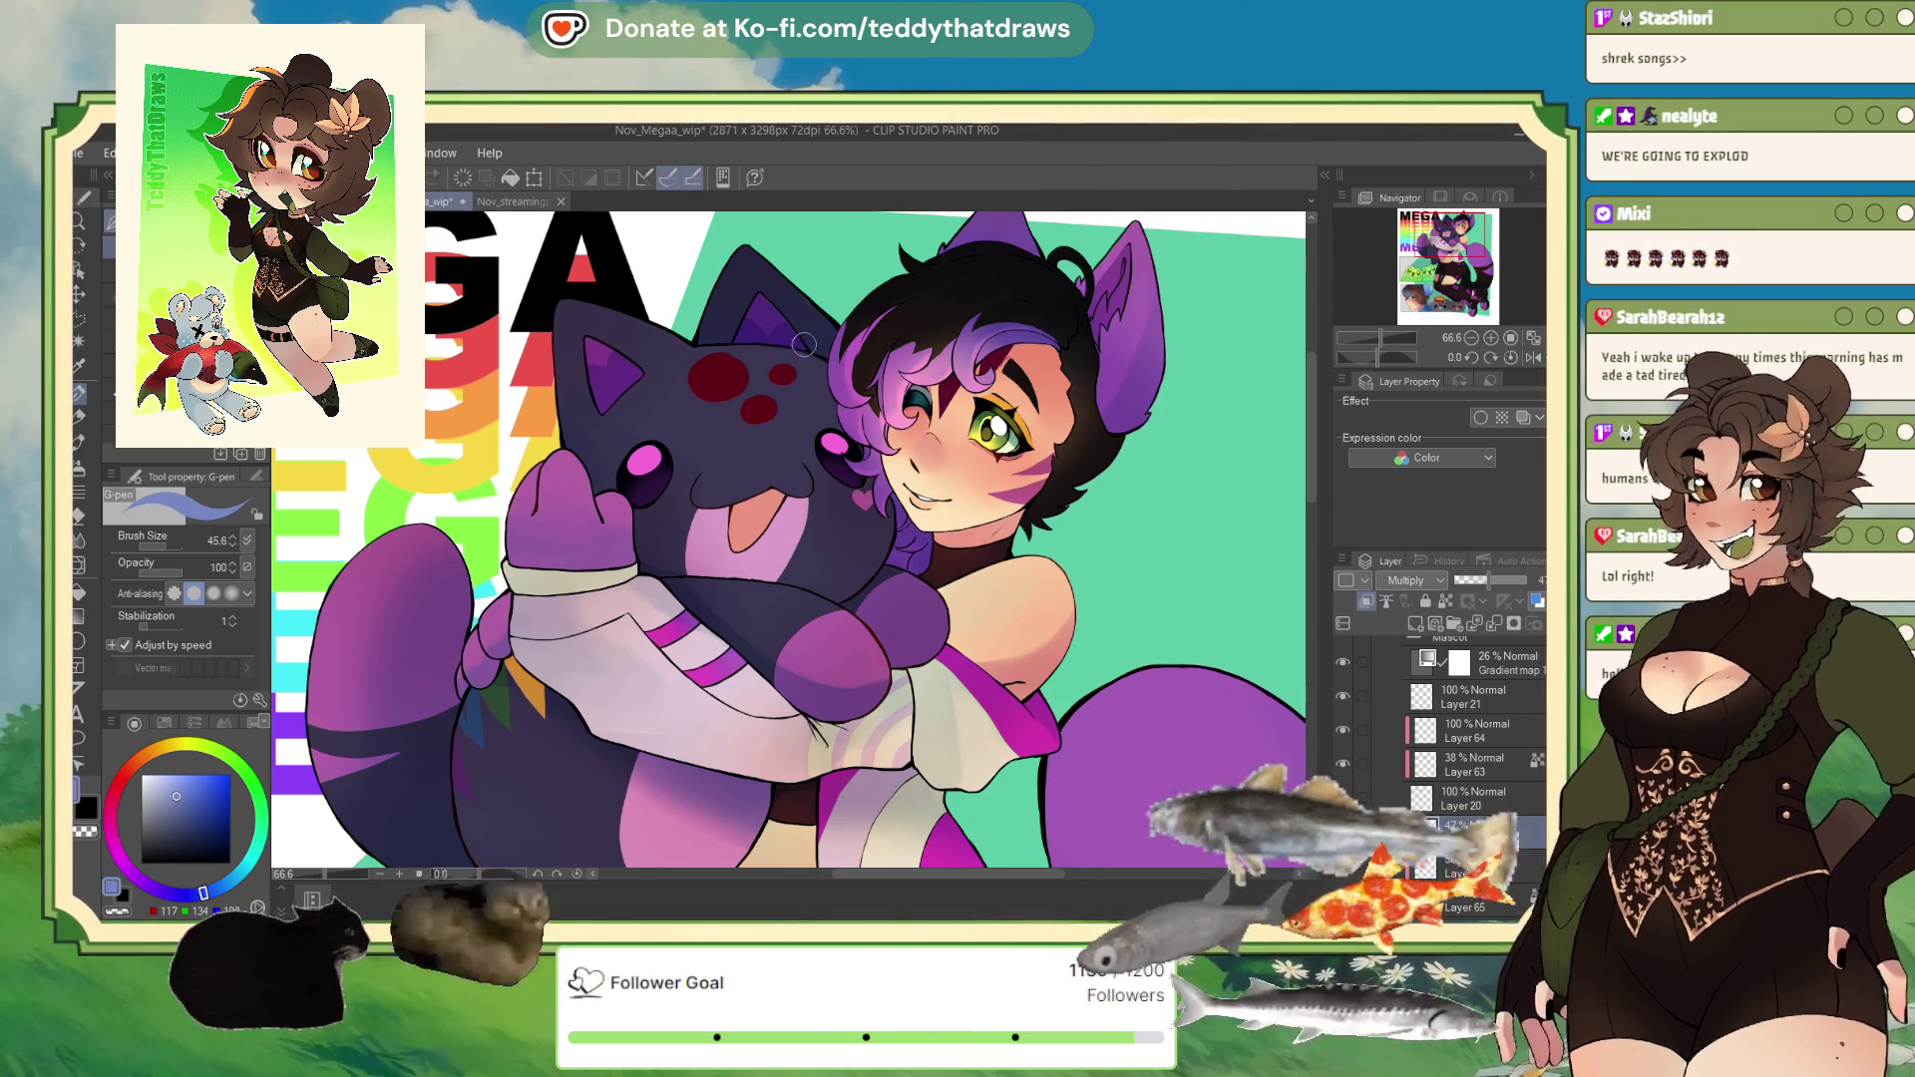
# Step: Search the layer stack and select Layer 21, which holds the plush's tongue
pyautogui.scroll(5, 793, 299)
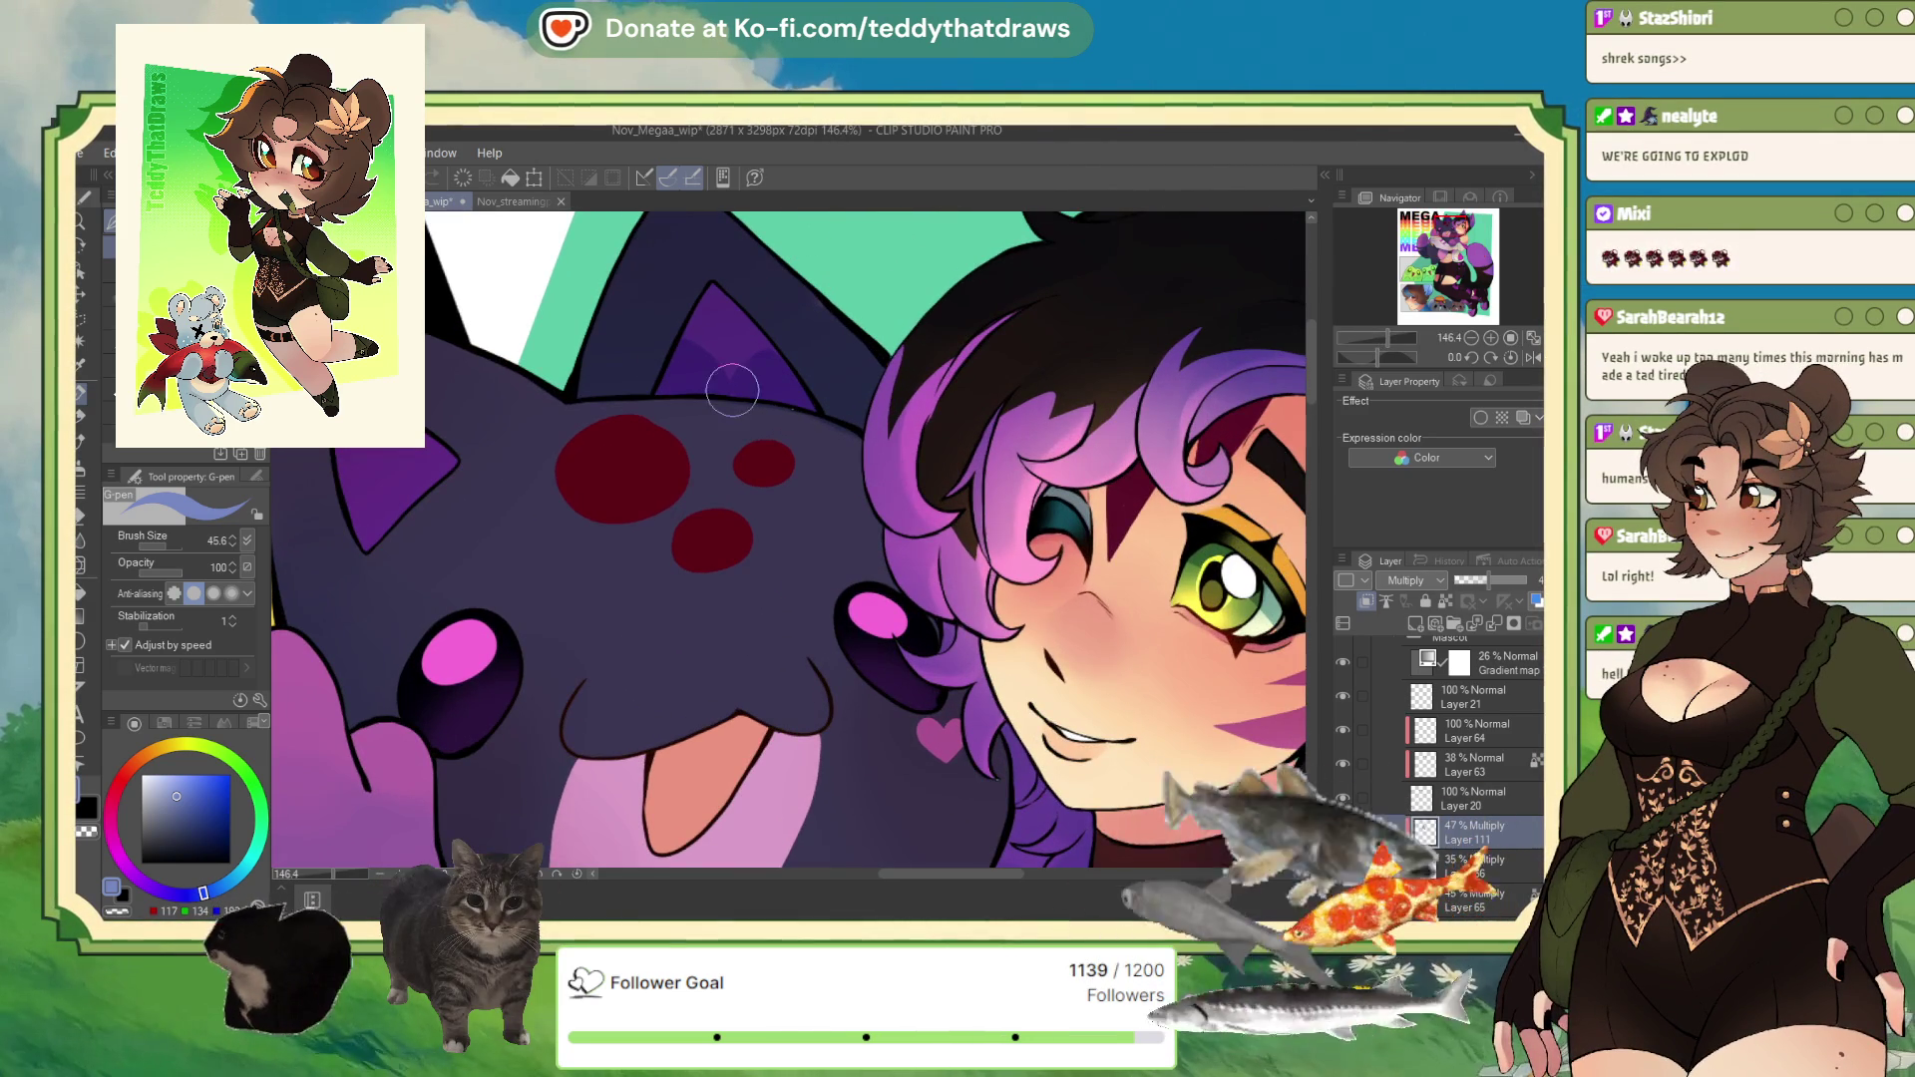
pyautogui.scroll(-8, 740, 405)
pyautogui.scroll(5, 753, 452)
pyautogui.scroll(2, 753, 452)
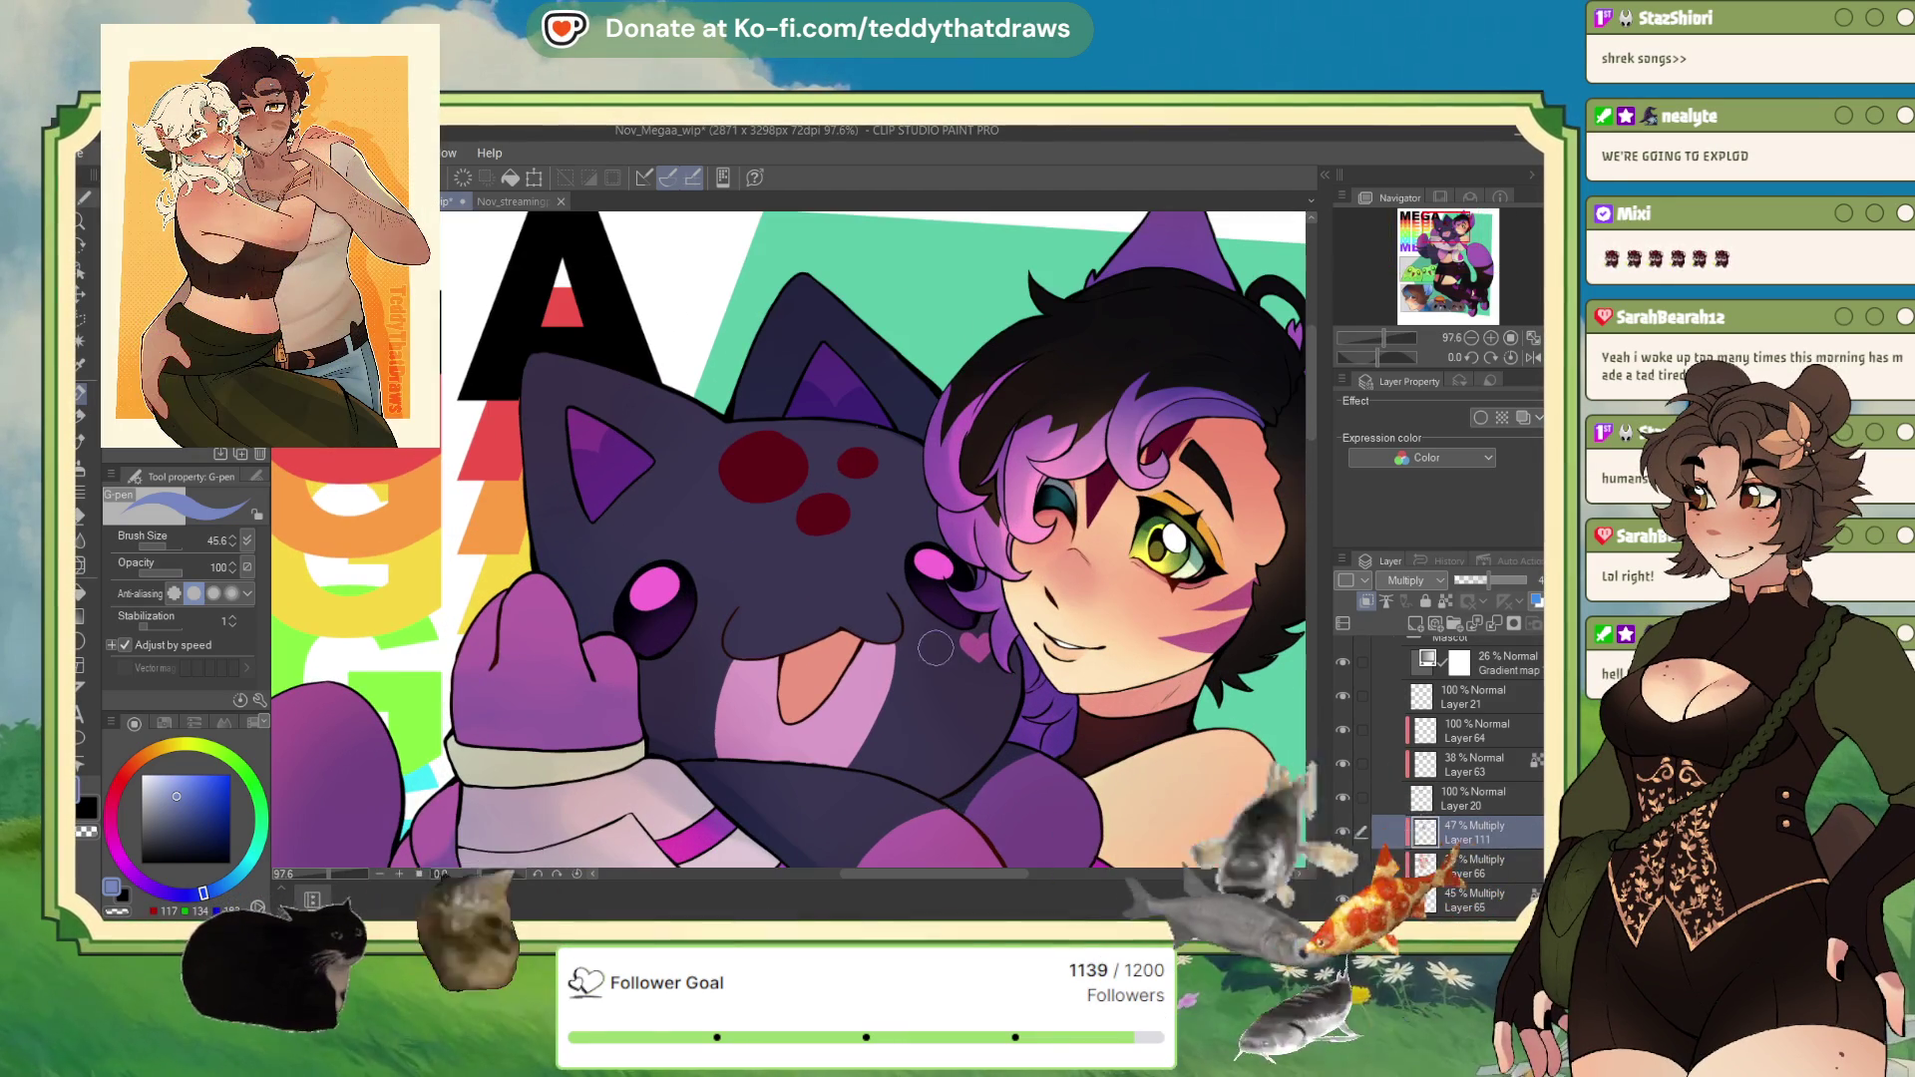
pyautogui.click(1491, 797)
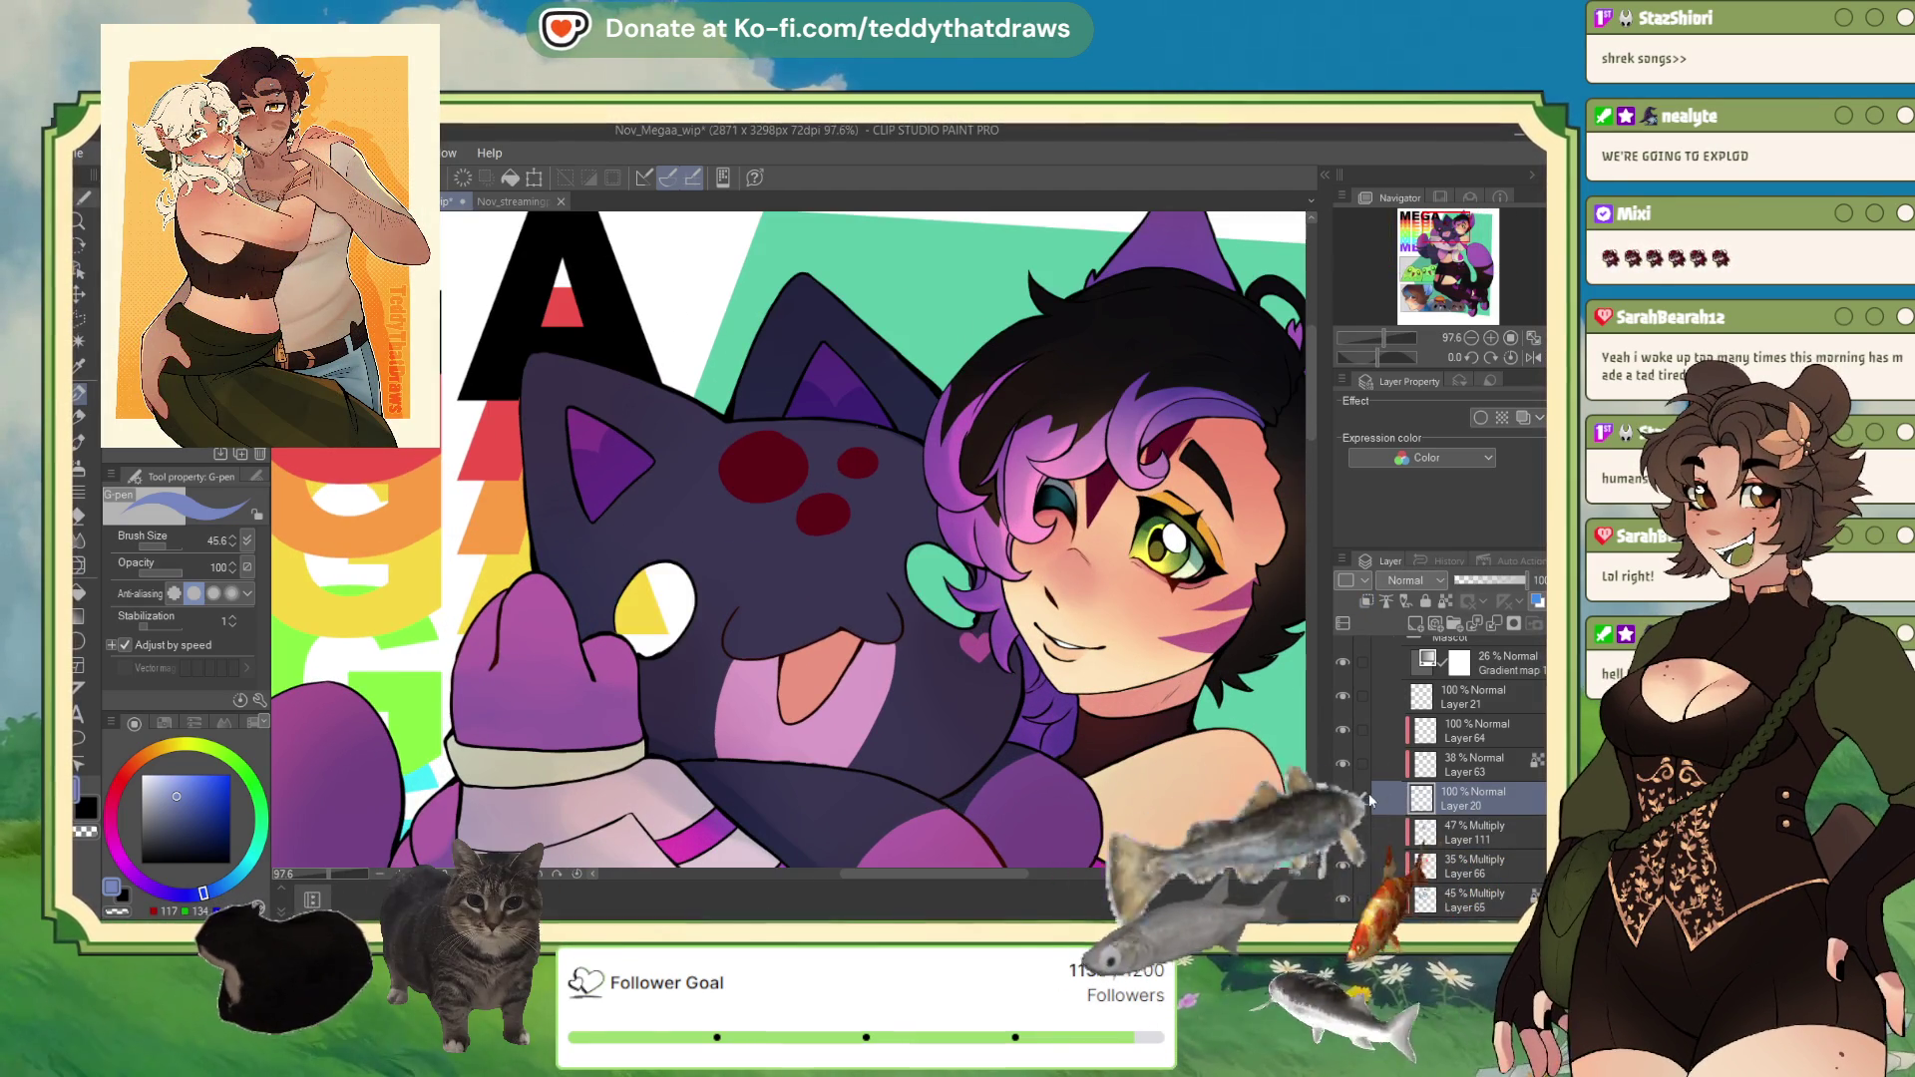
pyautogui.scroll(-5, 1466, 758)
pyautogui.click(1428, 806)
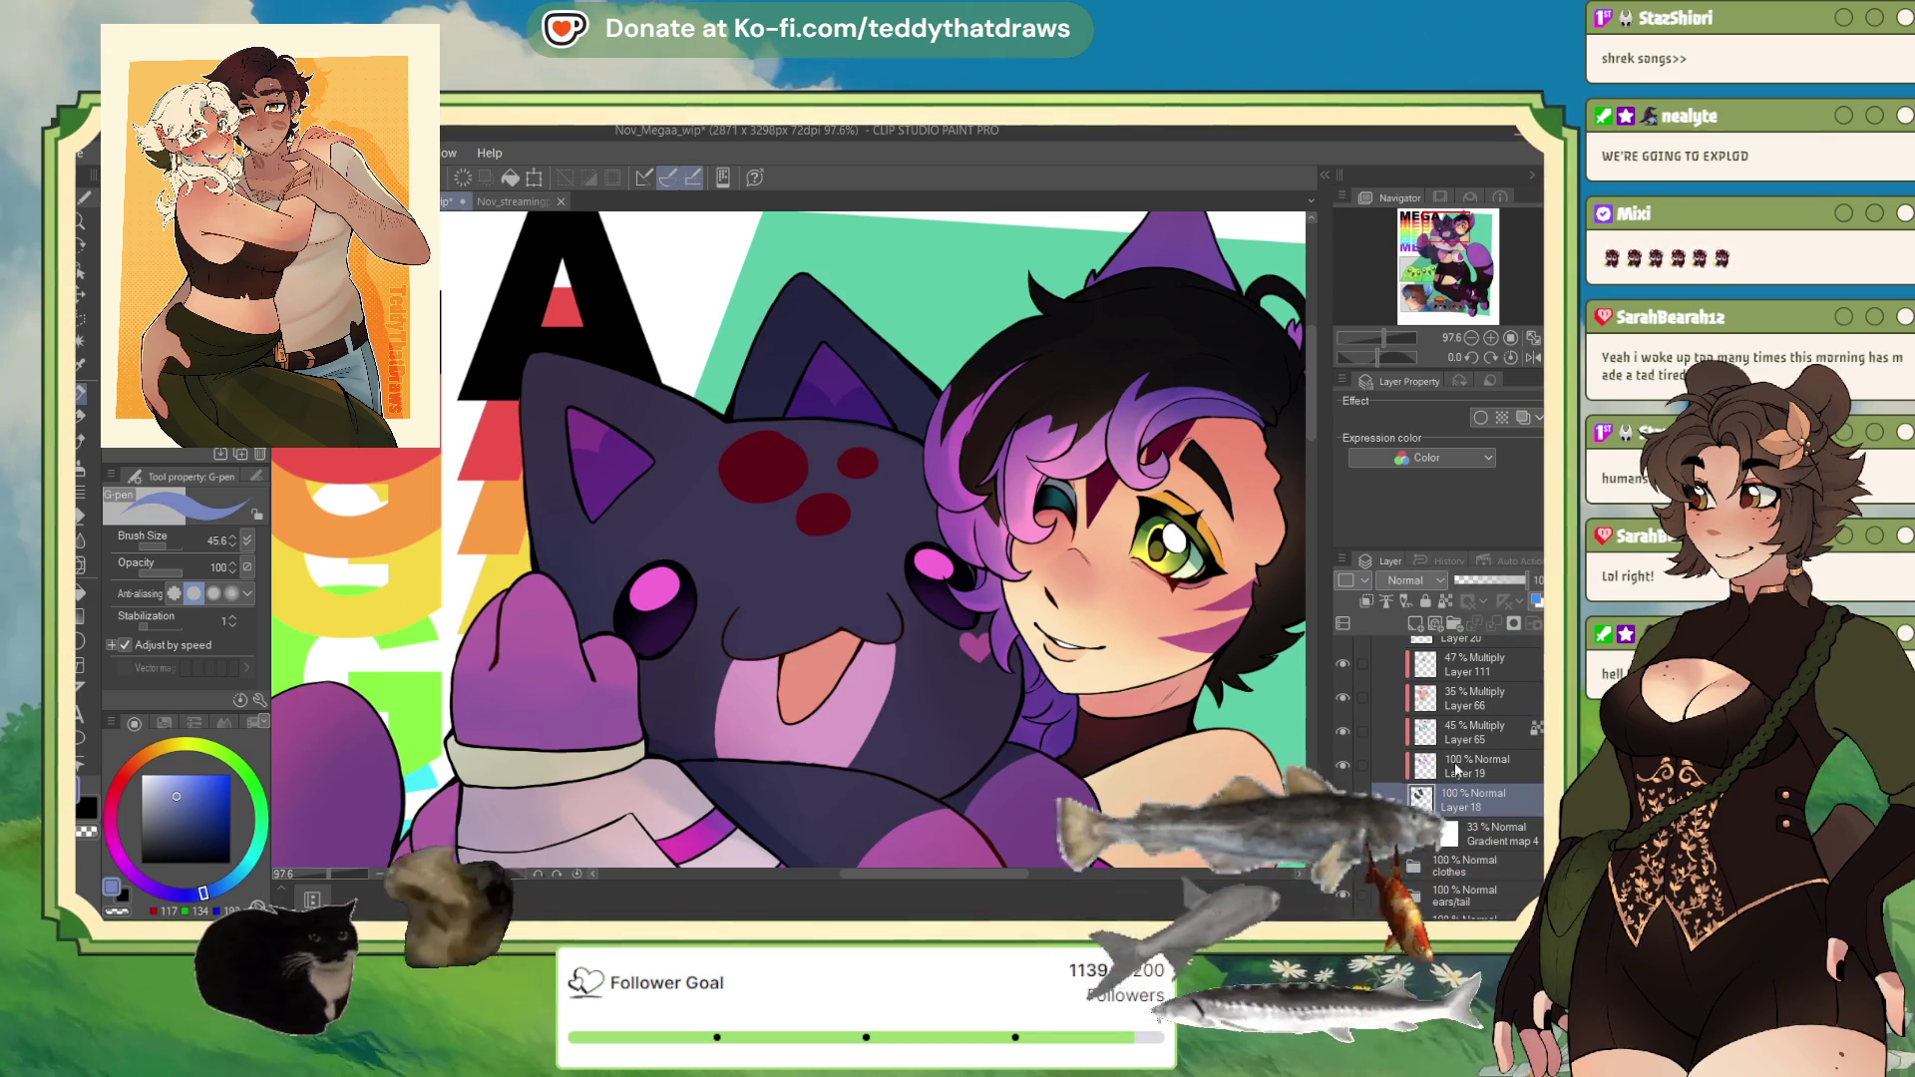
pyautogui.scroll(3, 1466, 738)
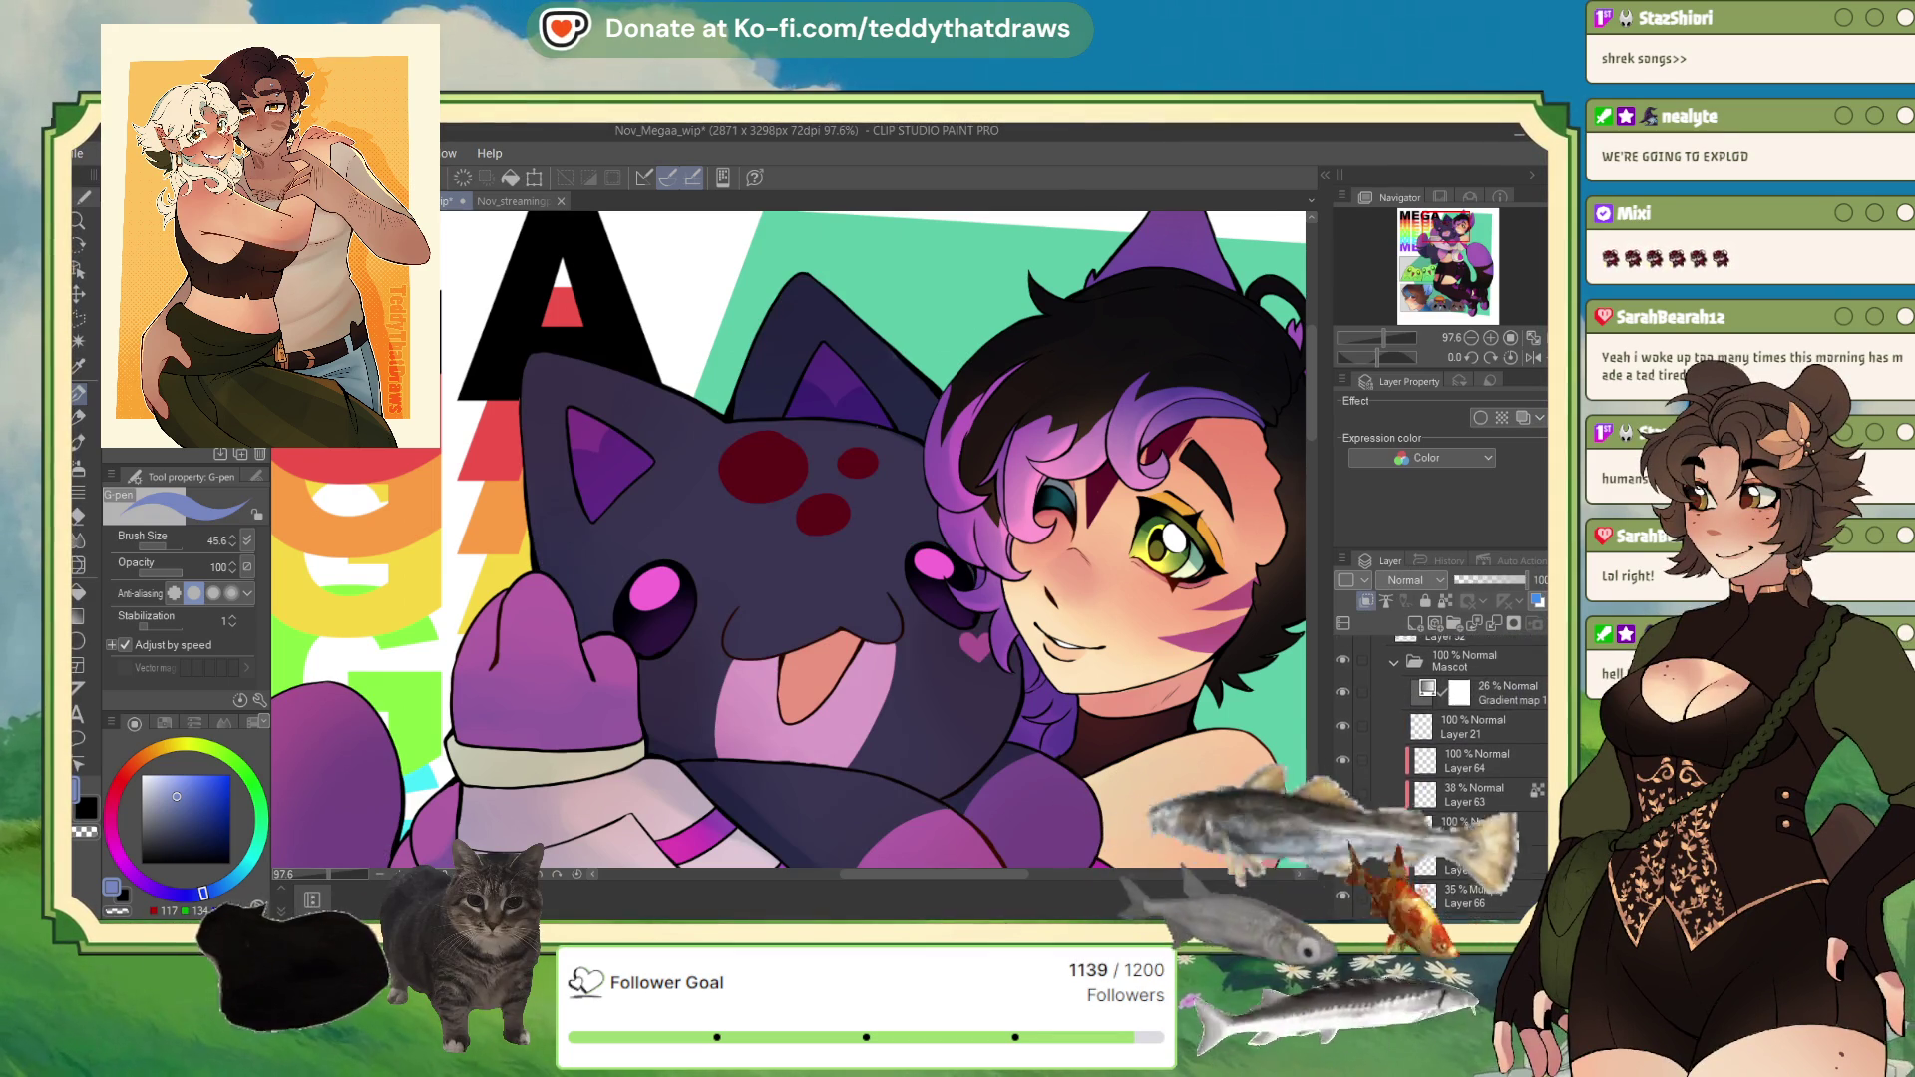
pyautogui.click(1494, 735)
pyautogui.click(1343, 739)
# Step: Add a new layer clipped to Layer 21 and pick a muted pink-purple colour
pyautogui.click(1415, 623)
pyautogui.click(1365, 600)
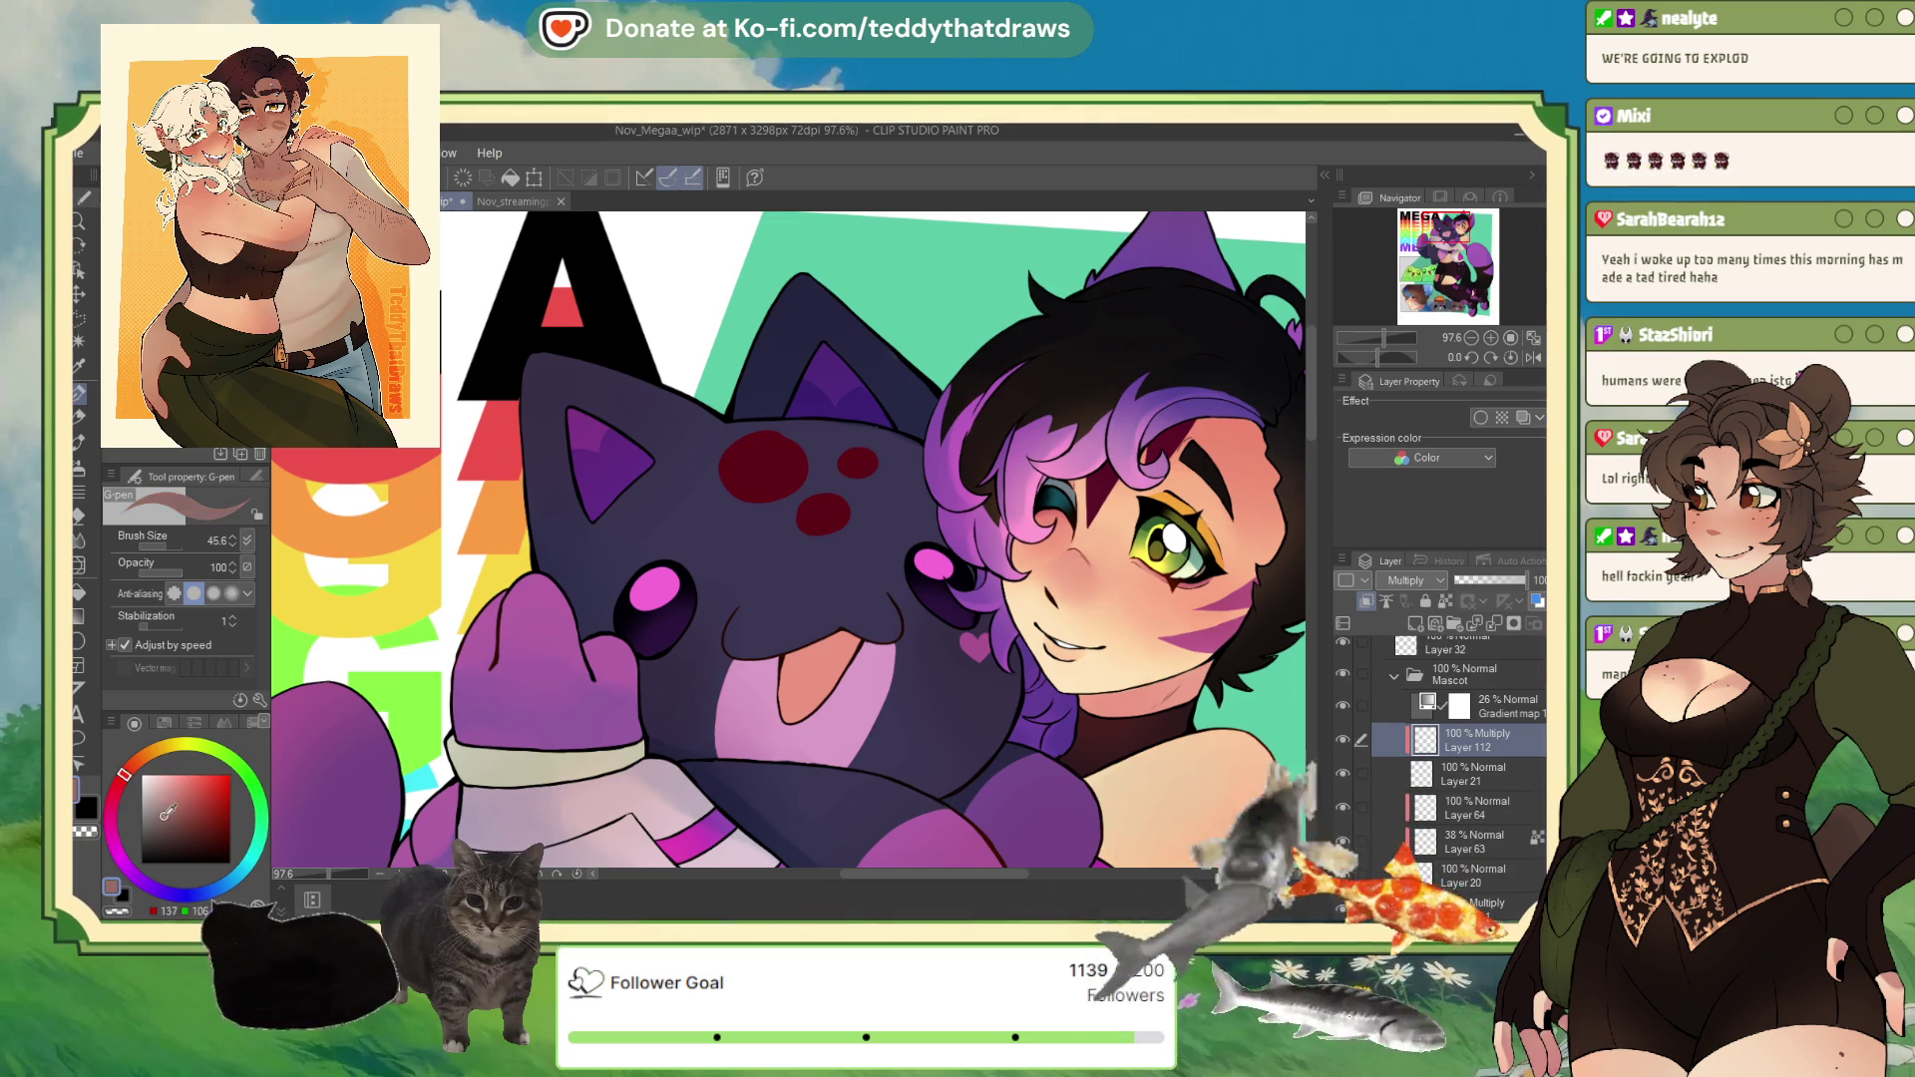
pyautogui.click(171, 810)
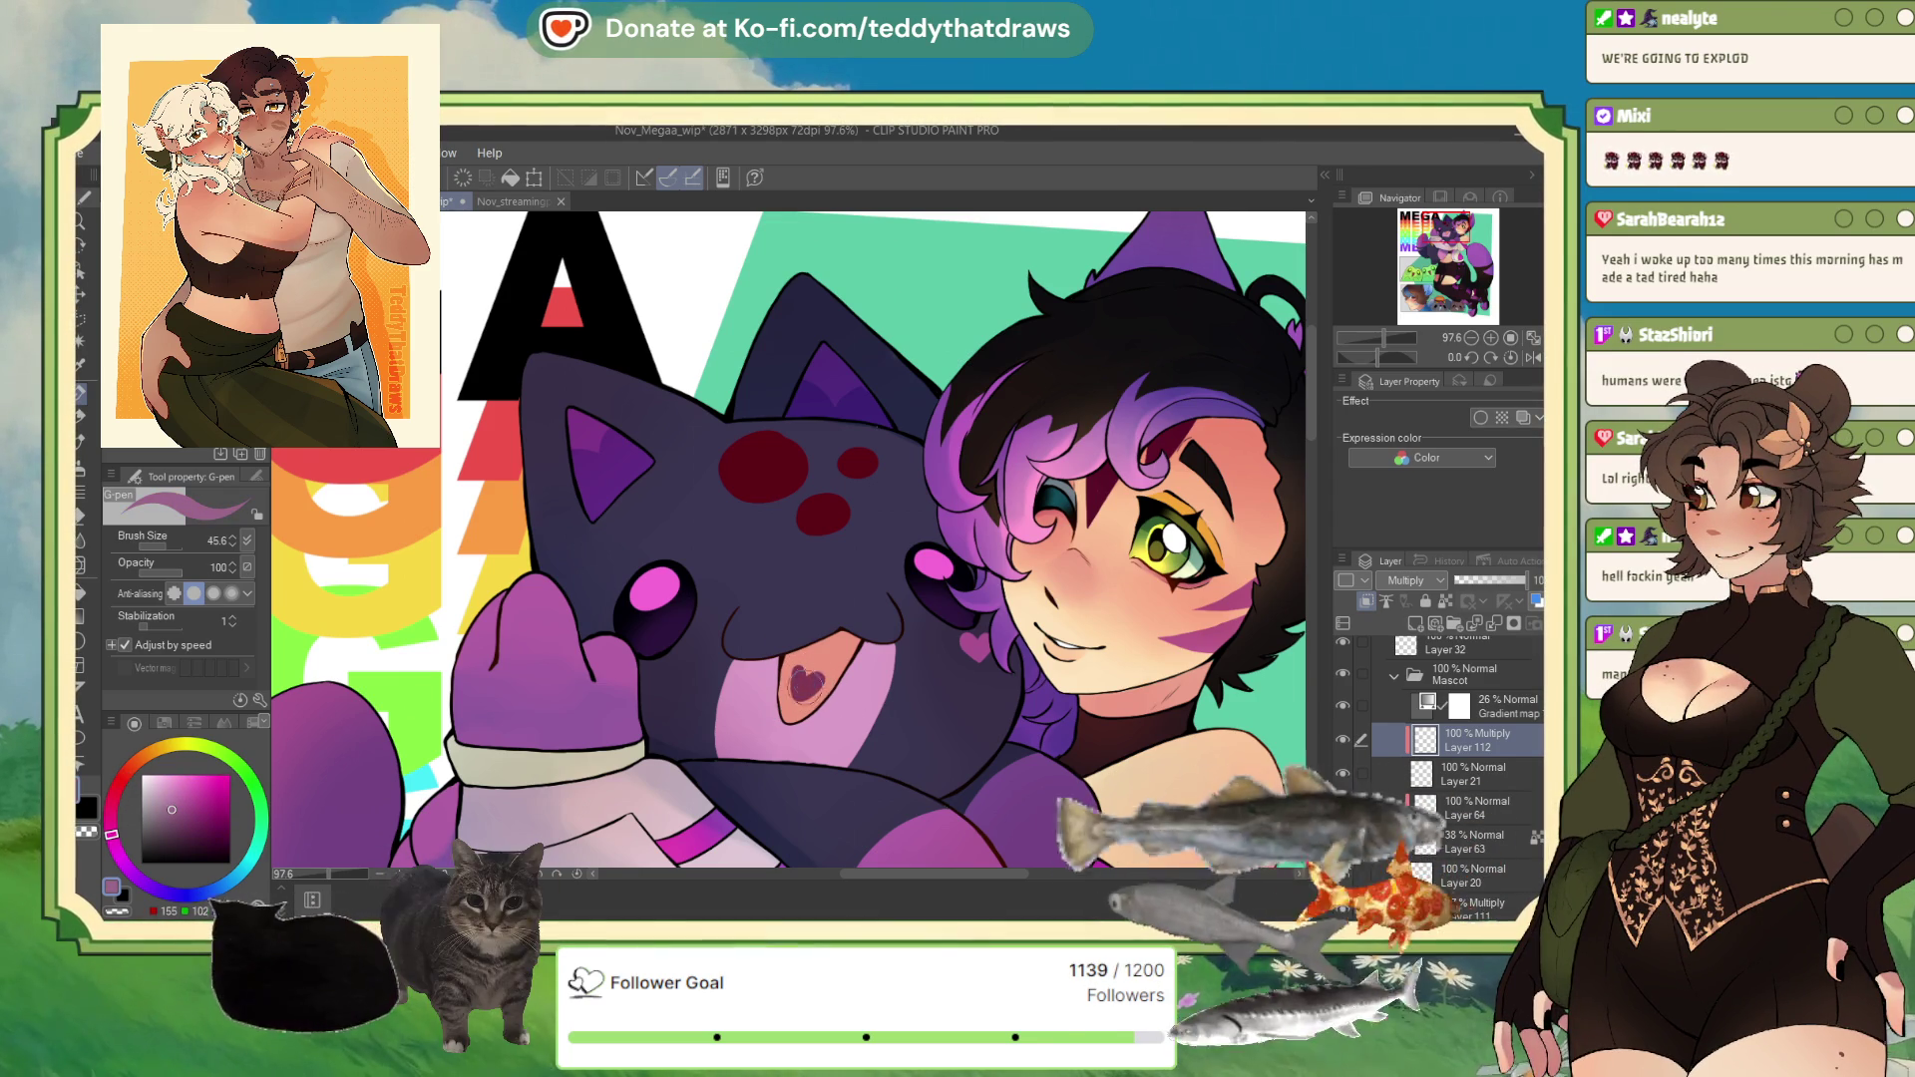
pyautogui.scroll(-2, 884, 466)
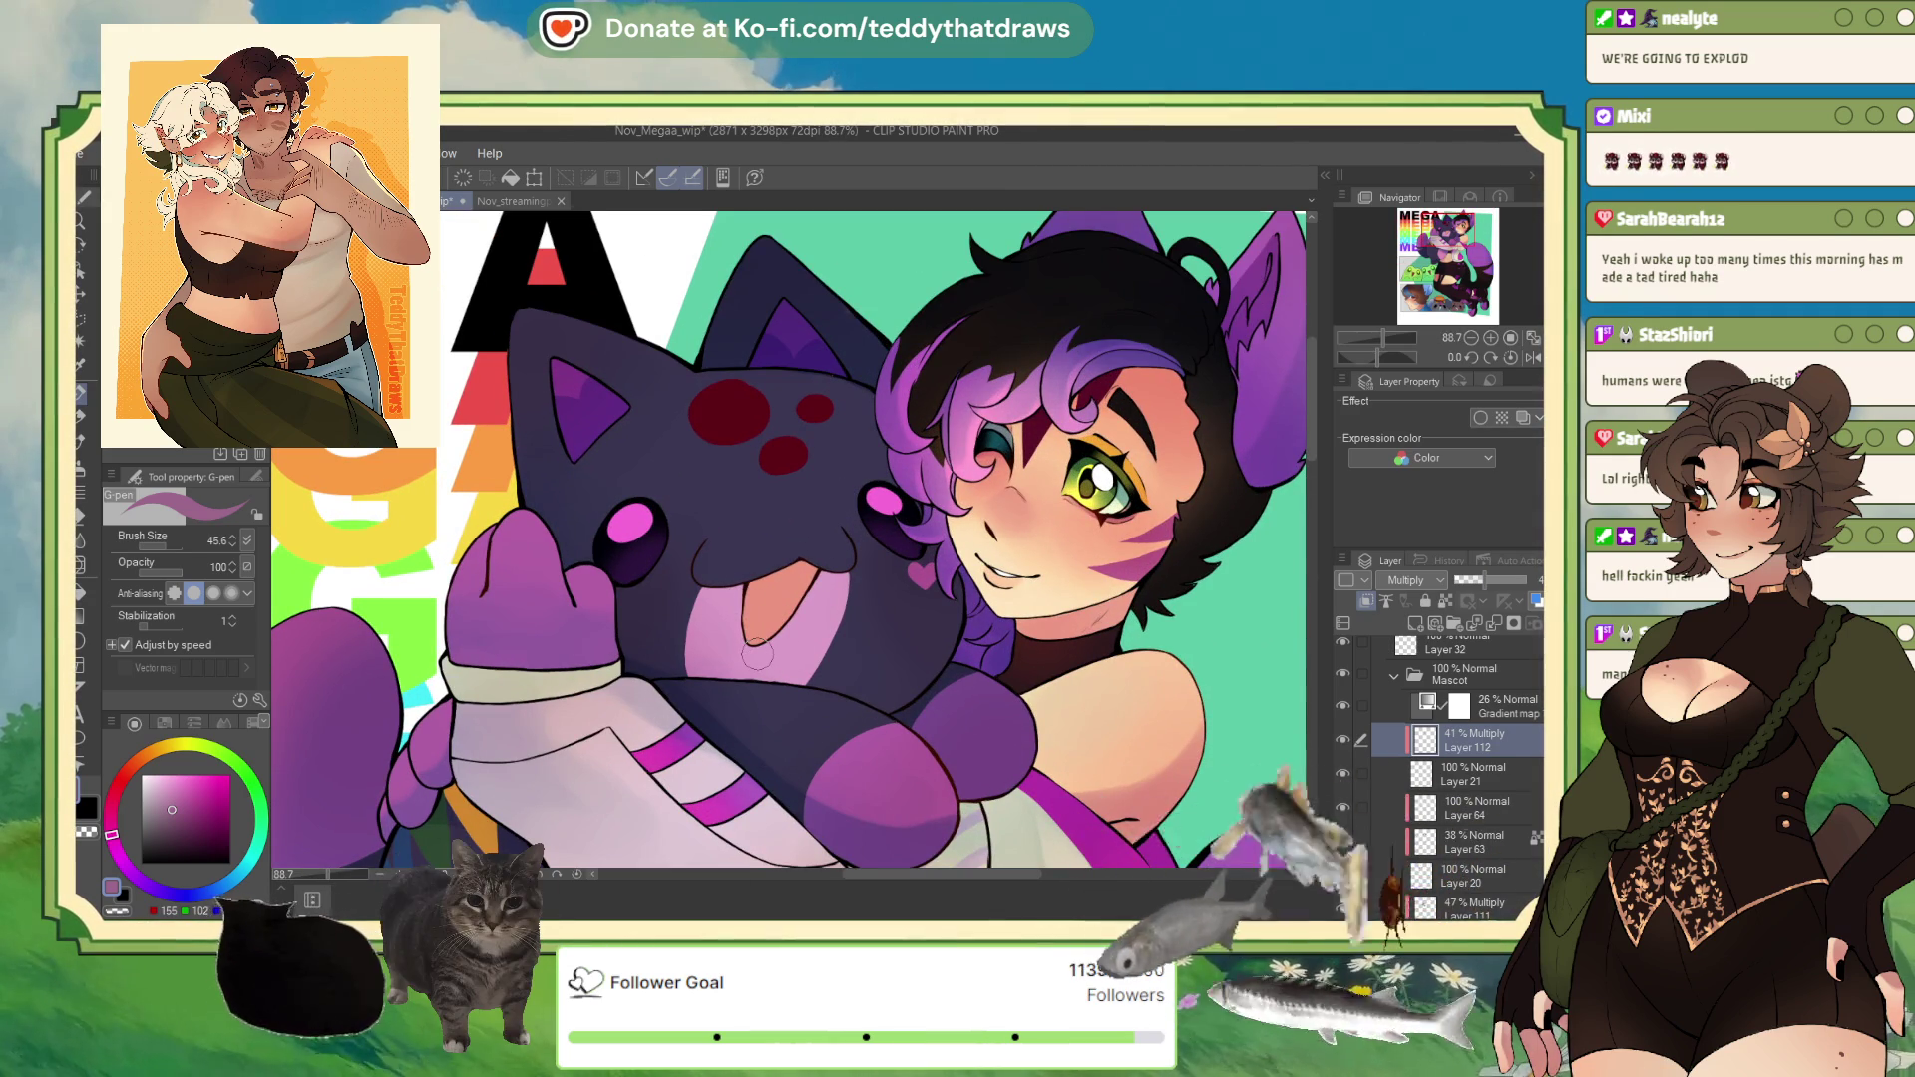
pyautogui.scroll(-4, 632, 421)
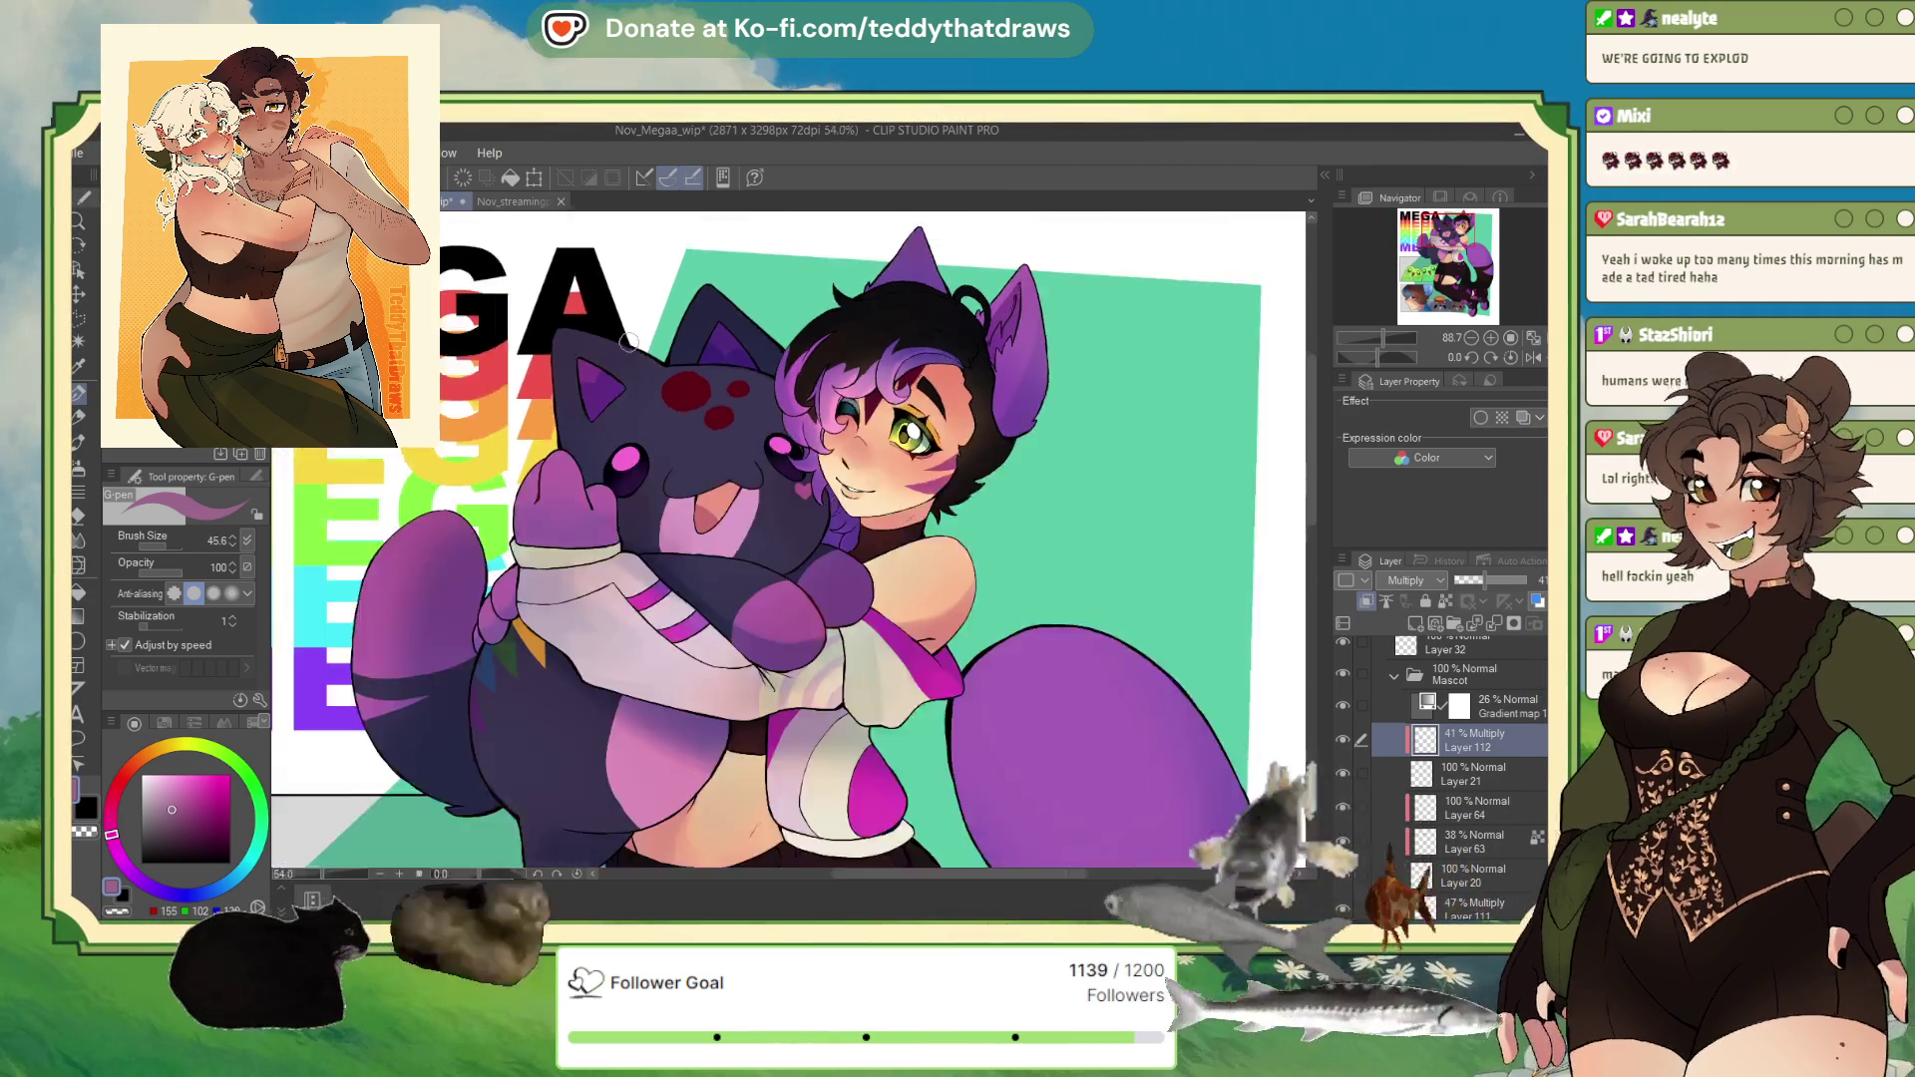
# Step: Zoom out to review the character hugging the plush, then select the Mascot layer group
pyautogui.scroll(3, 632, 421)
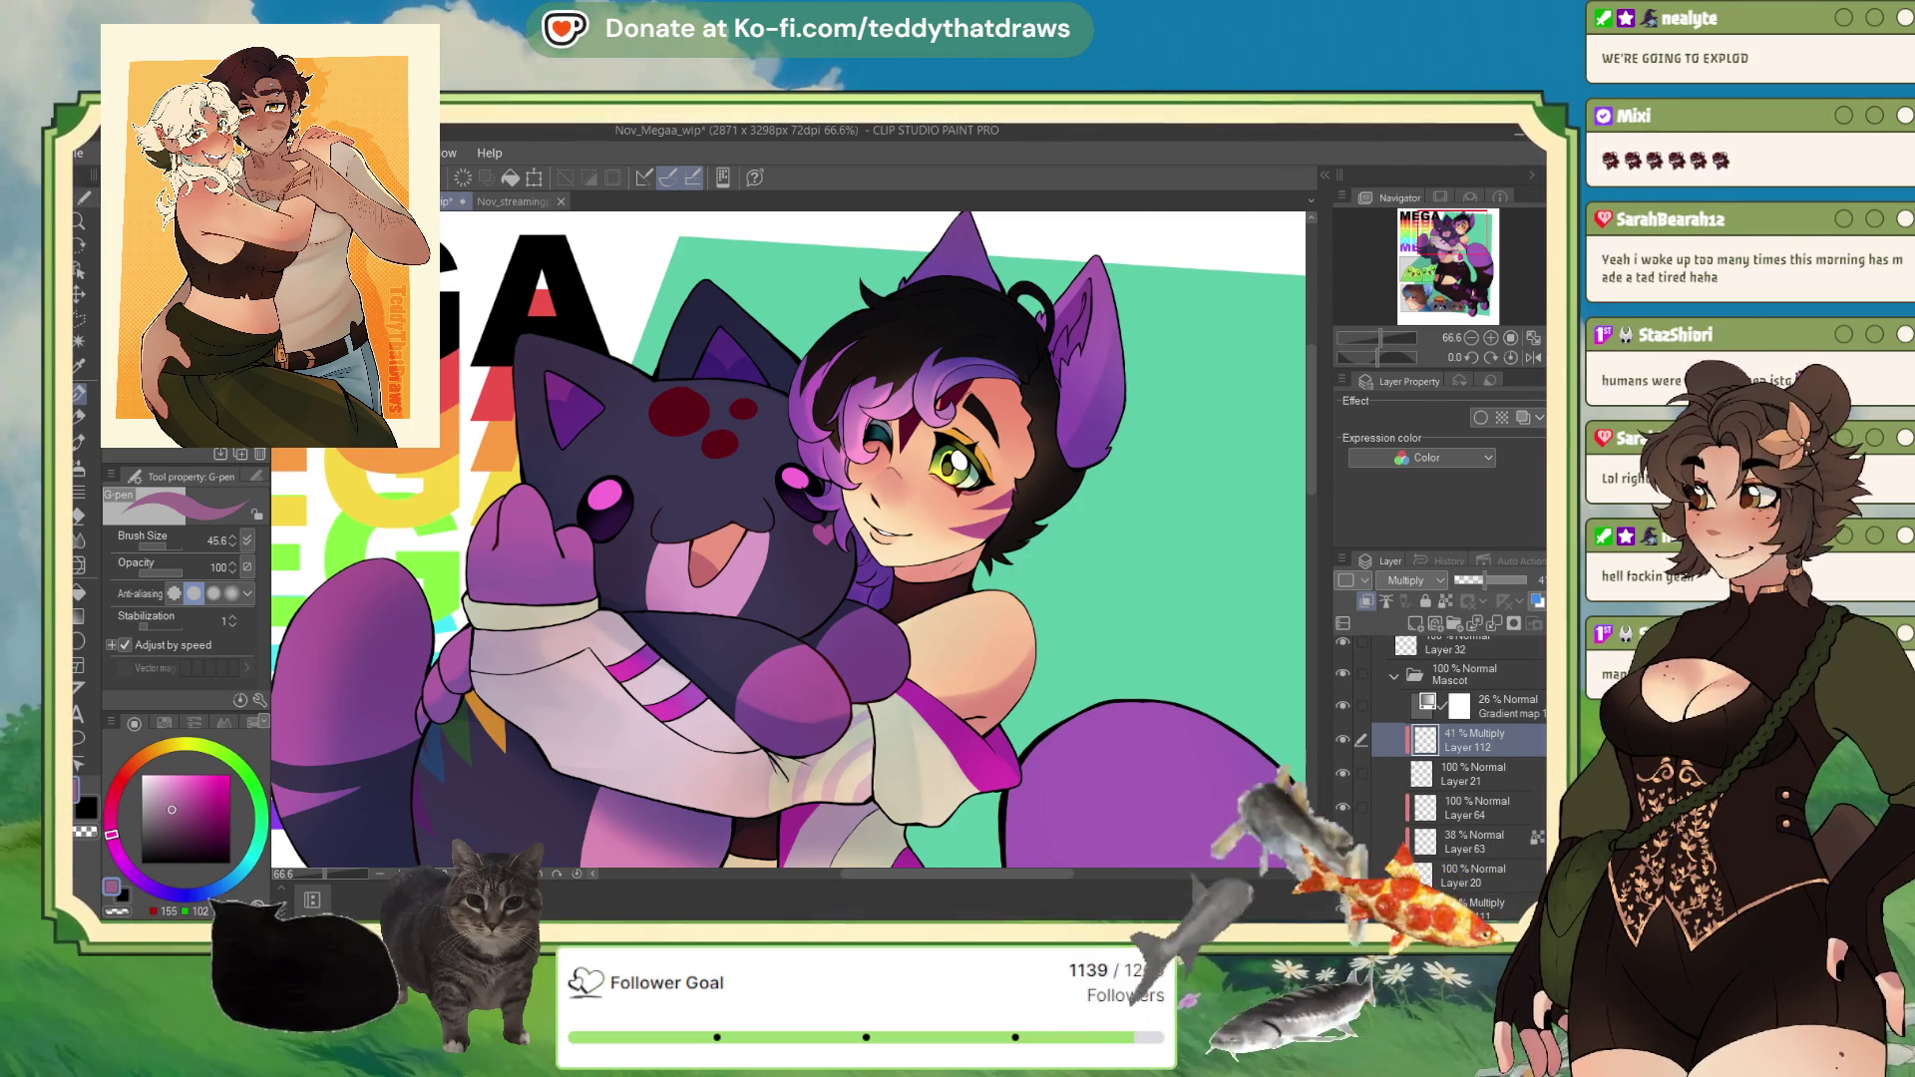
pyautogui.scroll(4, 908, 557)
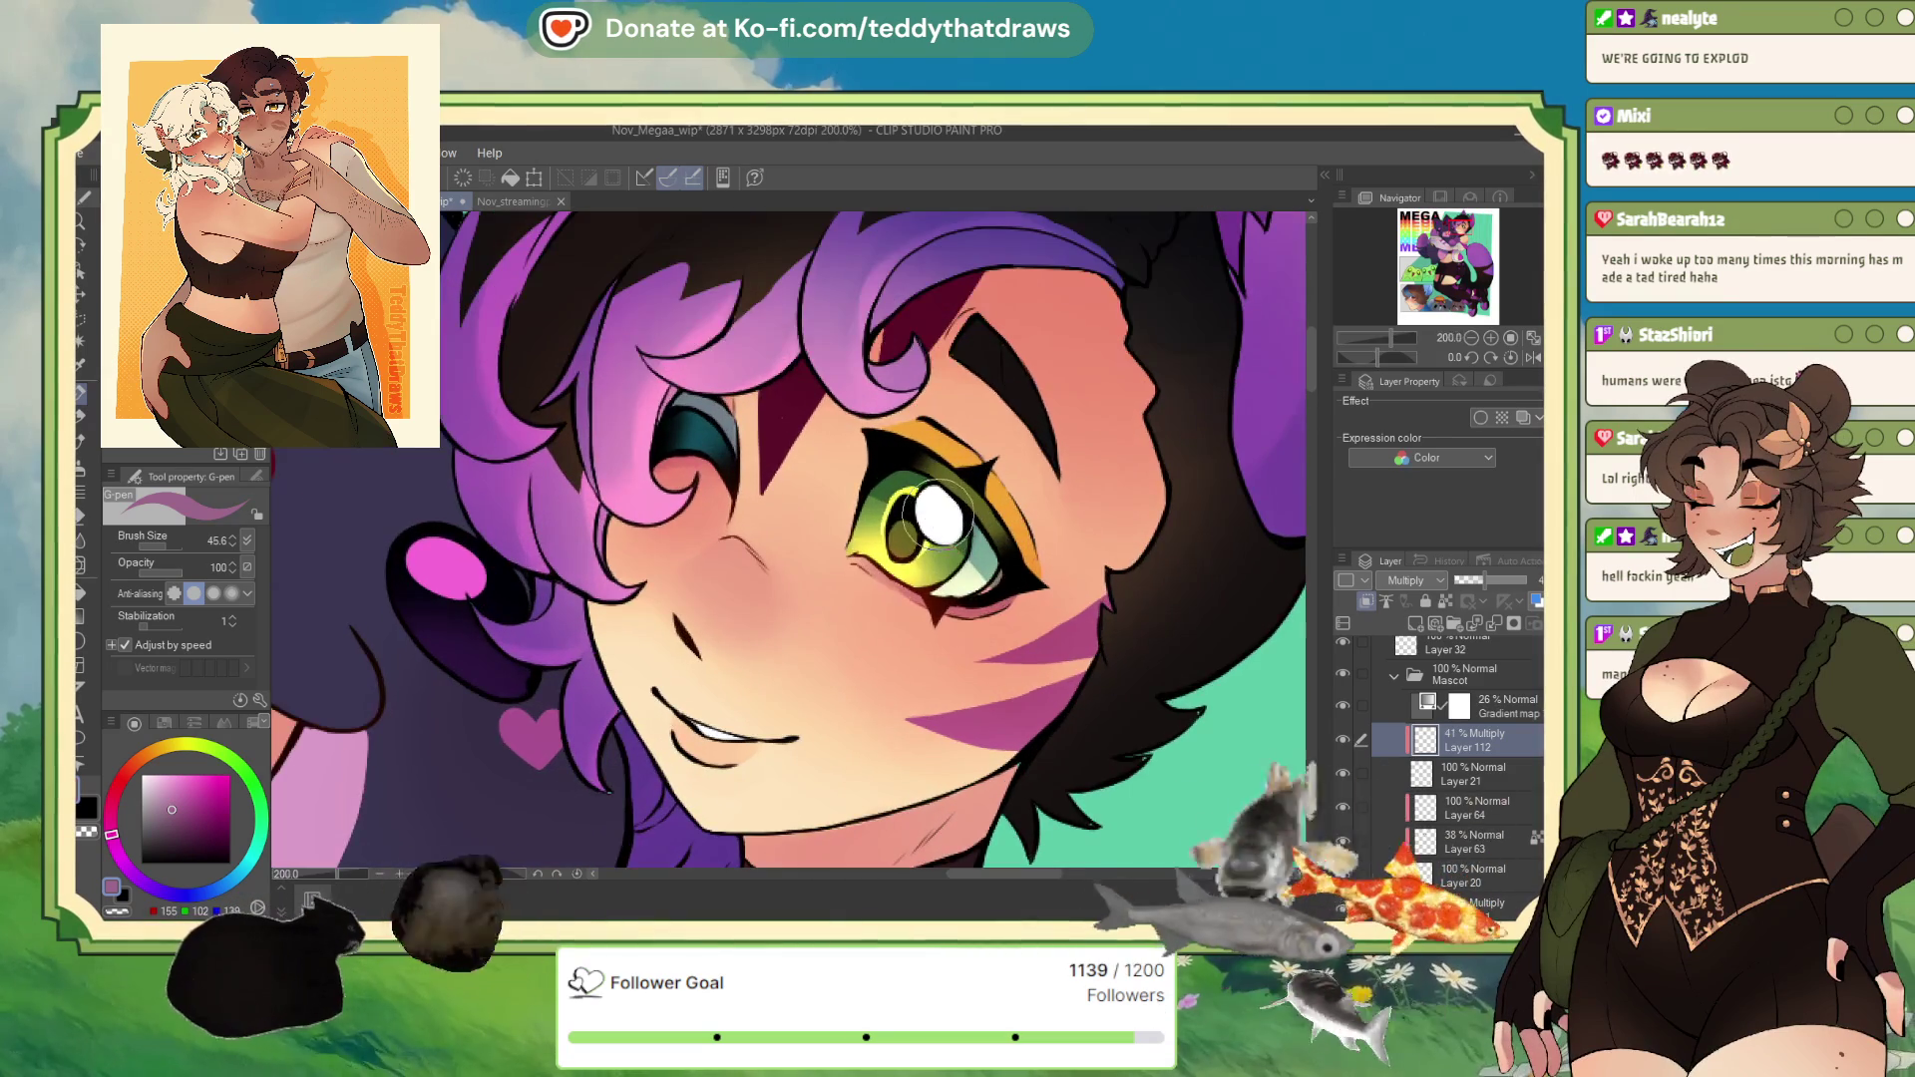
pyautogui.scroll(-5, 943, 477)
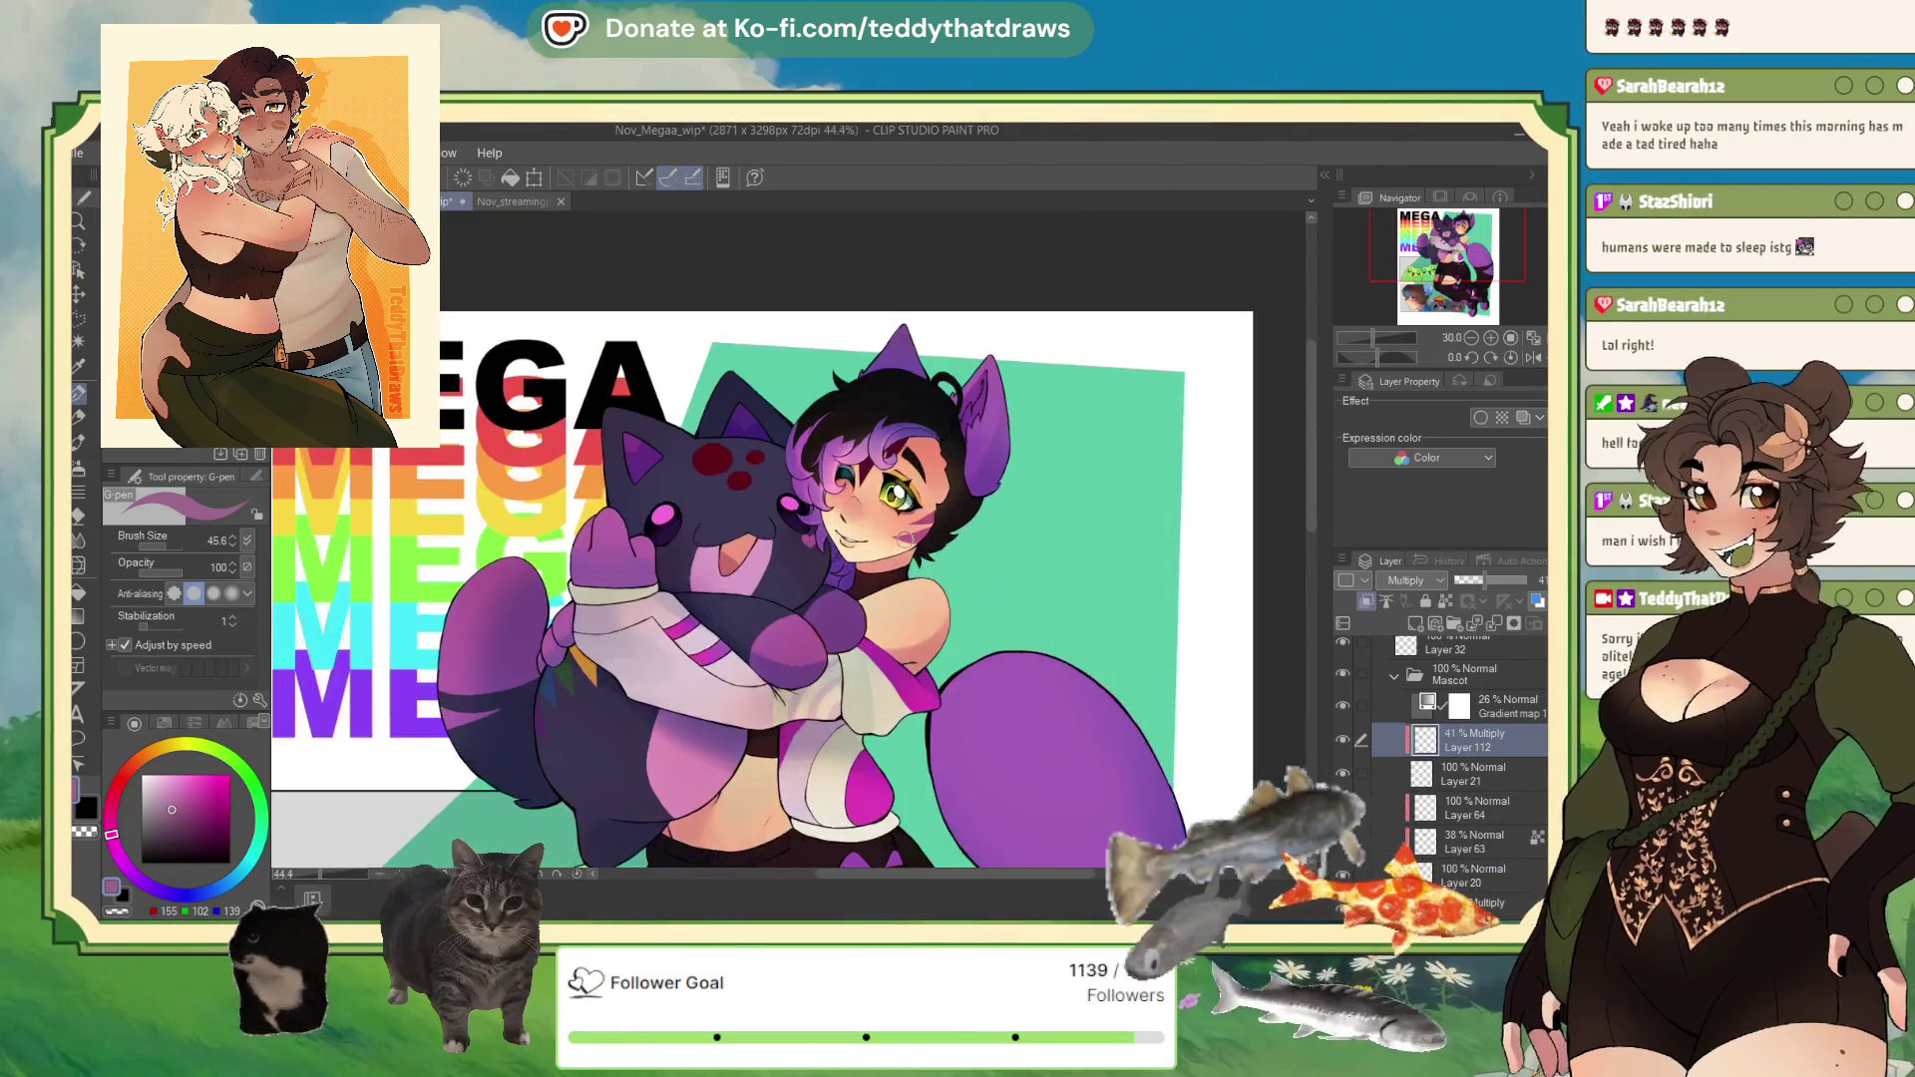
pyautogui.scroll(-3, 862, 507)
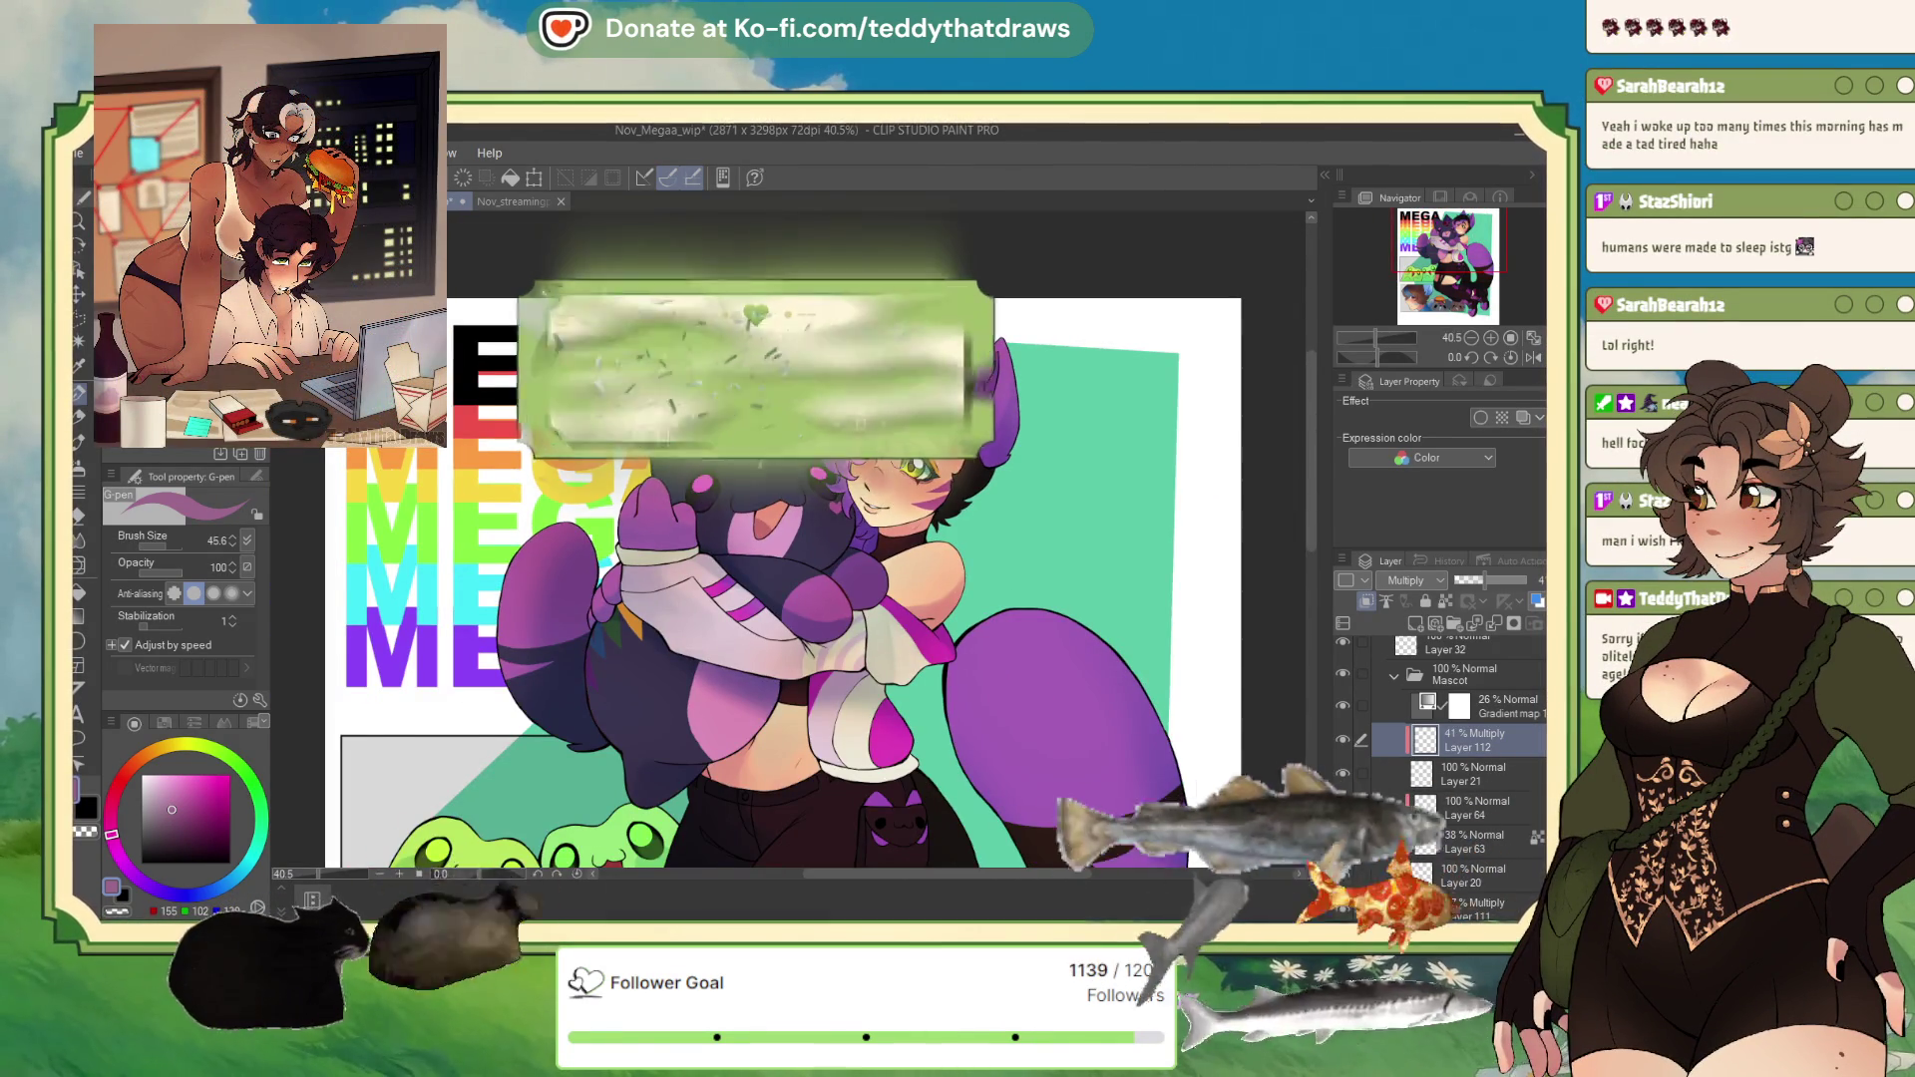
pyautogui.scroll(-2, 947, 486)
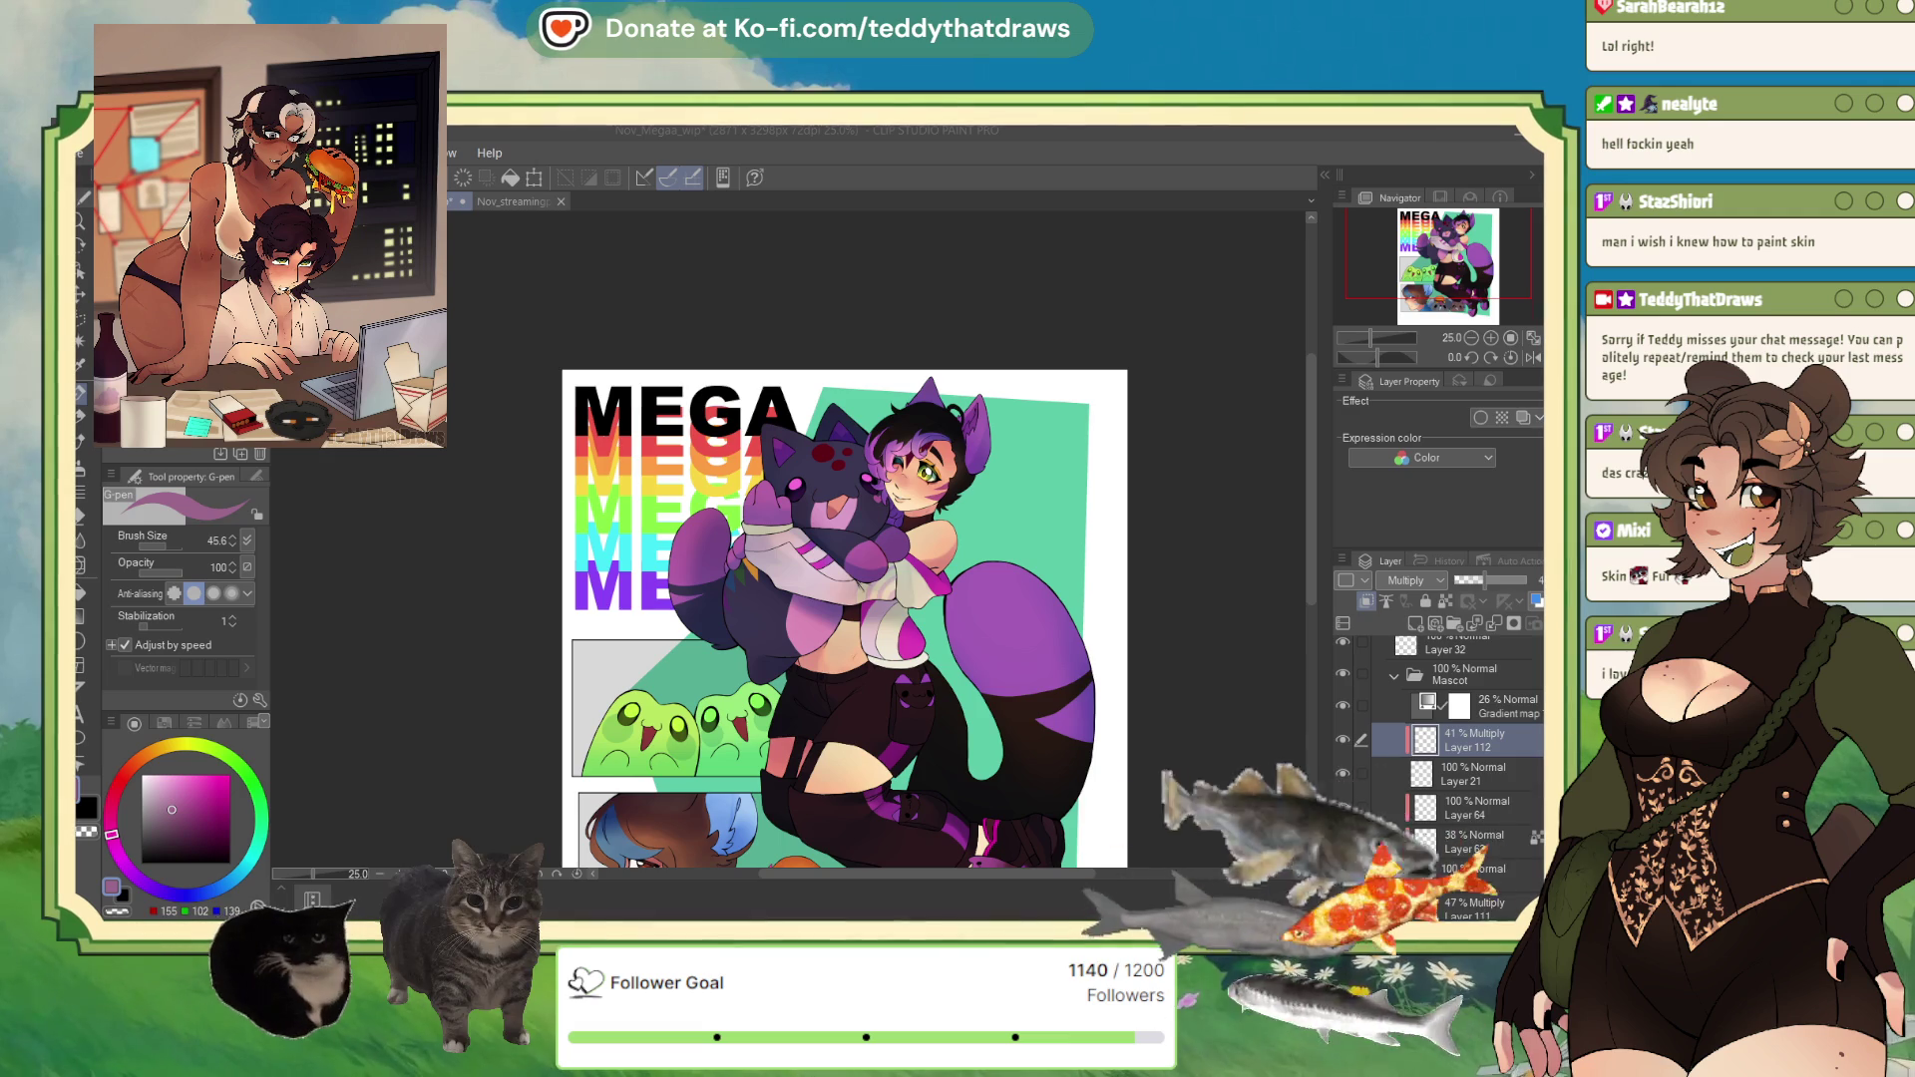
pyautogui.scroll(5, 823, 478)
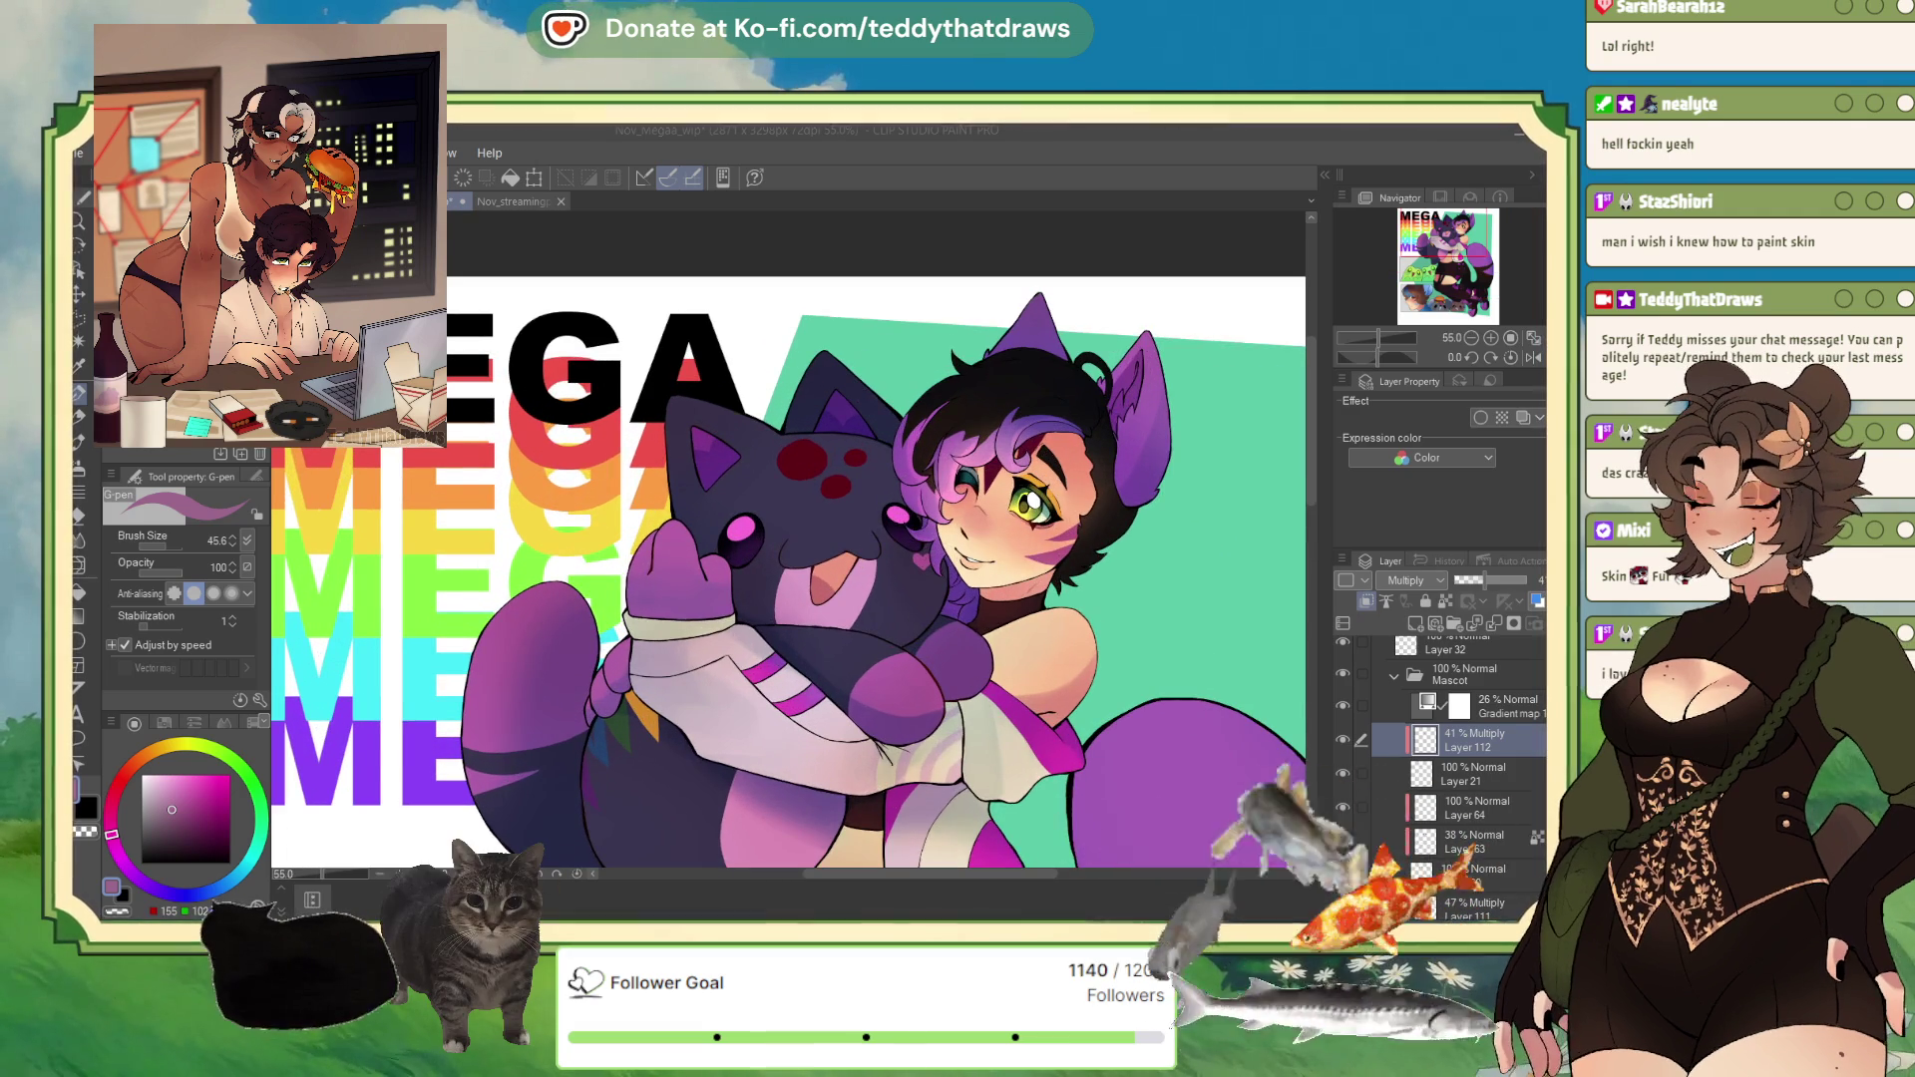
pyautogui.scroll(1, 788, 564)
pyautogui.scroll(-3, 878, 539)
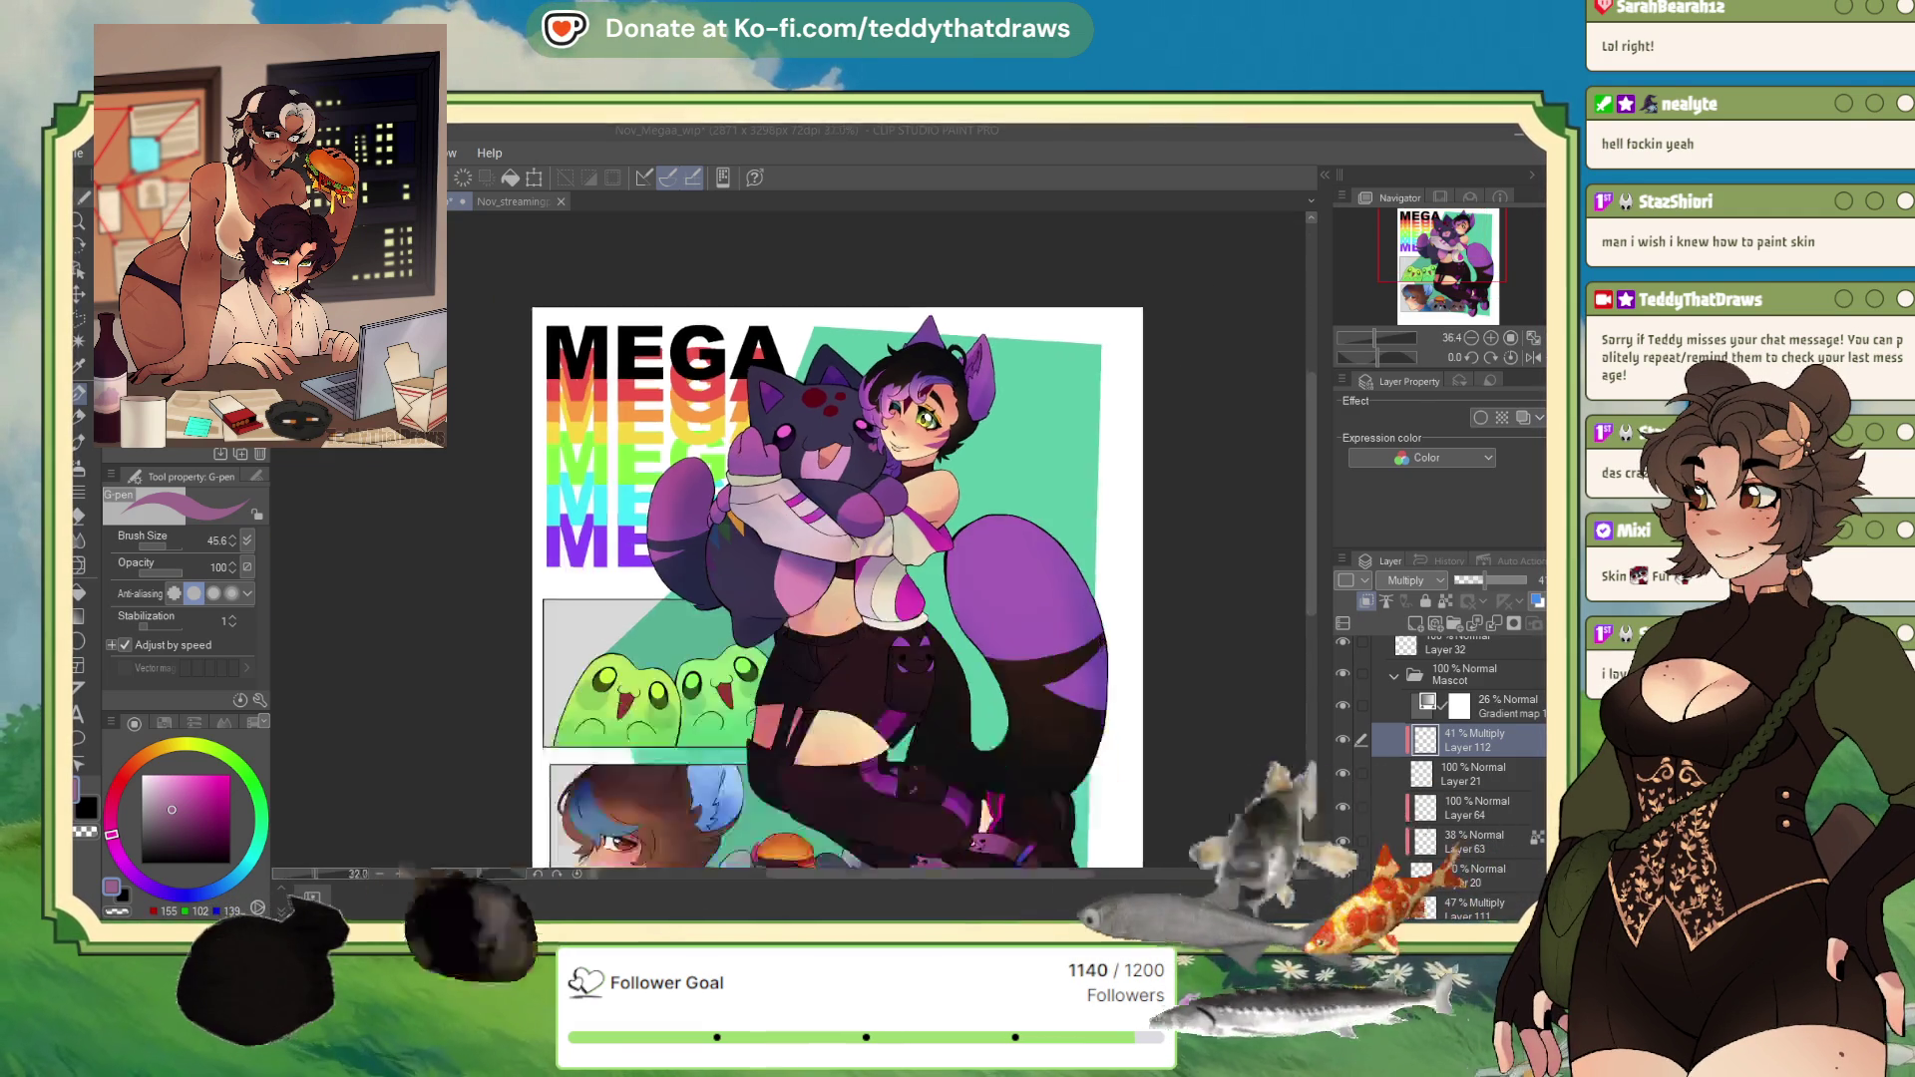
pyautogui.scroll(2, 877, 538)
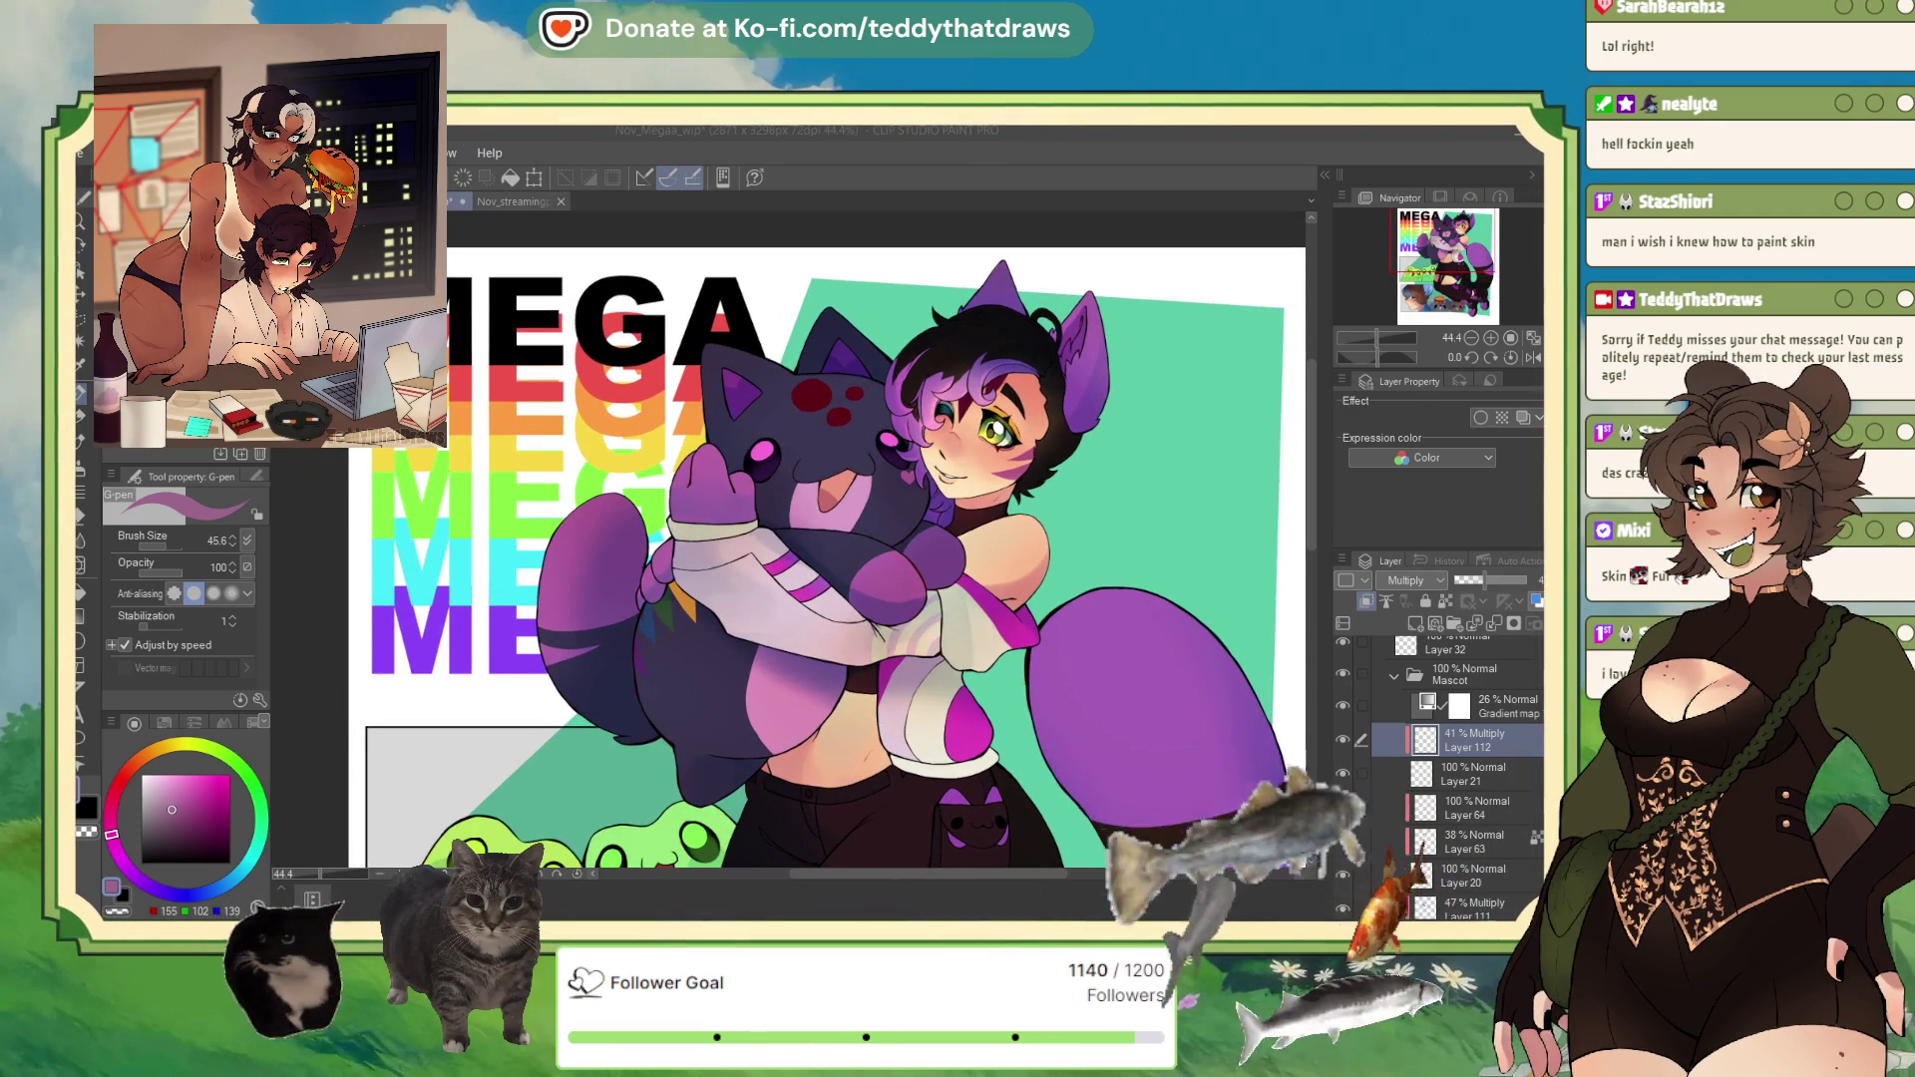
pyautogui.scroll(2, 828, 538)
pyautogui.scroll(-2, 828, 538)
pyautogui.scroll(2, 827, 539)
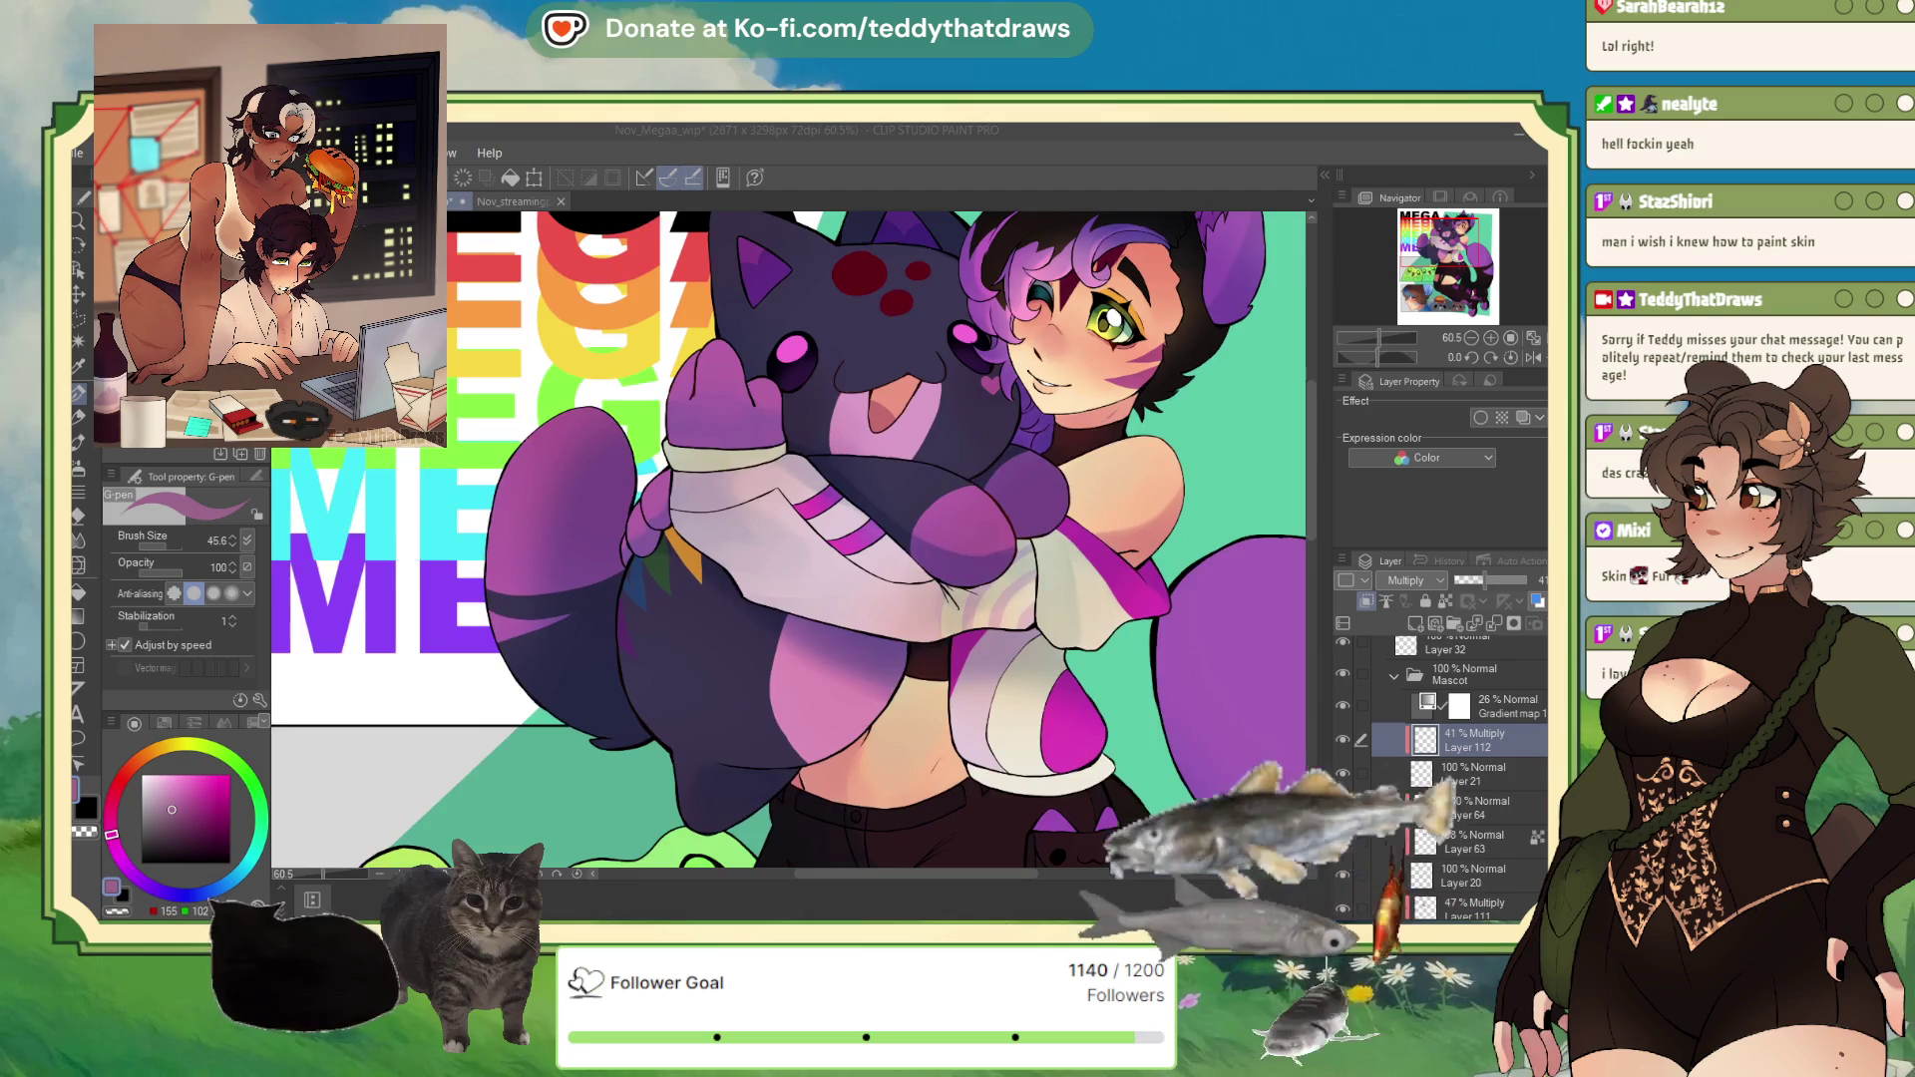
pyautogui.scroll(-3, 828, 539)
pyautogui.scroll(2, 828, 539)
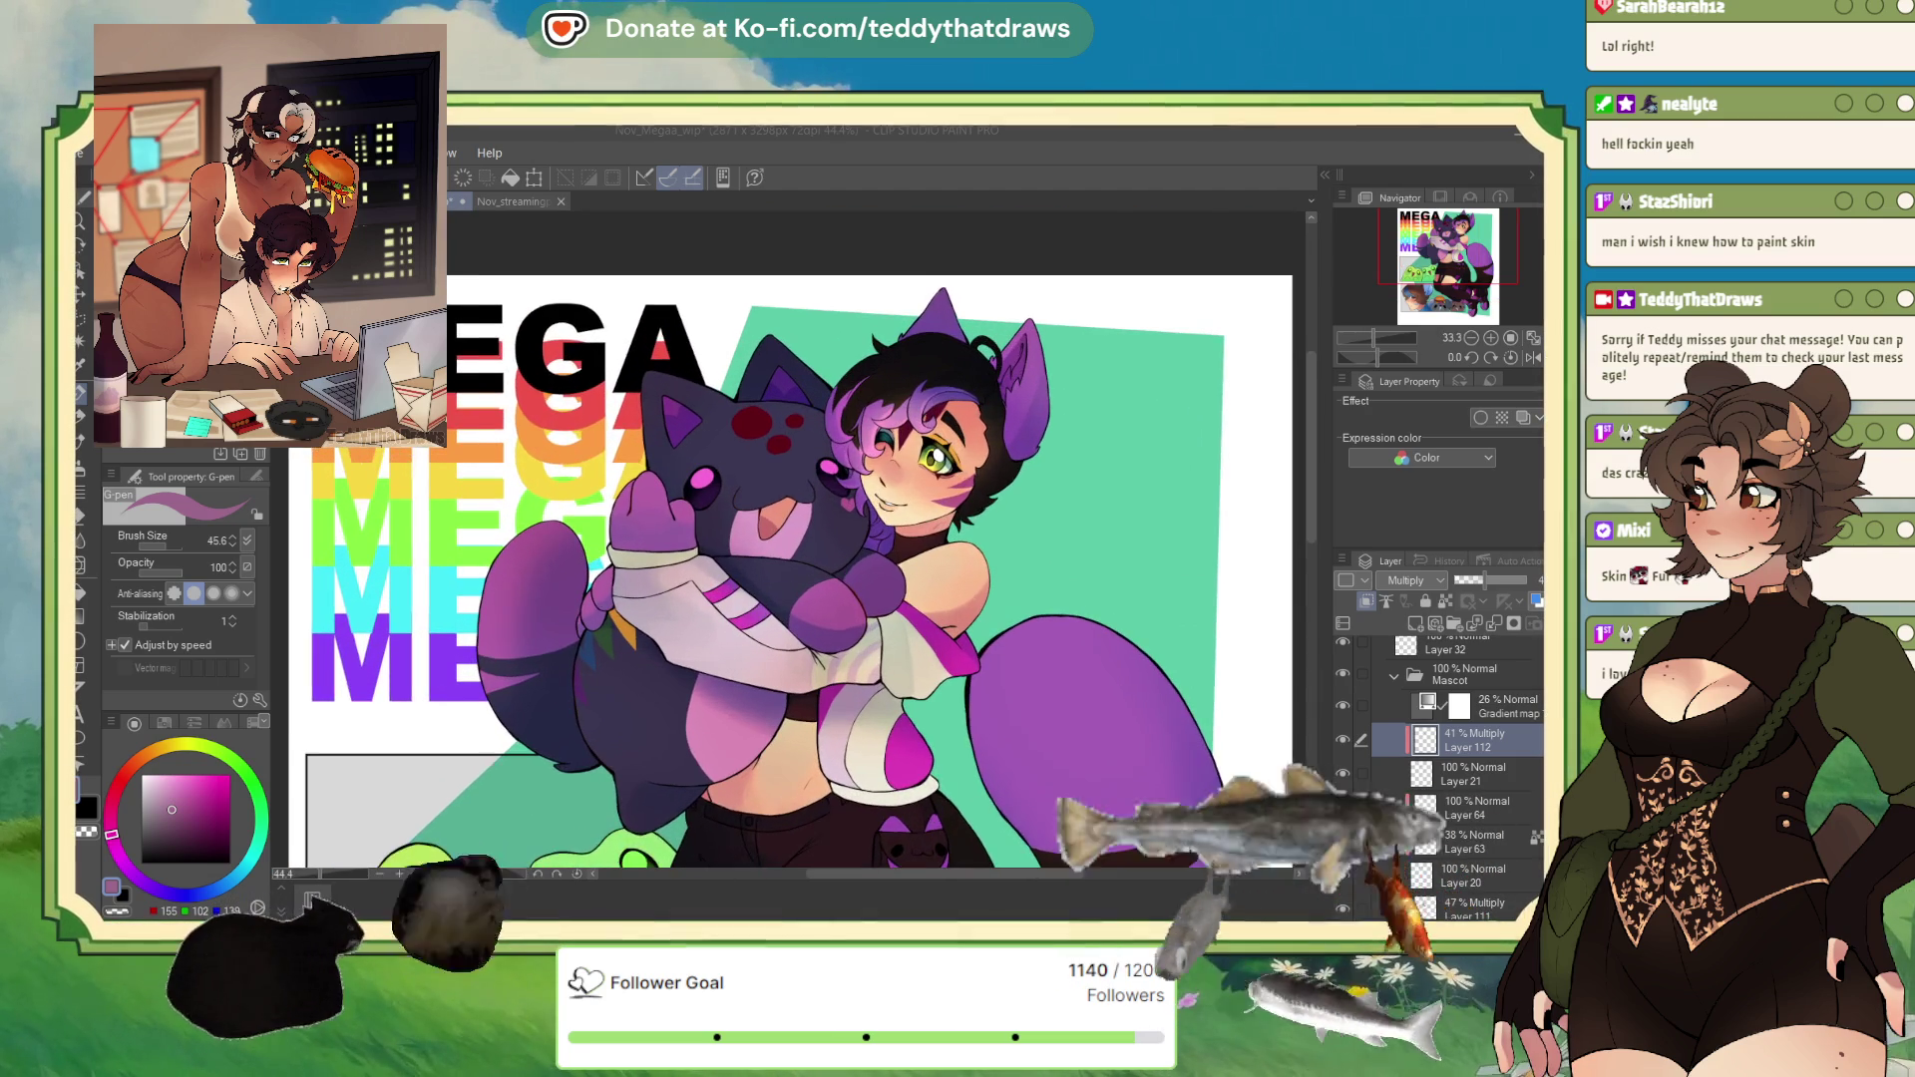
pyautogui.scroll(1, 828, 539)
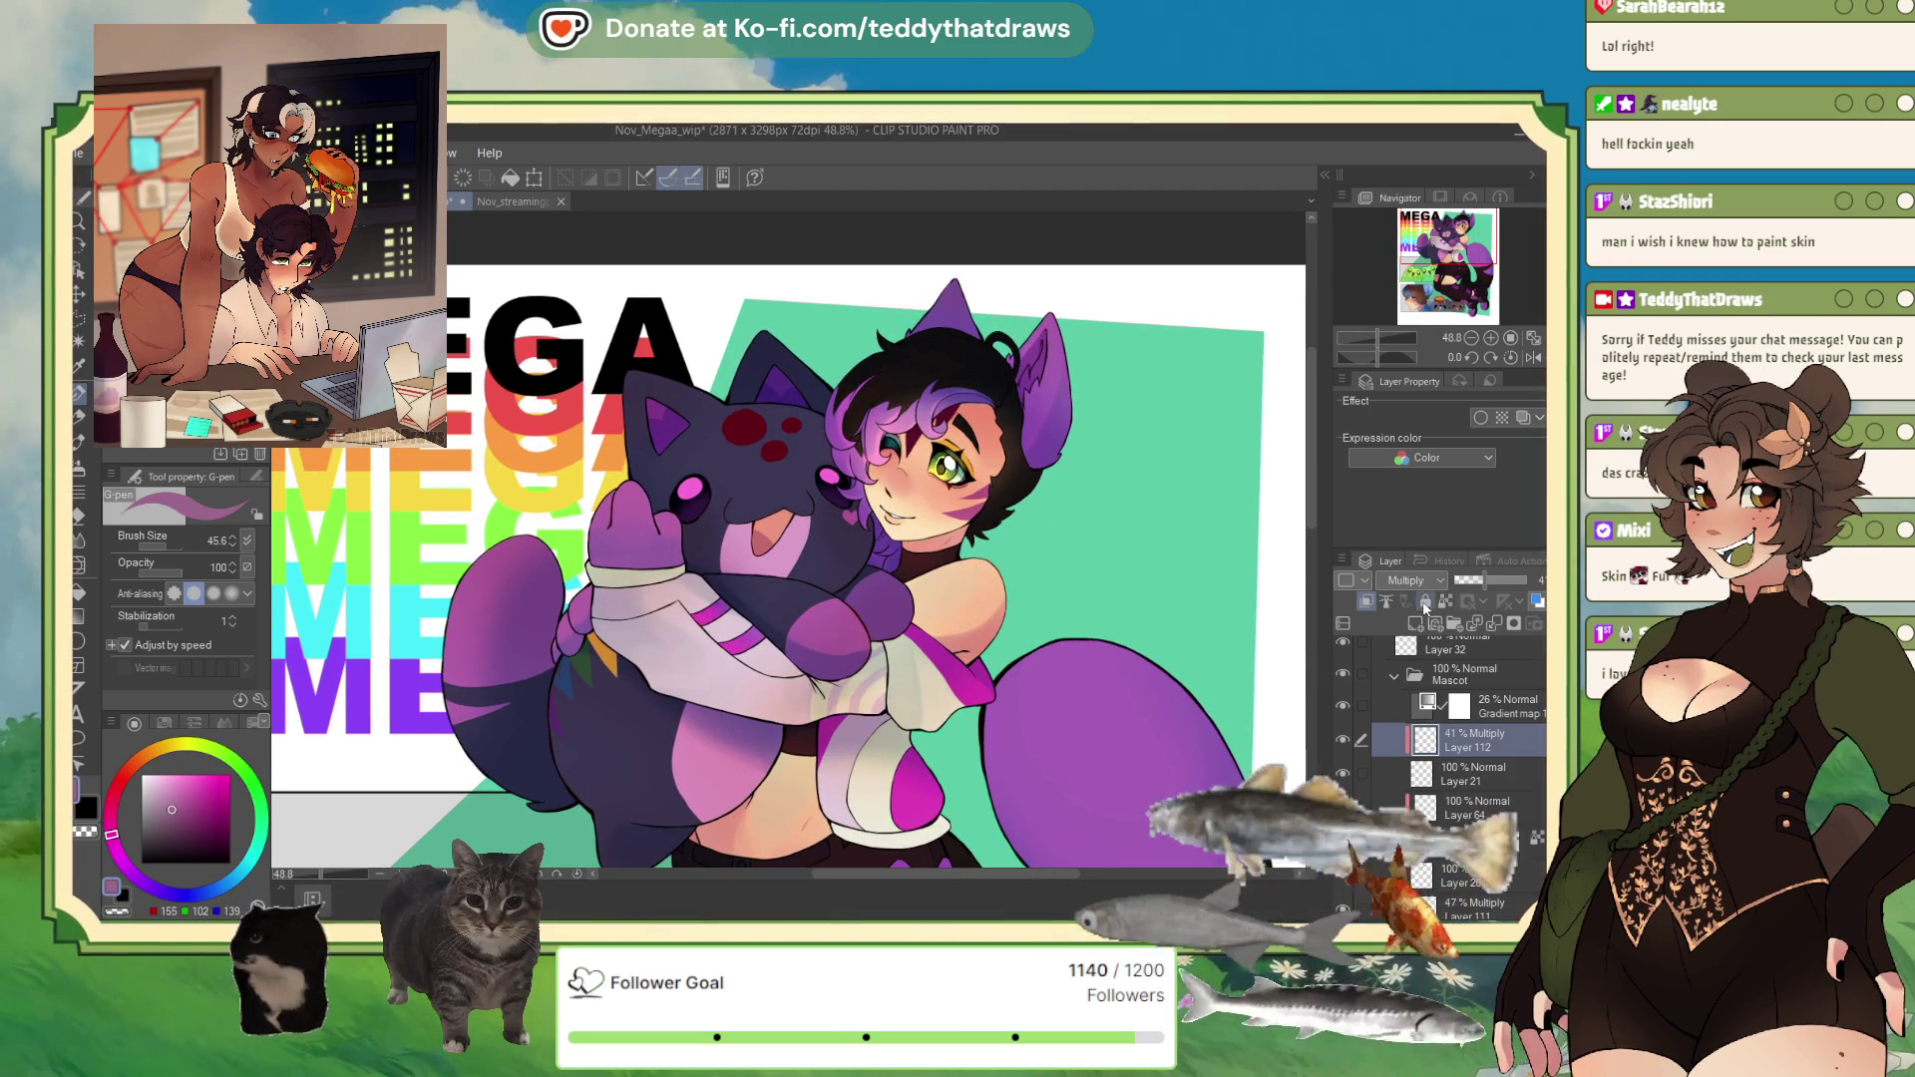
pyautogui.click(1465, 680)
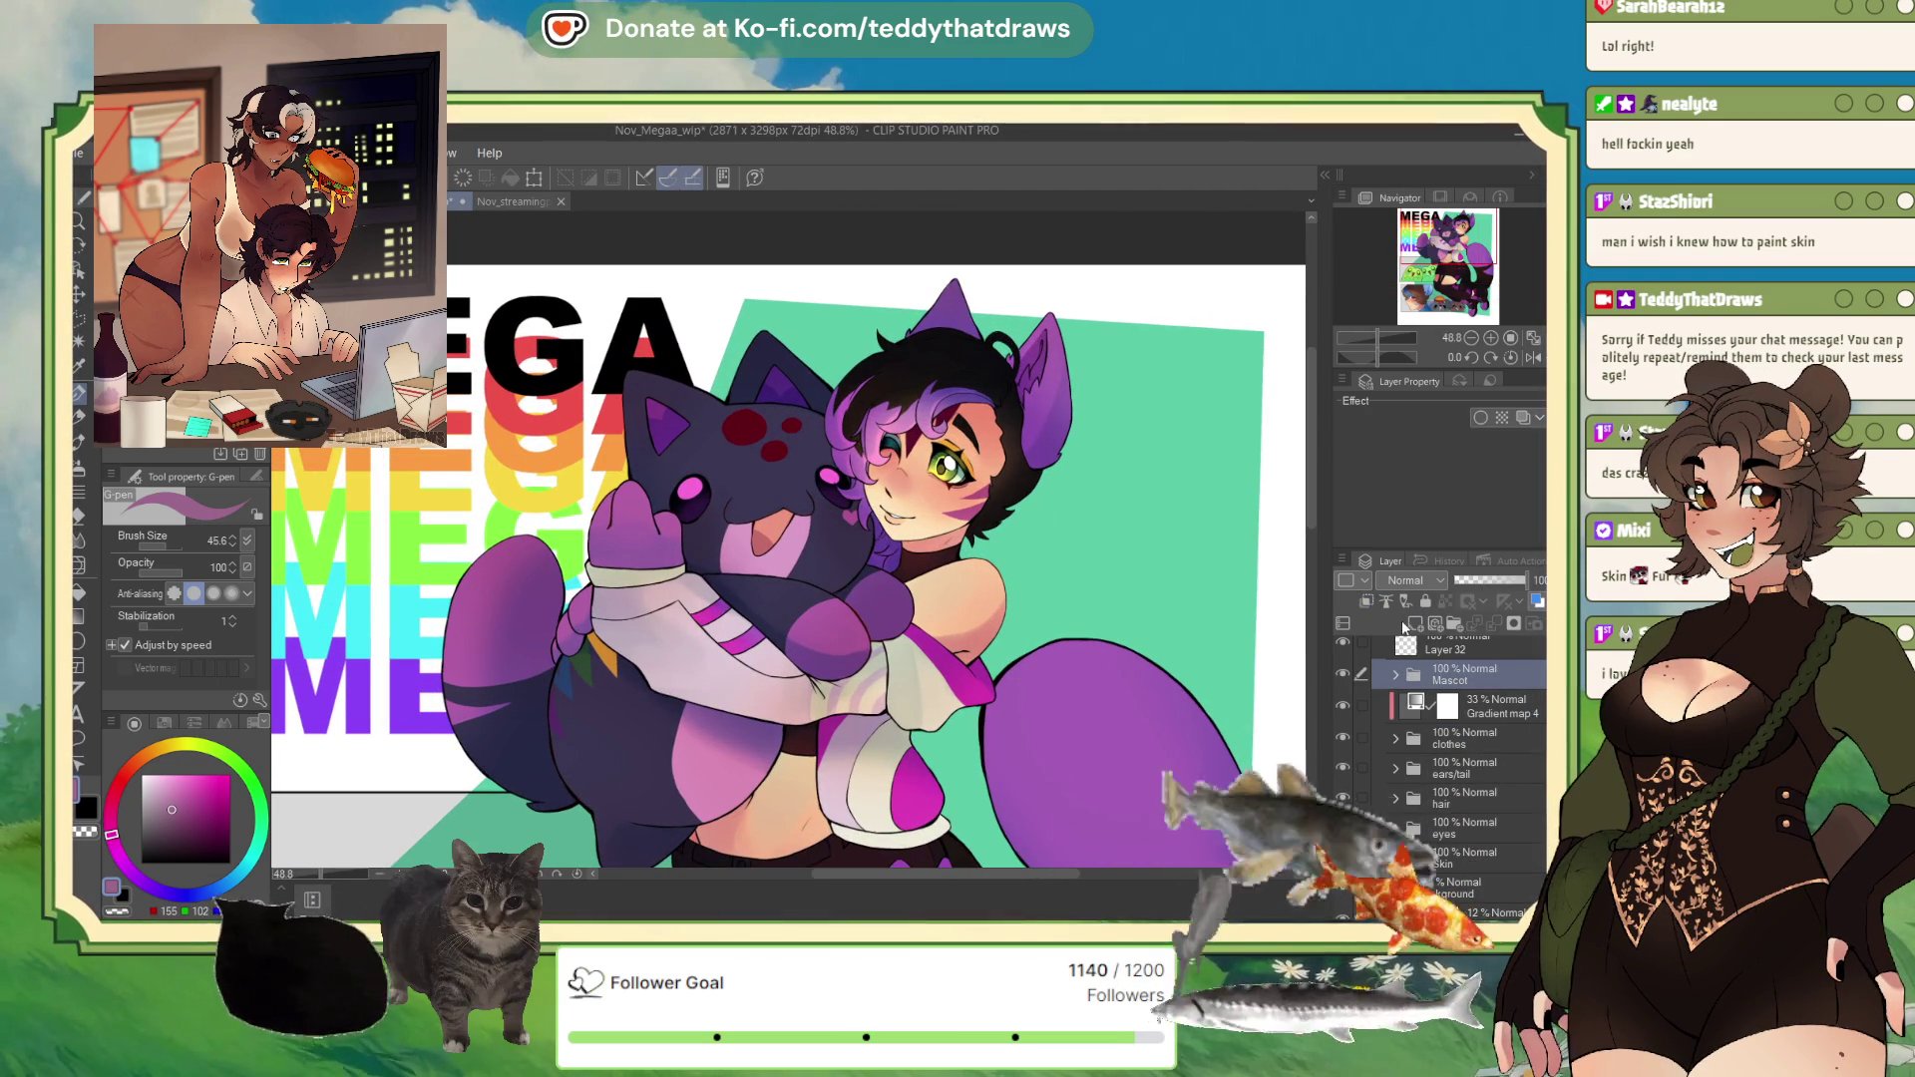
# Step: Add a new layer above Mascot and set up the Soft airbrush with bright yellow
pyautogui.click(1413, 625)
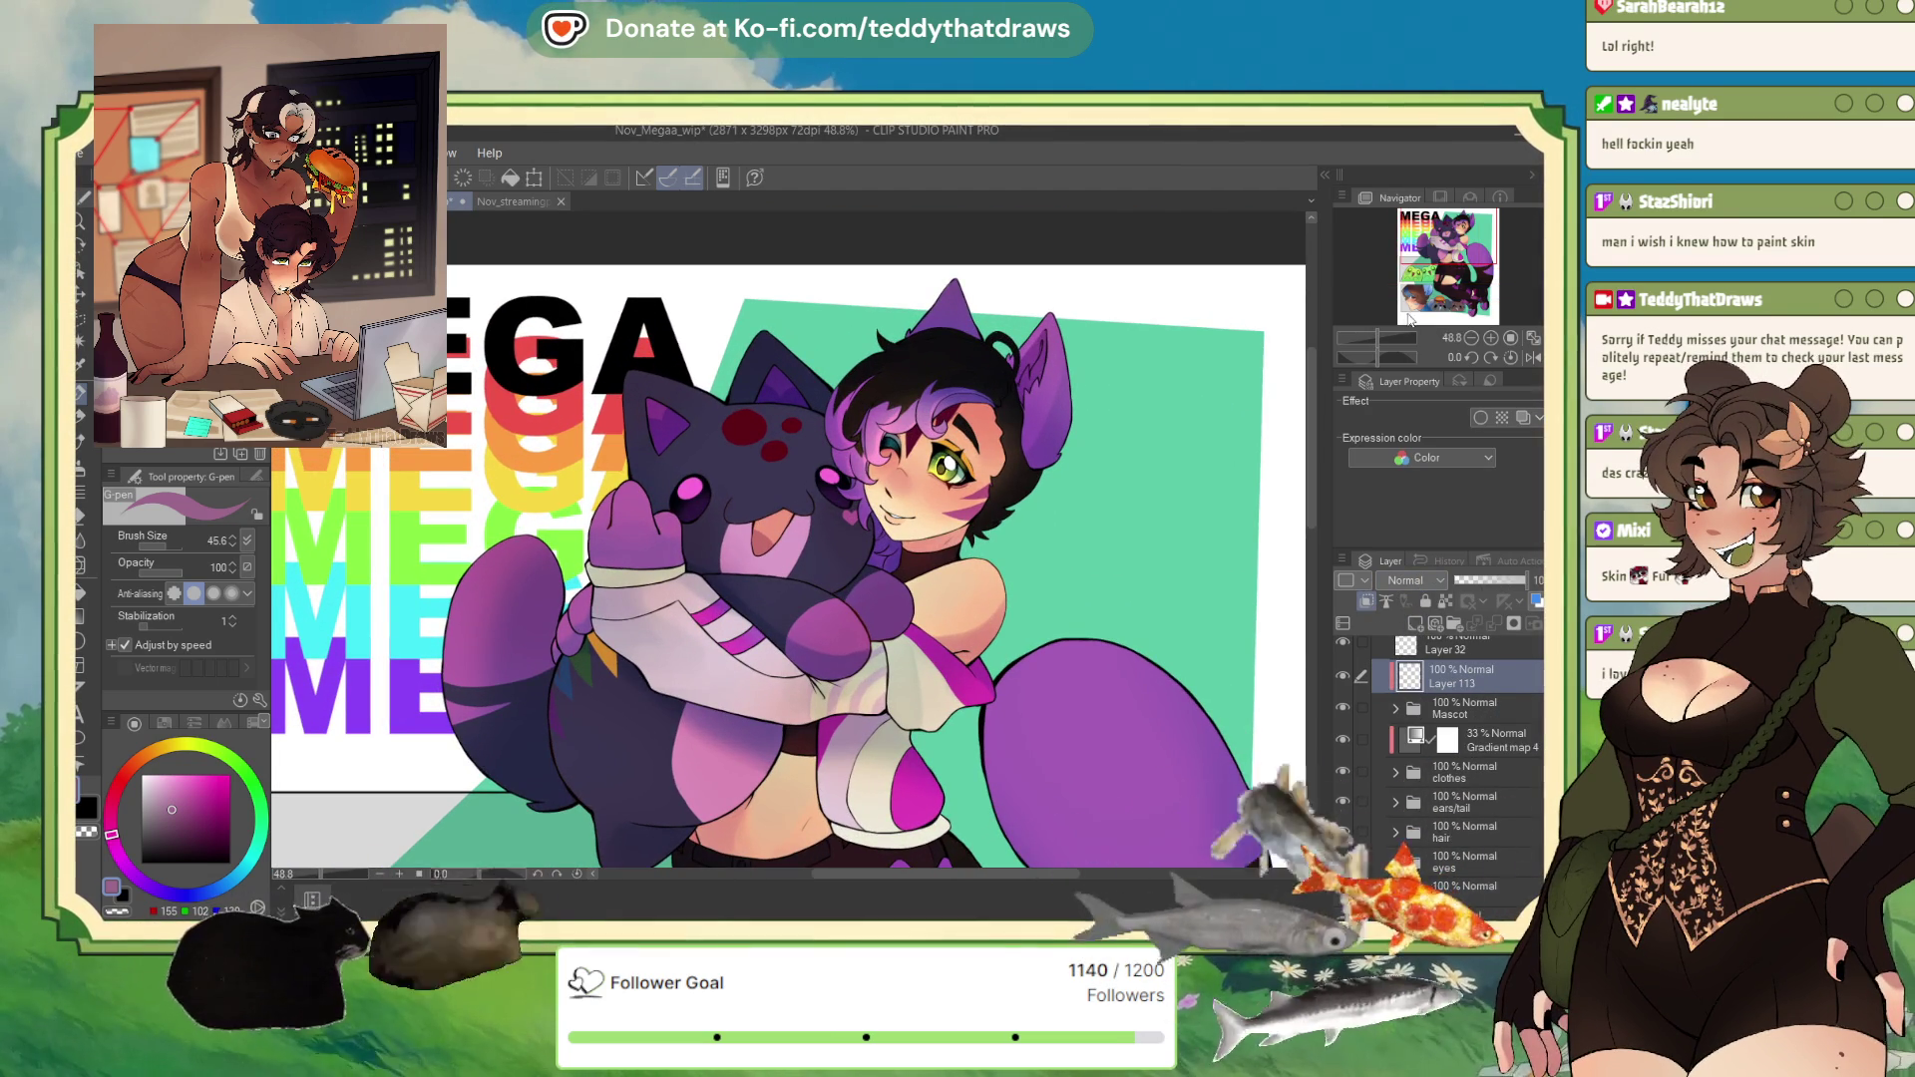
pyautogui.scroll(-10, 1408, 579)
pyautogui.keyDown('alt'); pyautogui.click(369, 469); pyautogui.keyUp('alt')
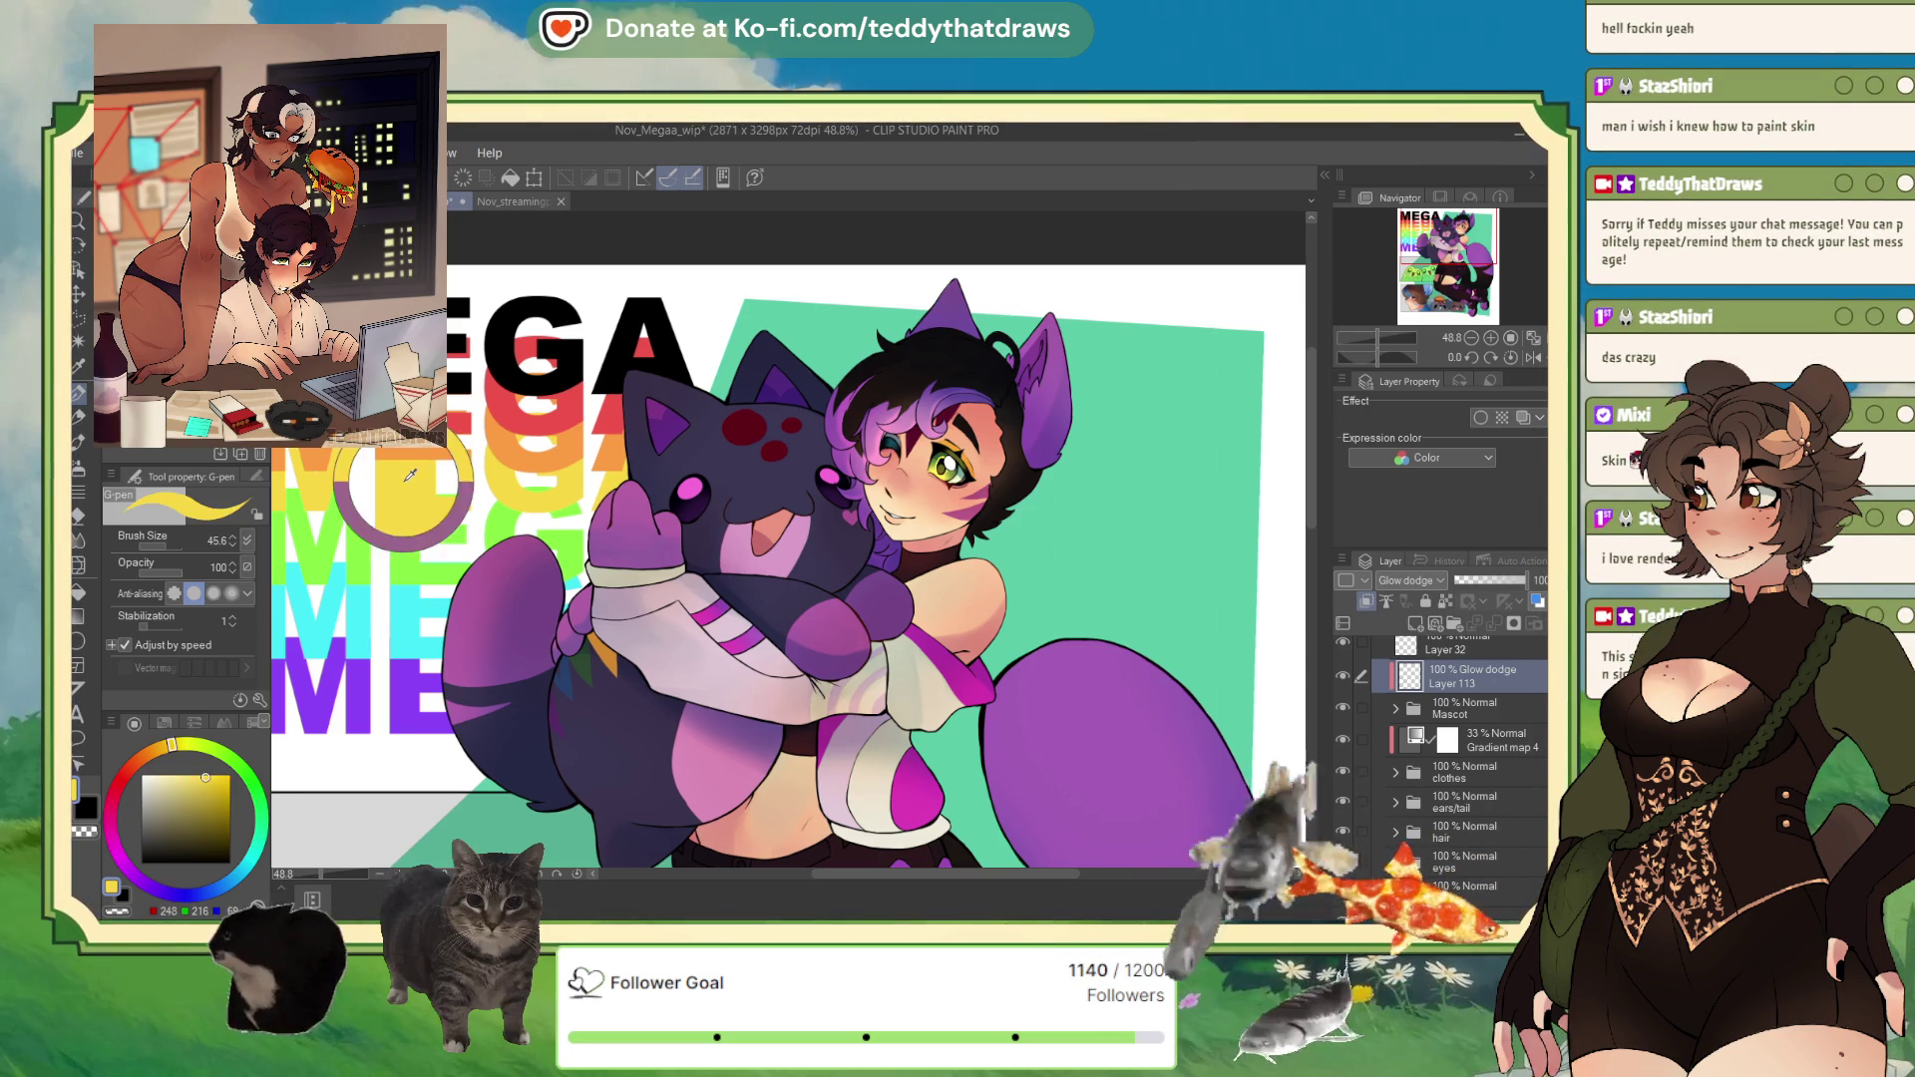
pyautogui.click(76, 465)
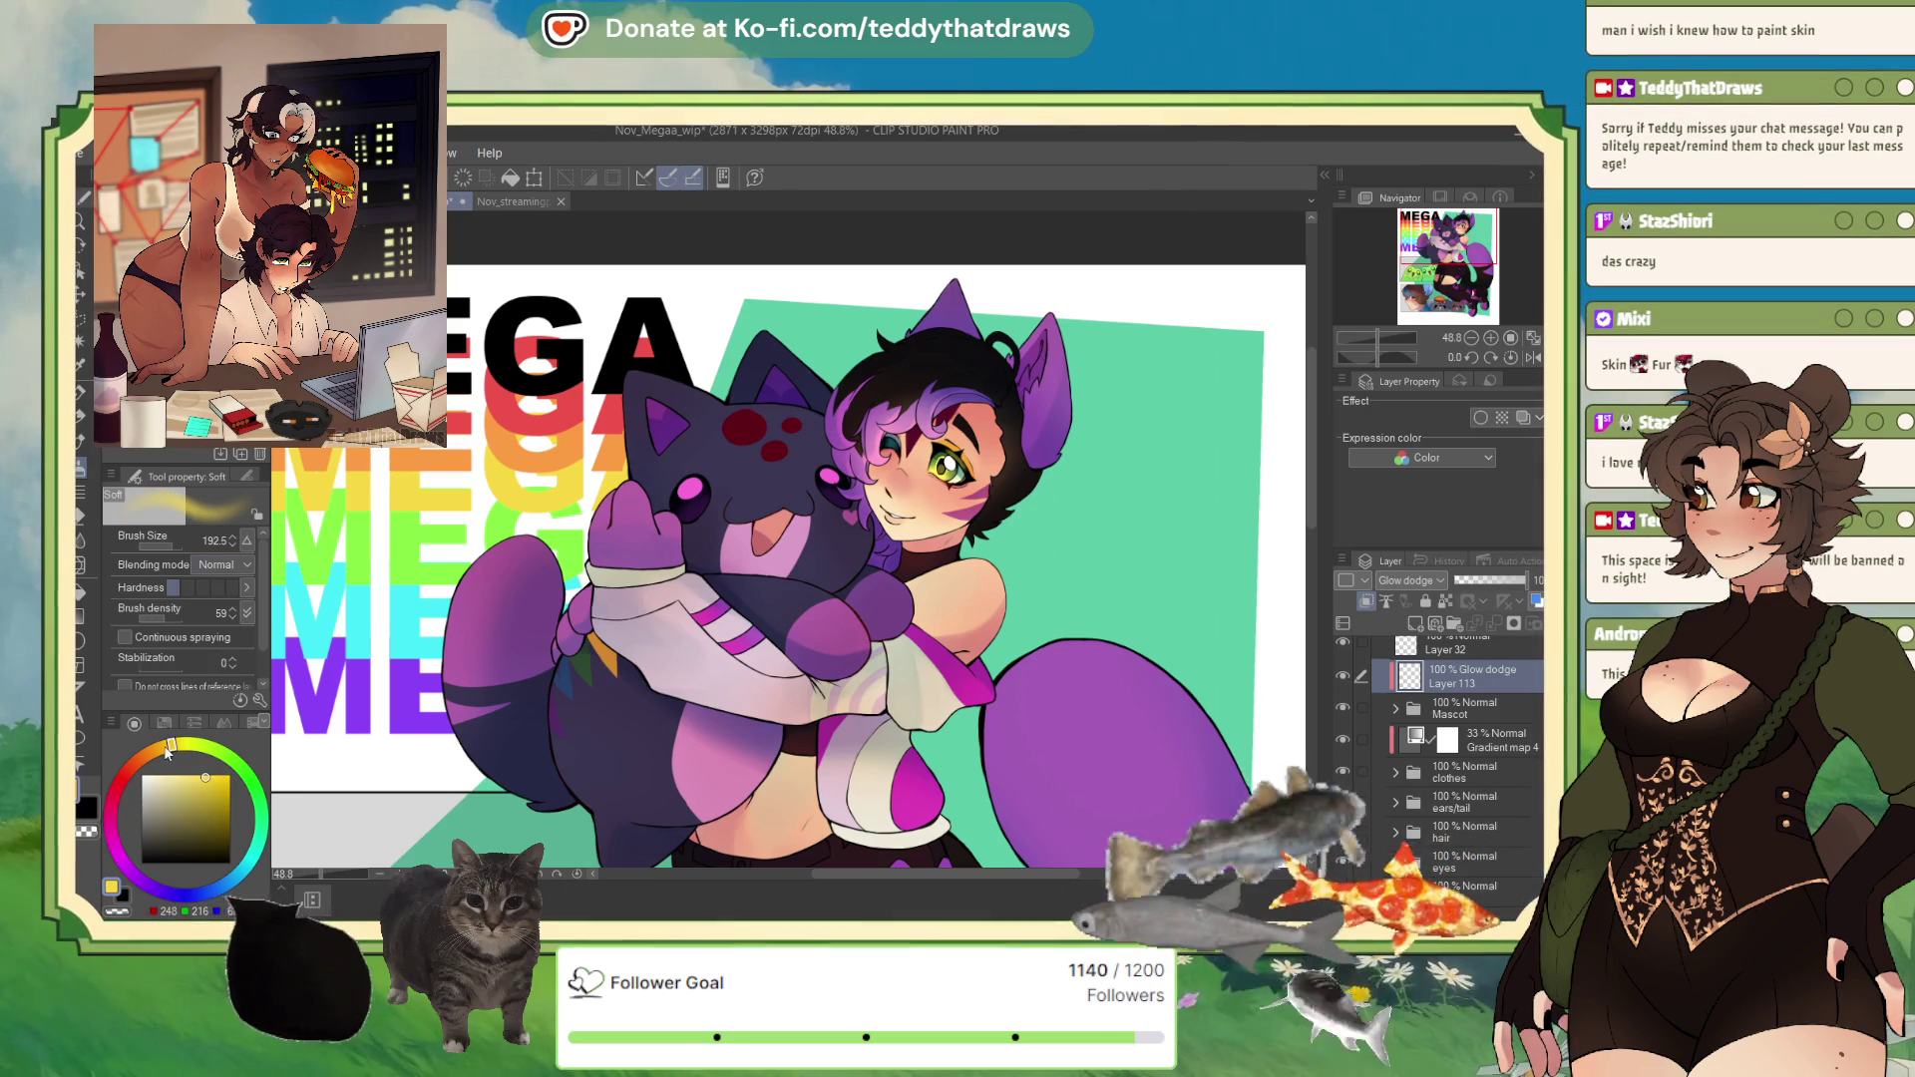
pyautogui.click(205, 775)
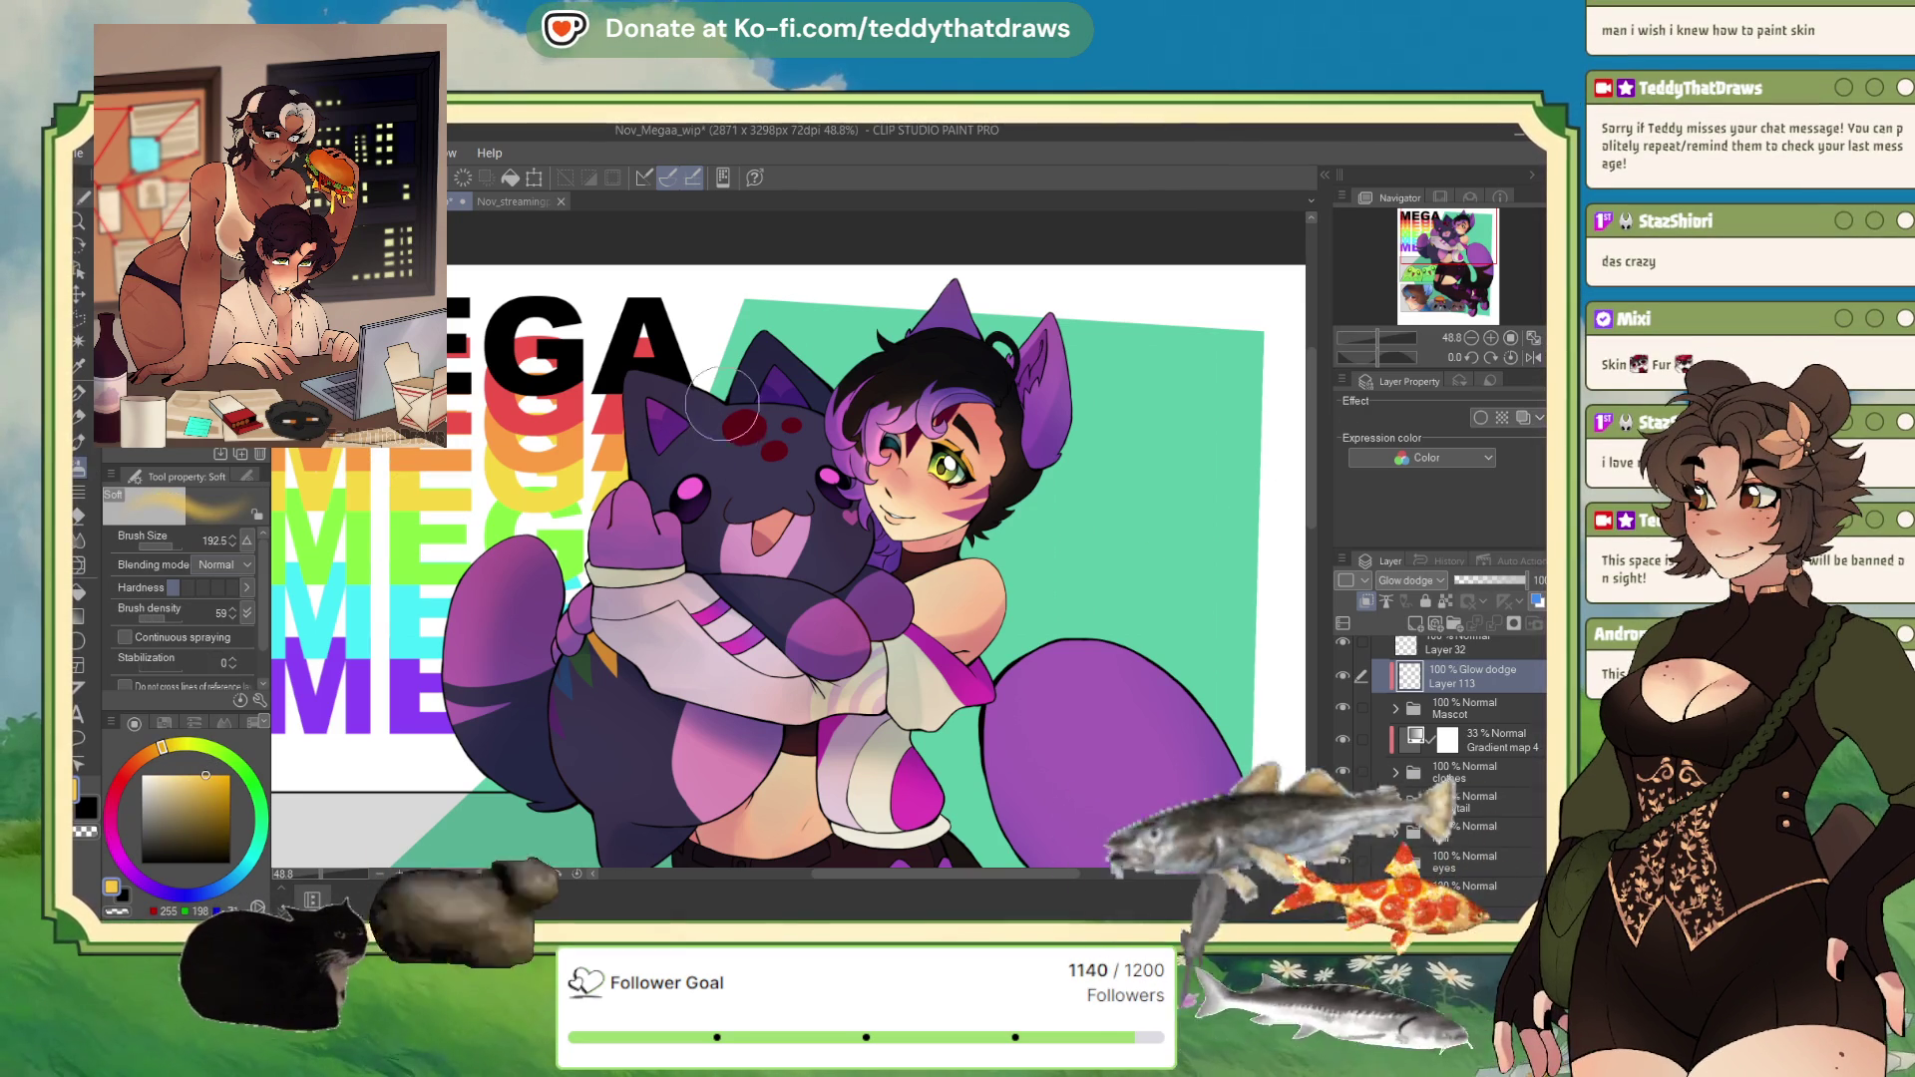
# Step: Airbrush glow over the mascot's forehead, head, paws, lower body and tail, then lower the layer to 39% opacity
pyautogui.moveTo(720, 406); pyautogui.dragTo(773, 464)
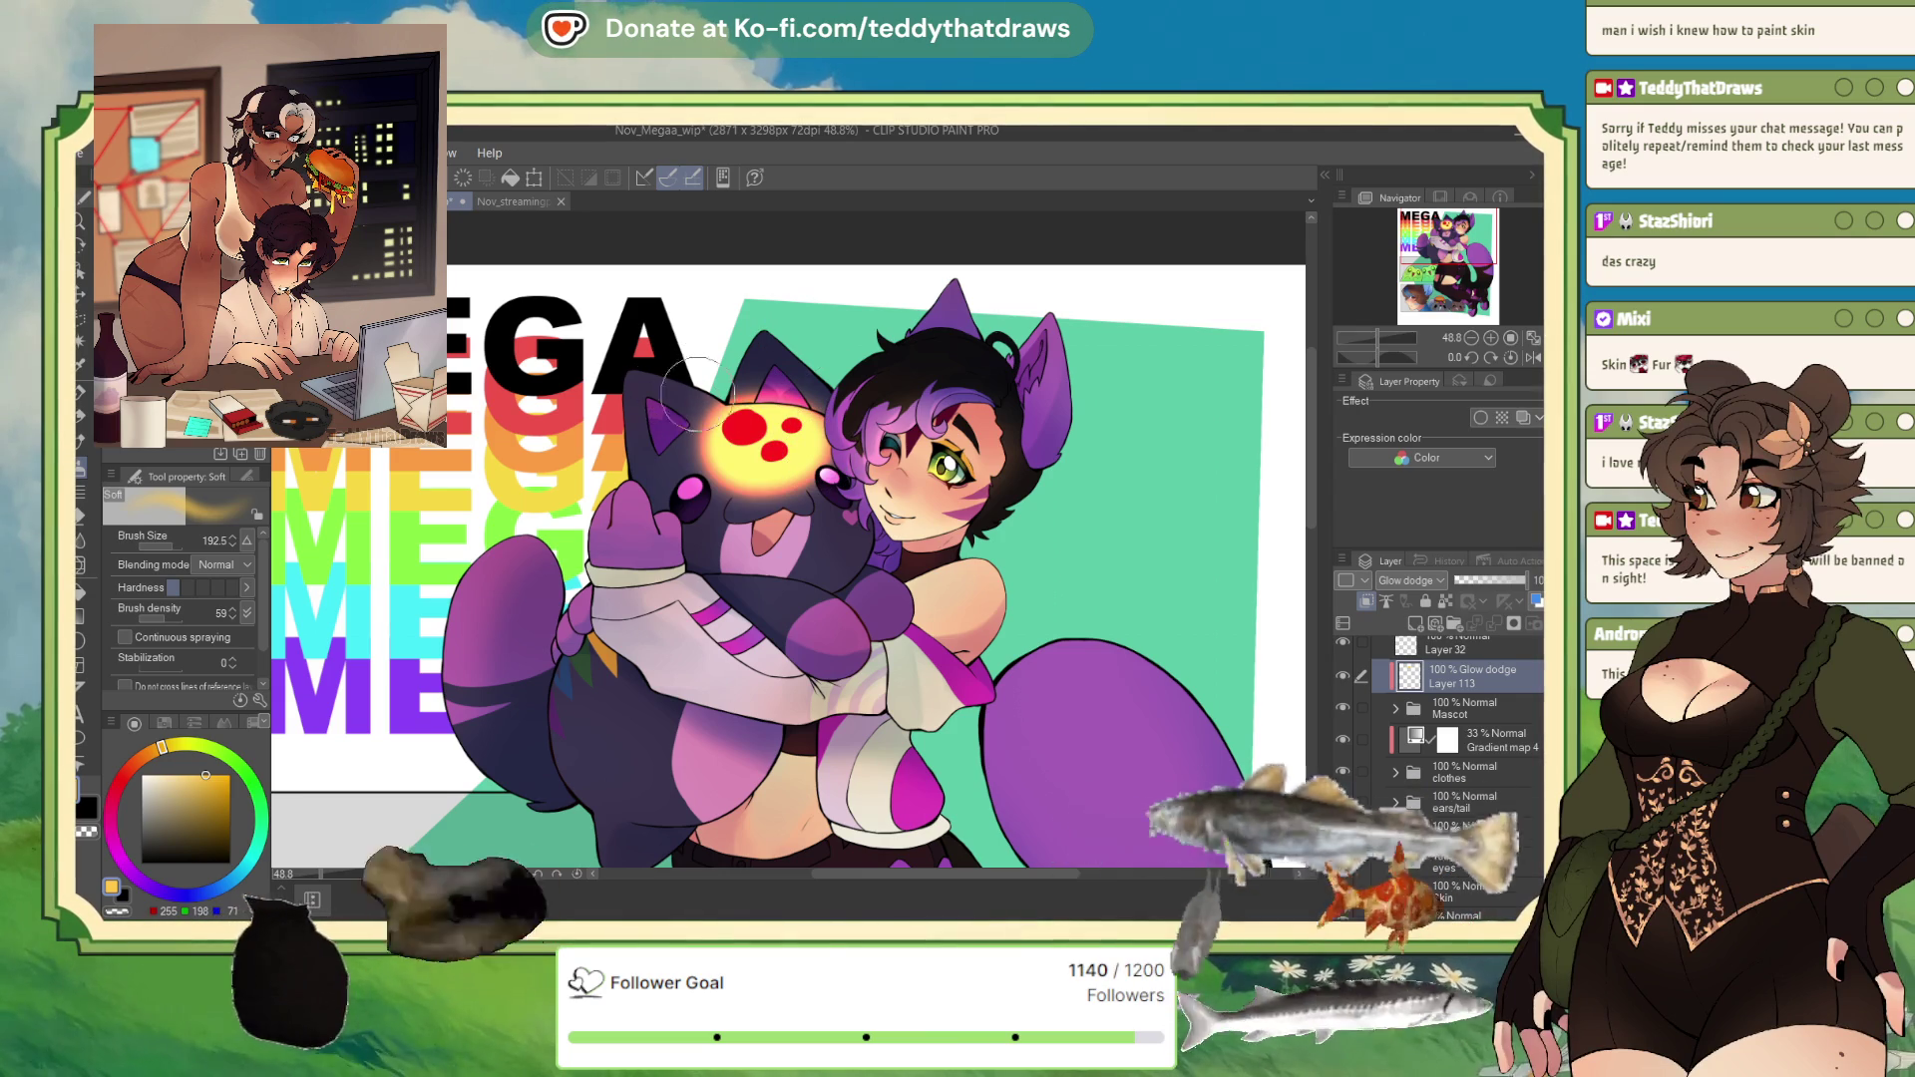
pyautogui.moveTo(633, 344); pyautogui.dragTo(688, 364)
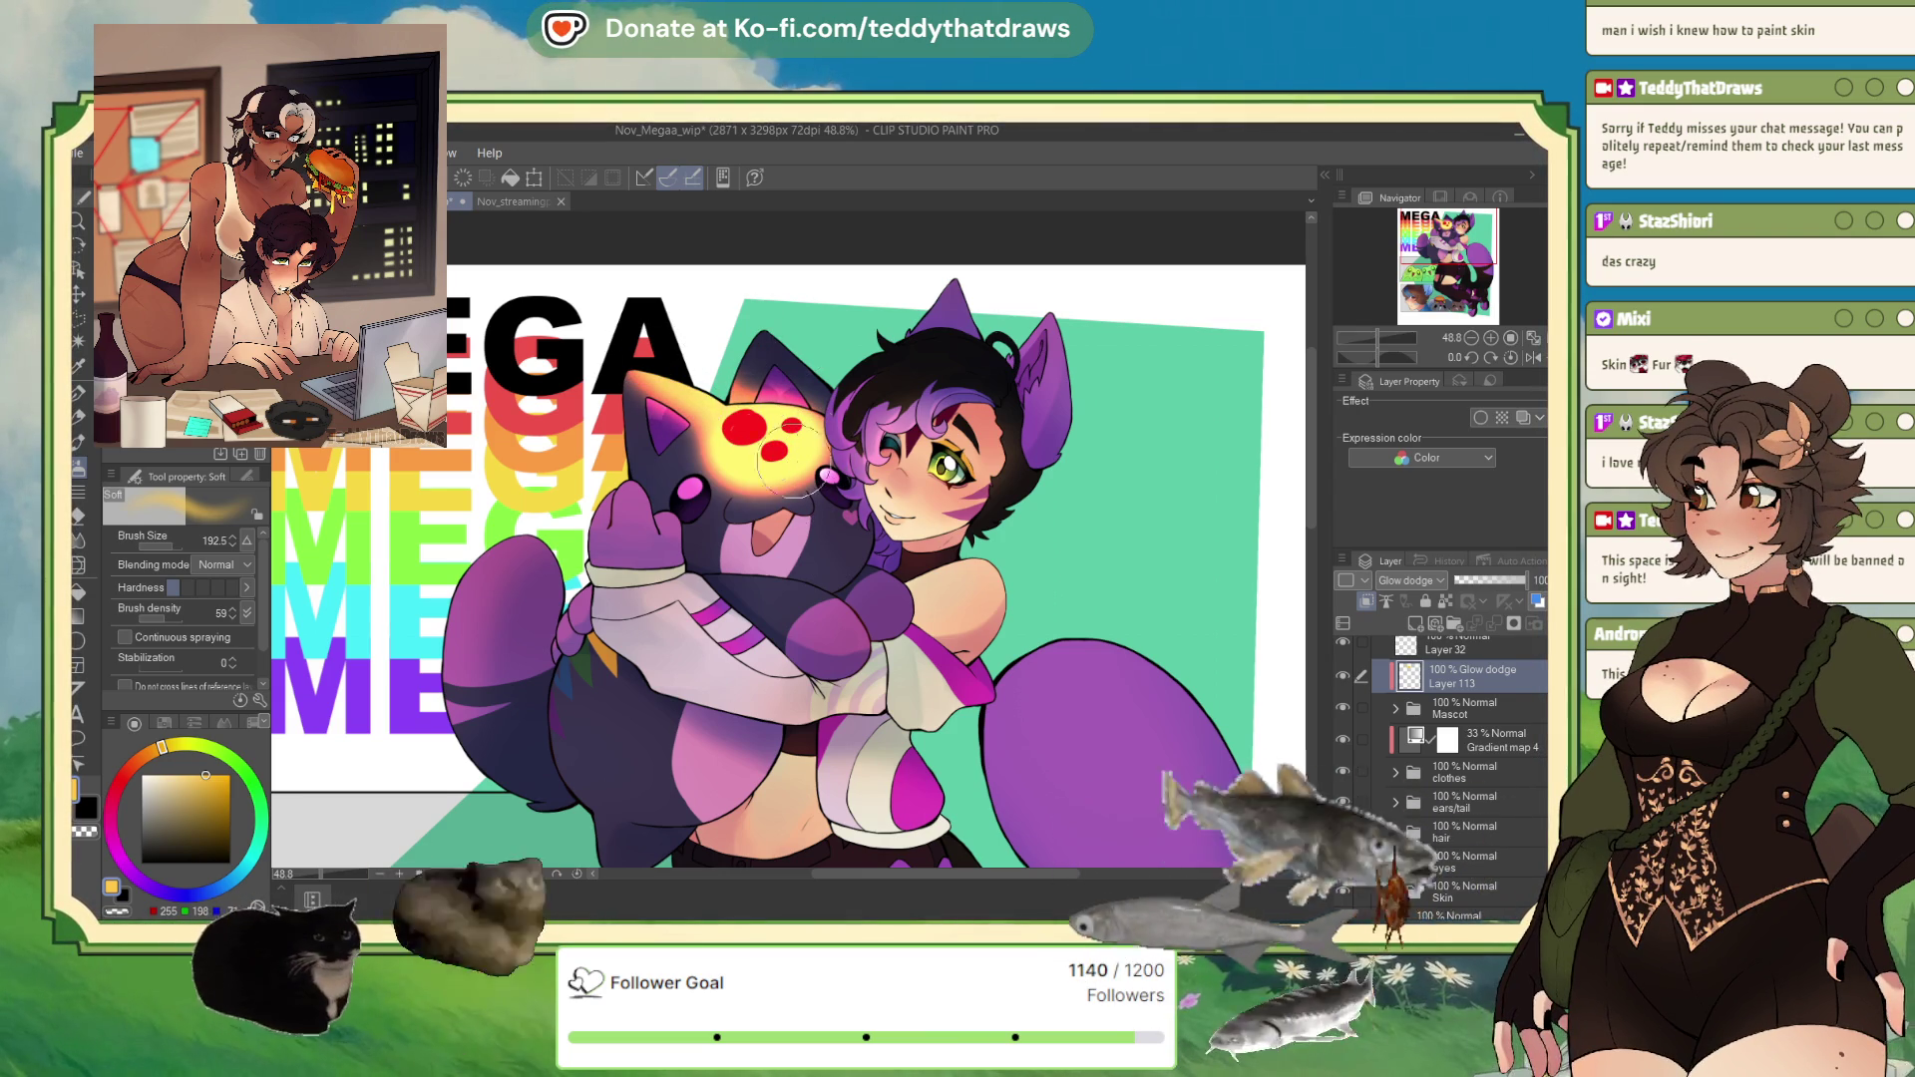
pyautogui.moveTo(809, 612); pyautogui.dragTo(881, 583)
pyautogui.moveTo(659, 738)
pyautogui.mouseDown()
pyautogui.moveTo(603, 743)
pyautogui.moveTo(698, 773)
pyautogui.moveTo(609, 760)
pyautogui.mouseUp()
pyautogui.moveTo(490, 656)
pyautogui.mouseDown()
pyautogui.moveTo(528, 549)
pyautogui.moveTo(479, 649)
pyautogui.moveTo(483, 583)
pyautogui.mouseUp()
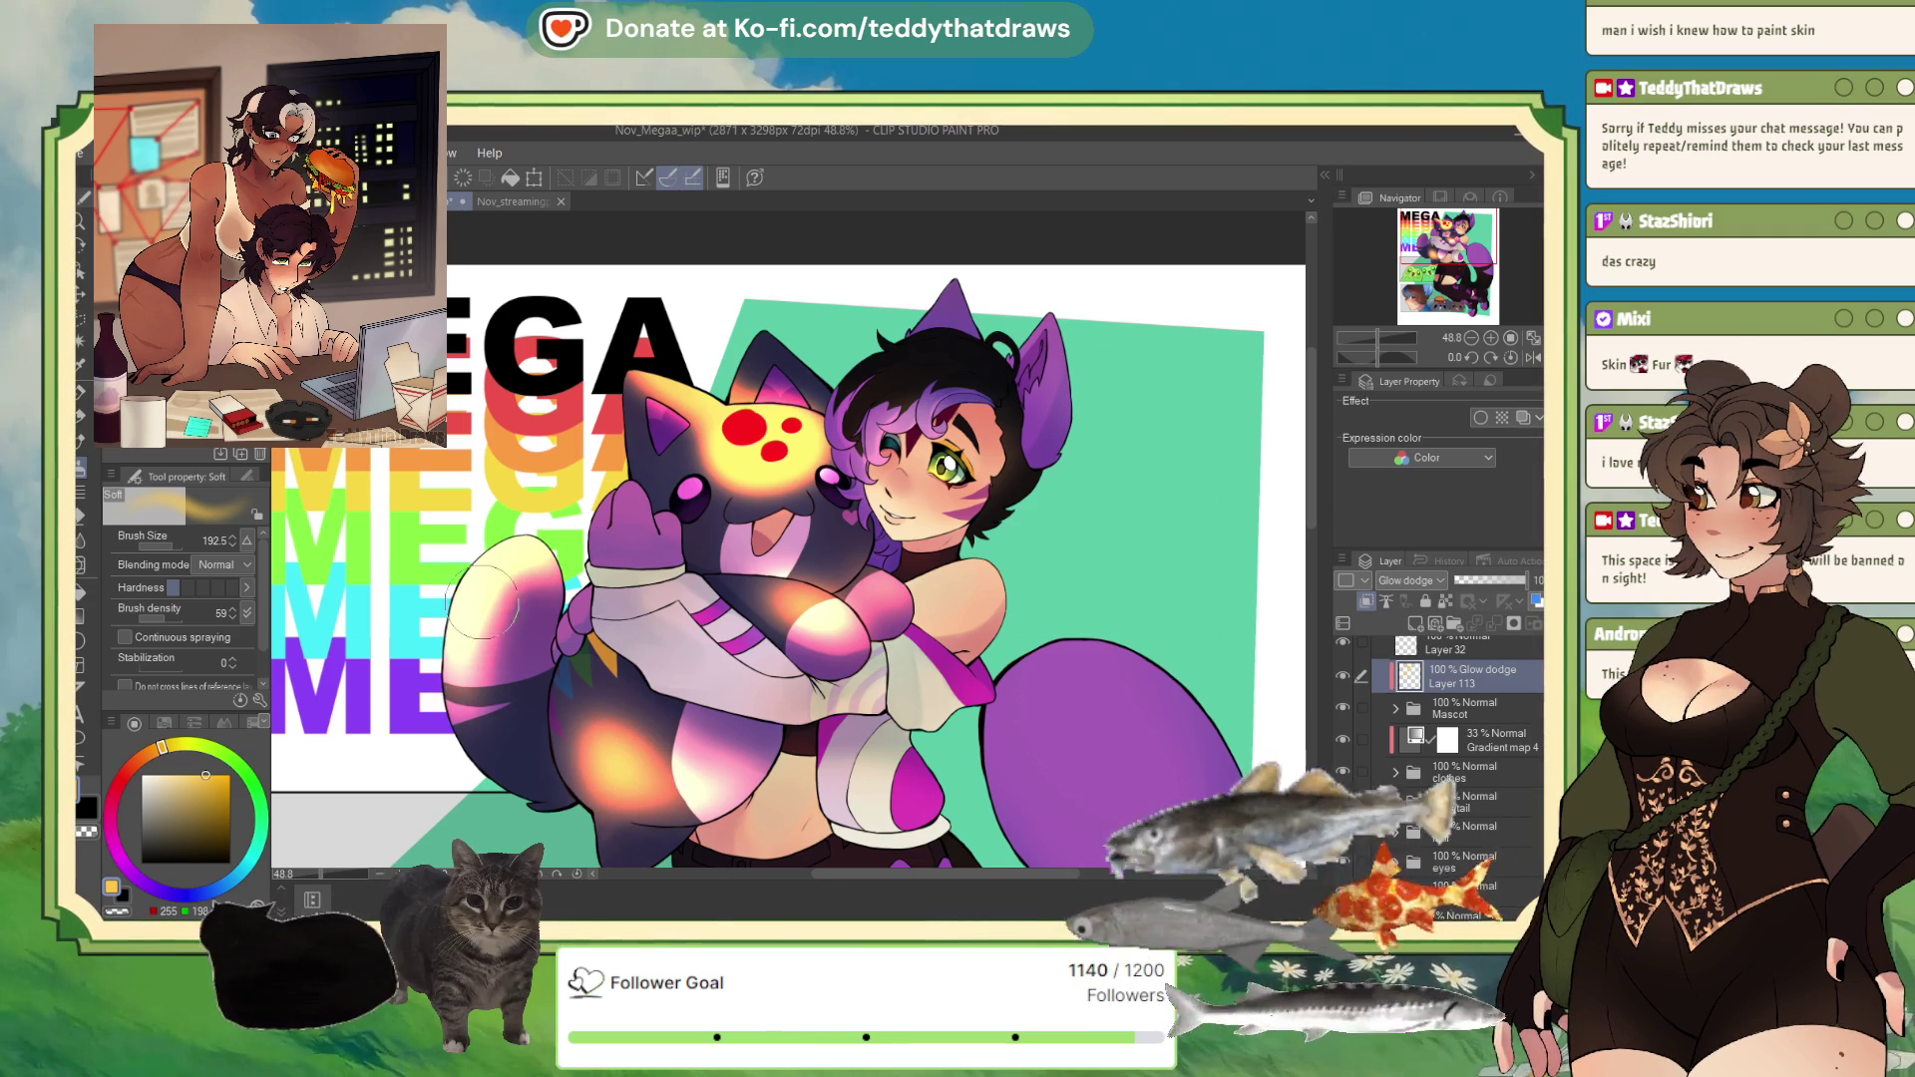
pyautogui.moveTo(1465, 586); pyautogui.dragTo(1485, 582)
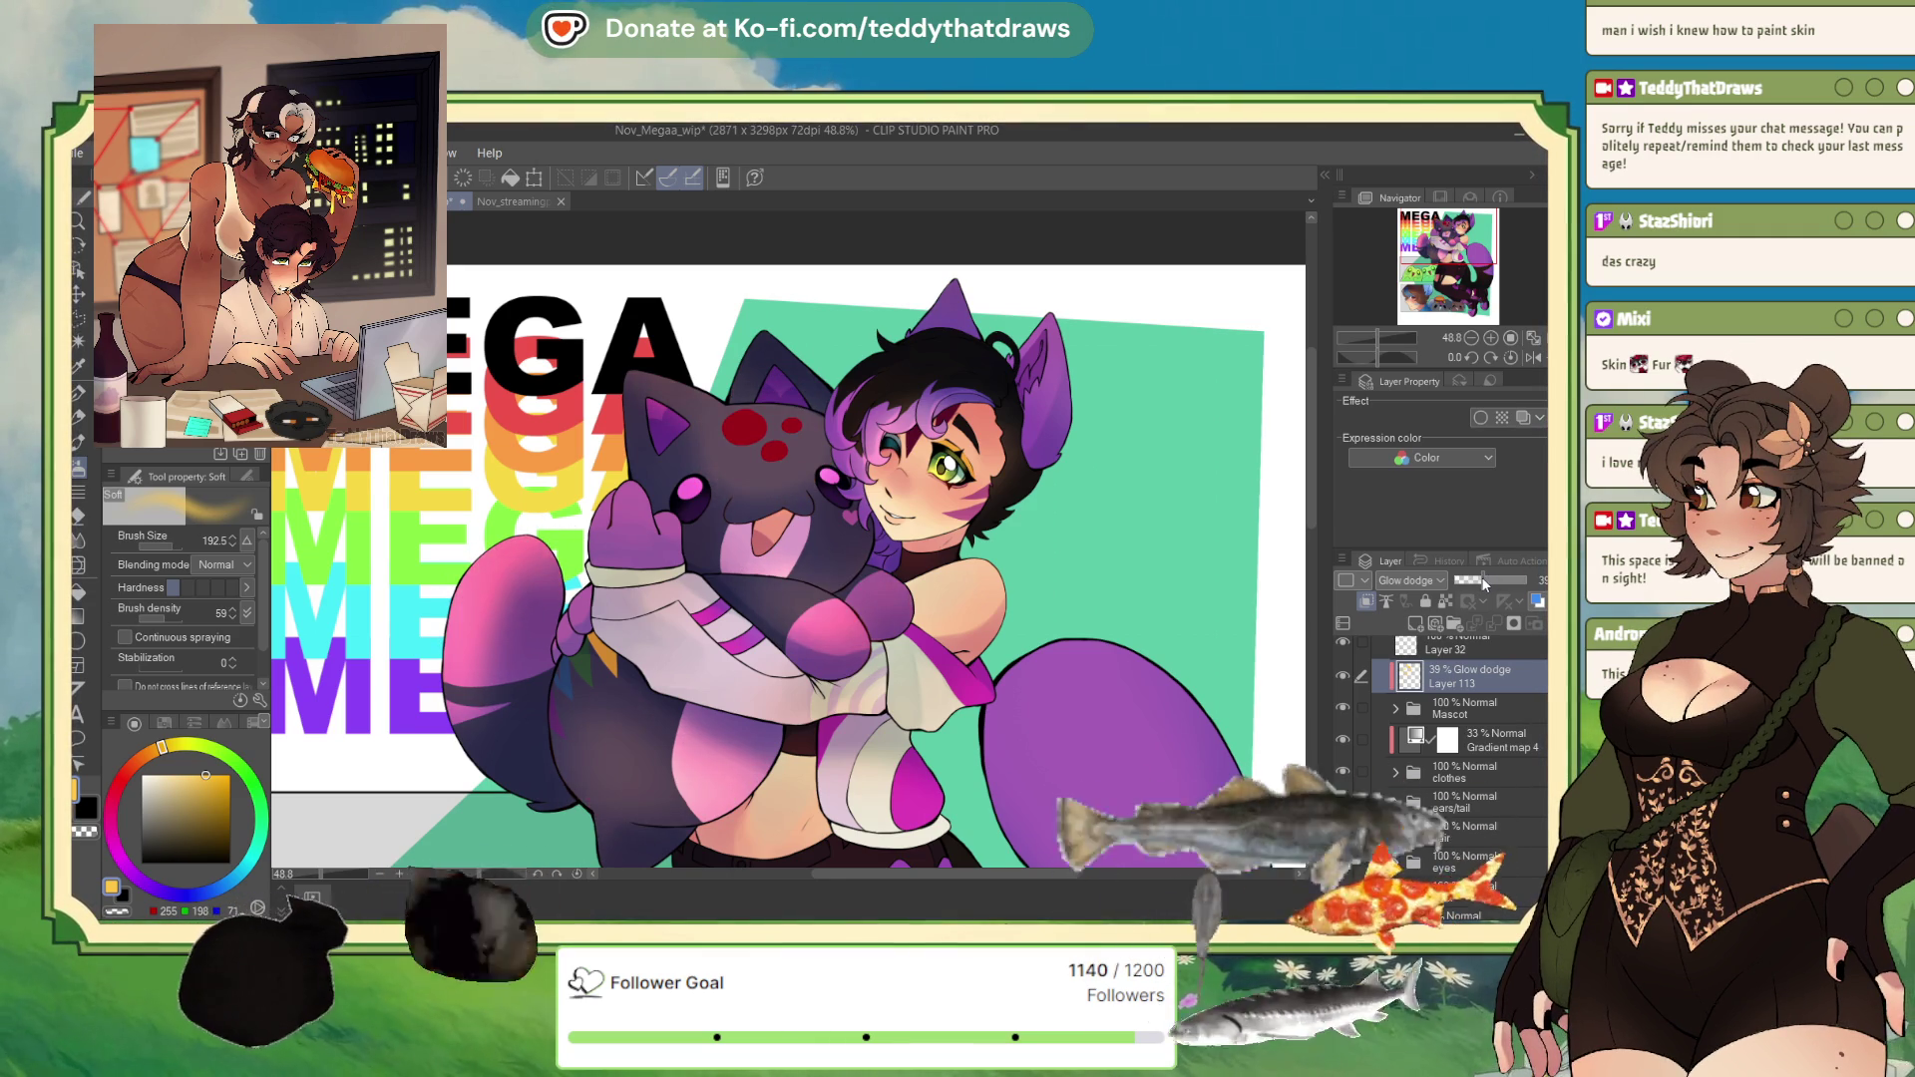
pyautogui.hotkey('ctrl', '-')
pyautogui.hotkey('ctrl', '-')
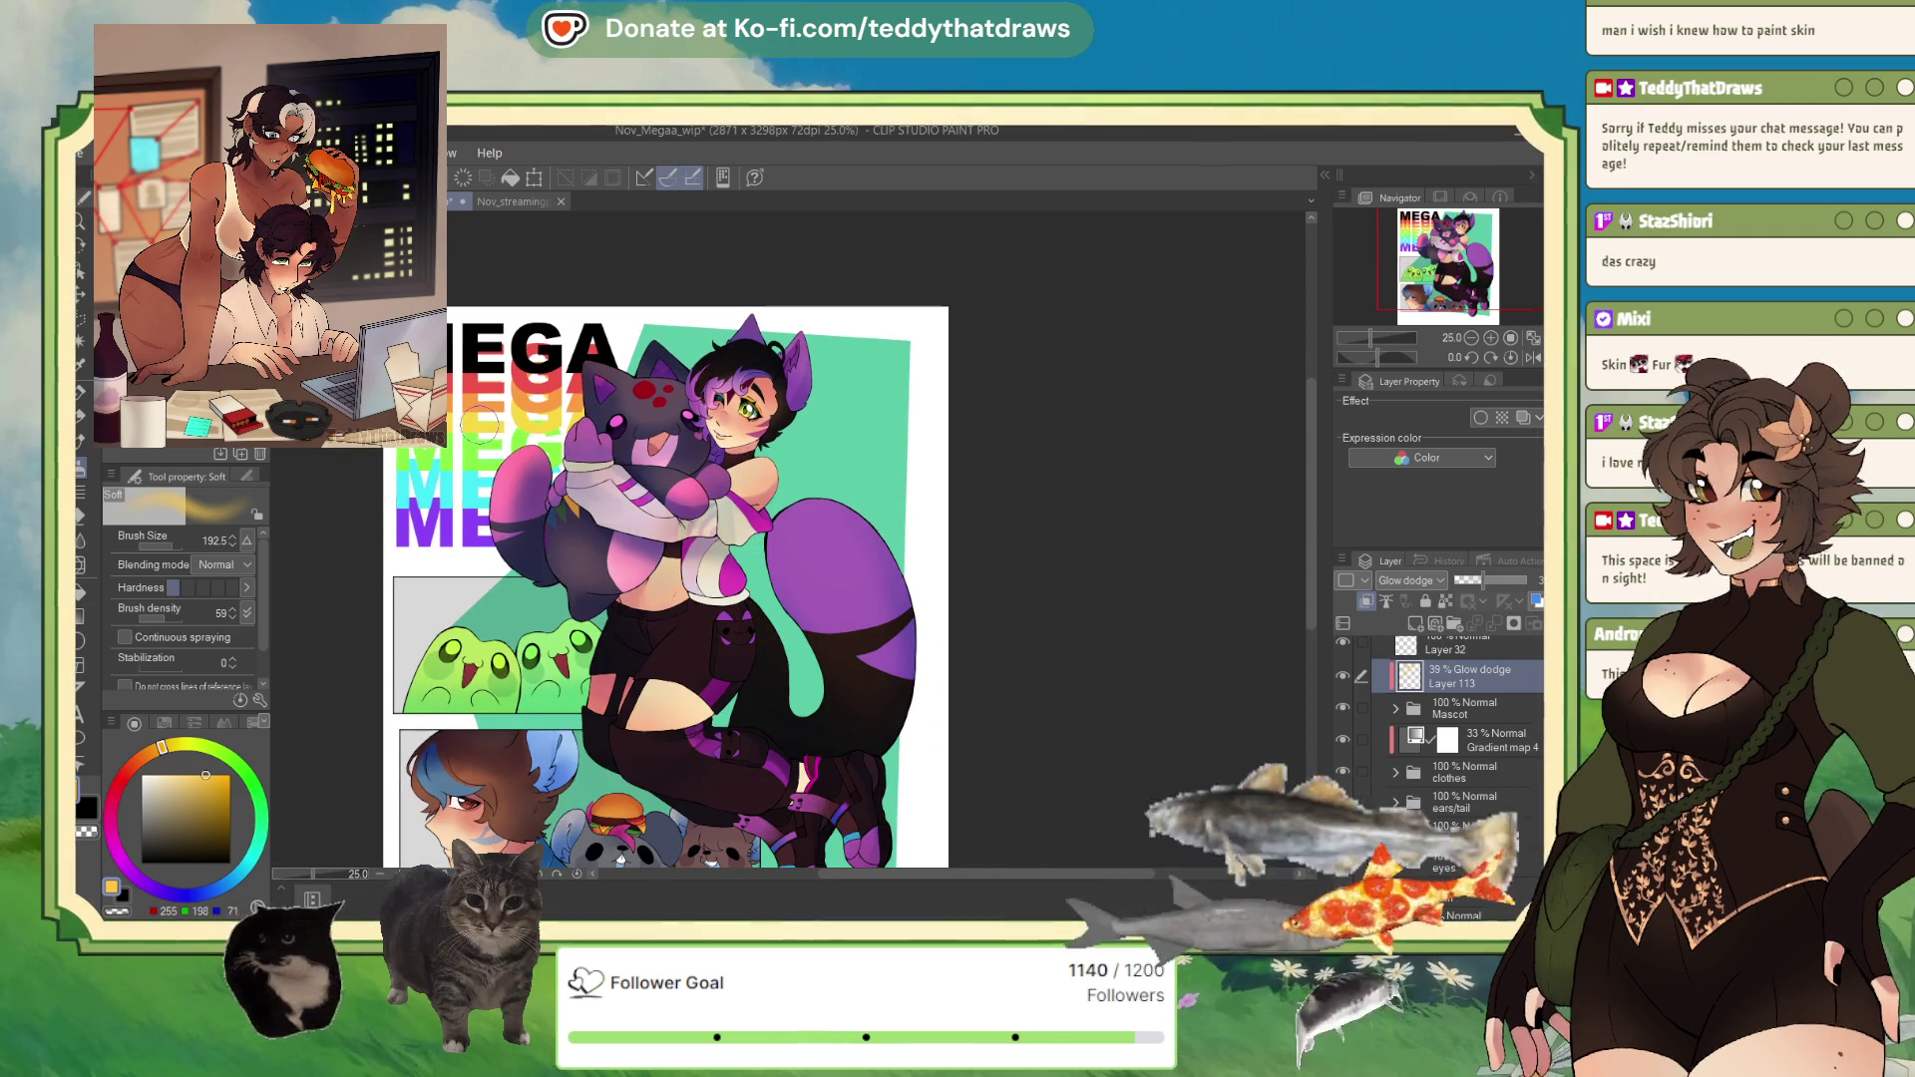
pyautogui.hotkey('ctrl', '+')
pyautogui.hotkey('ctrl', '+')
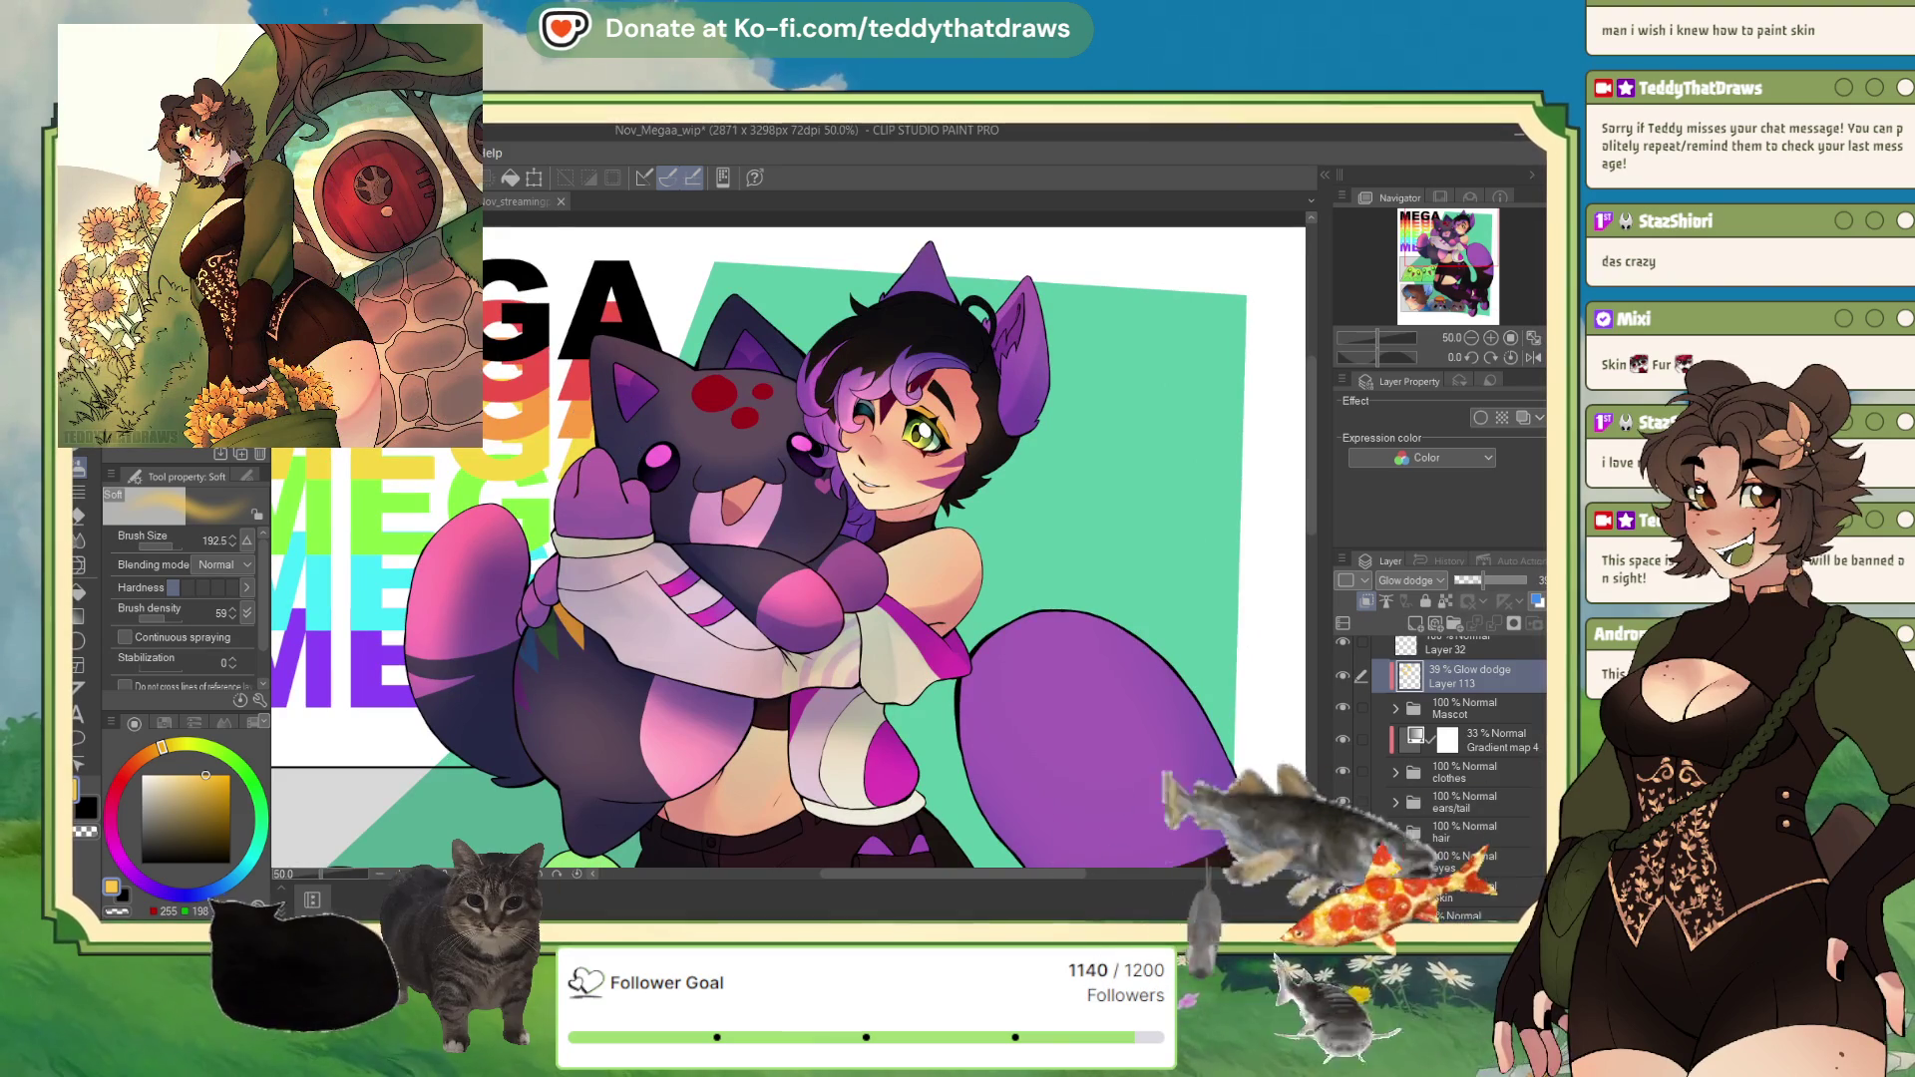
# Step: Expand the clothes group, select Layer 60 and toggle its shirt shading on and off
pyautogui.click(1395, 772)
pyautogui.scroll(-2, 1486, 711)
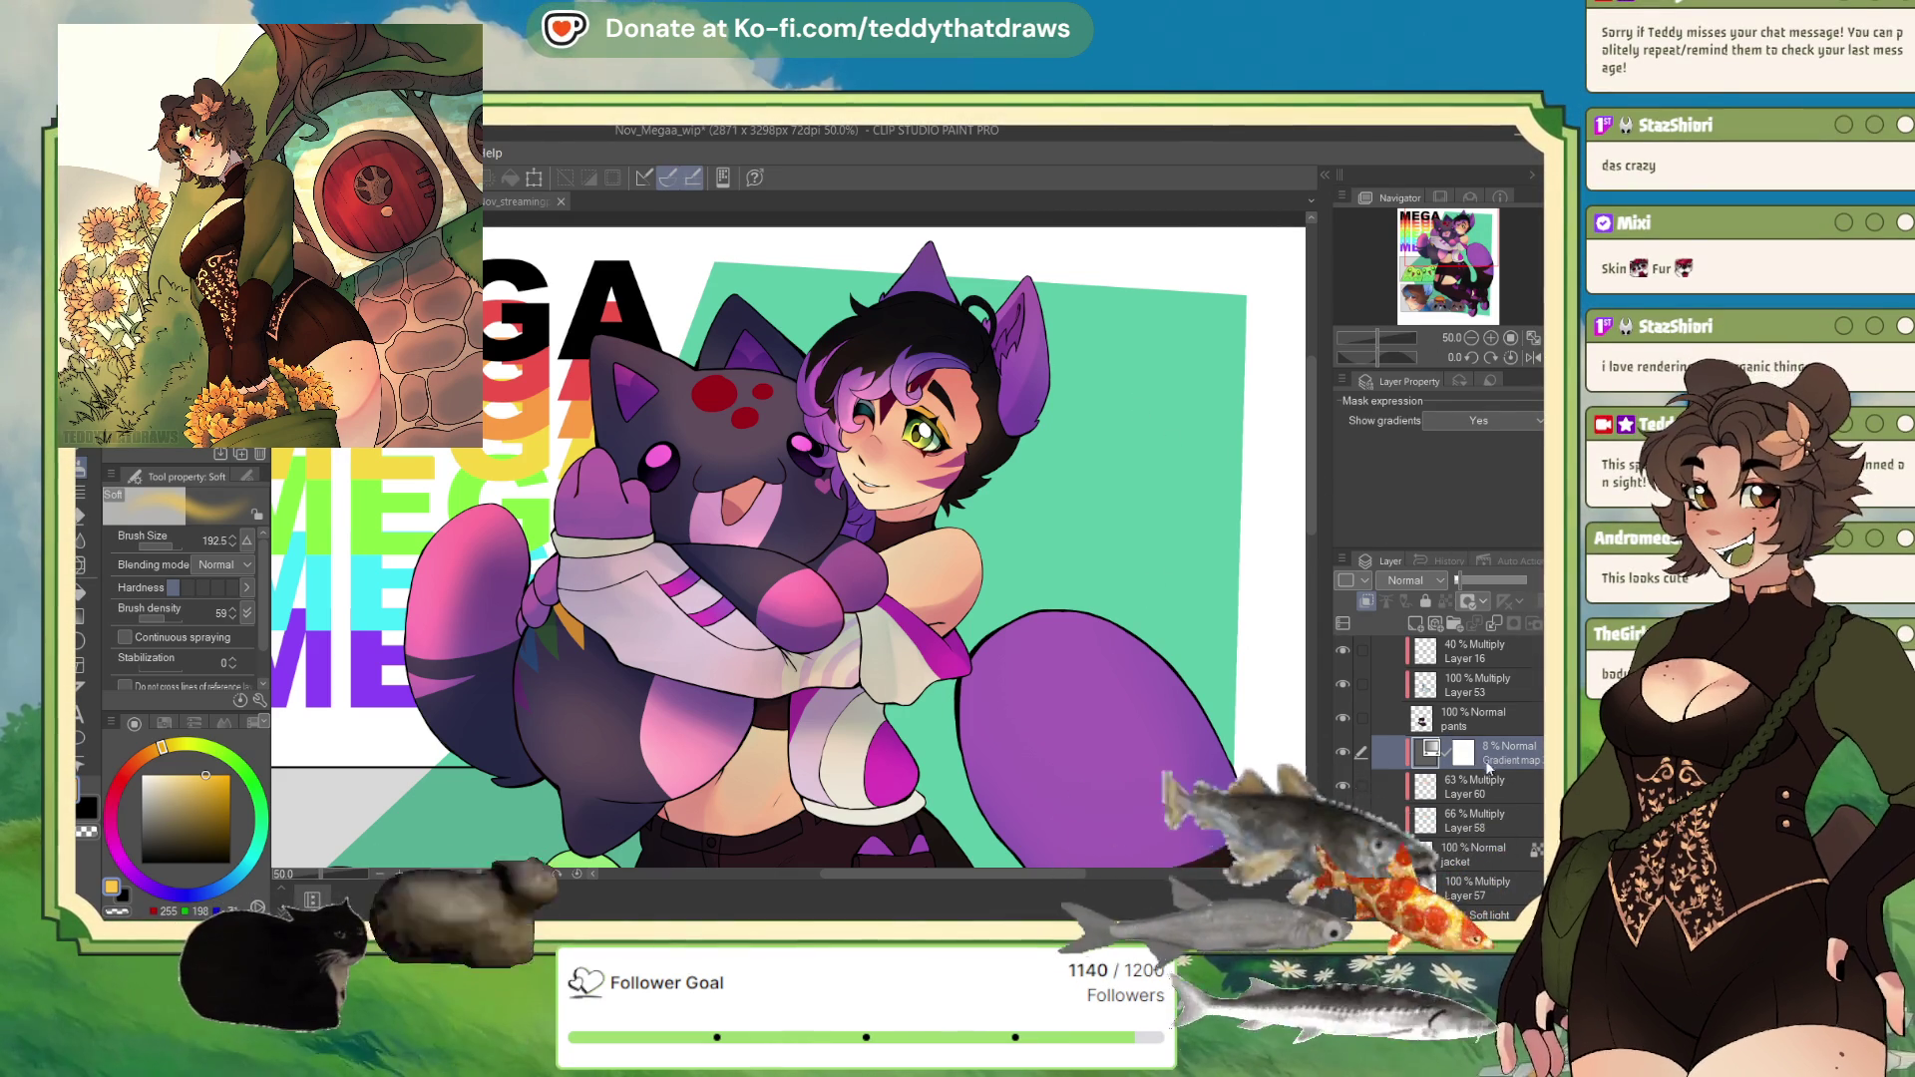
pyautogui.click(1476, 787)
pyautogui.click(1344, 788)
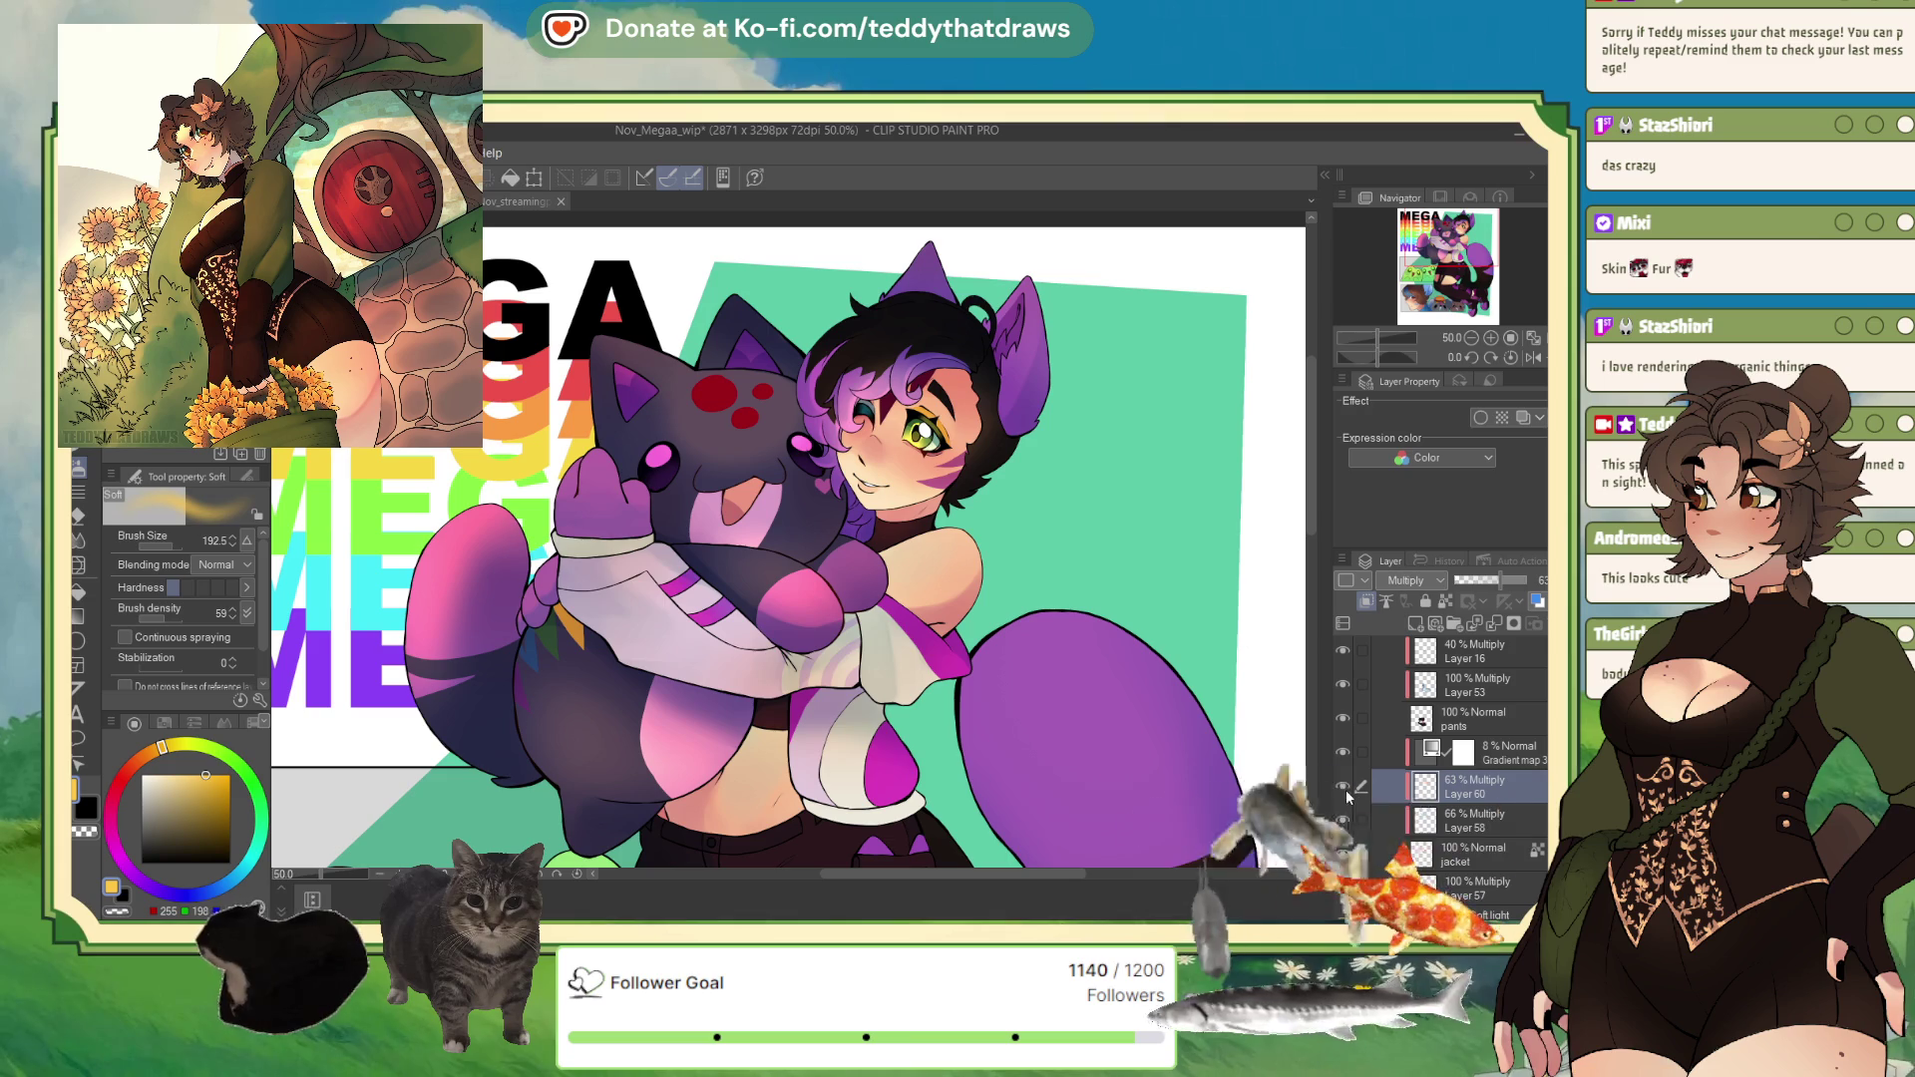
pyautogui.click(1344, 788)
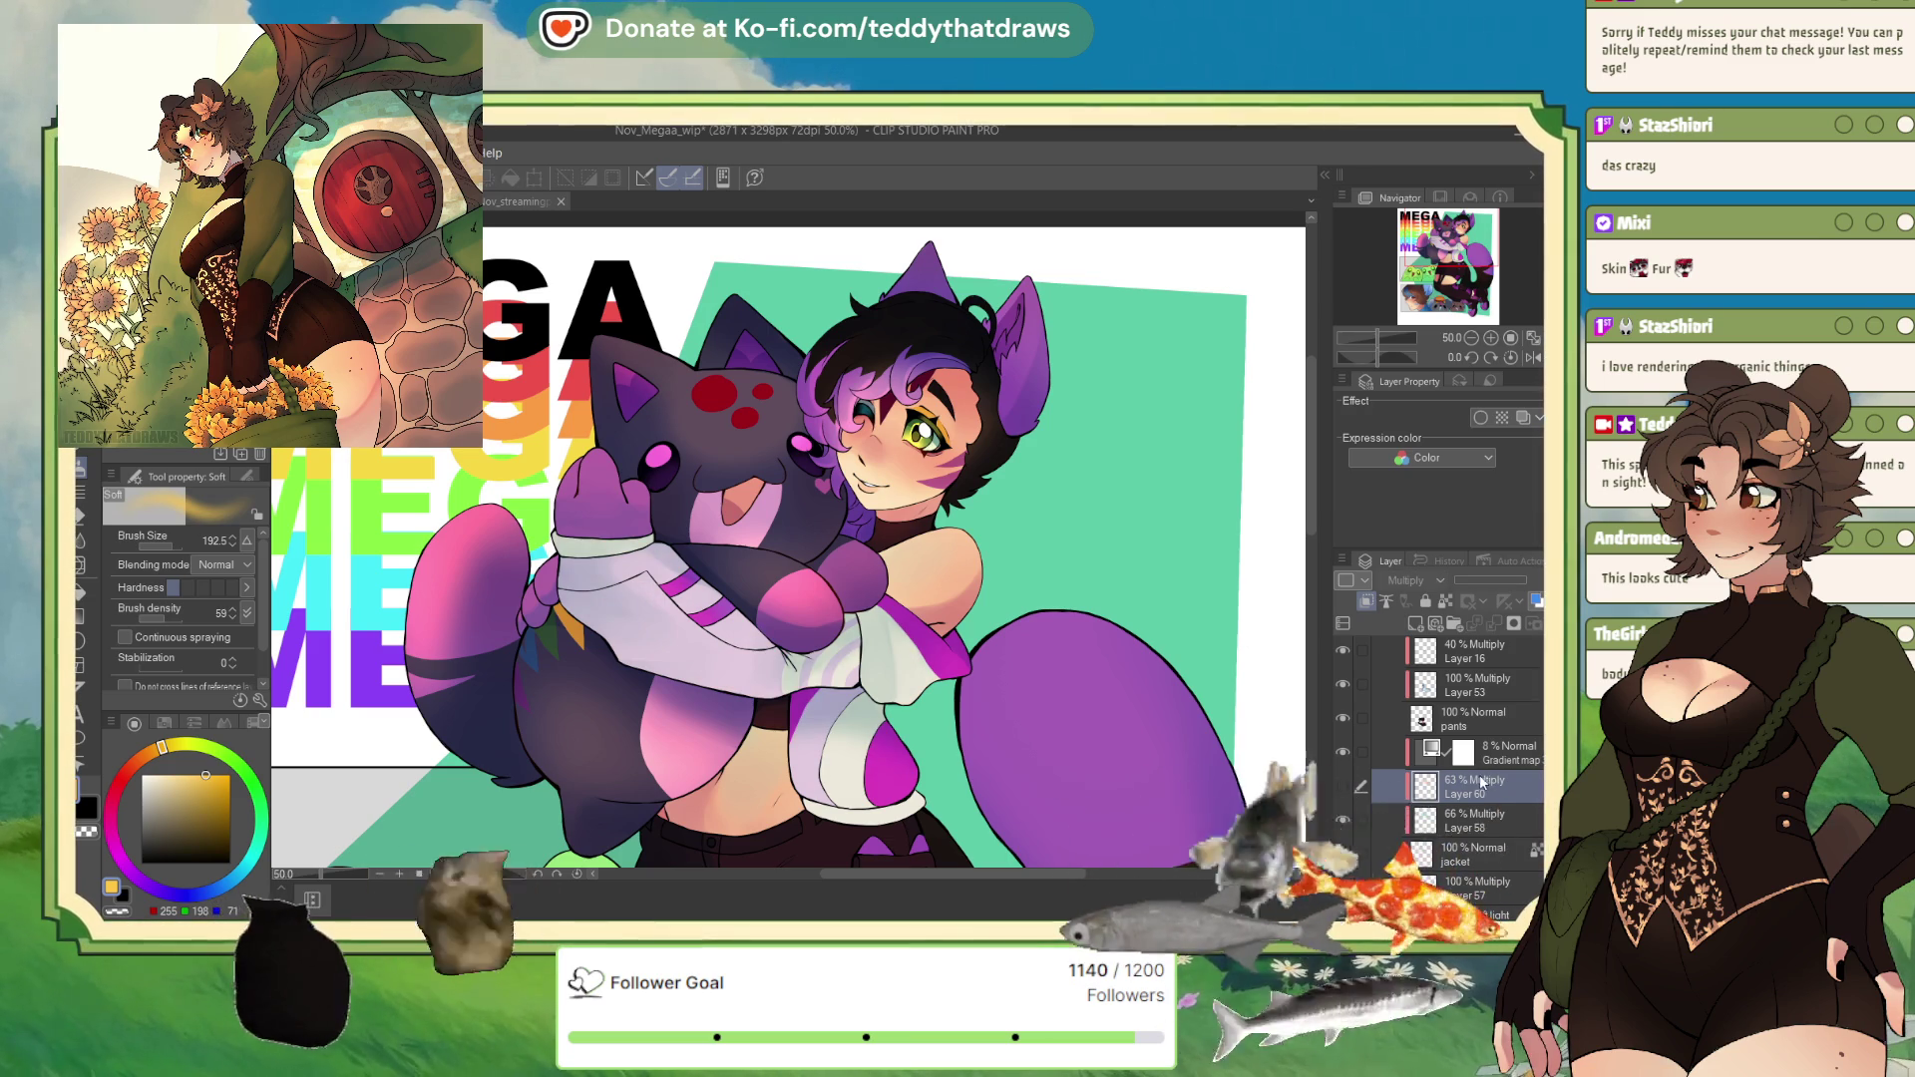
pyautogui.click(1343, 788)
pyautogui.click(1344, 788)
pyautogui.click(1343, 789)
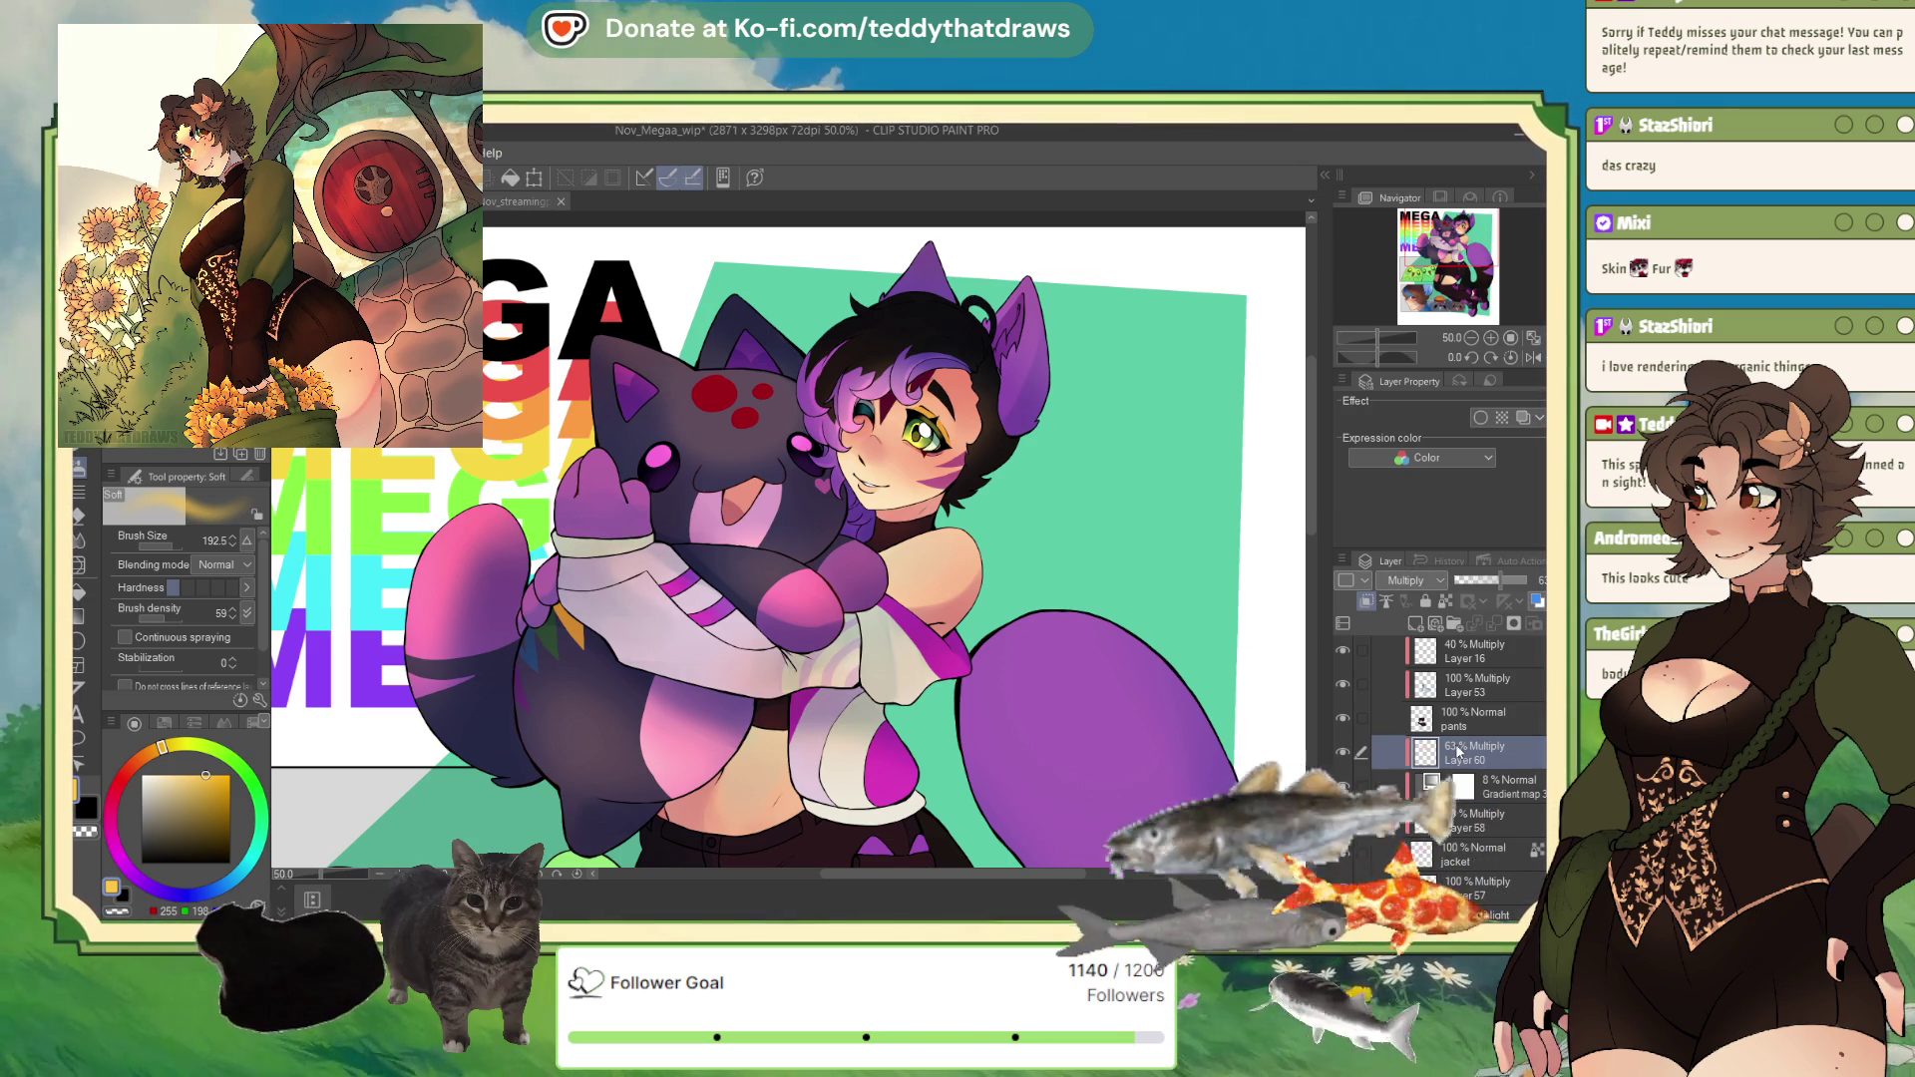
# Step: Raise Layer 60 to 36% opacity, add a clipped layer above it, and rotate the canvas about 88°
pyautogui.click(1343, 753)
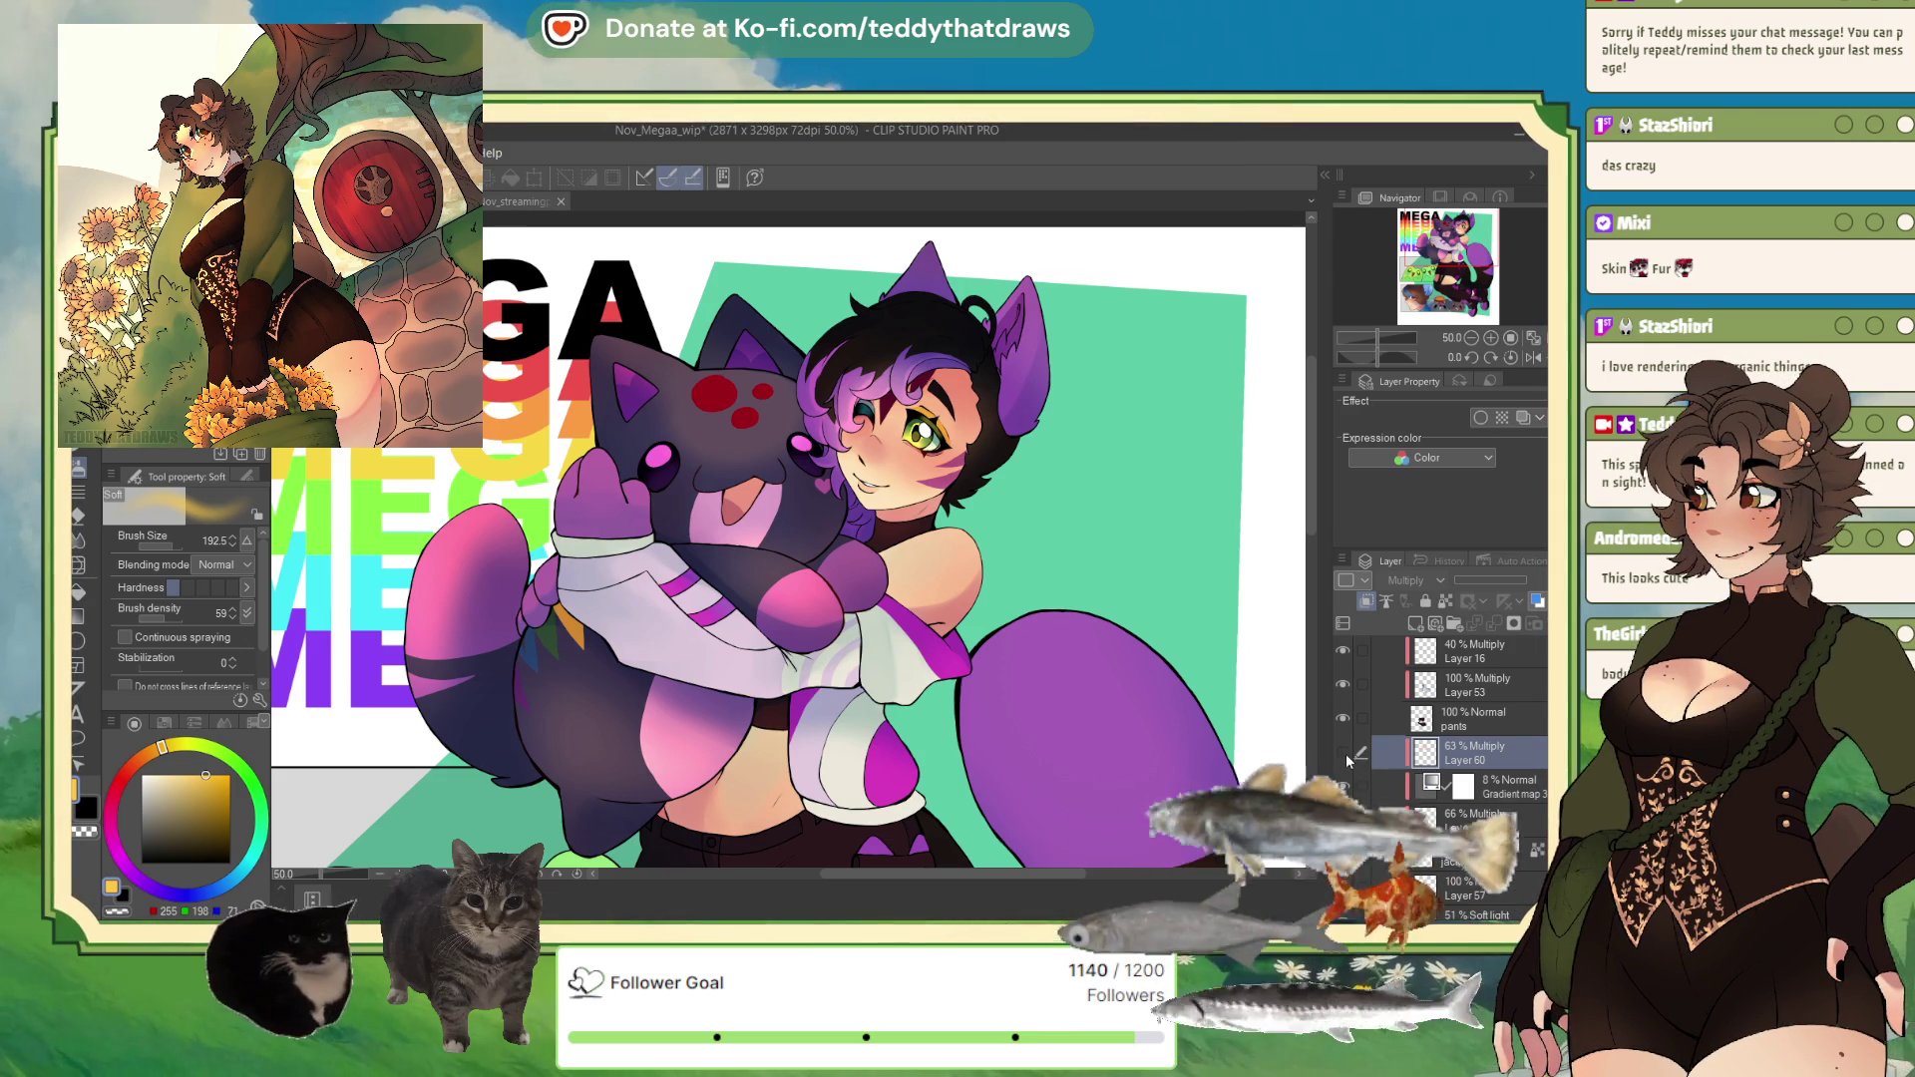
pyautogui.click(1345, 754)
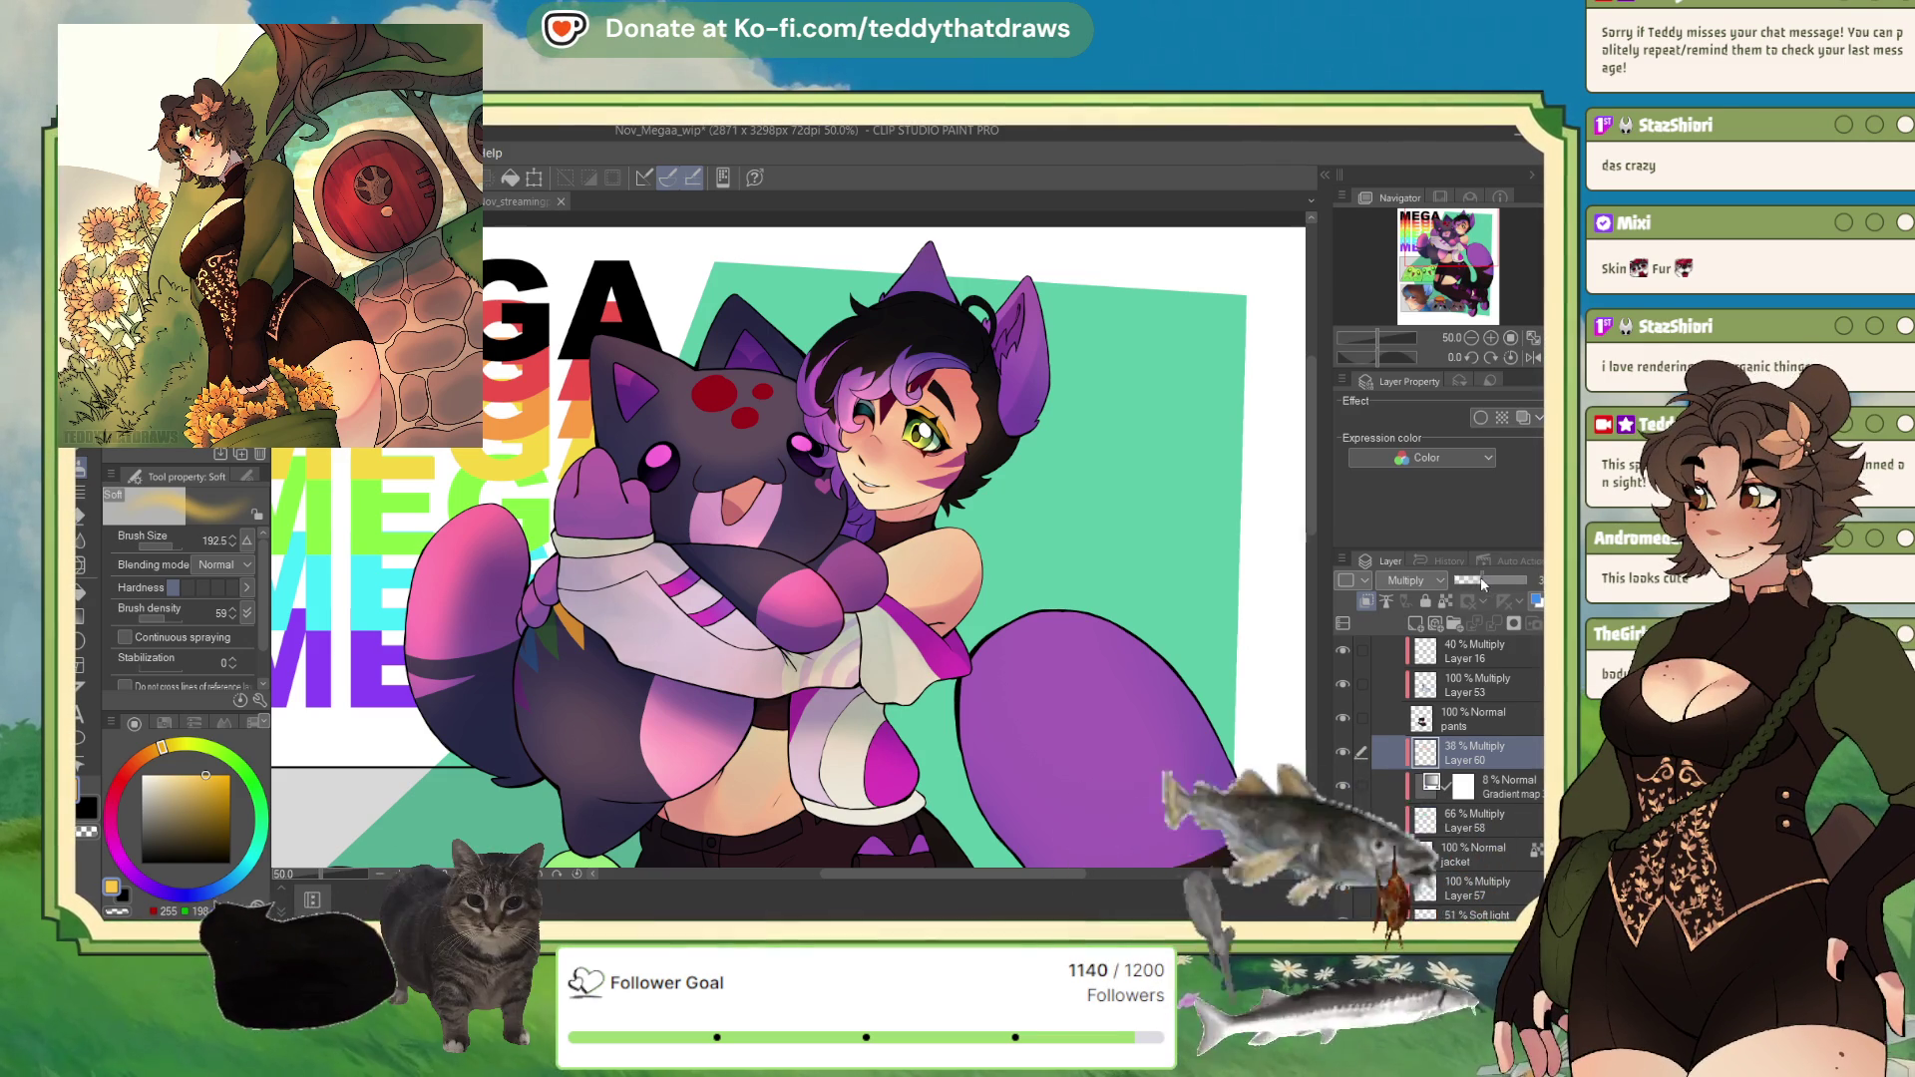
pyautogui.moveTo(1472, 586); pyautogui.dragTo(1481, 583)
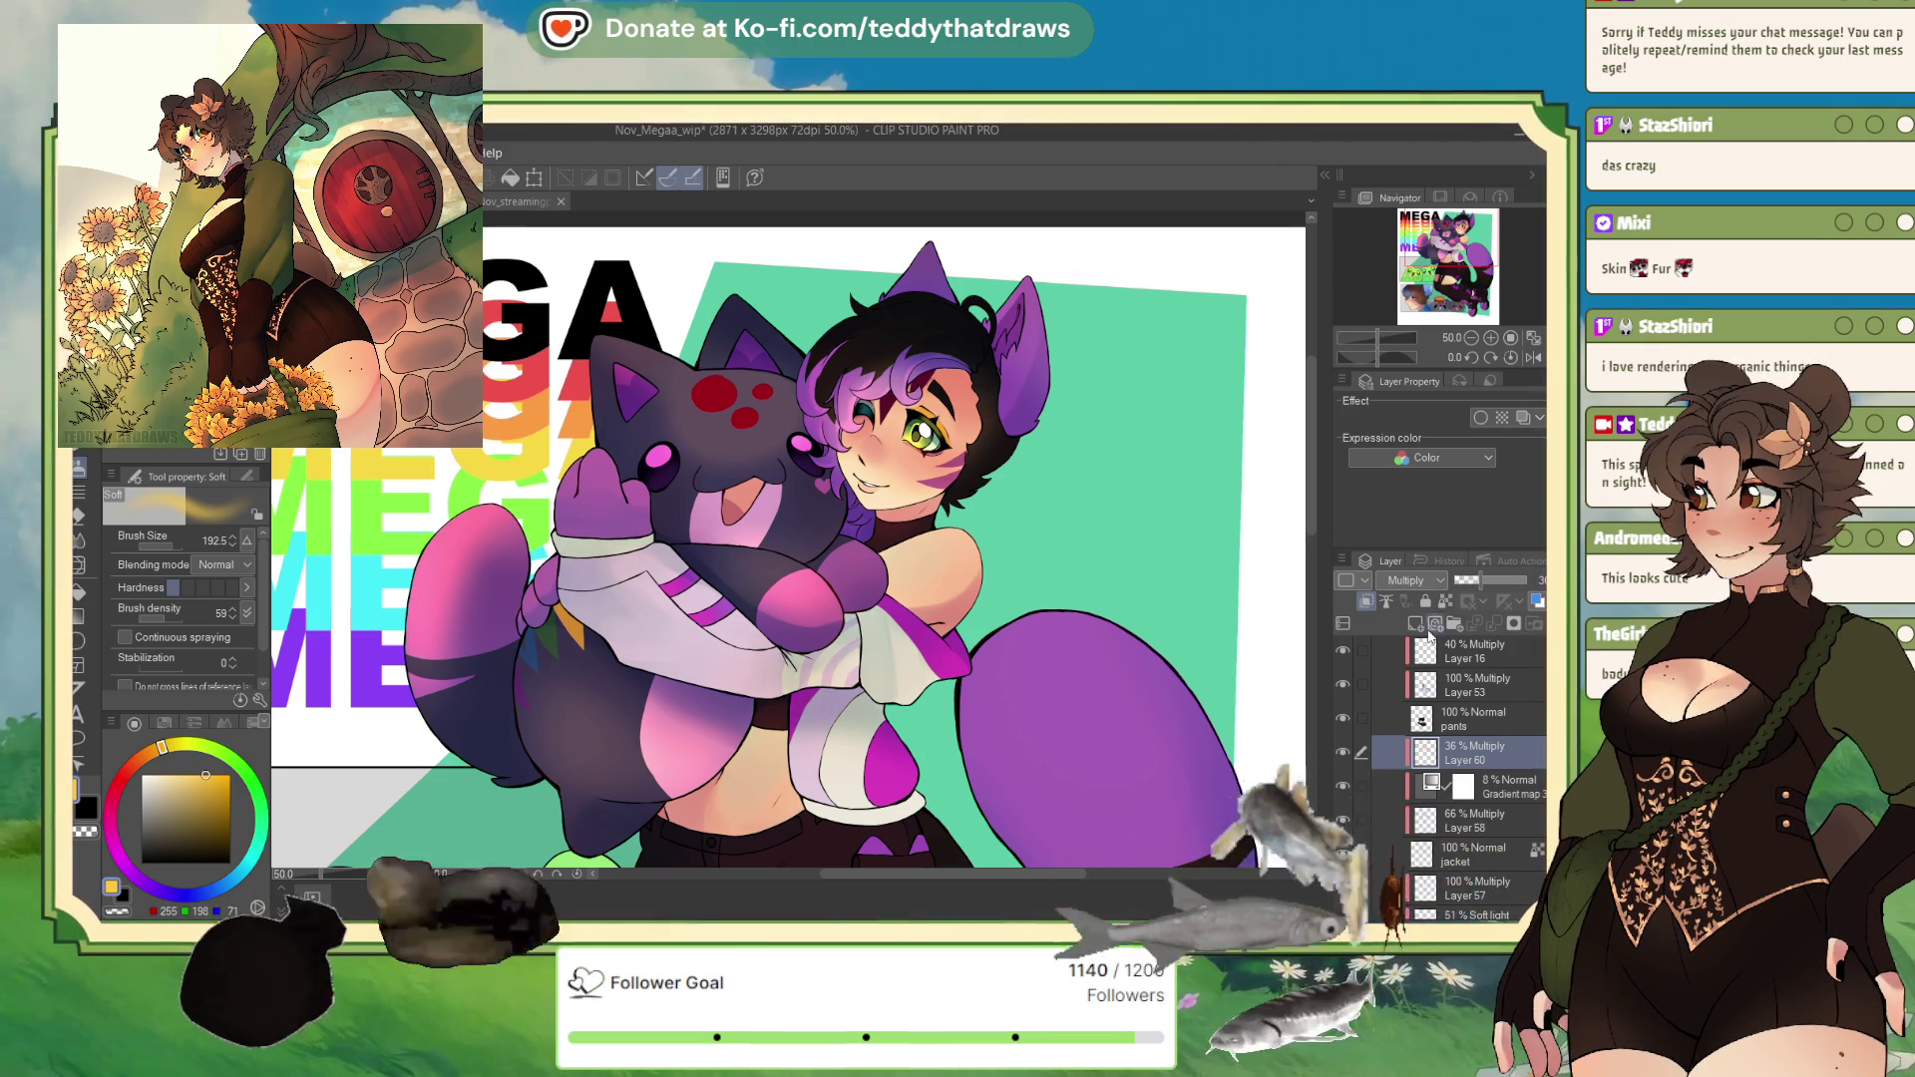
pyautogui.click(1366, 600)
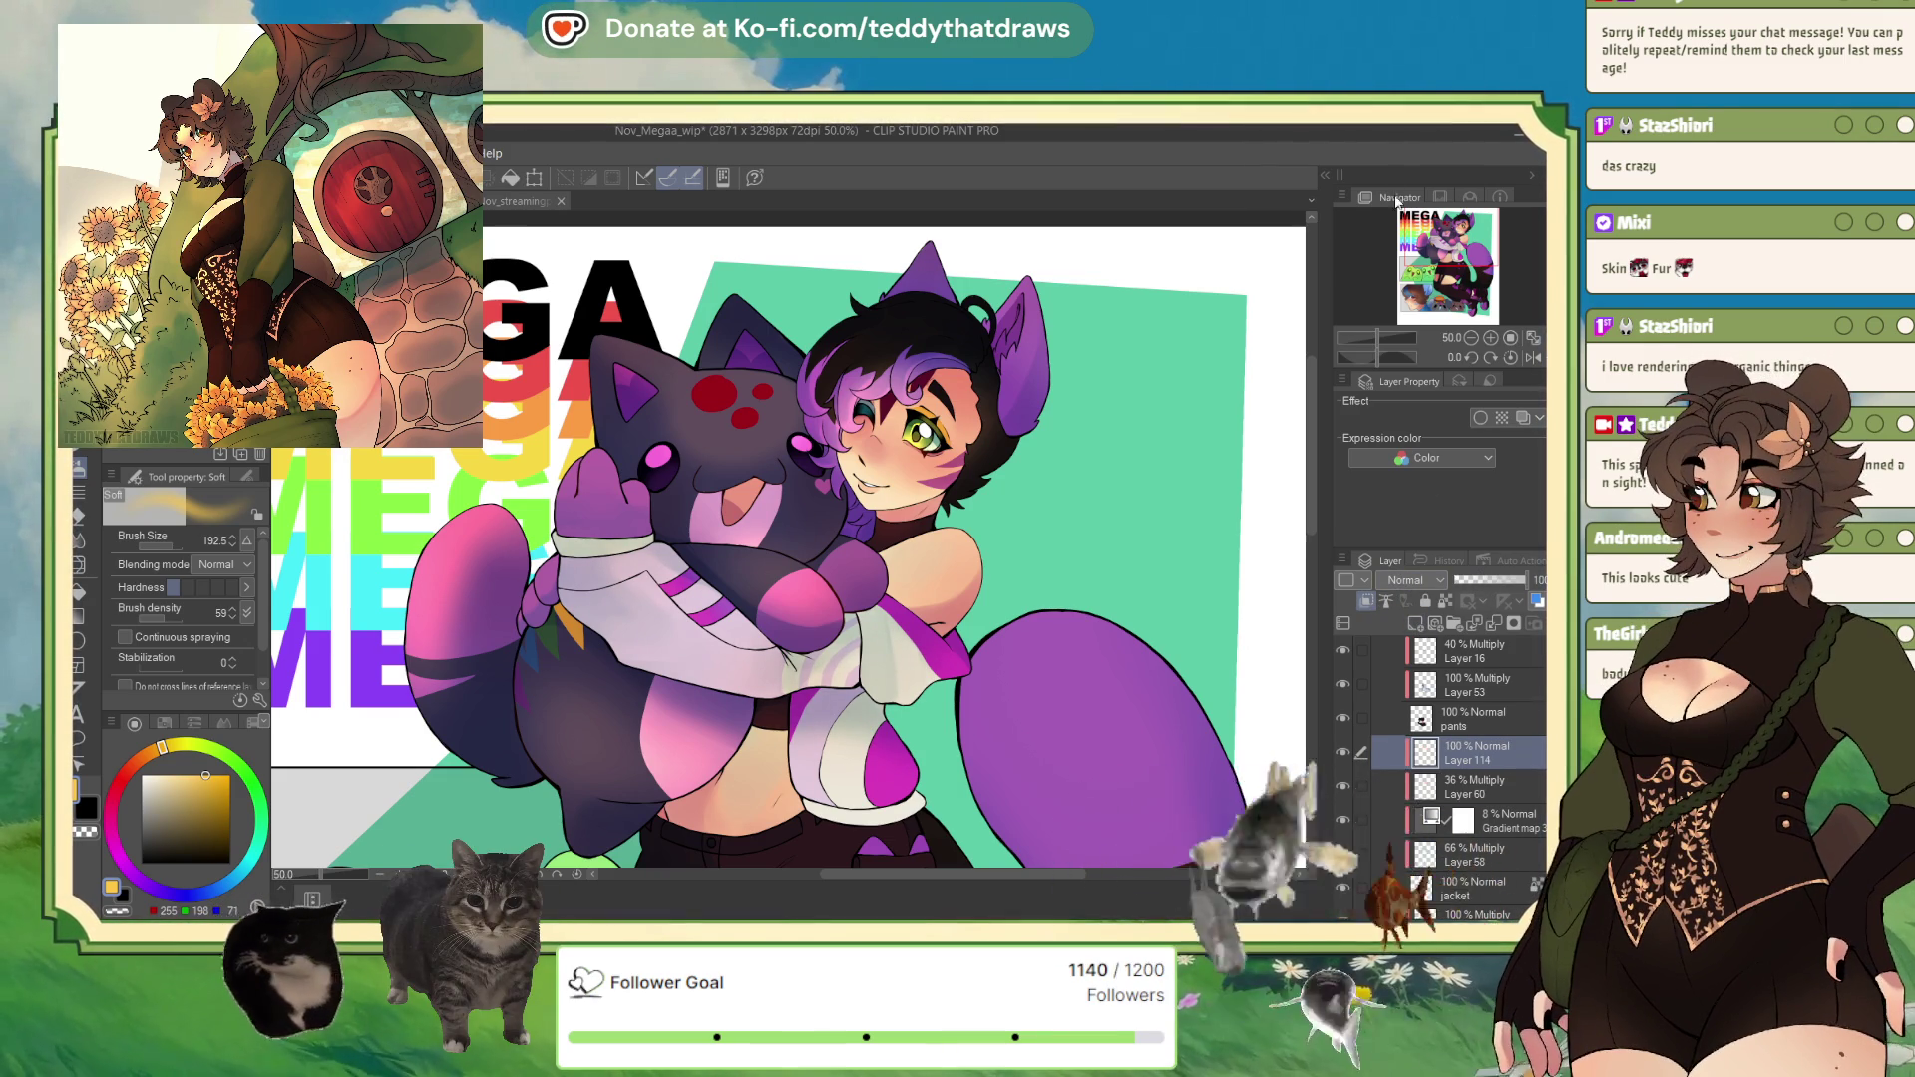
pyautogui.moveTo(1386, 354); pyautogui.dragTo(1397, 349)
# Step: Pick a light blue pen colour and reset the canvas rotation to fit the whole illustration
pyautogui.press('p')
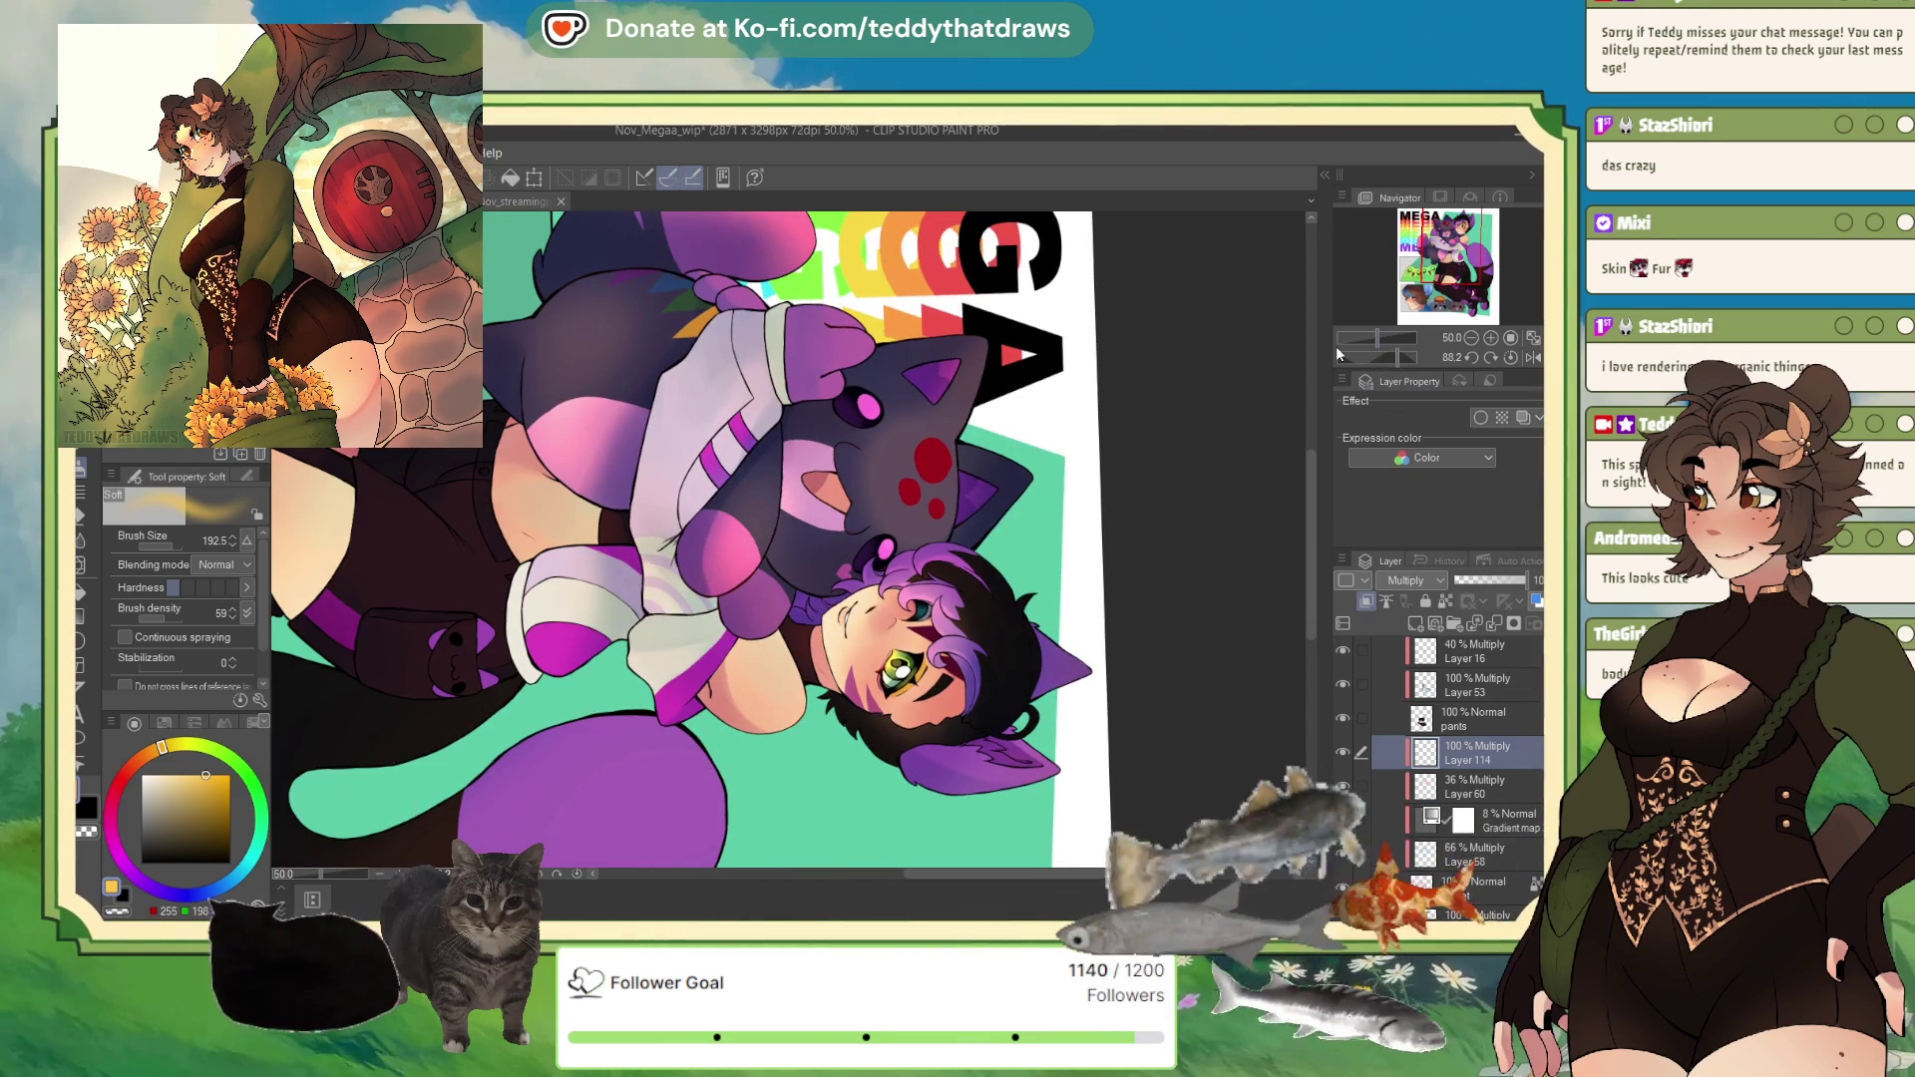
pyautogui.click(215, 888)
pyautogui.click(175, 785)
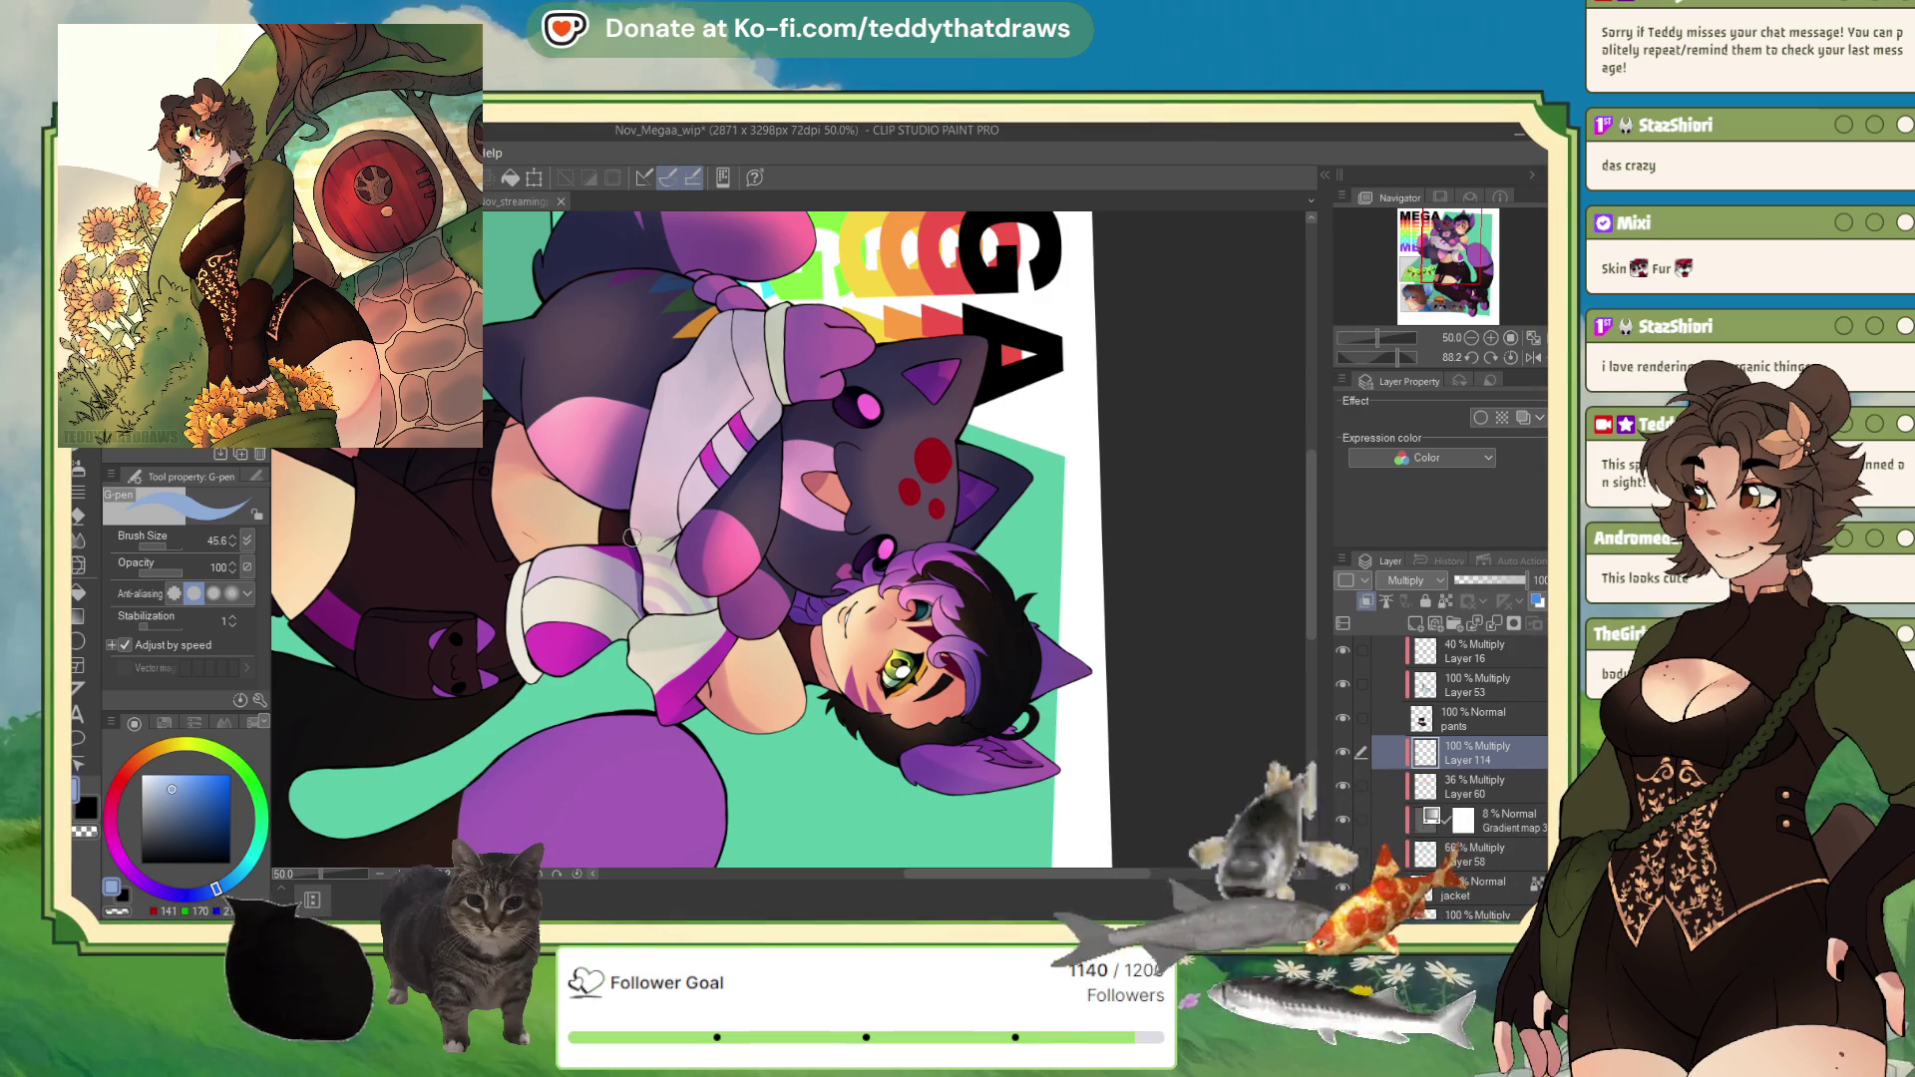
pyautogui.scroll(-2, 720, 538)
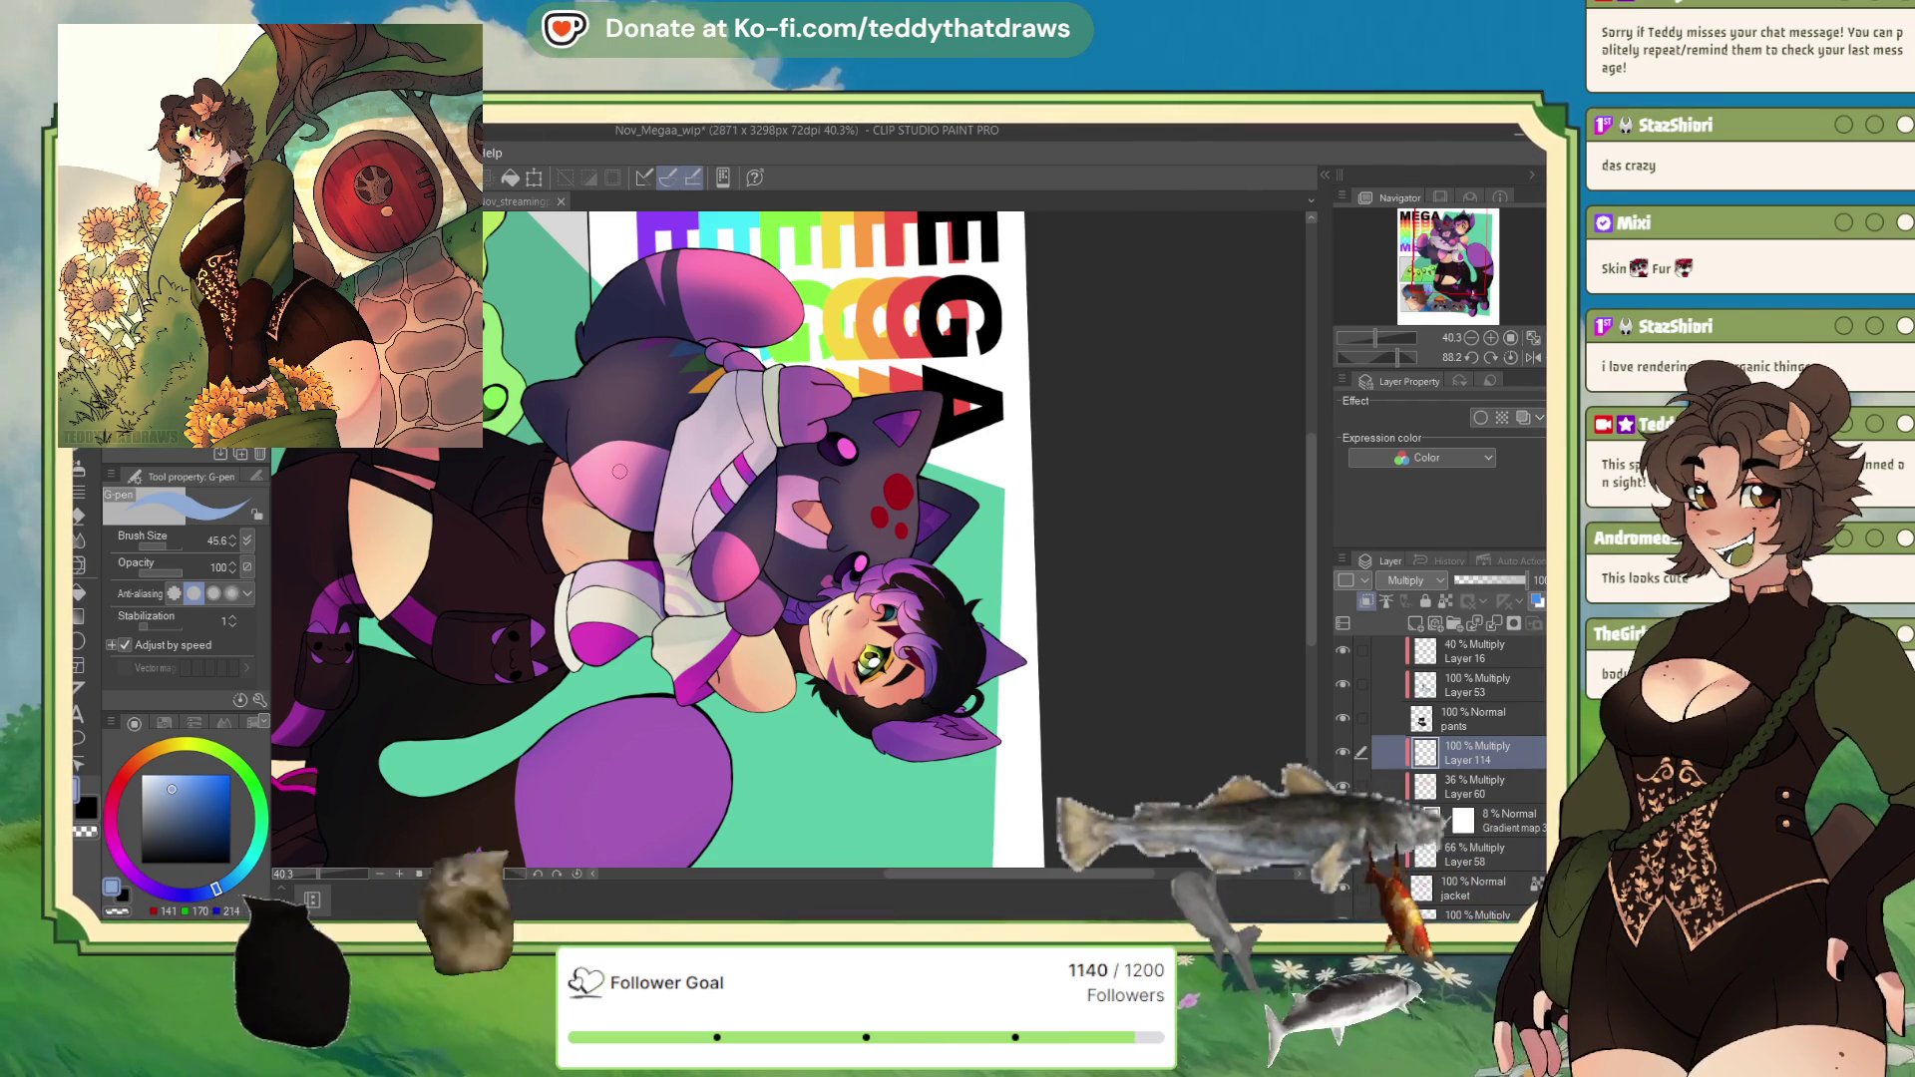
pyautogui.hotkey('ctrl', '0')
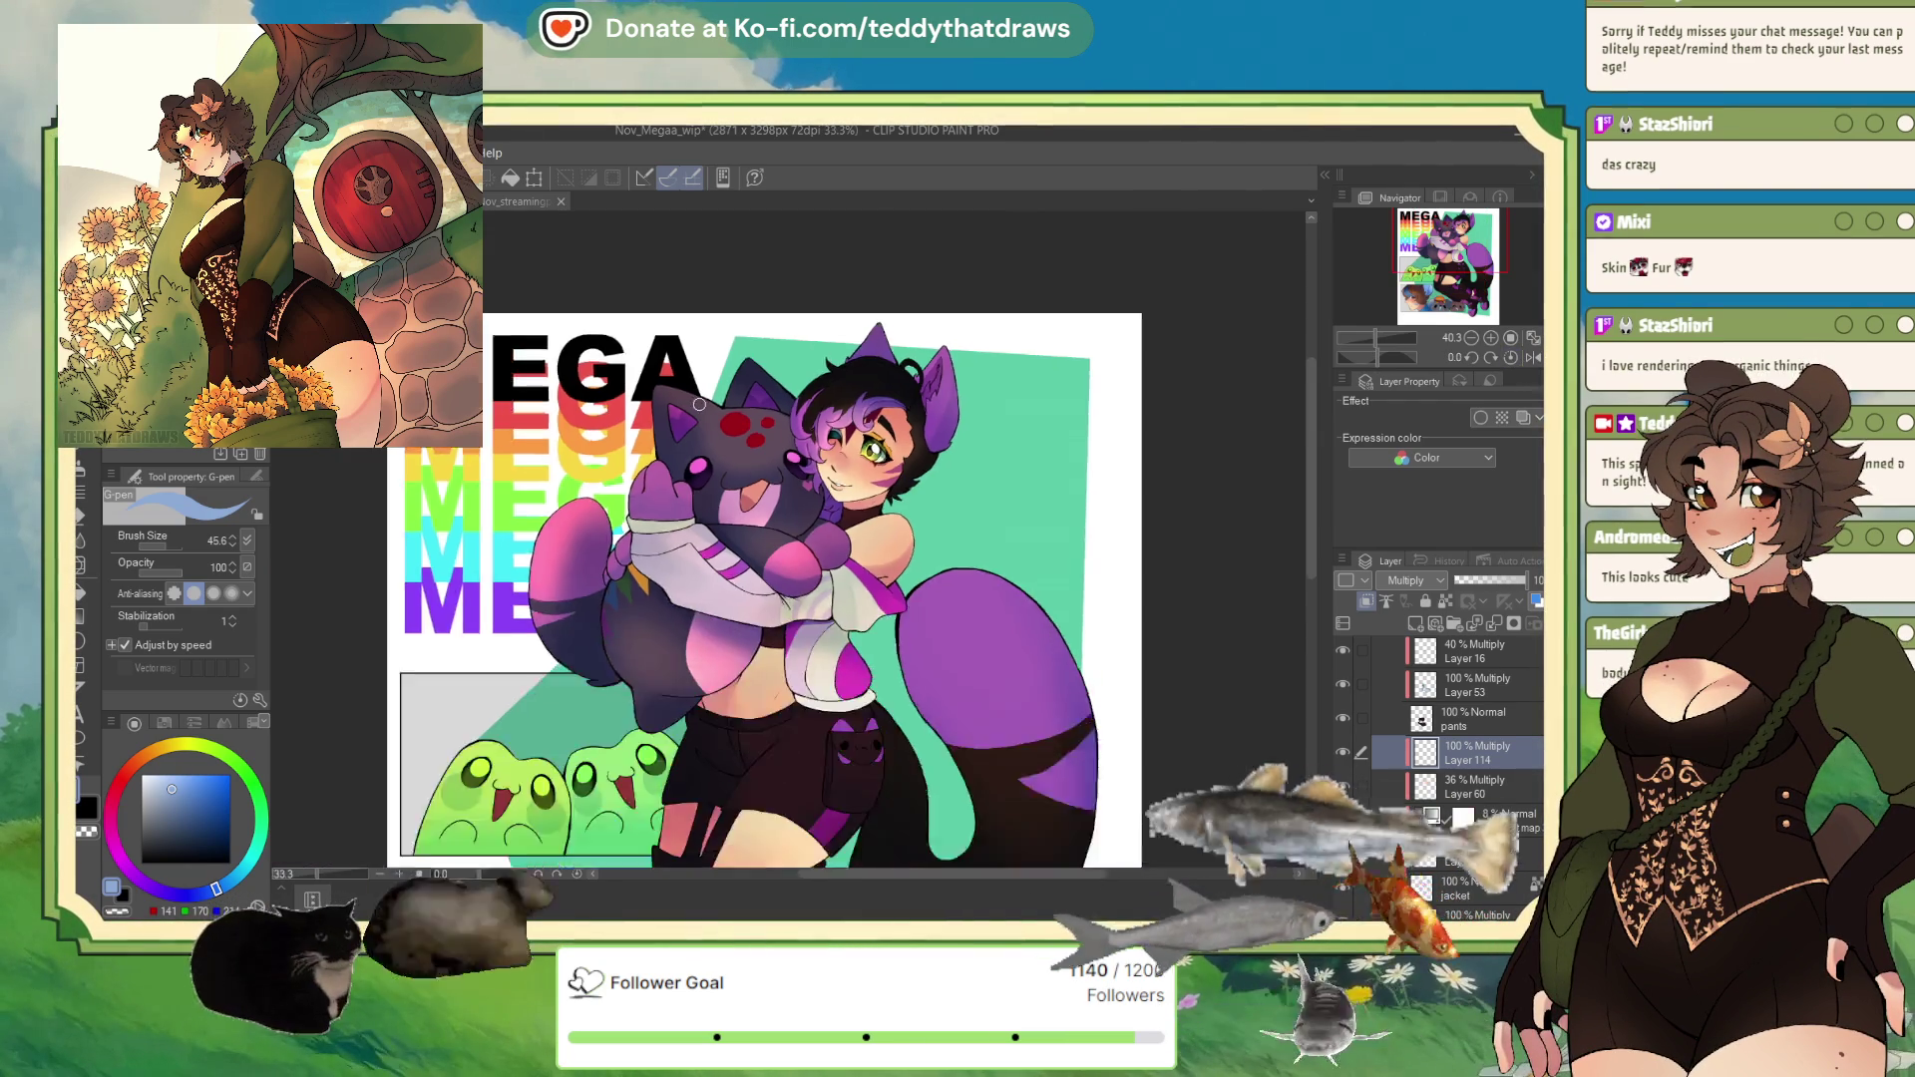
pyautogui.scroll(1, 850, 402)
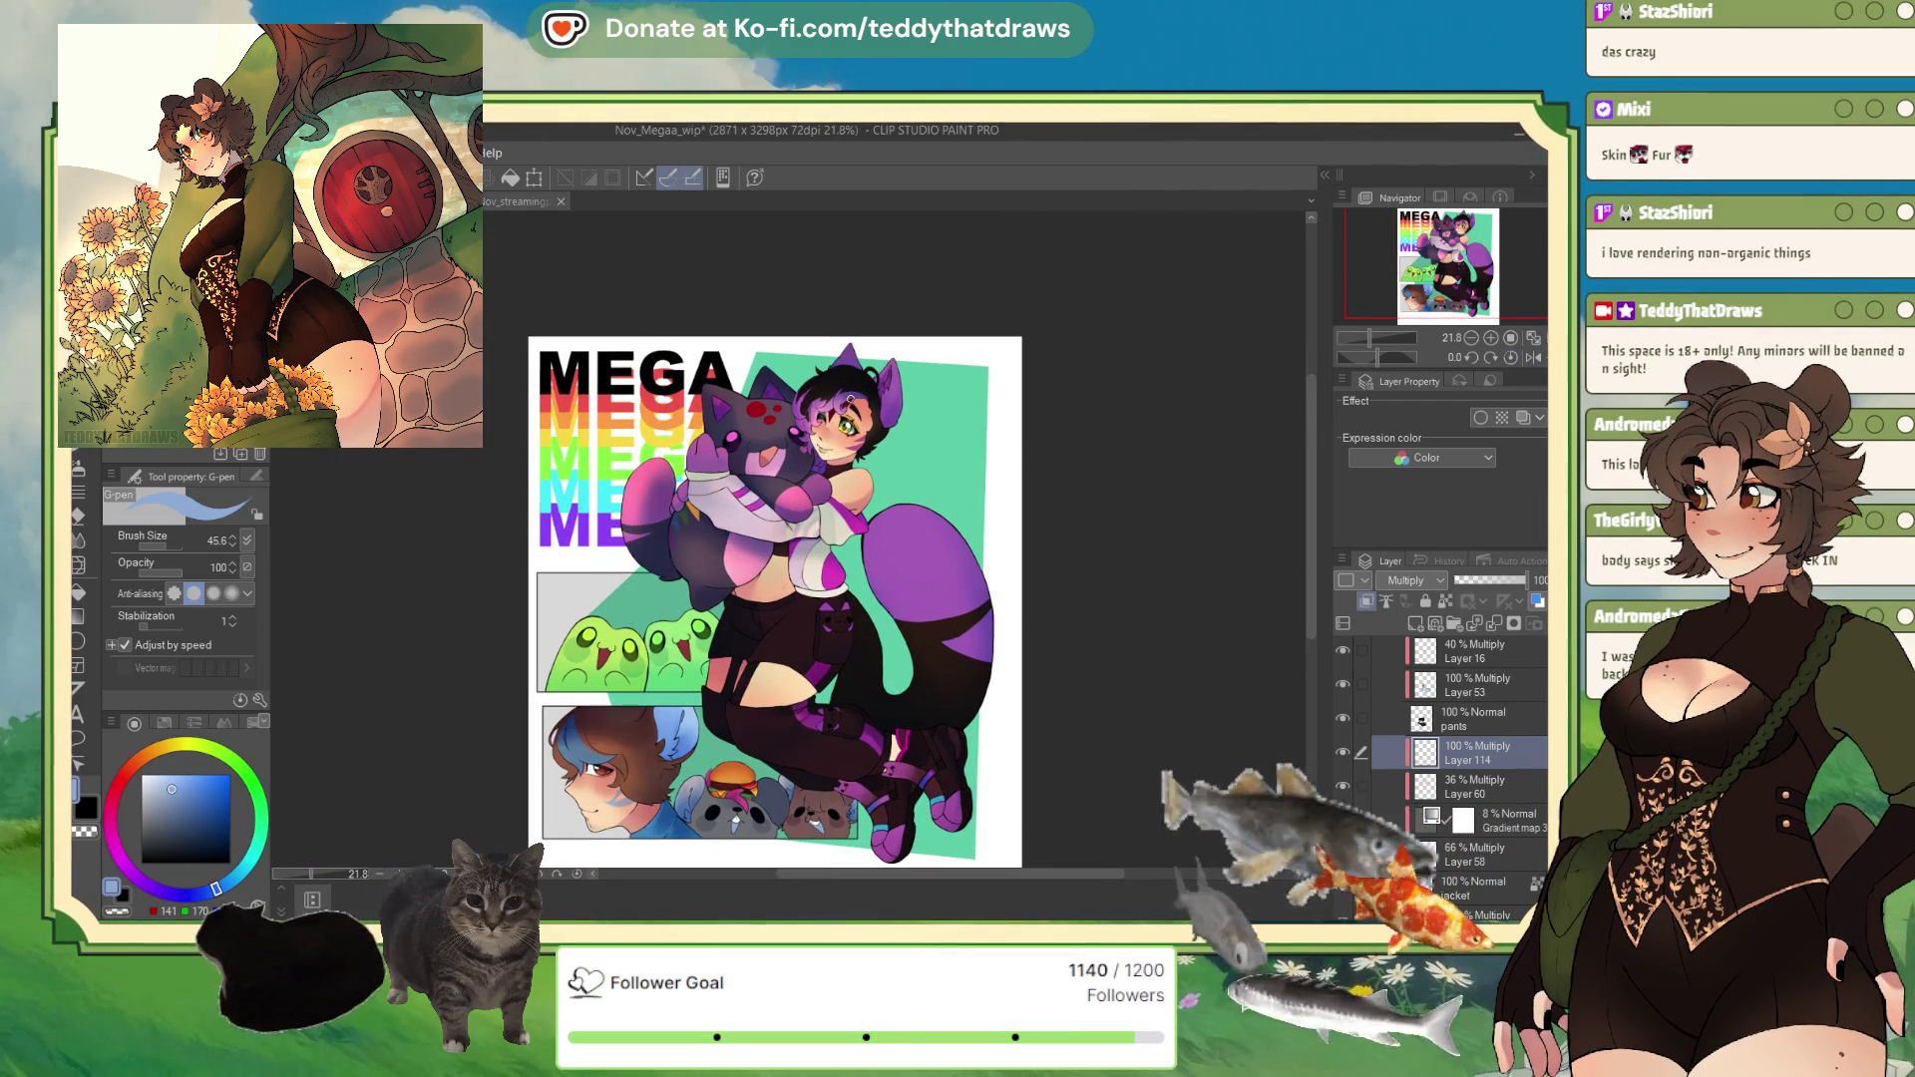
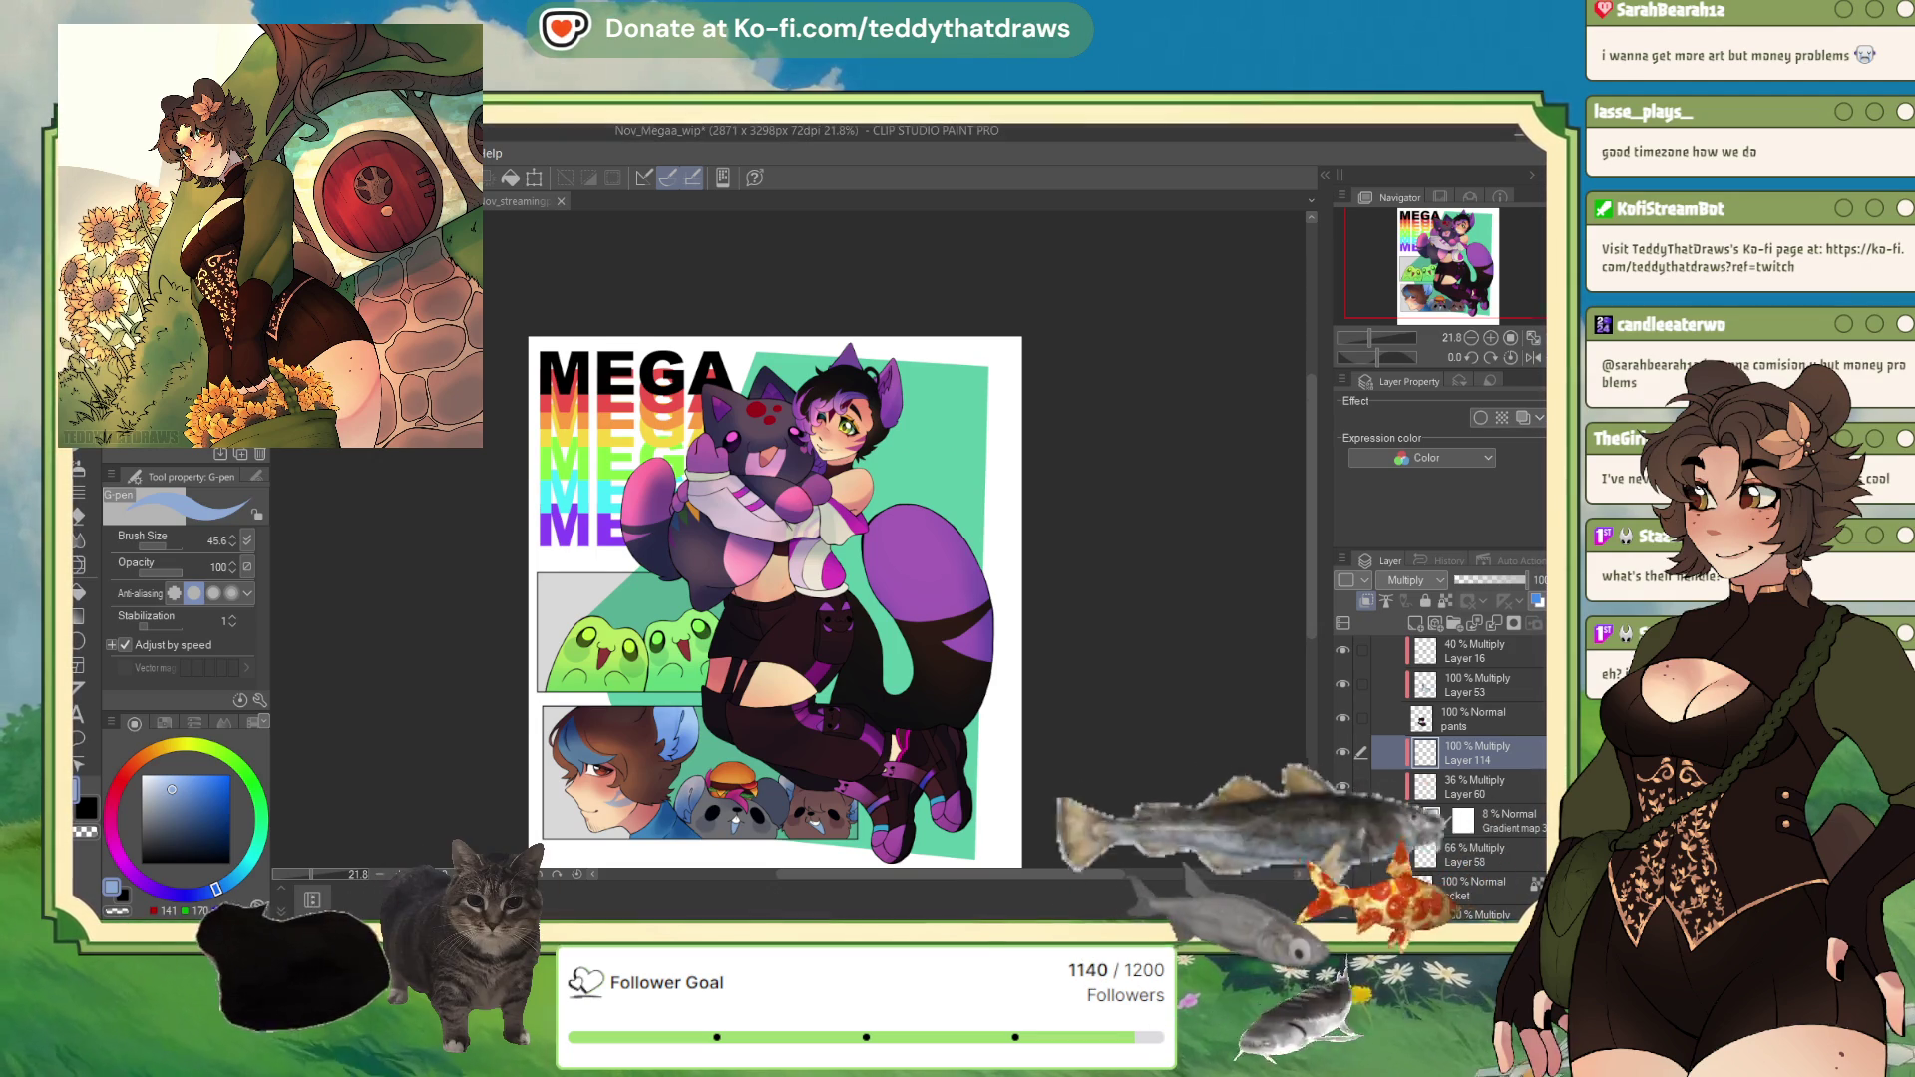
# Step: Fill Layer 110's teal background shape with a dark, red-shifted colour
pyautogui.scroll(-2, 776, 565)
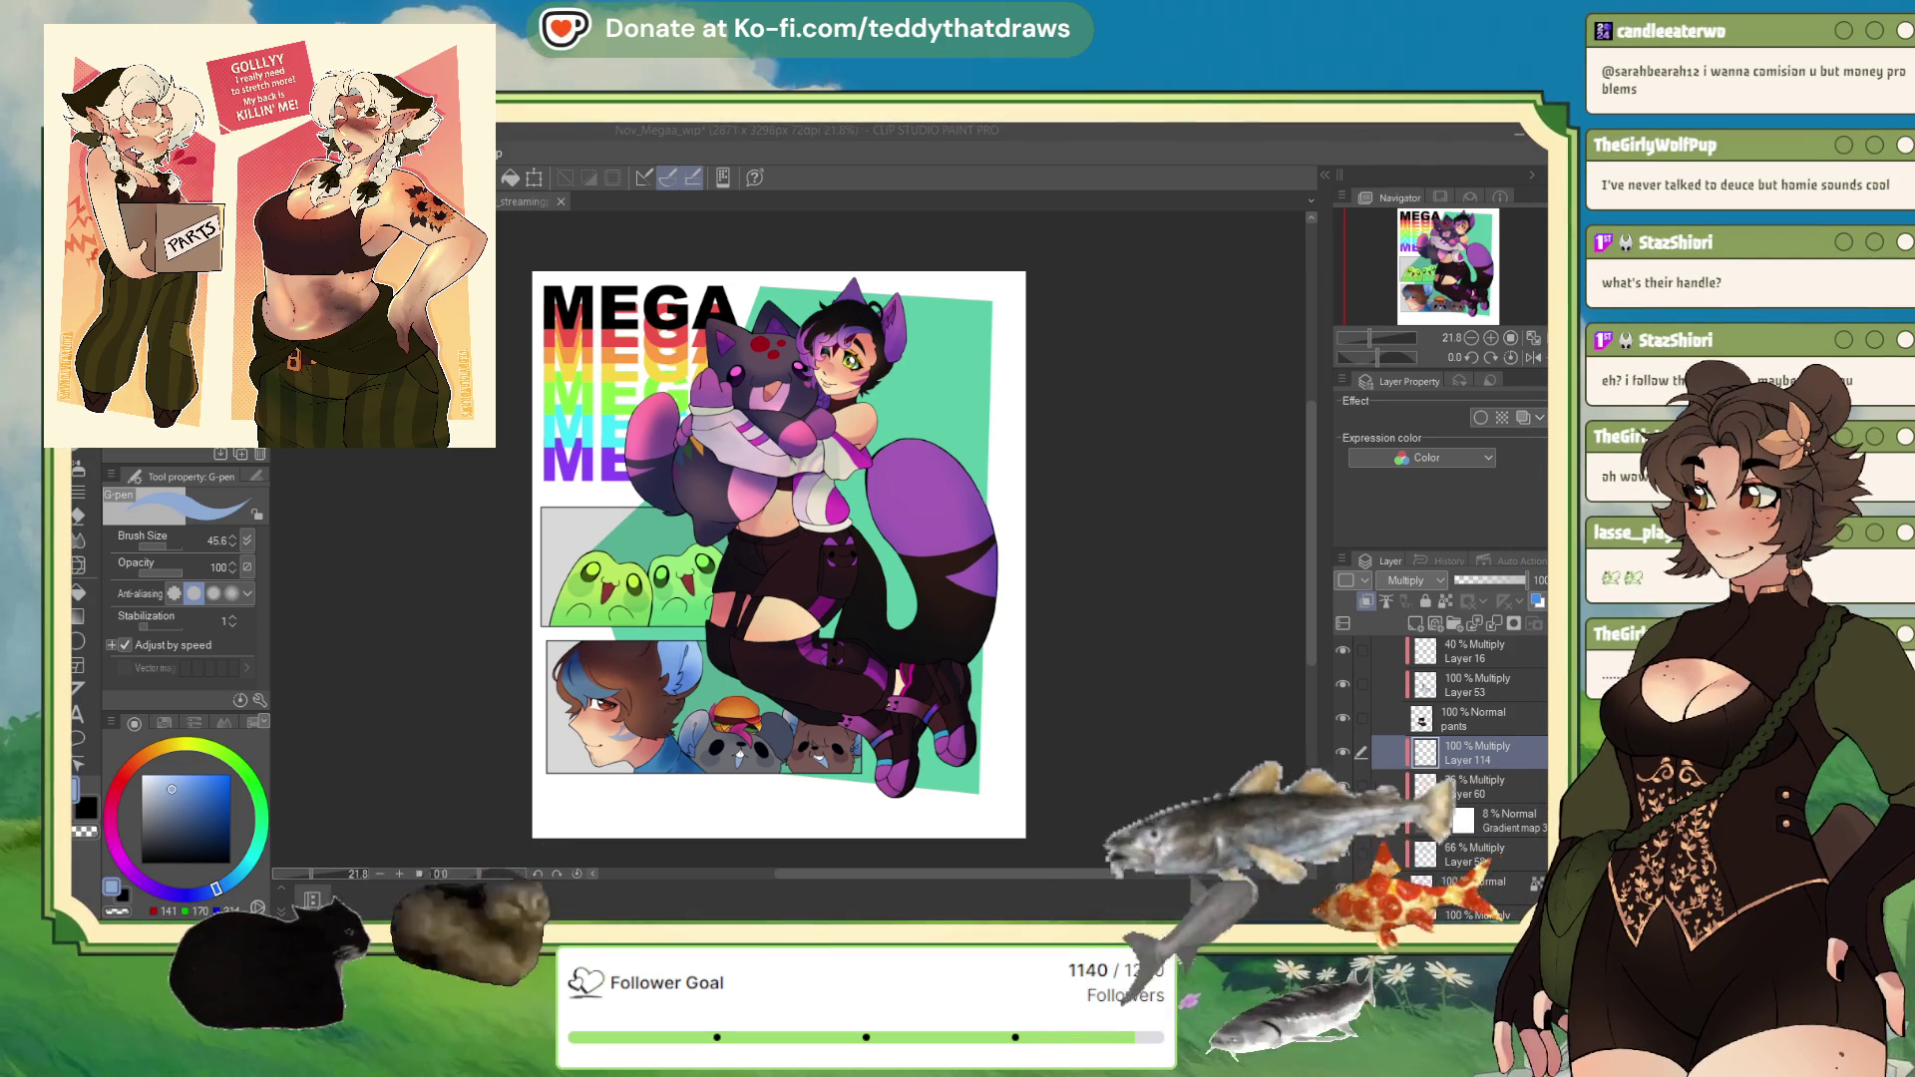
pyautogui.scroll(-5, 1456, 757)
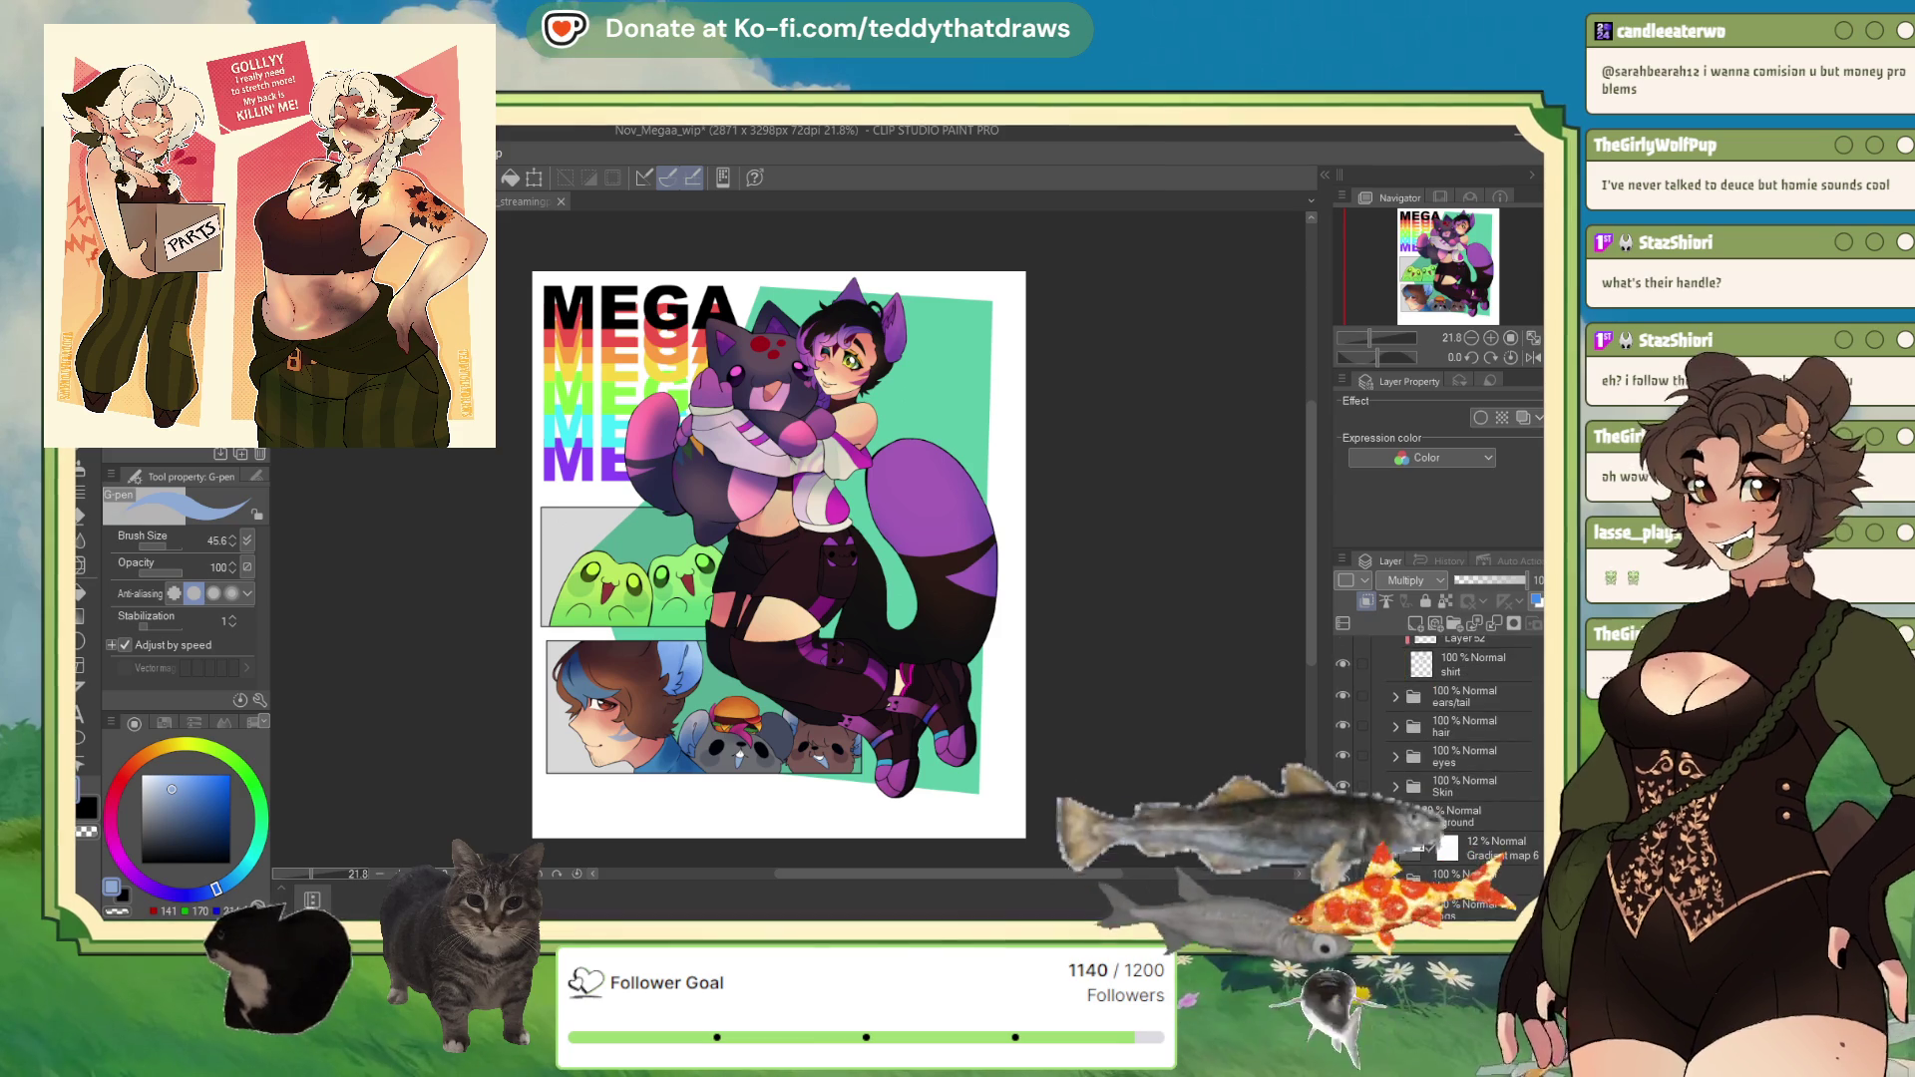
pyautogui.scroll(-5, 1461, 763)
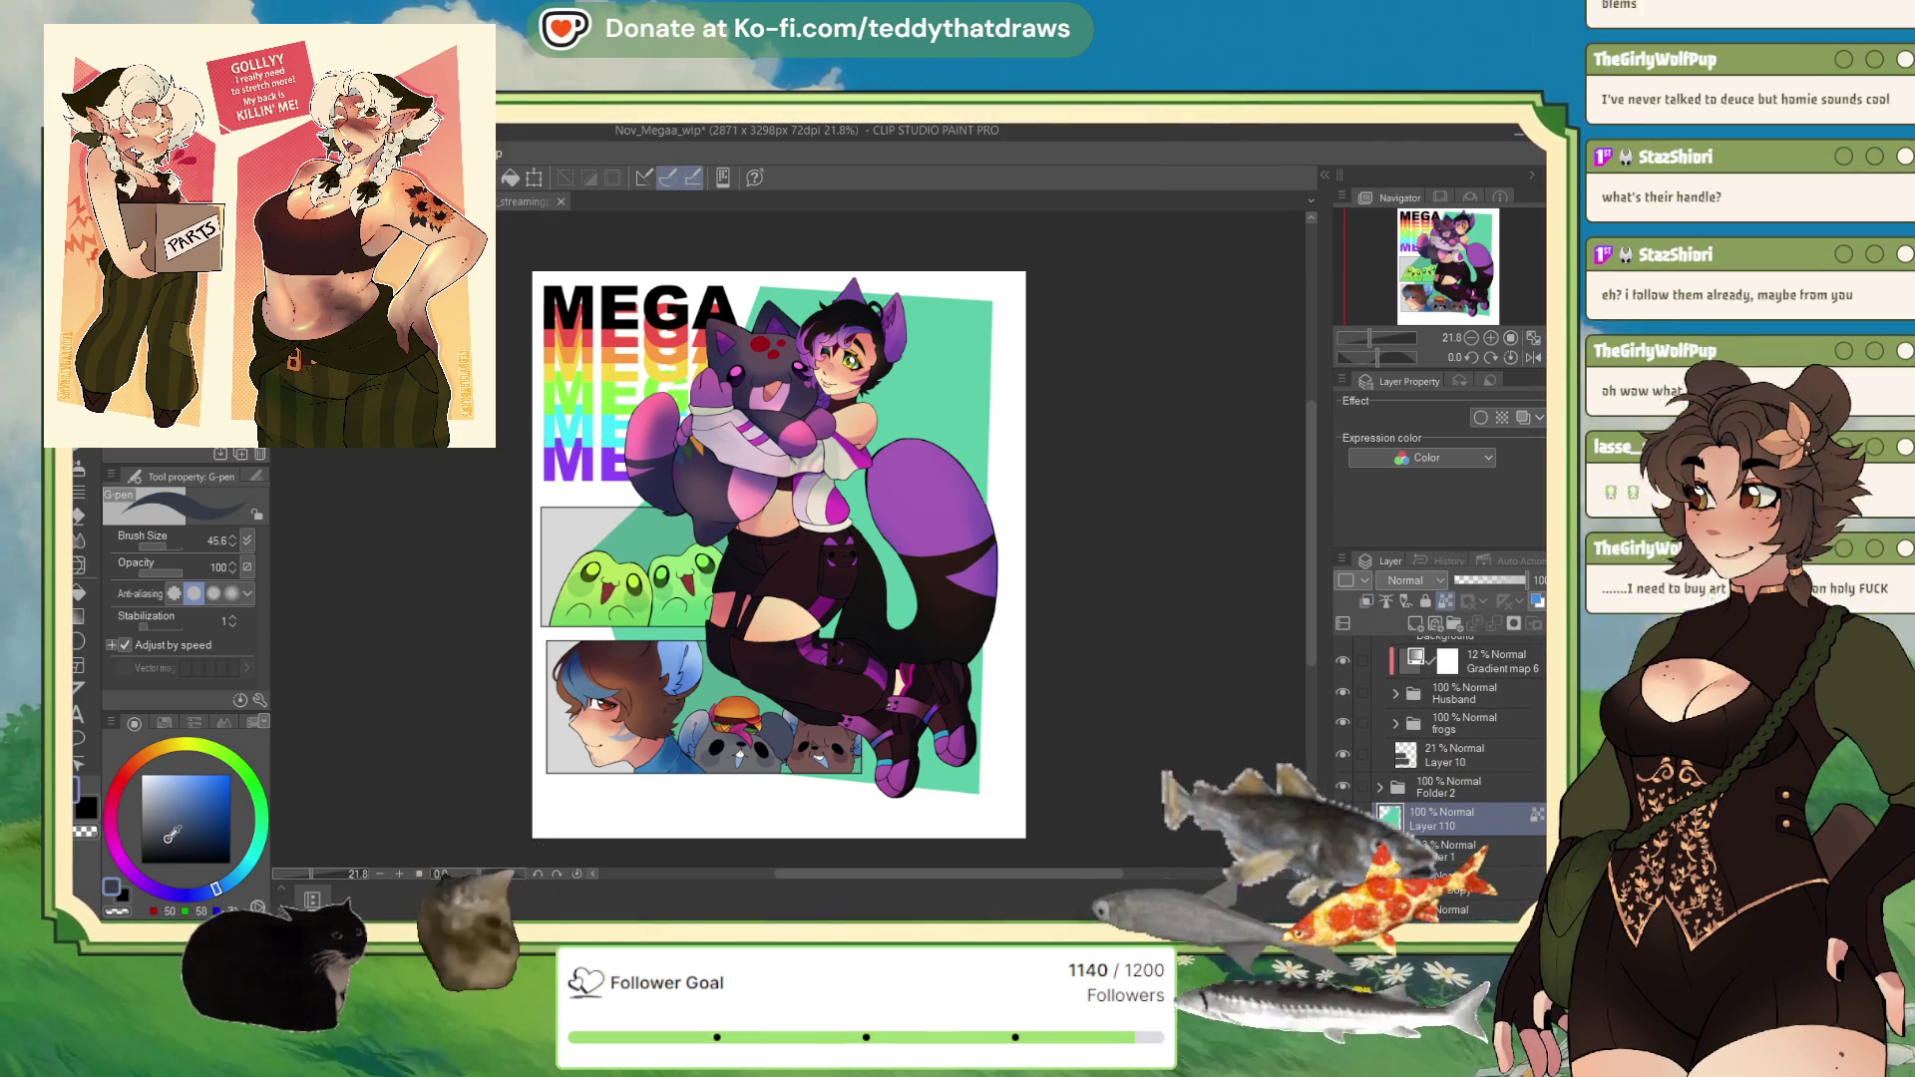
pyautogui.click(171, 841)
pyautogui.click(114, 792)
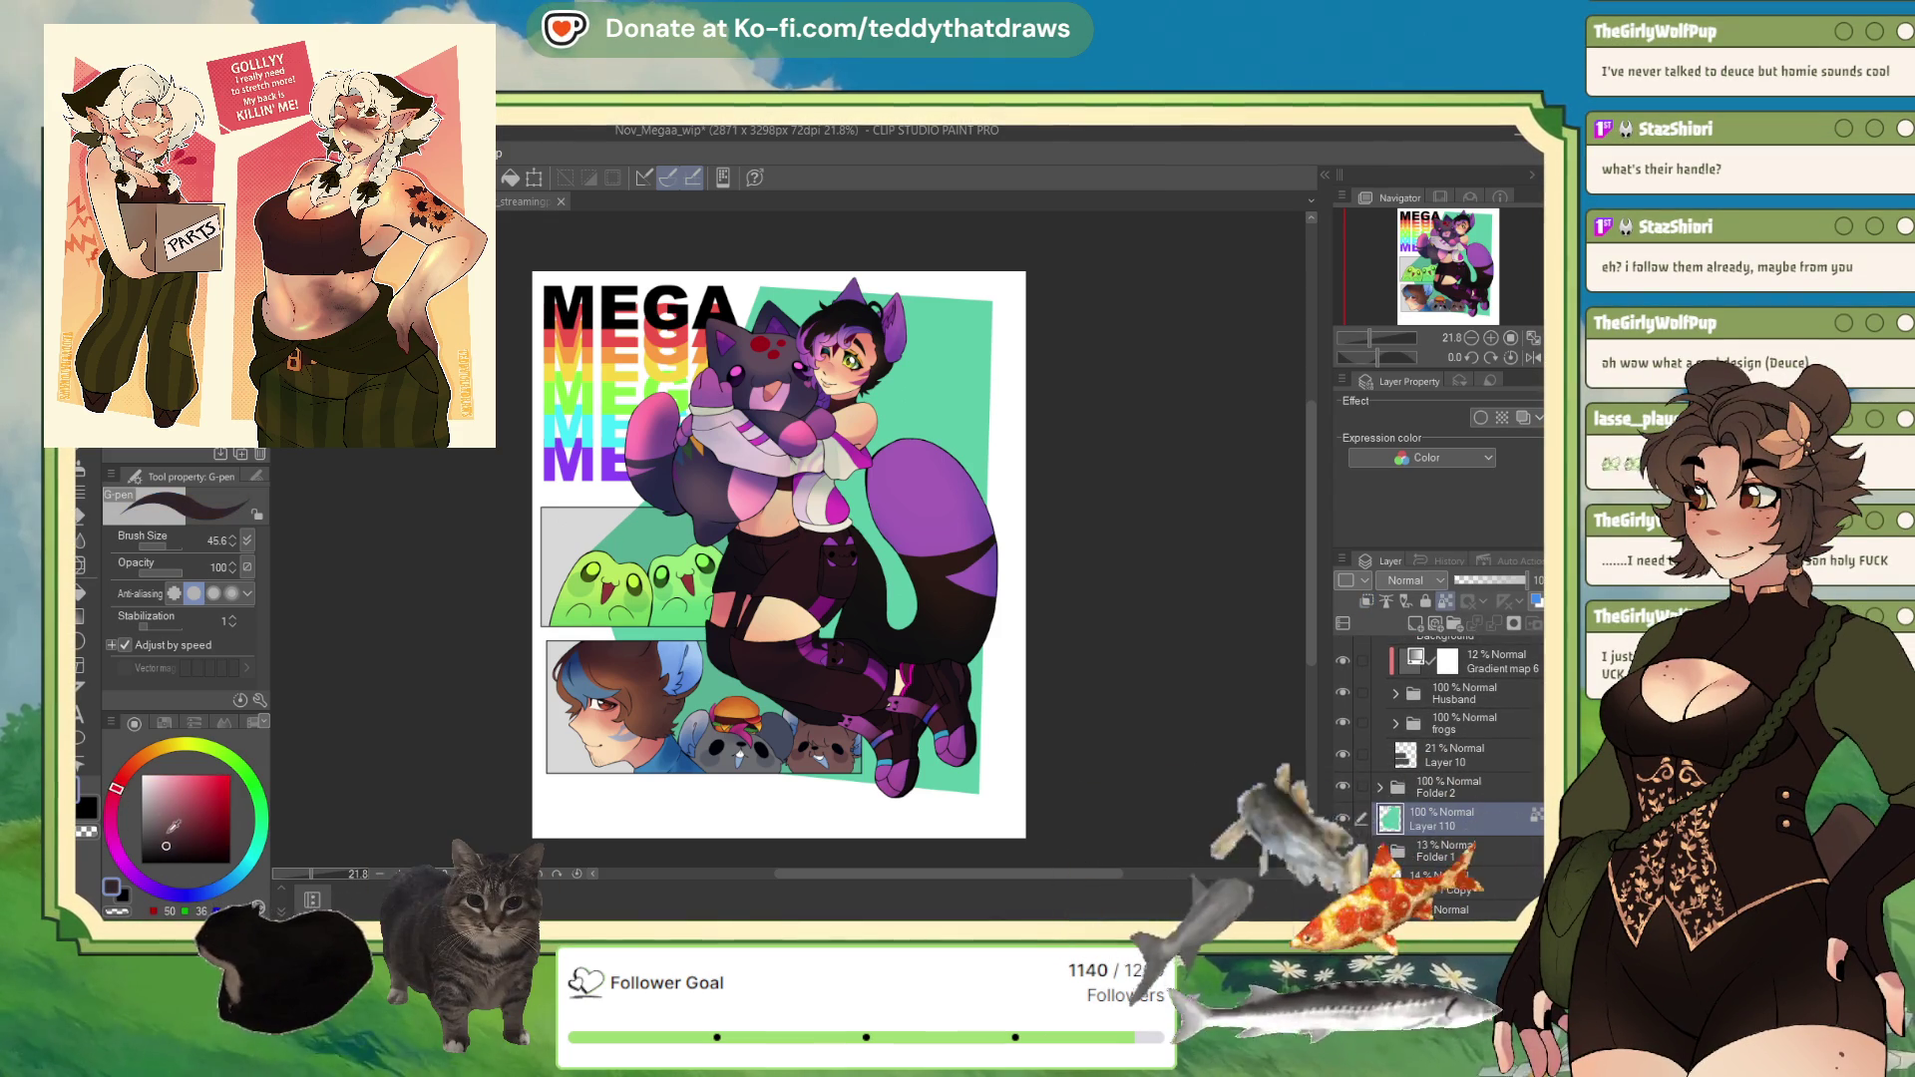
pyautogui.click(517, 180)
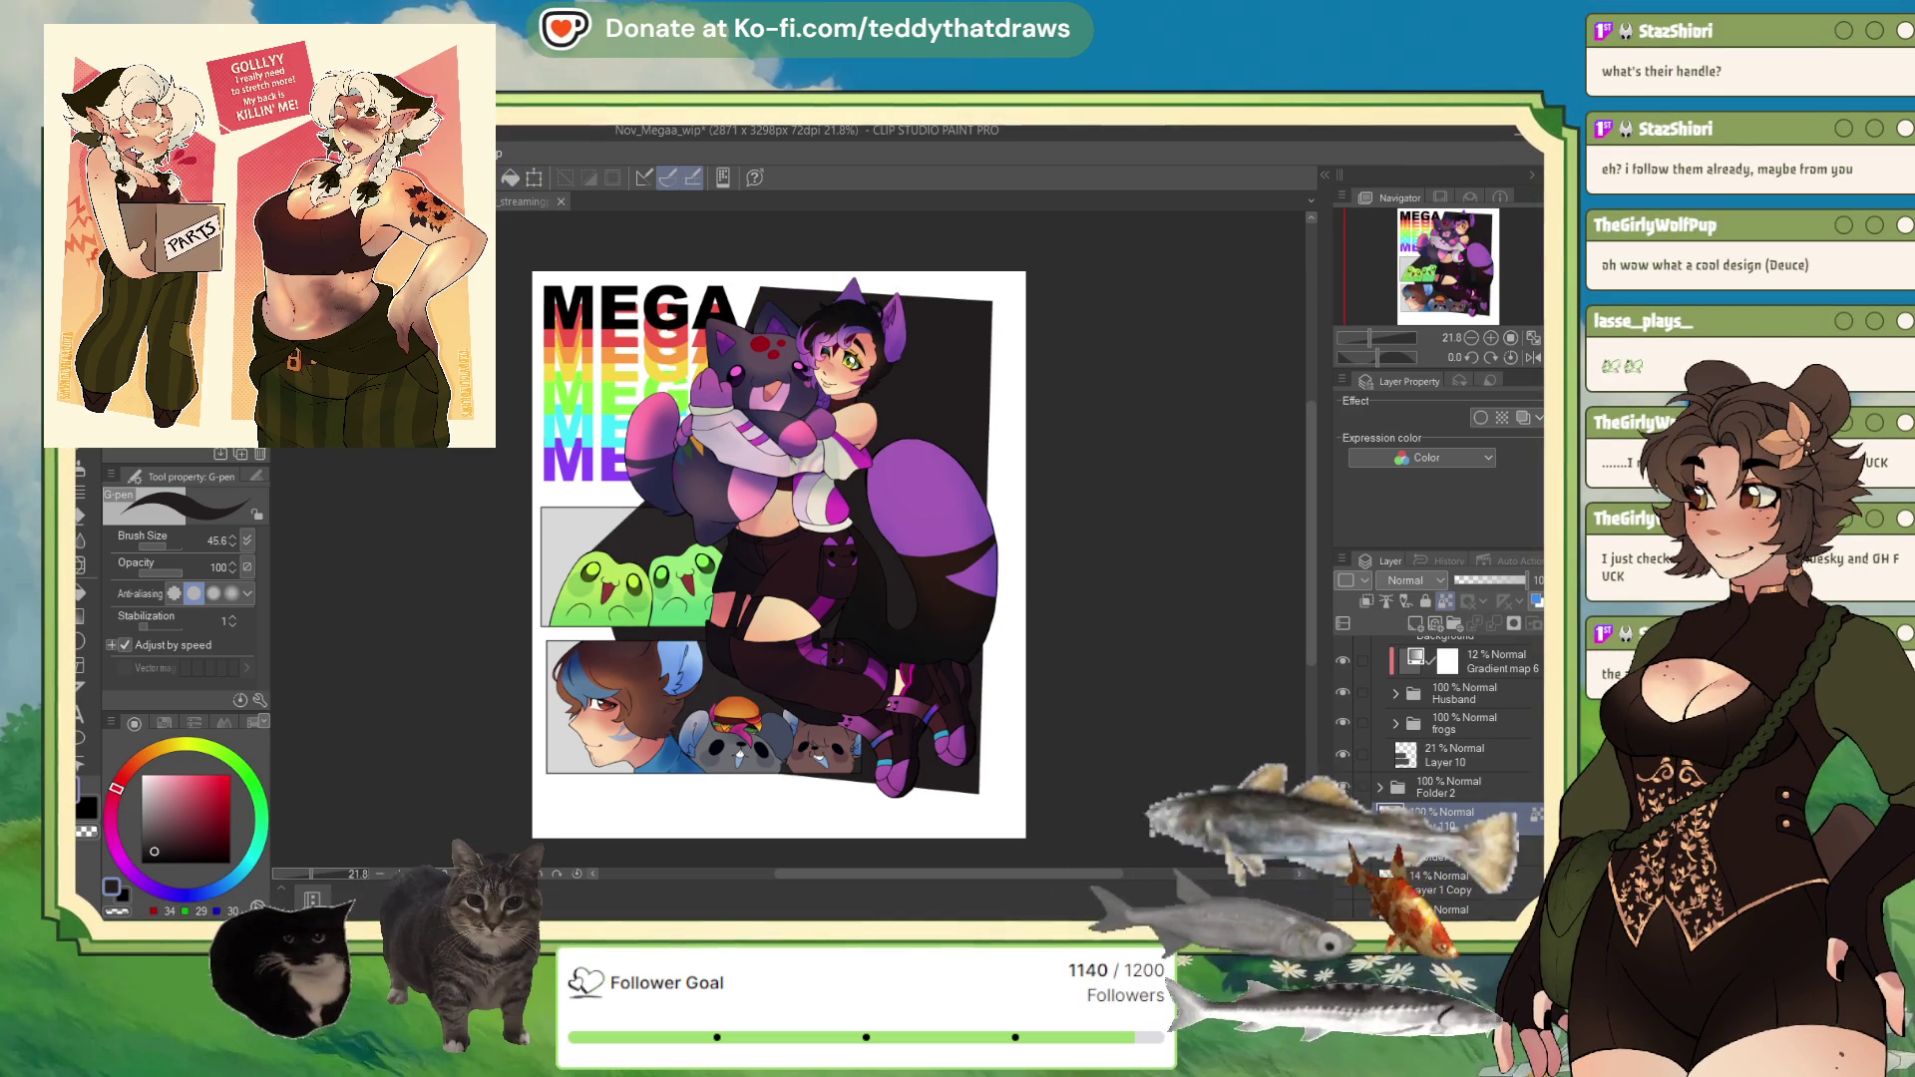
# Step: Refill the shape in a lighter dark grey-brown, lock transparency, and sample MEGA's red
pyautogui.click(157, 846)
pyautogui.moveTo(158, 847); pyautogui.dragTo(162, 838)
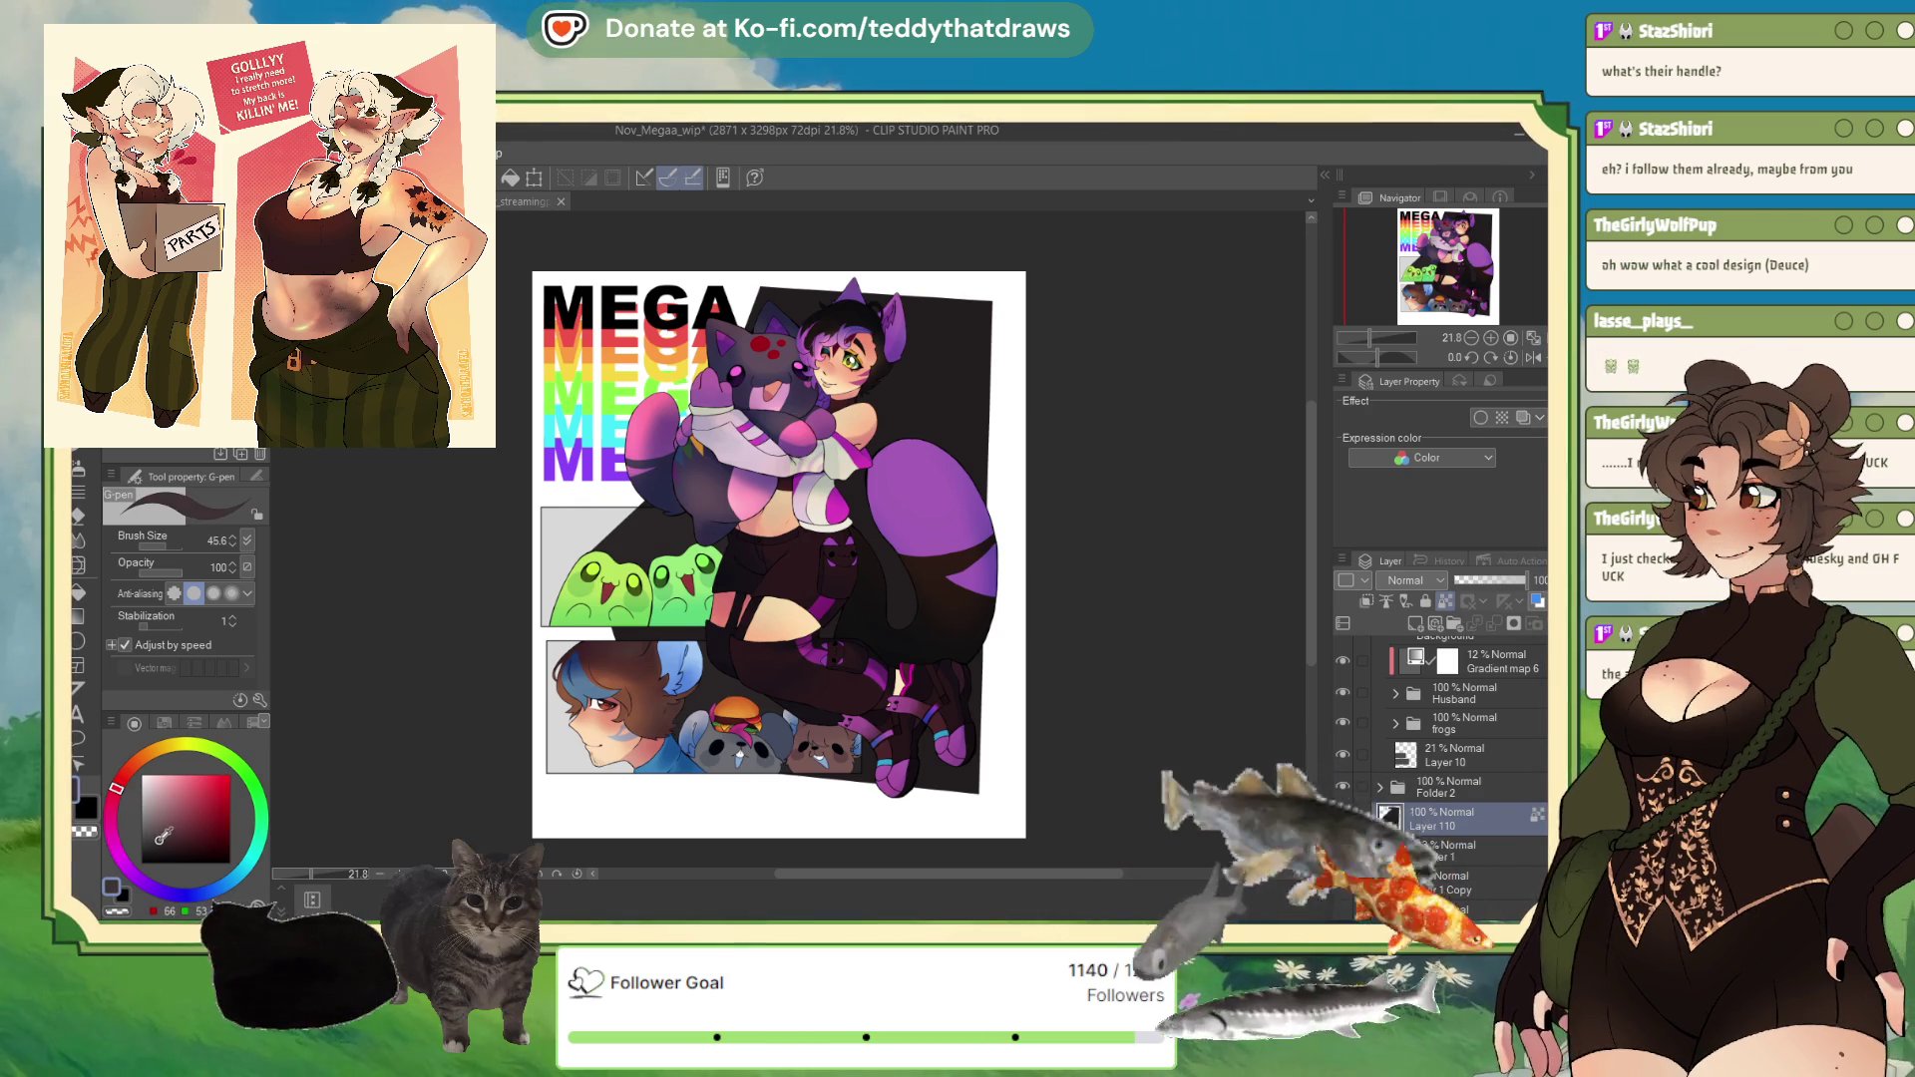
pyautogui.hotkey('alt', 'BackSpace')
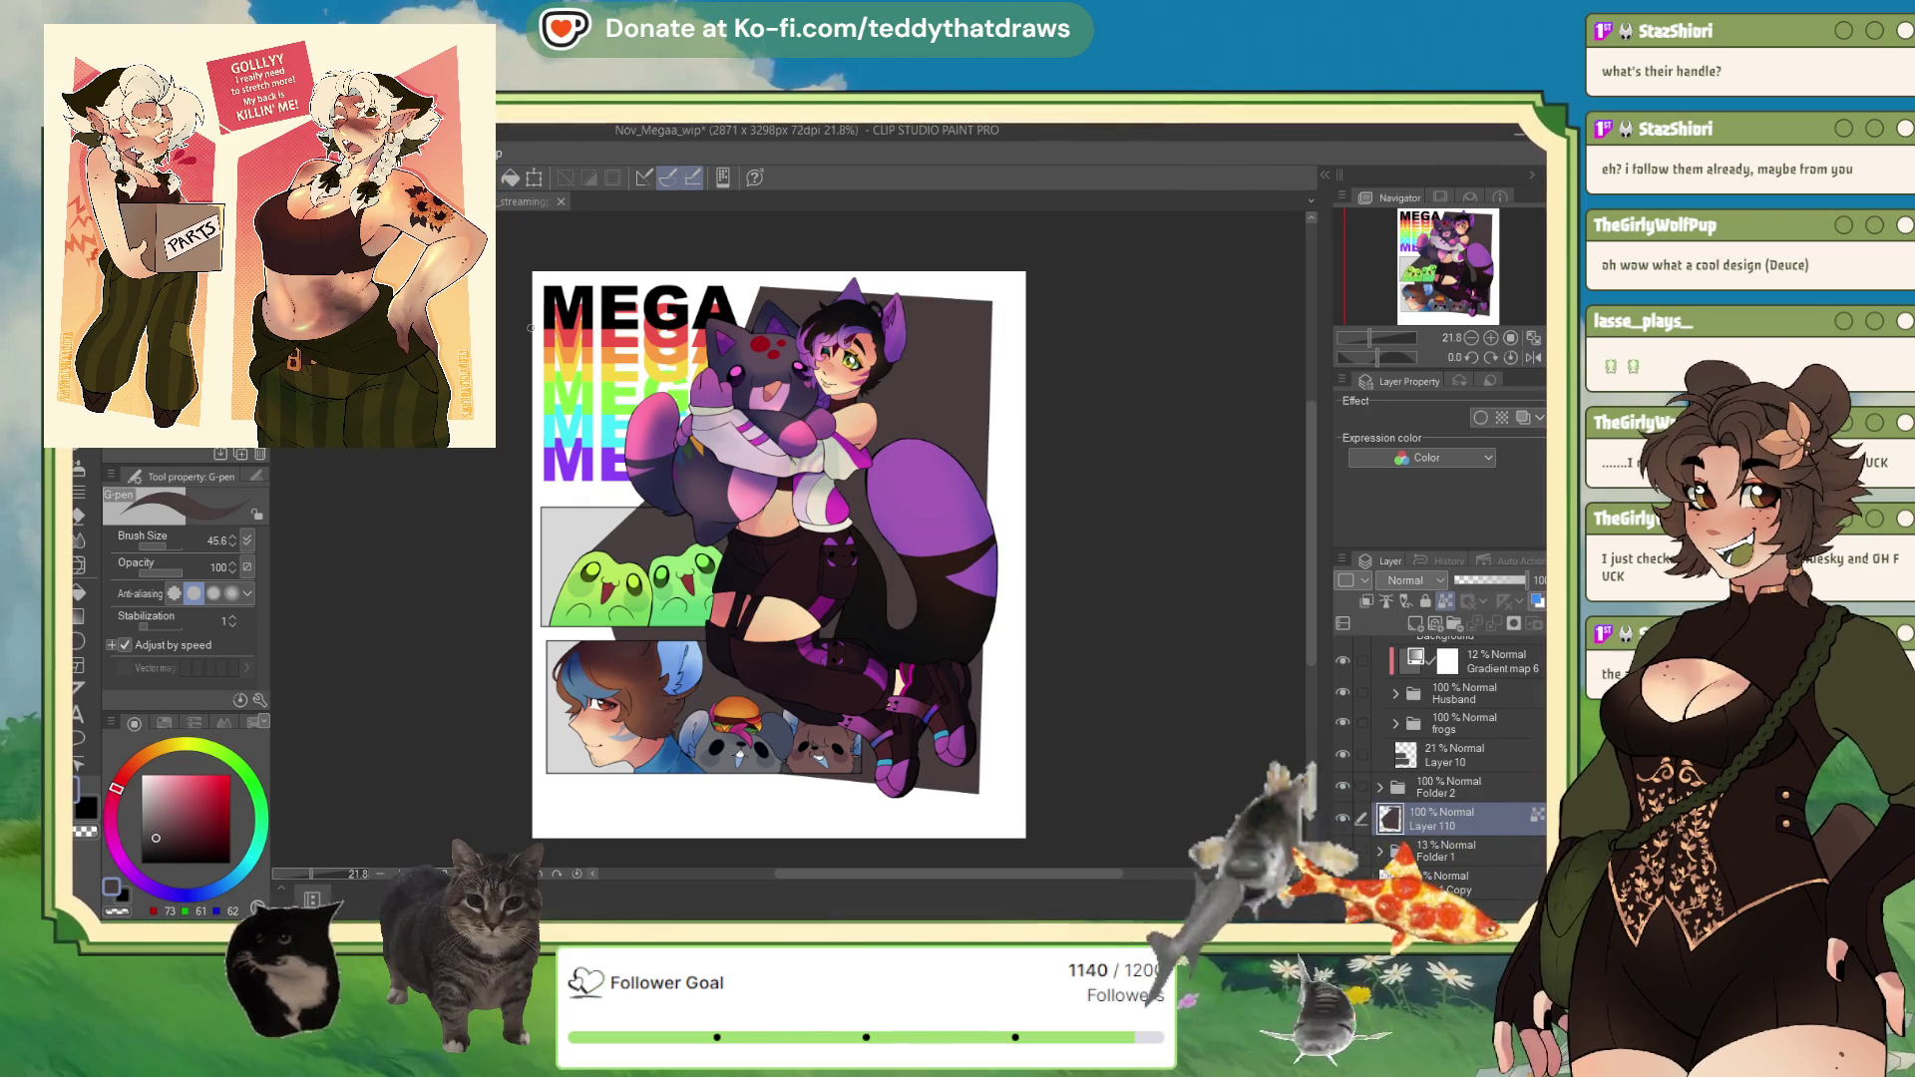
pyautogui.click(1366, 600)
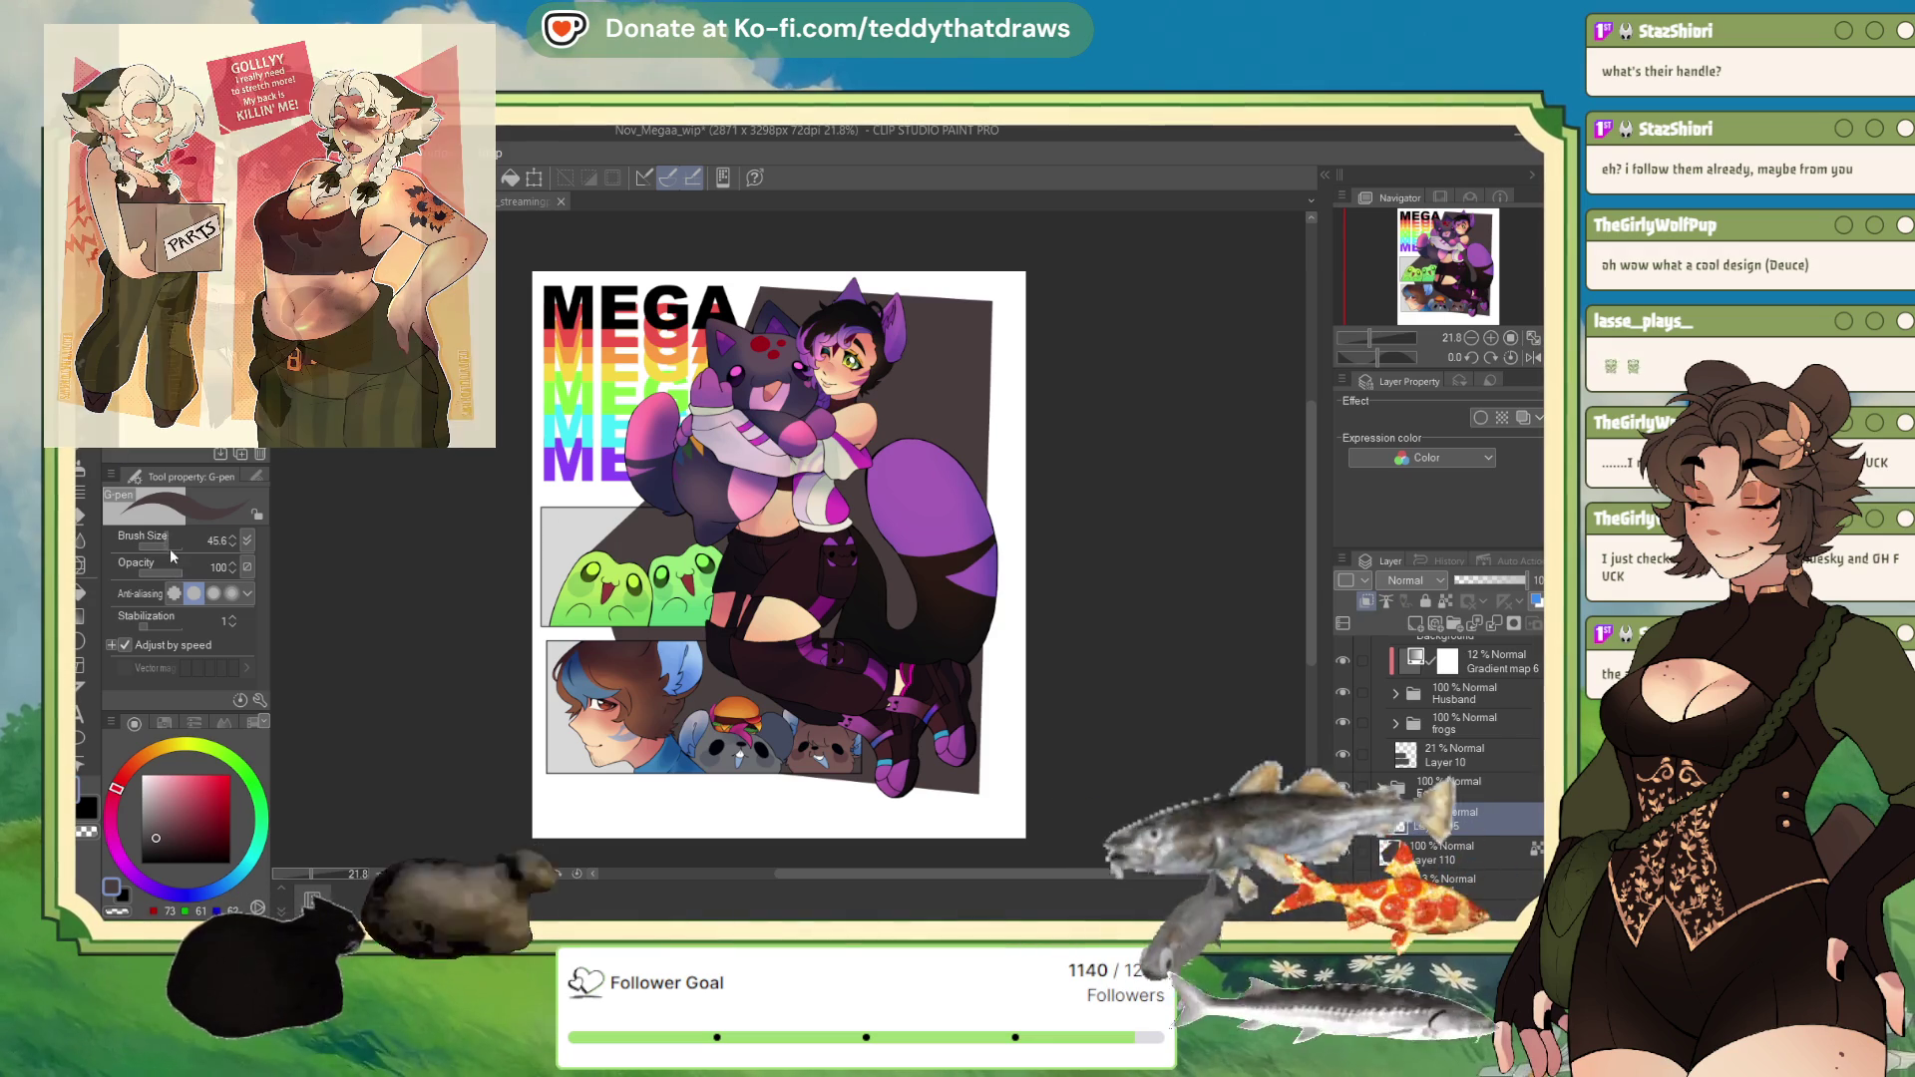
pyautogui.keyDown('alt'); pyautogui.click(658, 327); pyautogui.keyUp('alt')
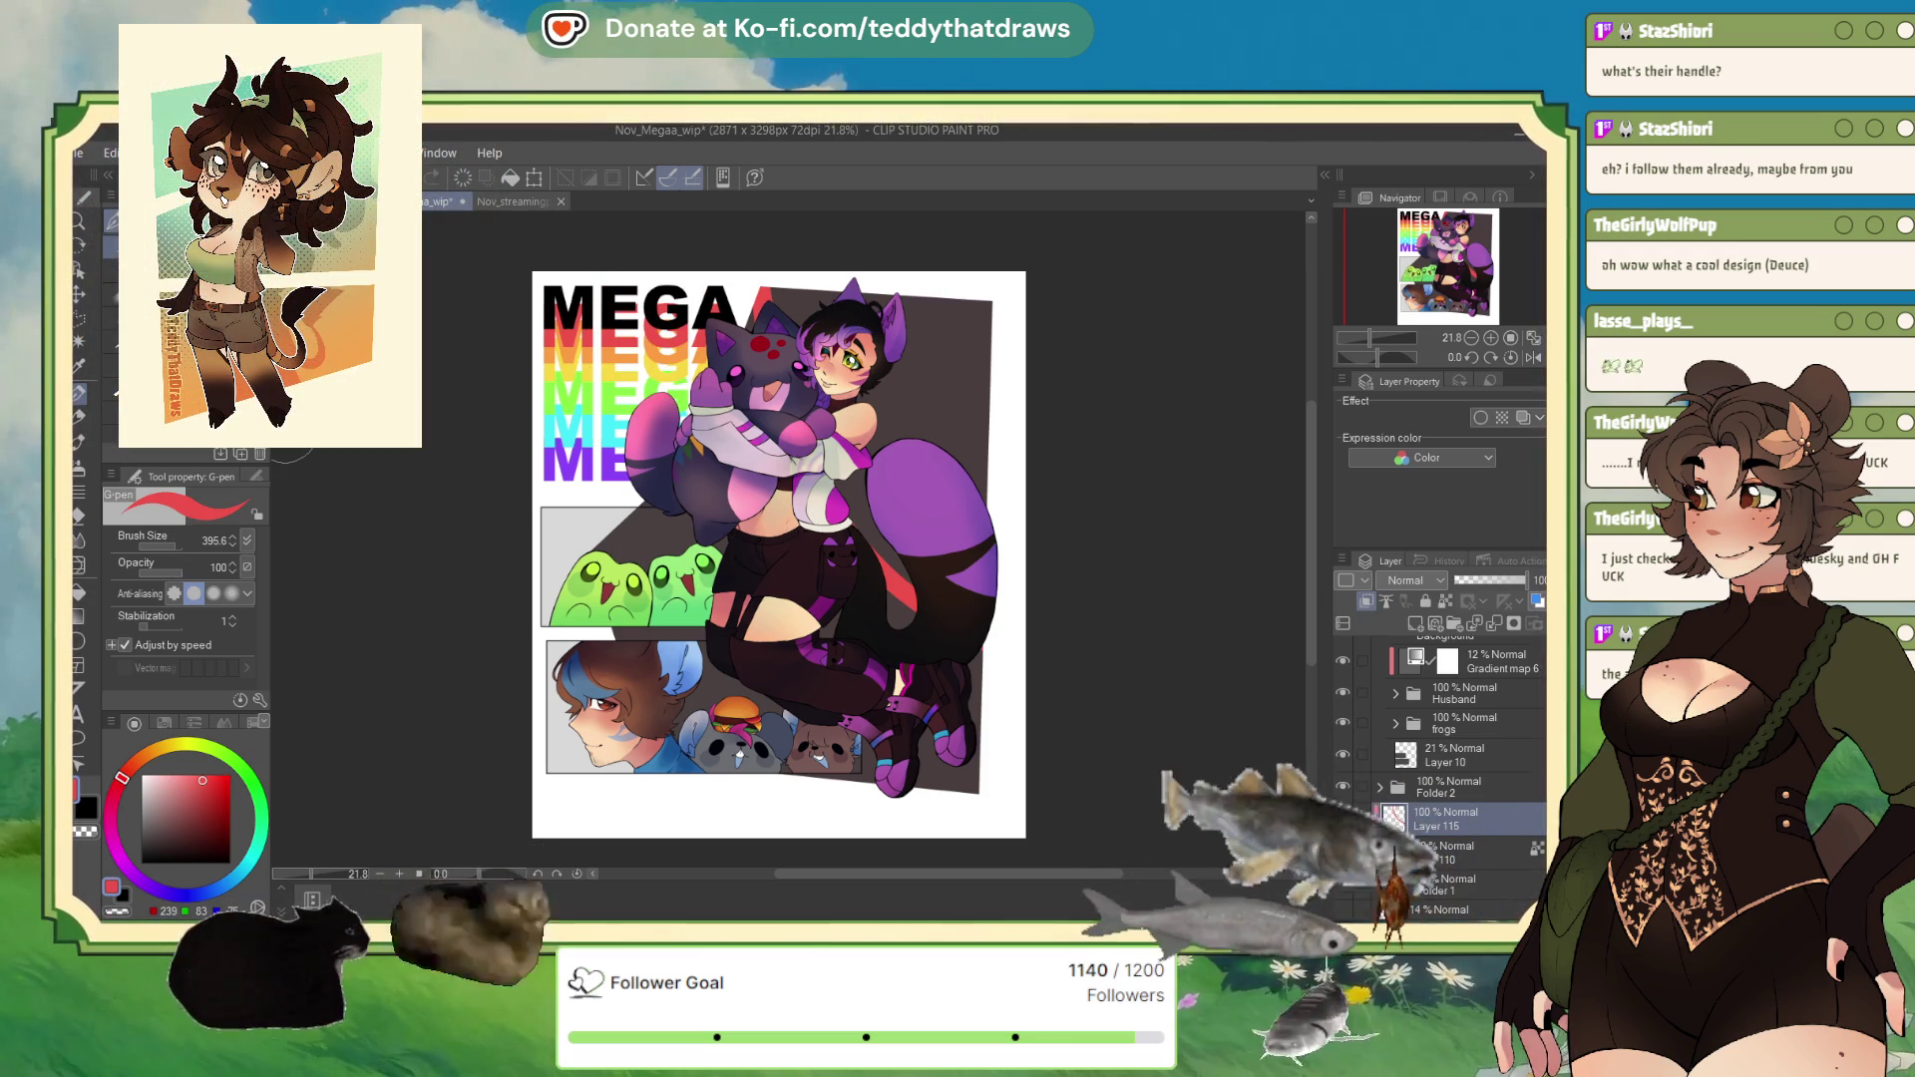
pyautogui.moveTo(763, 300); pyautogui.dragTo(909, 599)
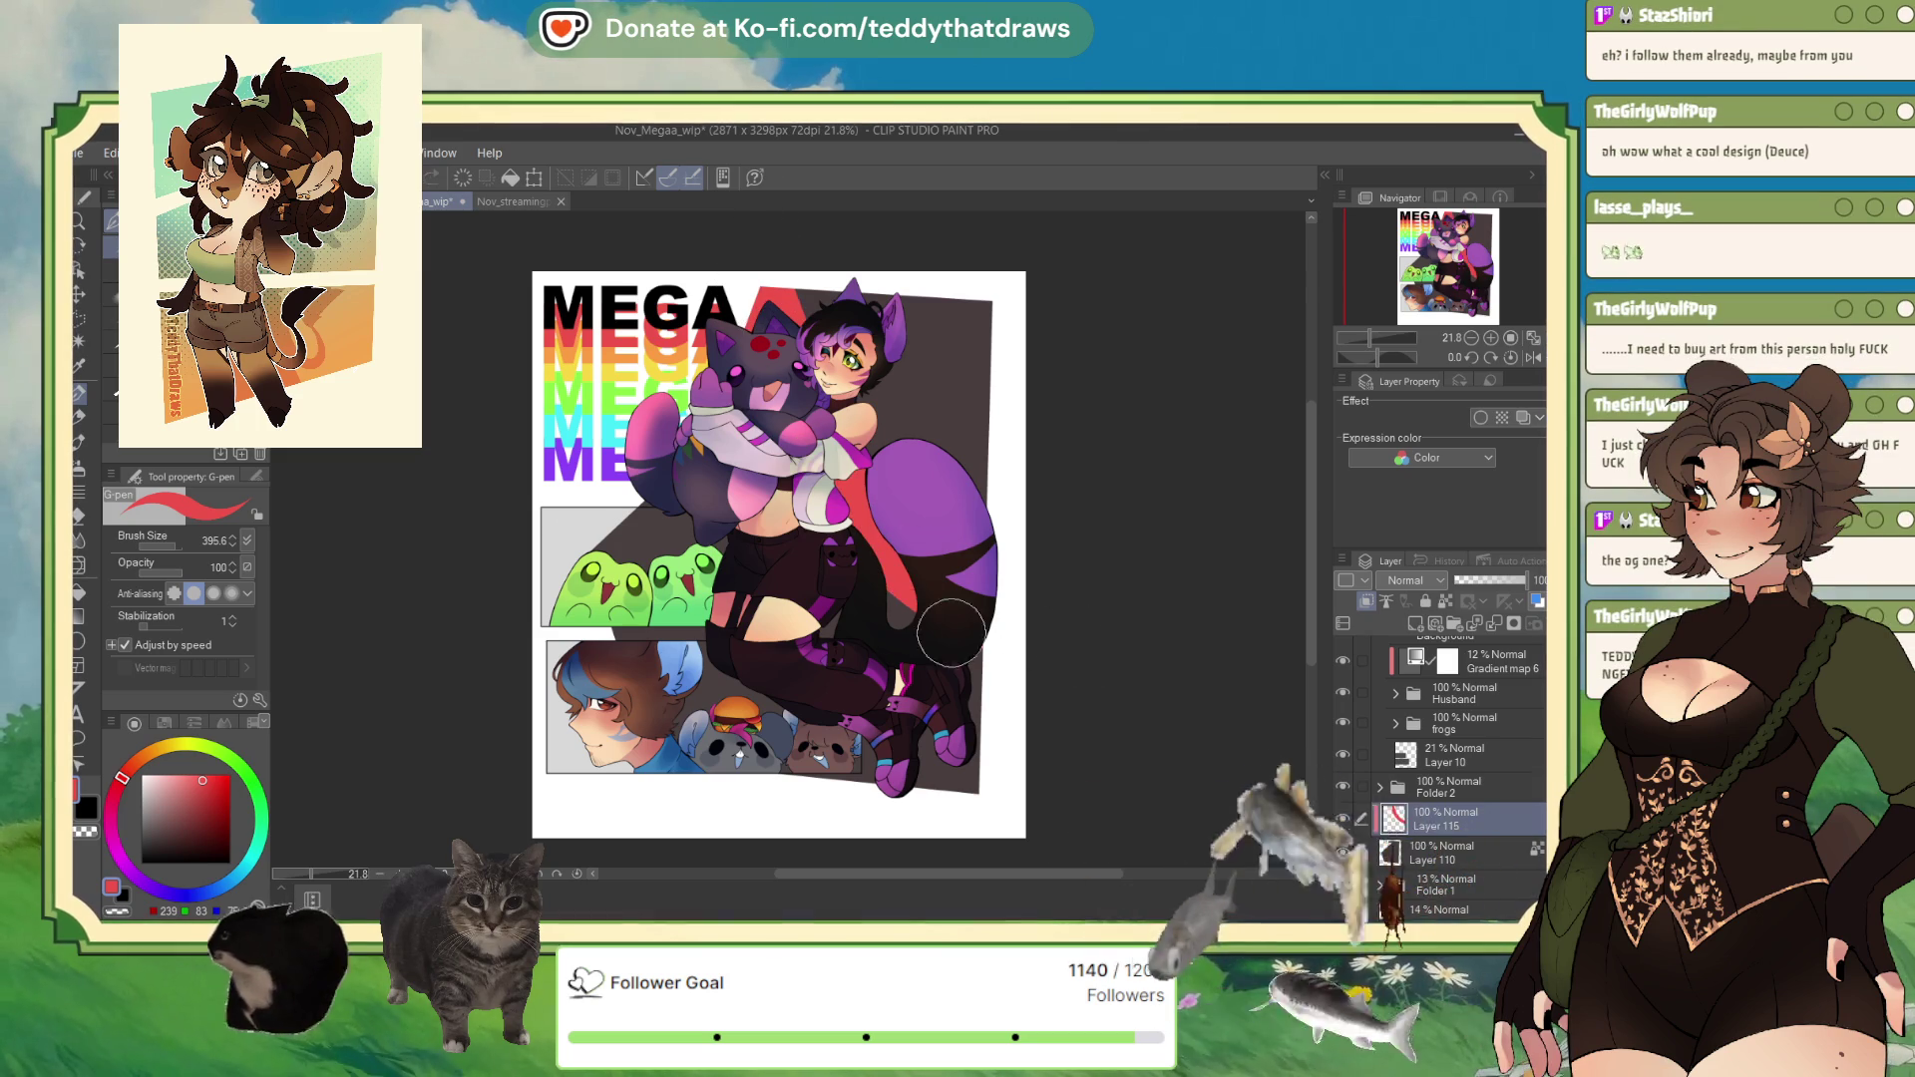
pyautogui.keyDown('alt'); pyautogui.click(608, 367); pyautogui.keyUp('alt')
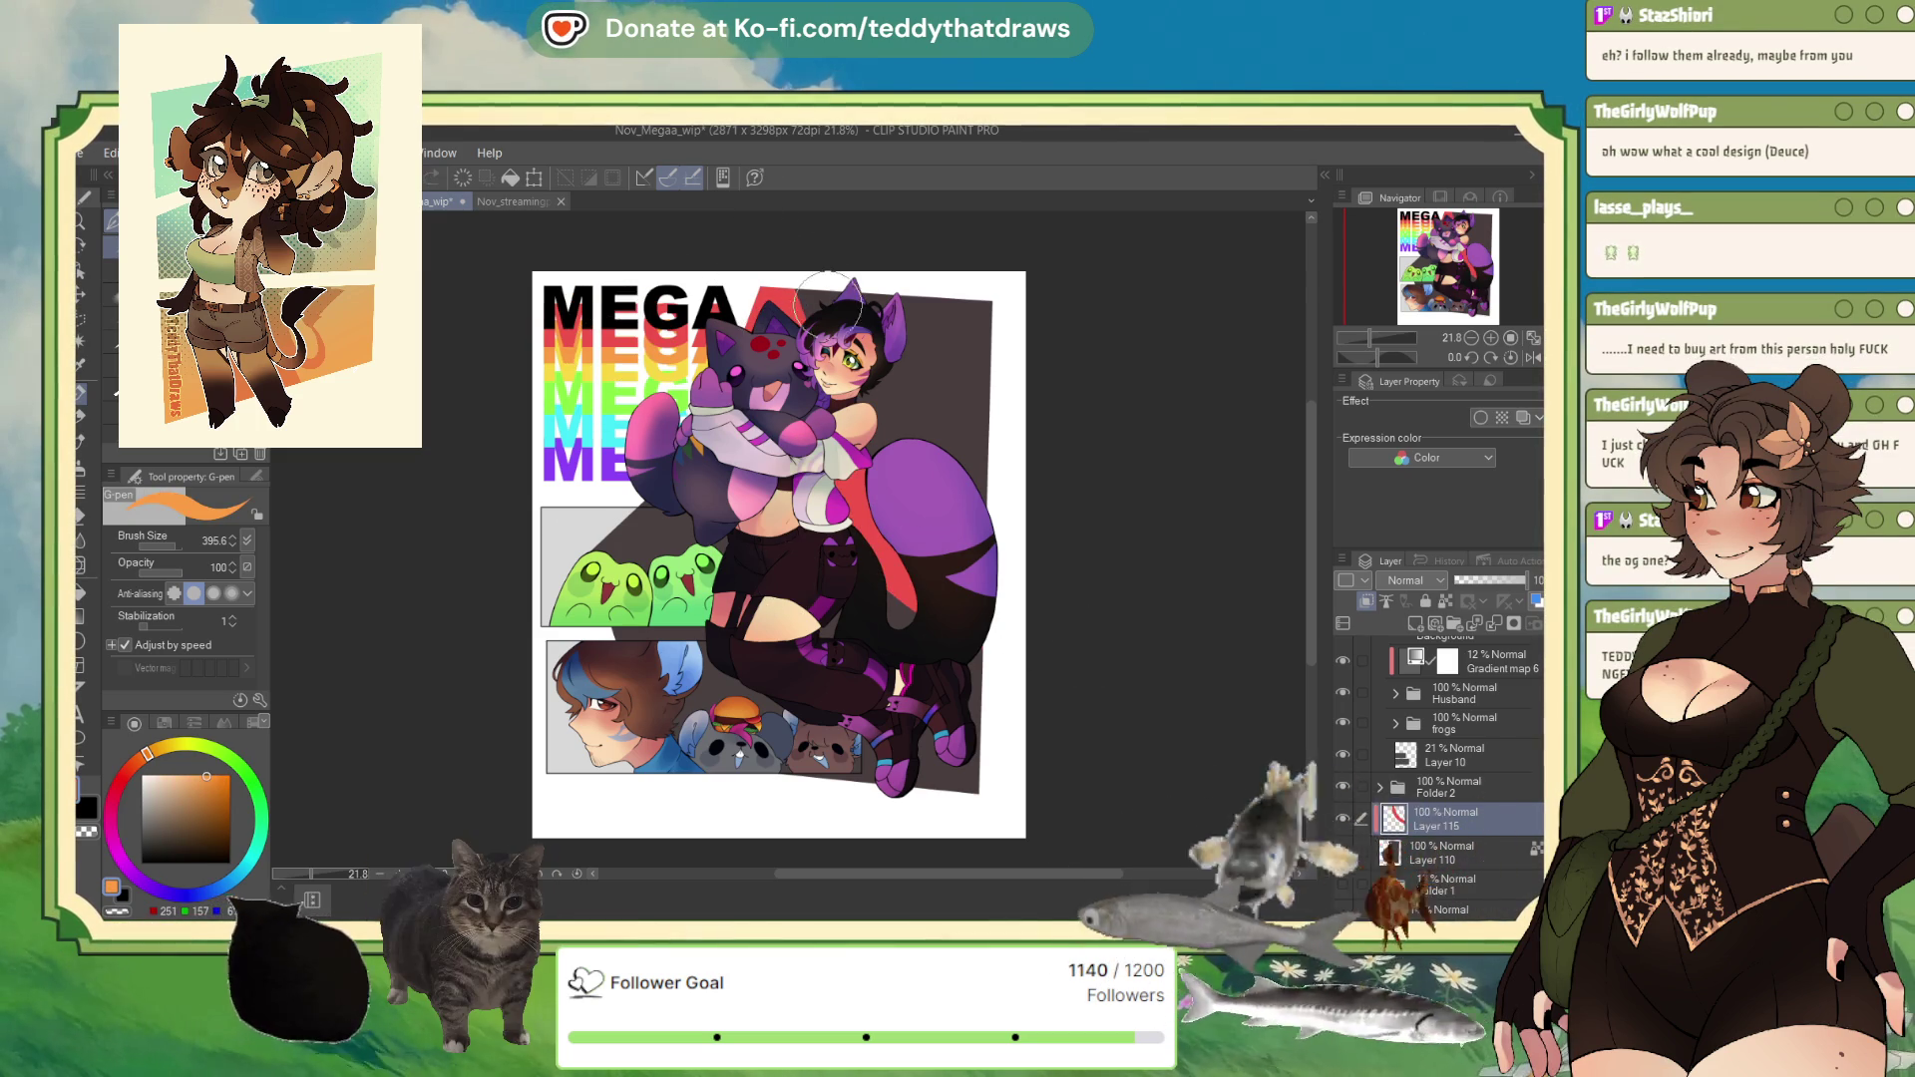
pyautogui.moveTo(798, 299); pyautogui.dragTo(954, 542)
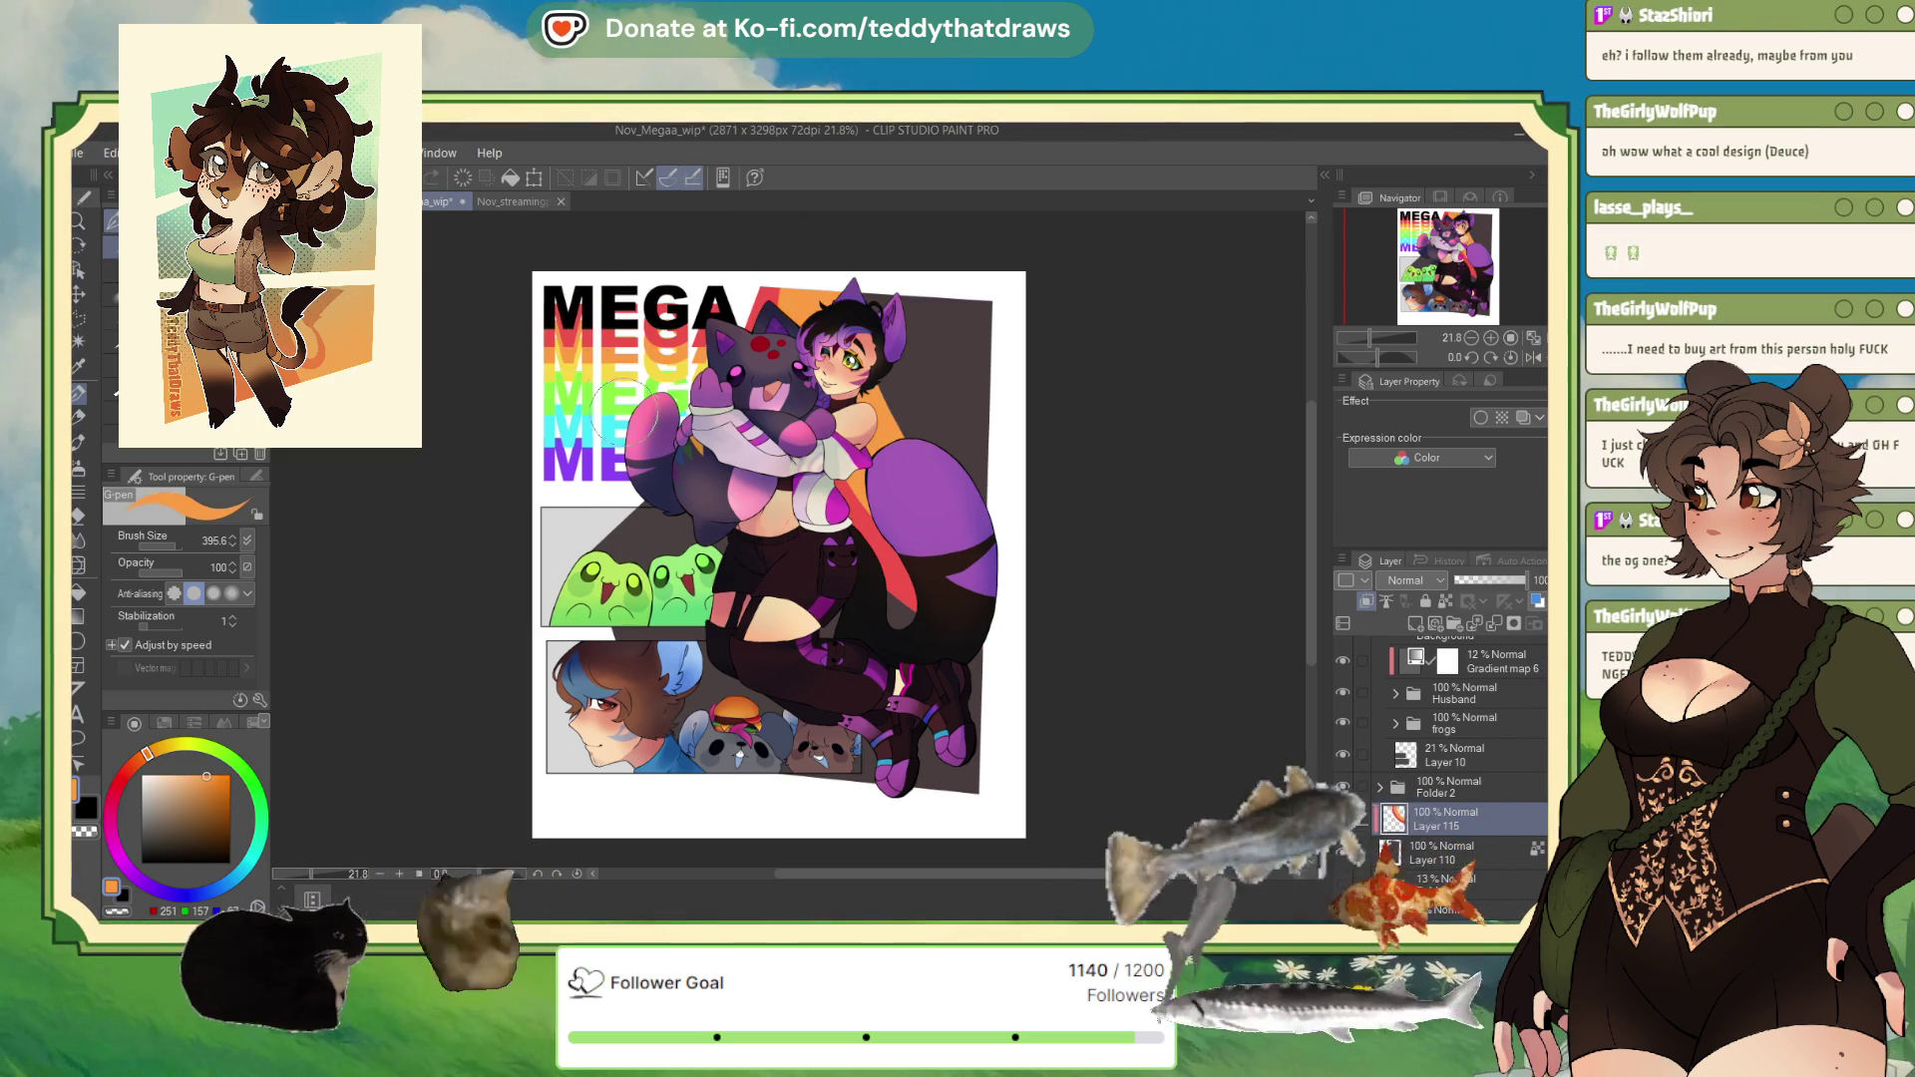
pyautogui.keyDown('alt'); pyautogui.click(583, 367); pyautogui.keyUp('alt')
pyautogui.moveTo(843, 284); pyautogui.dragTo(957, 493)
pyautogui.keyDown('alt'); pyautogui.click(588, 404); pyautogui.keyUp('alt')
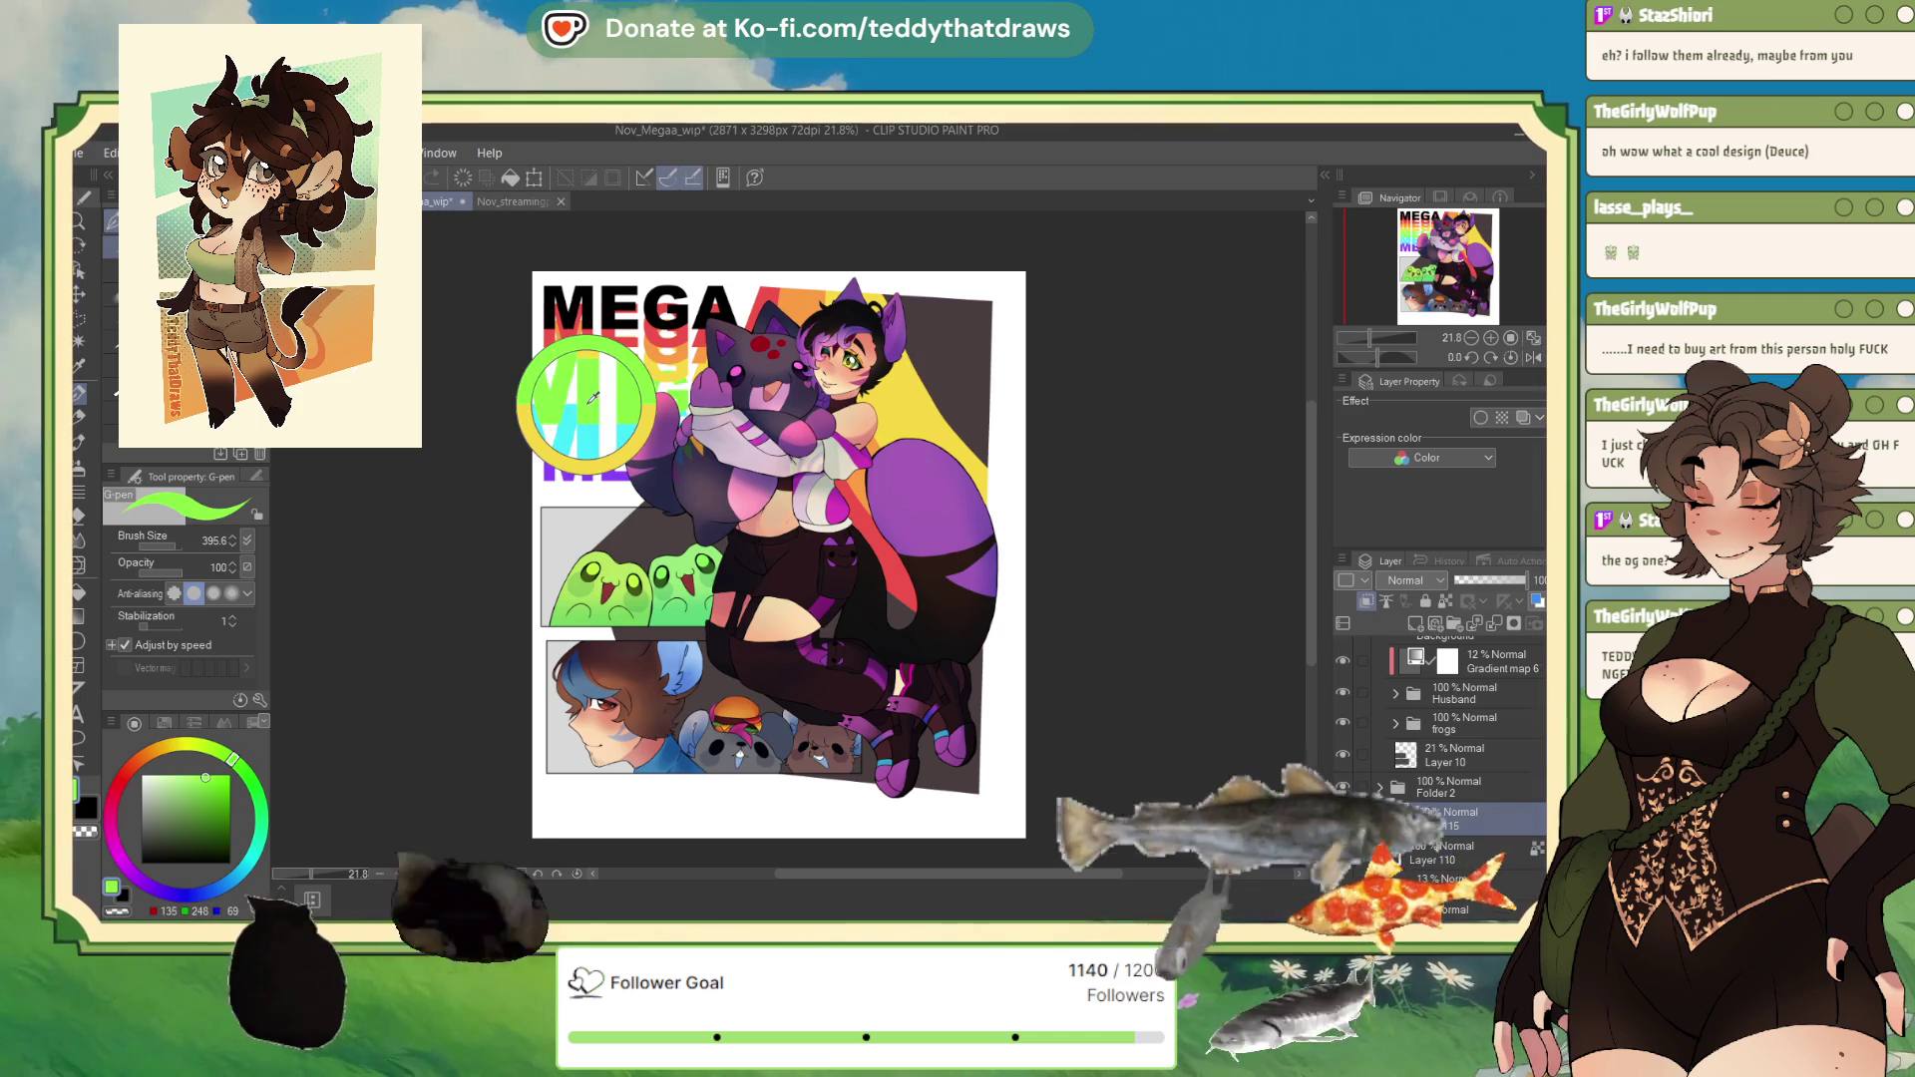
pyautogui.moveTo(865, 258); pyautogui.dragTo(1122, 525)
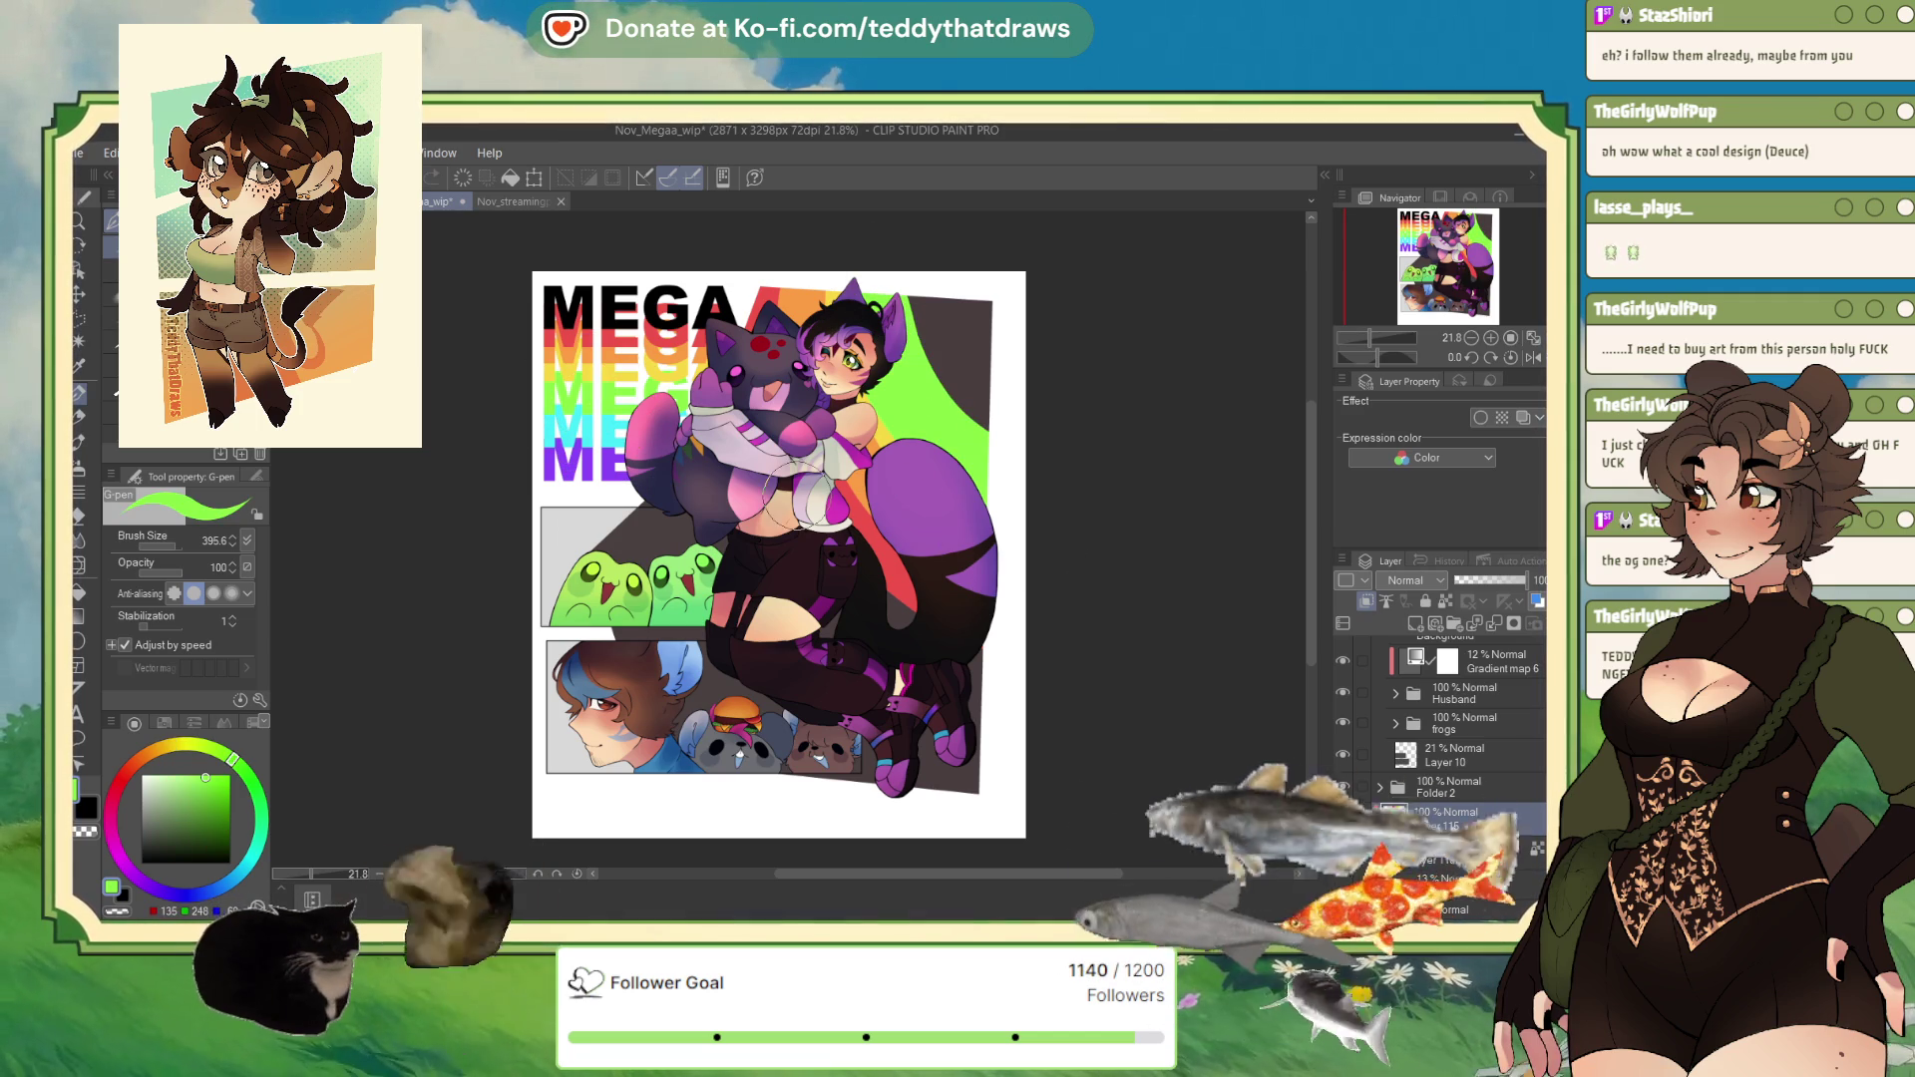
pyautogui.keyDown('alt'); pyautogui.click(583, 428); pyautogui.keyUp('alt')
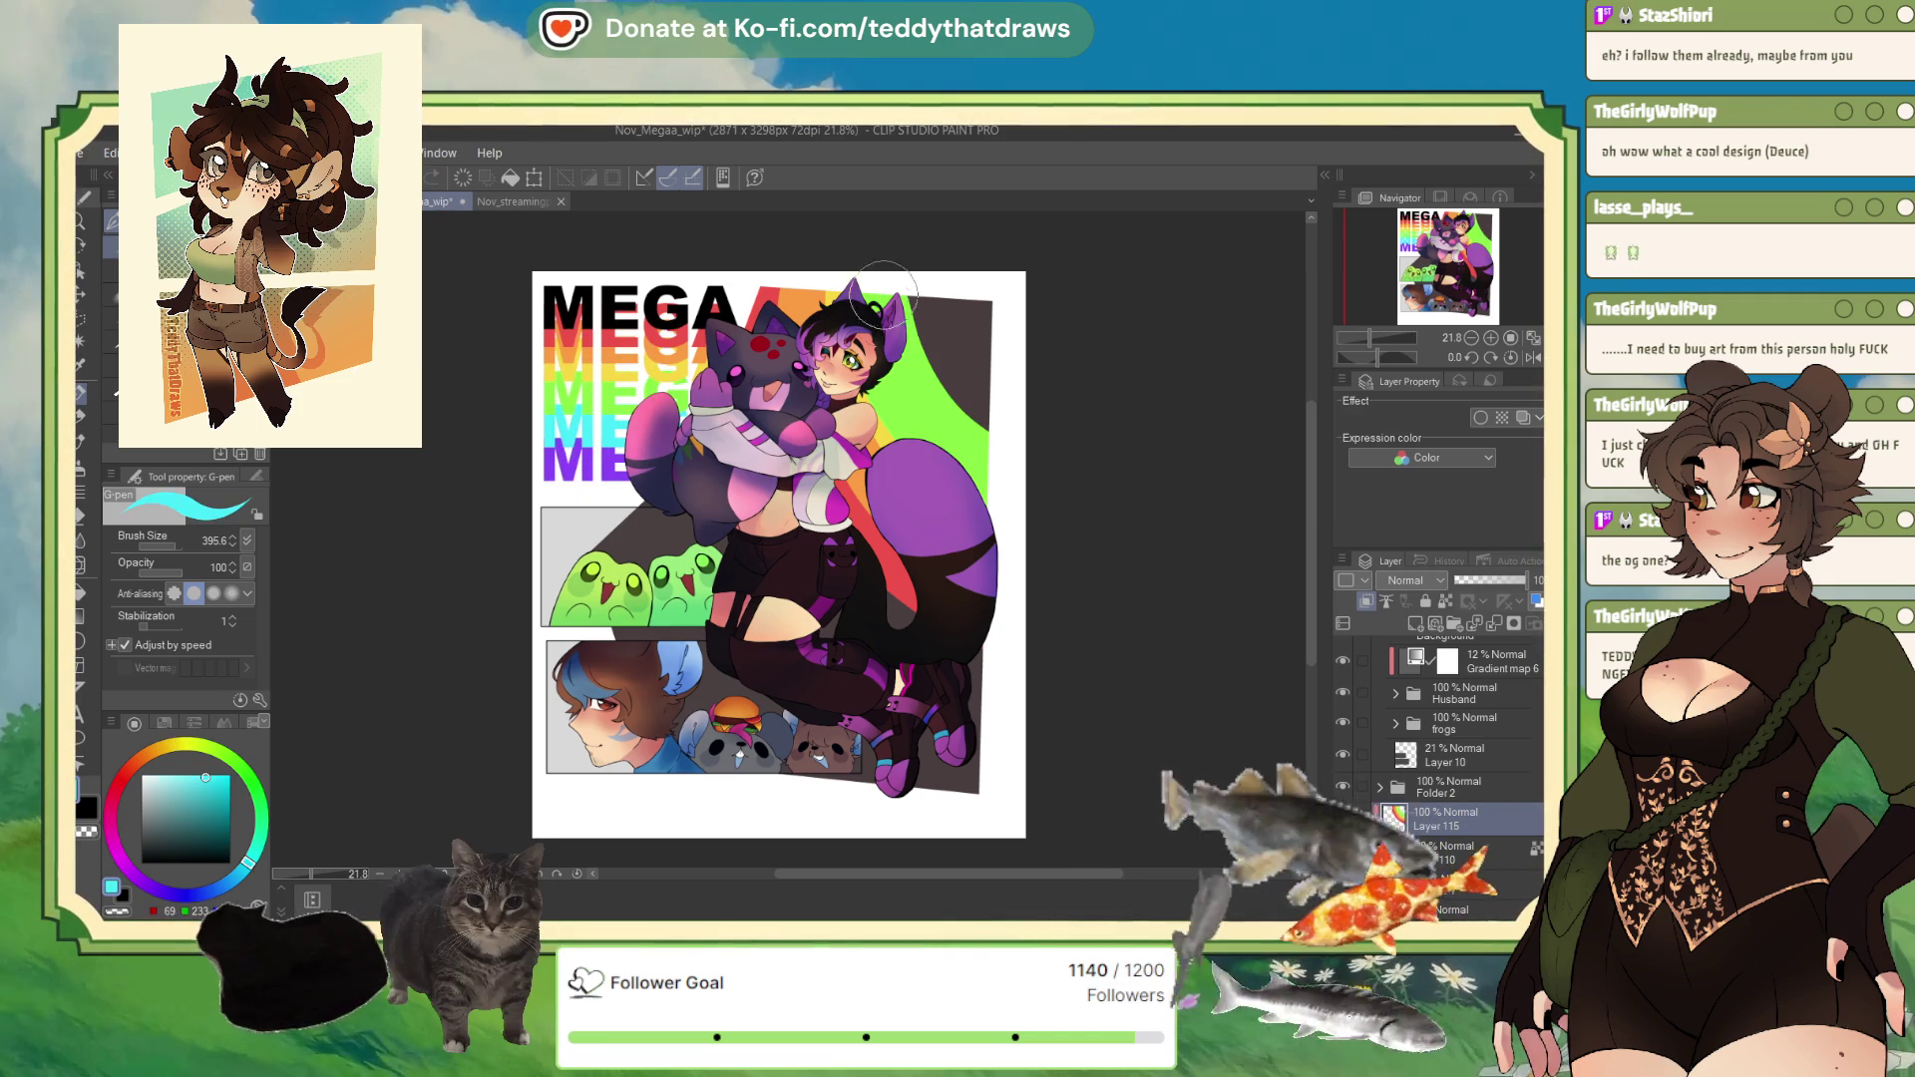
pyautogui.moveTo(903, 309); pyautogui.dragTo(998, 439)
pyautogui.keyDown('alt'); pyautogui.click(590, 465); pyautogui.keyUp('alt')
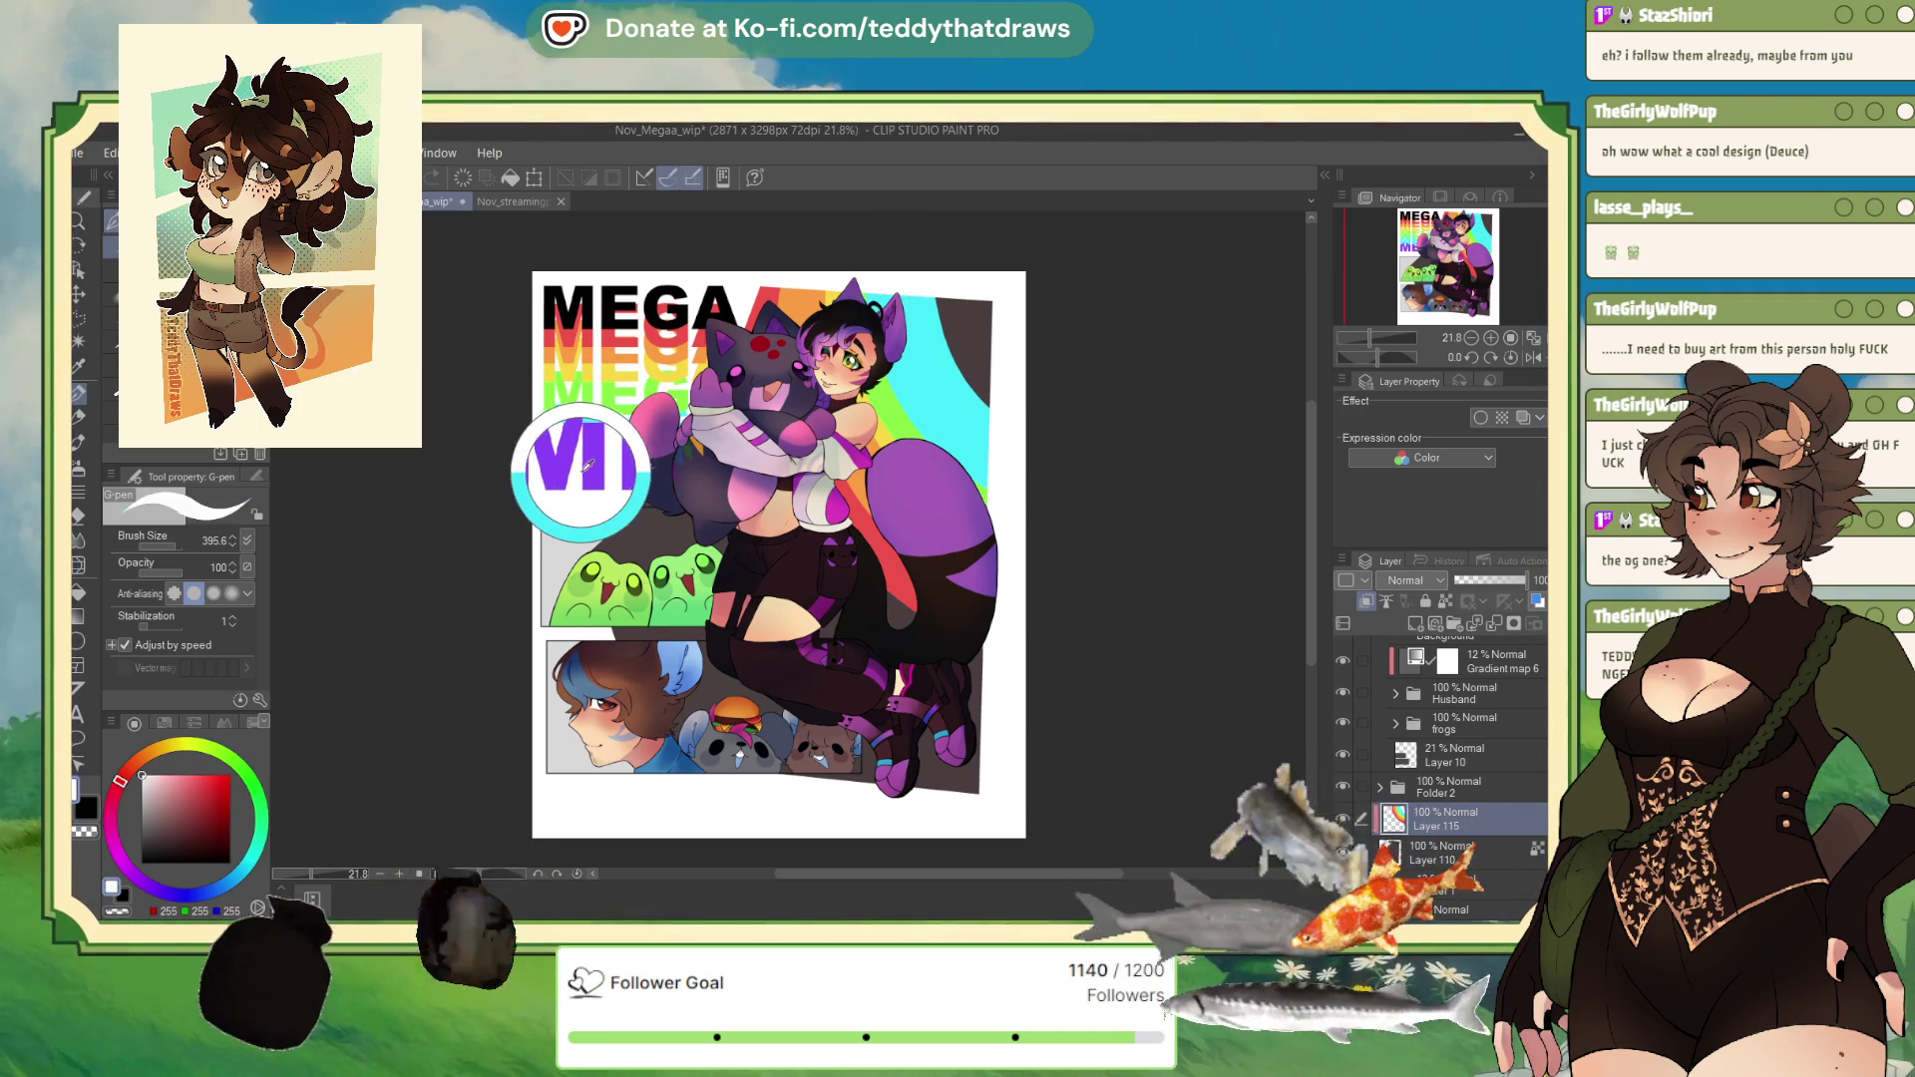
pyautogui.moveTo(903, 274); pyautogui.dragTo(992, 439)
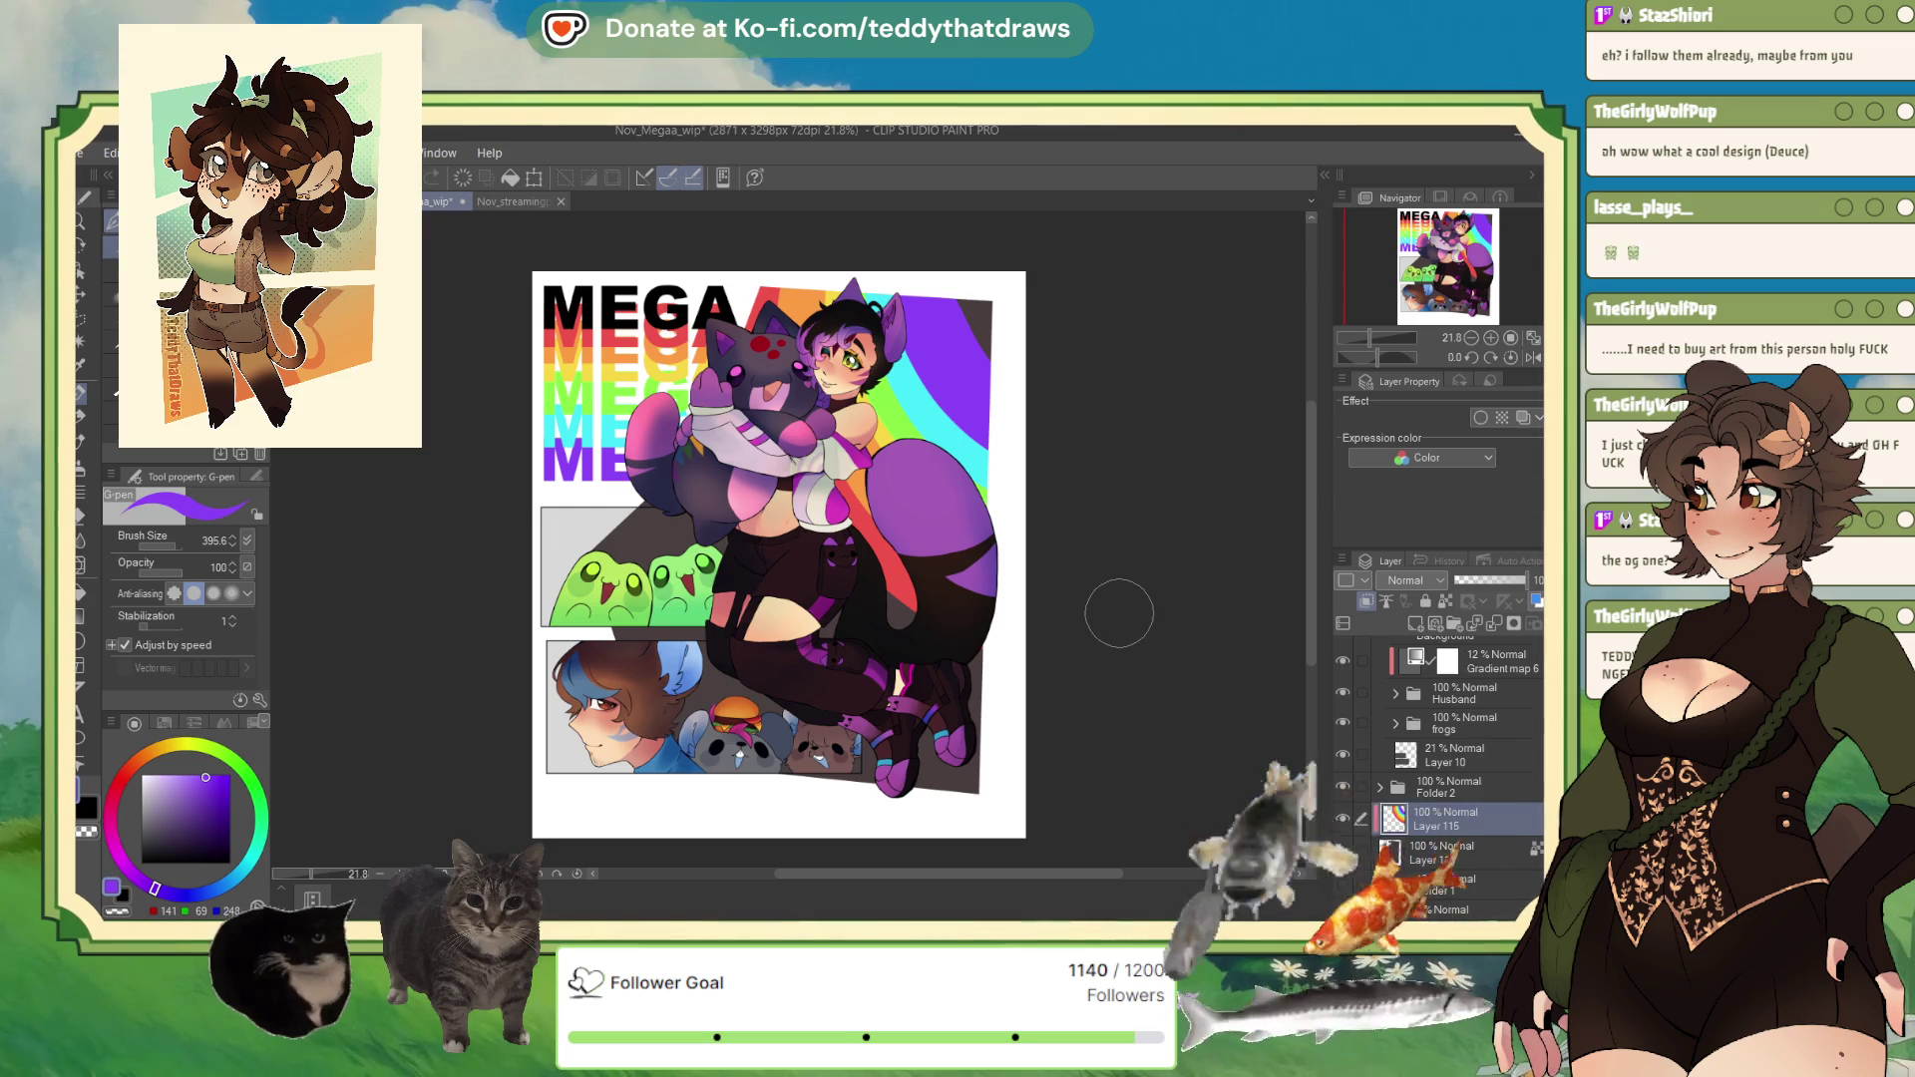
pyautogui.scroll(-4, 878, 364)
pyautogui.scroll(3, 877, 364)
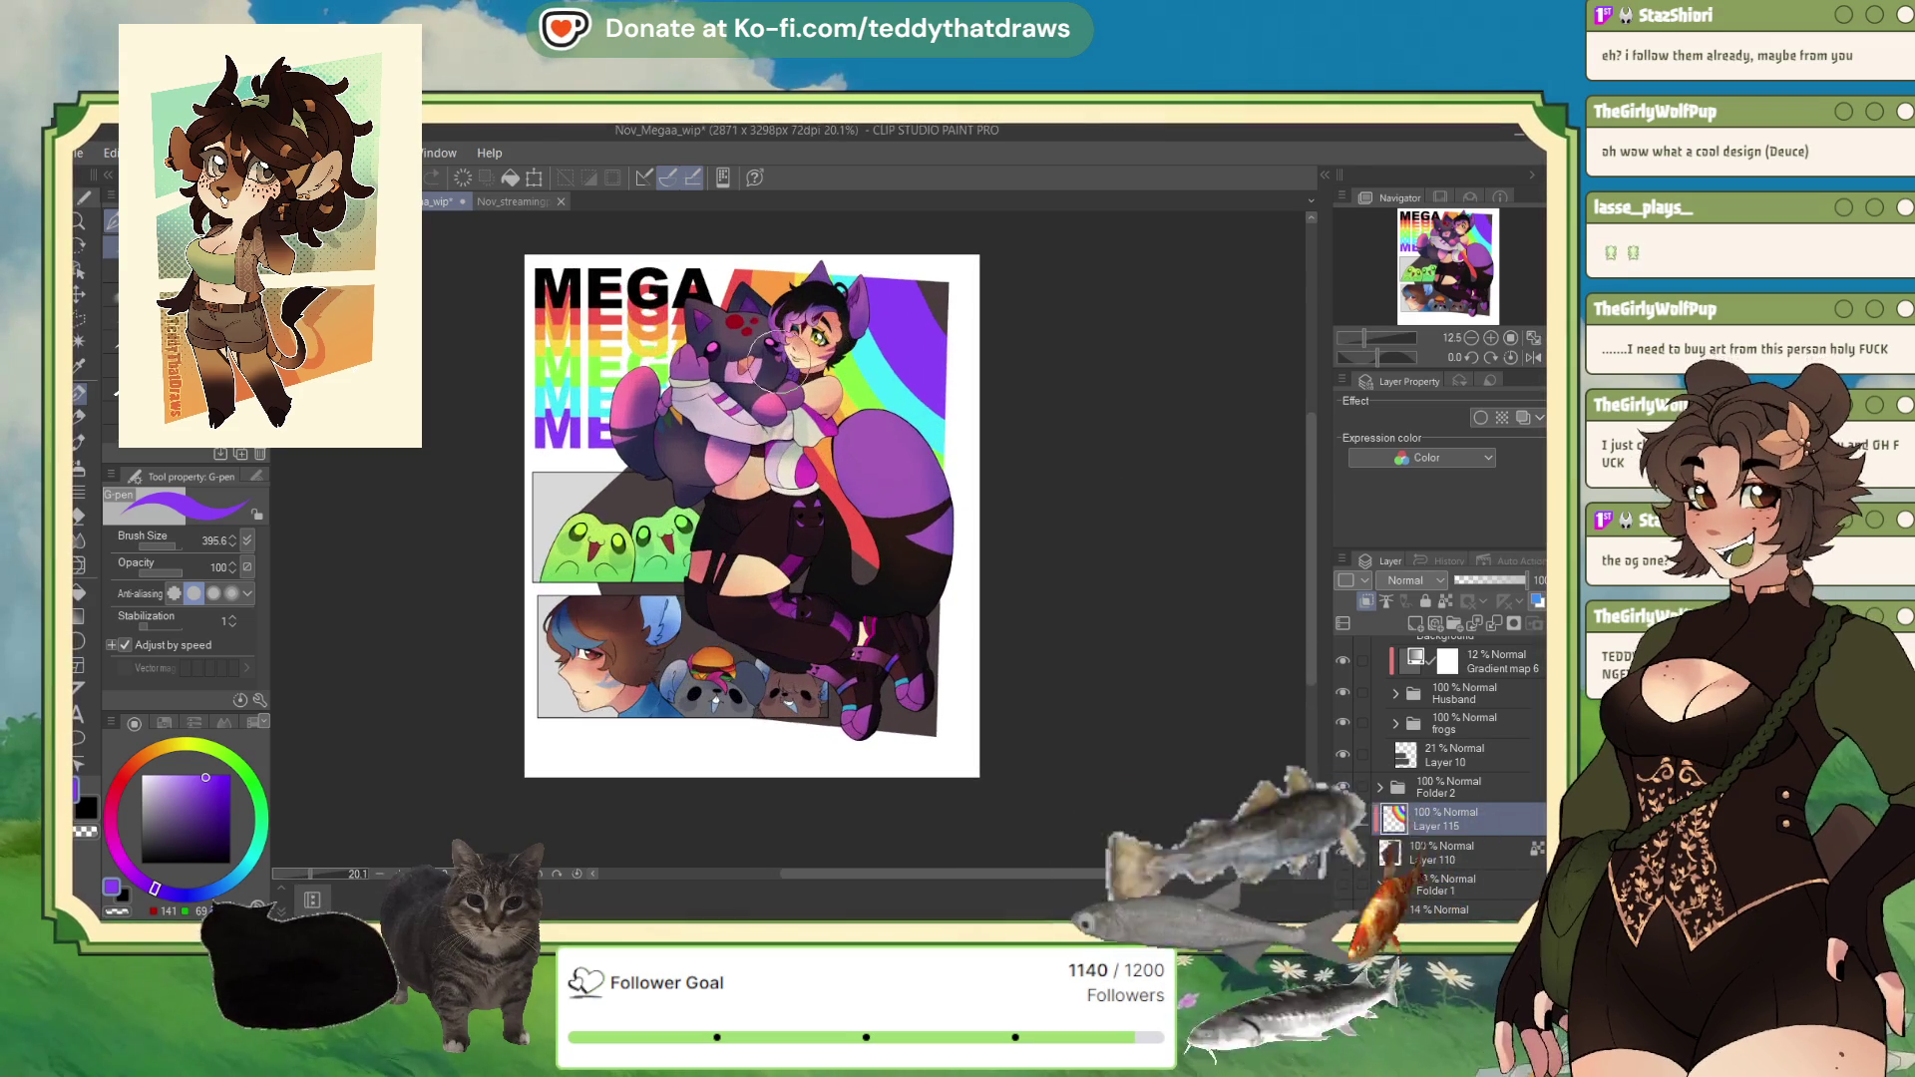
pyautogui.scroll(-3, 557, 601)
pyautogui.scroll(4, 641, 372)
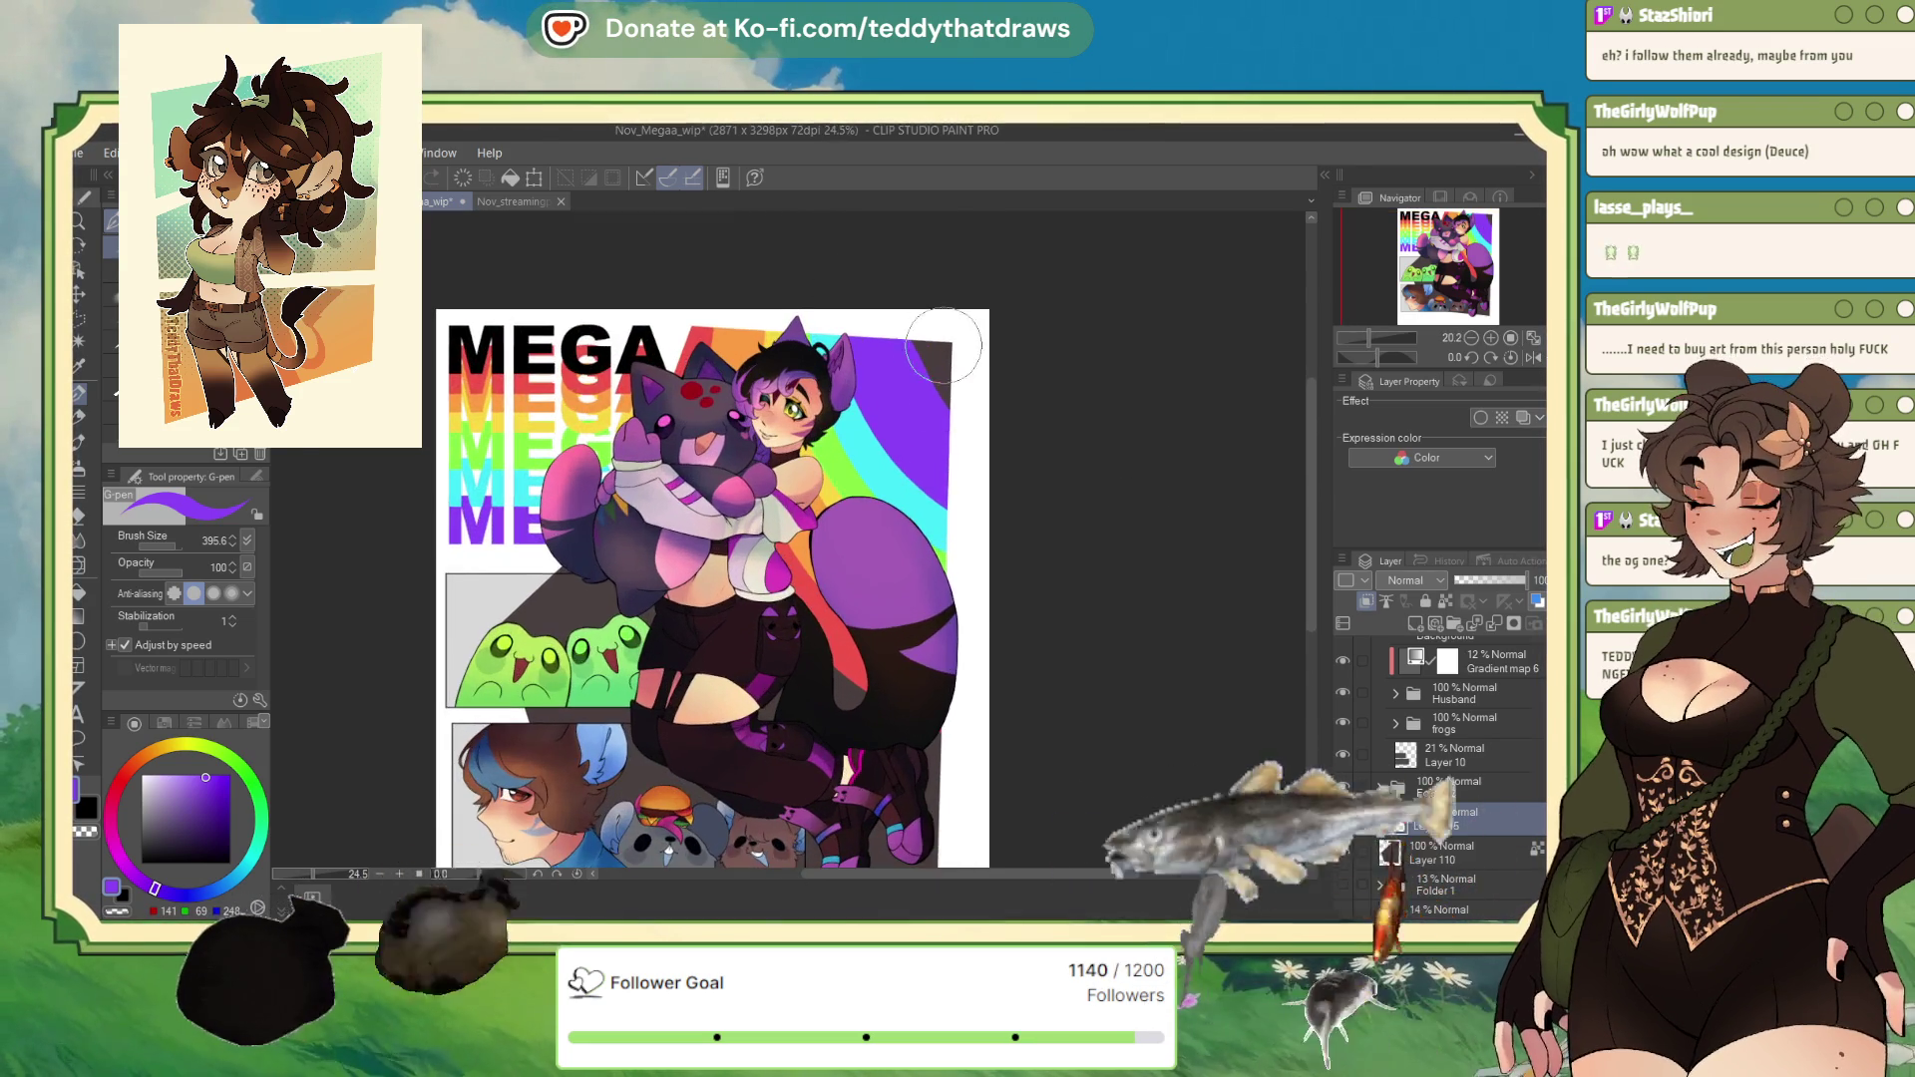
pyautogui.scroll(2, 642, 382)
pyautogui.scroll(-4, 834, 363)
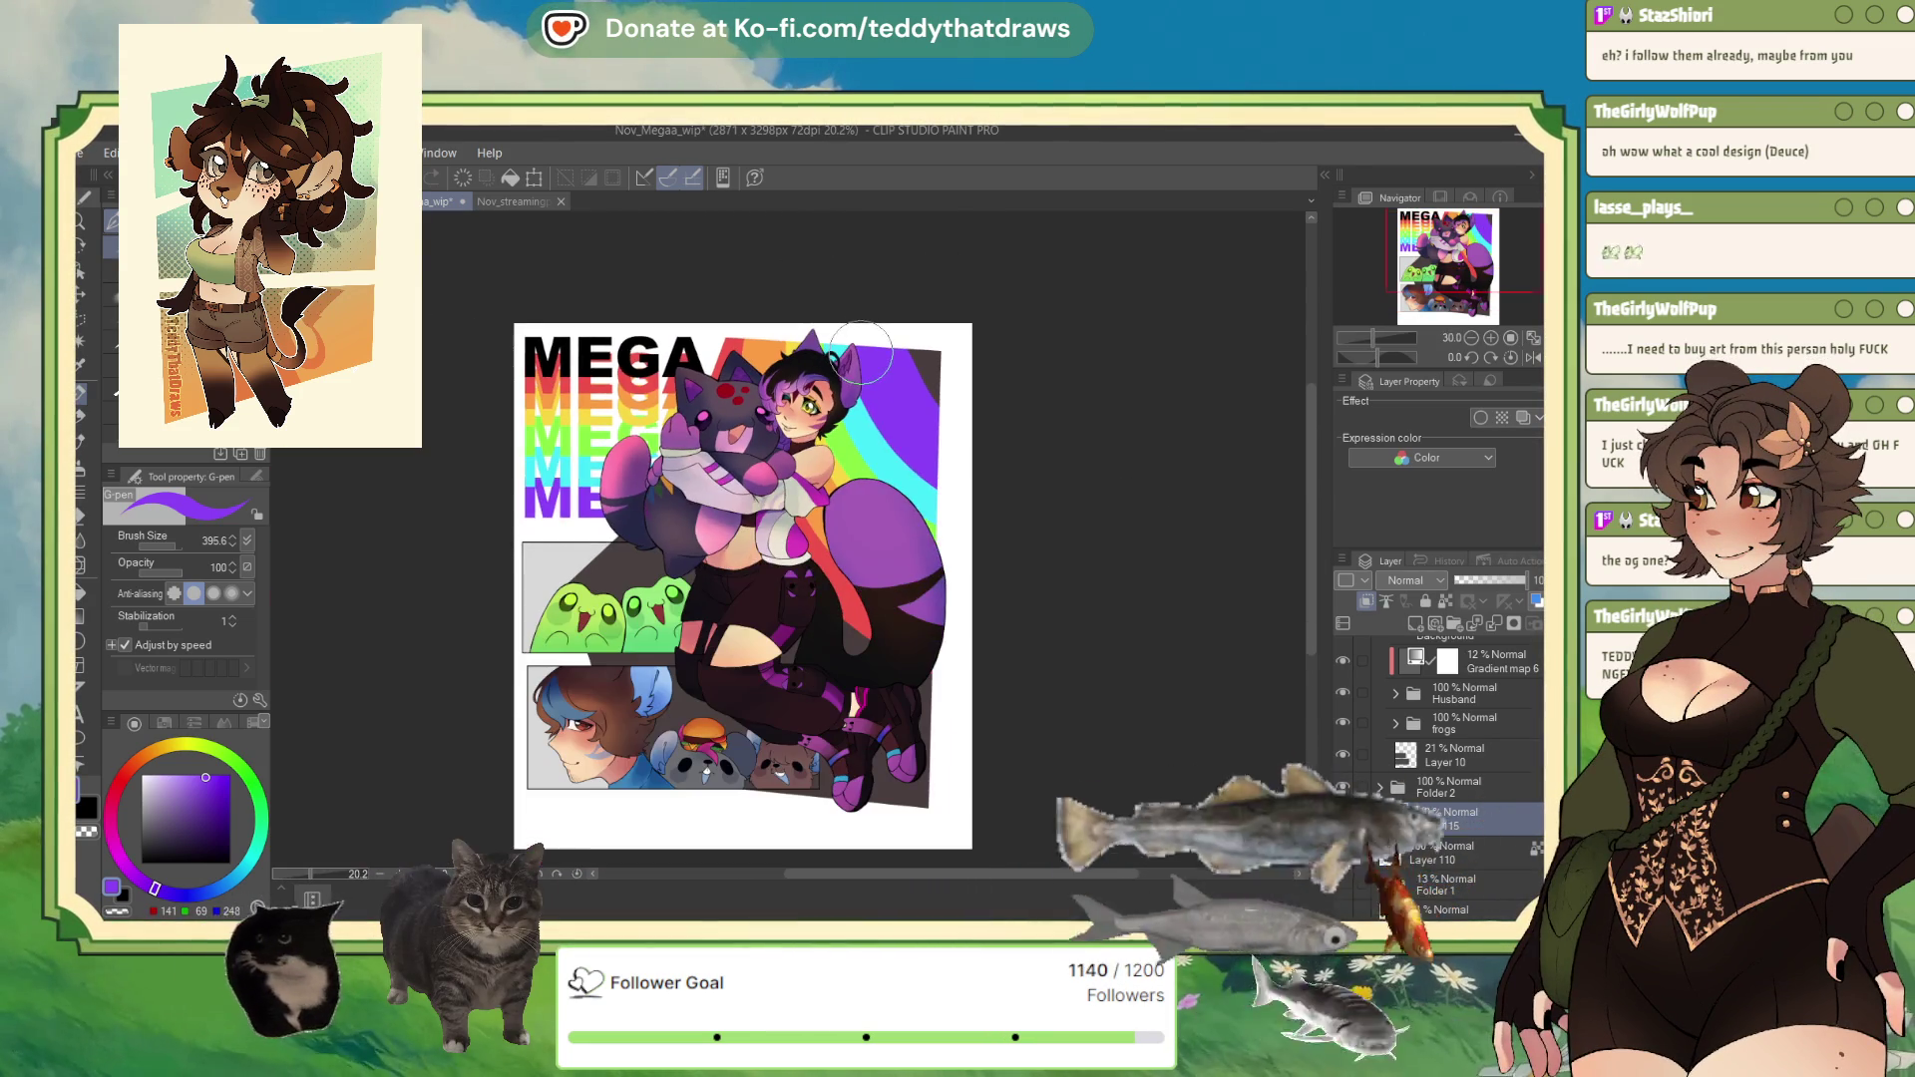
pyautogui.scroll(2, 915, 445)
pyautogui.click(1456, 755)
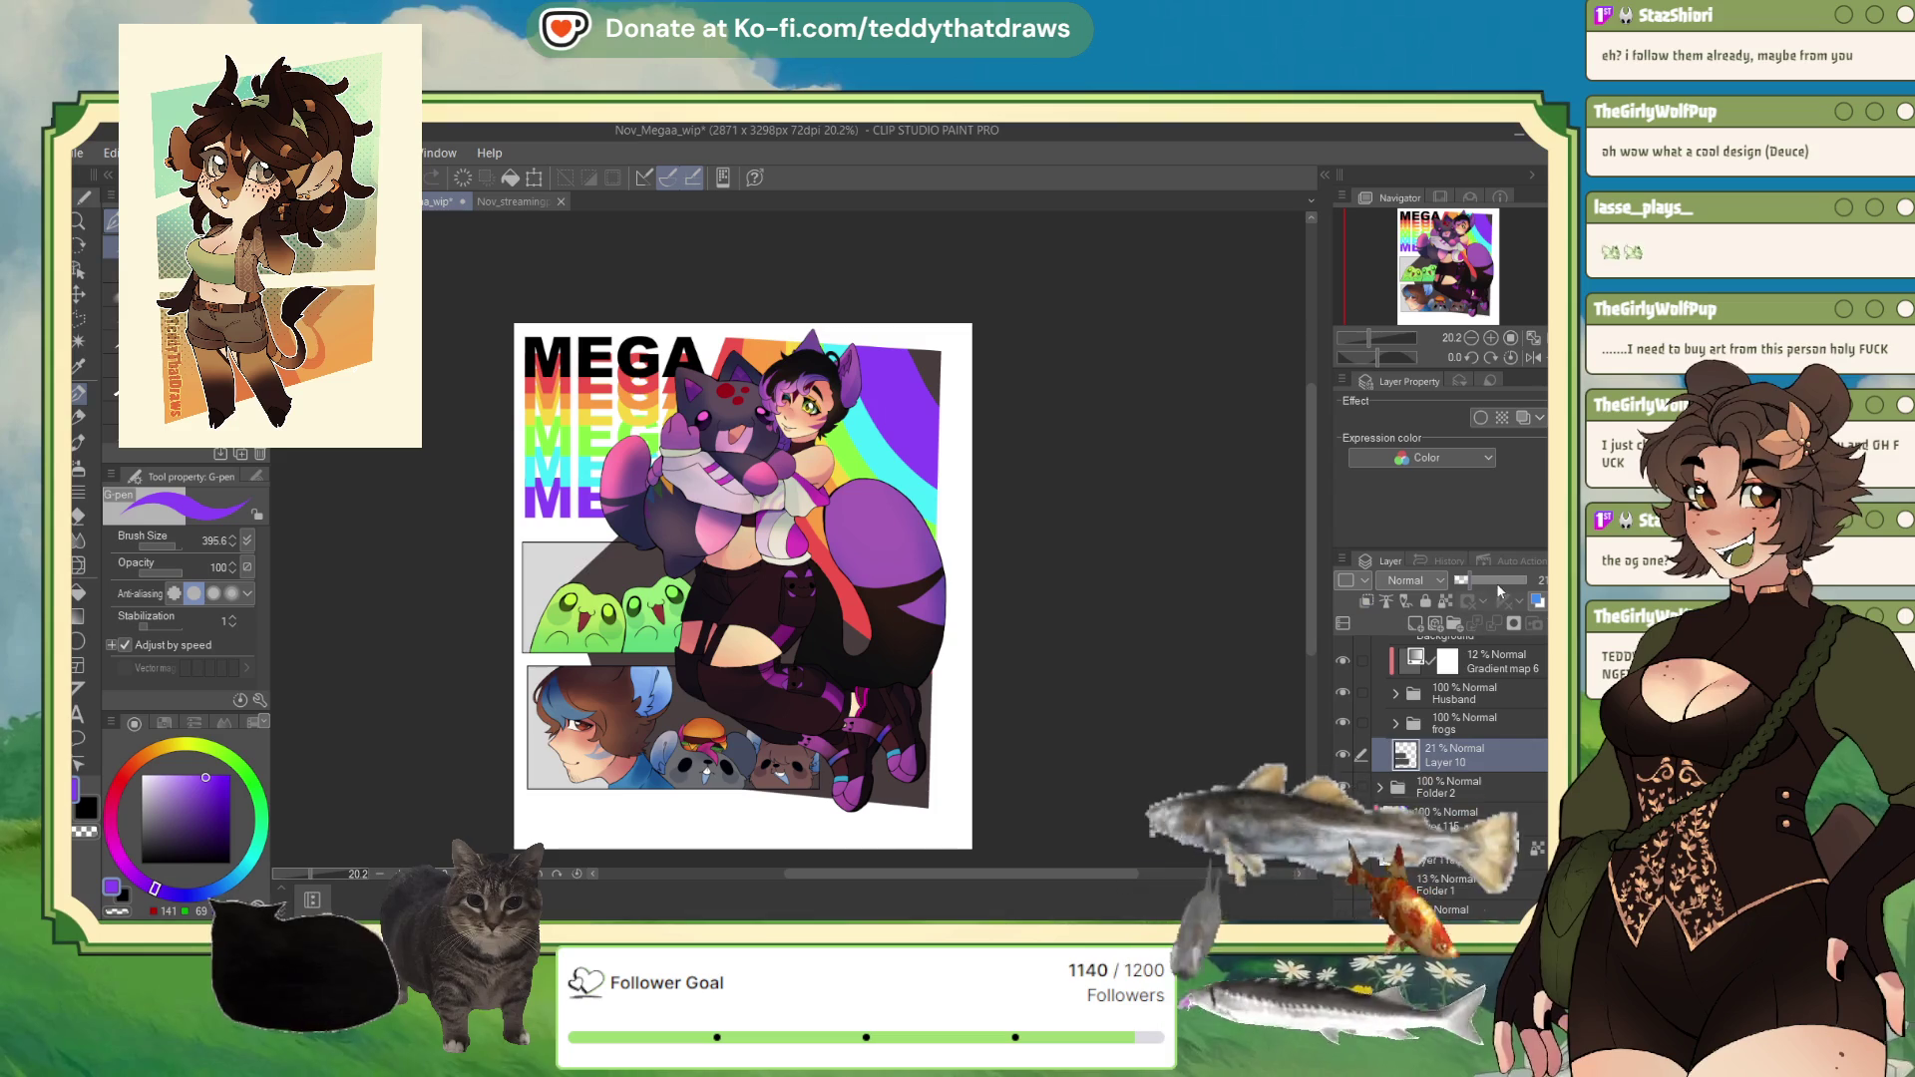
pyautogui.moveTo(1476, 580); pyautogui.dragTo(1528, 580)
pyautogui.scroll(-2, 655, 711)
pyautogui.scroll(3, 655, 711)
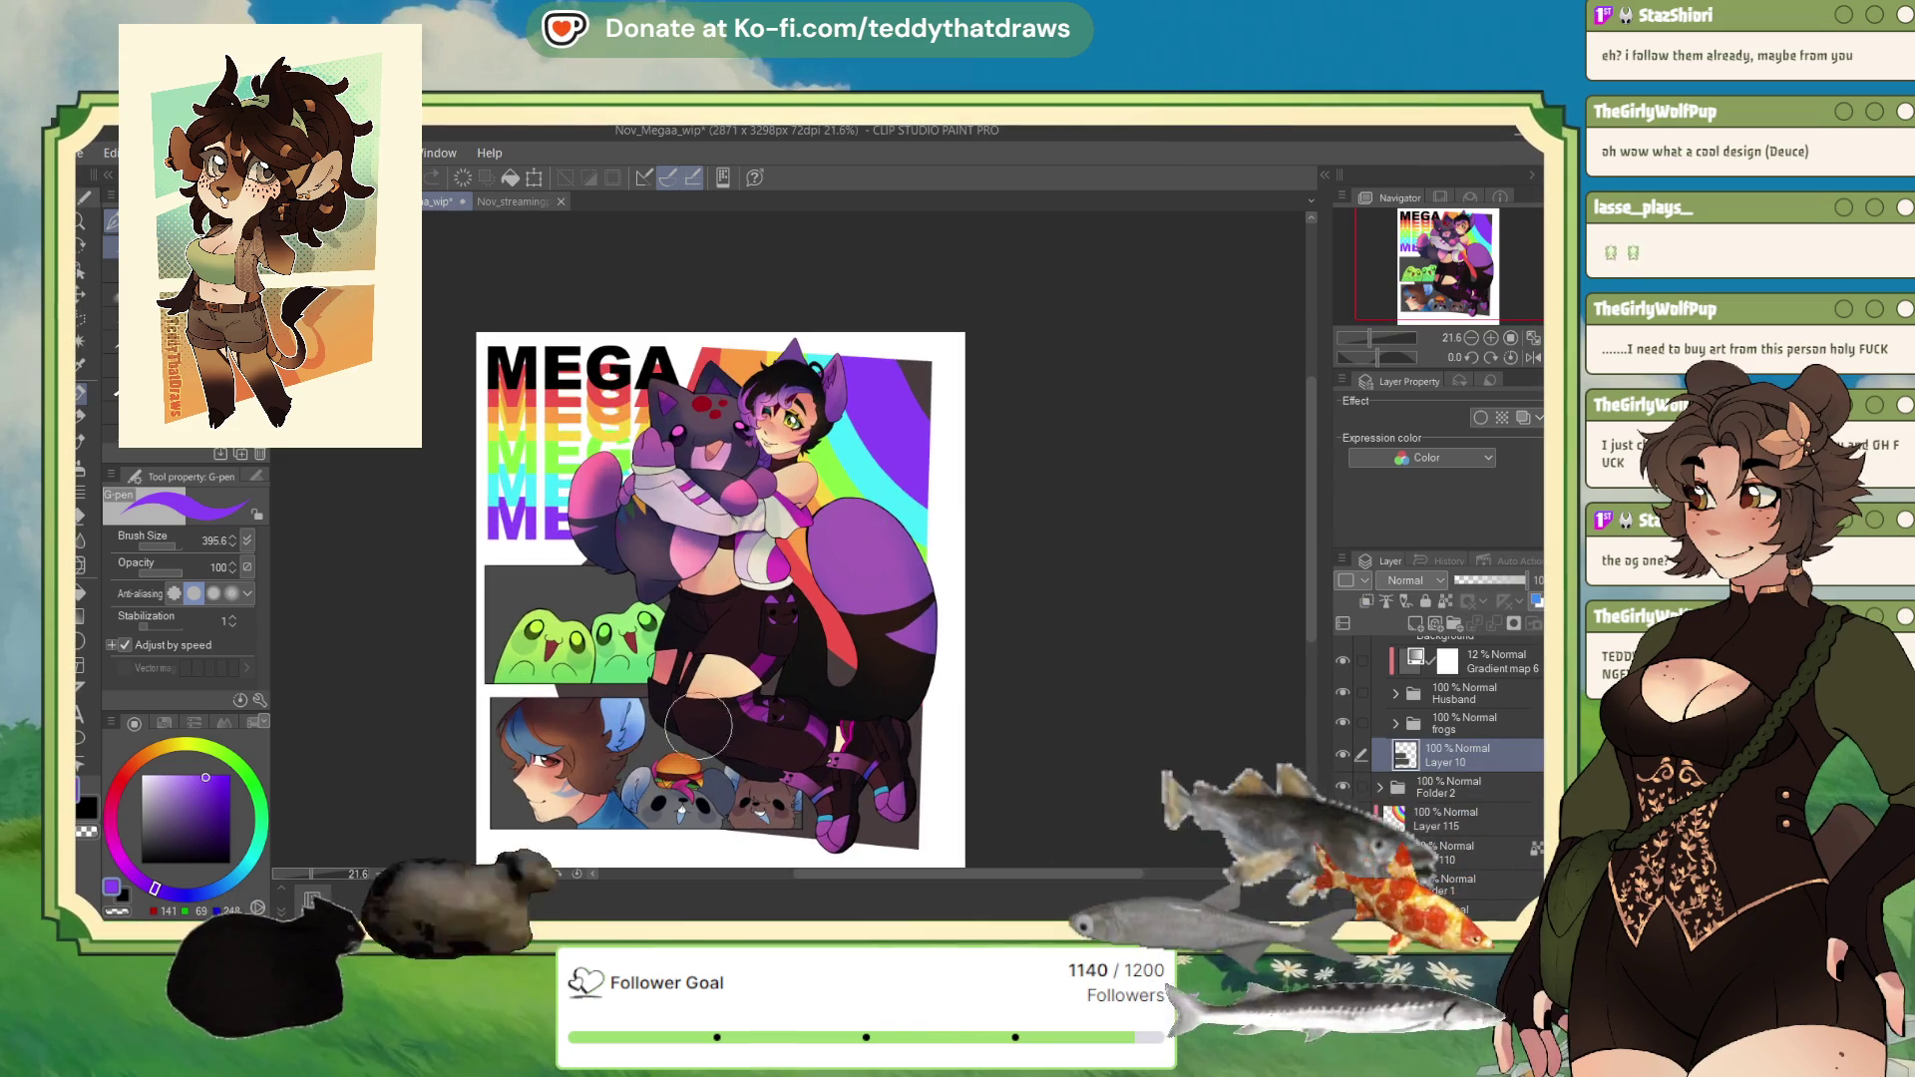
pyautogui.click(1445, 602)
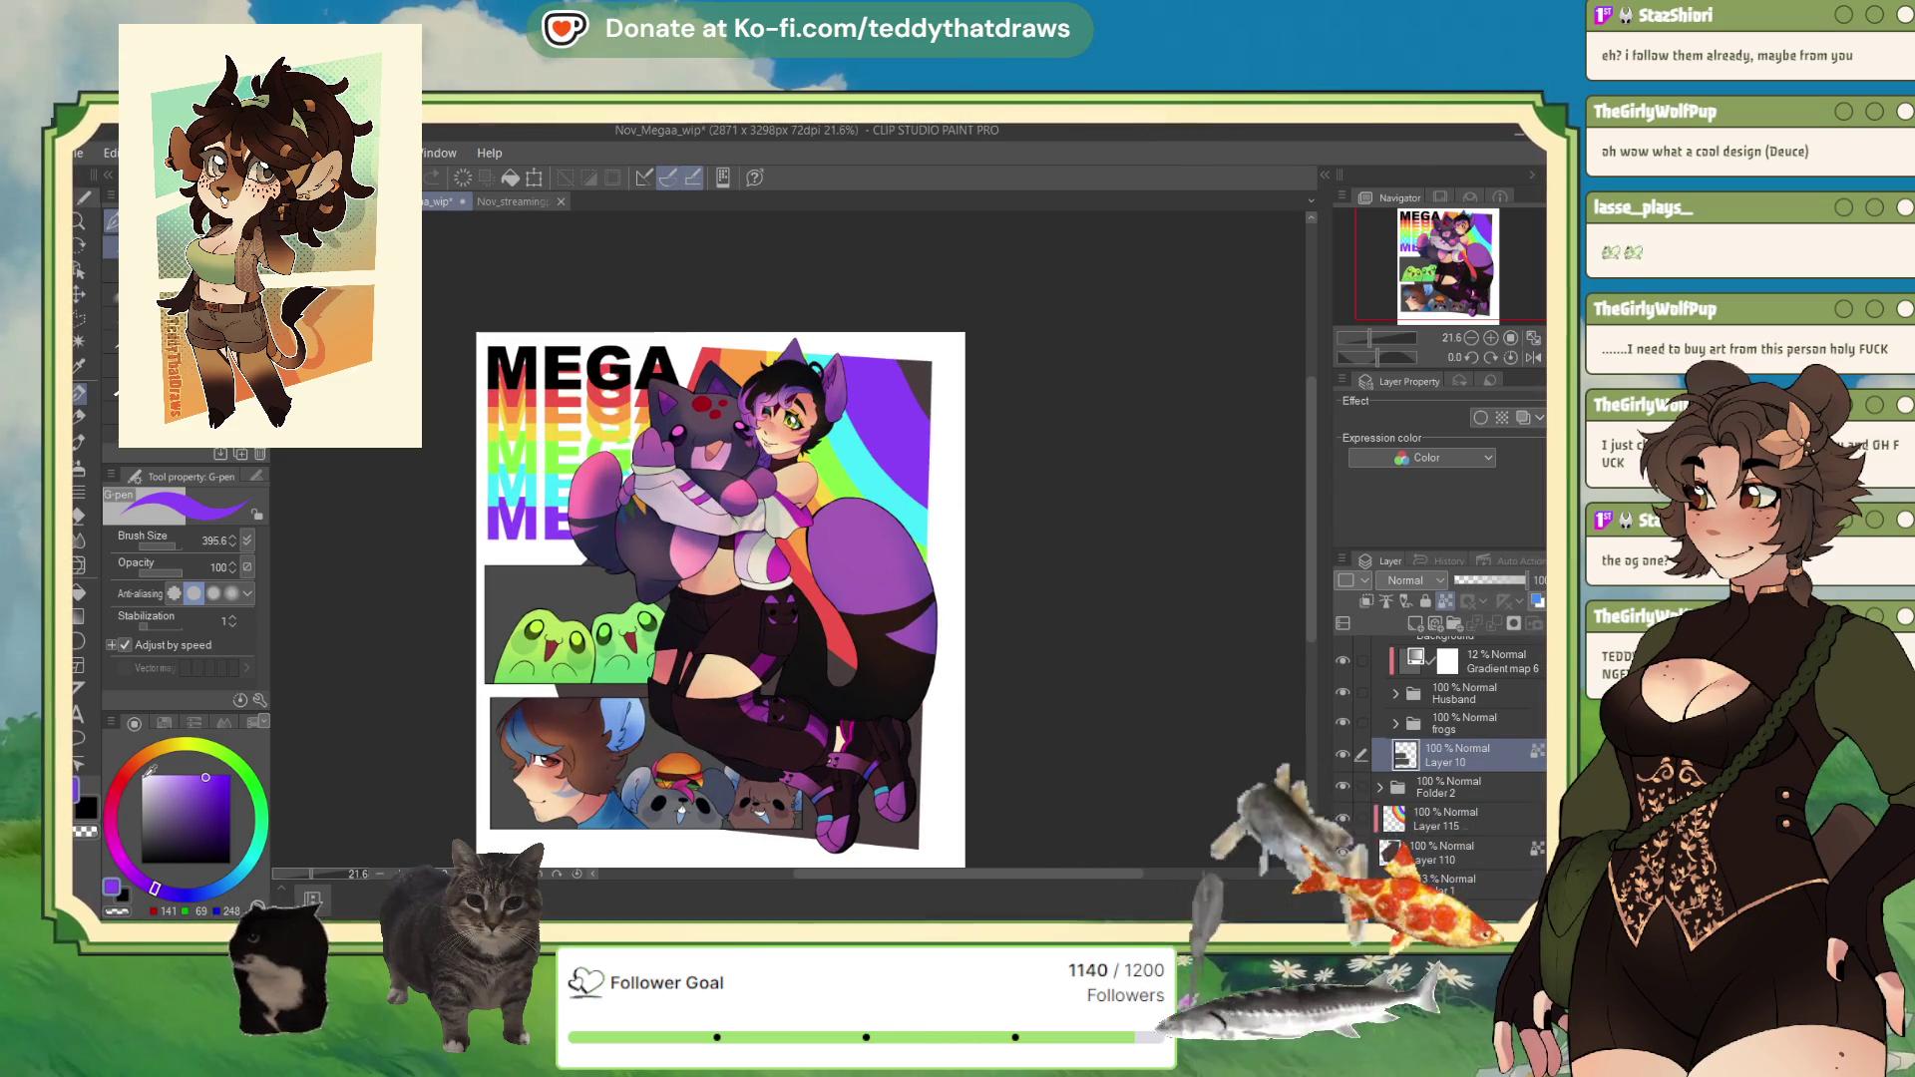
pyautogui.press('x')
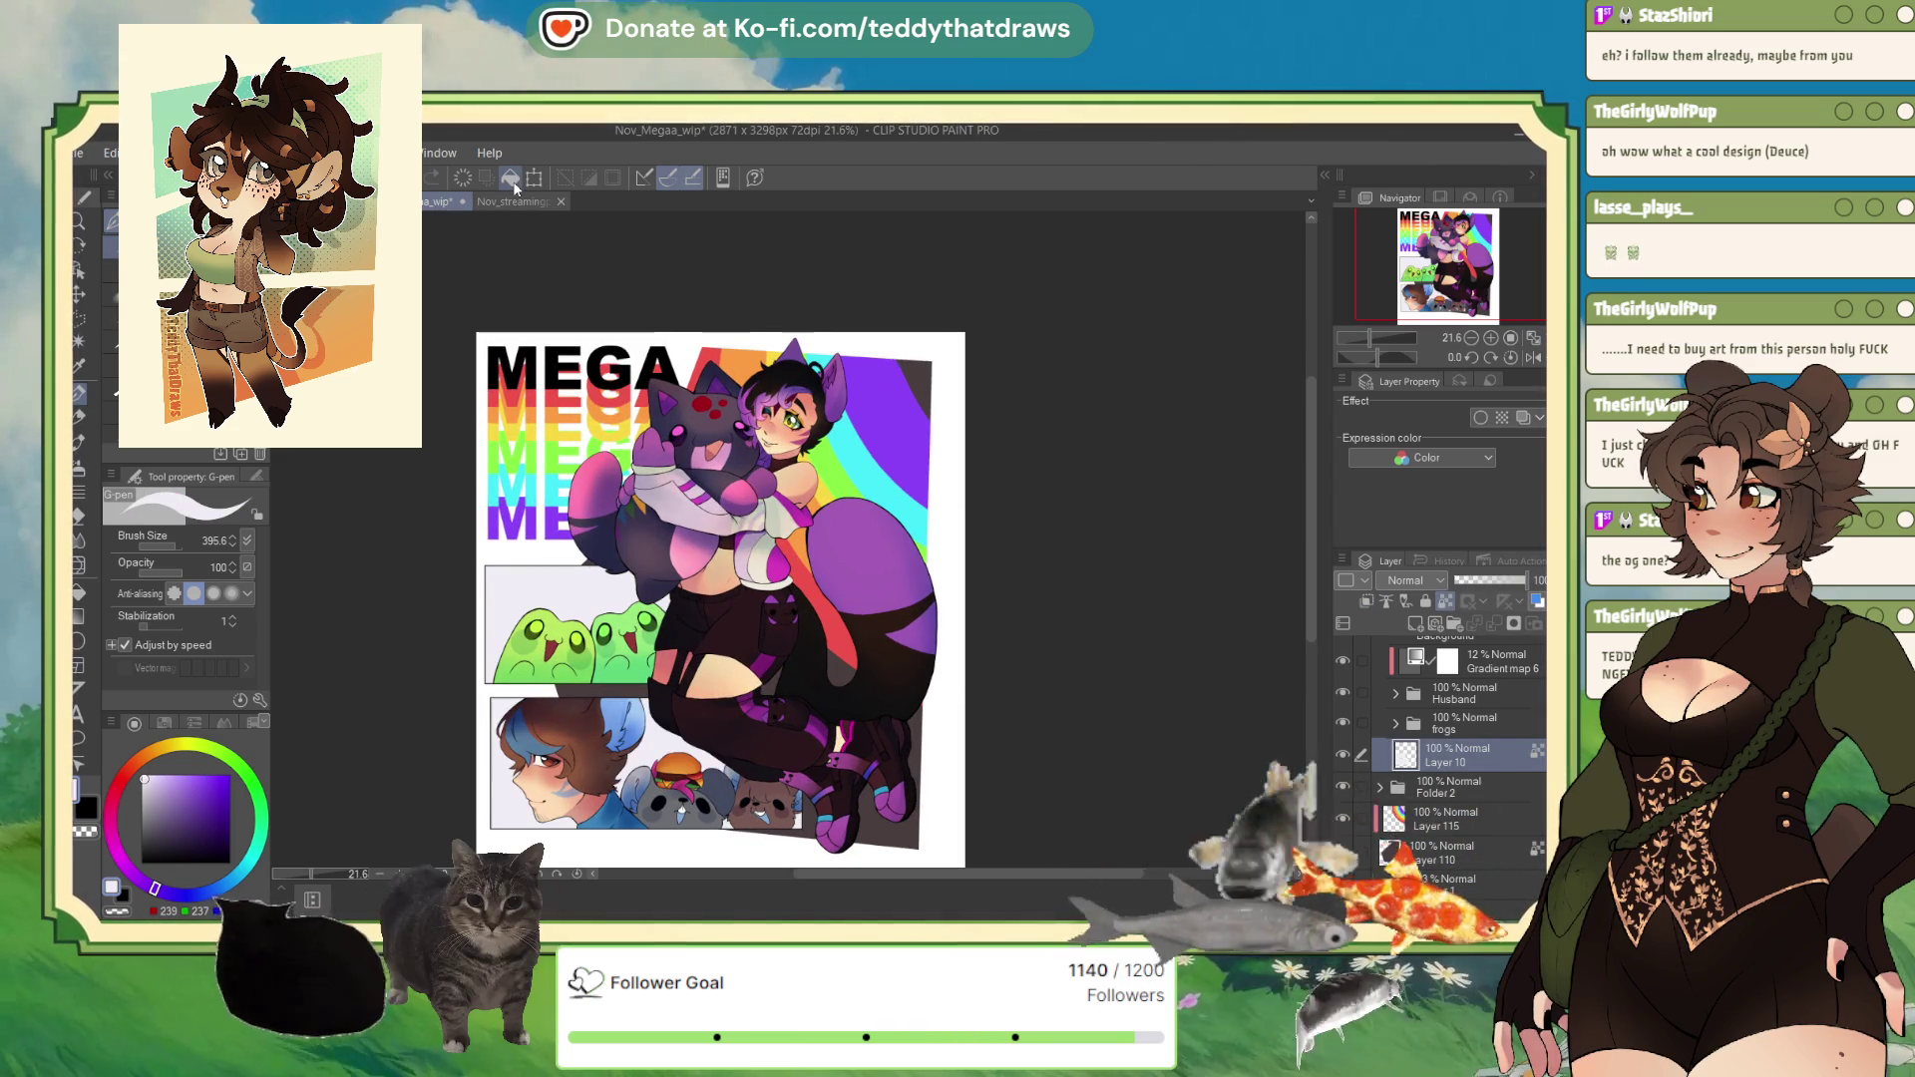
pyautogui.scroll(-2, 761, 576)
pyautogui.scroll(3, 761, 576)
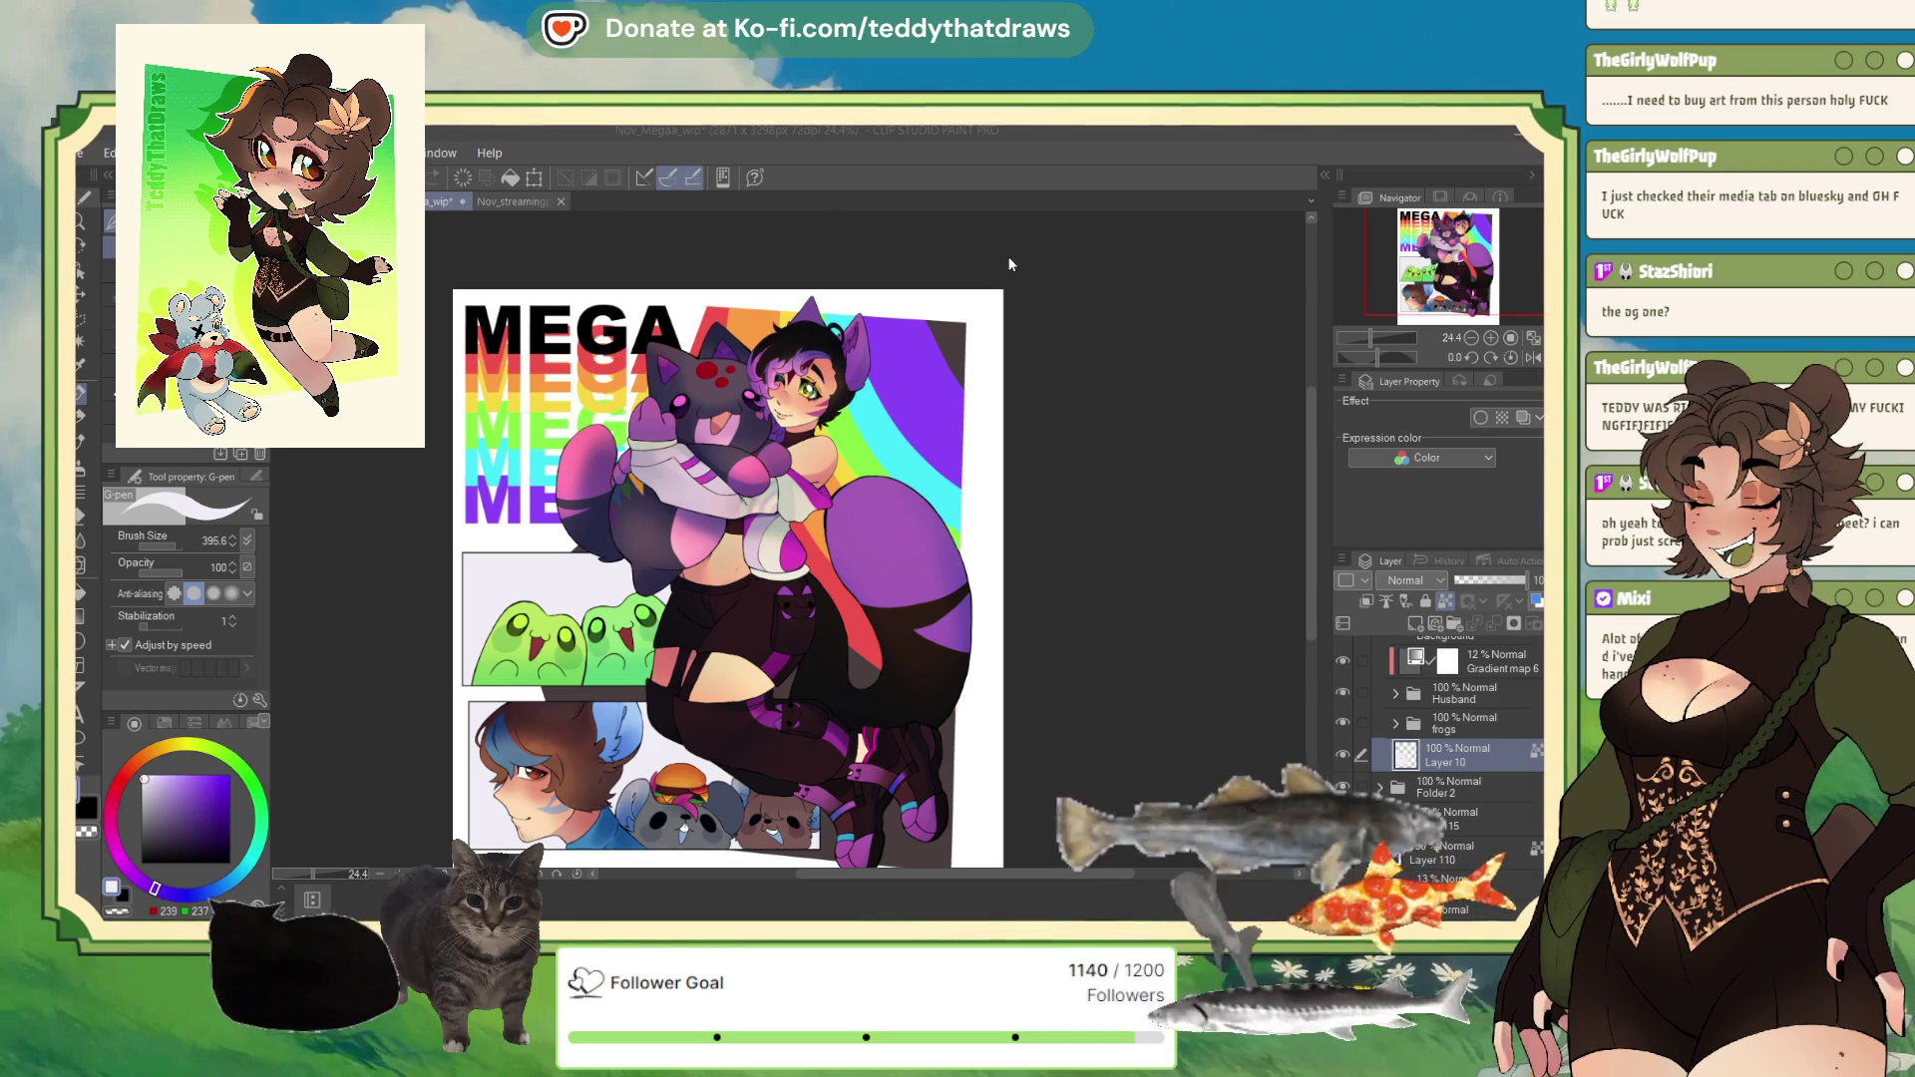
pyautogui.hotkey('ctrl', 'n')
pyautogui.press('Return')
# Step: Paste the character reference, scale it up to fill the 3000x3000 canvas, then return to Nov_Megaa_wip
pyautogui.hotkey('ctrl', 'v')
pyautogui.scroll(-1, 853, 207)
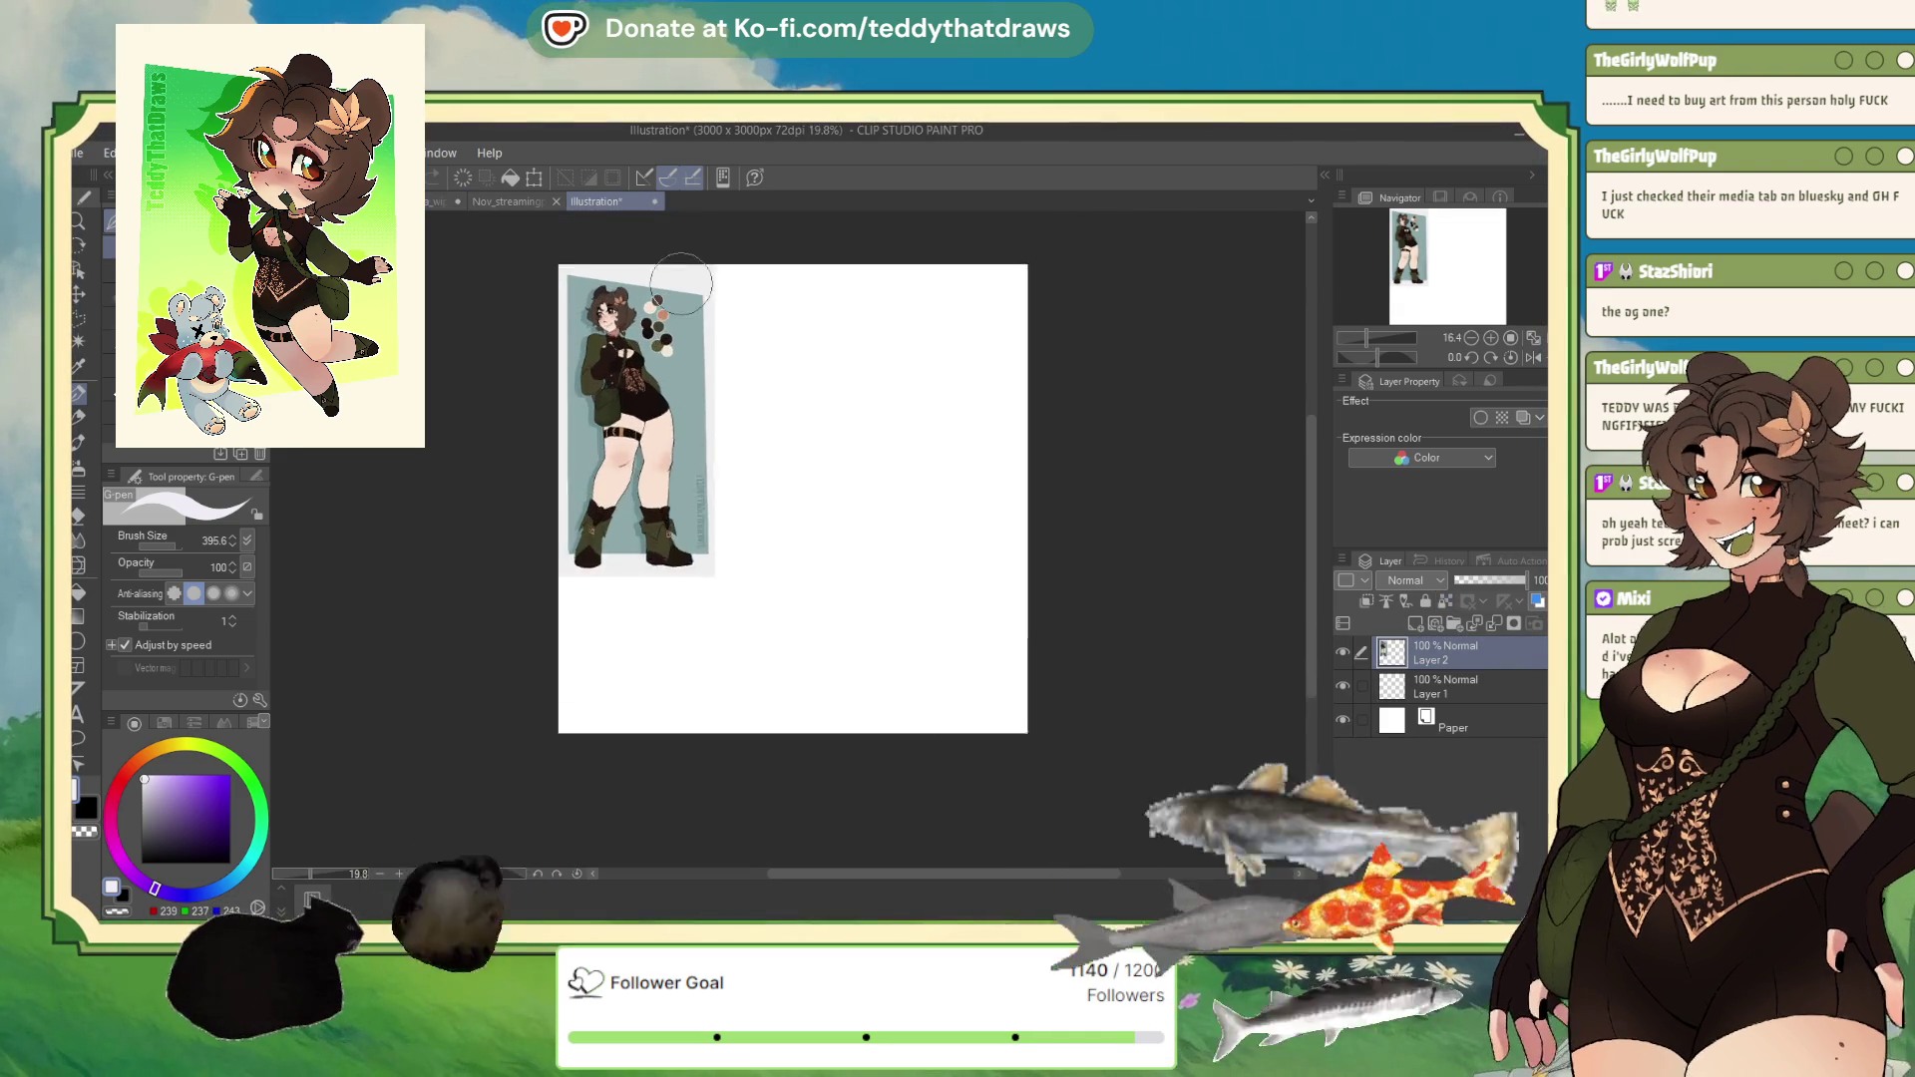
pyautogui.hotkey('ctrl', 't')
pyautogui.moveTo(722, 654); pyautogui.dragTo(811, 829)
pyautogui.click(613, 853)
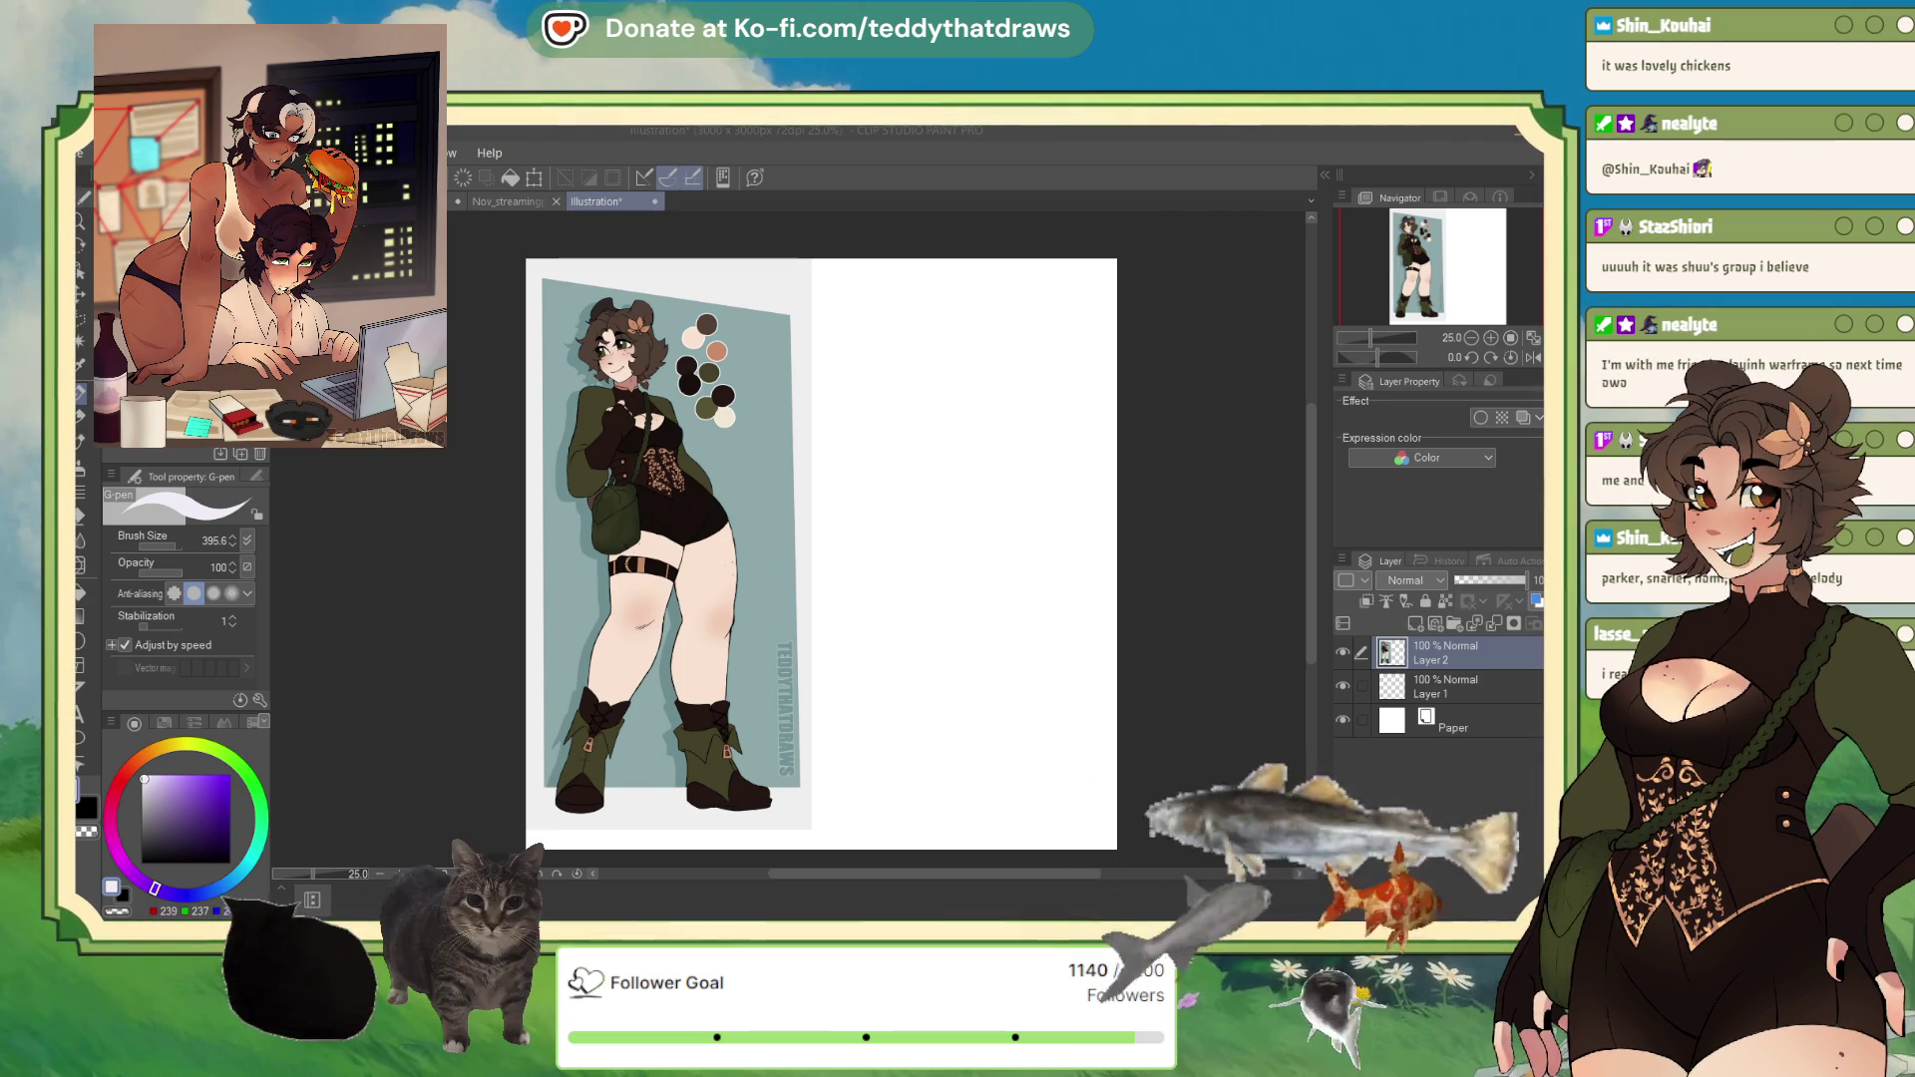
pyautogui.hotkey('ctrl', 'Tab')
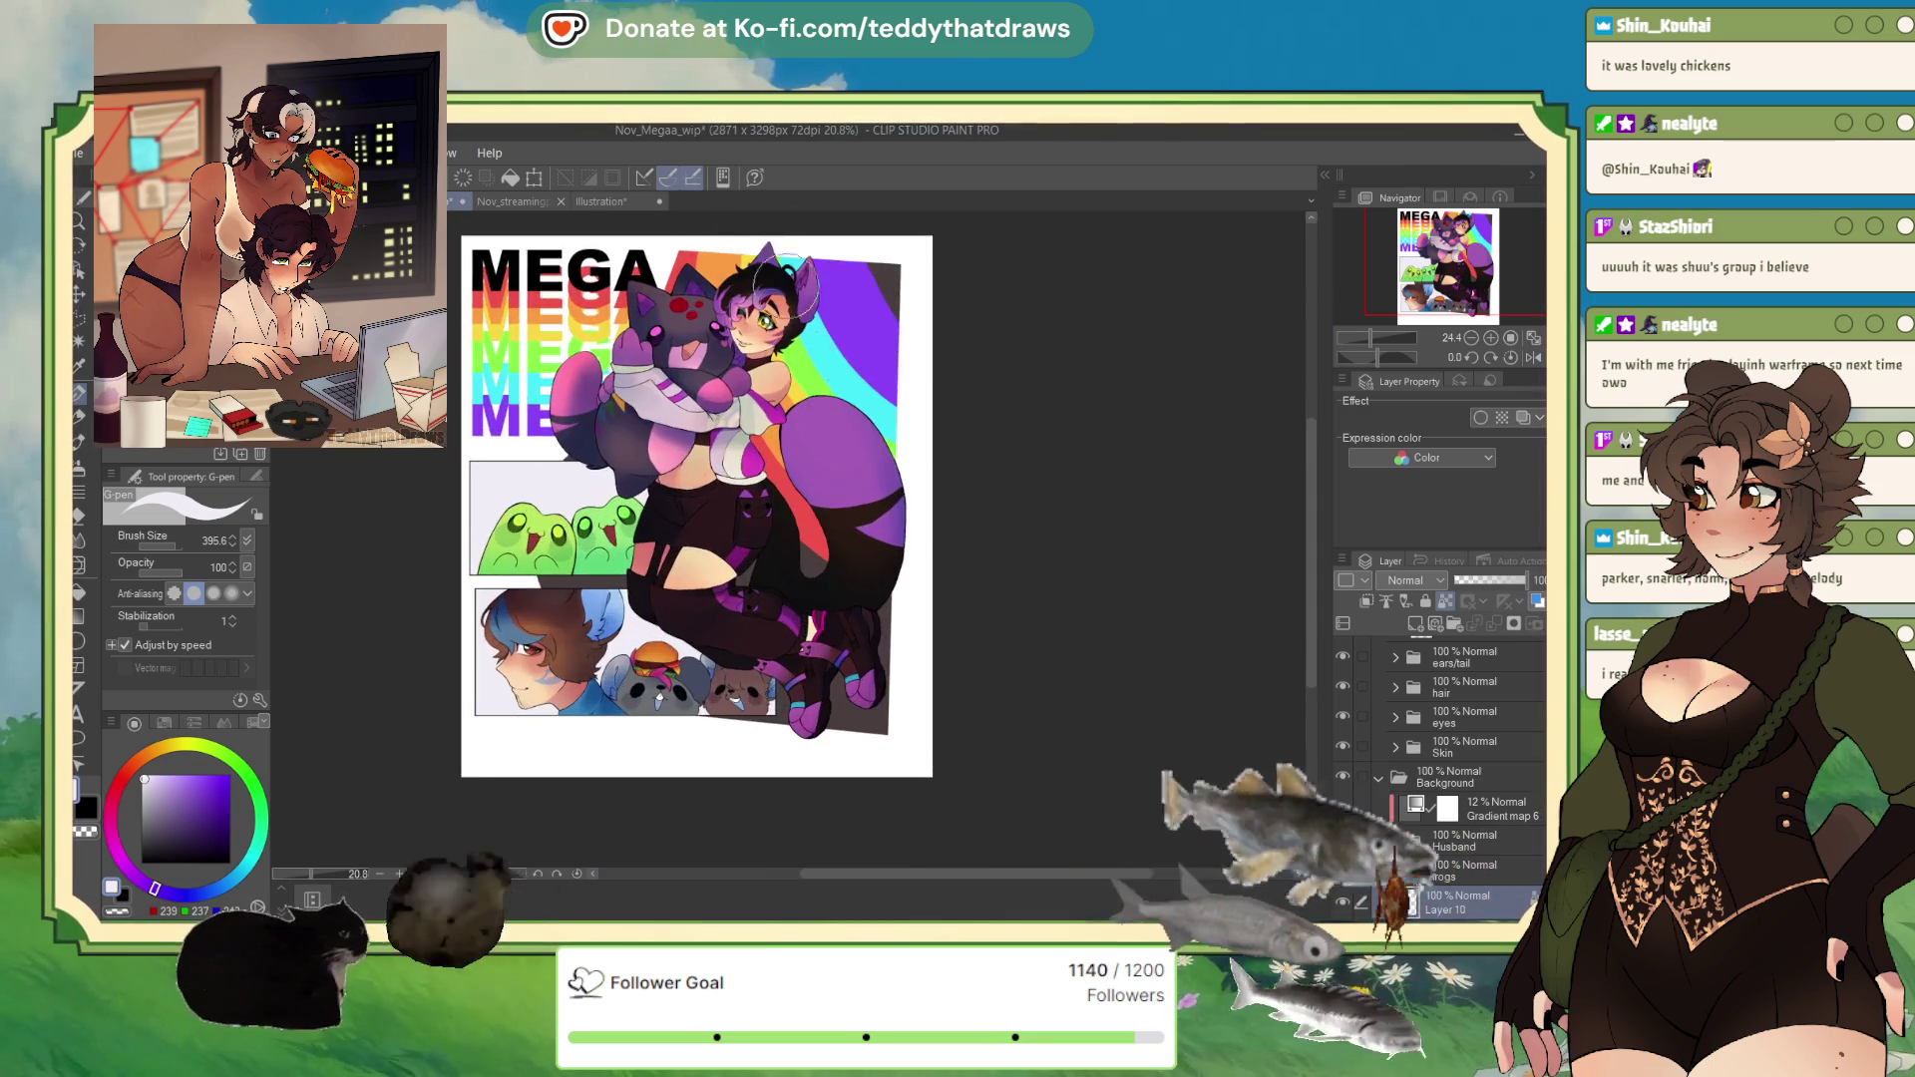
pyautogui.scroll(1, 741, 432)
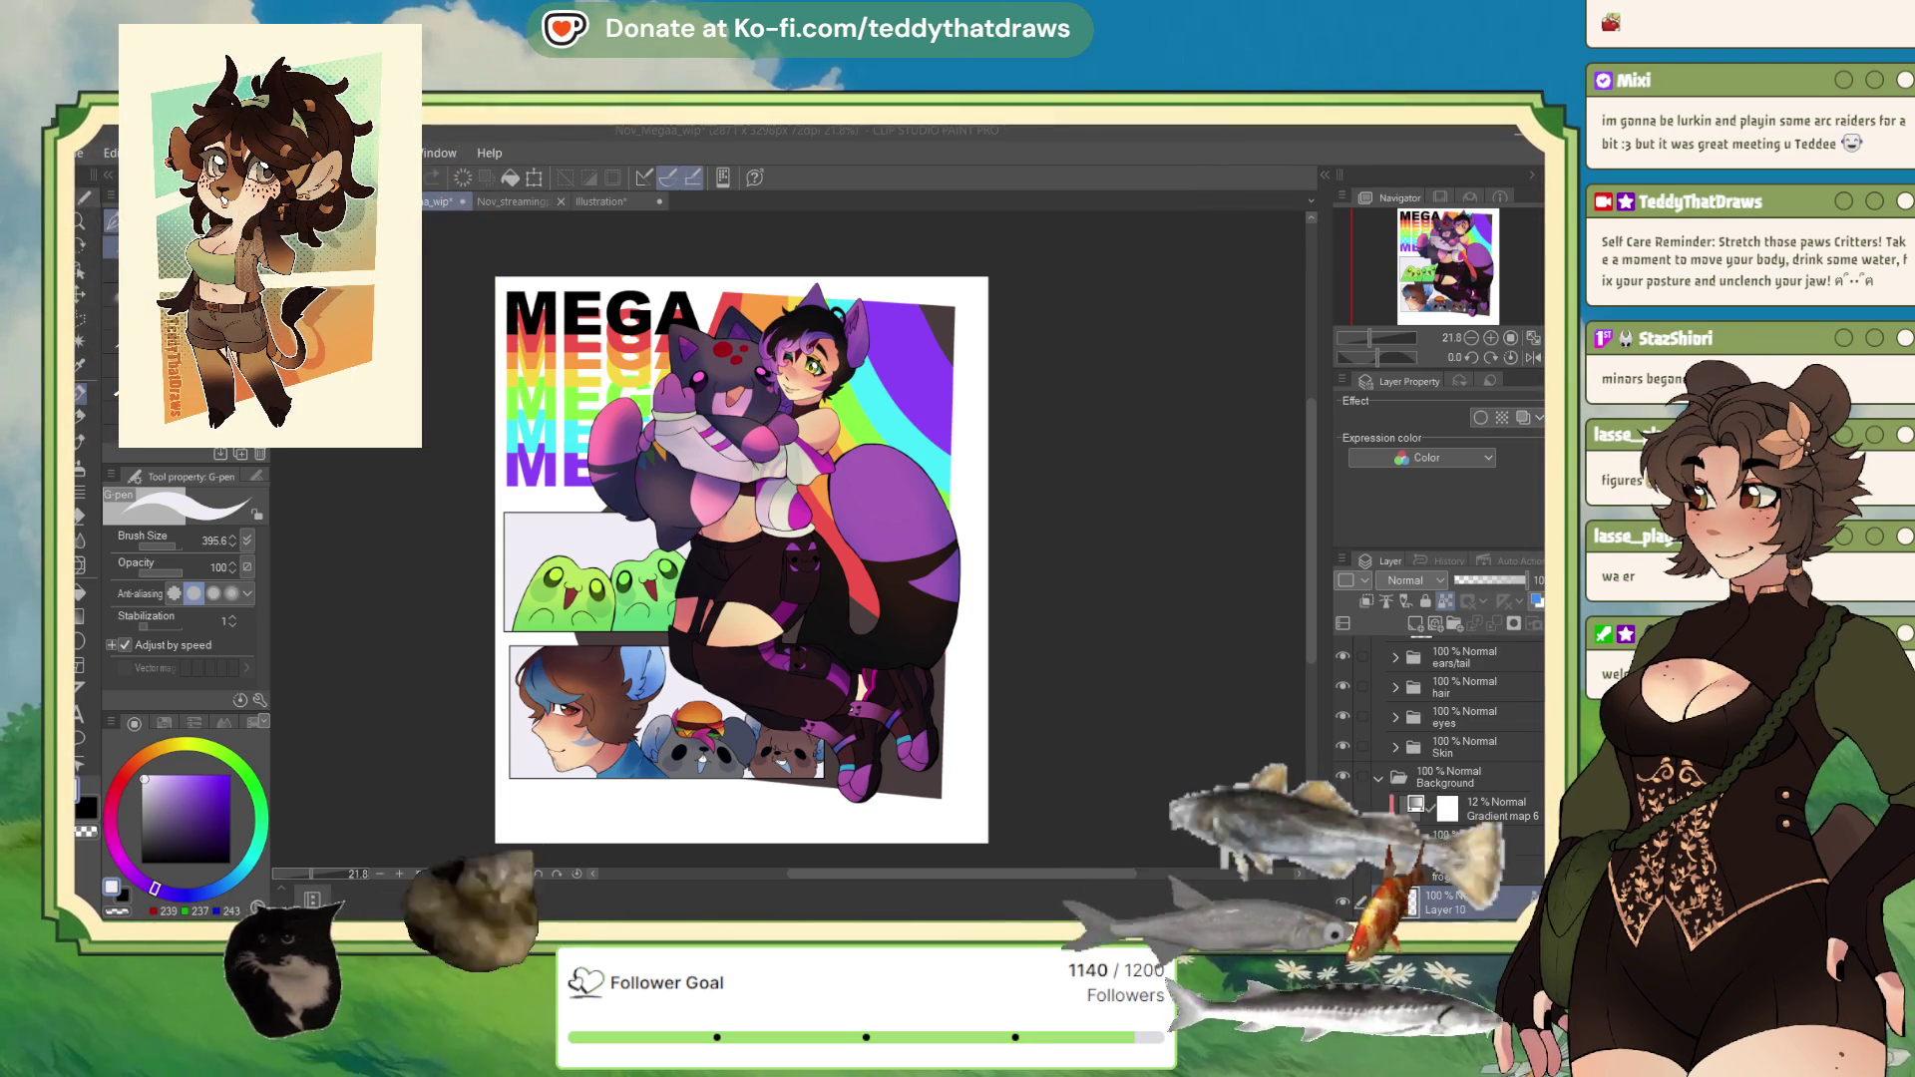
pyautogui.click(1431, 254)
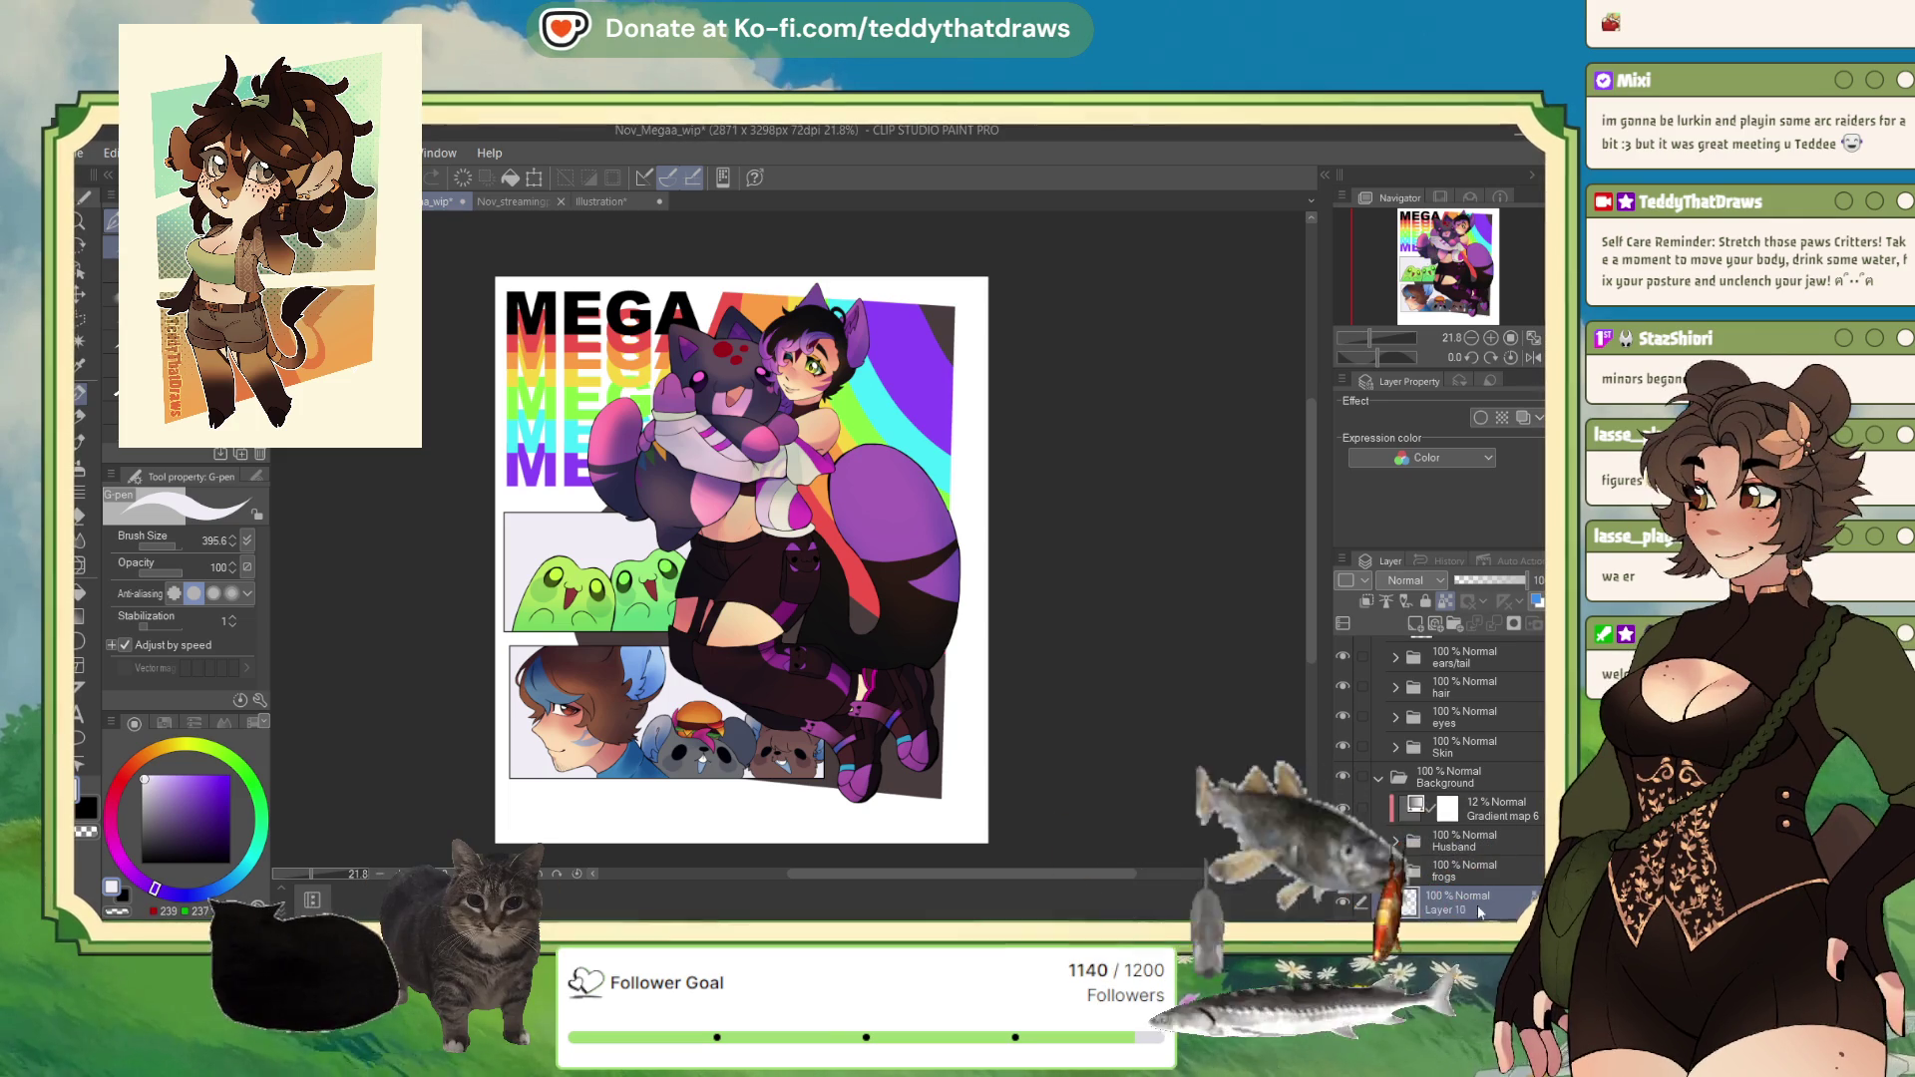
# Step: Add Layer 116 above Layer 115, paint dark reddish-brown Halftone Soft dots behind the head, brush size 973
pyautogui.scroll(-3, 1526, 828)
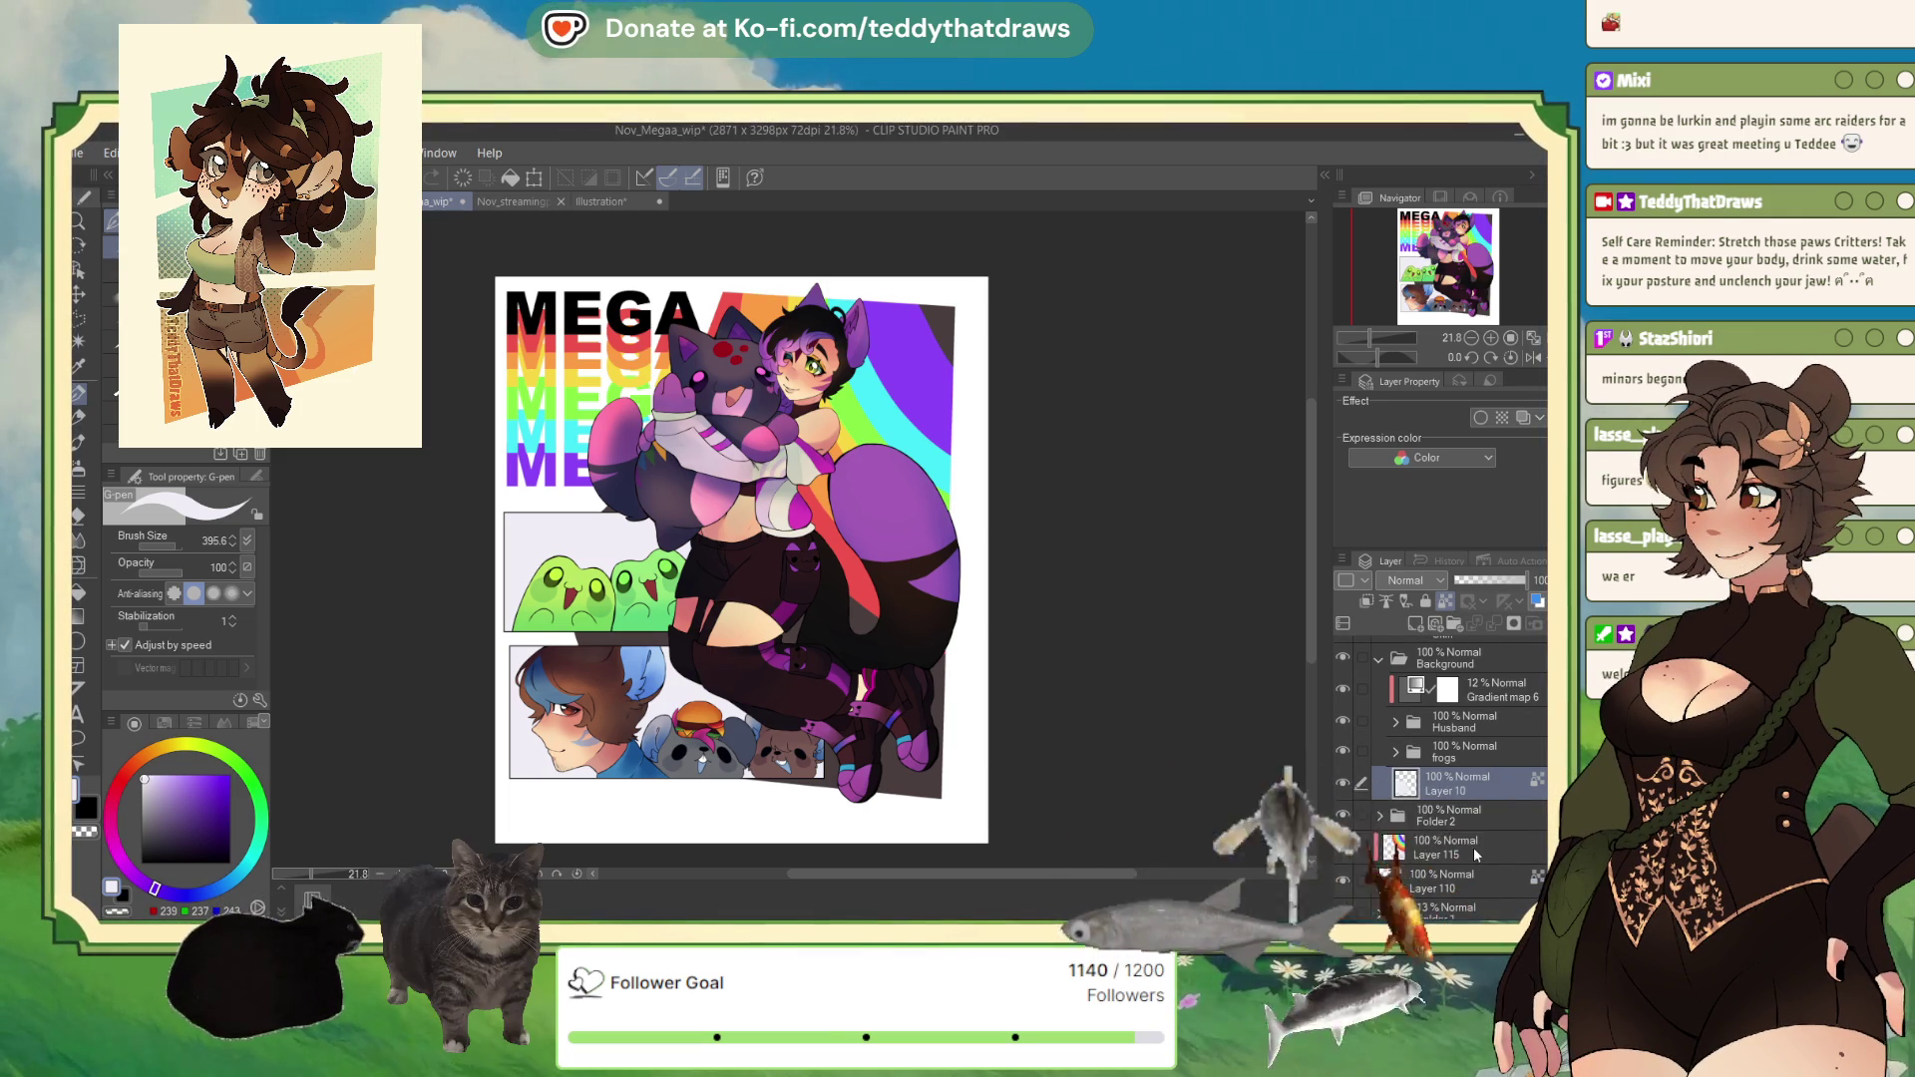
pyautogui.click(1476, 855)
pyautogui.click(1414, 623)
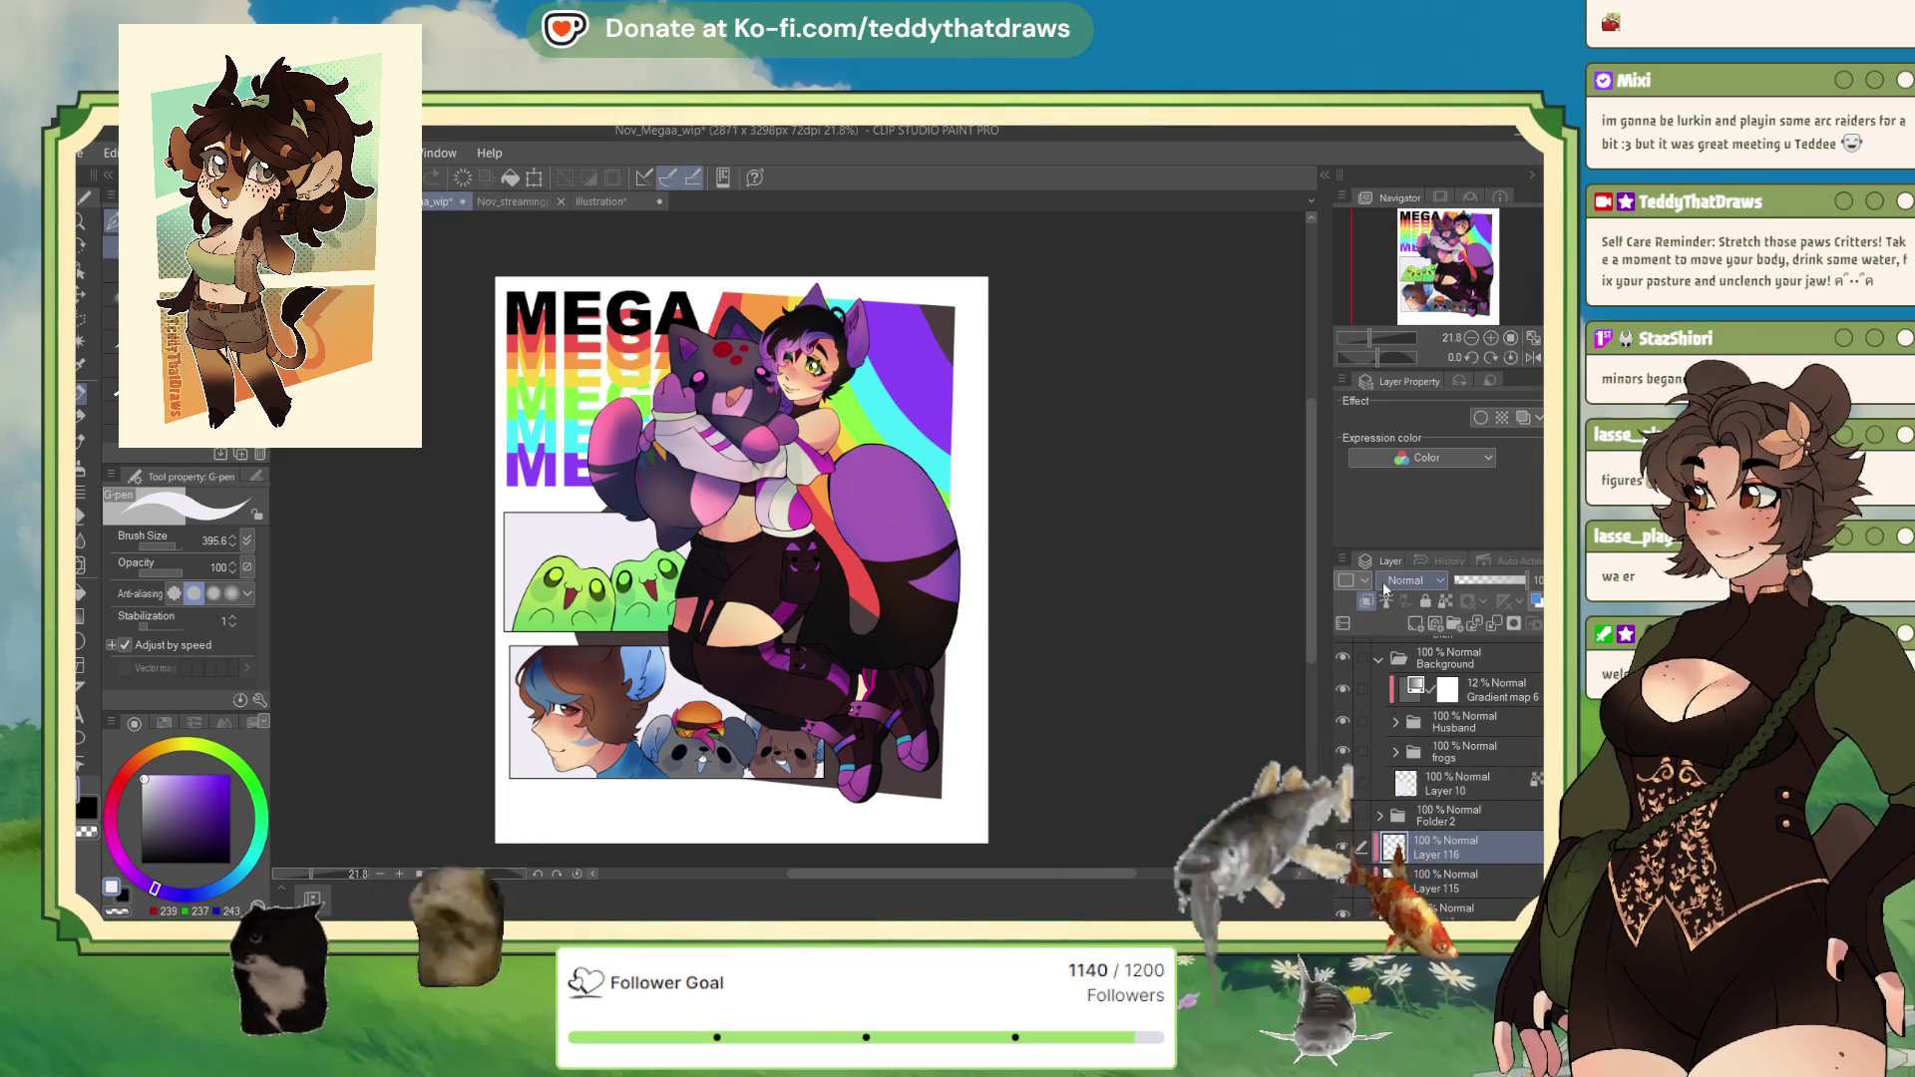
pyautogui.keyDown('alt'); pyautogui.click(910, 775); pyautogui.keyUp('alt')
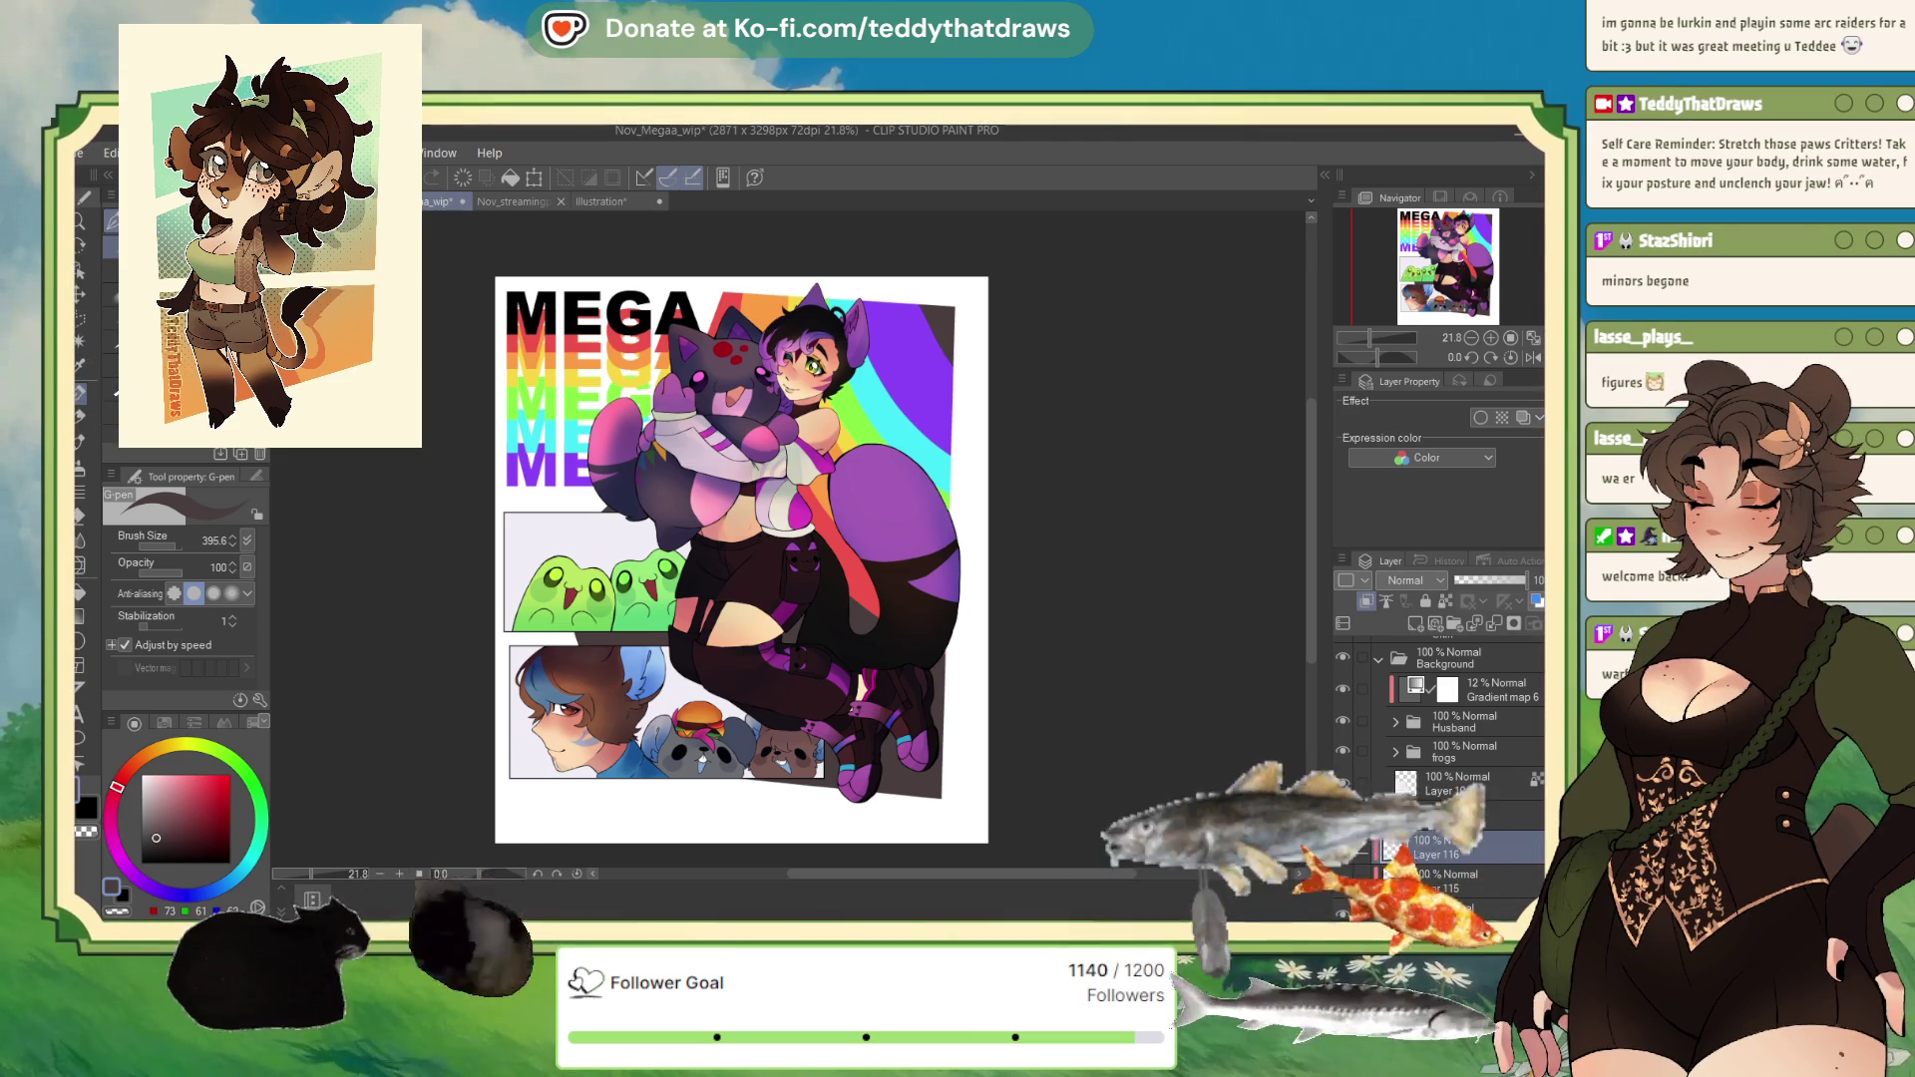
pyautogui.click(79, 394)
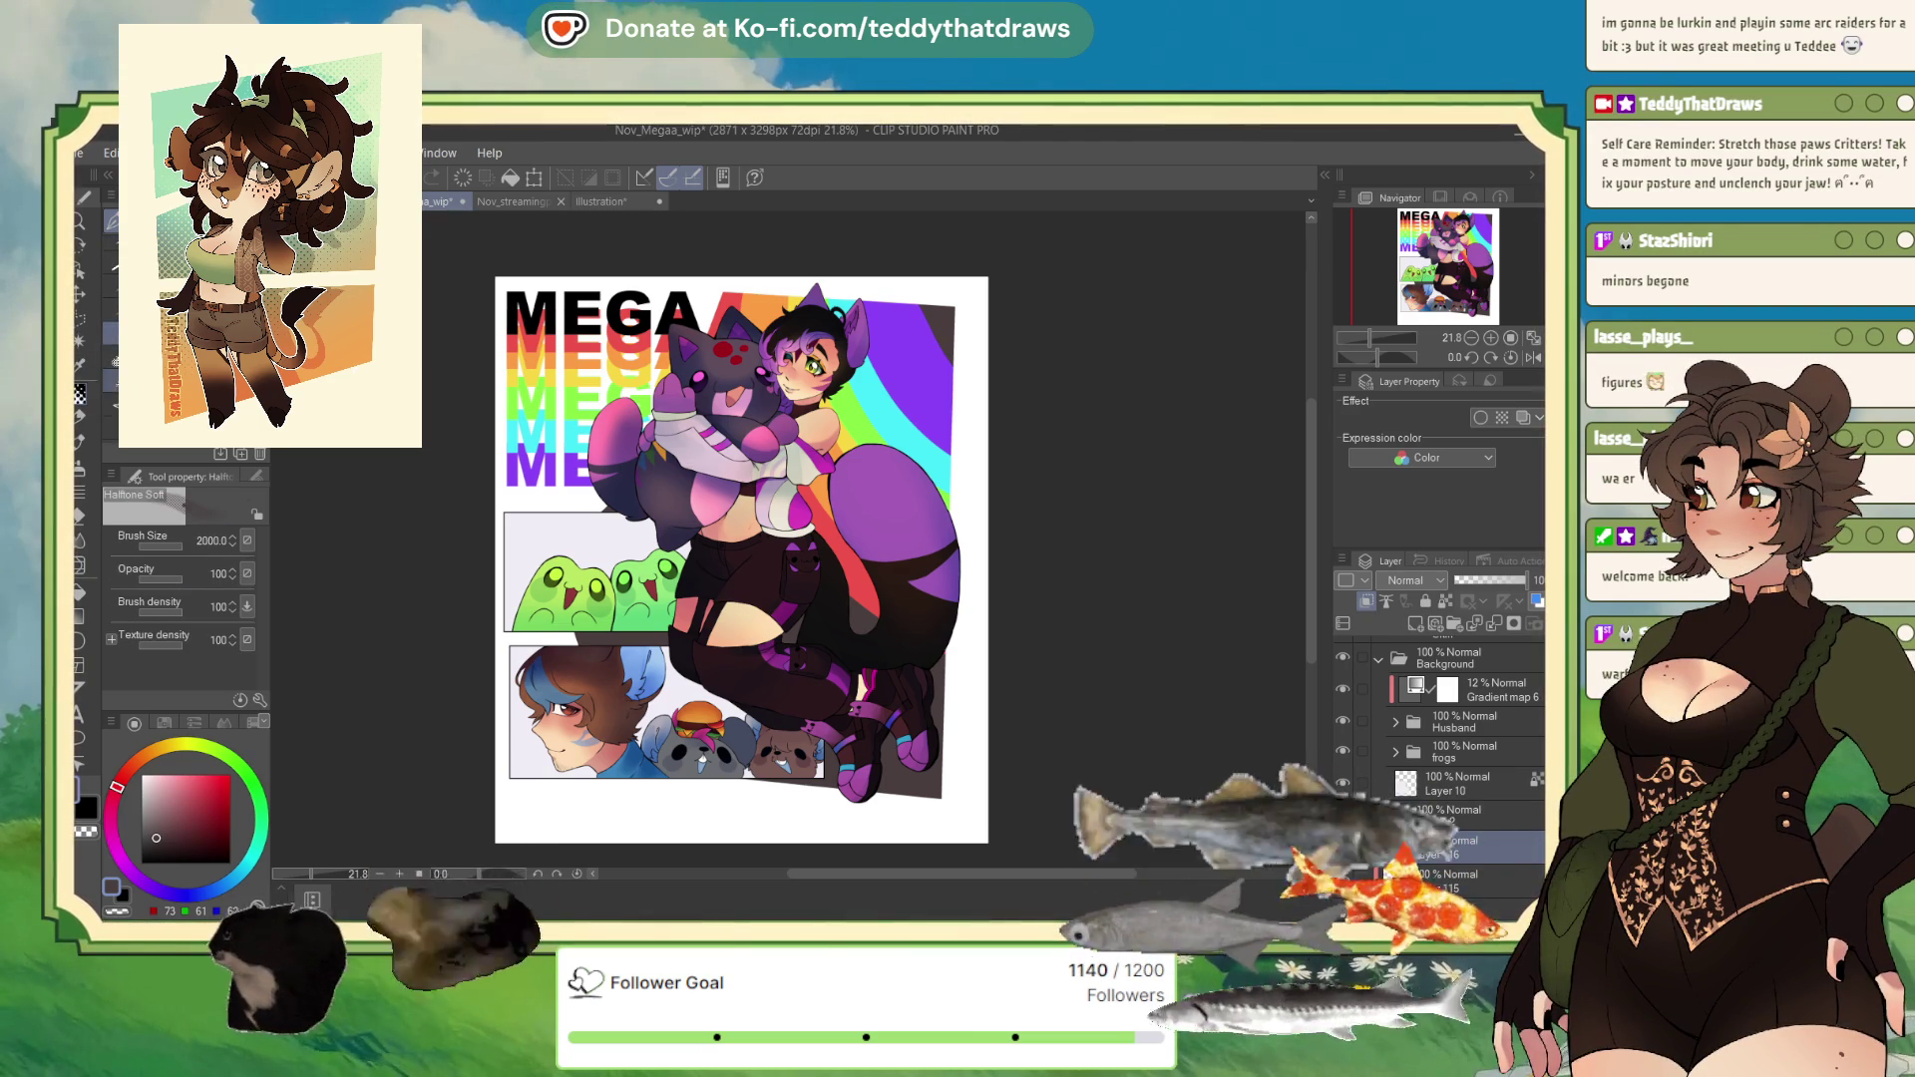
pyautogui.moveTo(997, 319); pyautogui.dragTo(970, 296)
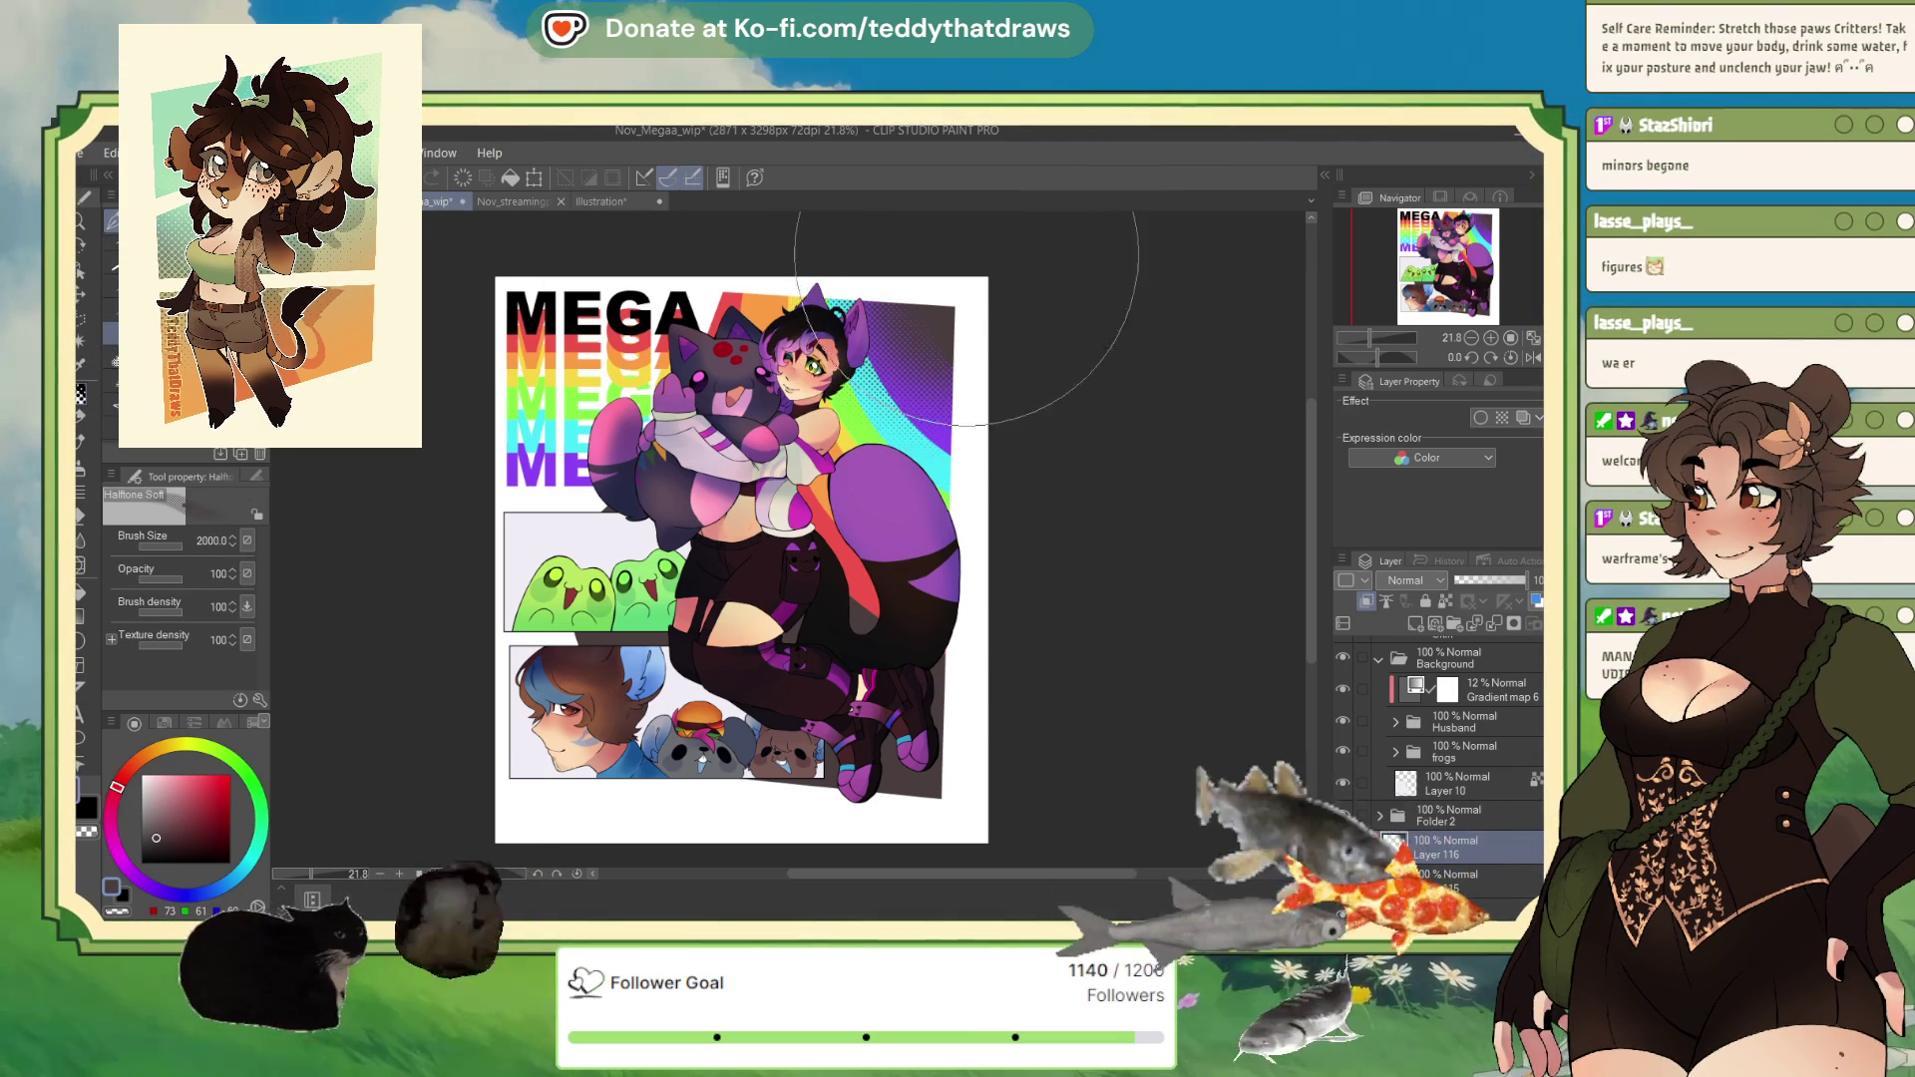
pyautogui.click(176, 544)
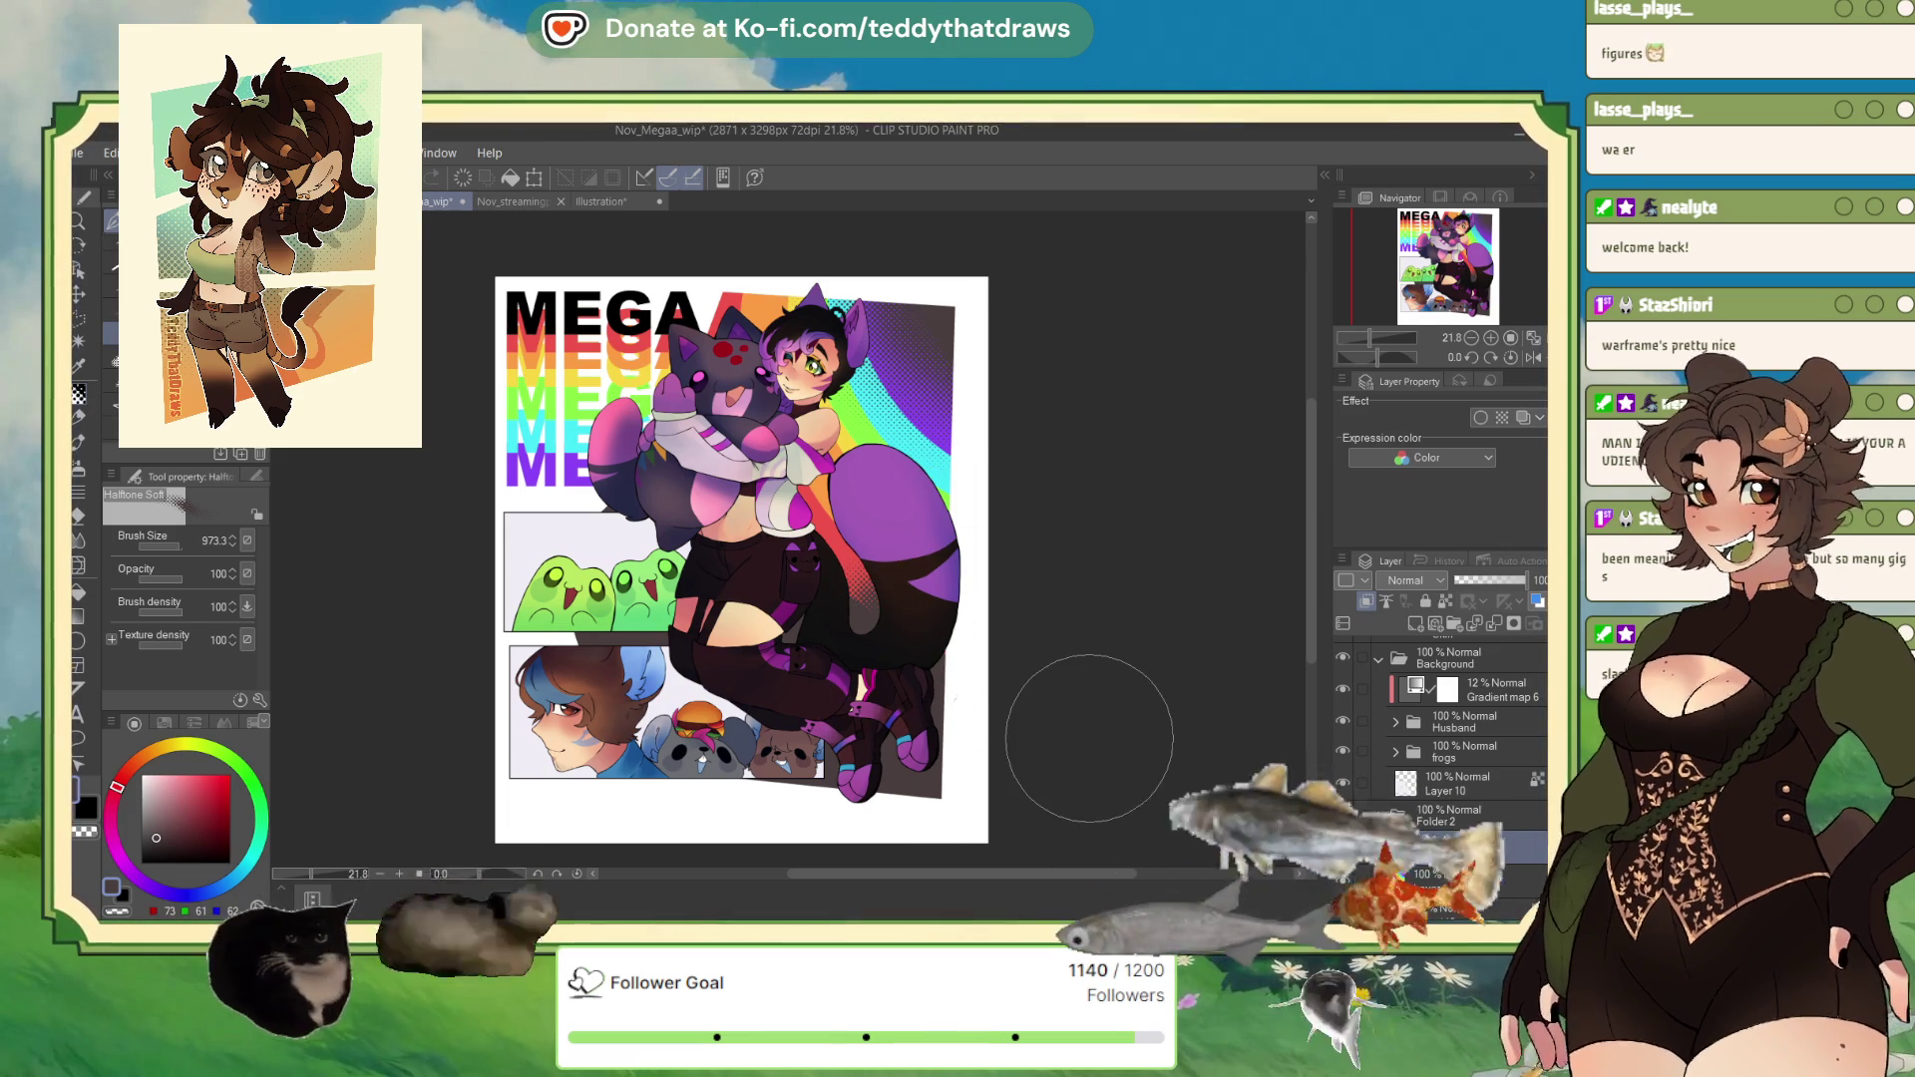
# Step: Zoom the view in to 25% around the tail's outer edge
pyautogui.scroll(-1, 1089, 738)
pyautogui.scroll(2, 693, 428)
pyautogui.scroll(-1, 695, 431)
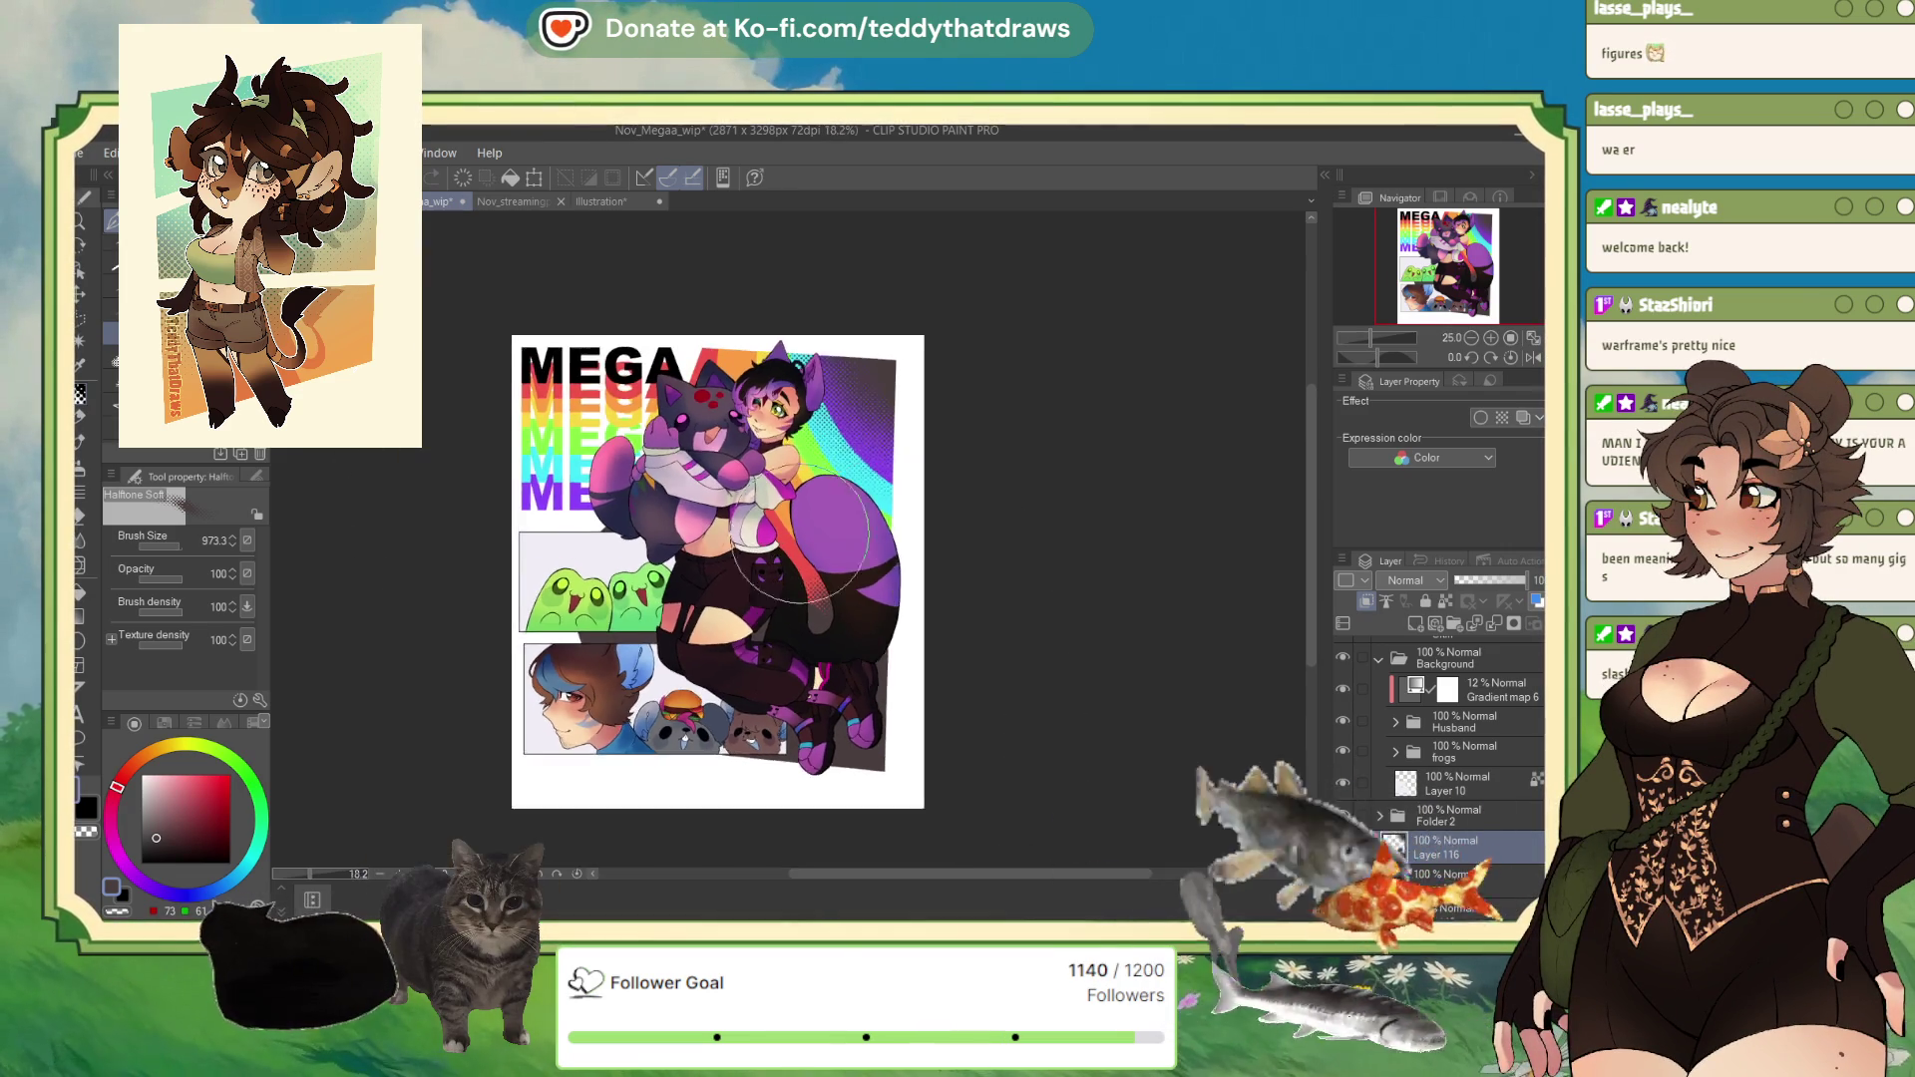
pyautogui.scroll(1, 900, 563)
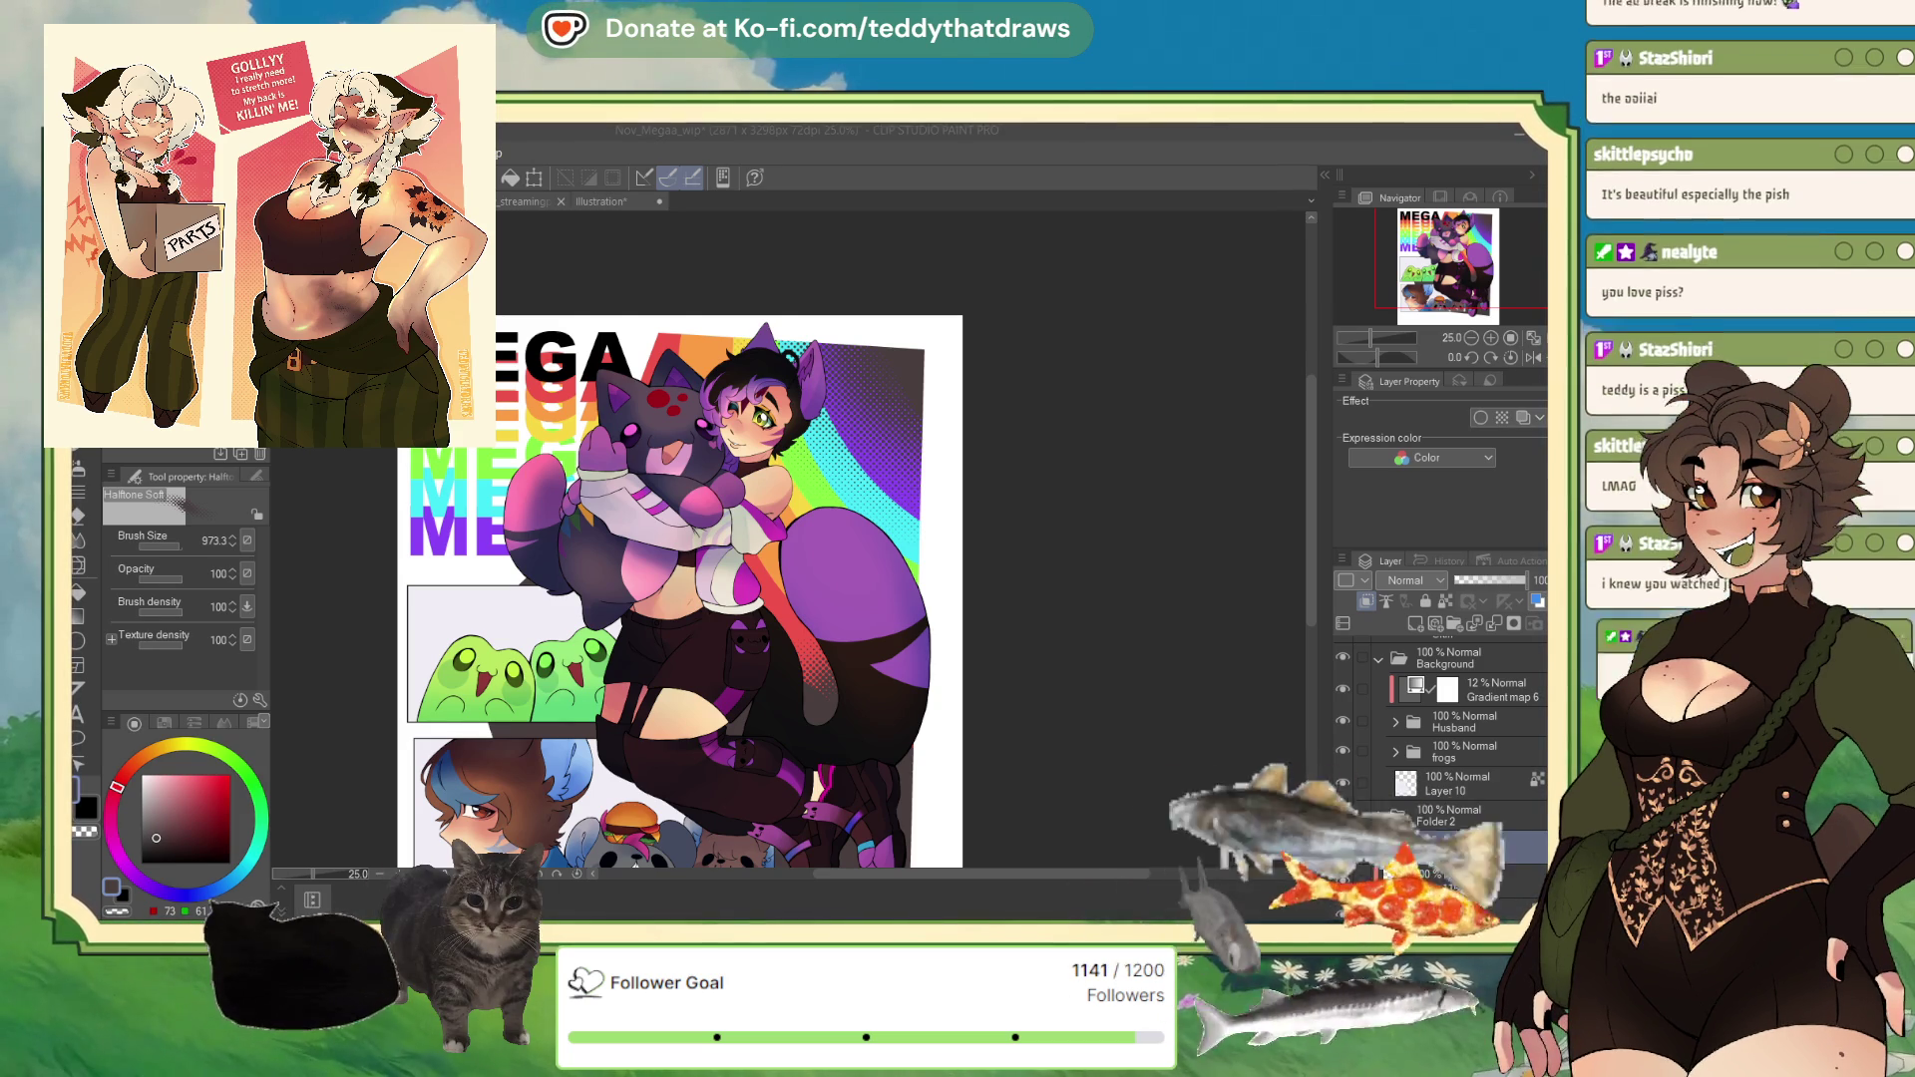
# Step: Select Layer 10, pick a near-black colour, and start halftone dots over the frog panel
pyautogui.click(1463, 842)
pyautogui.click(1446, 658)
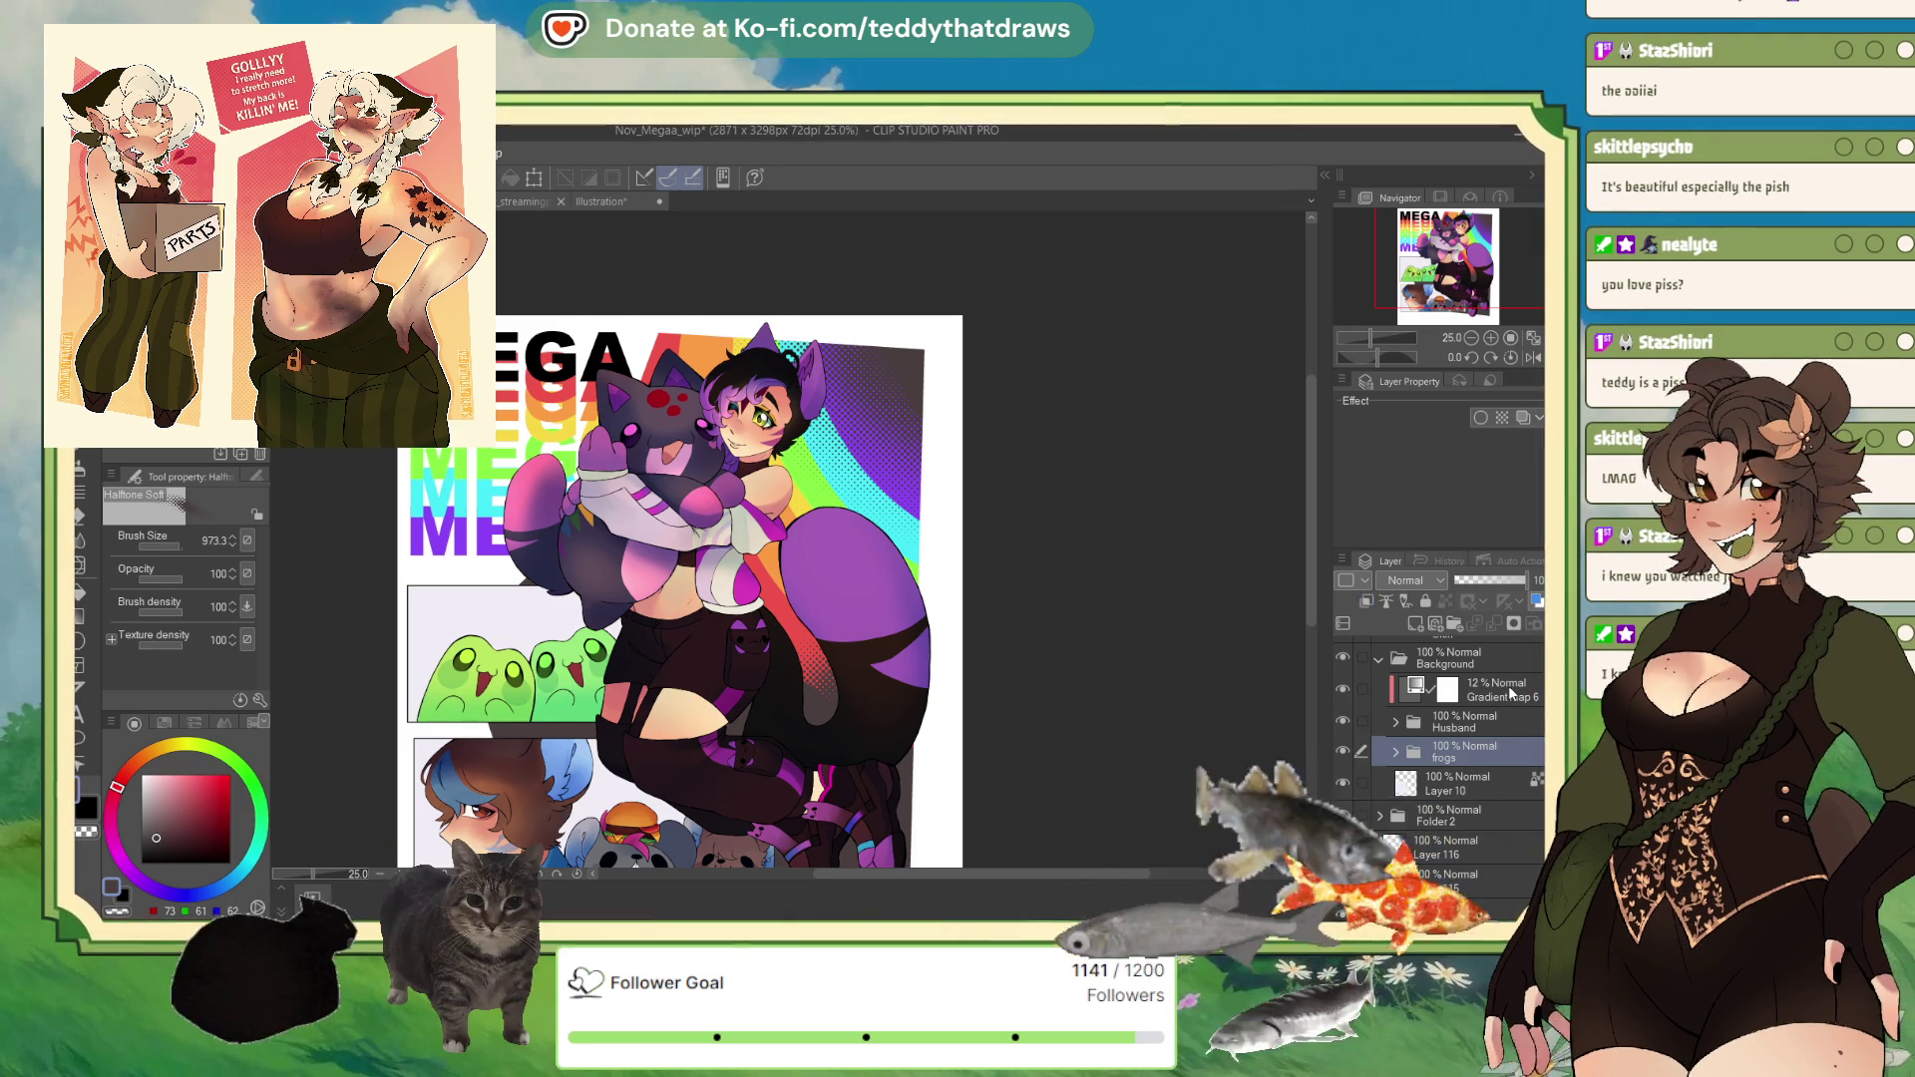
pyautogui.scroll(3, 1446, 698)
pyautogui.scroll(-5, 1463, 719)
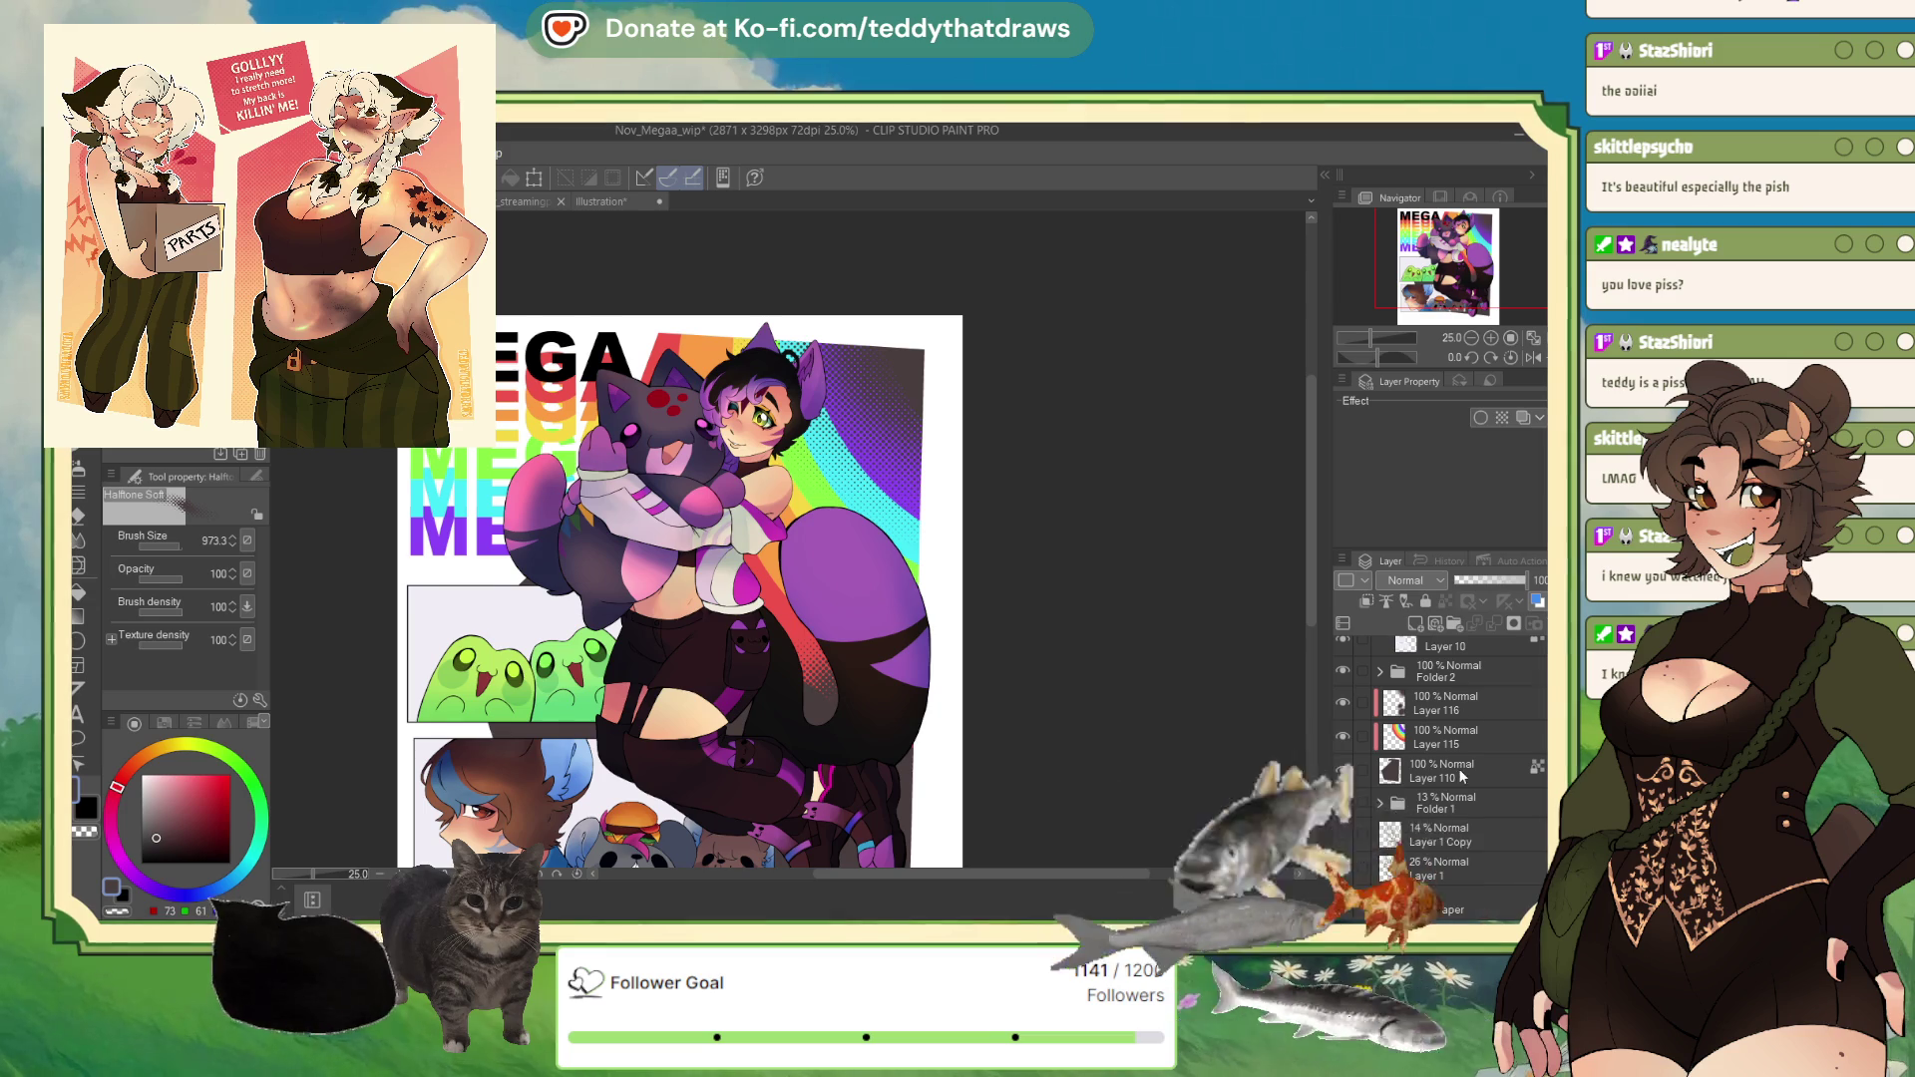
pyautogui.scroll(2, 1496, 820)
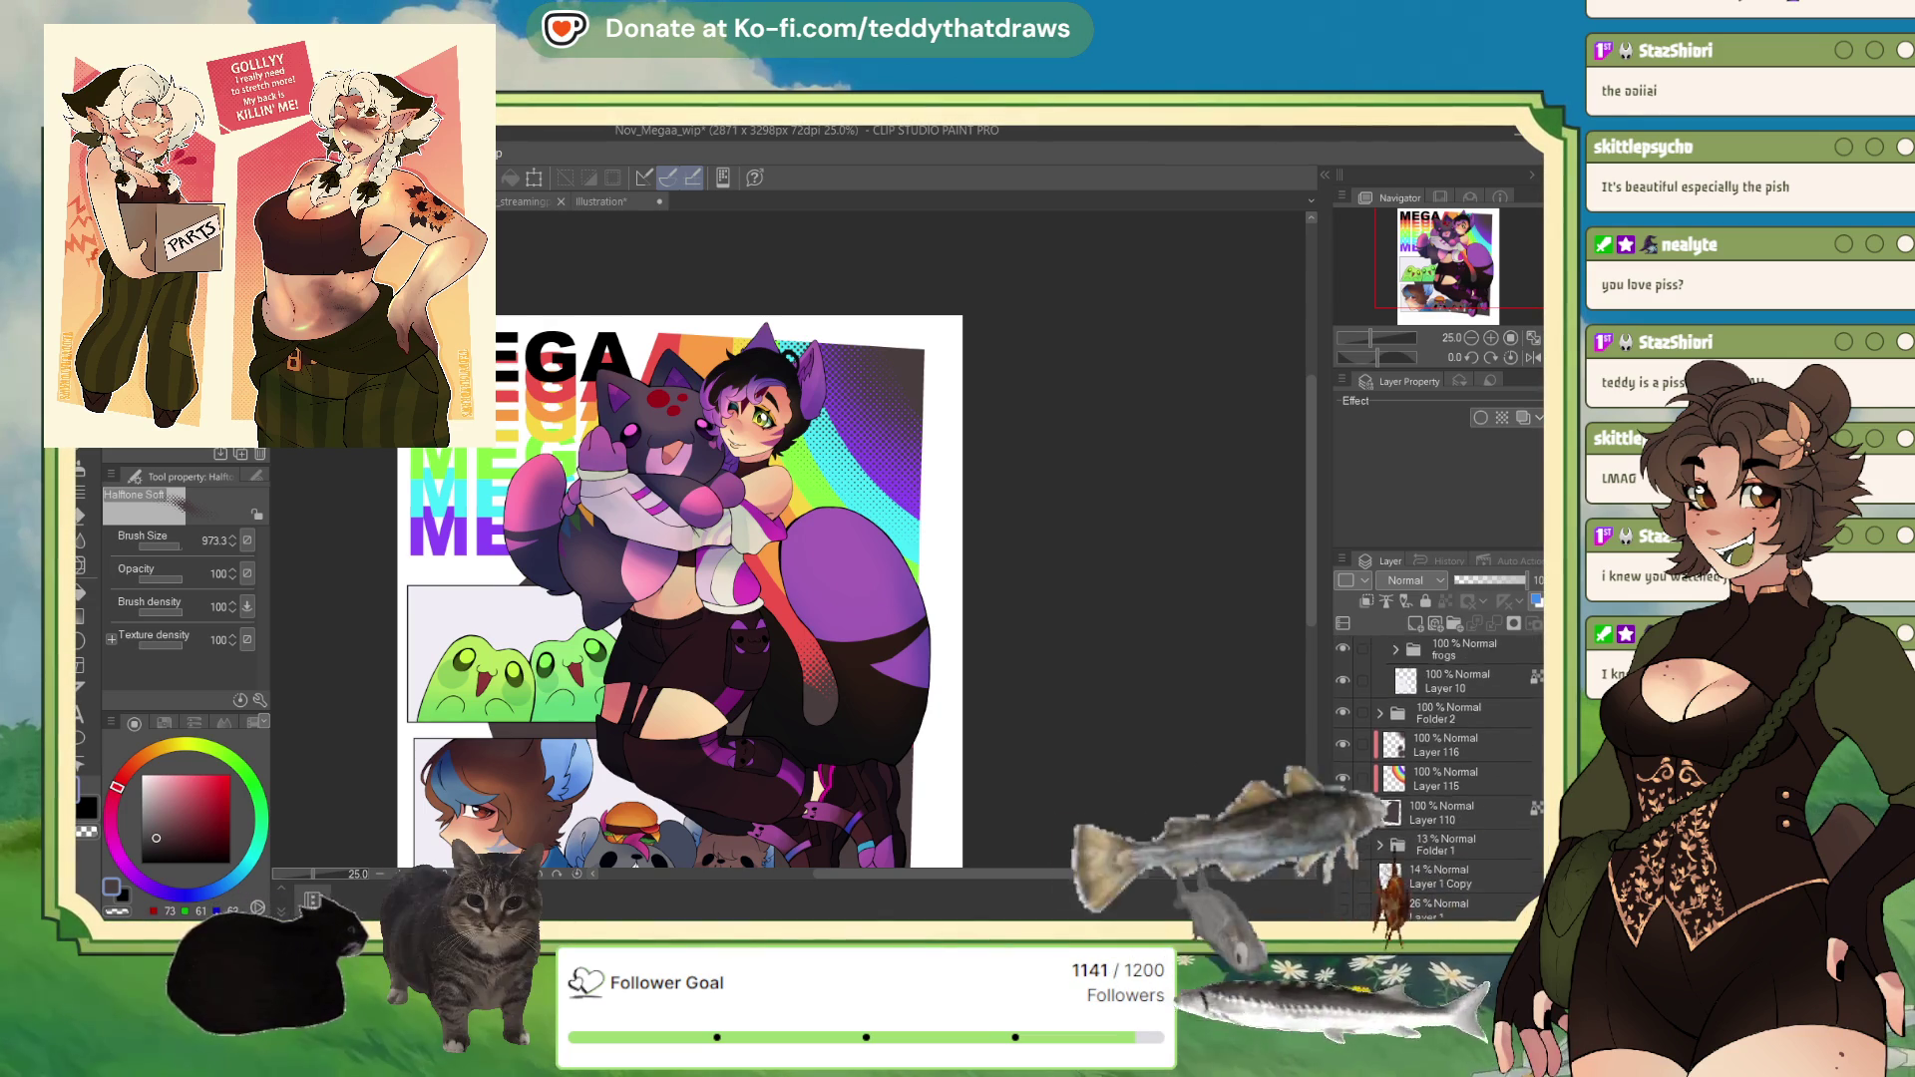
pyautogui.click(1481, 742)
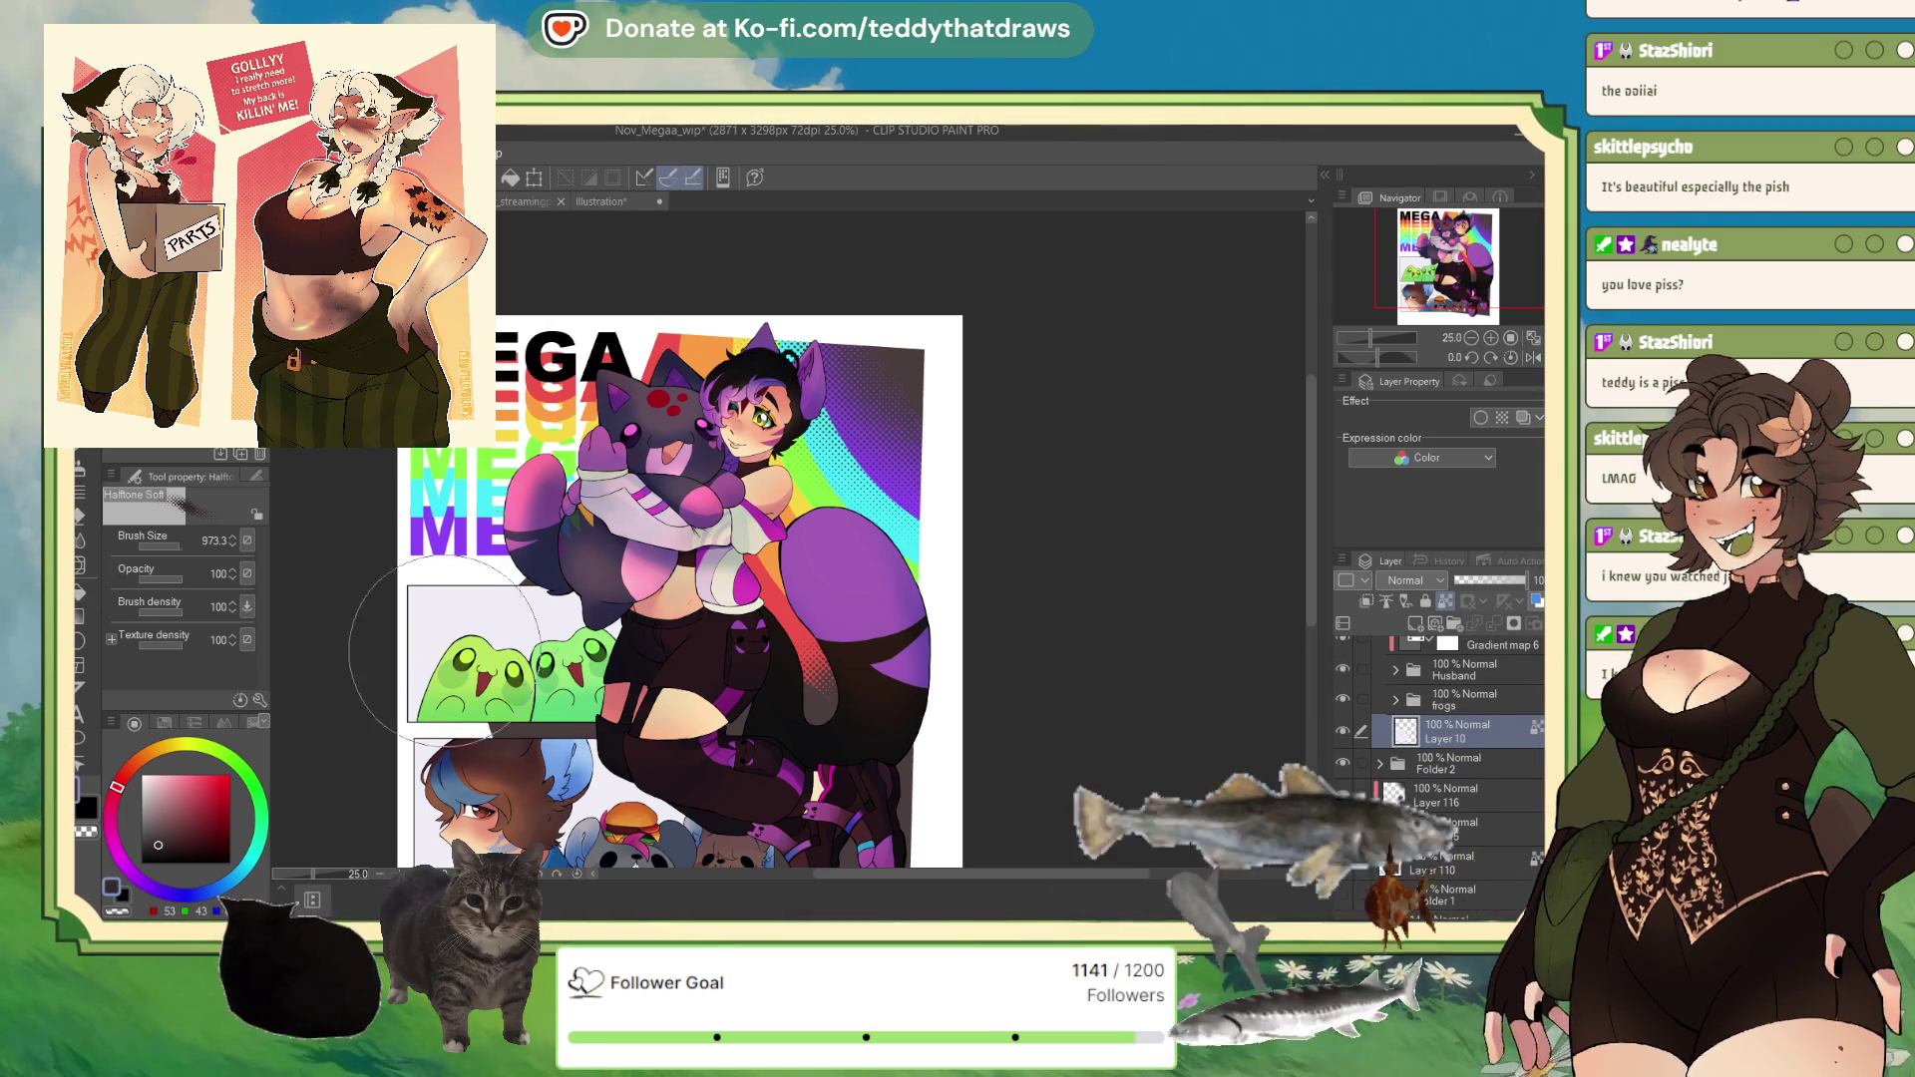
pyautogui.click(158, 844)
pyautogui.moveTo(448, 598); pyautogui.dragTo(639, 787)
# Step: Zoom out and back in on the frog panel, then switch to Layer 110 and back to Layer 10
pyautogui.scroll(-1, 558, 479)
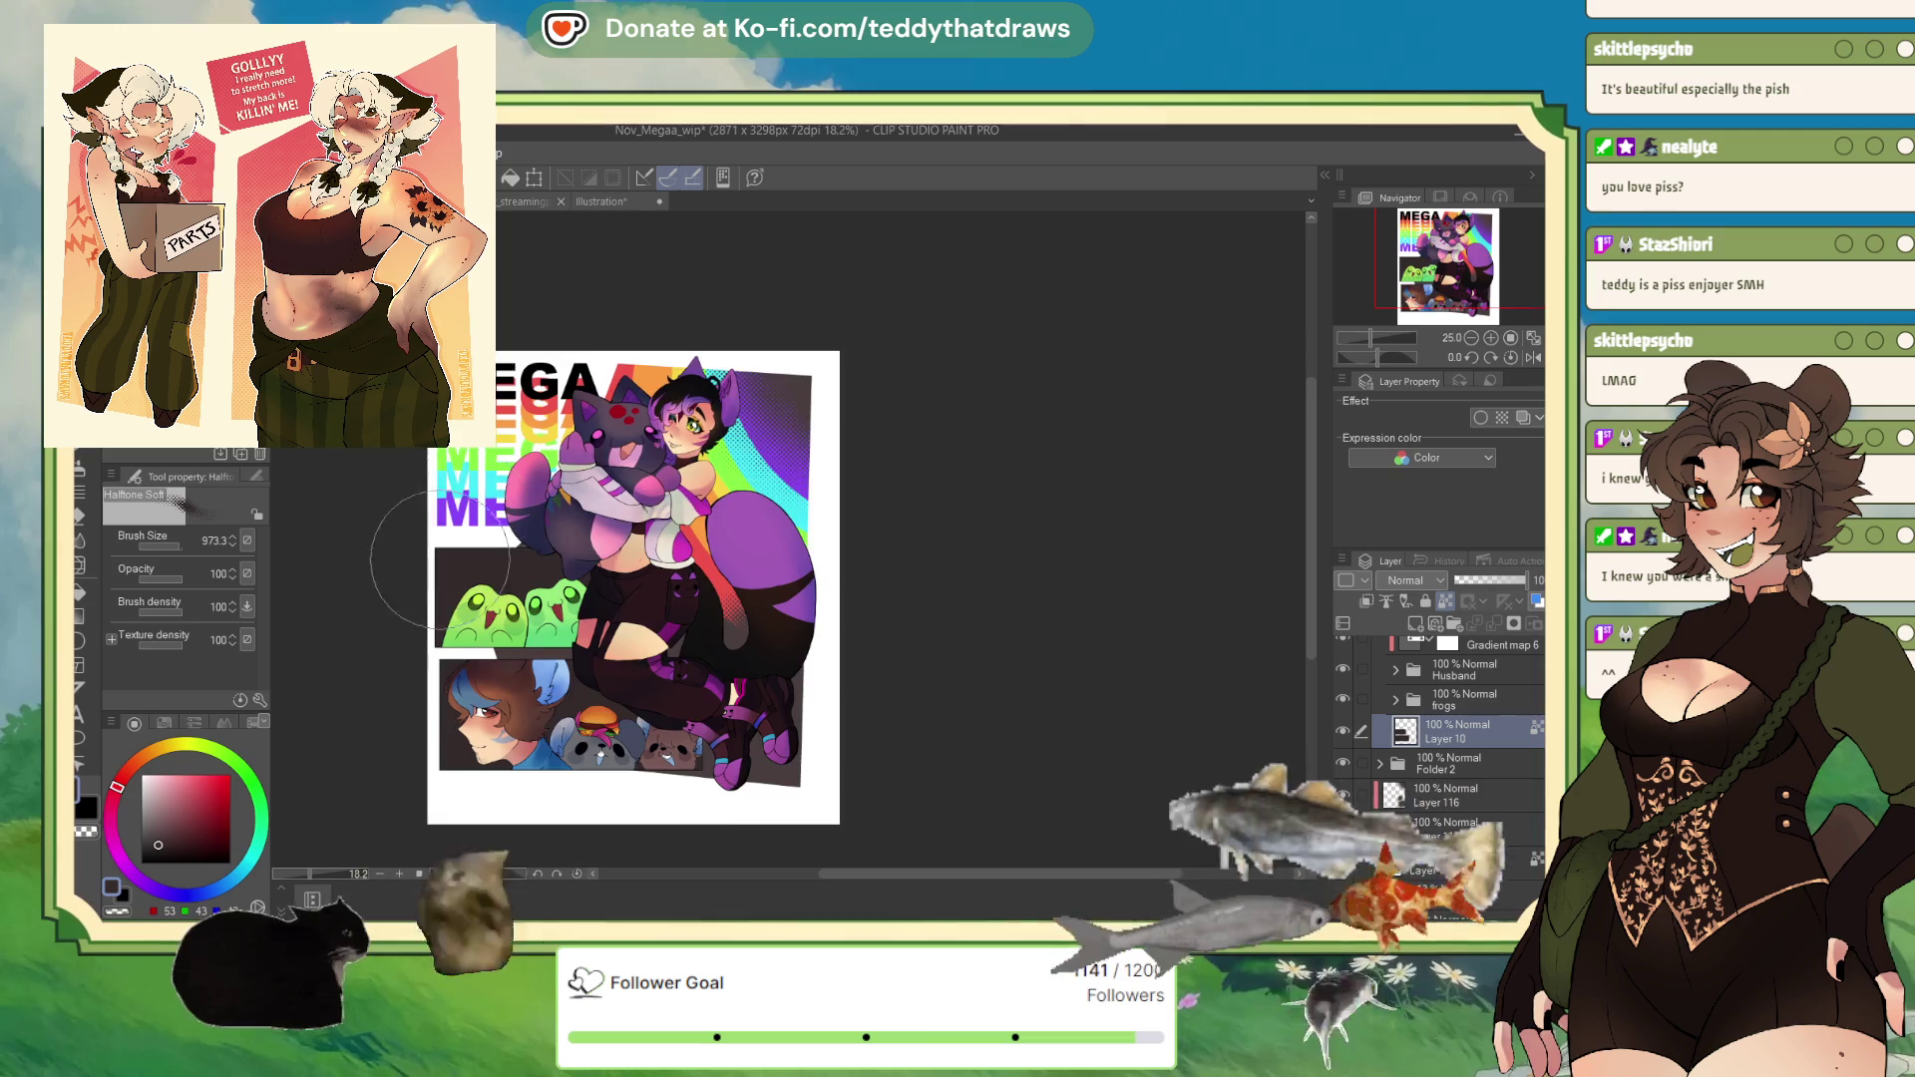
pyautogui.scroll(1, 539, 539)
pyautogui.scroll(-1, 508, 589)
pyautogui.scroll(1, 489, 623)
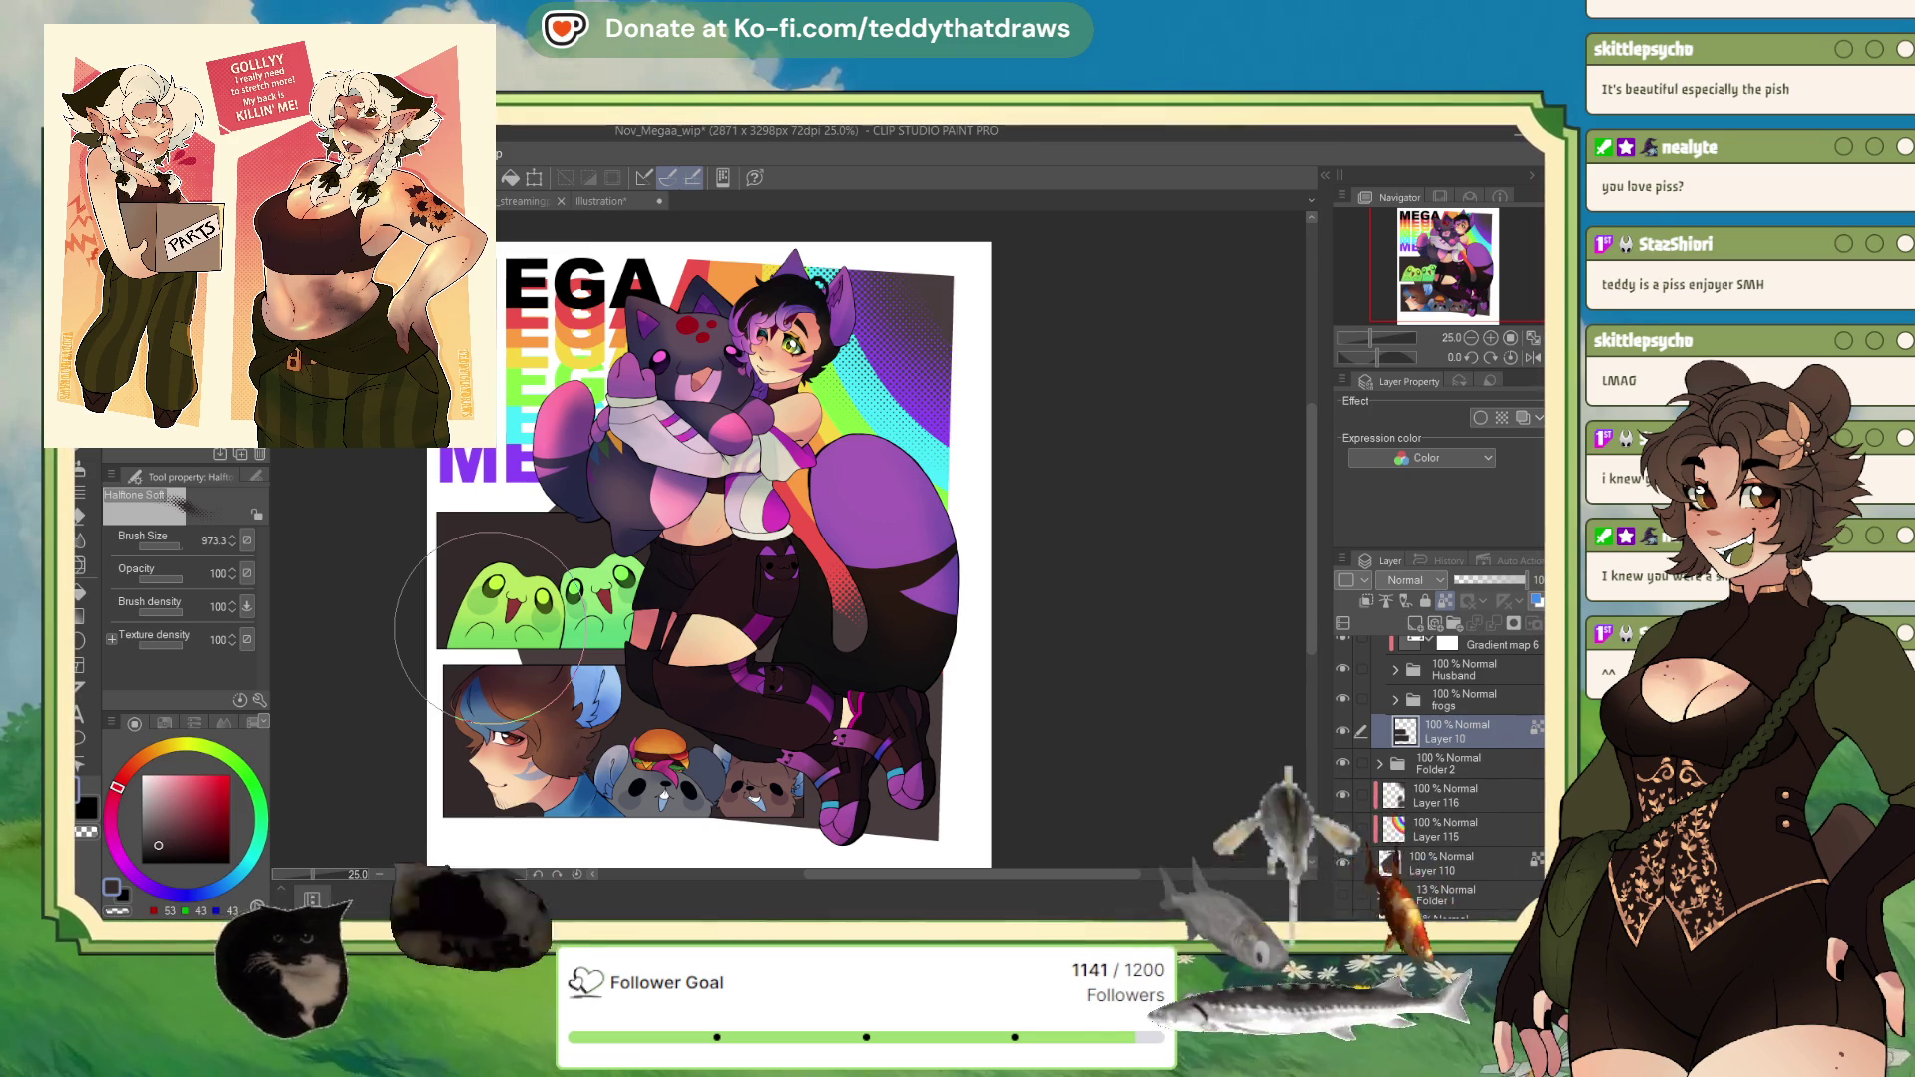
pyautogui.click(1446, 863)
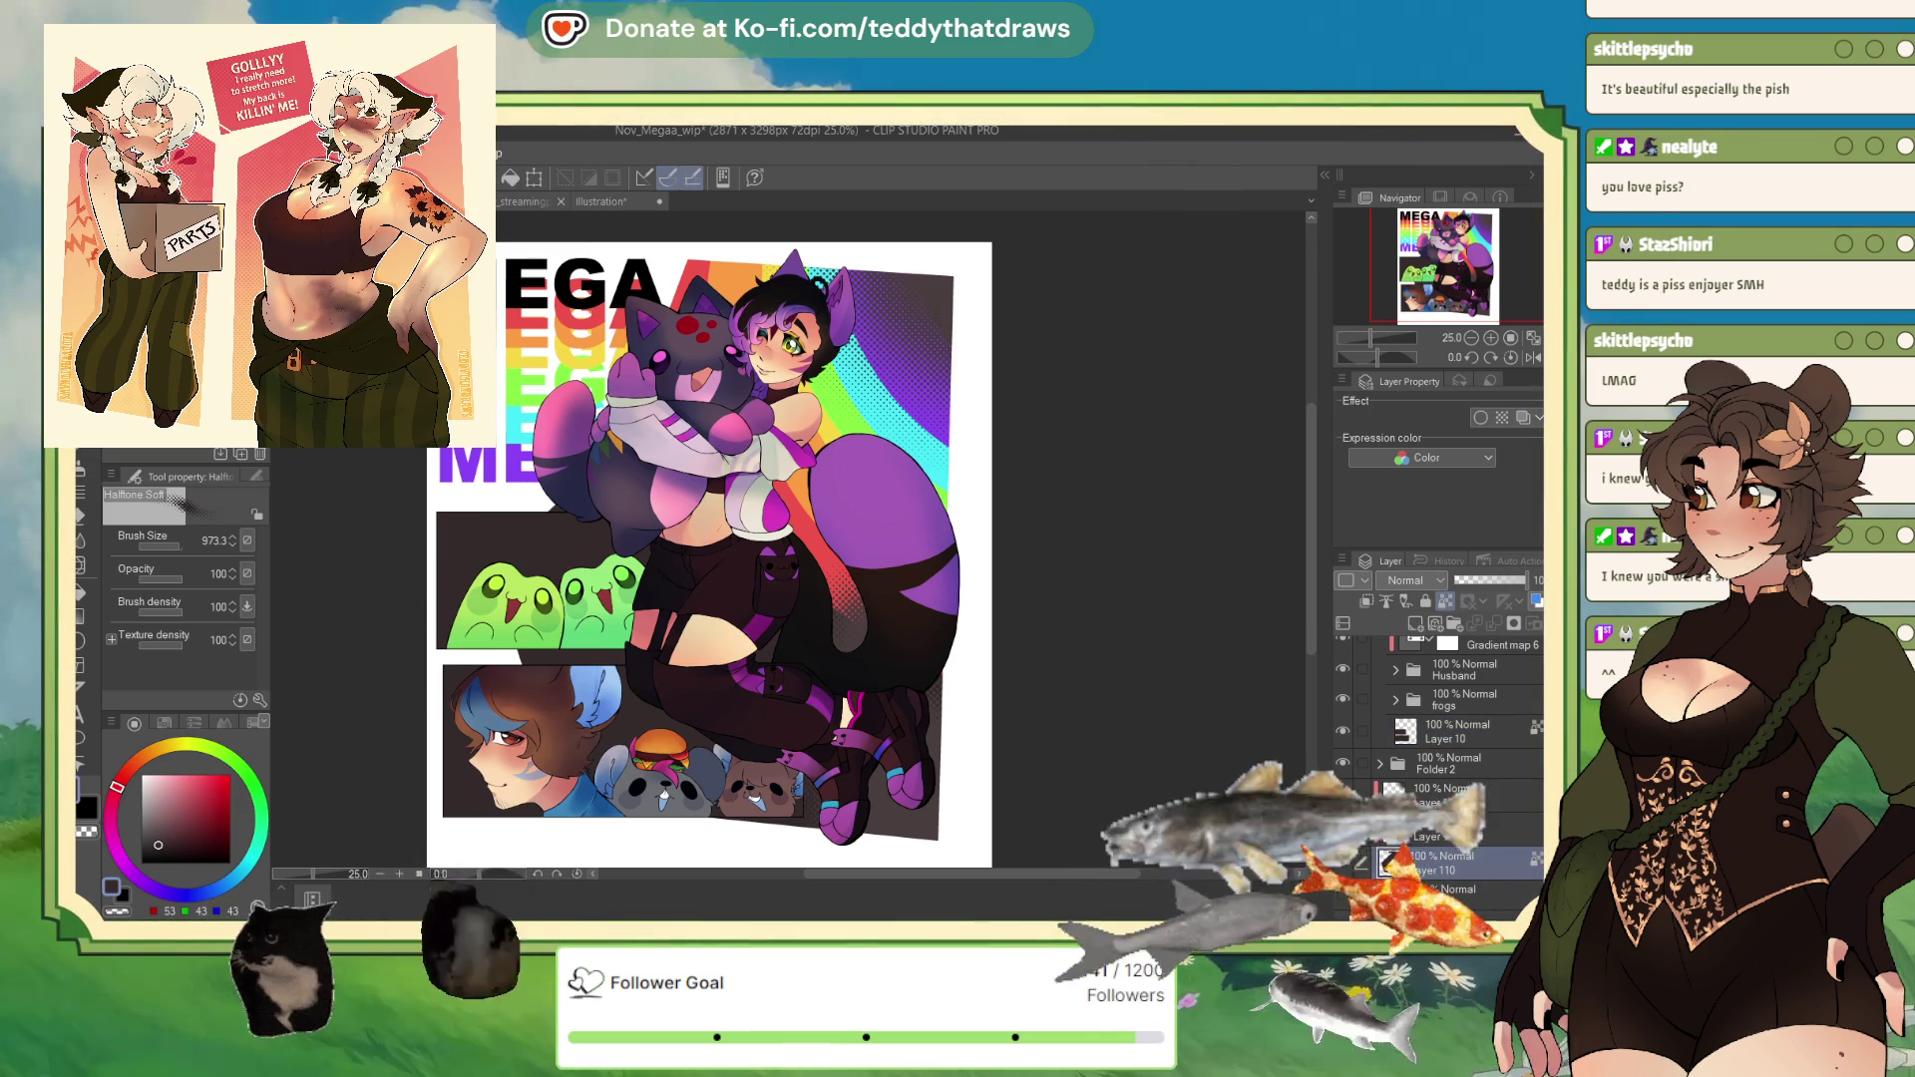
pyautogui.click(1456, 731)
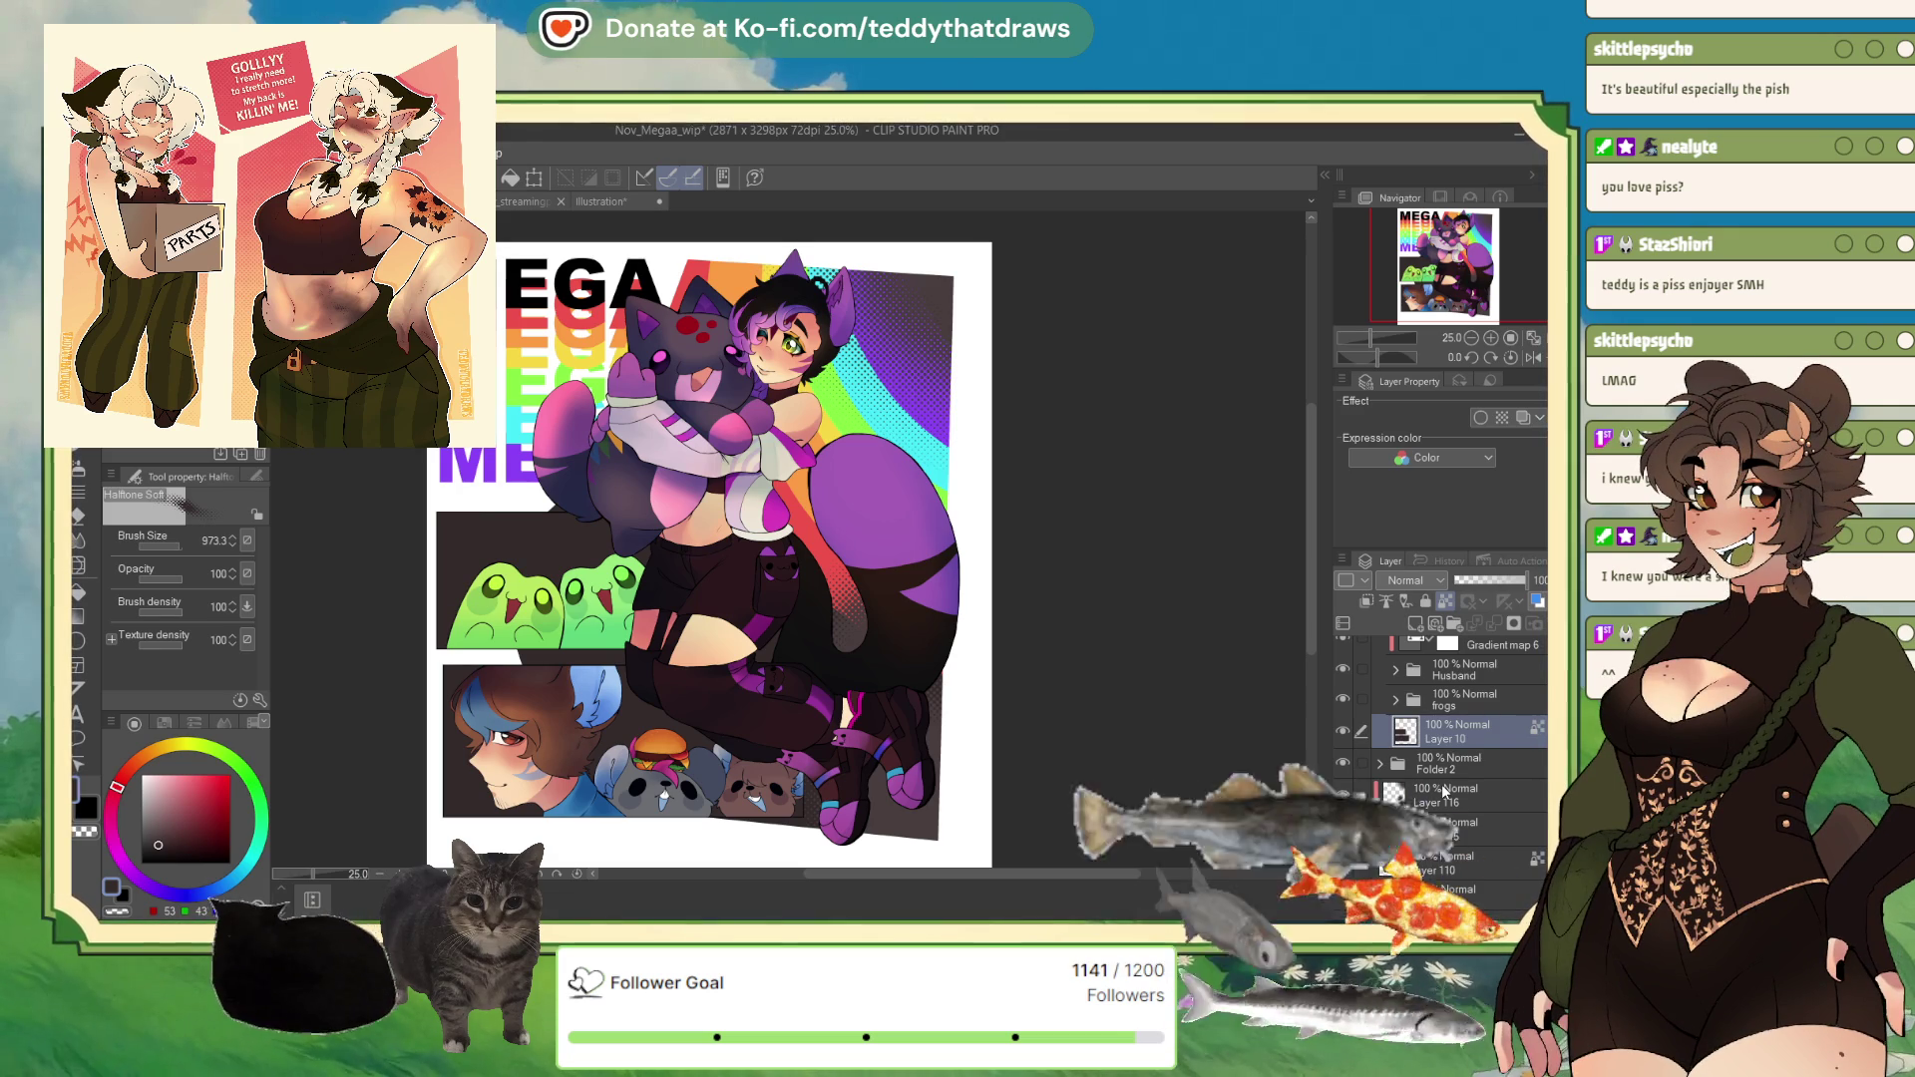